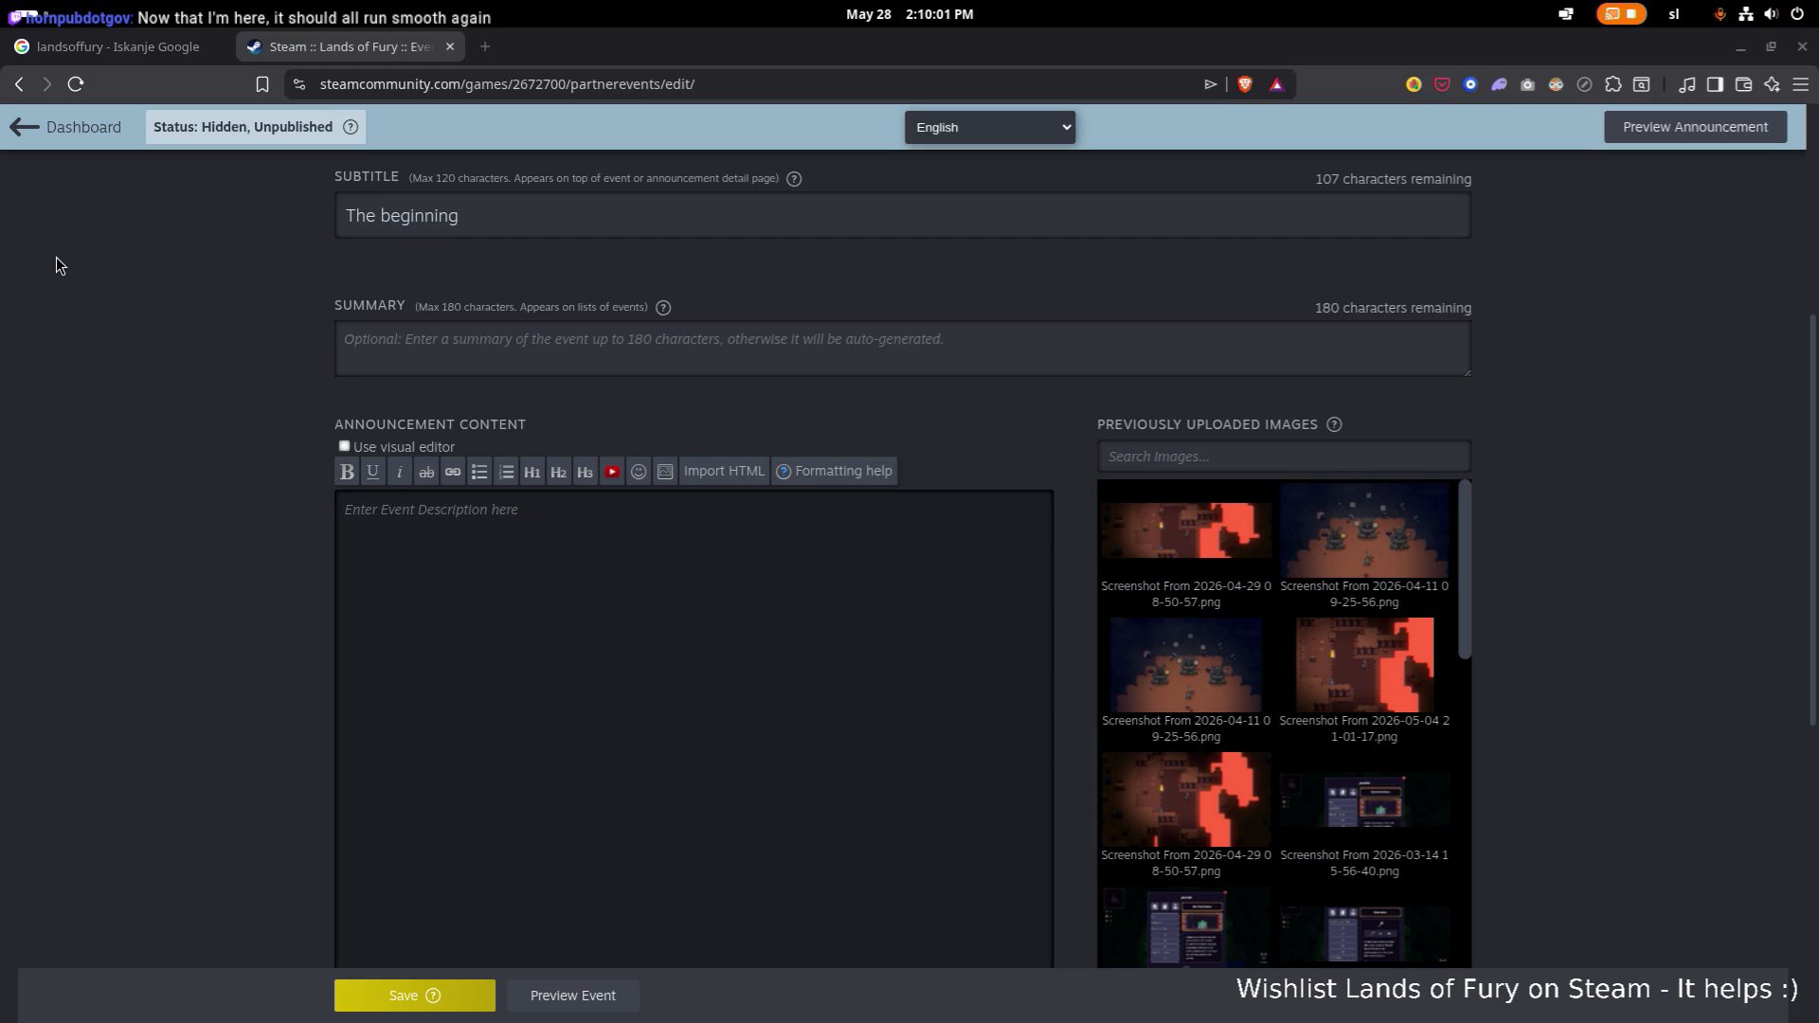
# Save the announcement draft with the editor's top Save button, then switch to the Google results tab.
pyautogui.scroll(3, 155, 325)
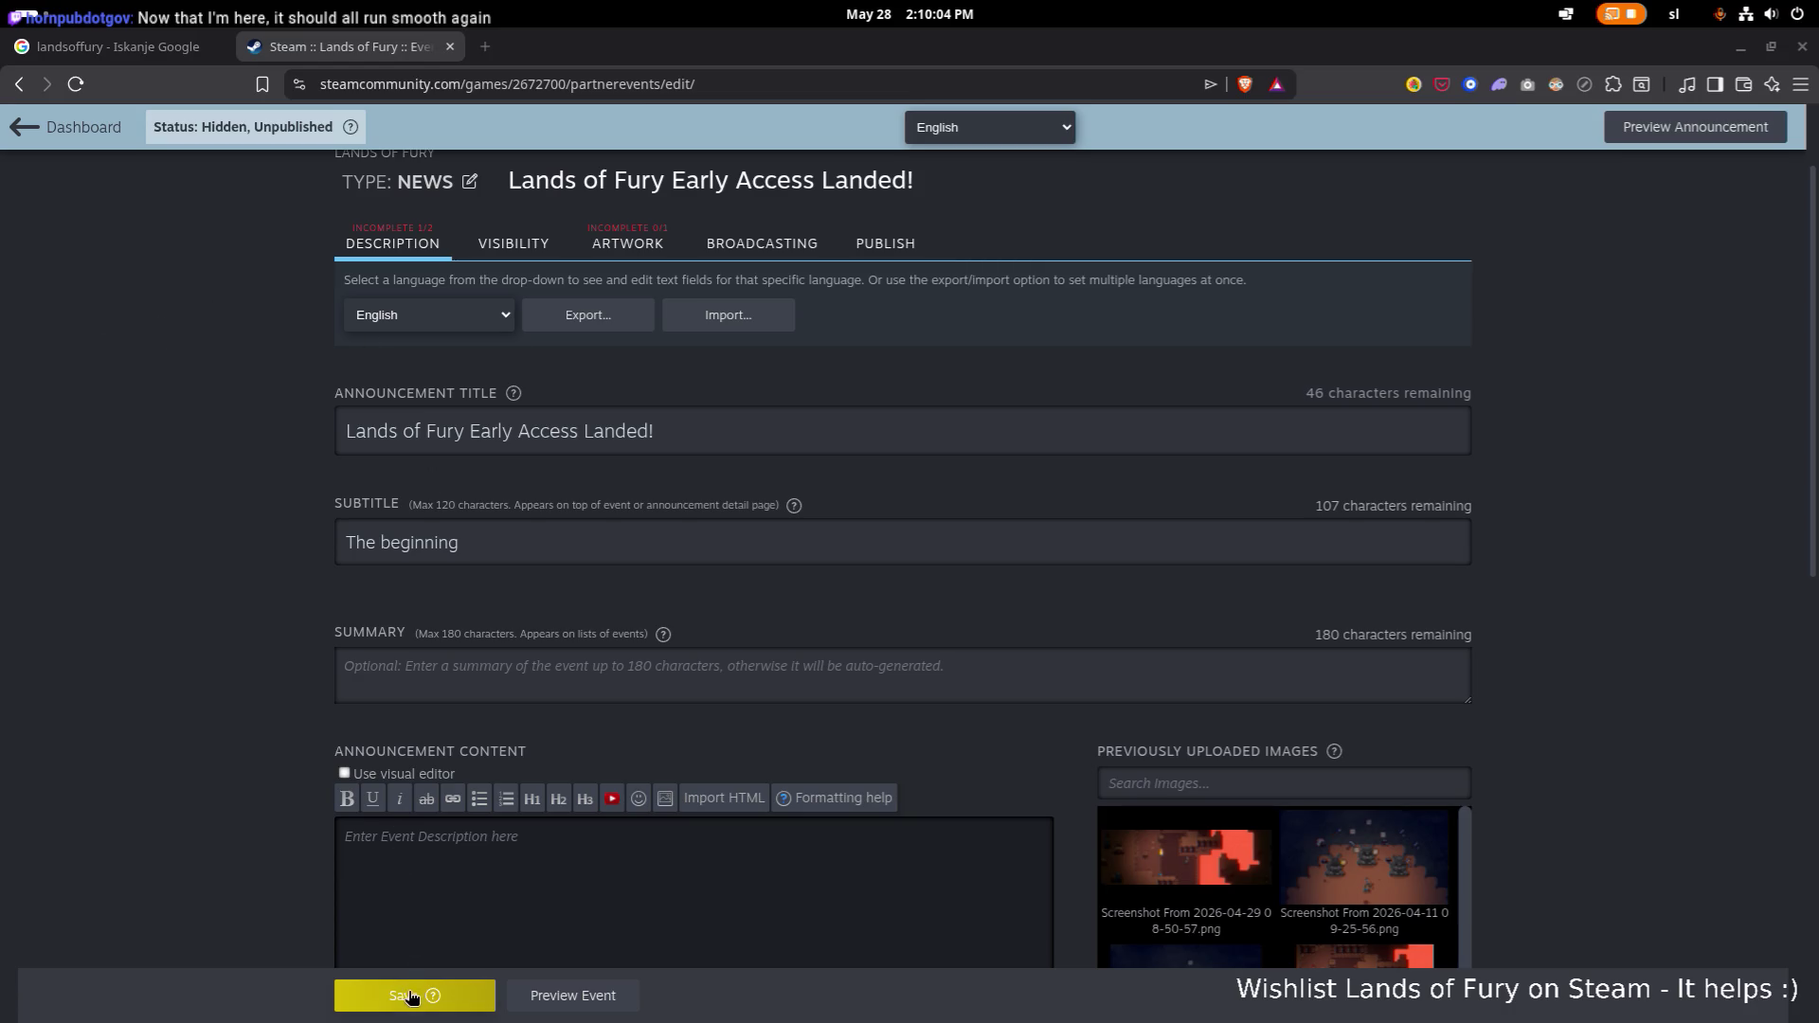
pyautogui.click(409, 997)
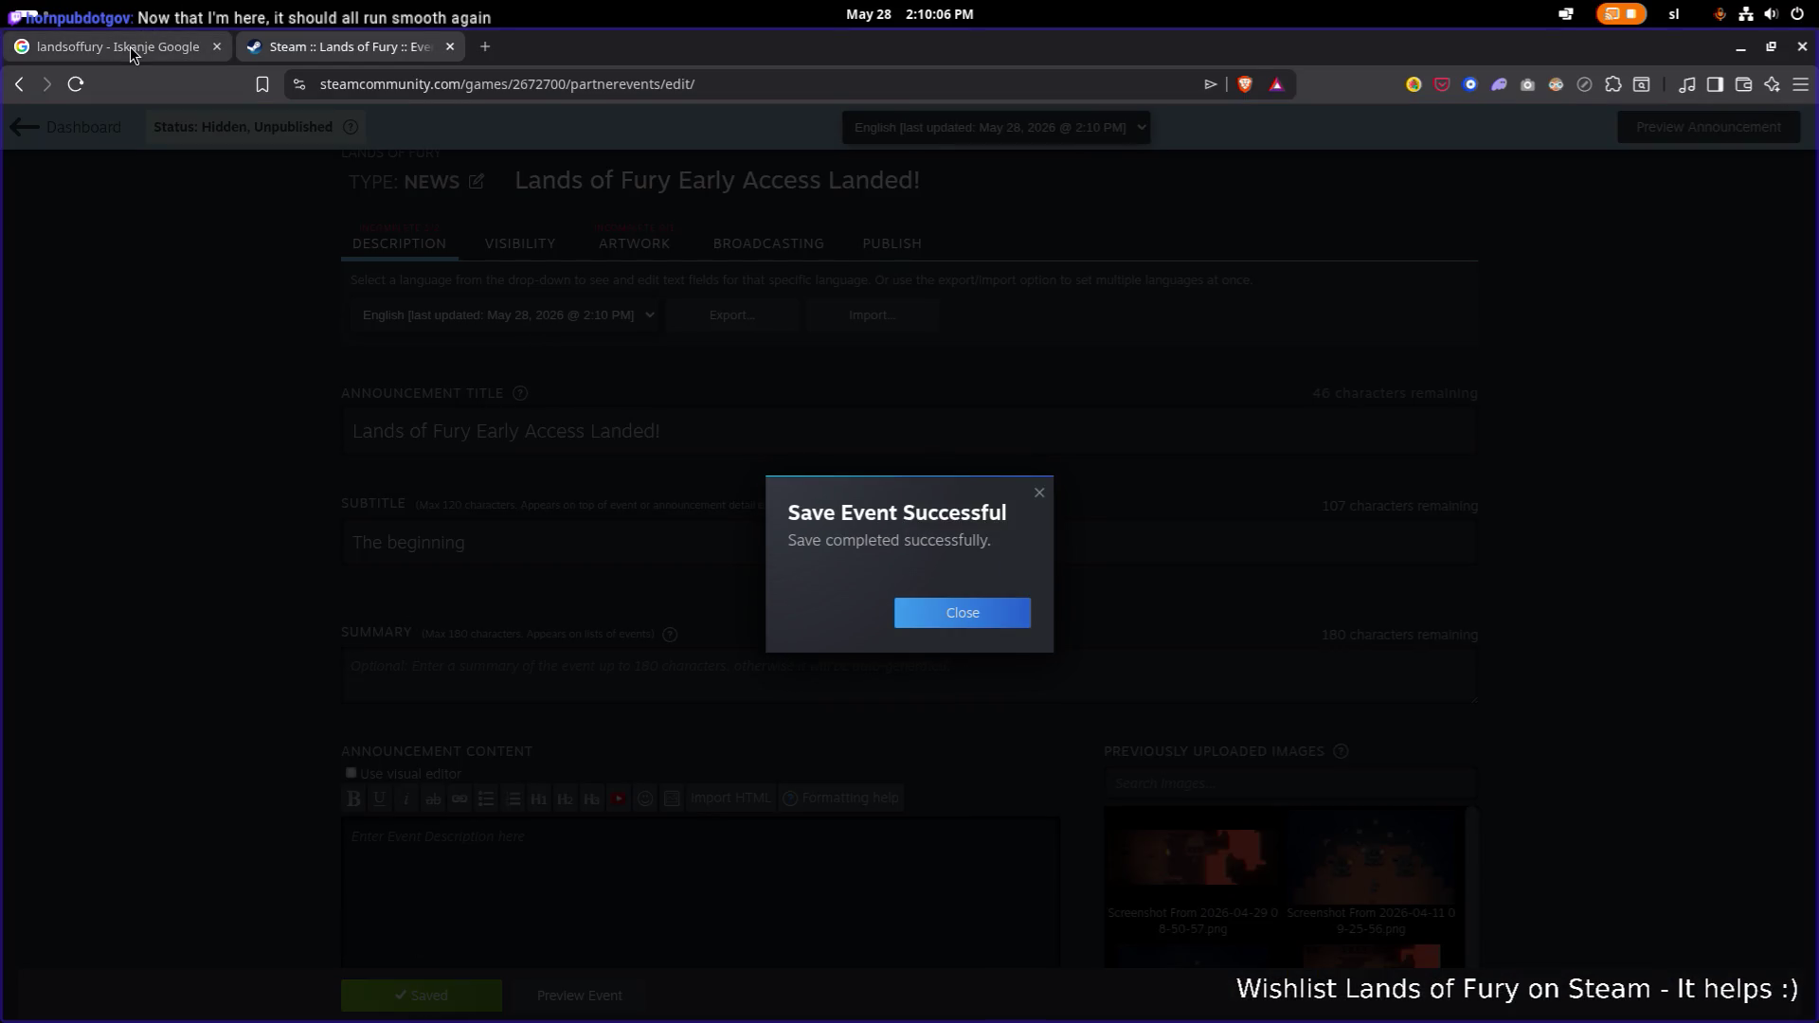
pyautogui.click(129, 47)
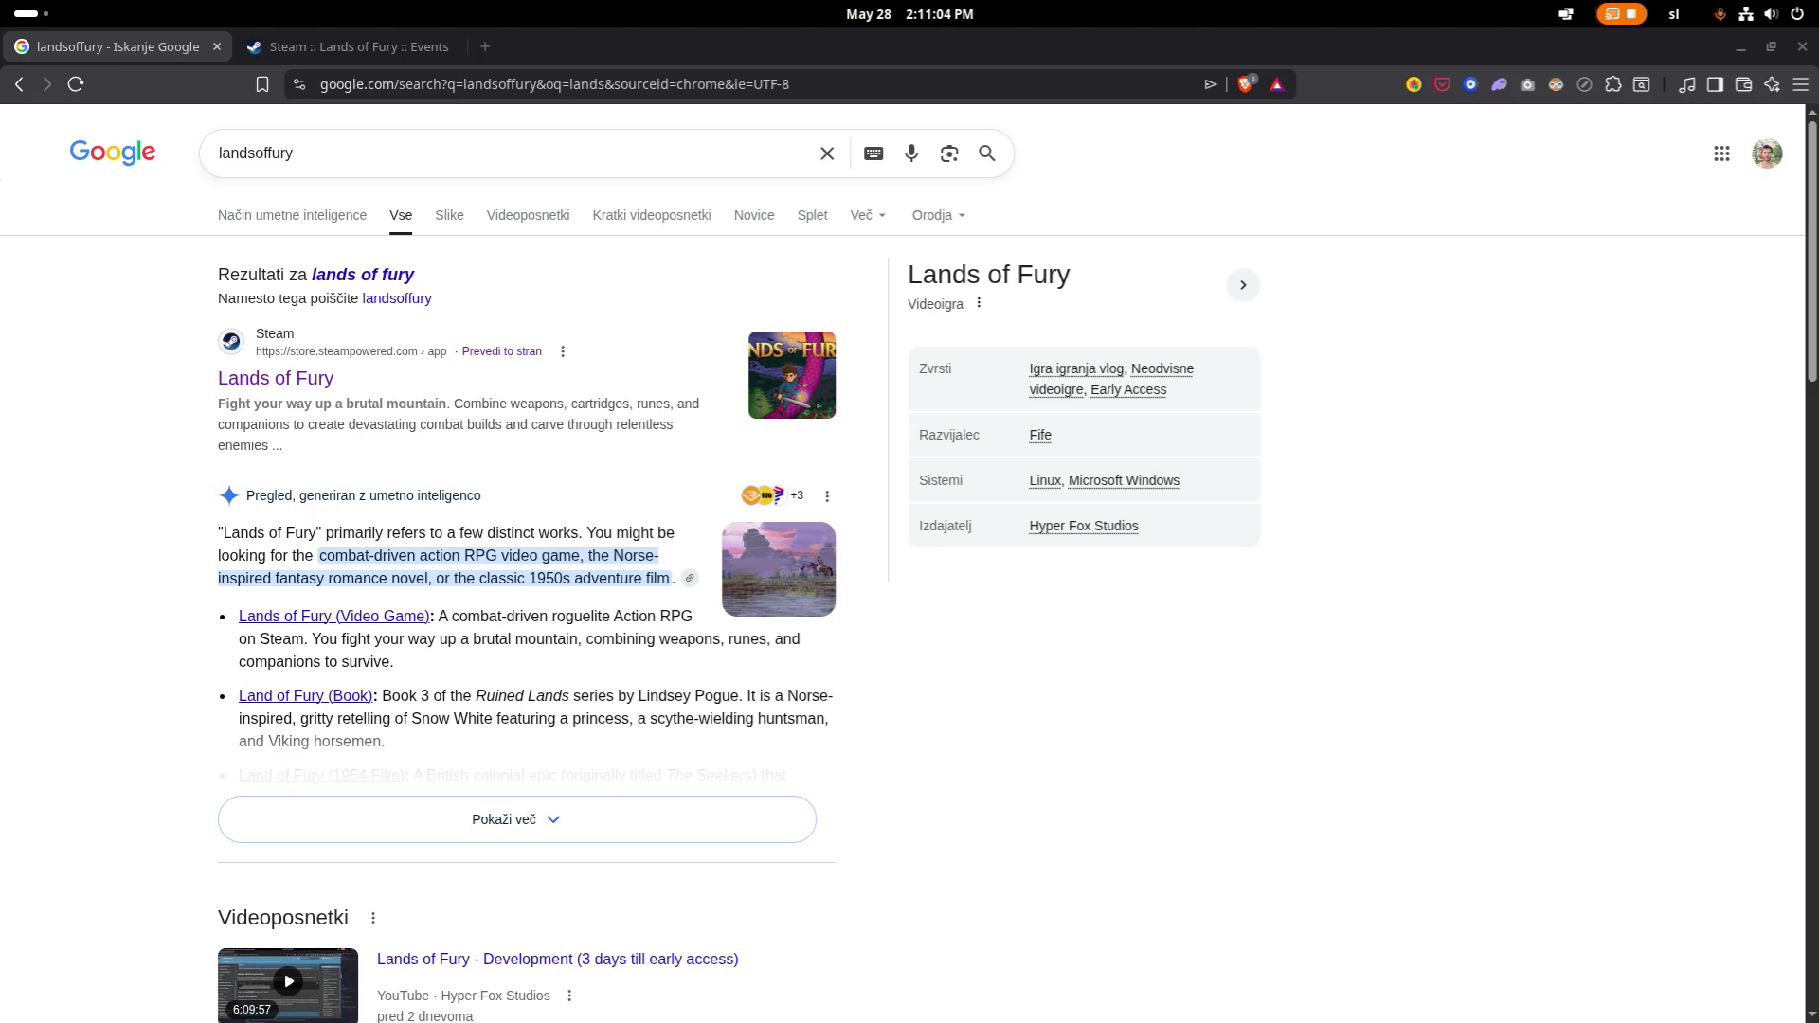
# Back in the events tab, dismiss the save confirmation and open the Steam store in a new tab.
pyautogui.click(355, 47)
pyautogui.click(963, 614)
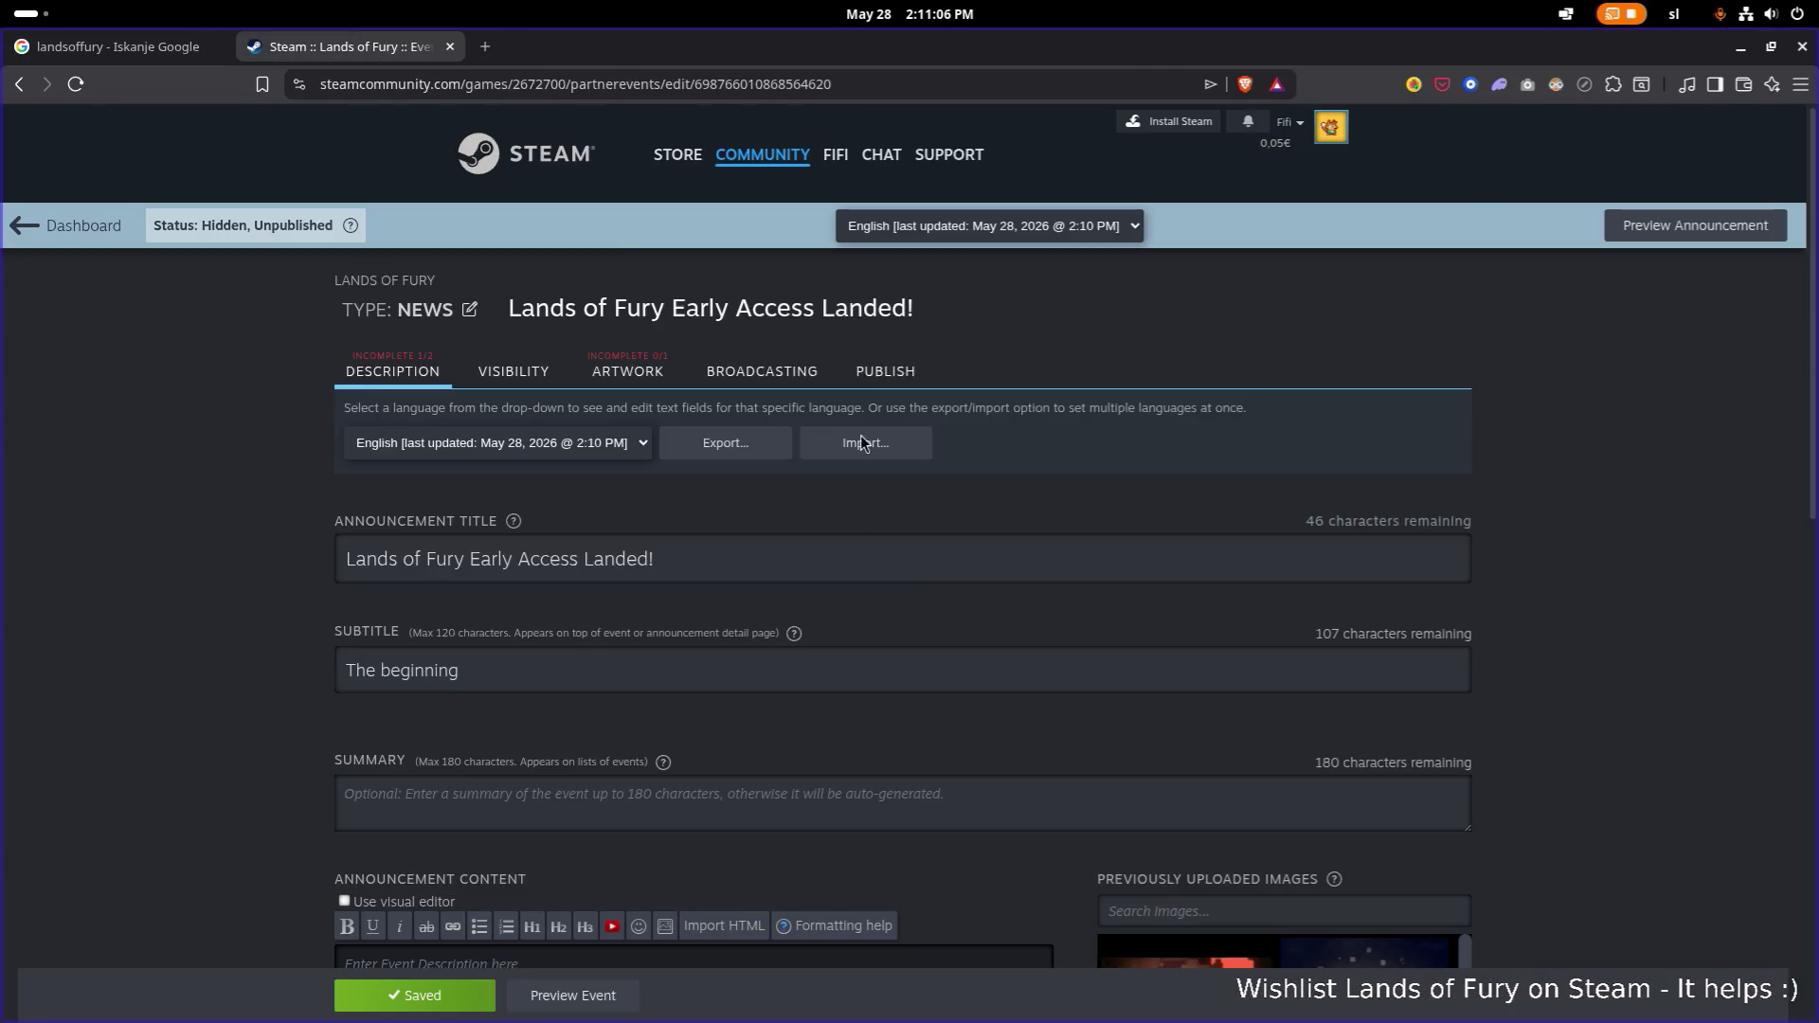
pyautogui.middleClick(486, 169)
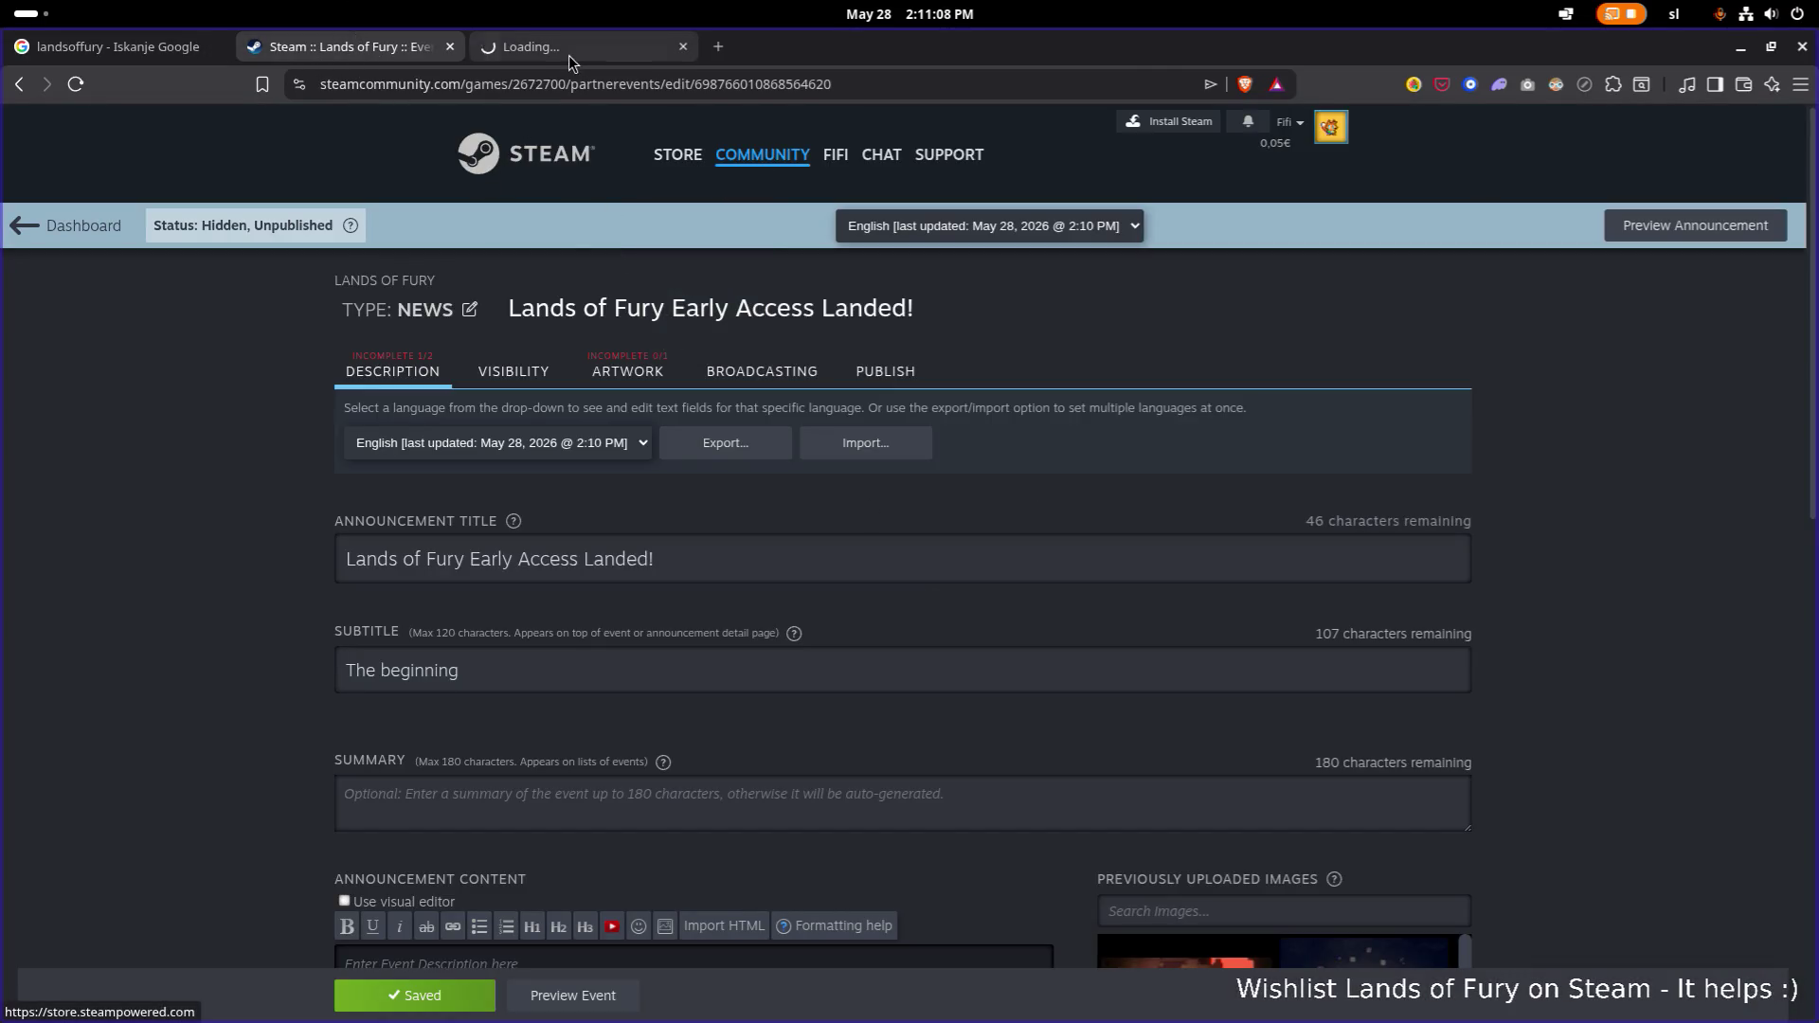
# Load the Lands of Fury store page in the new tab from the 'lands' address suggestion.
pyautogui.click(571, 55)
pyautogui.click(622, 85)
pyautogui.write('lands')
pyautogui.press('Down')
pyautogui.press('Return')
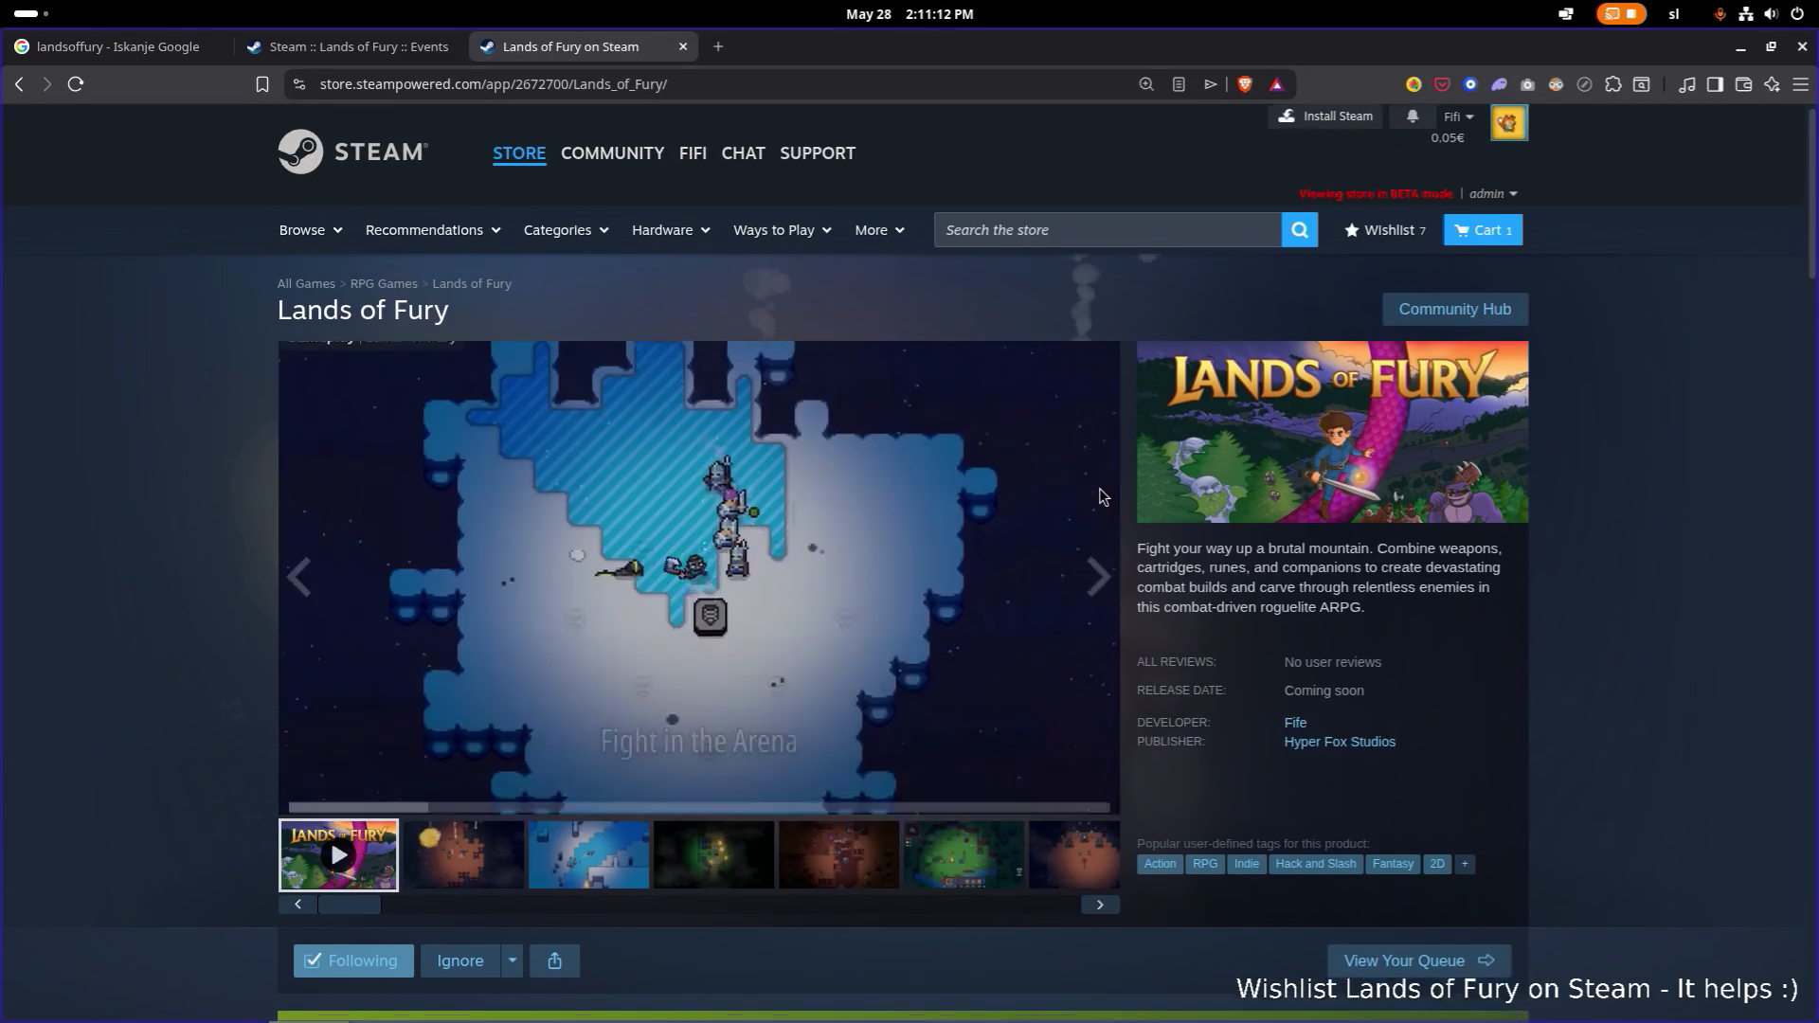
# Scroll down the Lands of Fury store page and check its web address.
pyautogui.scroll(-3, 1102, 497)
pyautogui.hotkey('ctrl', 'l')
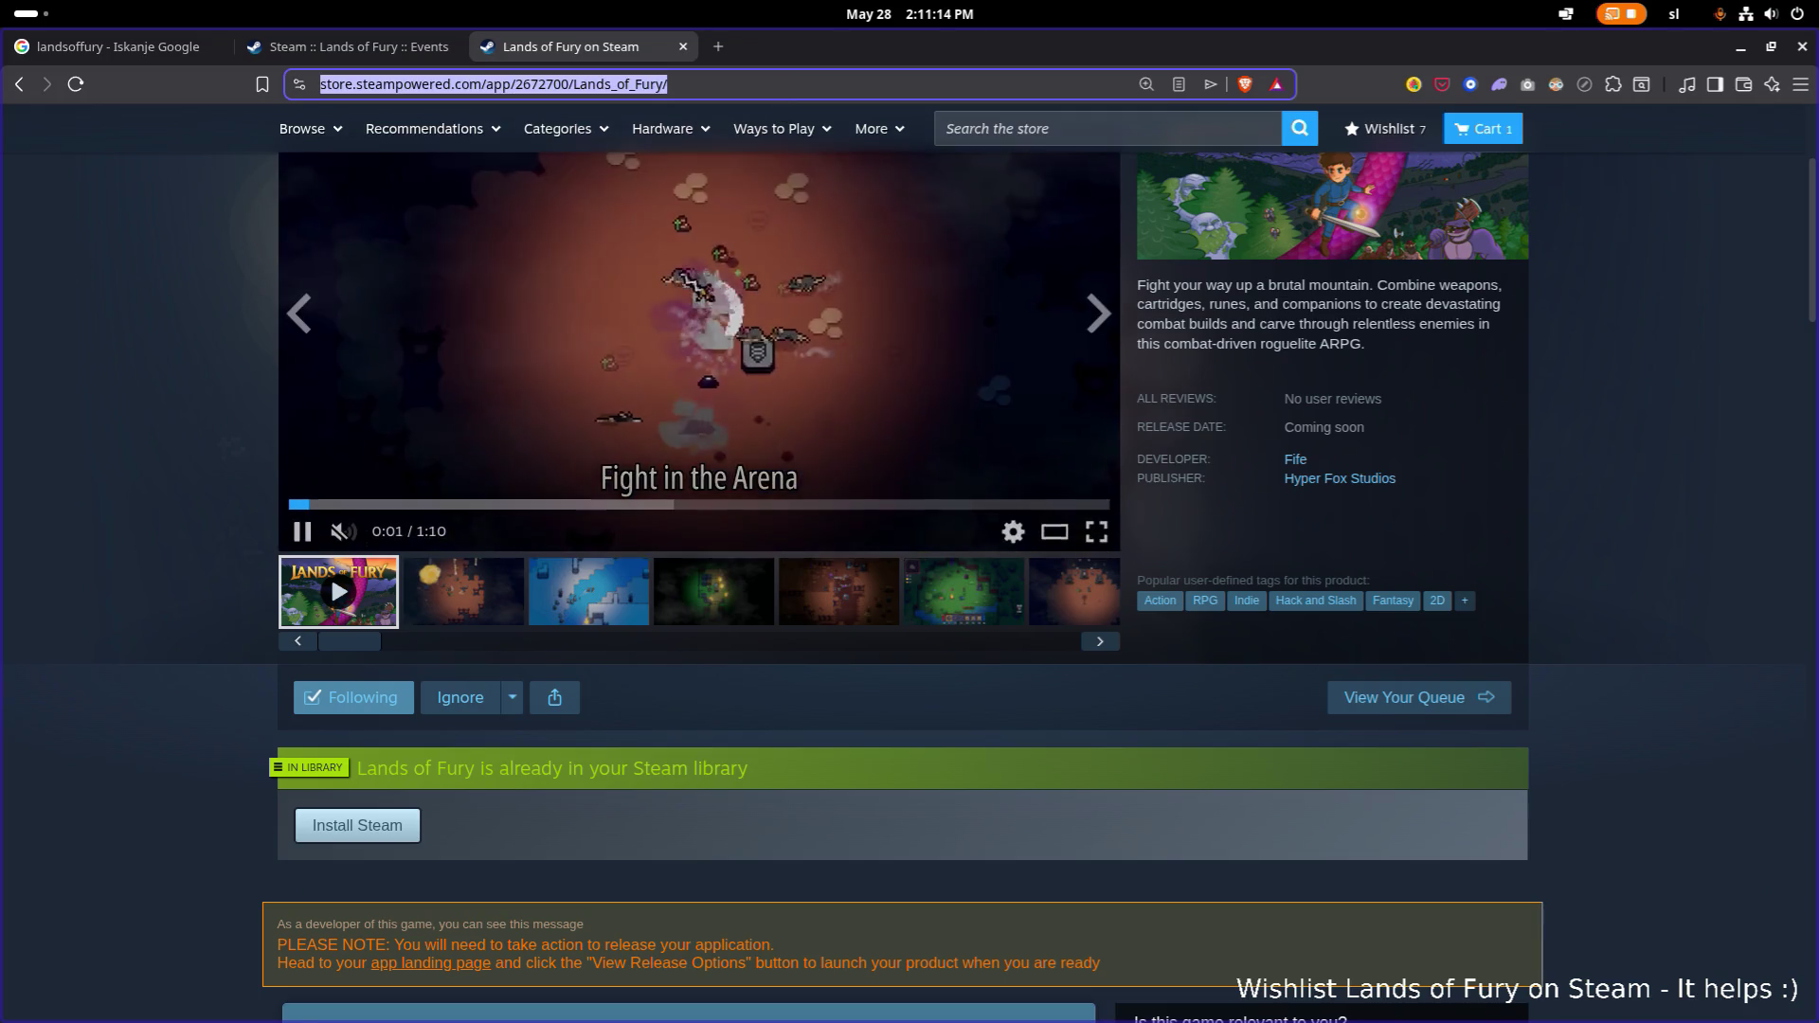
pyautogui.press('Escape')
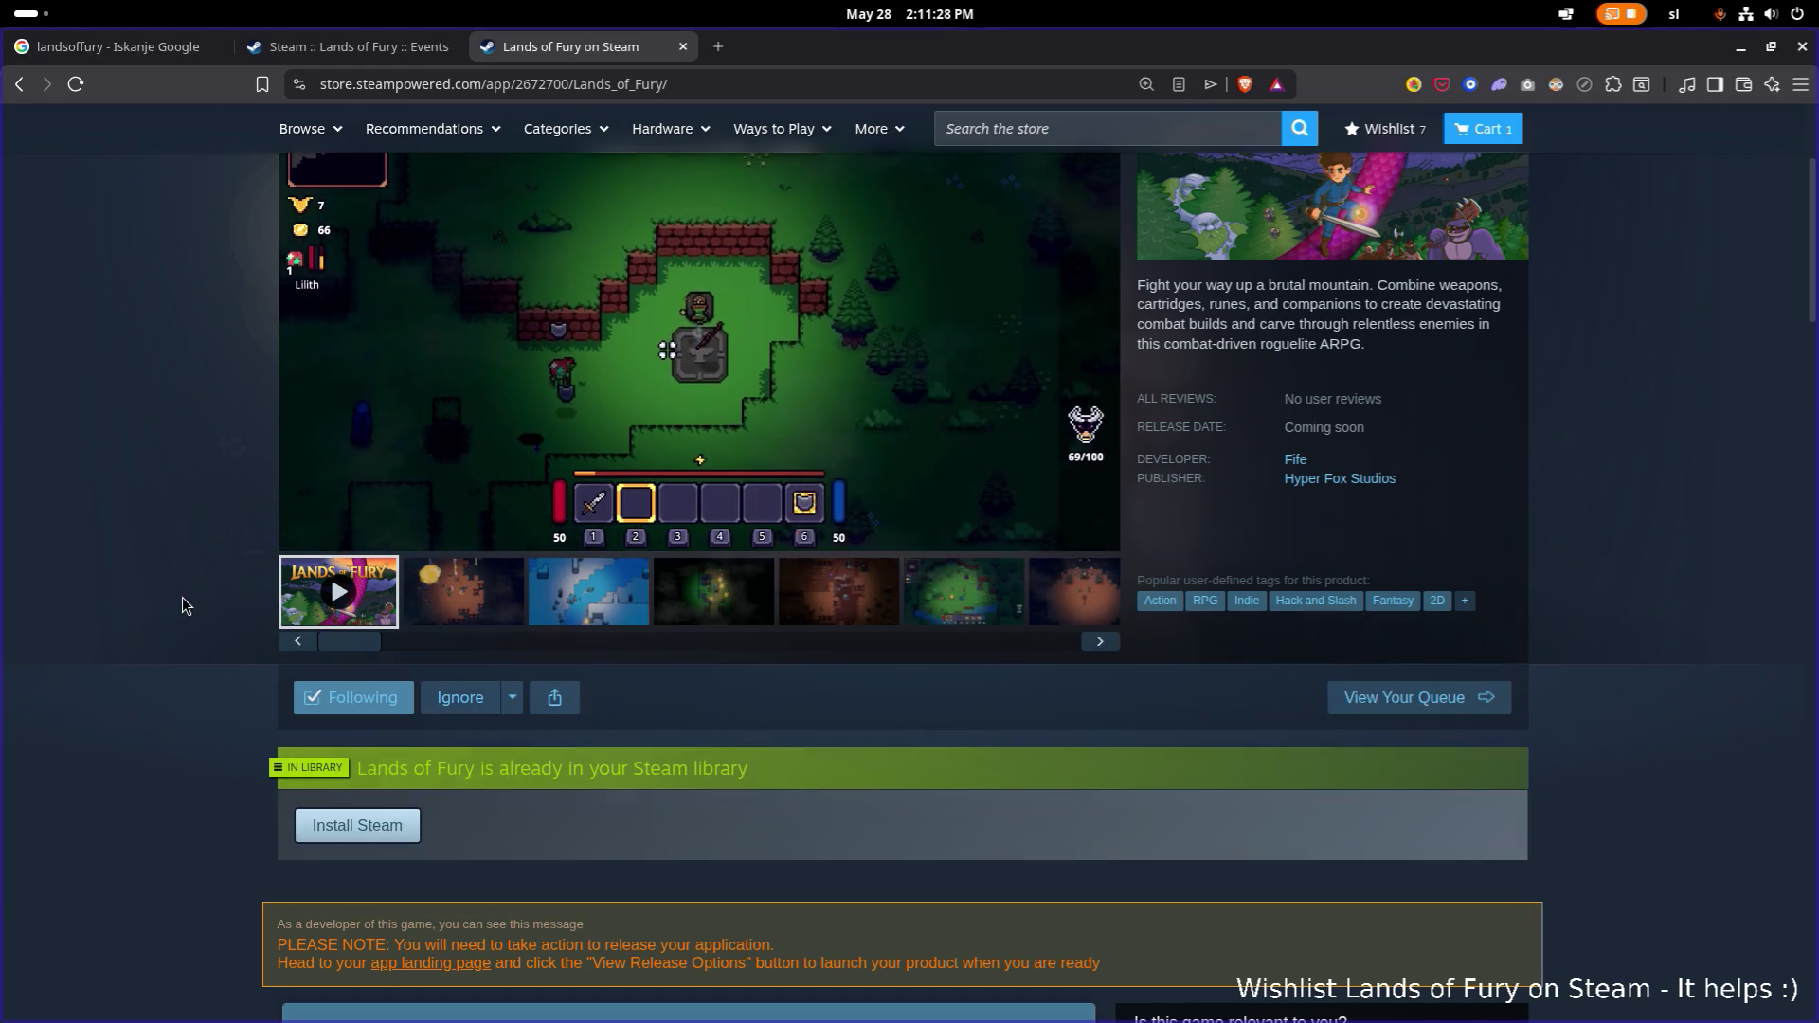
# Launch the Steam desktop client from the desktop overview.
pyautogui.press('super')
pyautogui.write('steam')
pyautogui.press('Return')
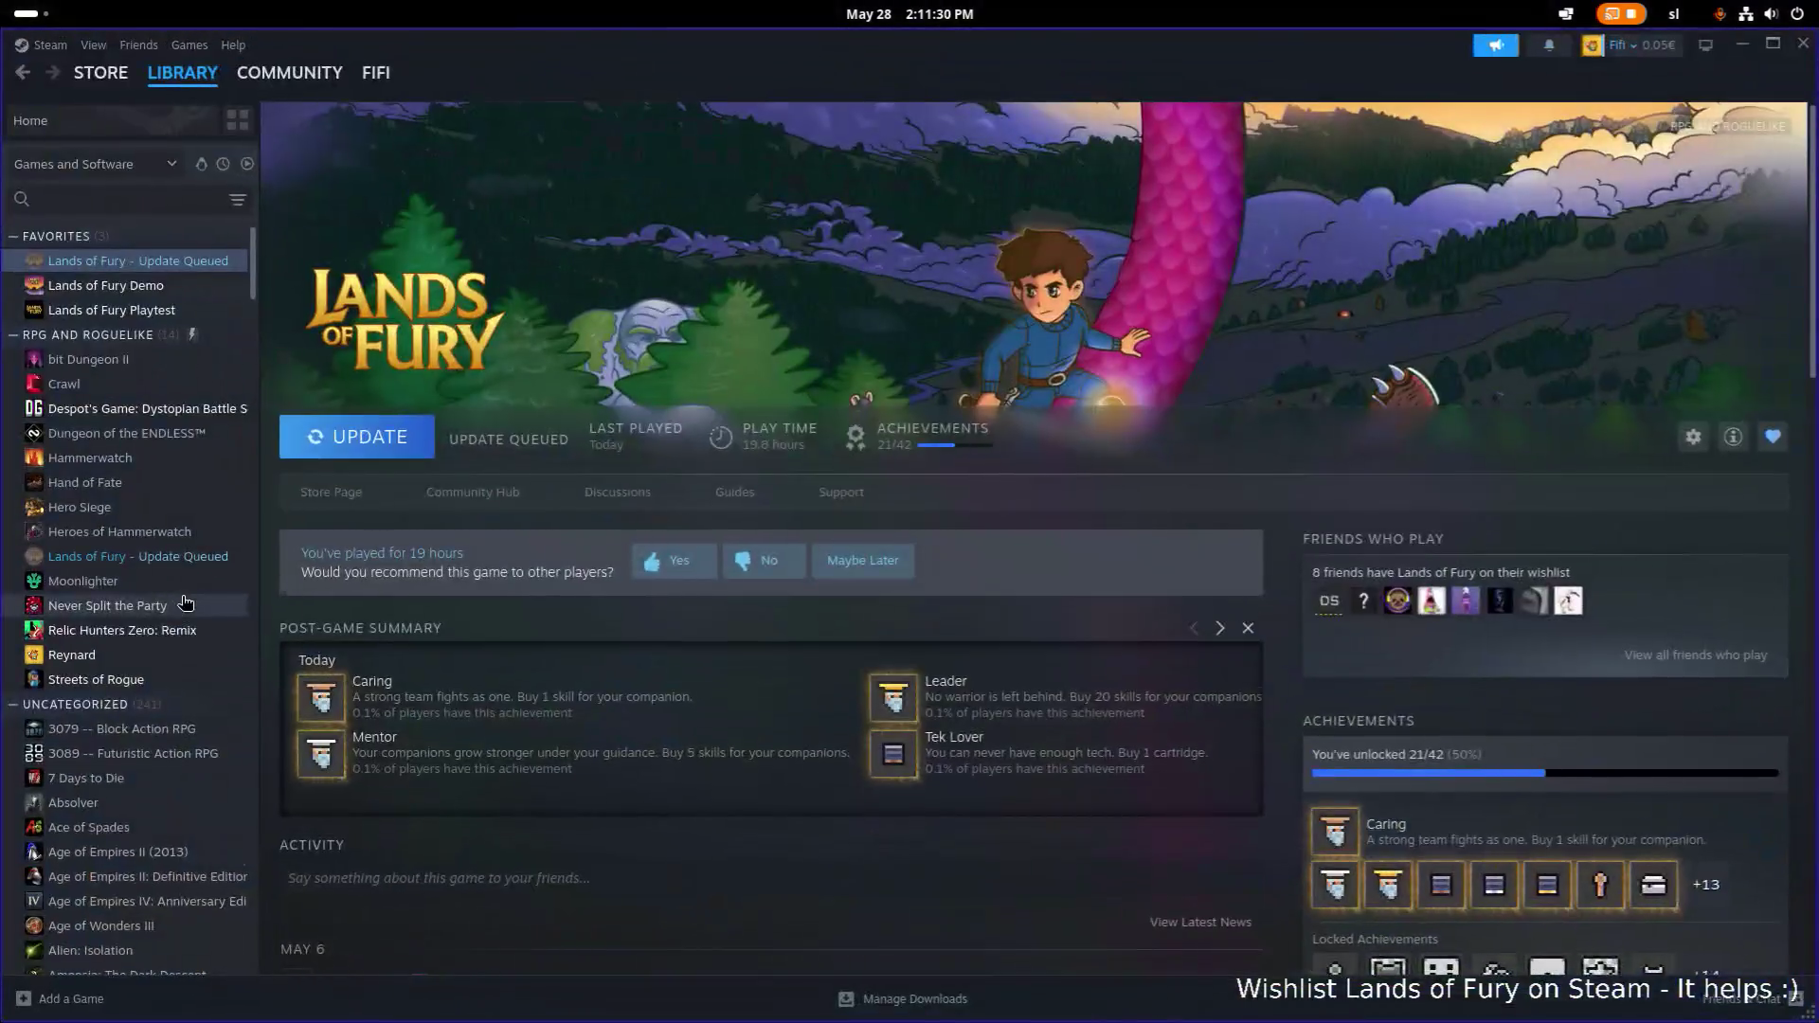
# View the Lands of Fury Demo library page, then the Playtest library page.
pyautogui.click(152, 286)
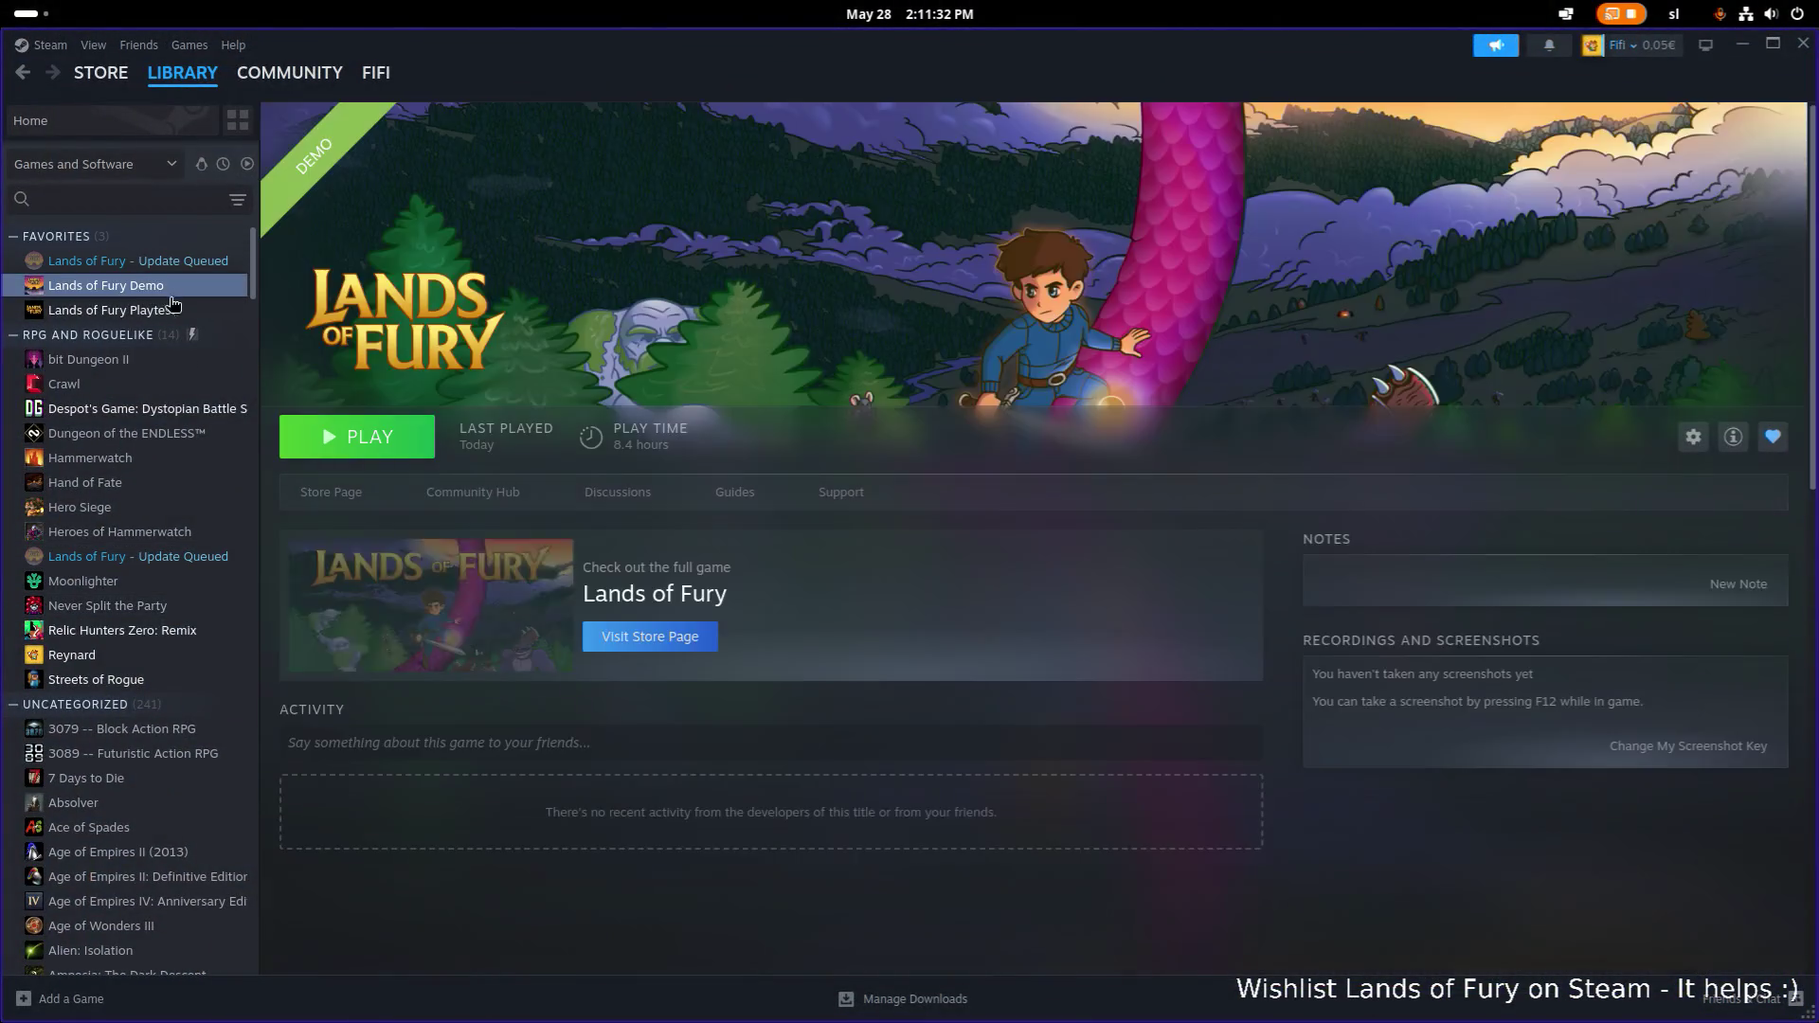
pyautogui.click(170, 310)
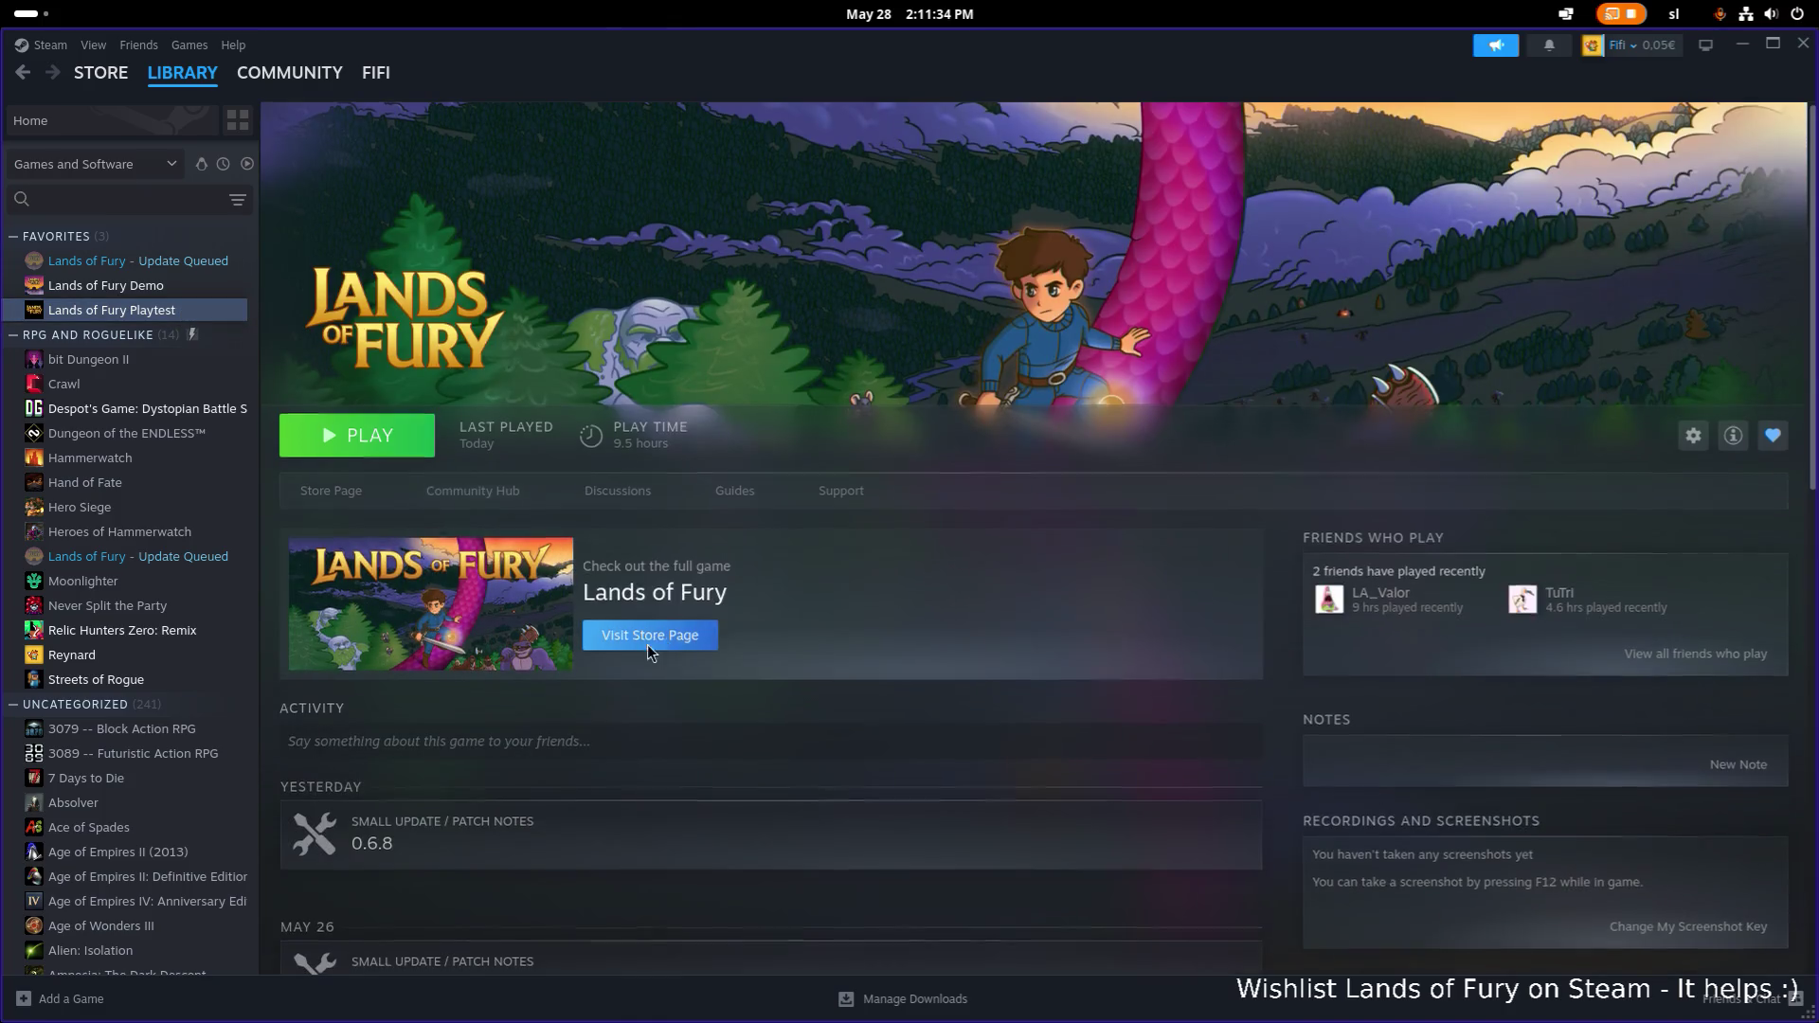
pyautogui.scroll(-15, 628, 621)
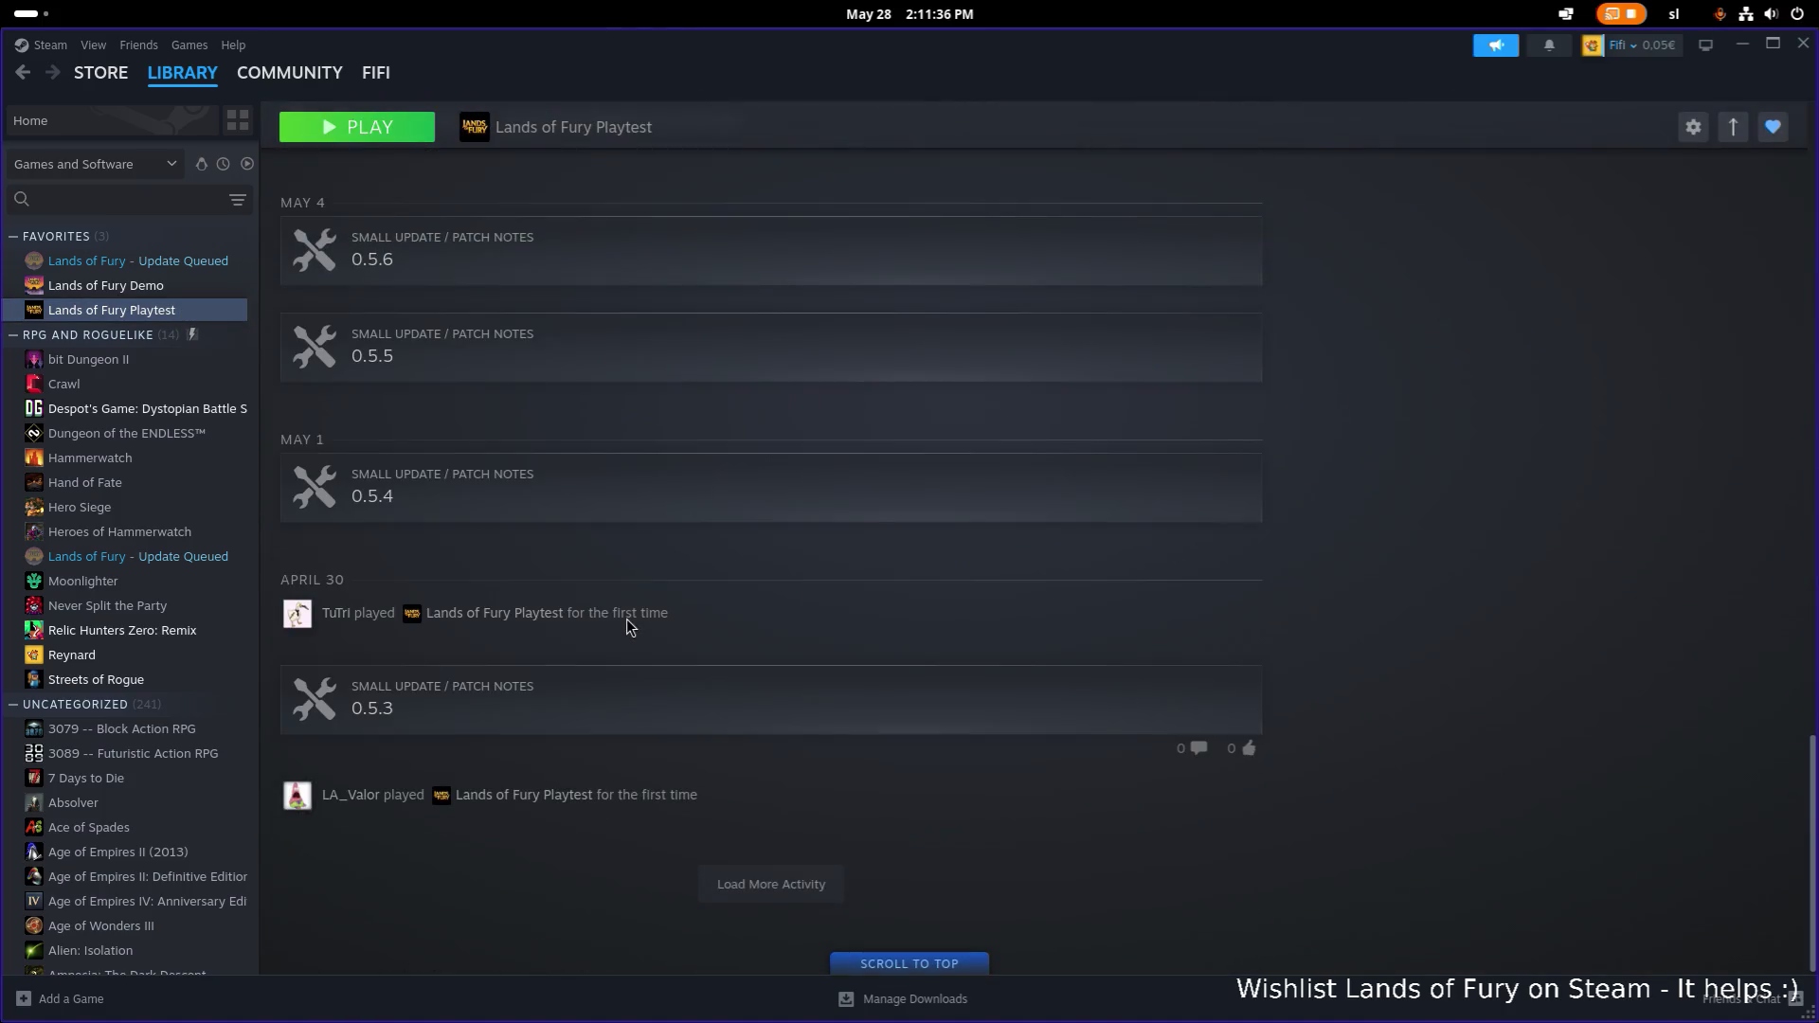
pyautogui.scroll(10, 627, 622)
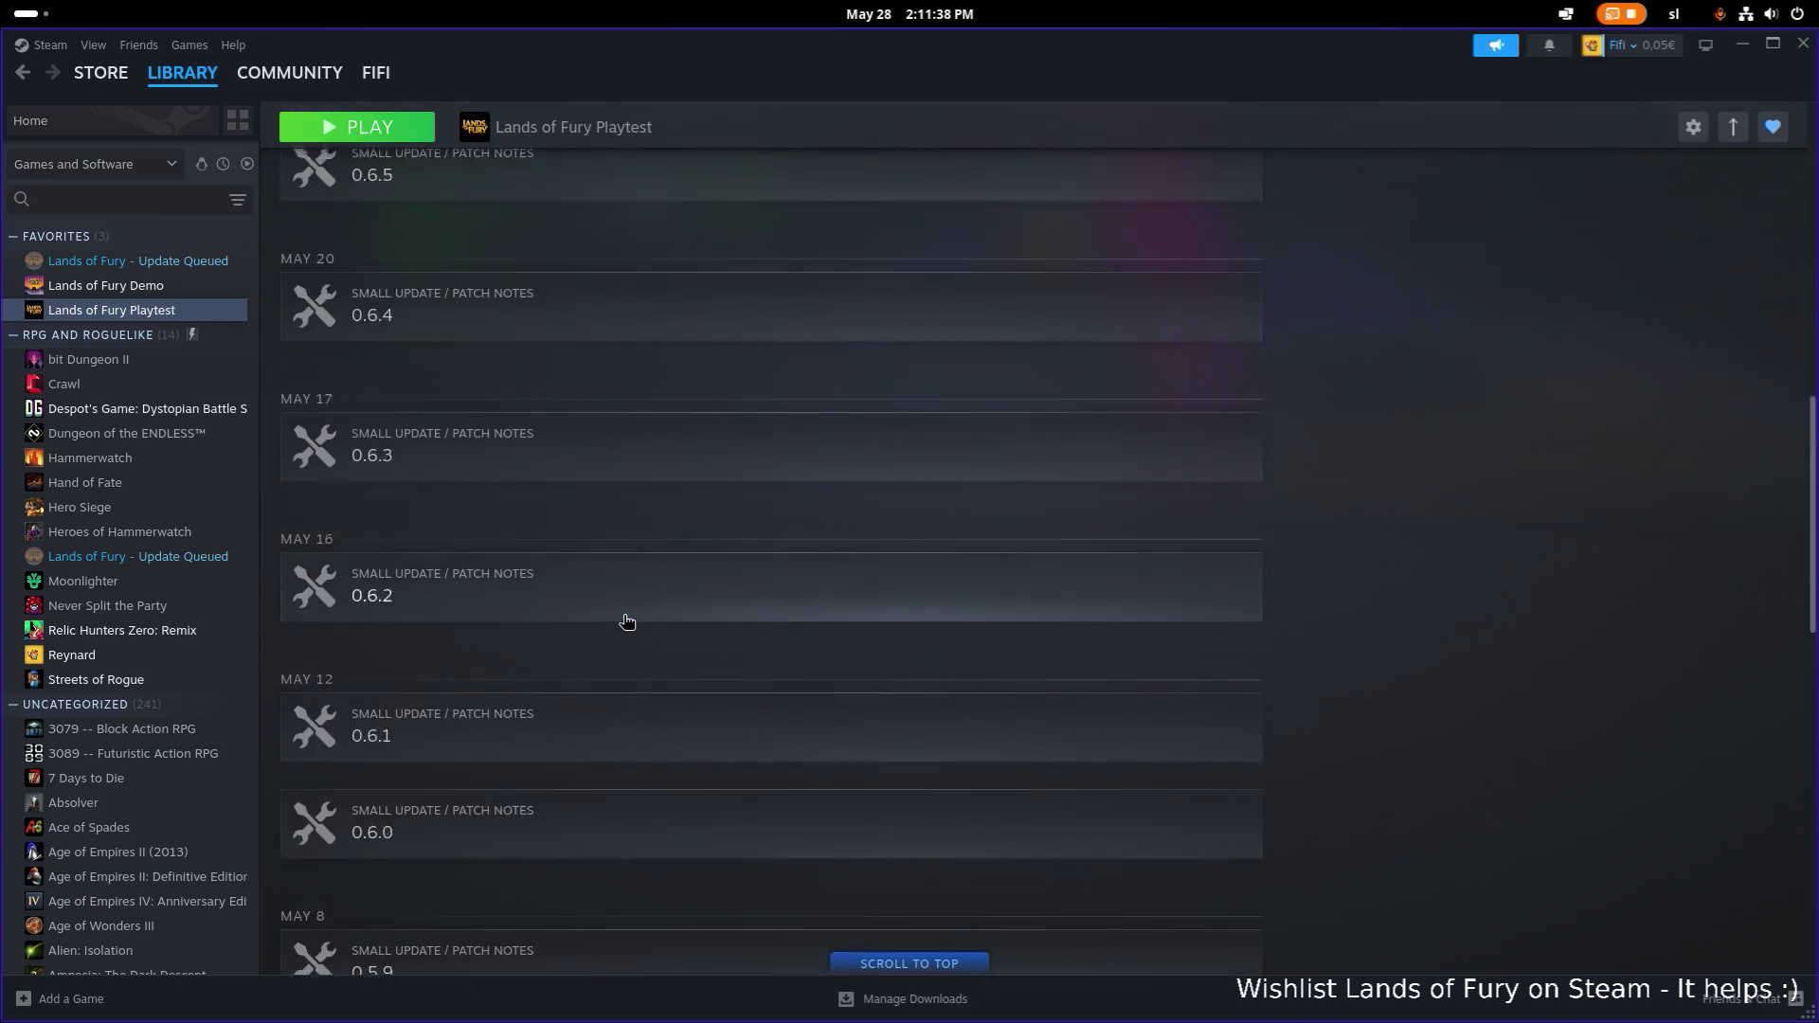
pyautogui.scroll(5, 628, 622)
# Read through the Playtest's 0.6.8 and 0.6.7 patch notes, closing each afterwards.
pyautogui.click(626, 441)
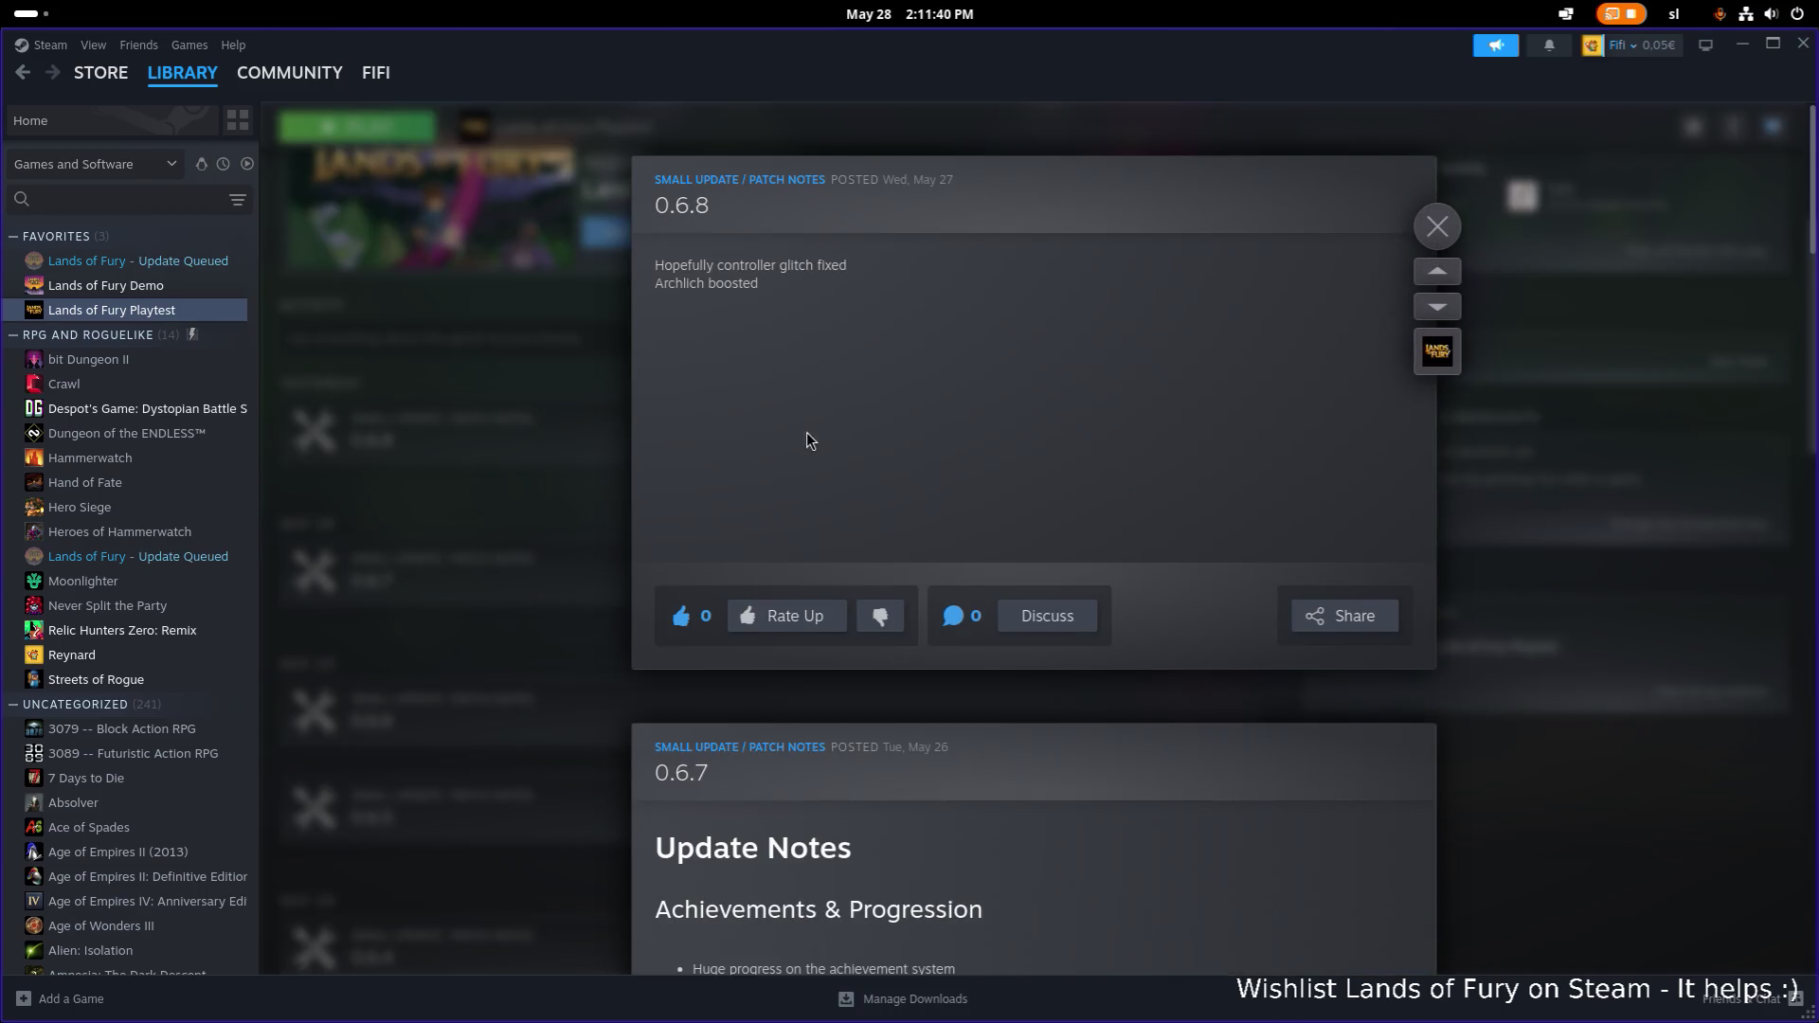
pyautogui.scroll(-2, 806, 439)
pyautogui.click(1437, 226)
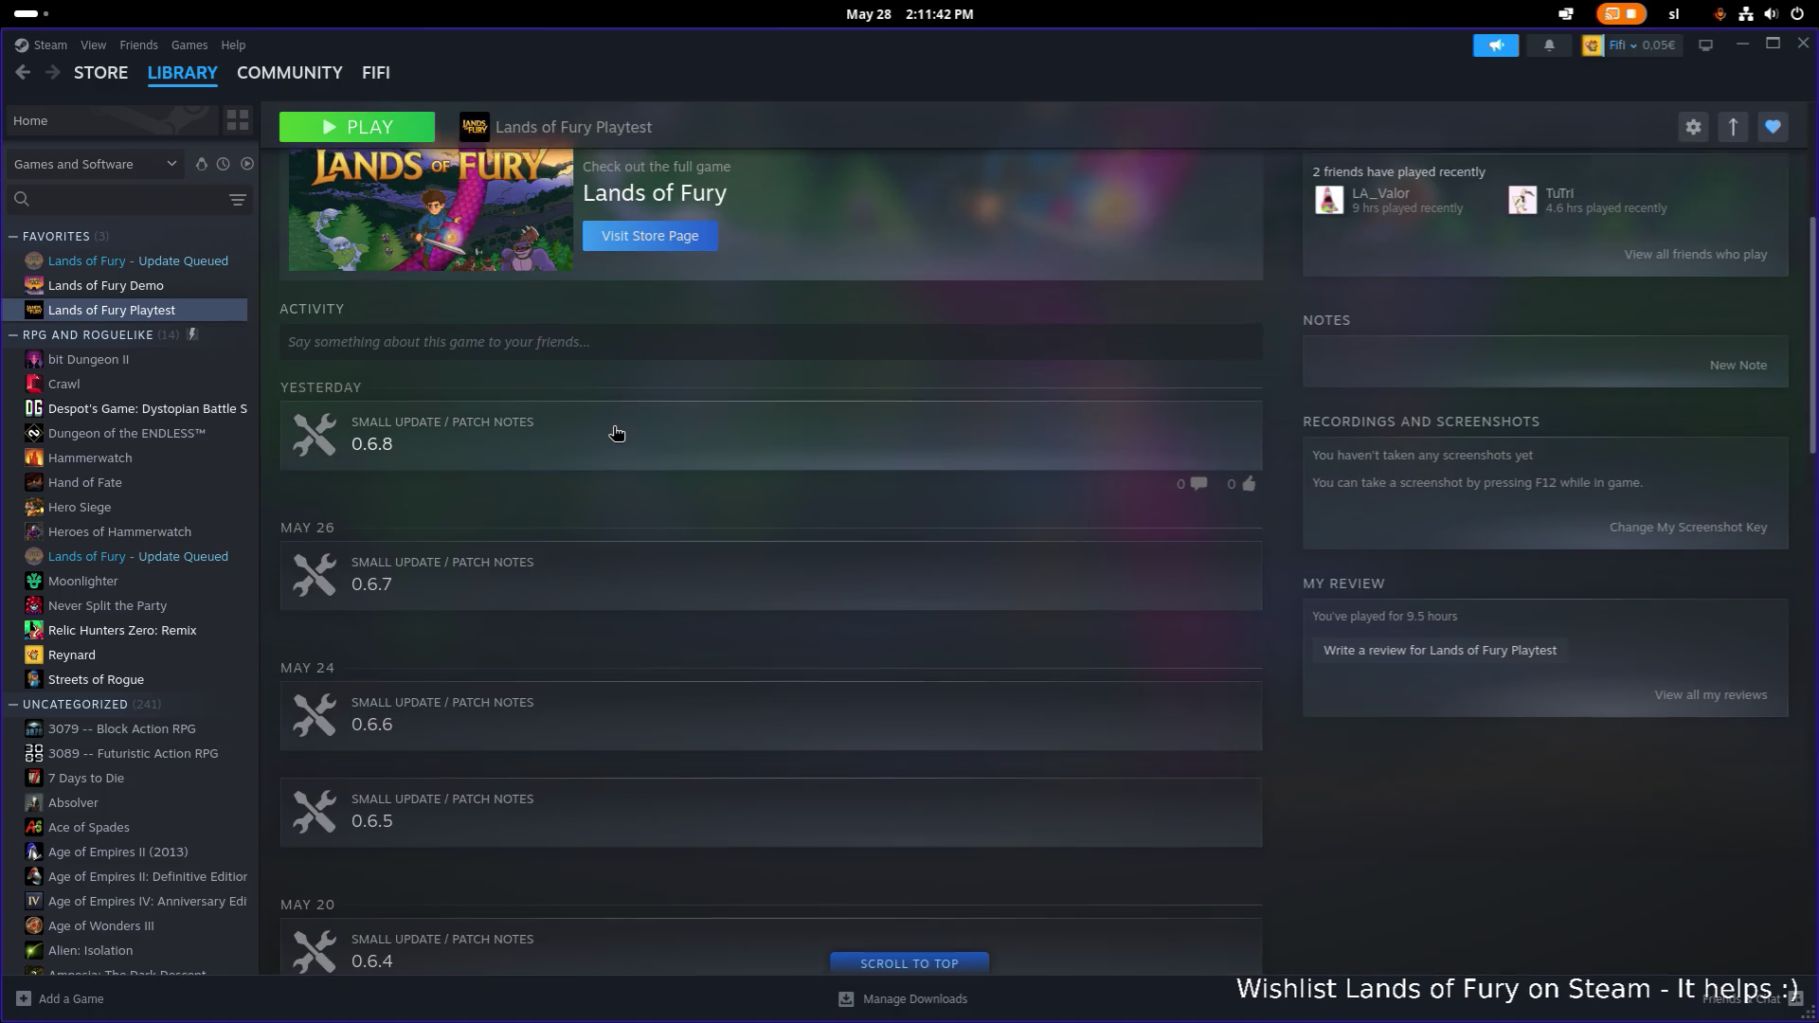
pyautogui.scroll(-4, 592, 514)
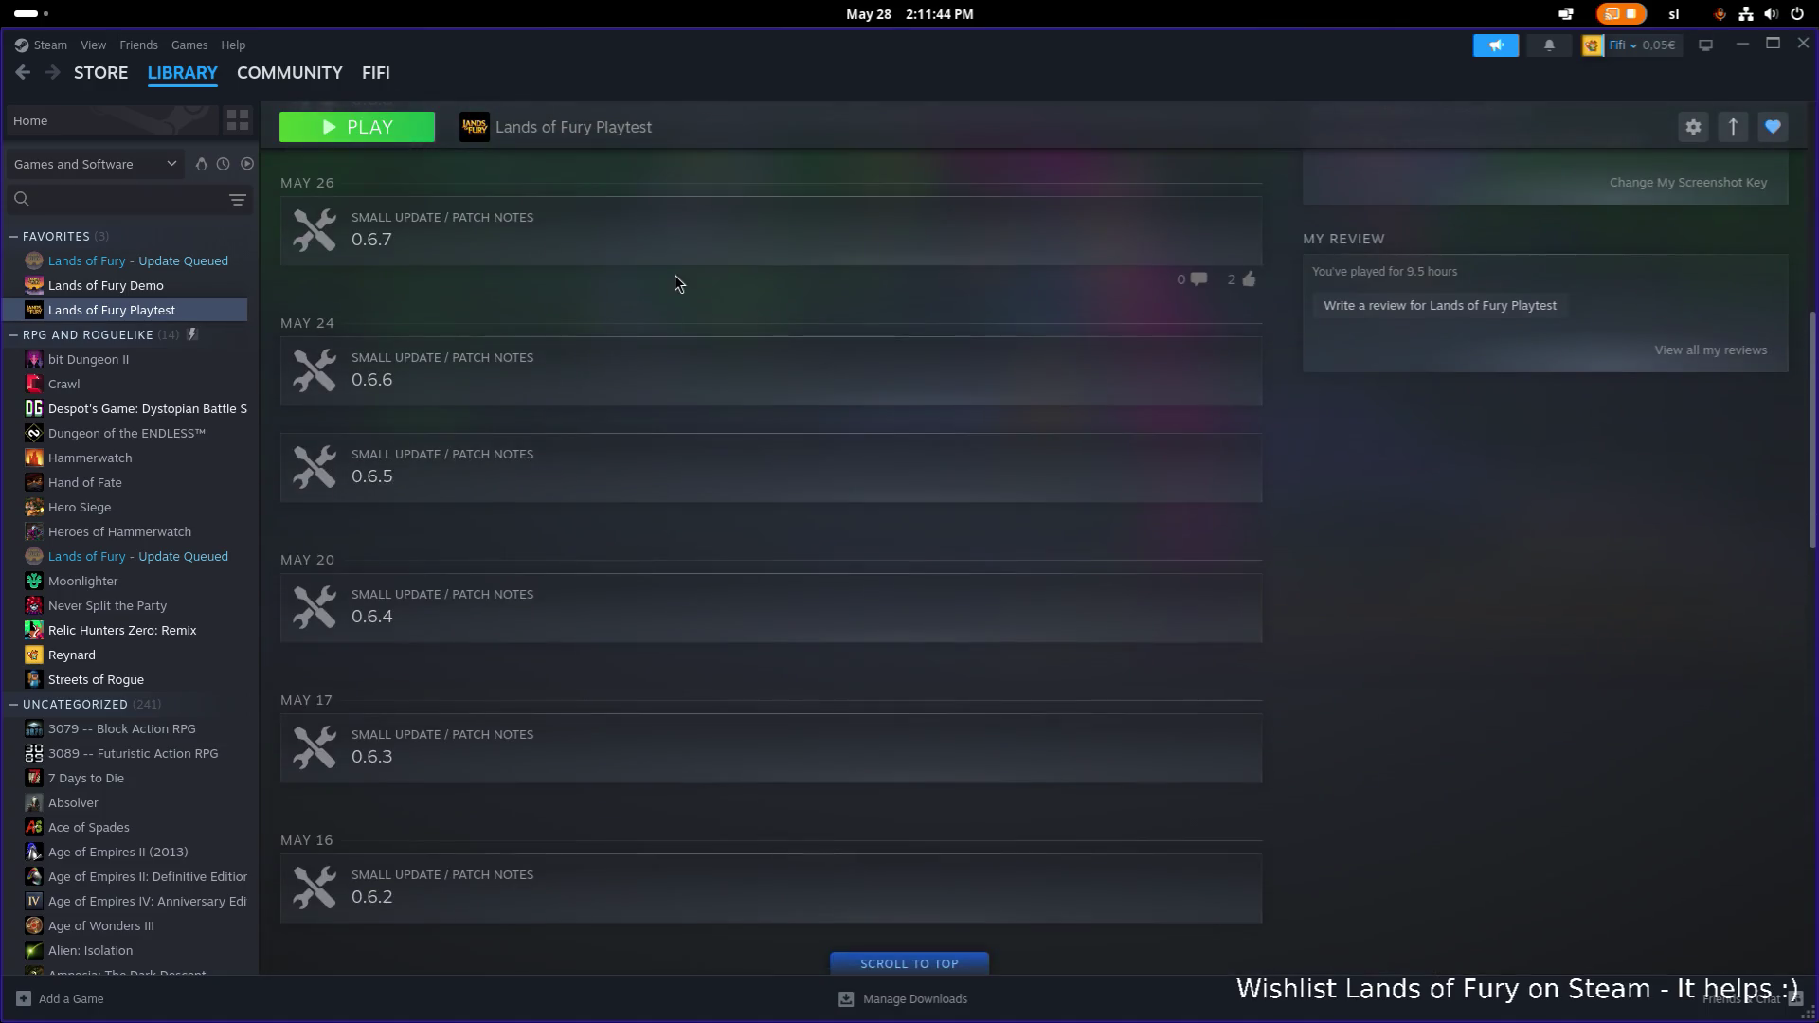
pyautogui.click(673, 248)
pyautogui.scroll(-8, 900, 379)
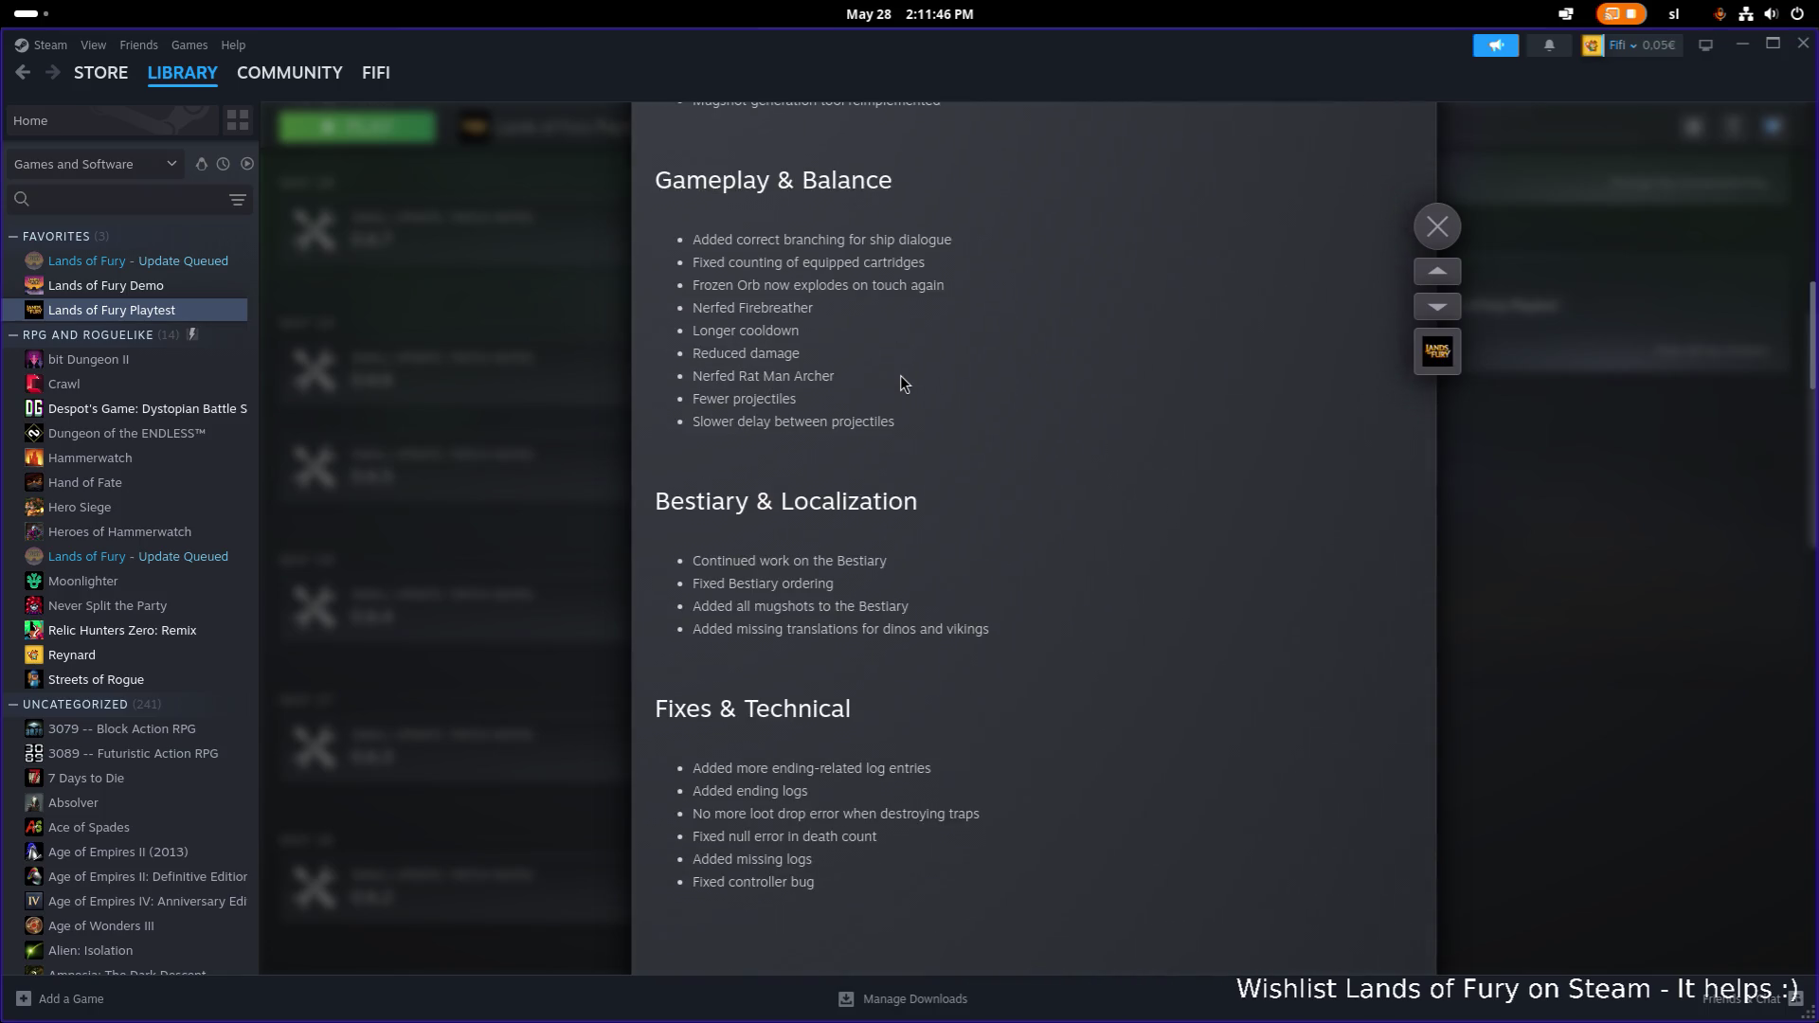
pyautogui.scroll(-5, 901, 375)
pyautogui.scroll(7, 909, 376)
pyautogui.scroll(5, 923, 383)
pyautogui.click(1599, 359)
# Open the Lands of Fury Playtest community hub.
pyautogui.scroll(5, 1219, 326)
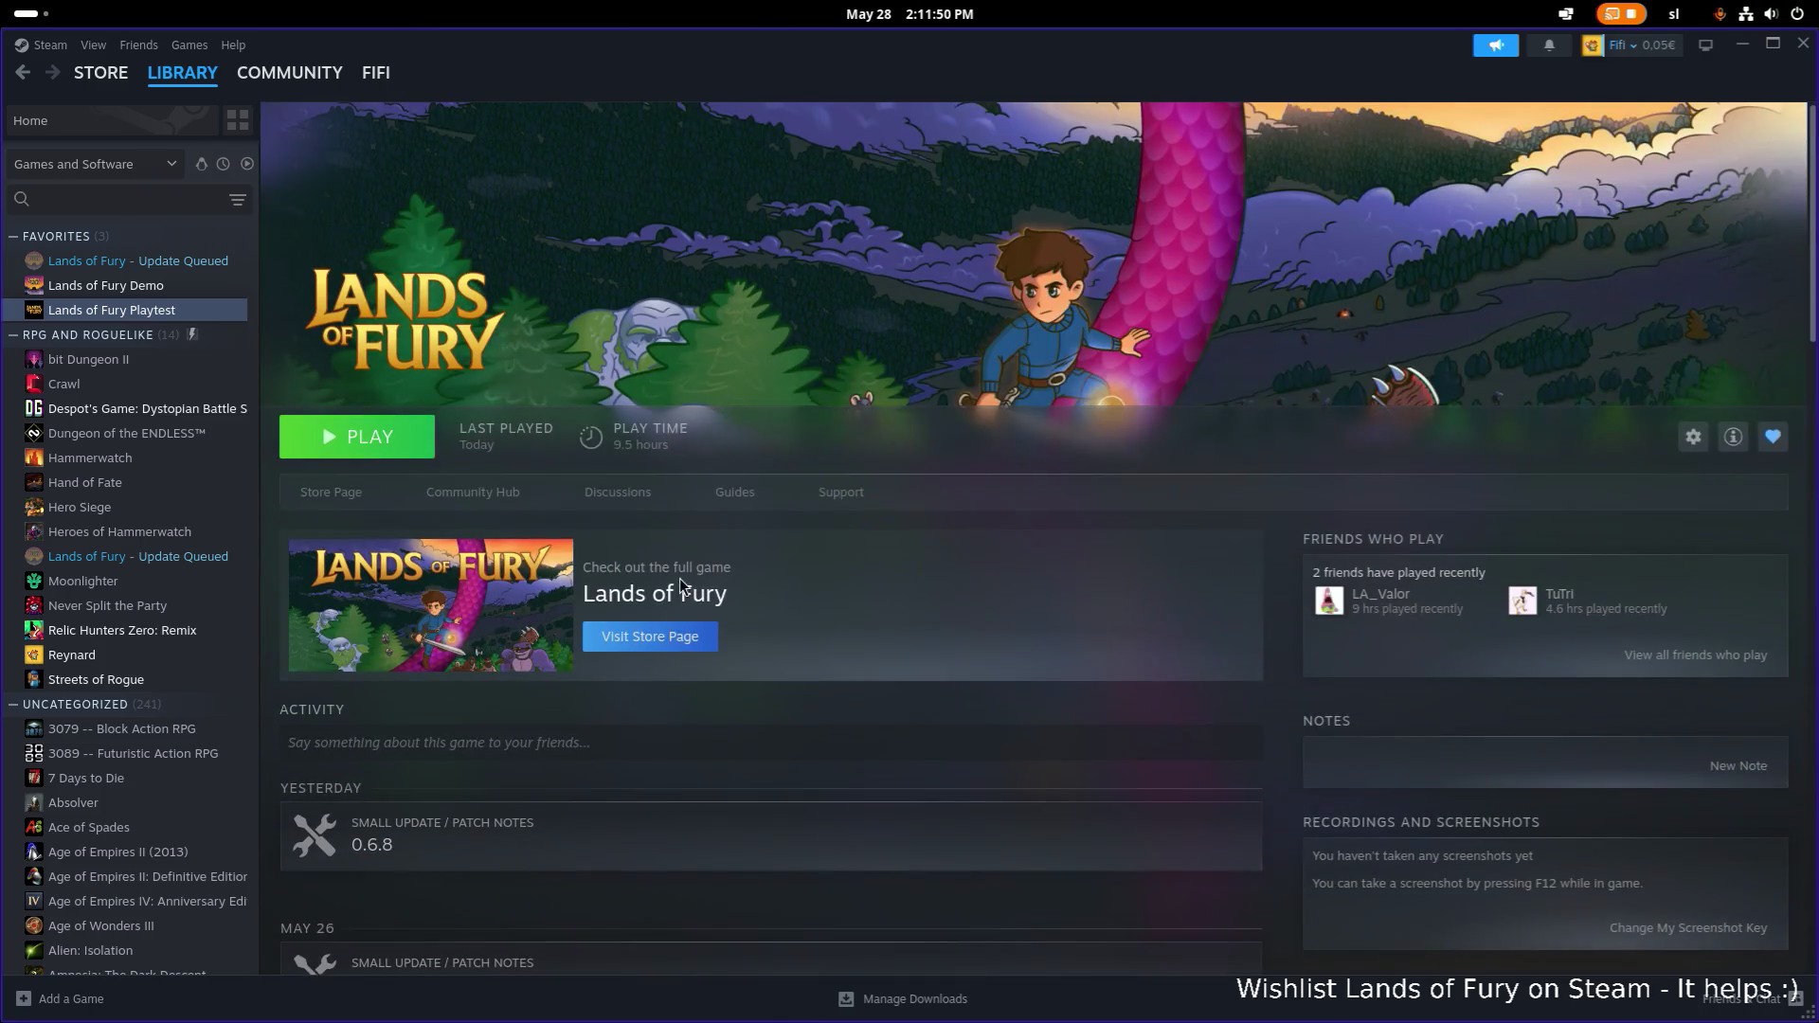
pyautogui.scroll(-3, 597, 540)
pyautogui.scroll(1, 454, 455)
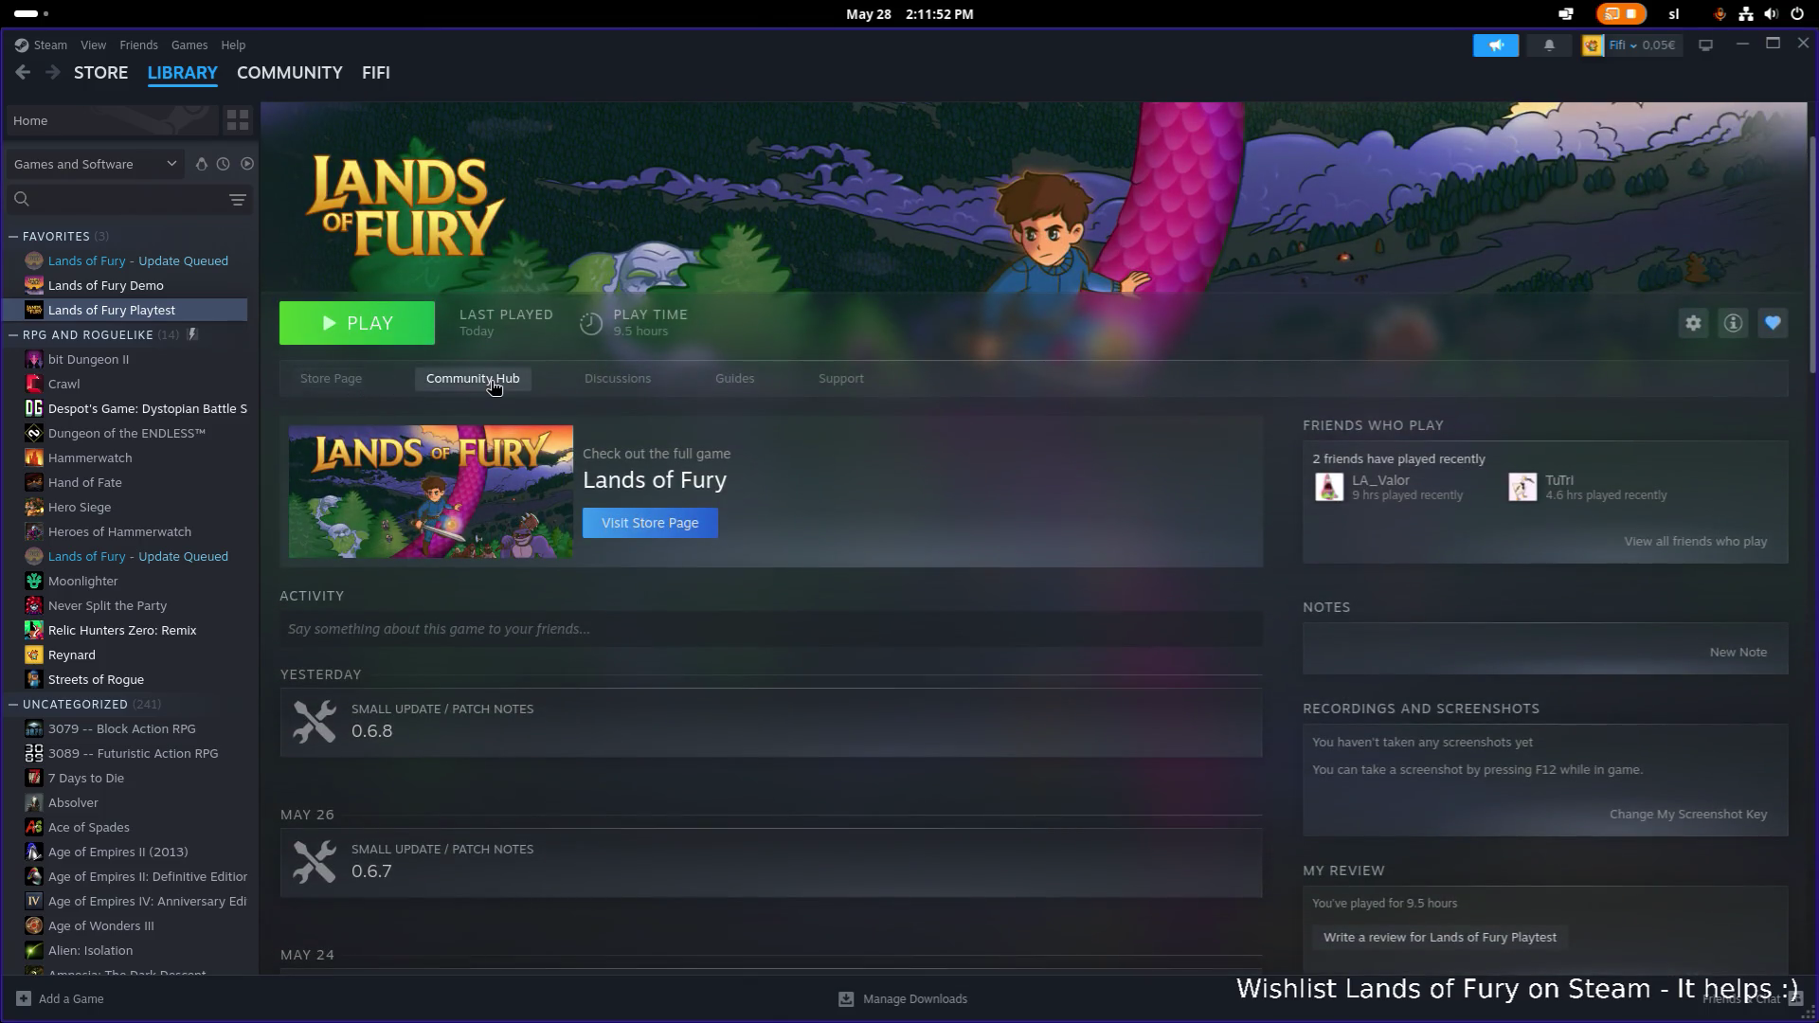
pyautogui.click(492, 381)
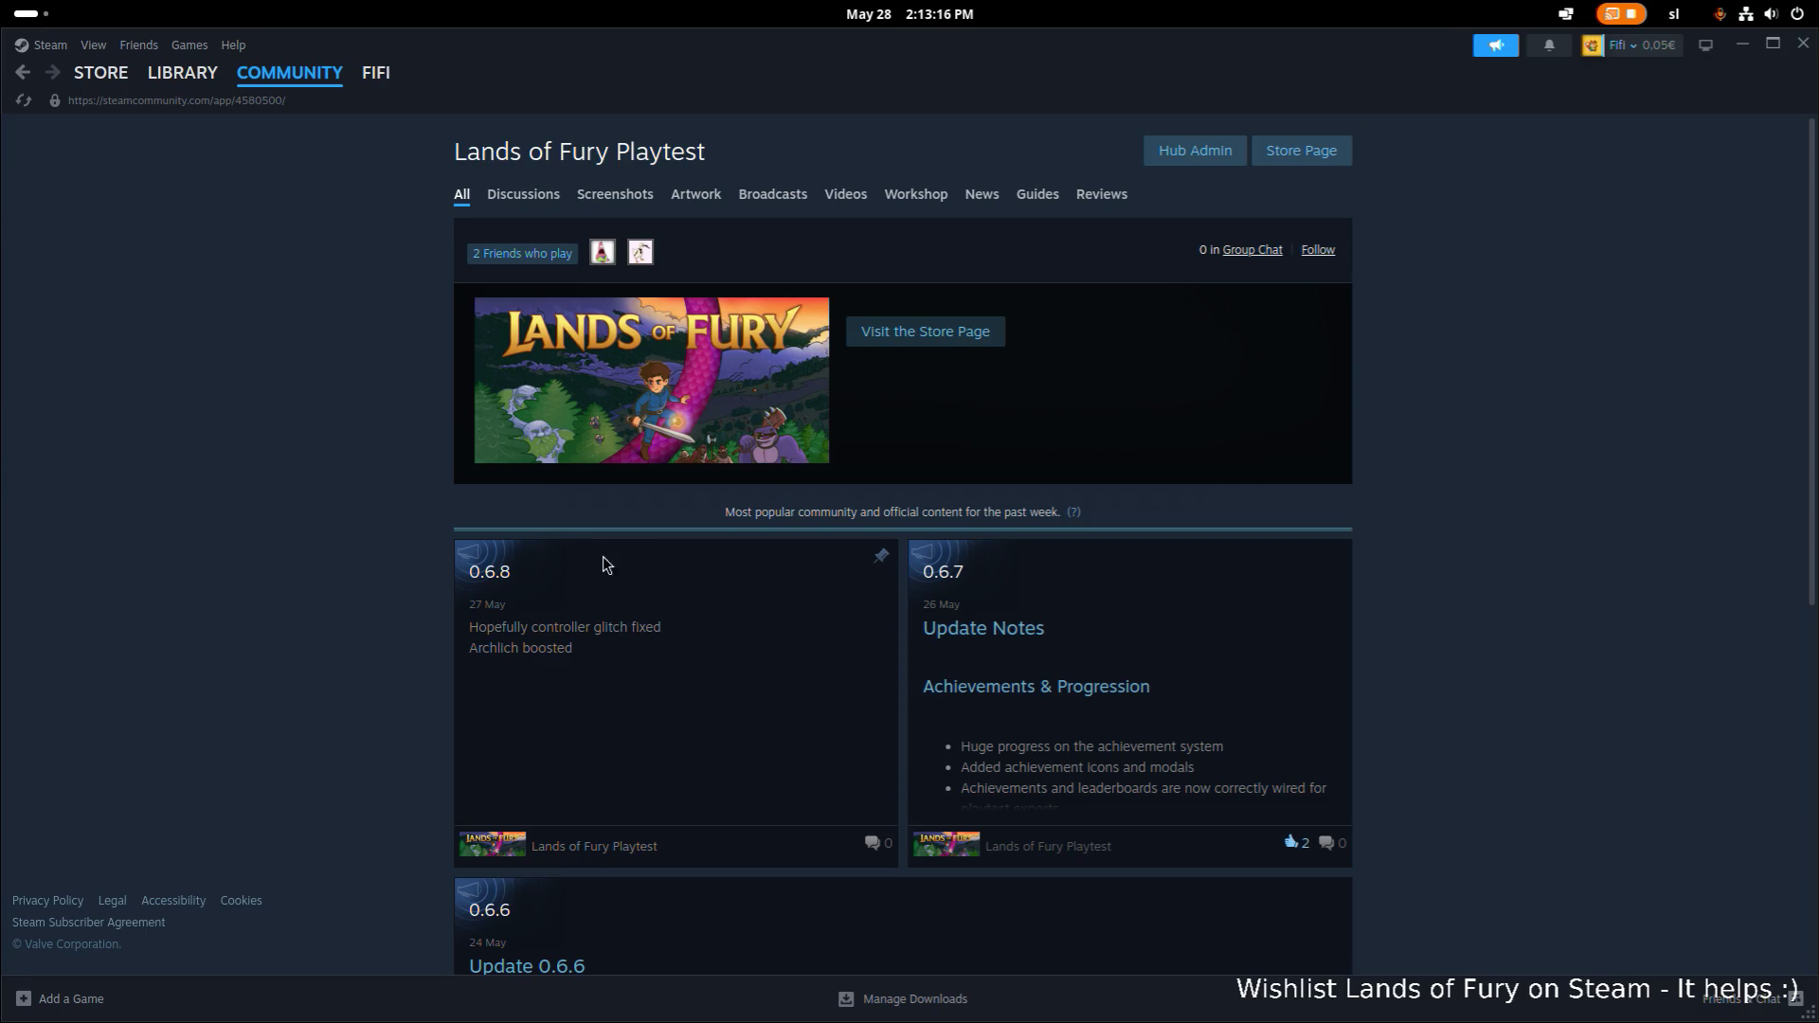
pyautogui.scroll(-1, 839, 695)
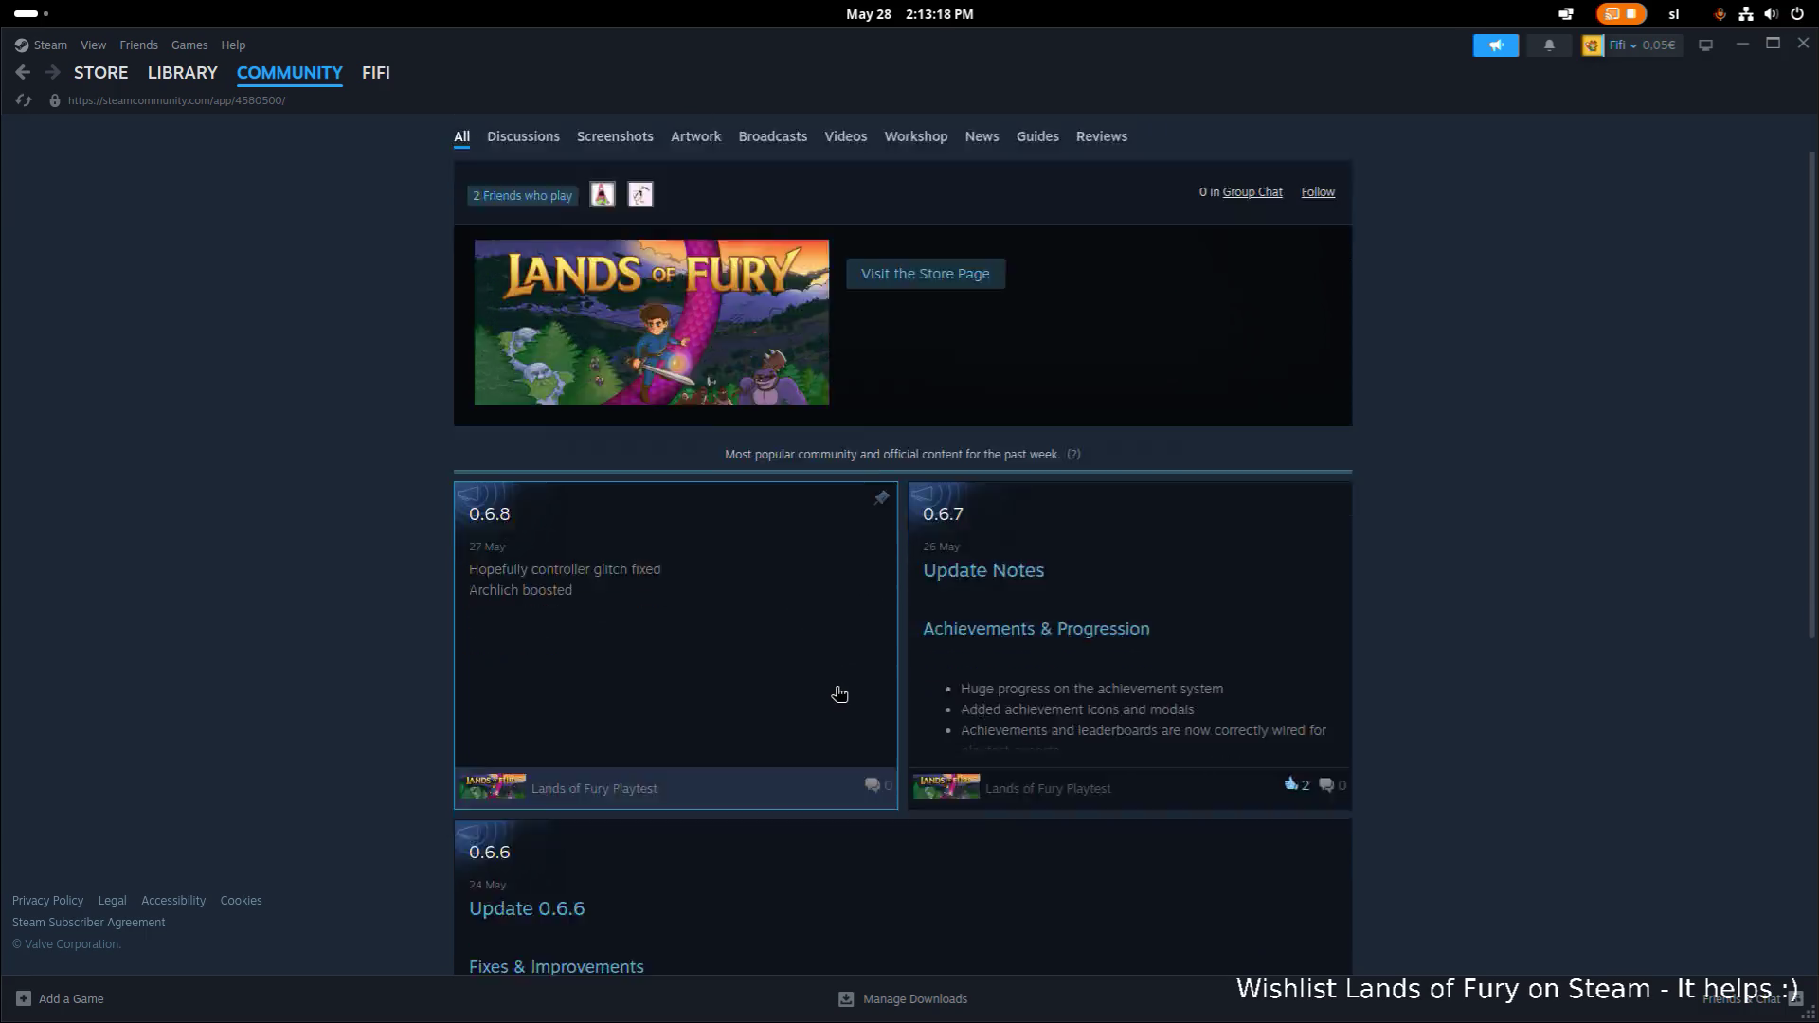
pyautogui.scroll(-12, 840, 695)
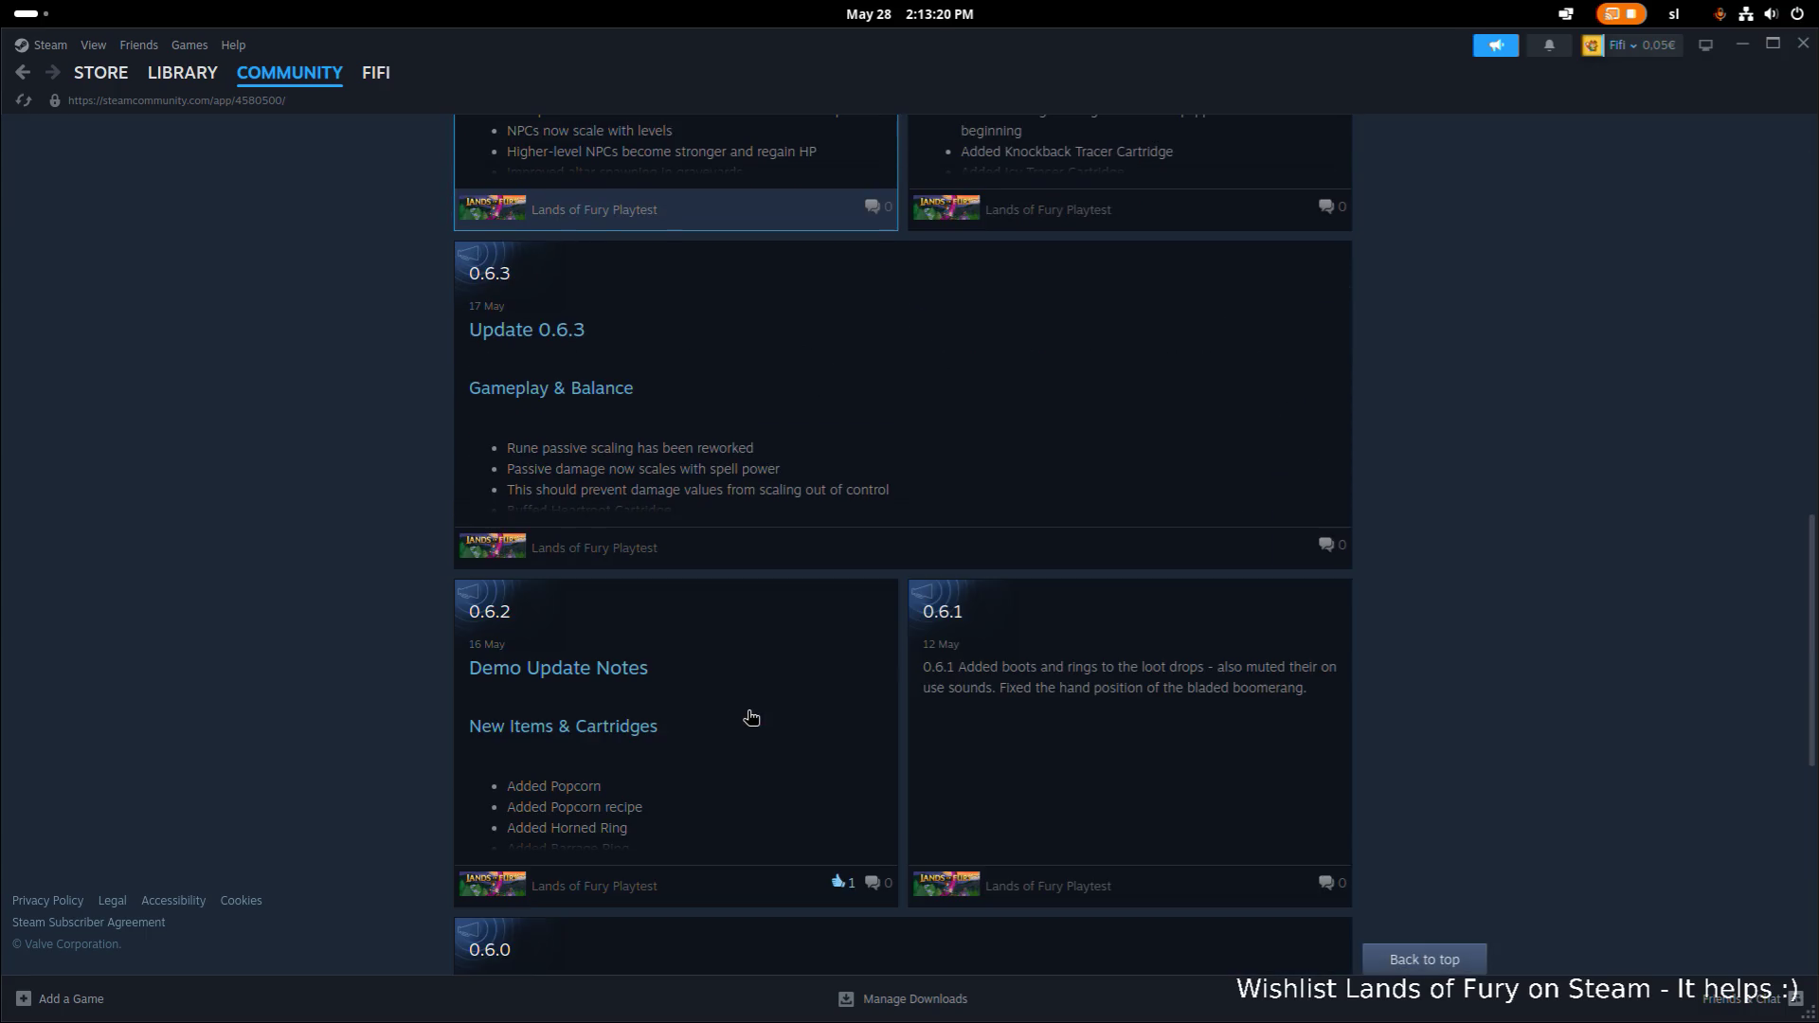
pyautogui.scroll(-6, 752, 717)
pyautogui.press('Home')
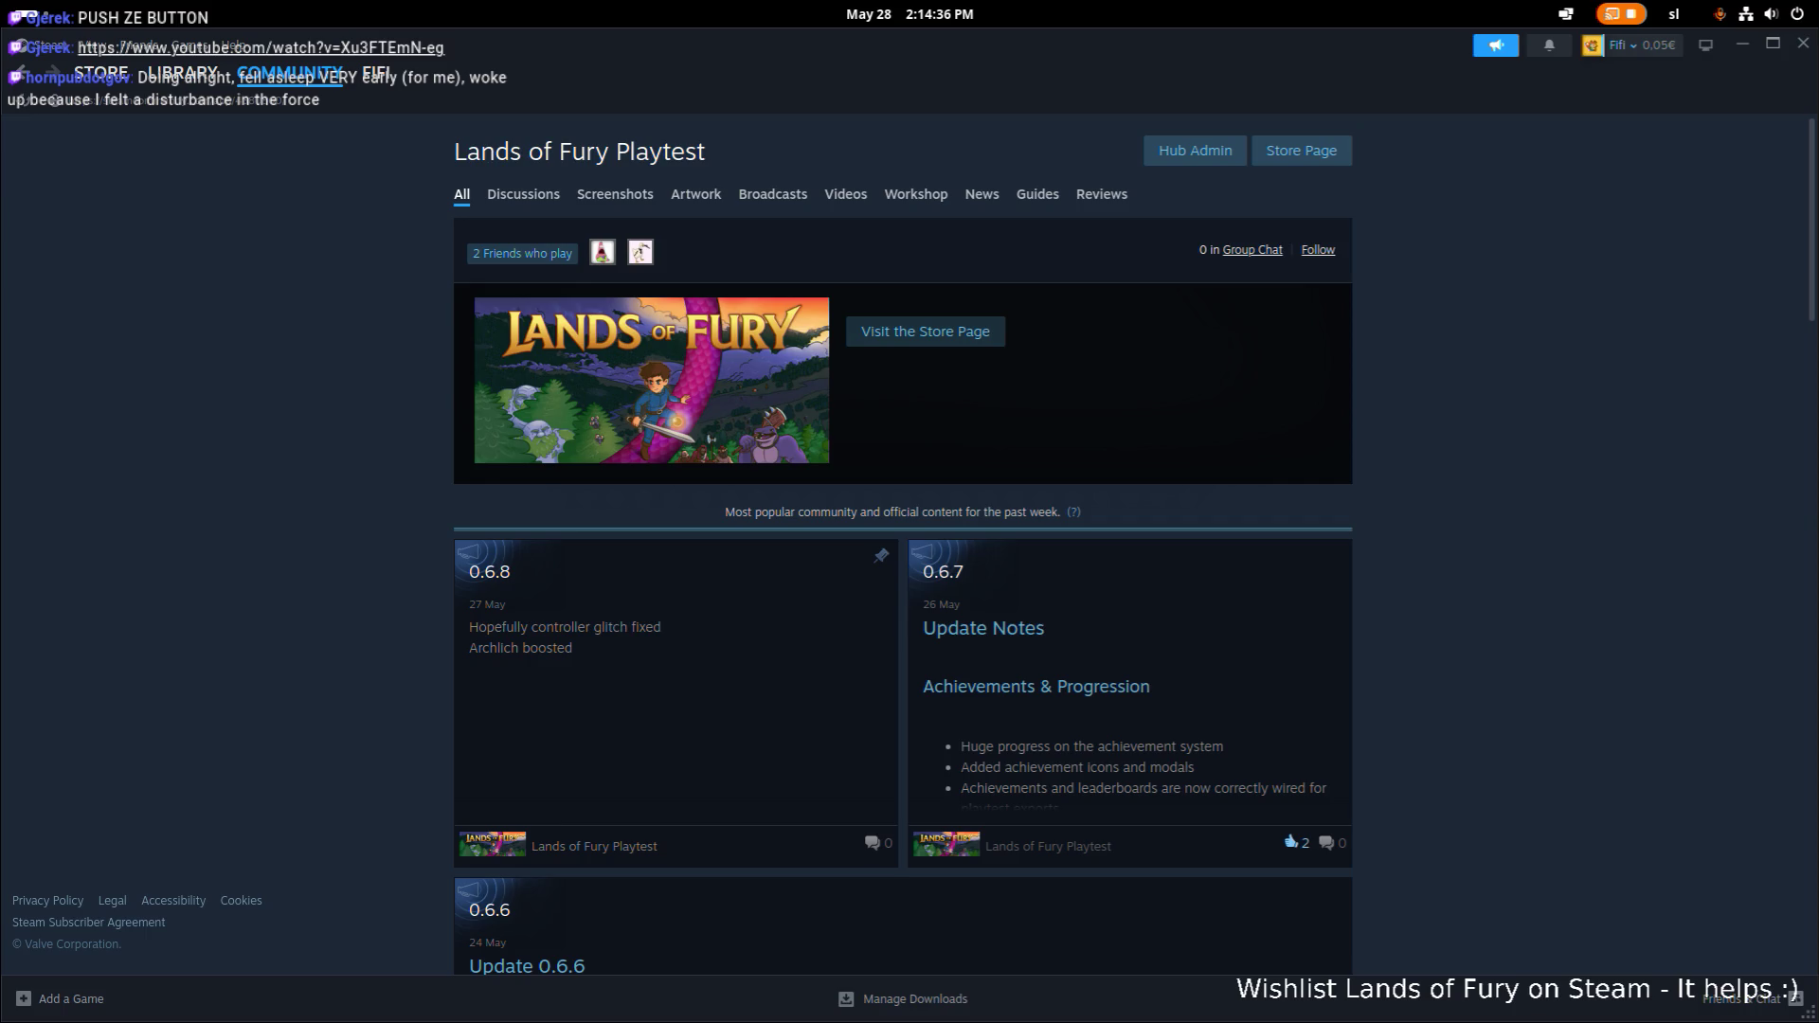
pyautogui.click(121, 361)
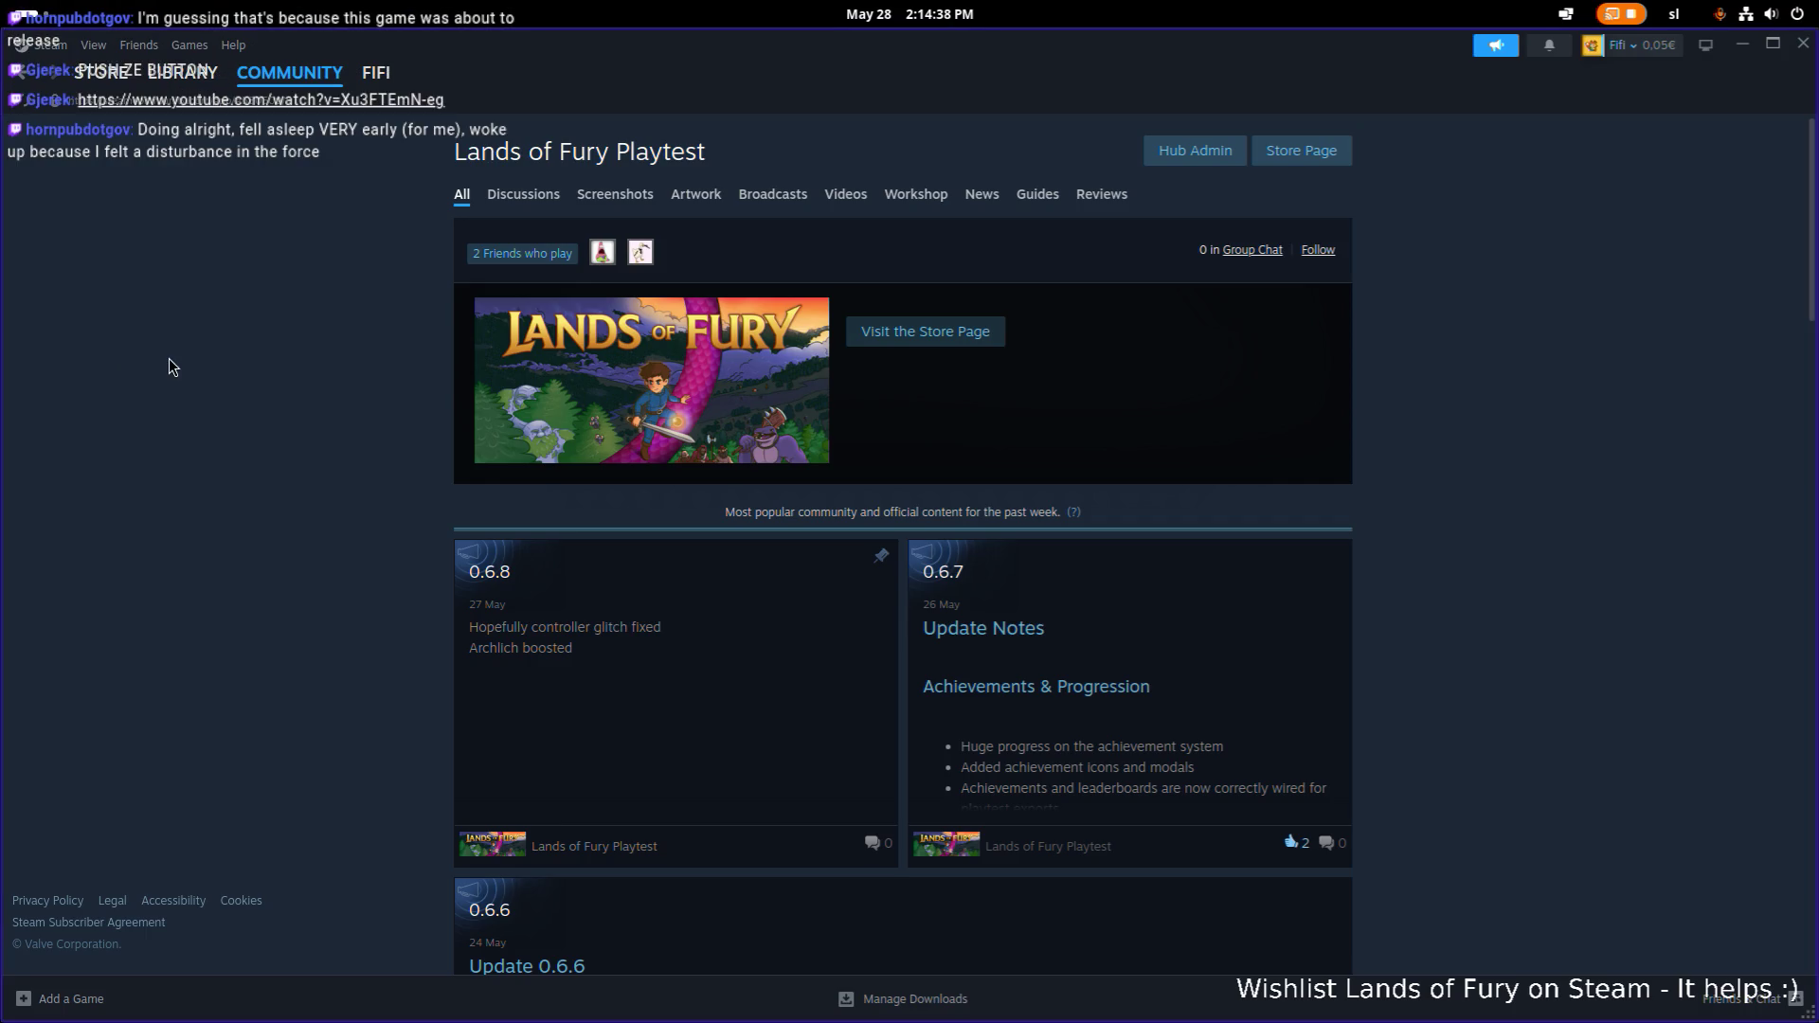
# Back in the browser's event editor, paste the full announcement text into Announcement Content.
pyautogui.hotkey('alt', 'Tab')
pyautogui.hotkey('ctrl', 'shift', 'Tab')
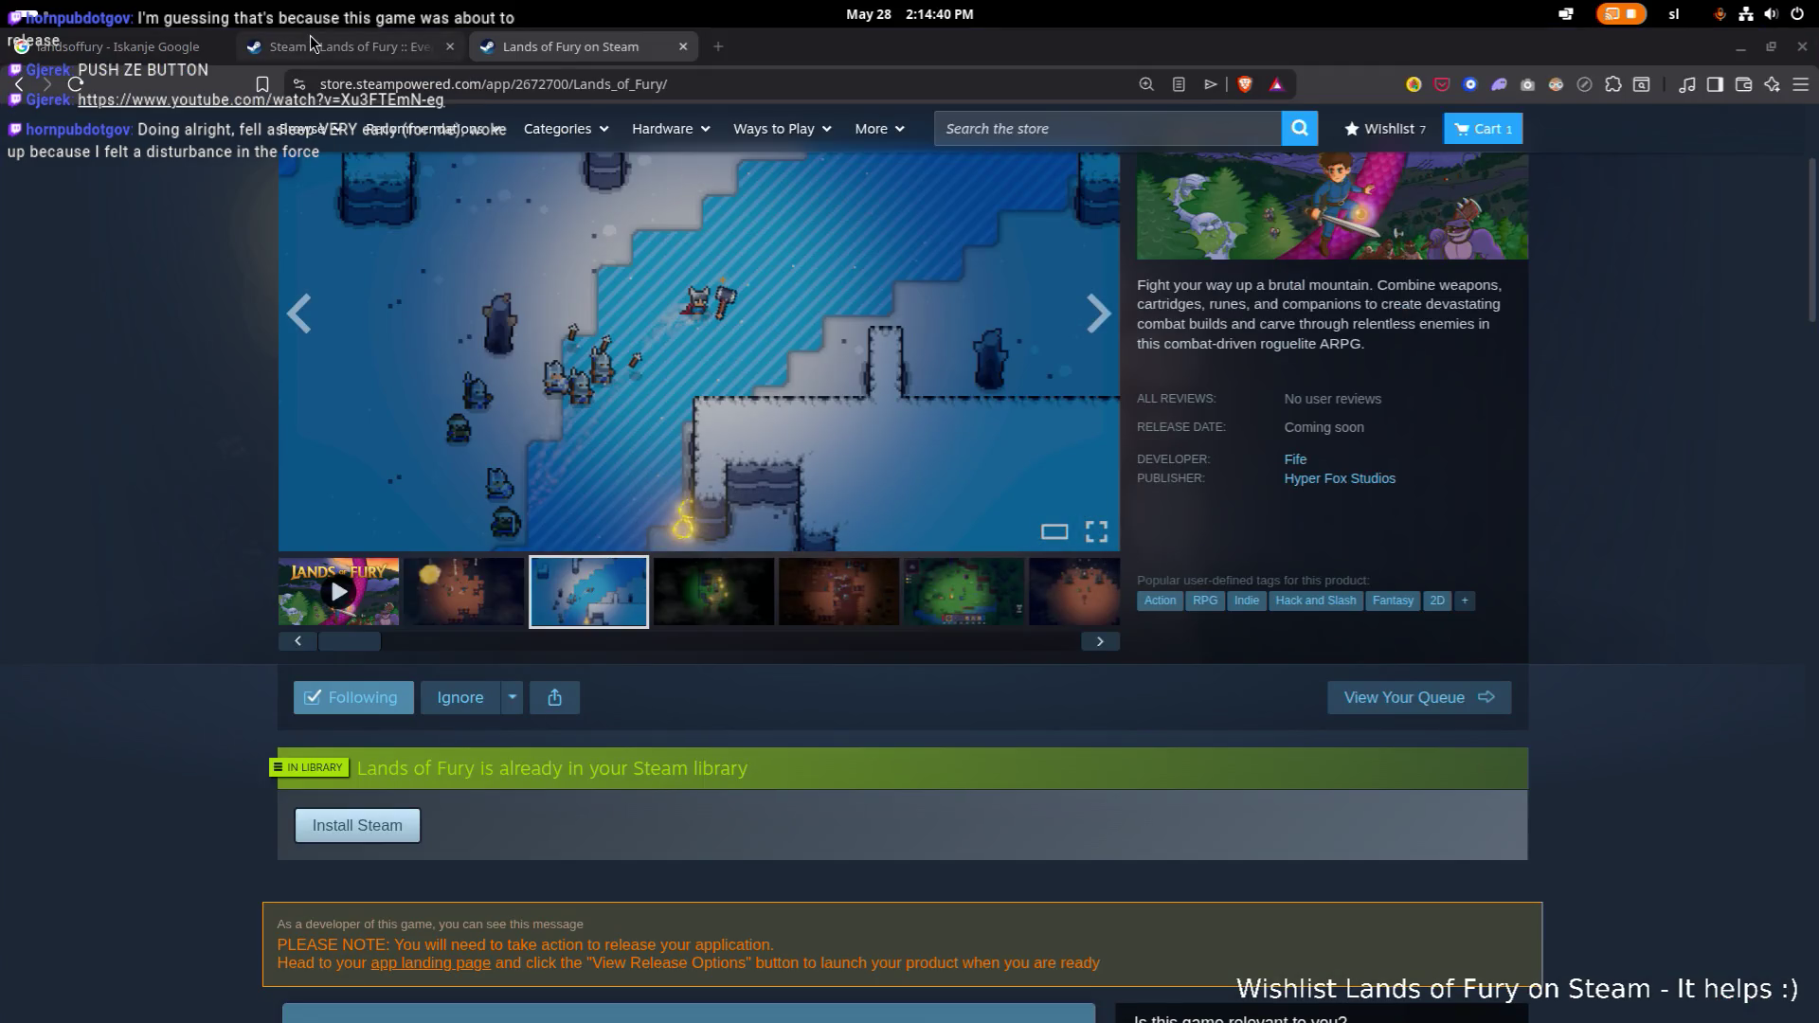
pyautogui.scroll(-5, 635, 363)
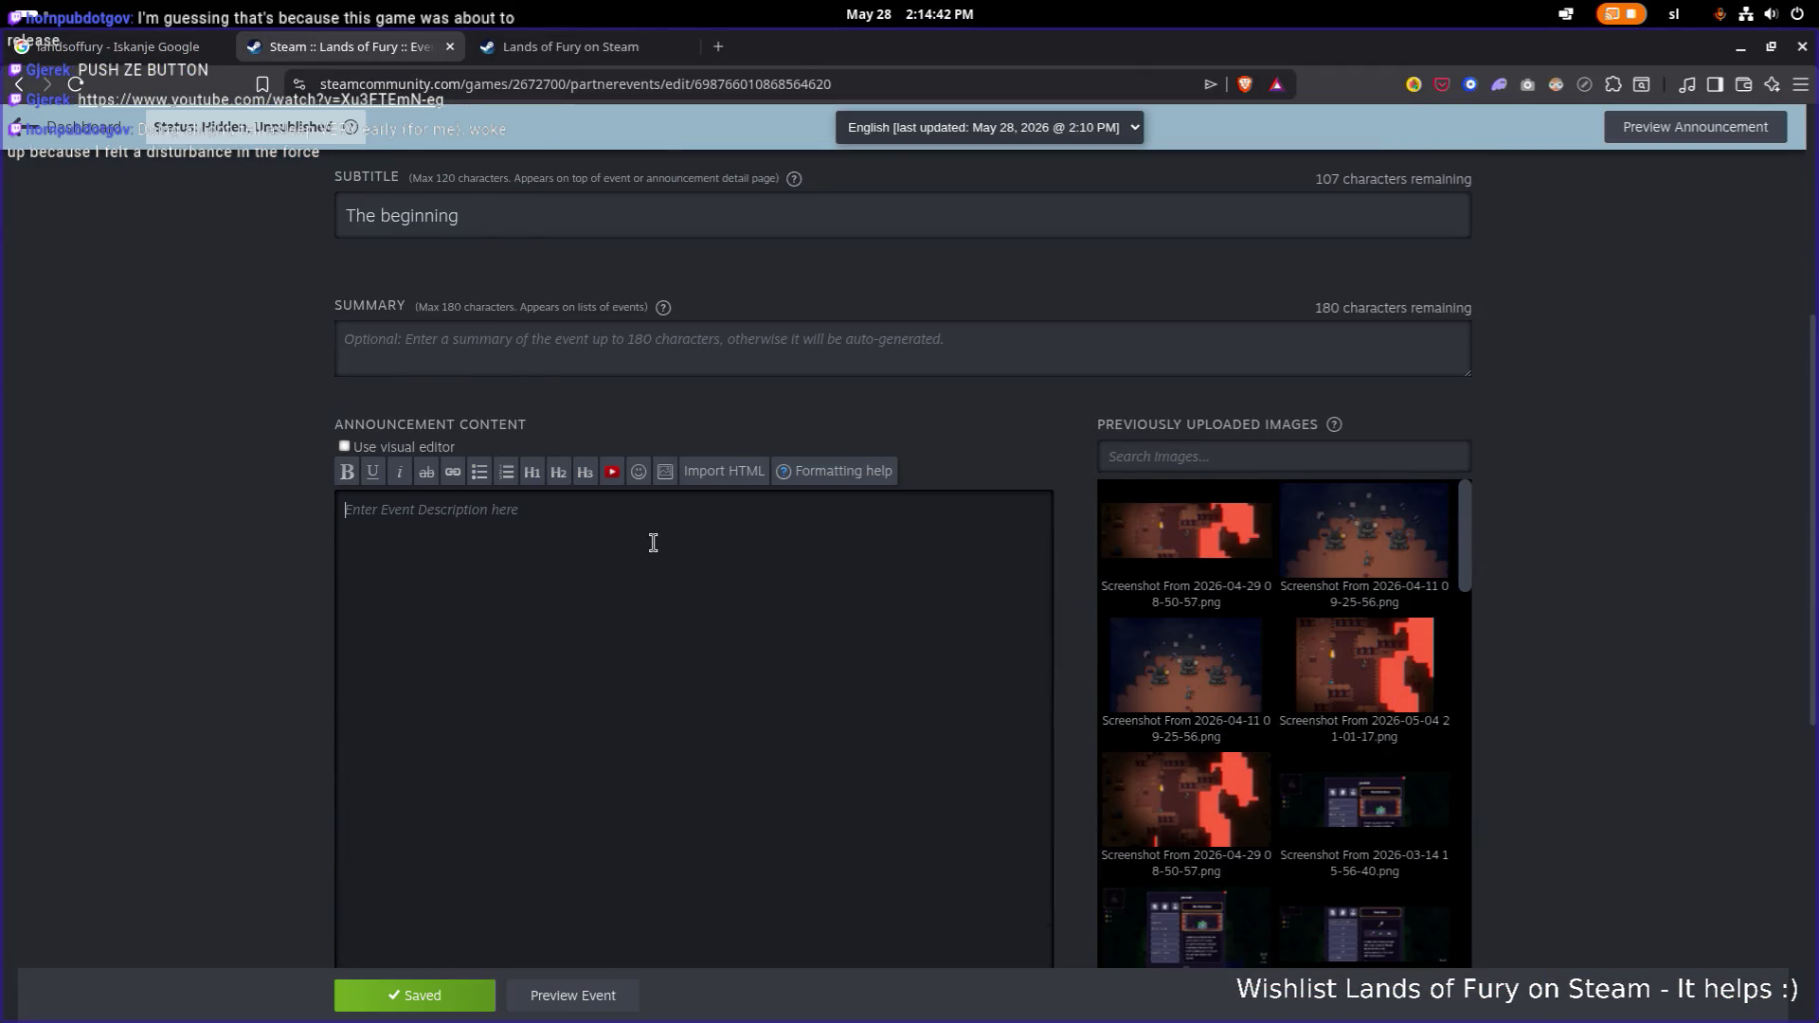
pyautogui.hotkey('ctrl', 'v')
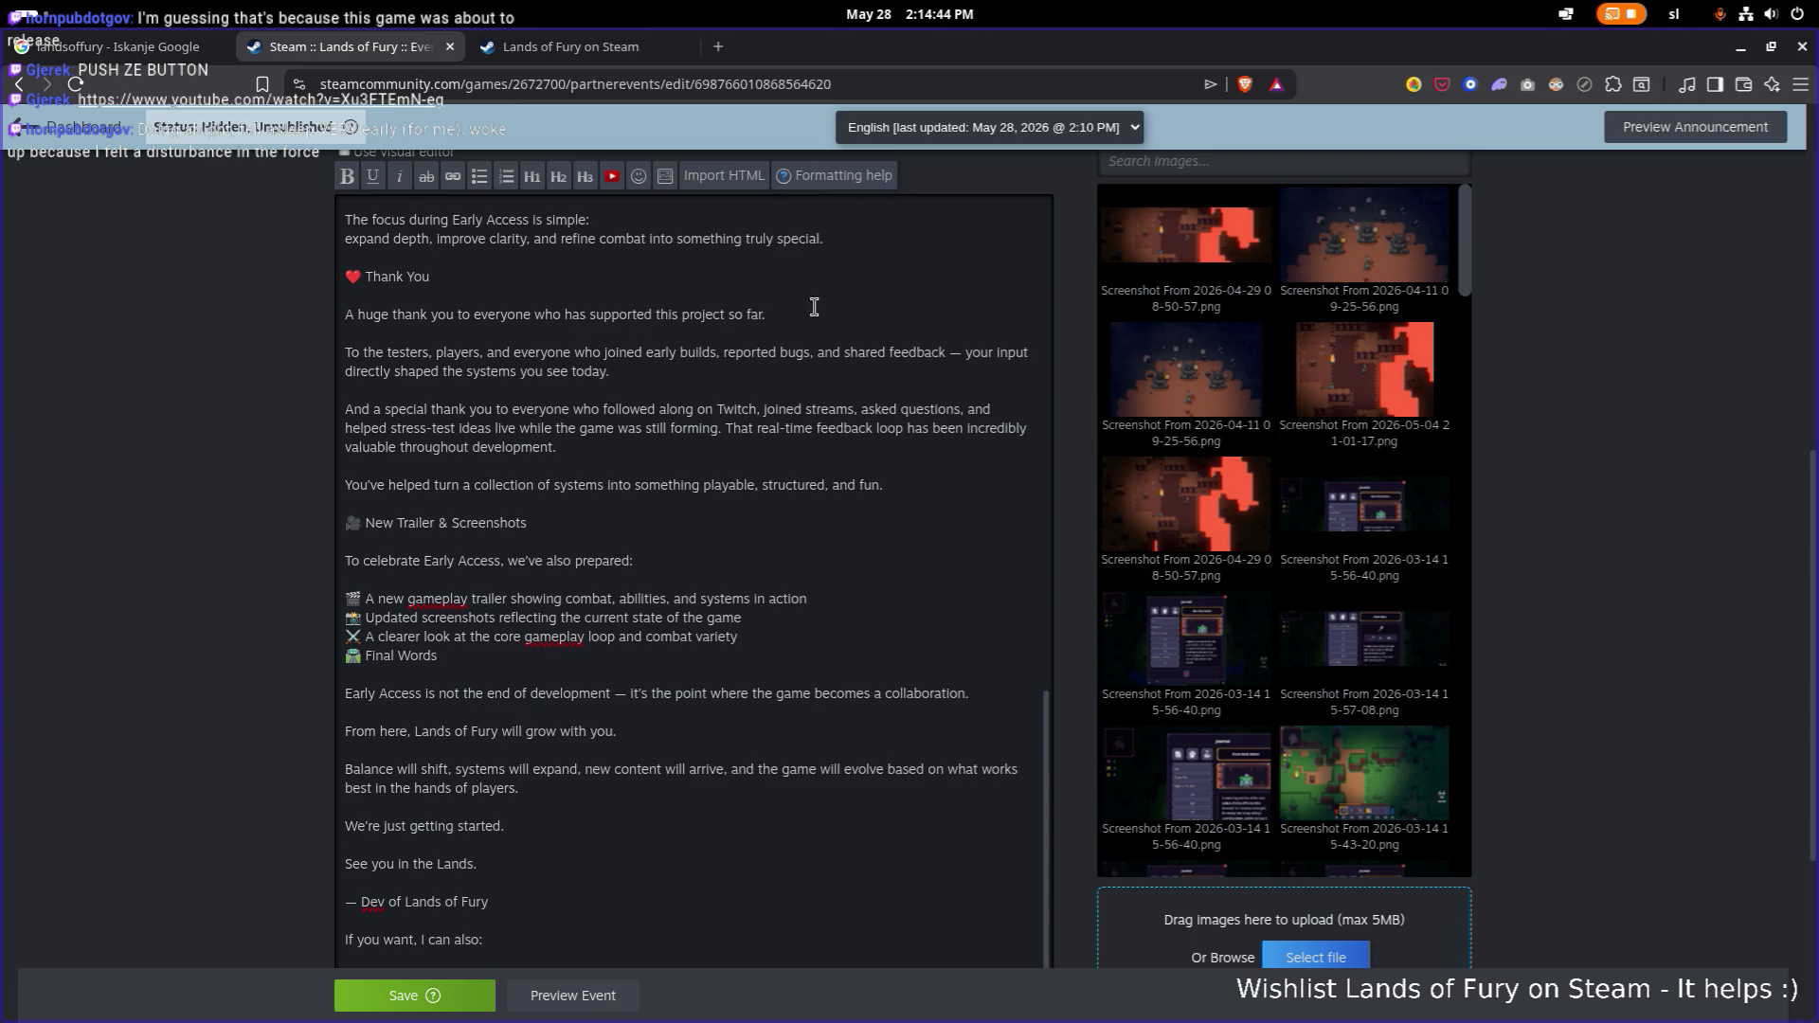
# Toggle 'Use visual editor' on and back off, then select all the content.
pyautogui.scroll(15, 813, 307)
pyautogui.scroll(3, 401, 309)
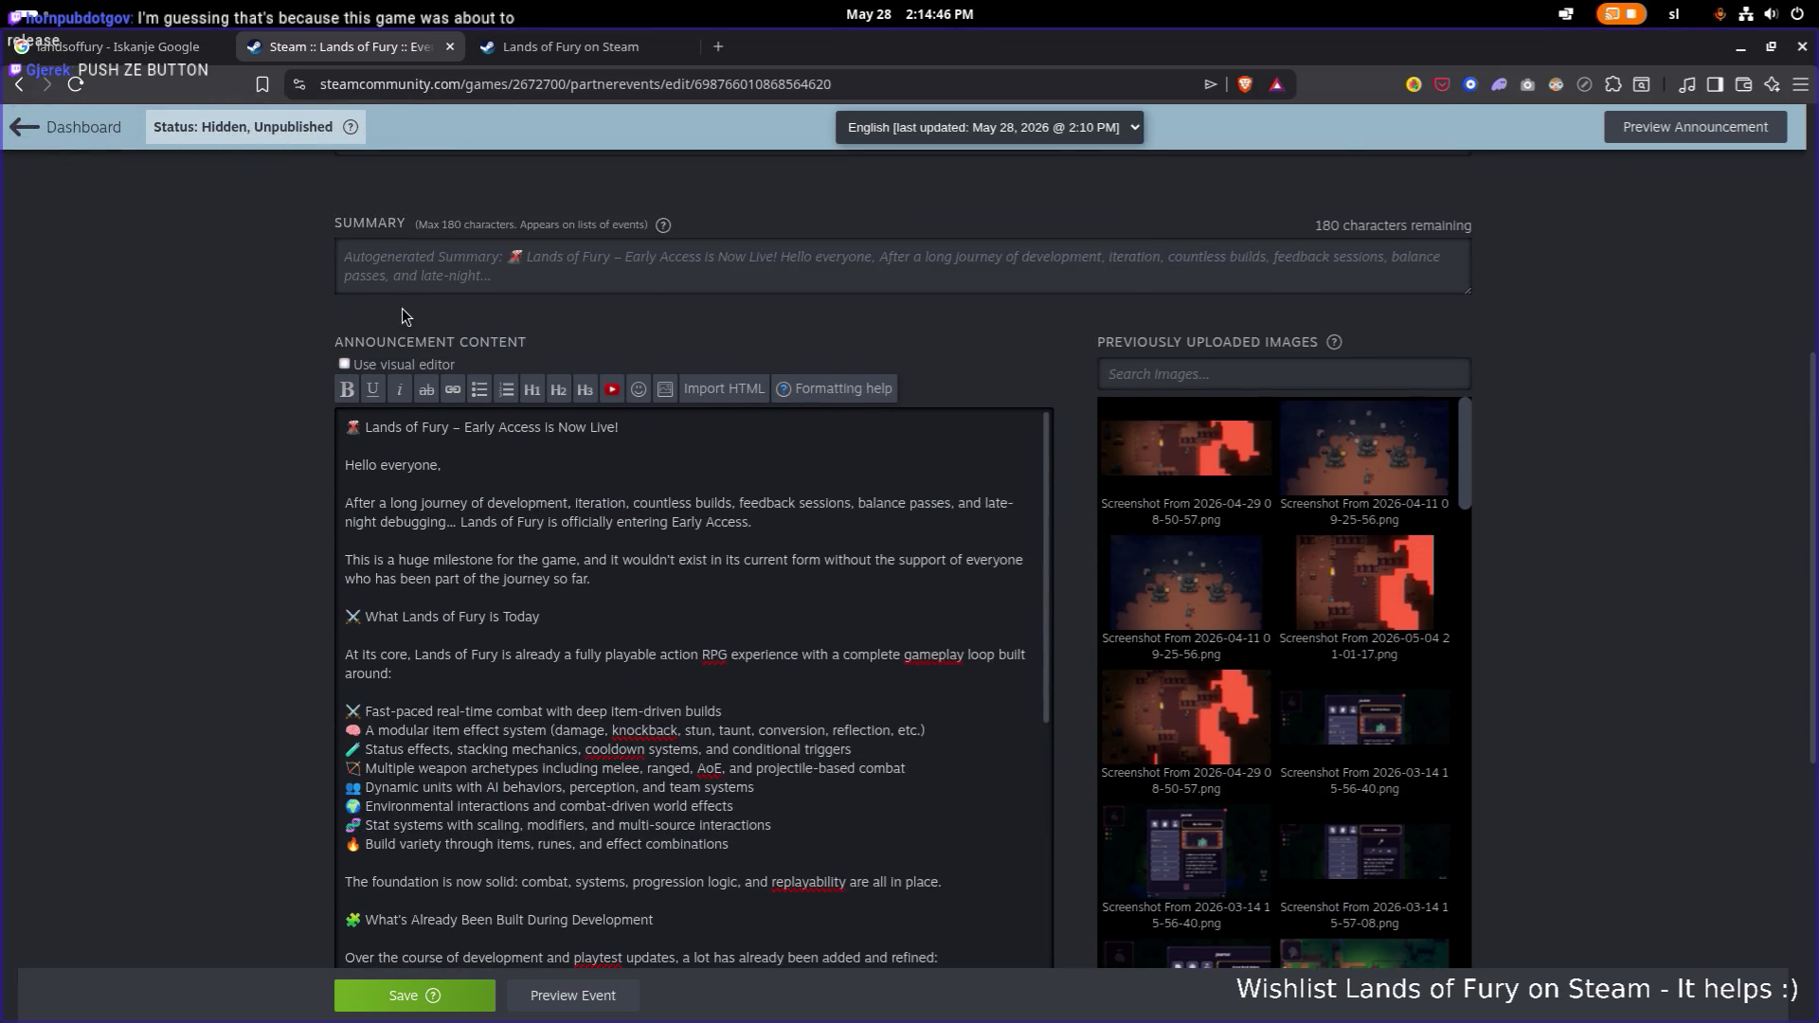
pyautogui.click(345, 364)
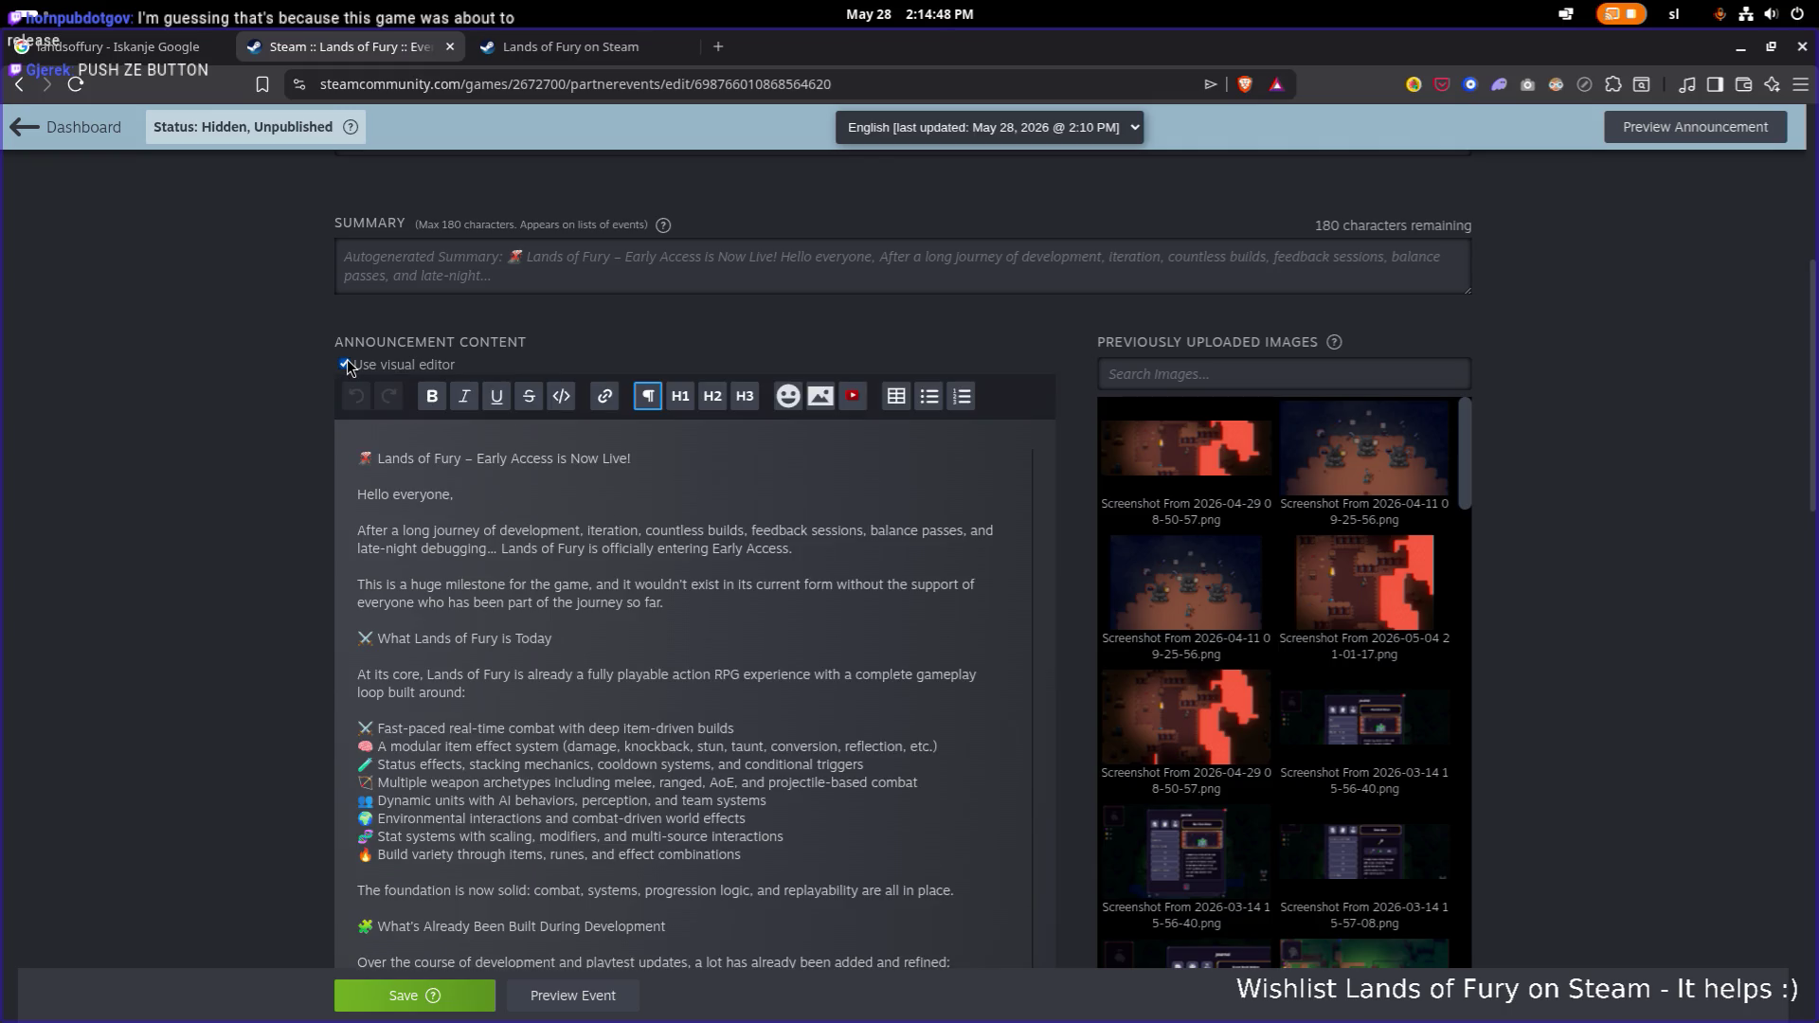
pyautogui.click(345, 364)
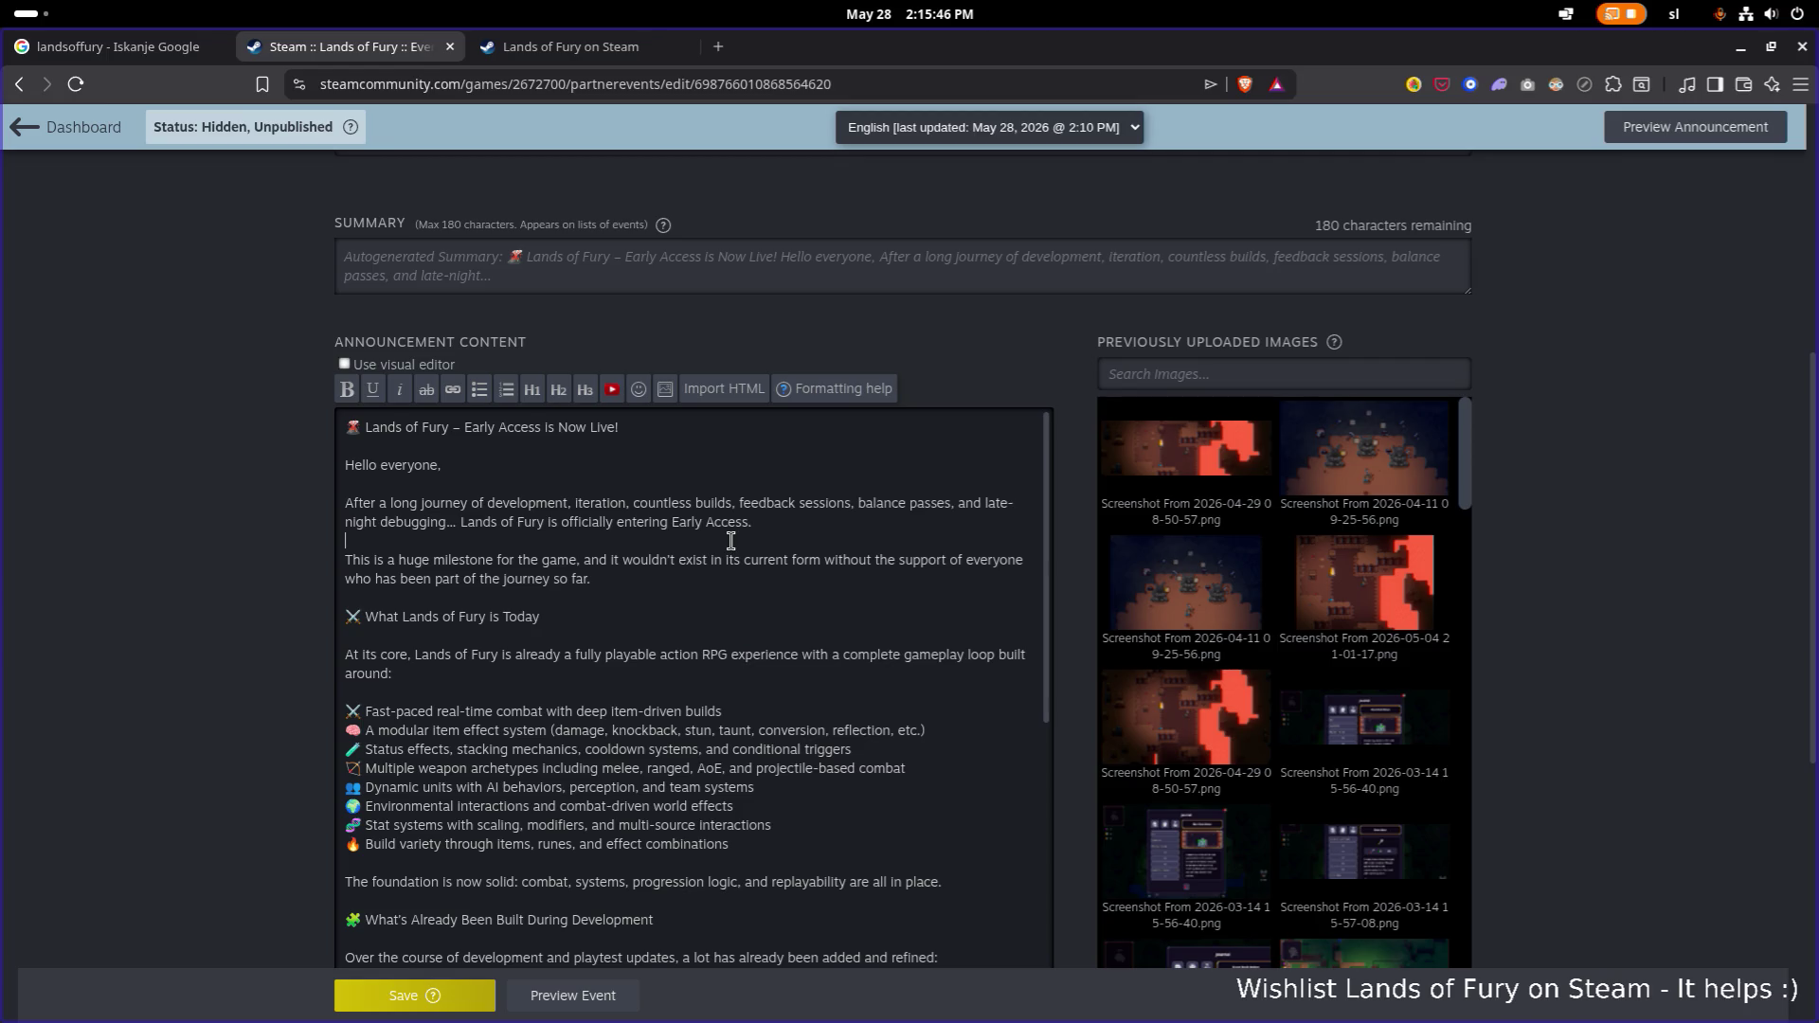
pyautogui.hotkey('ctrl', 'a')
# Replace the body with the heading-tagged text and preview it in the visual editor.
pyautogui.click(750, 623)
pyautogui.hotkey('ctrl', 'a')
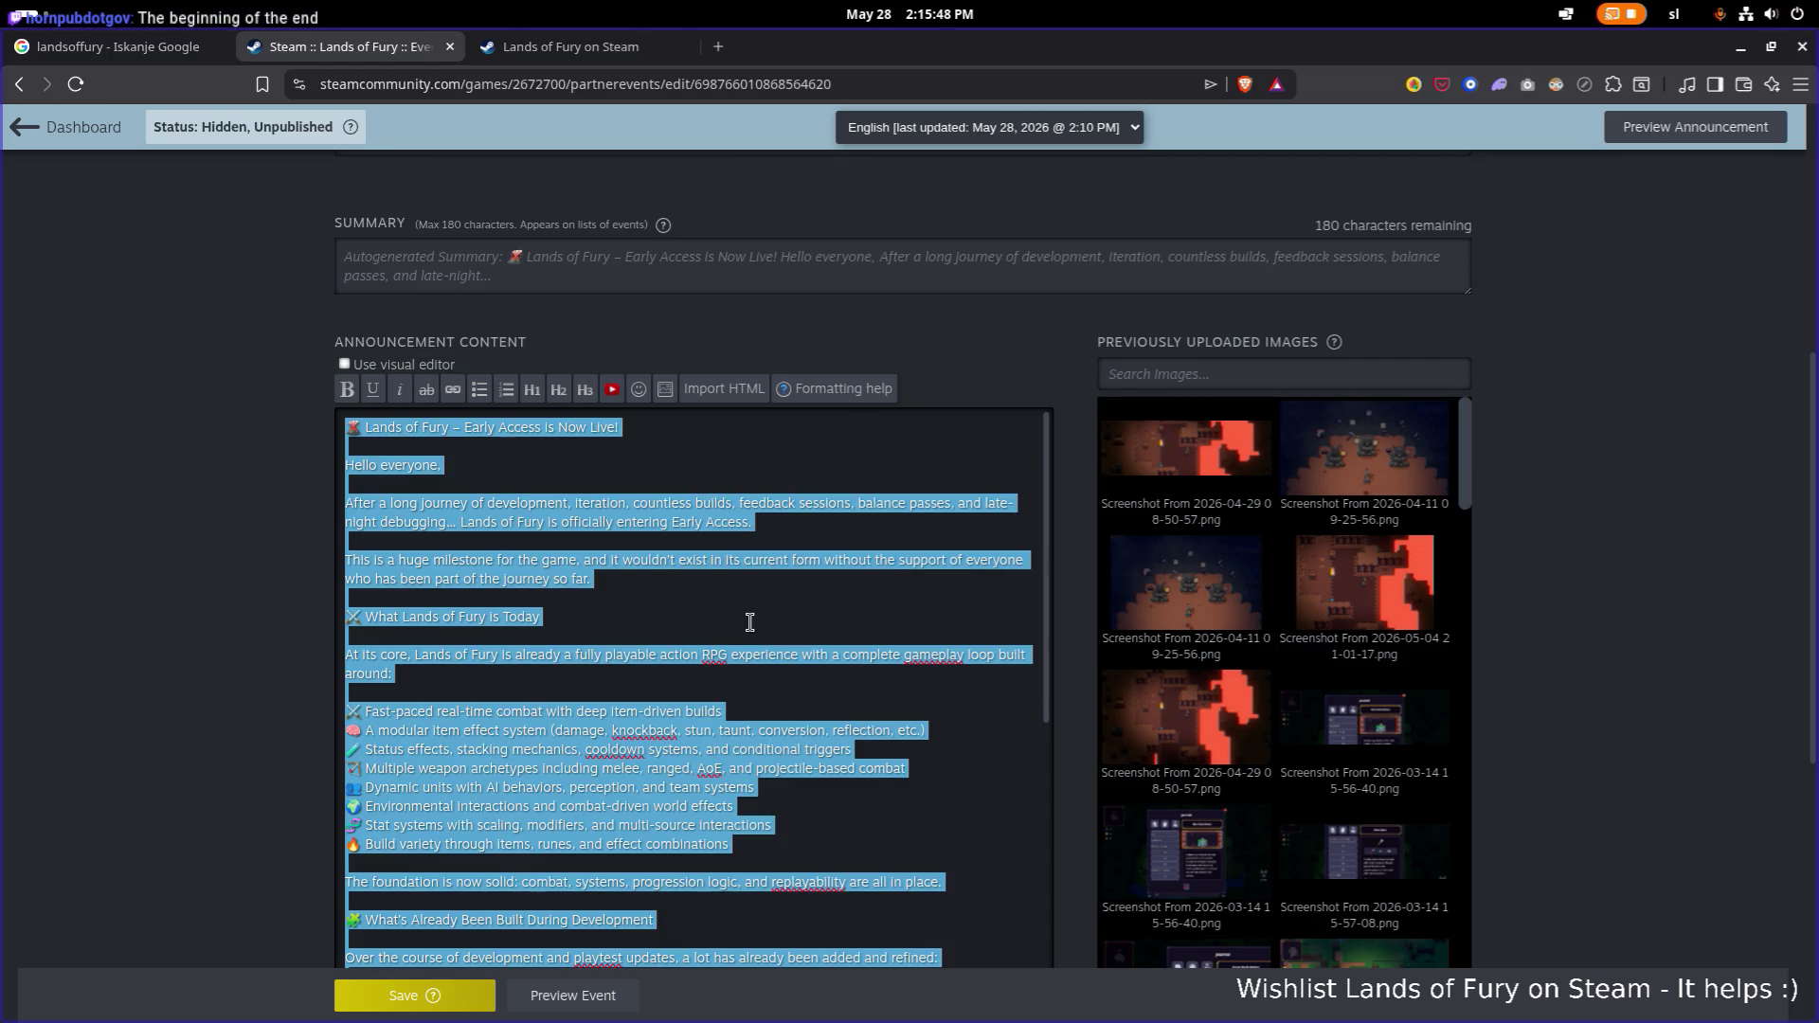
pyautogui.hotkey('ctrl', 'v')
pyautogui.scroll(10, 663, 569)
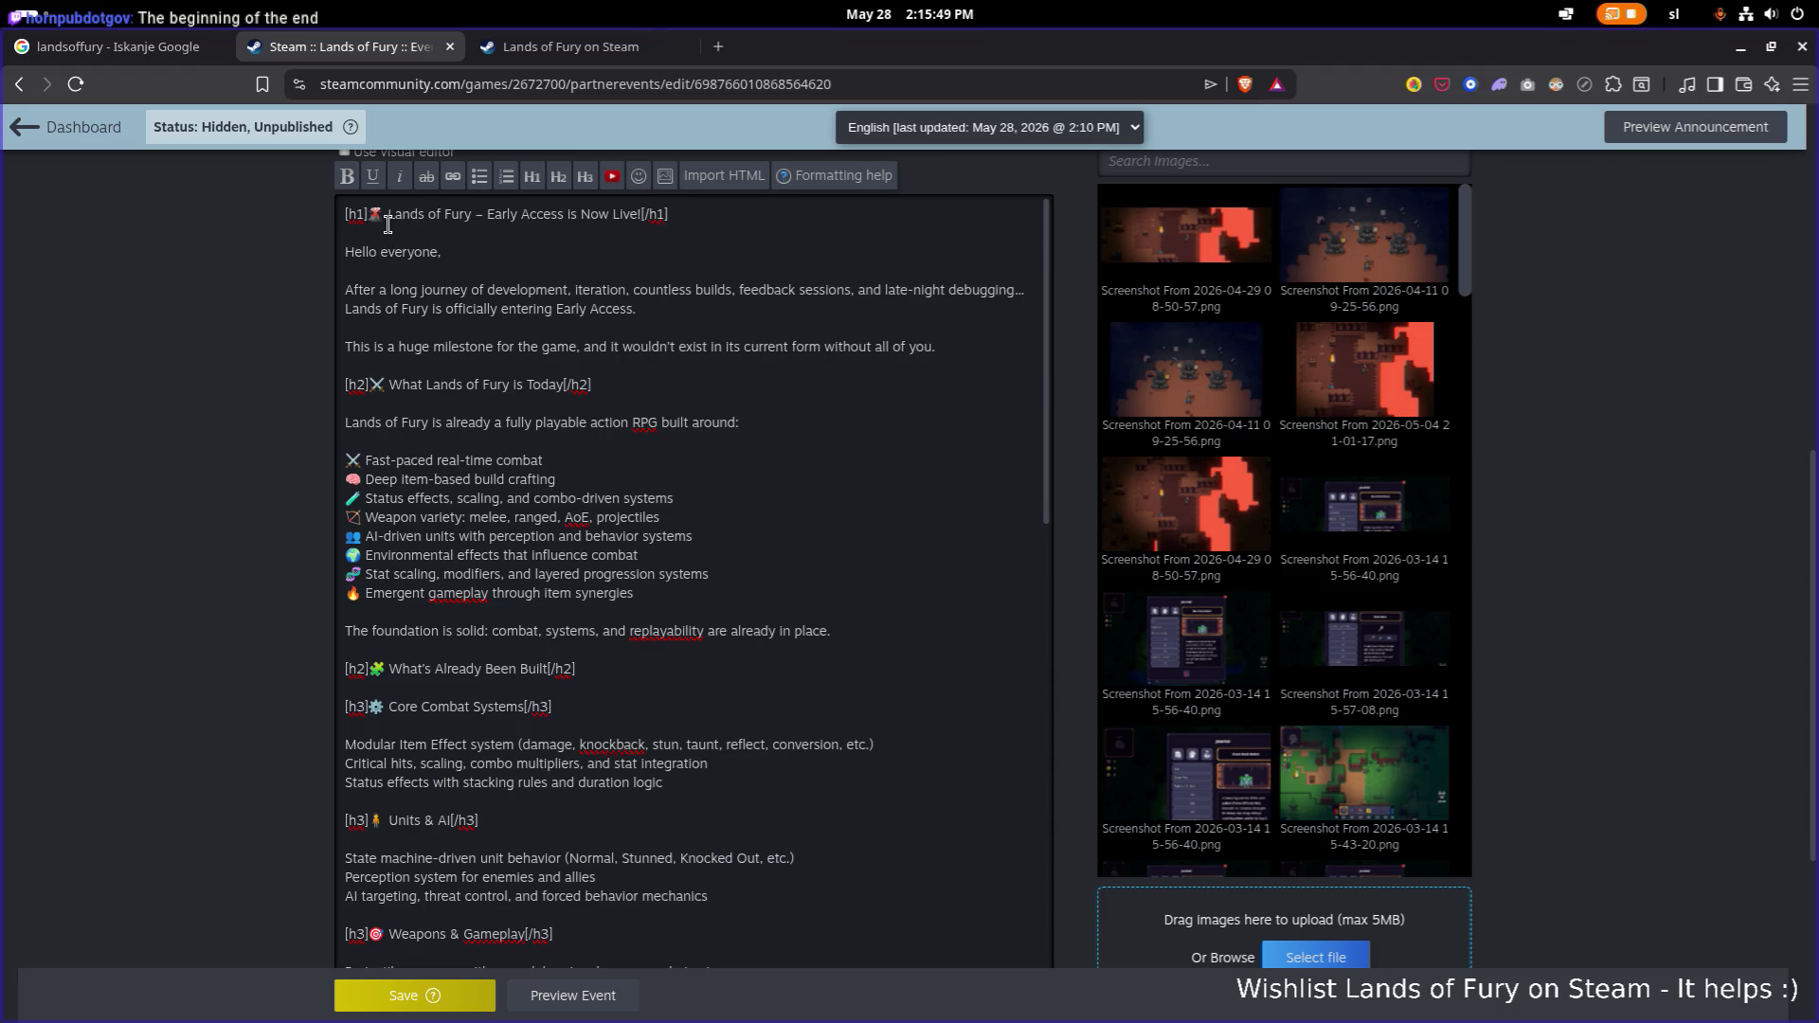
pyautogui.scroll(3, 291, 309)
pyautogui.click(344, 295)
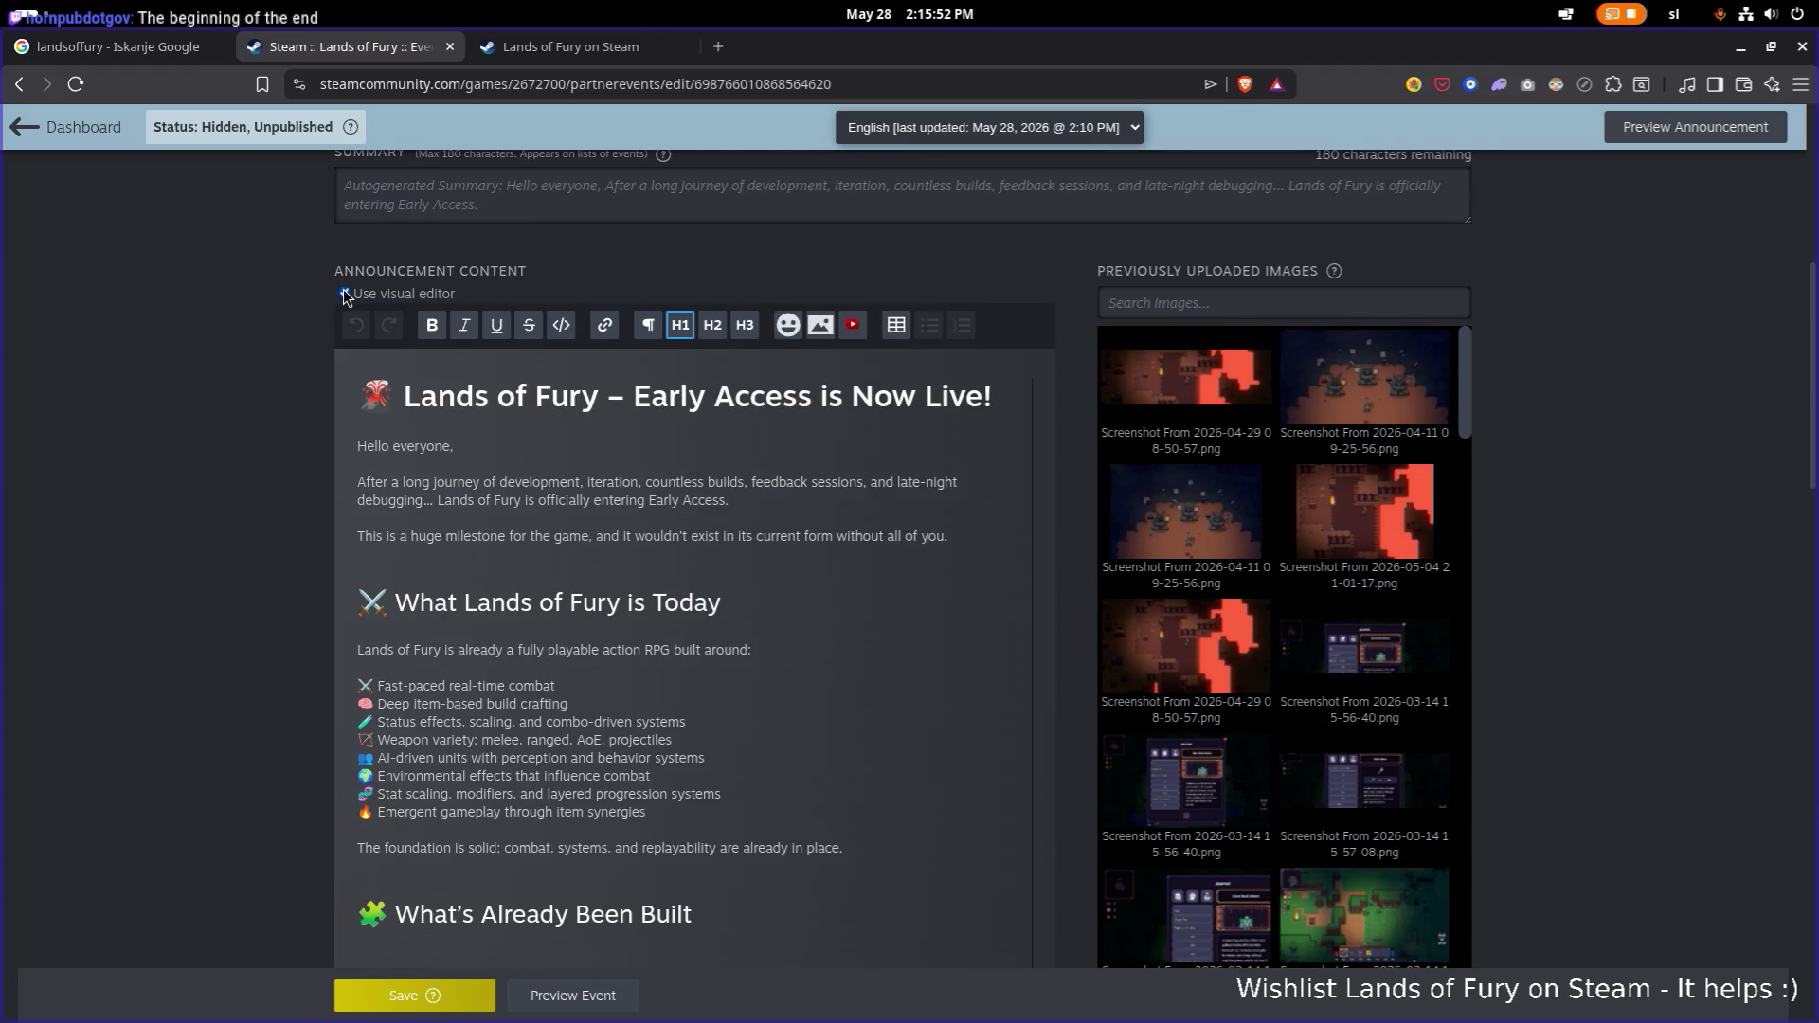
pyautogui.click(344, 294)
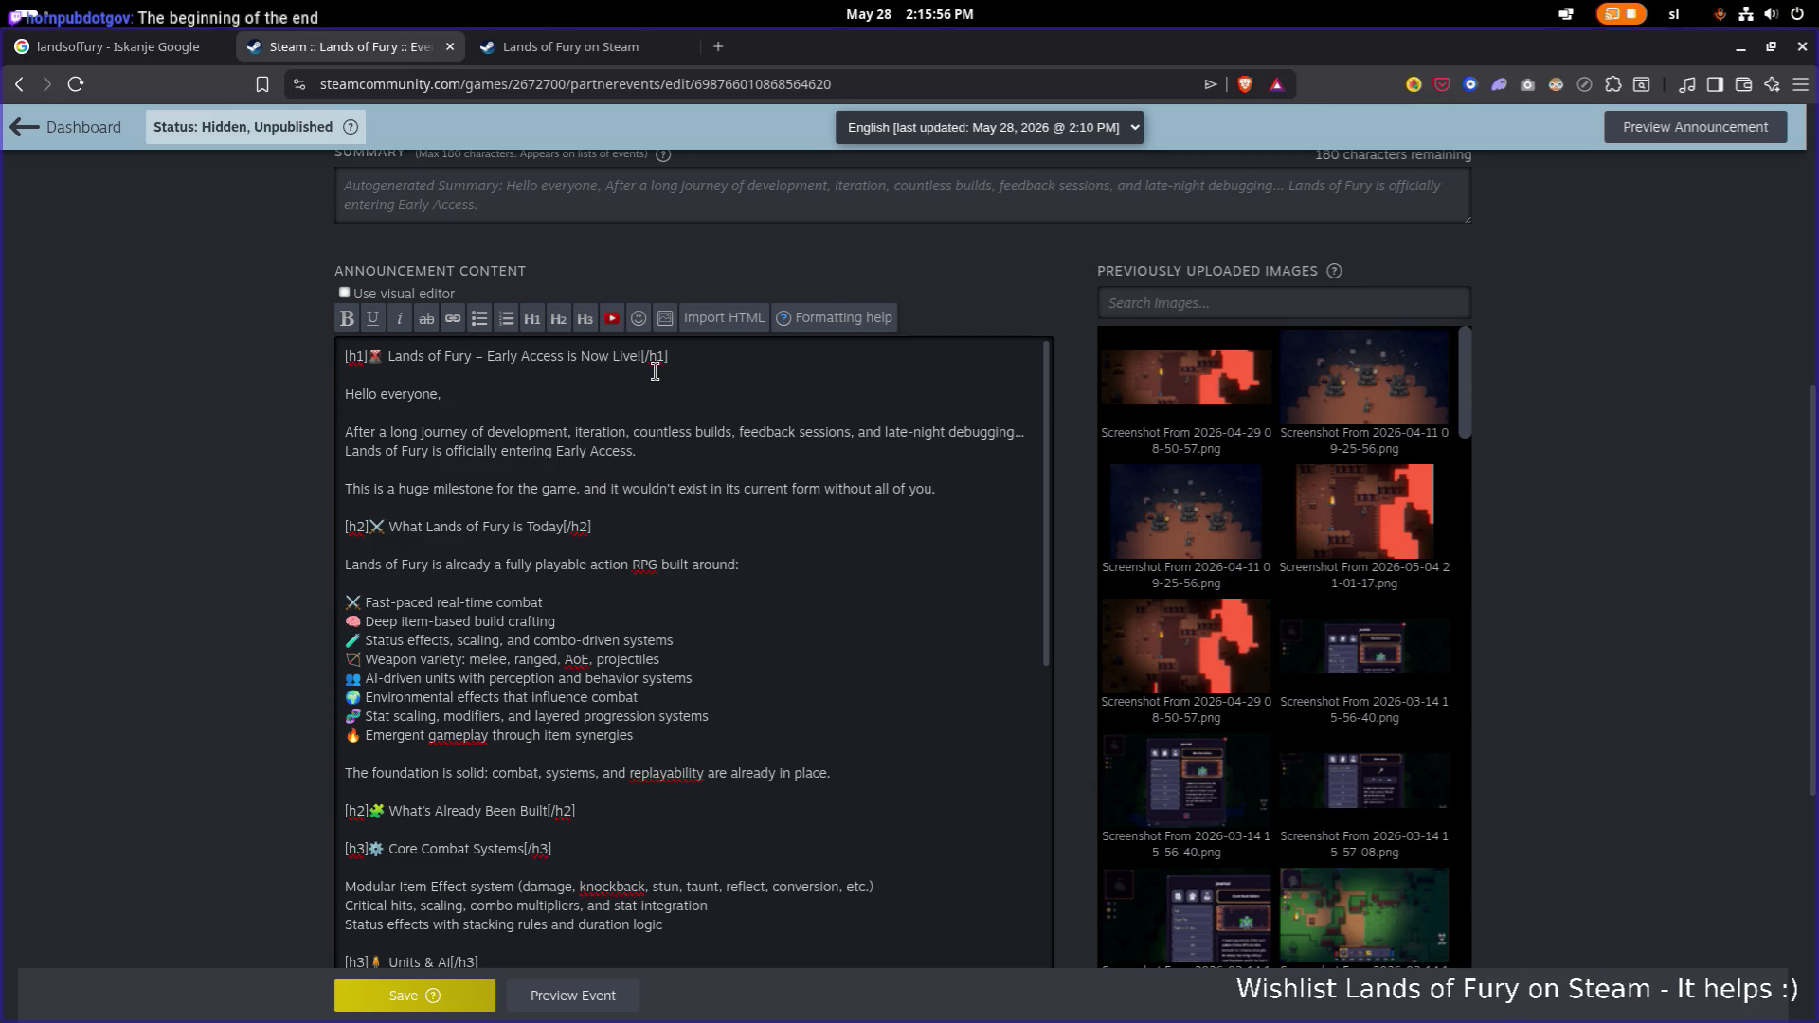
# Change the greeting to 'Hey', then add and remove an '(about 3 year old' note.
pyautogui.hotkey('ctrl', 'shift', 'Right')
pyautogui.hotkey('ctrl', 'shift', 'Right')
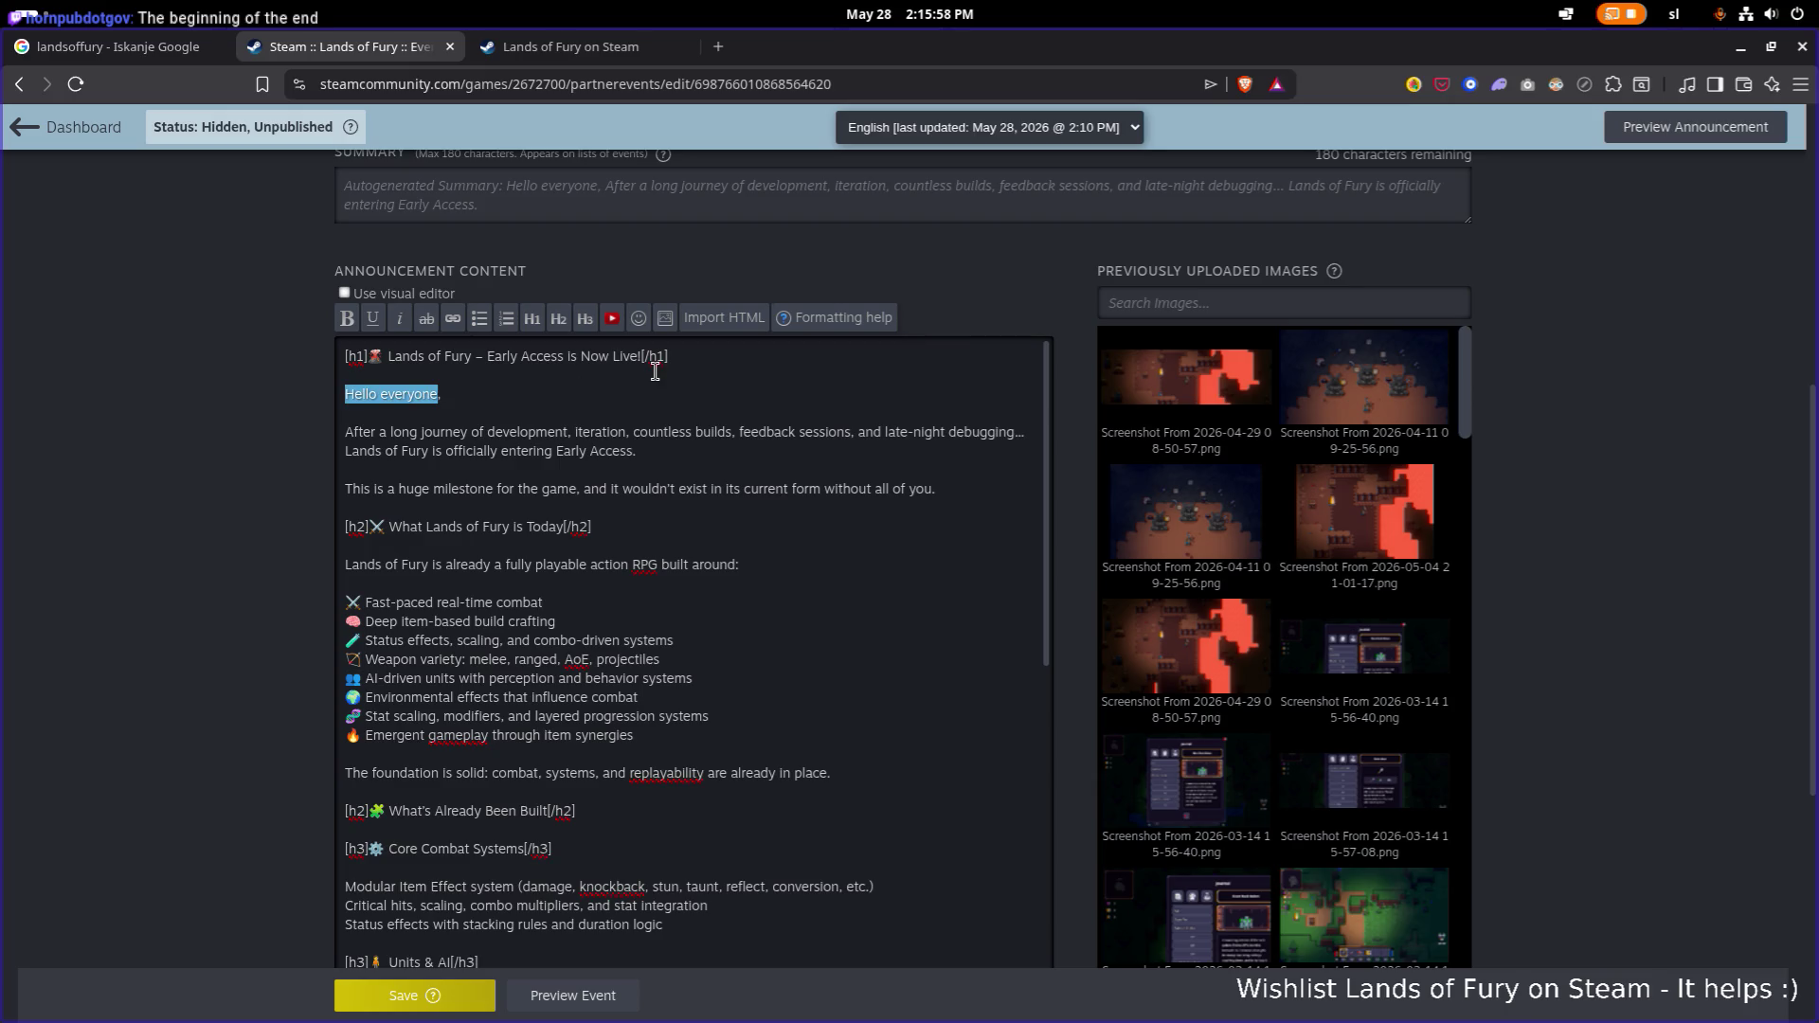
pyautogui.write('Hey')
pyautogui.press('Down')
pyautogui.press('Down')
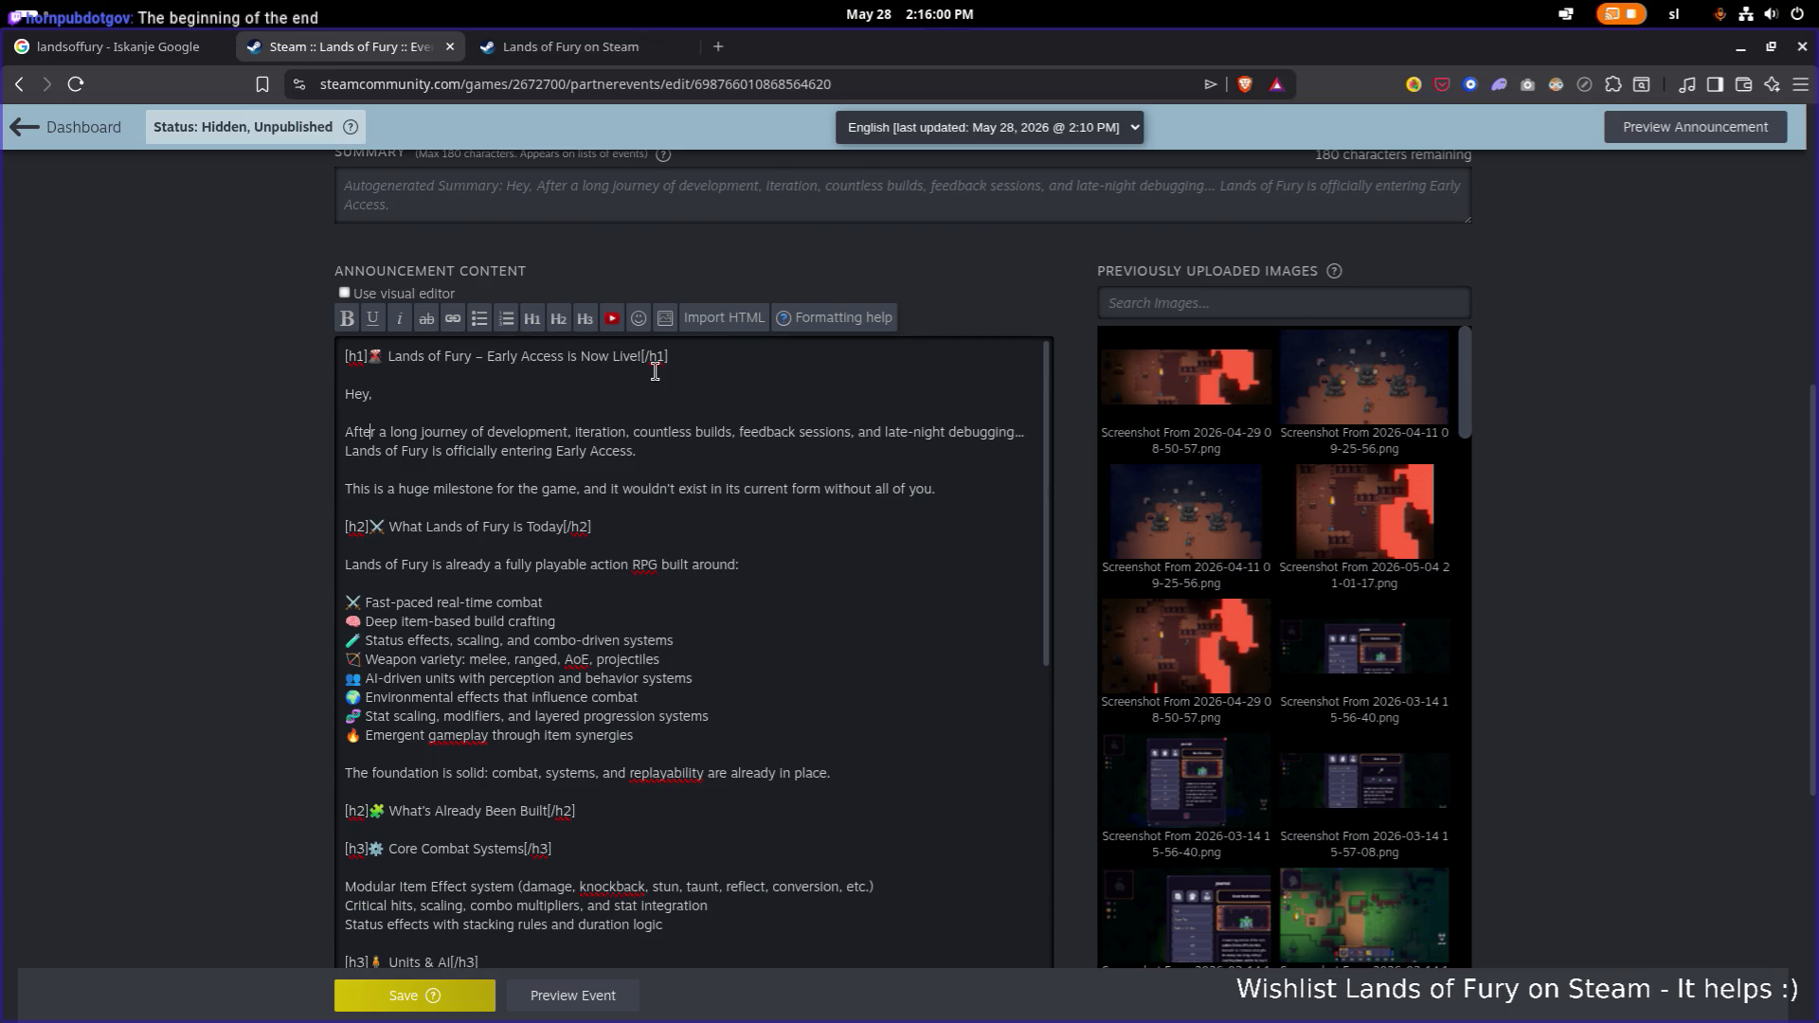
pyautogui.hotkey('ctrl', 'Right')
pyautogui.write('(')
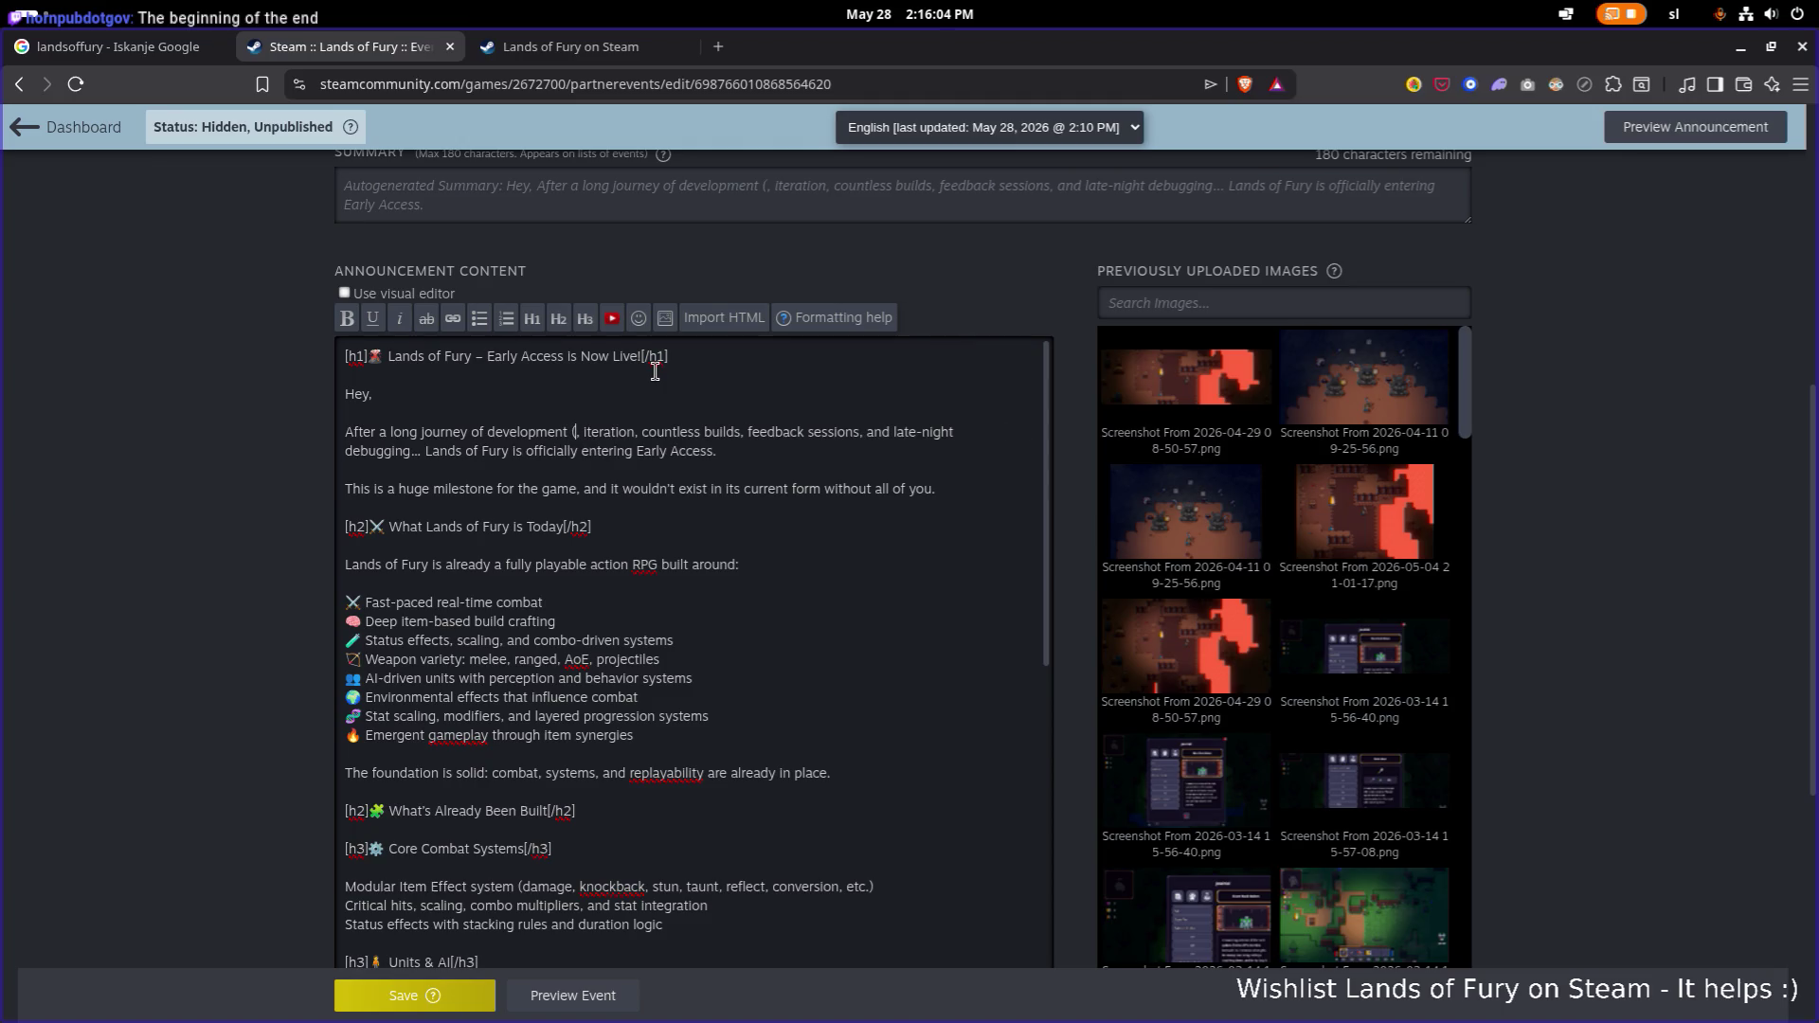
pyautogui.write('about')
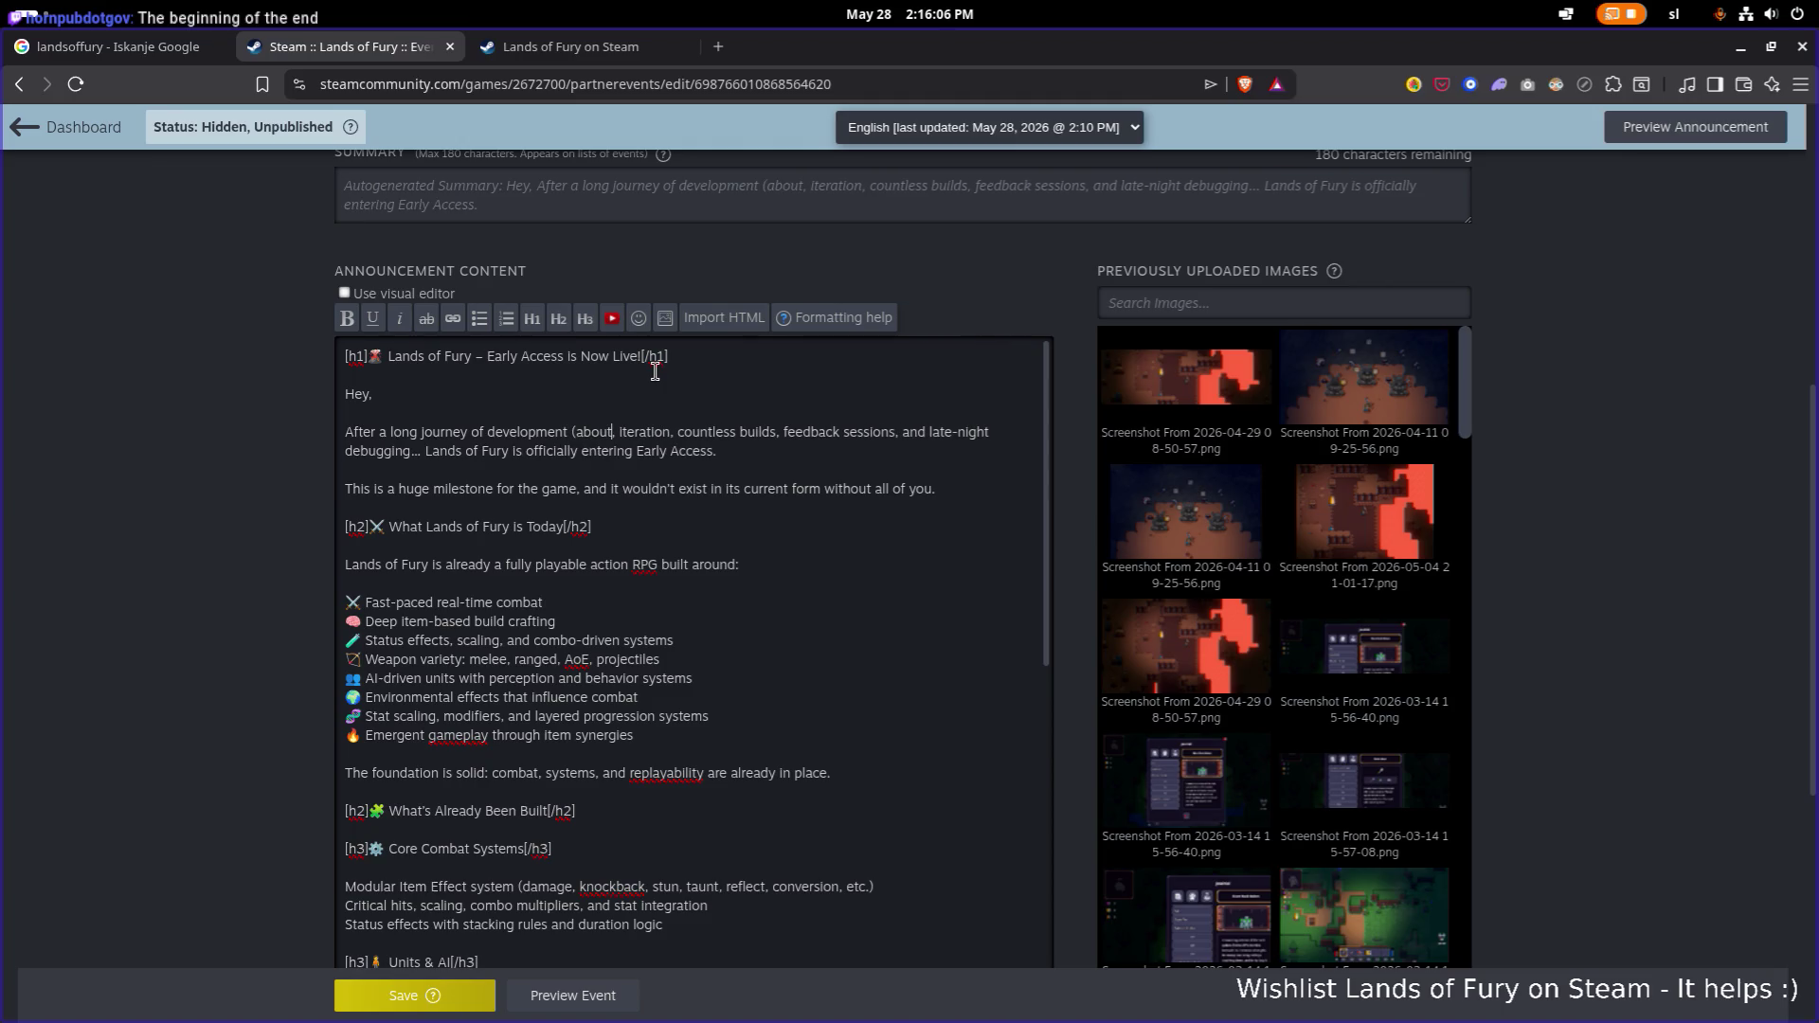
pyautogui.write(' 3 year old')
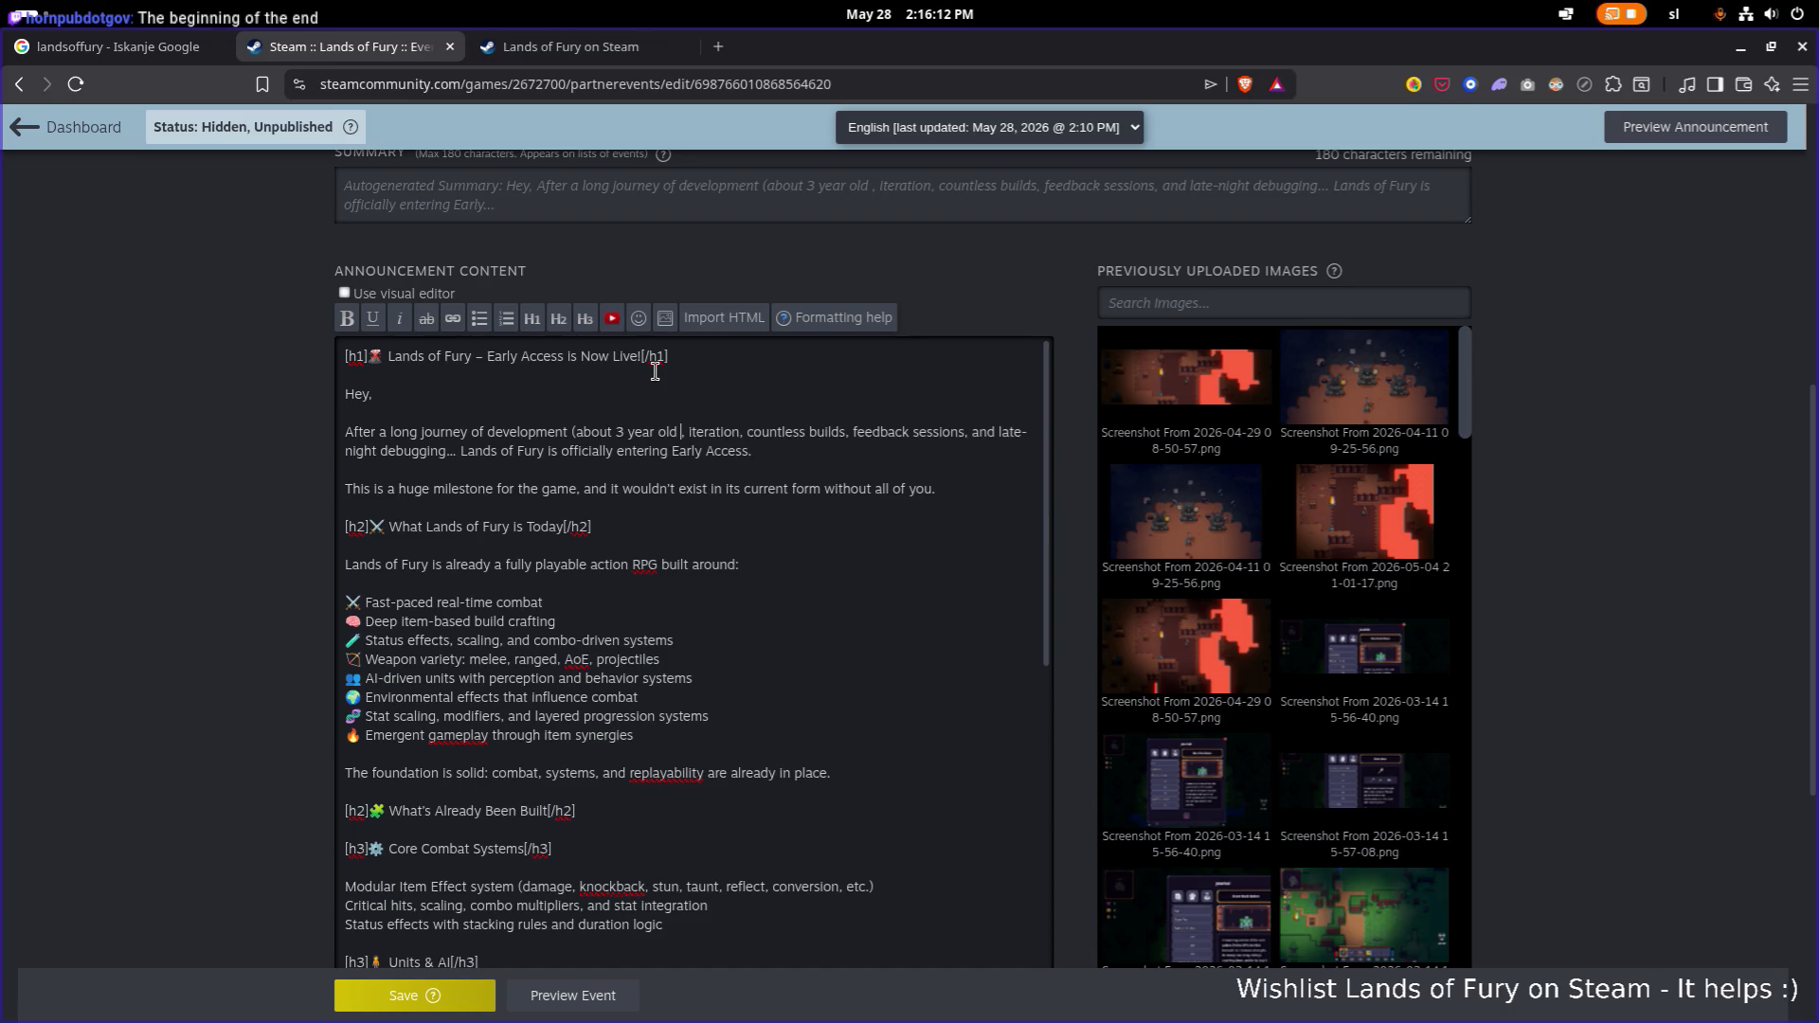
pyautogui.hotkey('shift', 'ctrl', 'Left')
pyautogui.hotkey('shift', 'ctrl', 'Left')
pyautogui.hotkey('shift', 'ctrl', 'Left')
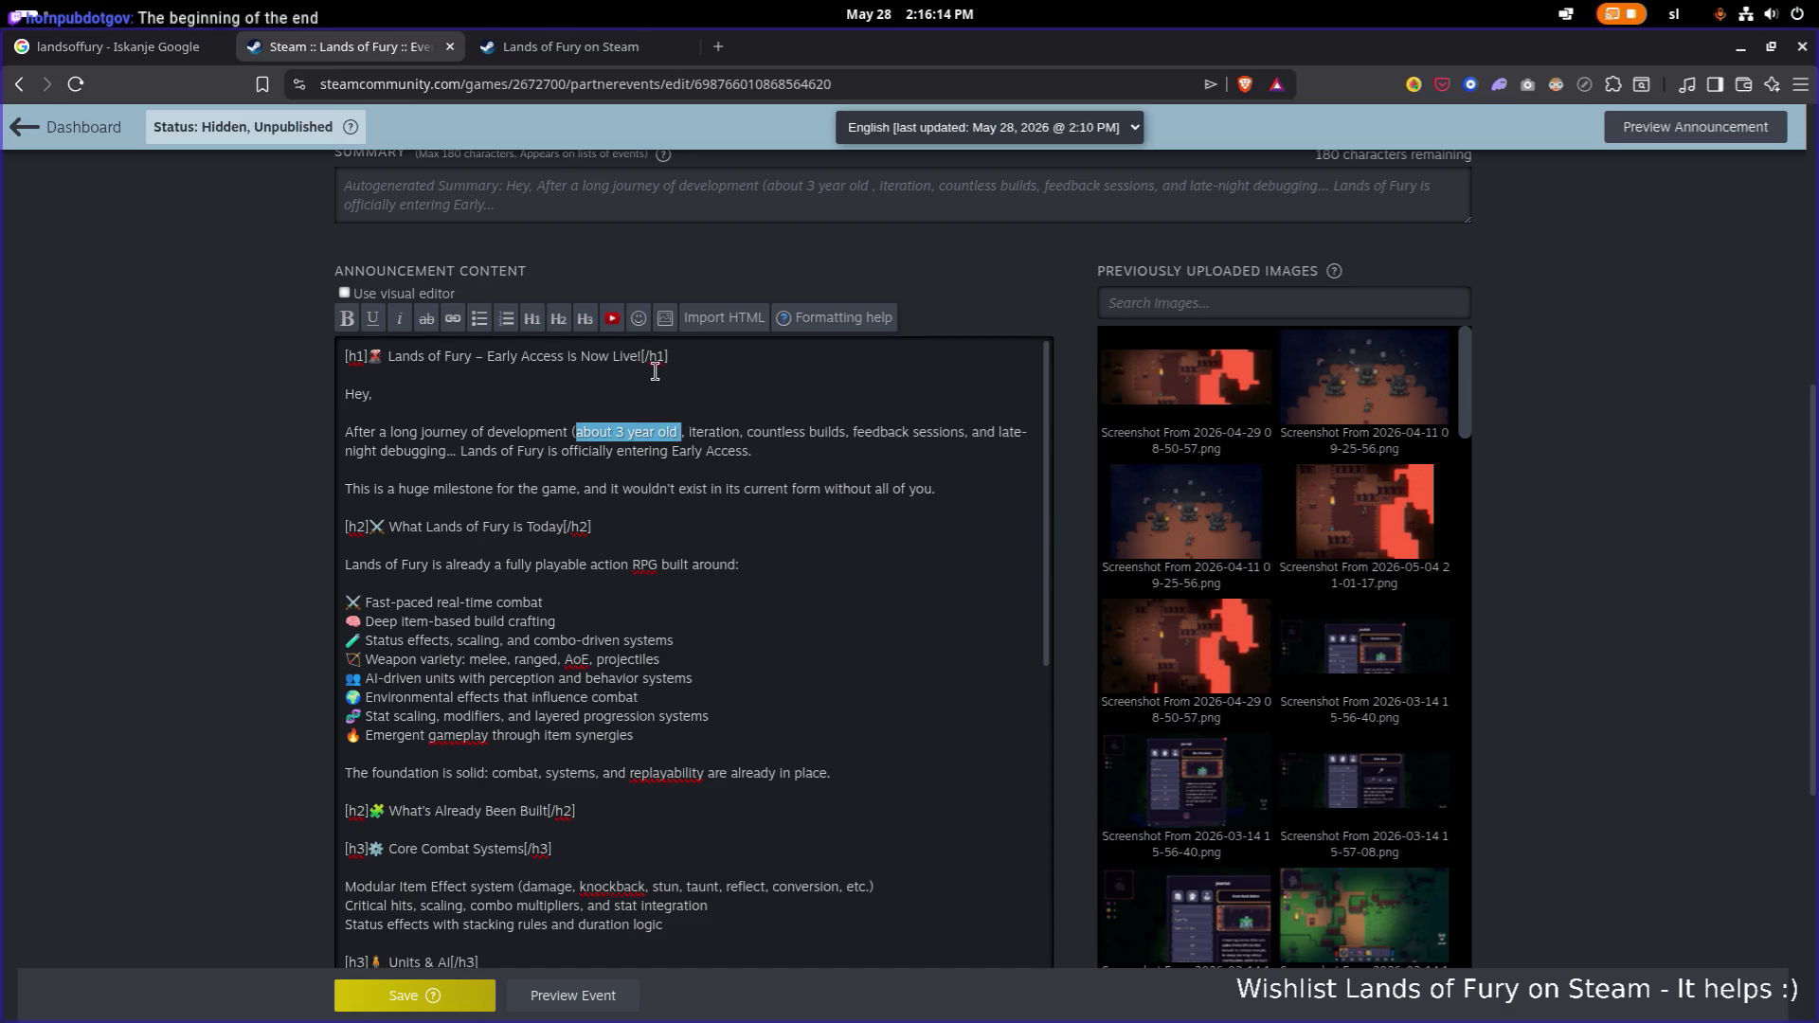
pyautogui.press('BackSpace')
pyautogui.press('BackSpace')
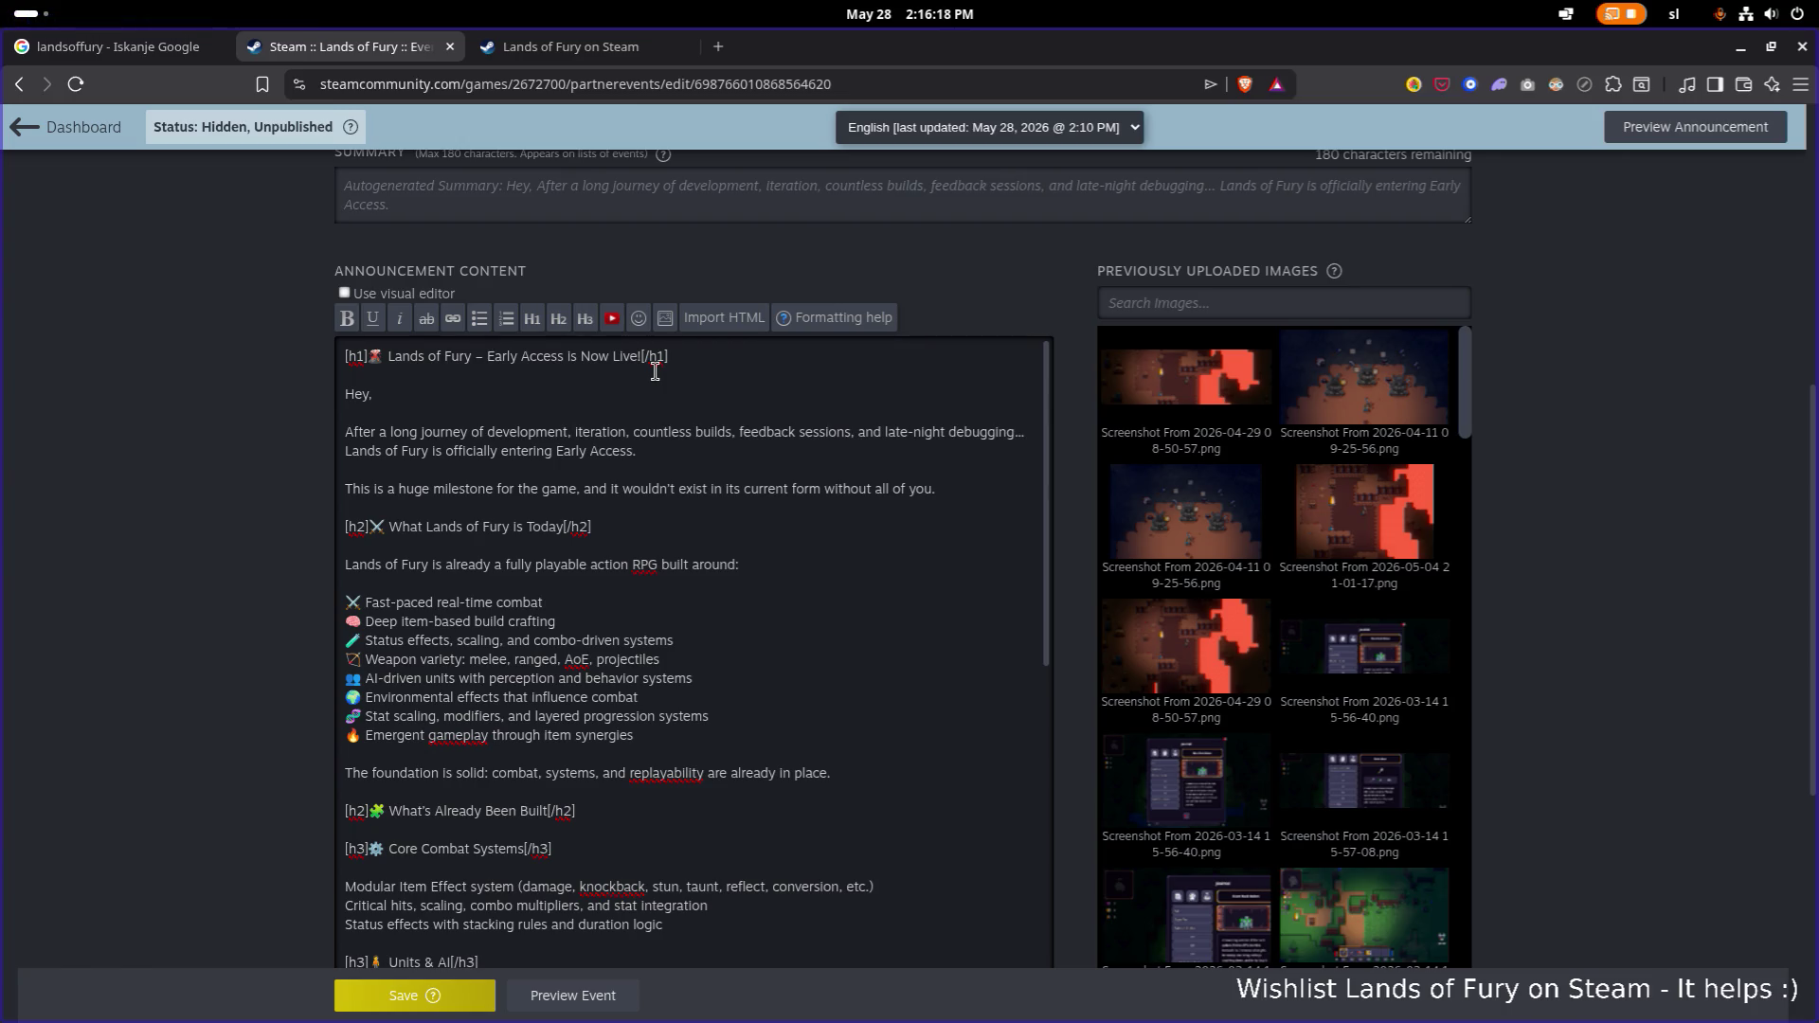
pyautogui.press('Down')
# Insert 'early morning and' before 'late-night' and add 'The brainstorming sessions on Twitch etc.'.
pyautogui.press('Right')
pyautogui.press('Right')
pyautogui.press('Right')
pyautogui.press('Left')
pyautogui.write('early mornin ')
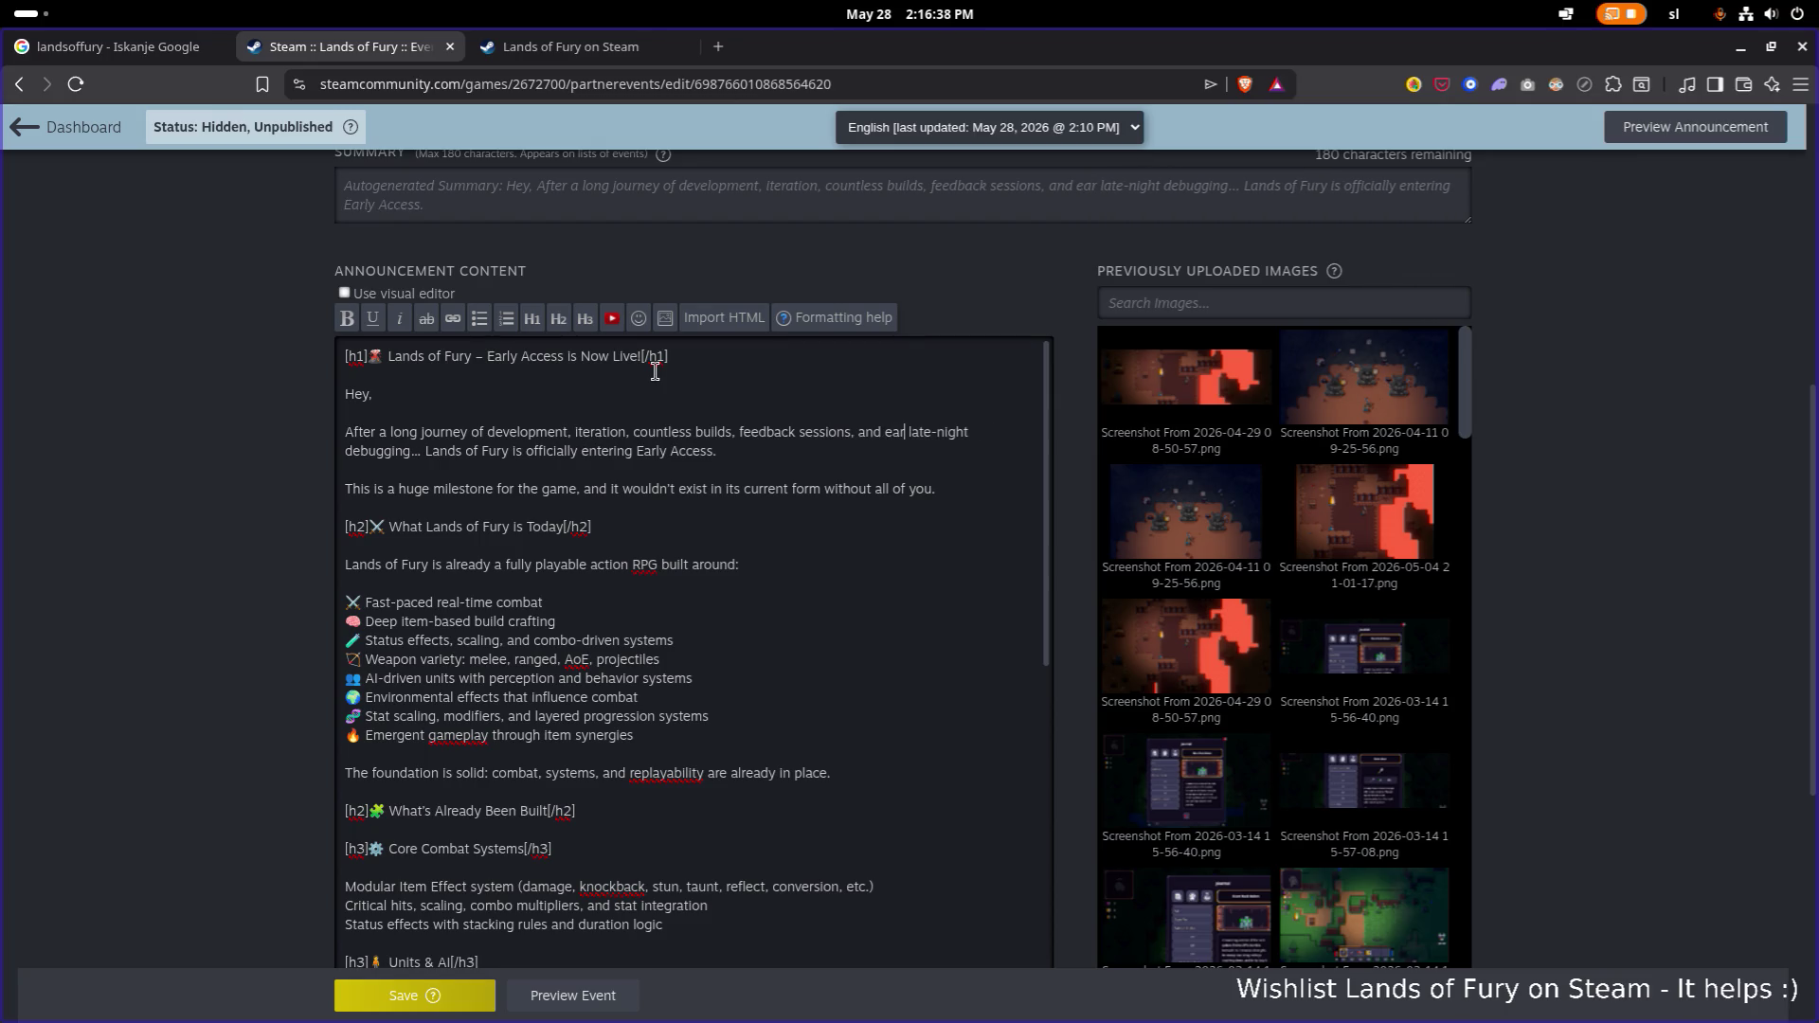
pyautogui.write('g and')
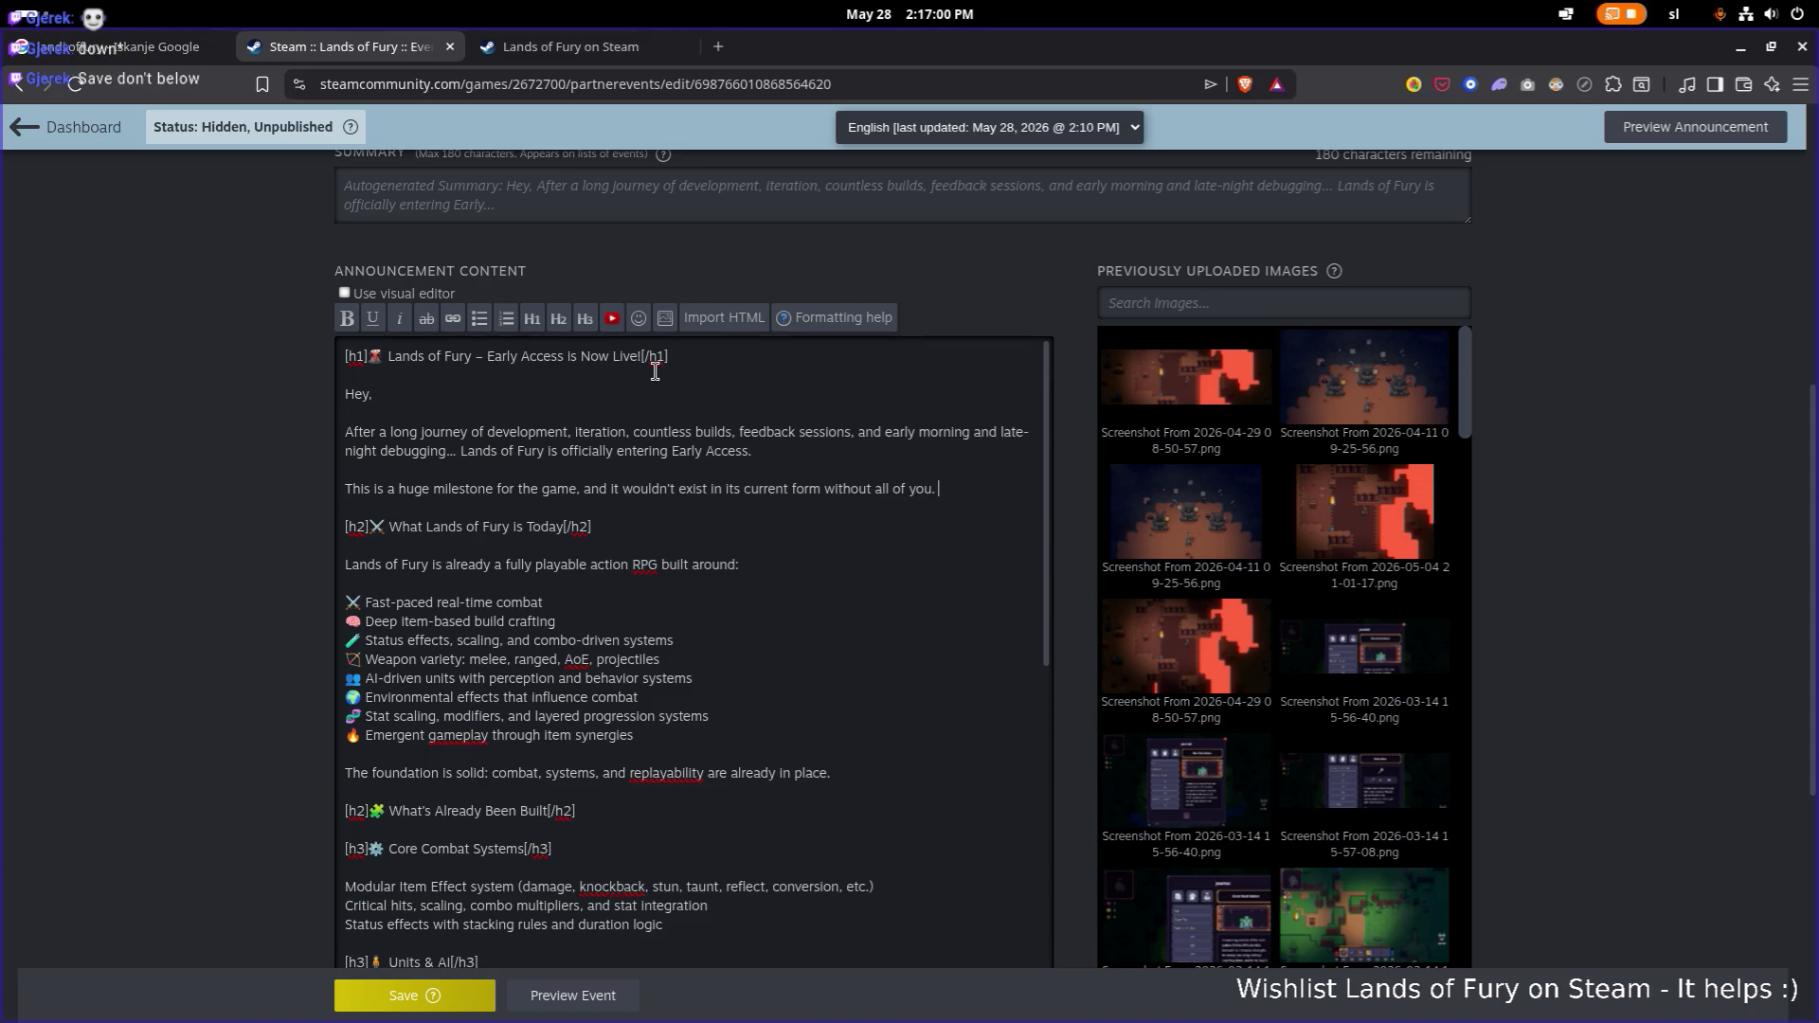
pyautogui.write('The b')
pyautogui.write('rainstorming')
pyautogui.write(' ses')
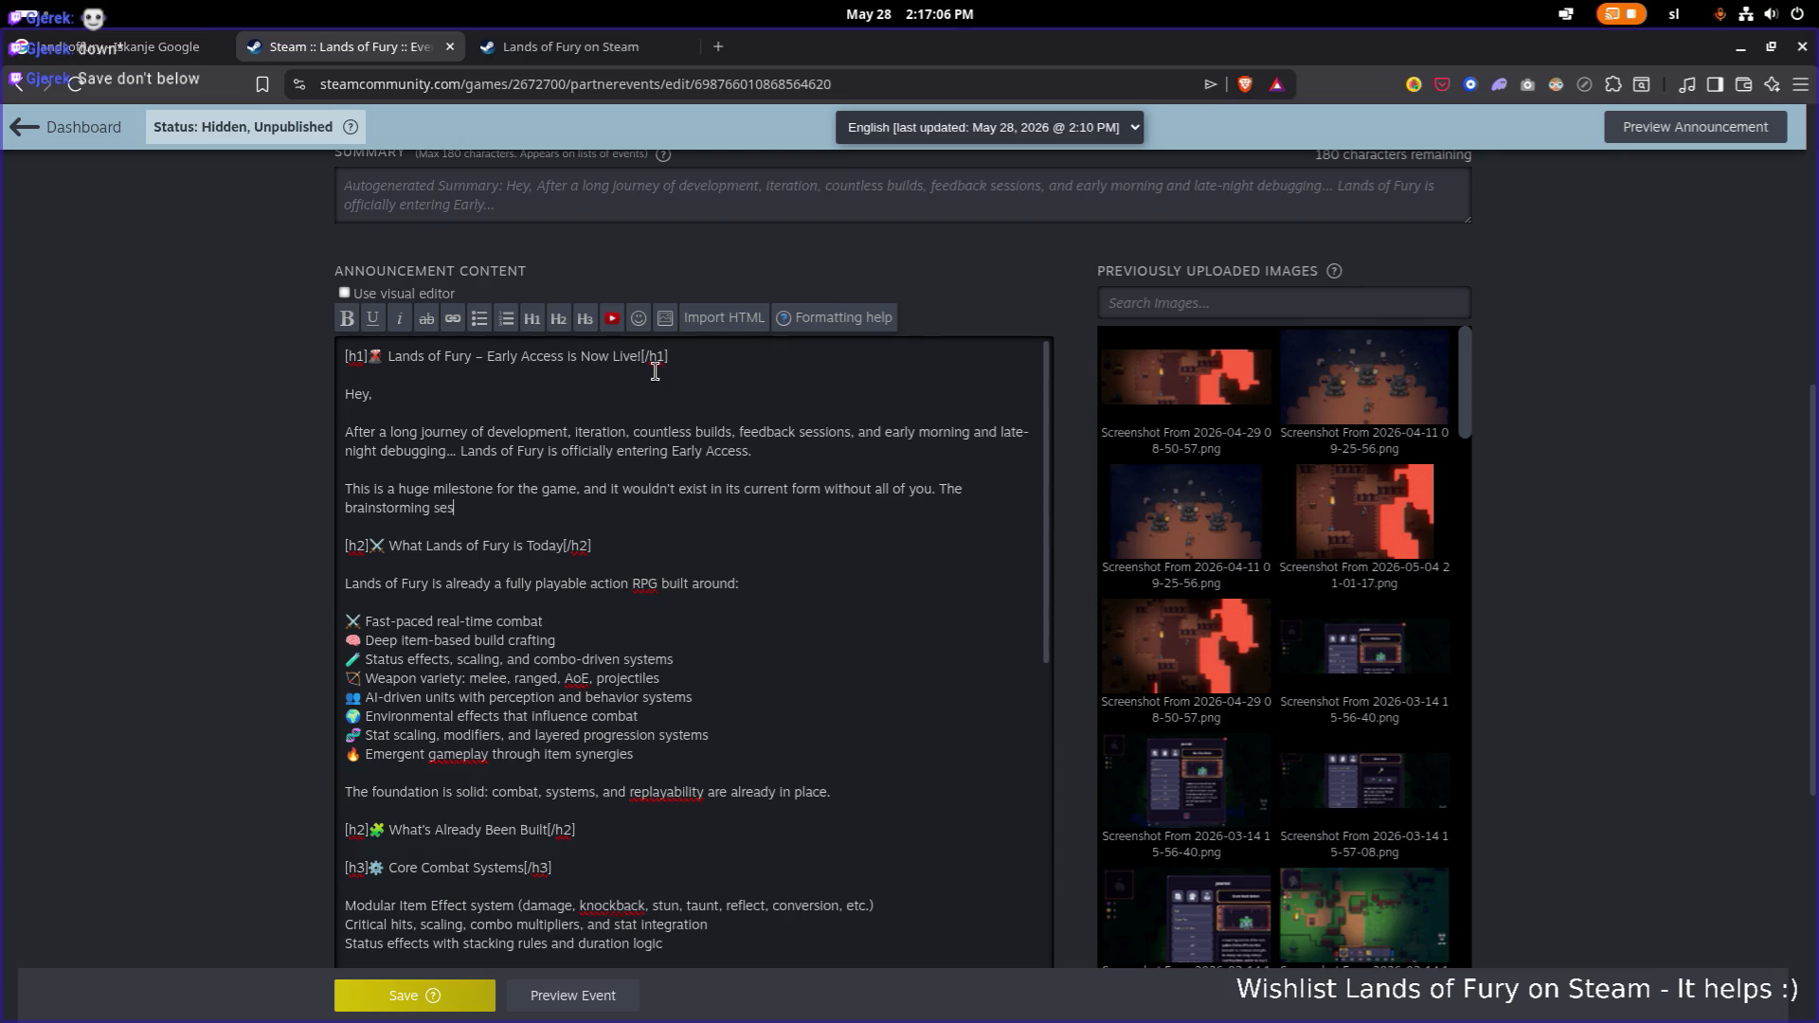
pyautogui.write('sions on Twitch etc.')
# Add 'roguelit' after 'RPG', discarding a stray 'r' and 'dungeon cra'.
pyautogui.write('r')
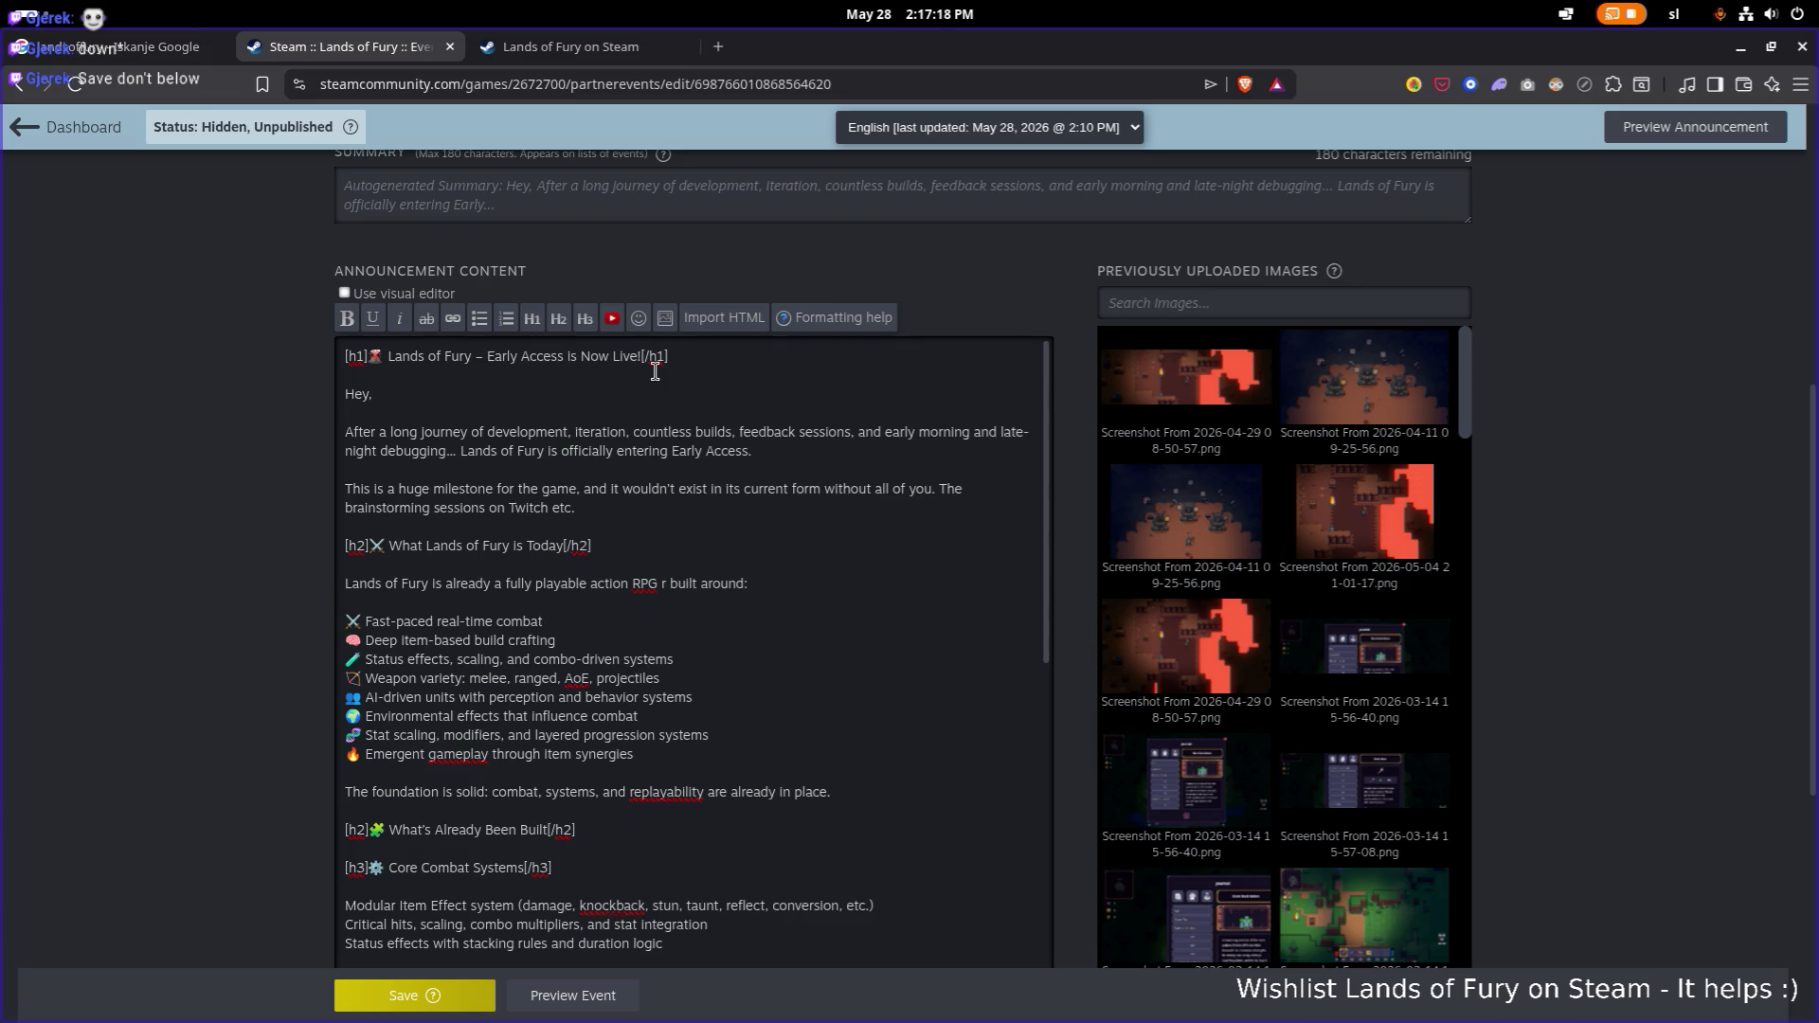
pyautogui.press('BackSpace')
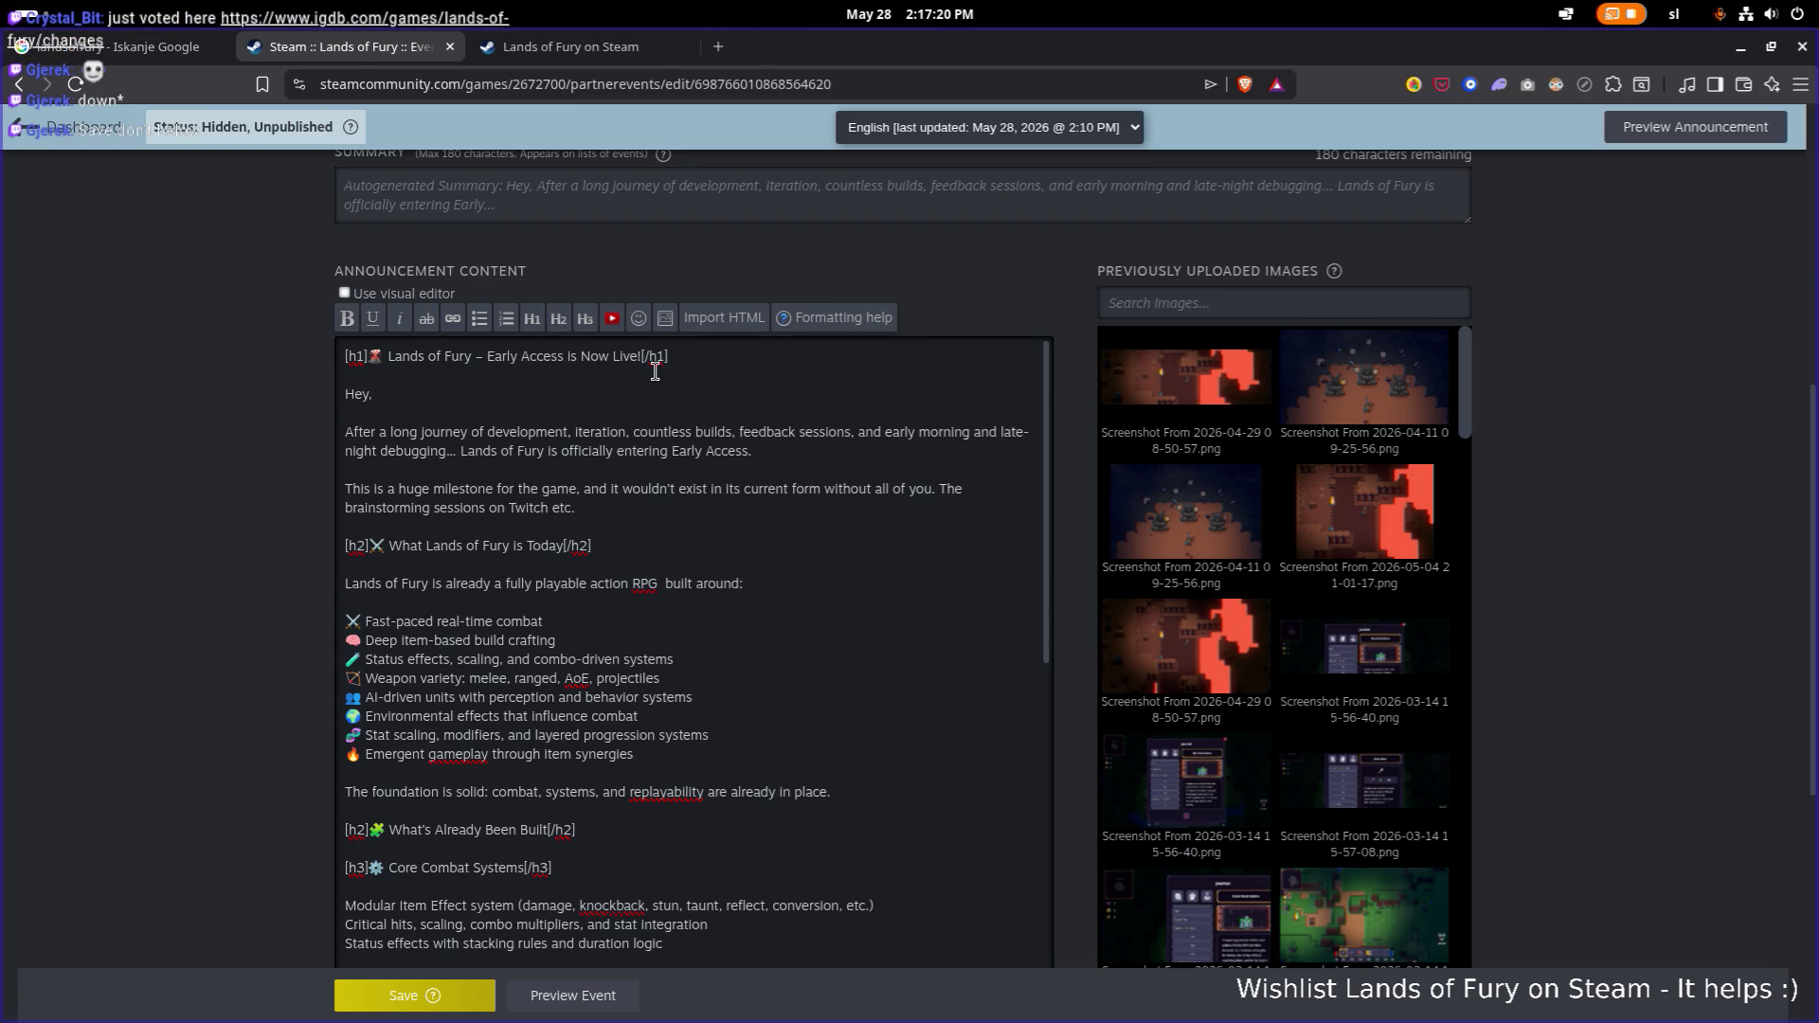
pyautogui.write('dungeon c')
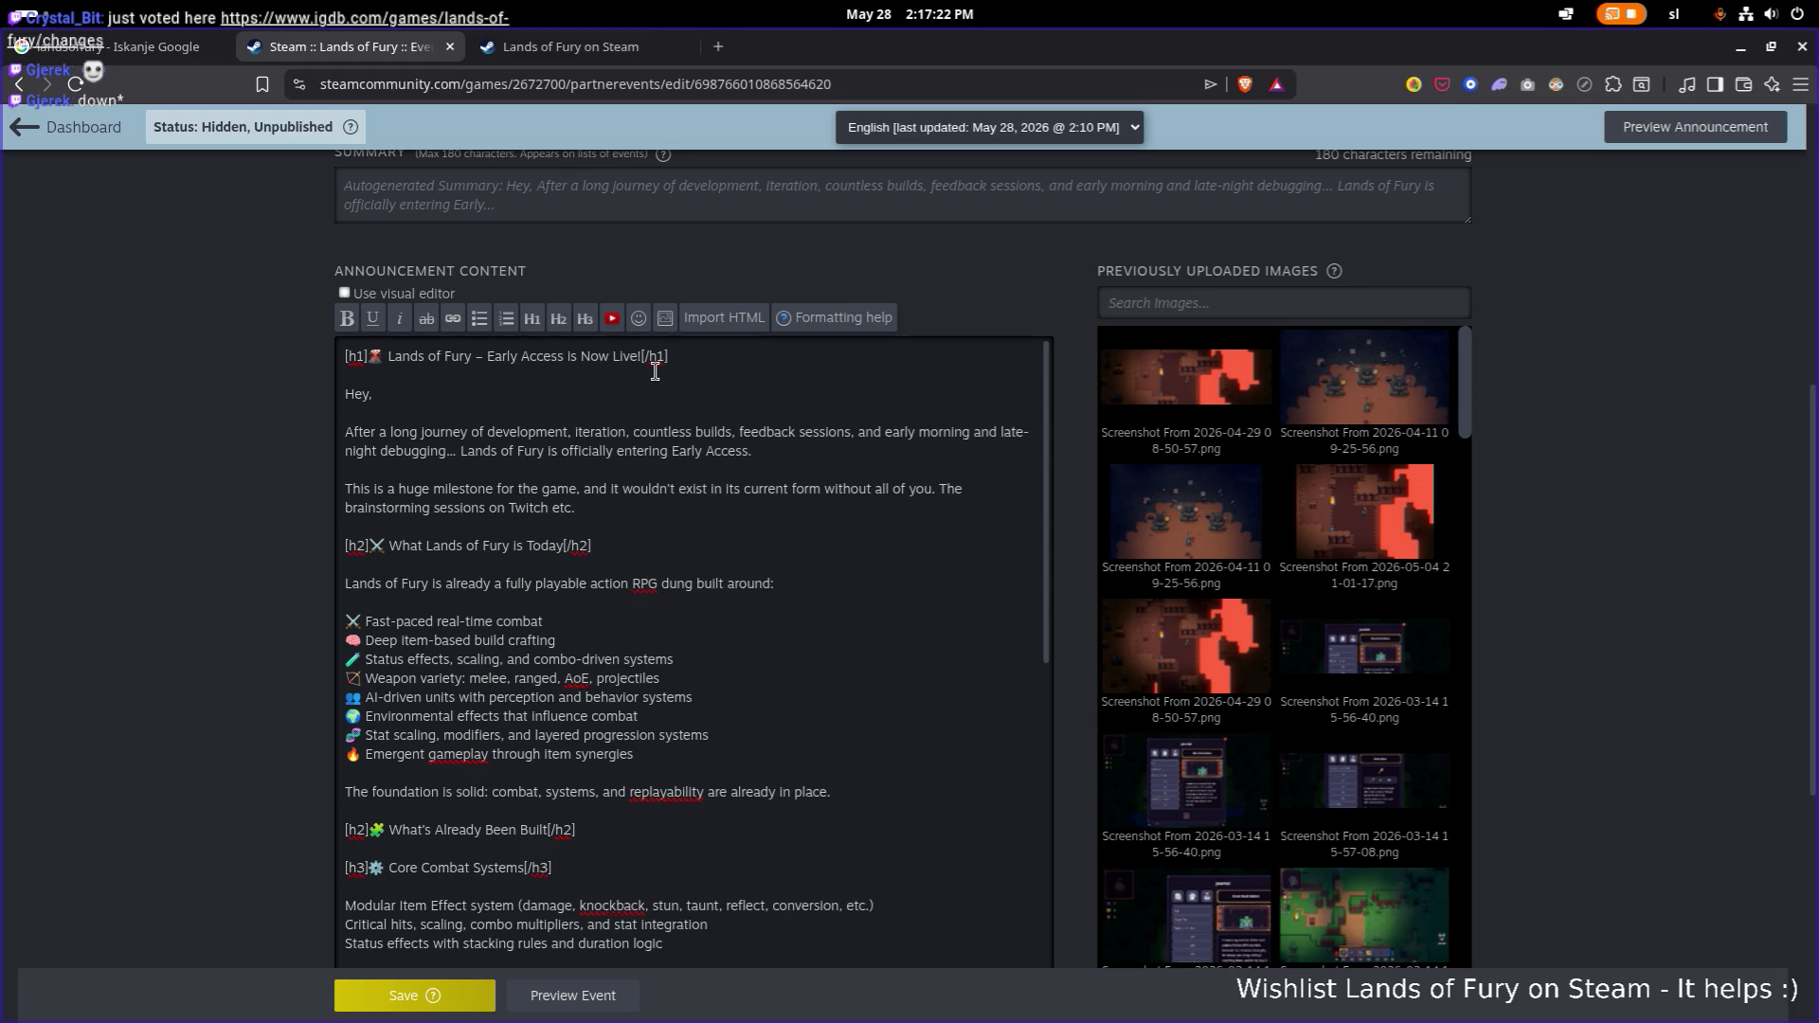
pyautogui.write('ra')
pyautogui.press('BackSpace')
pyautogui.press('BackSpace')
pyautogui.press('BackSpace')
pyautogui.write('rogueli')
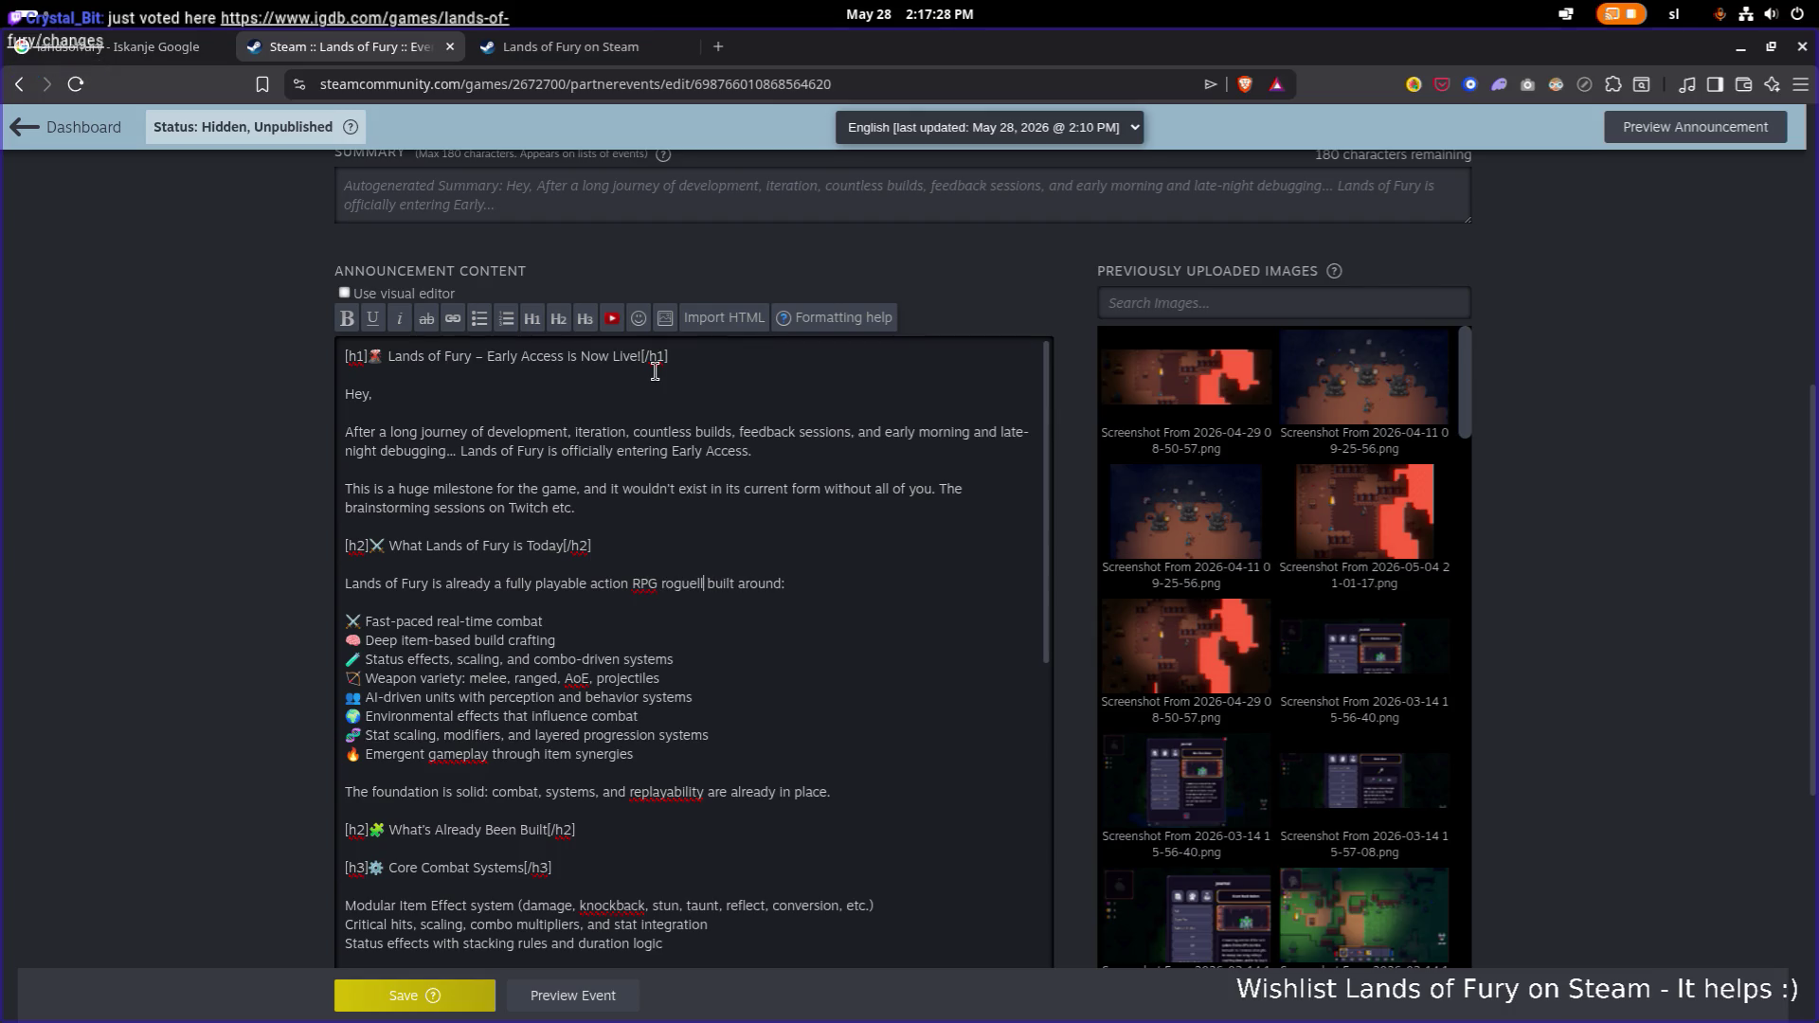
pyautogui.write('t')
# Select the 'Status effects, scaling, and combo-driven systems' feature line.
pyautogui.press('Down')
pyautogui.press('Down')
pyautogui.press('End')
pyautogui.hotkey('shift', 'Home')
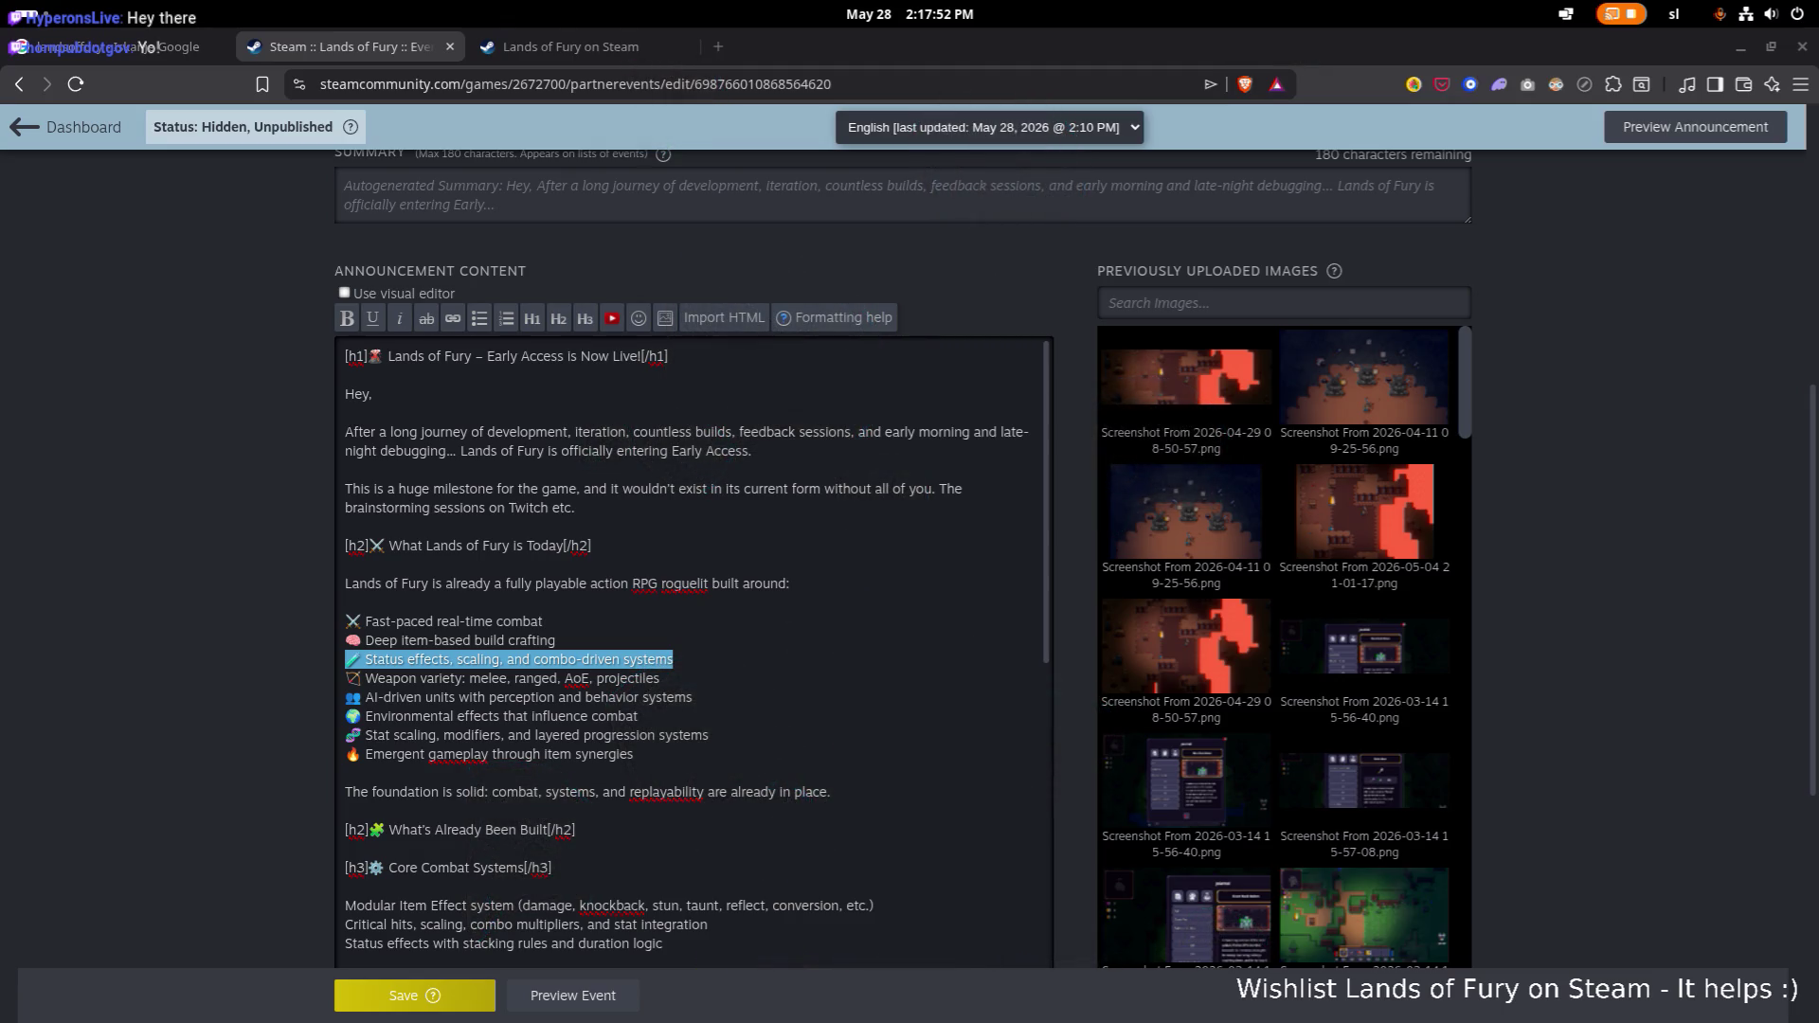
pyautogui.scroll(5, 210, 405)
pyautogui.scroll(2, 208, 396)
pyautogui.scroll(-5, 208, 396)
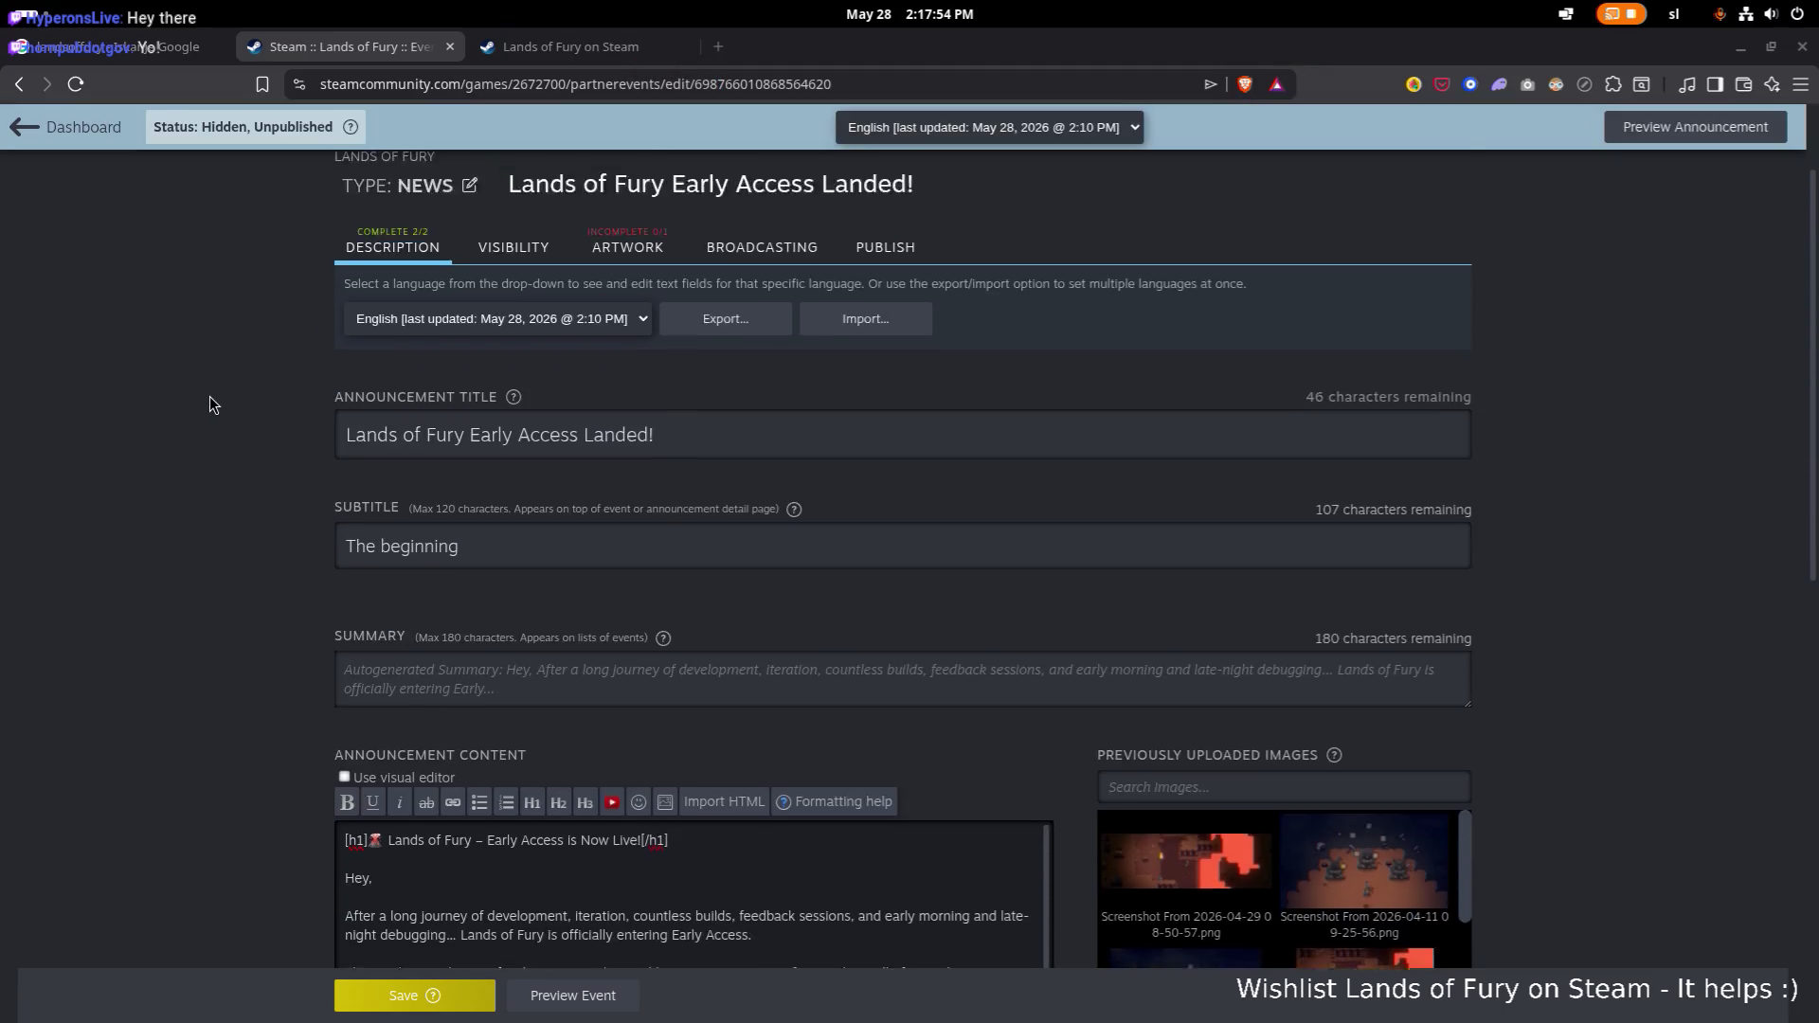
pyautogui.scroll(-1, 194, 397)
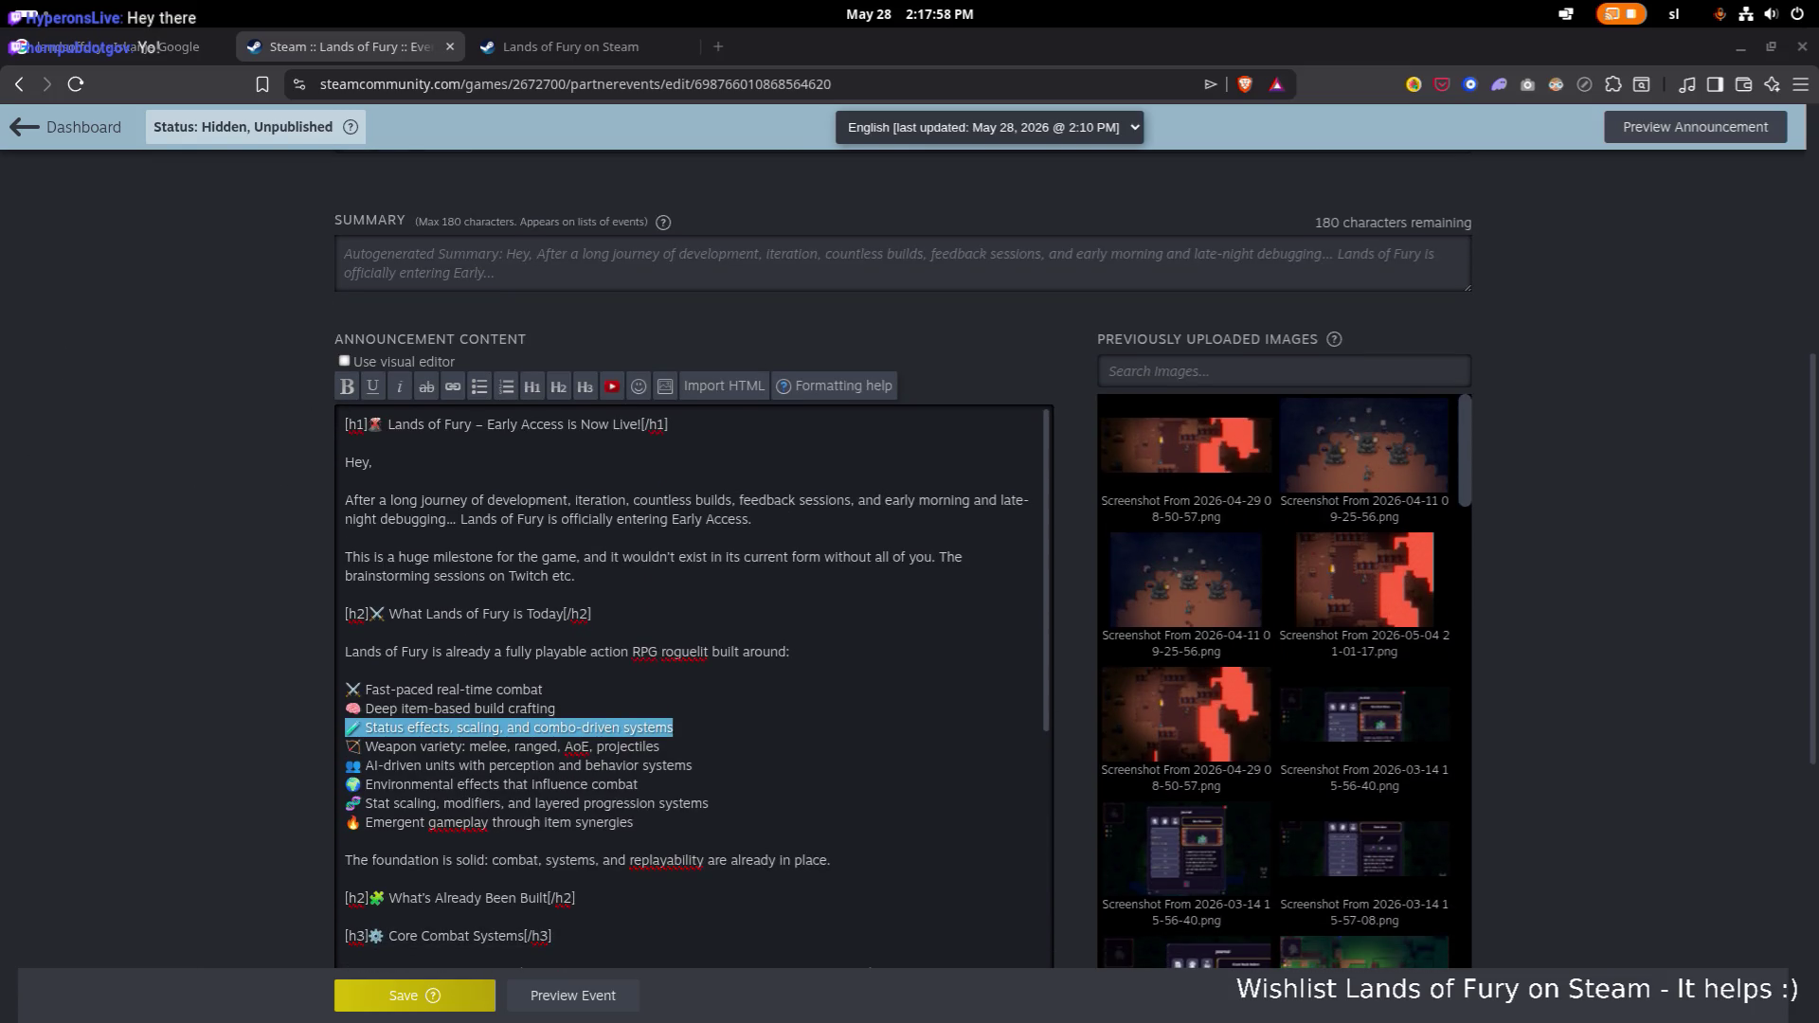
pyautogui.scroll(-3, 418, 490)
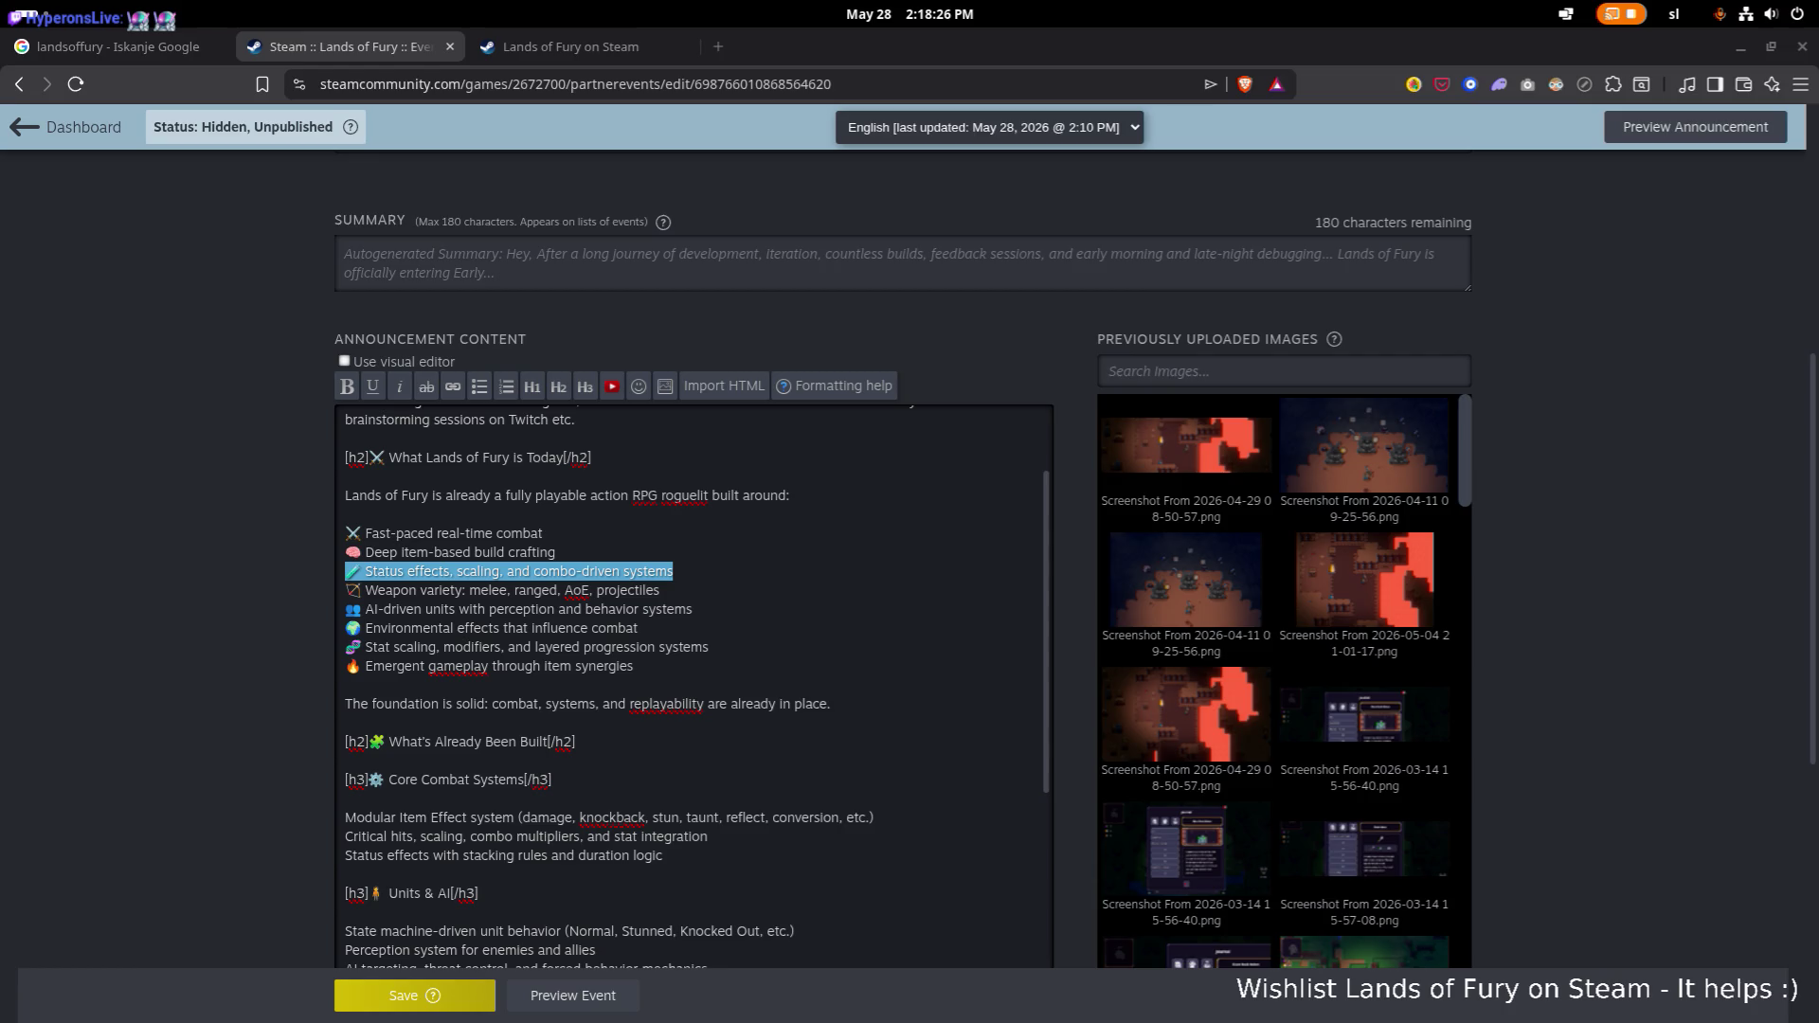
pyautogui.hotkey('alt', 'Tab')
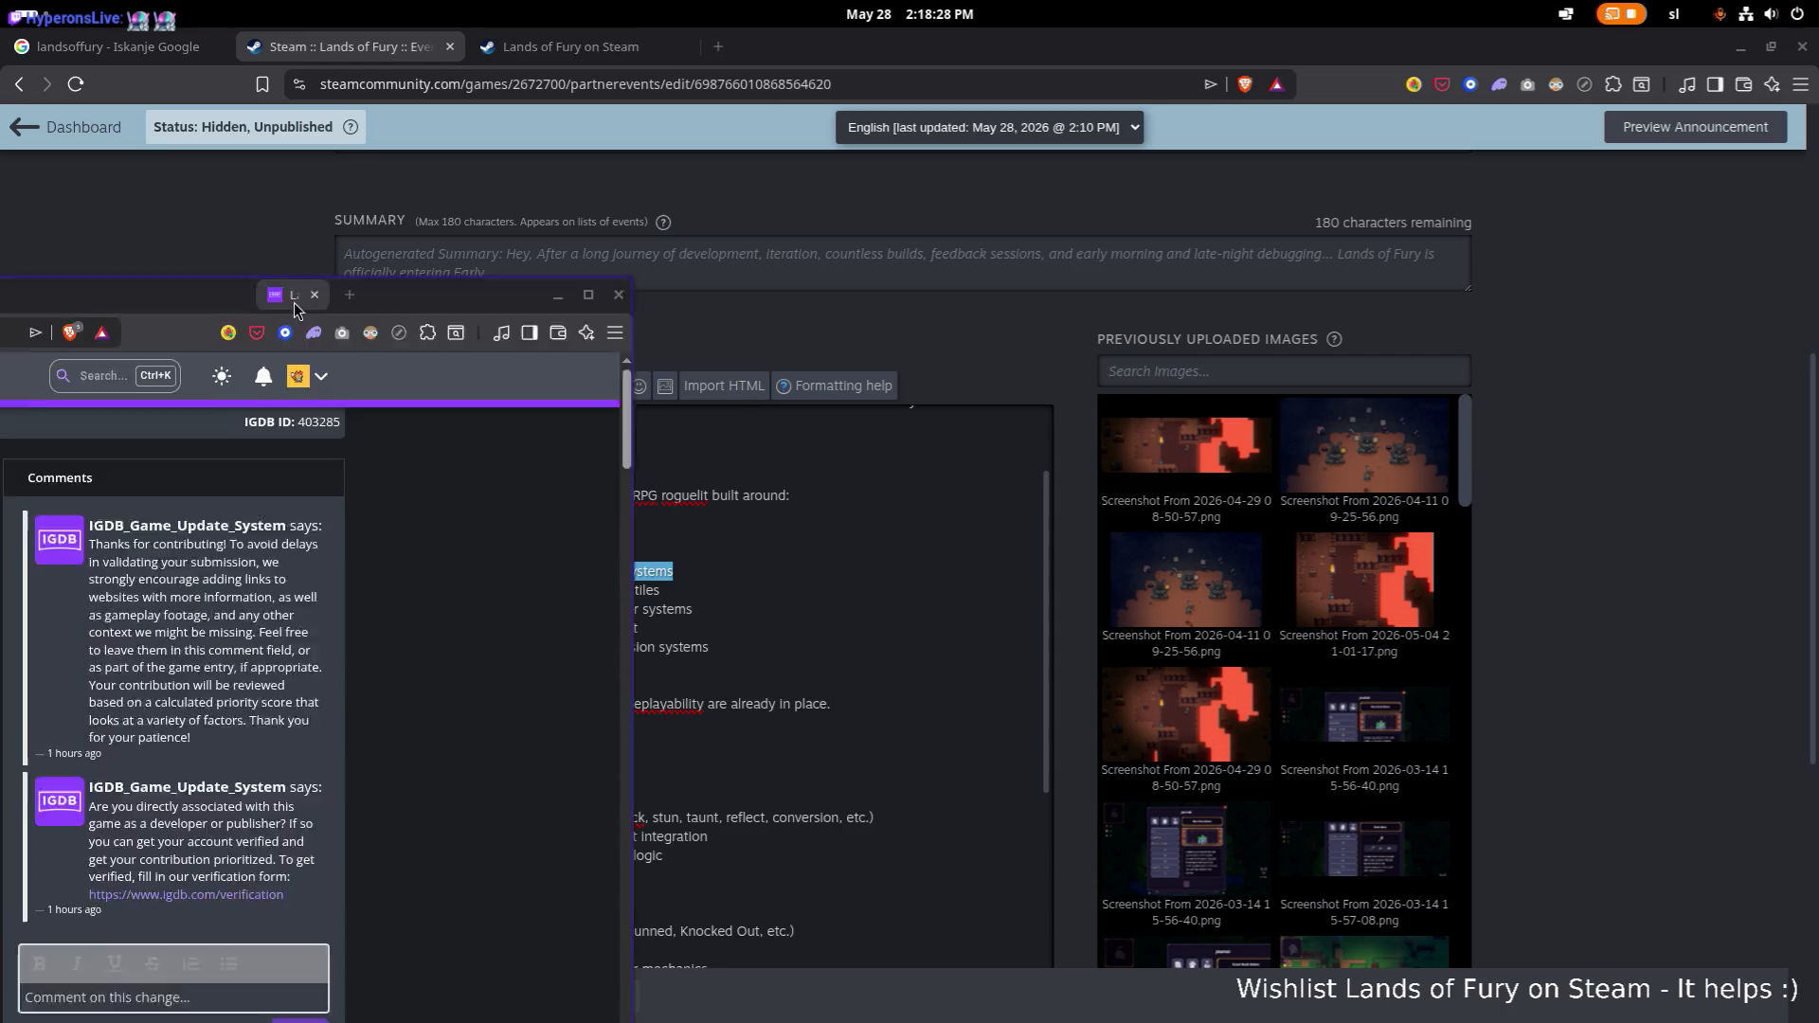
pyautogui.scroll(-1, 612, 325)
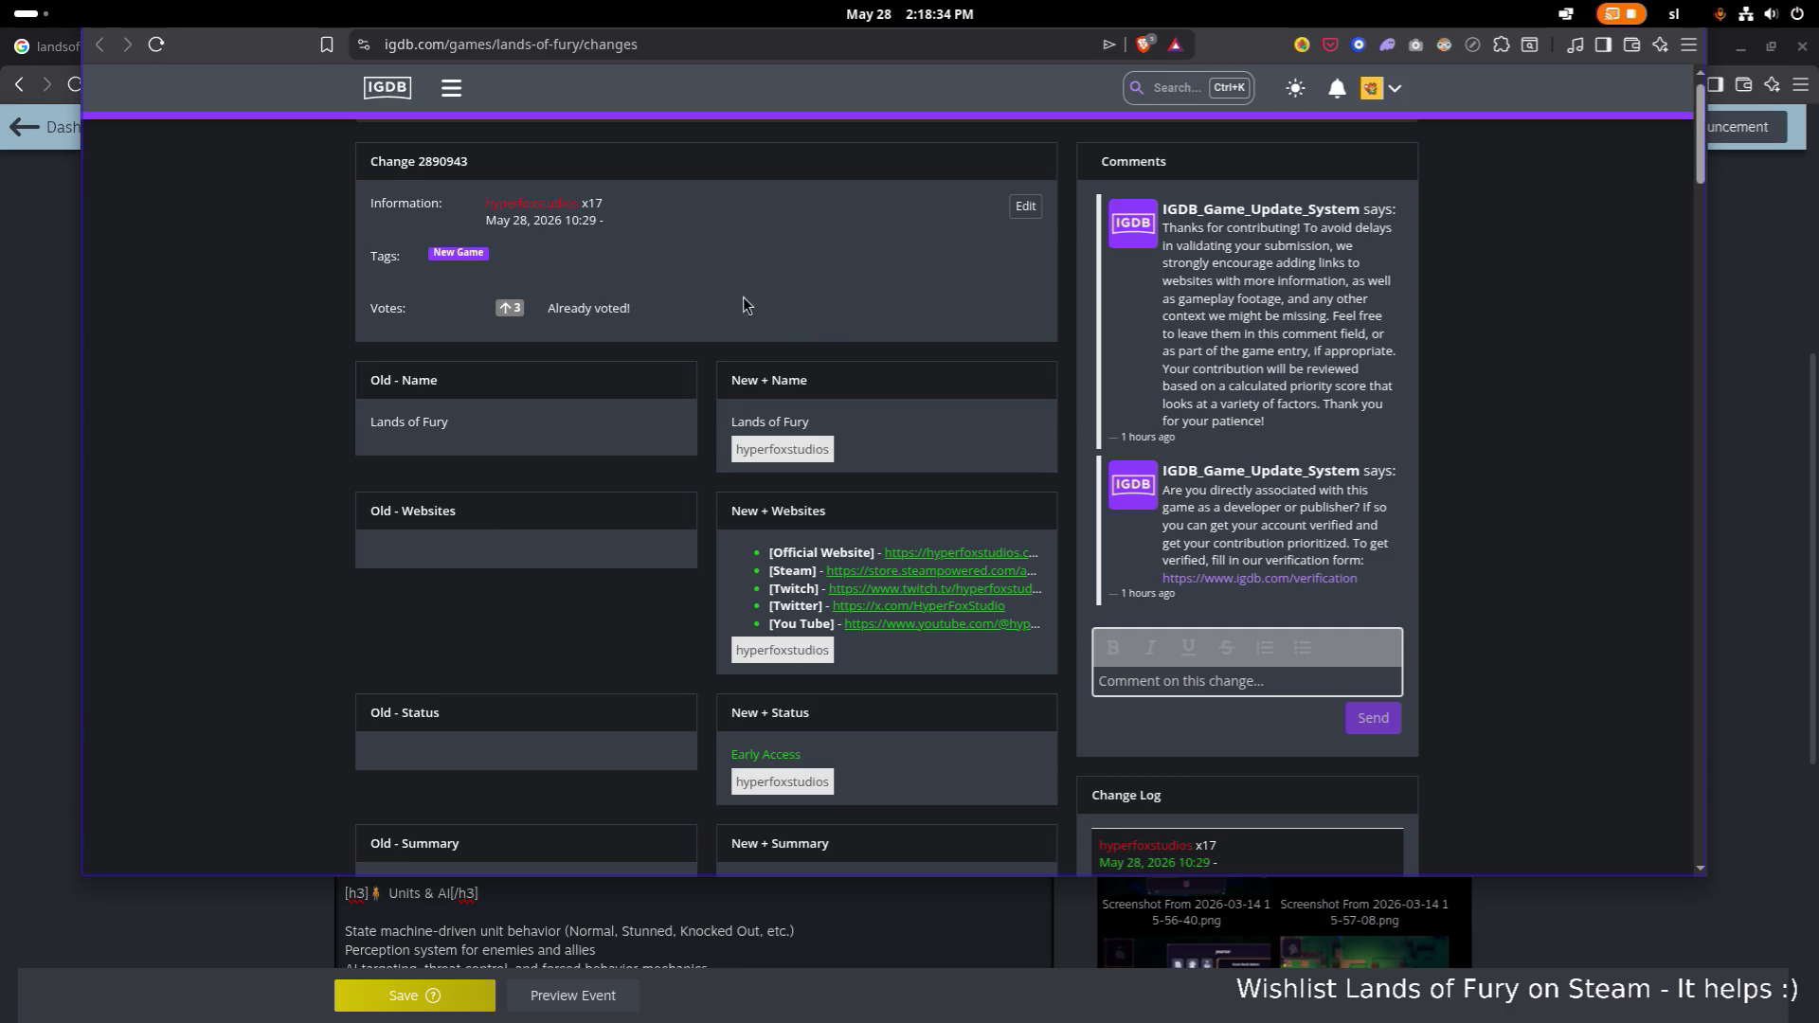
pyautogui.doubleClick(270, 47)
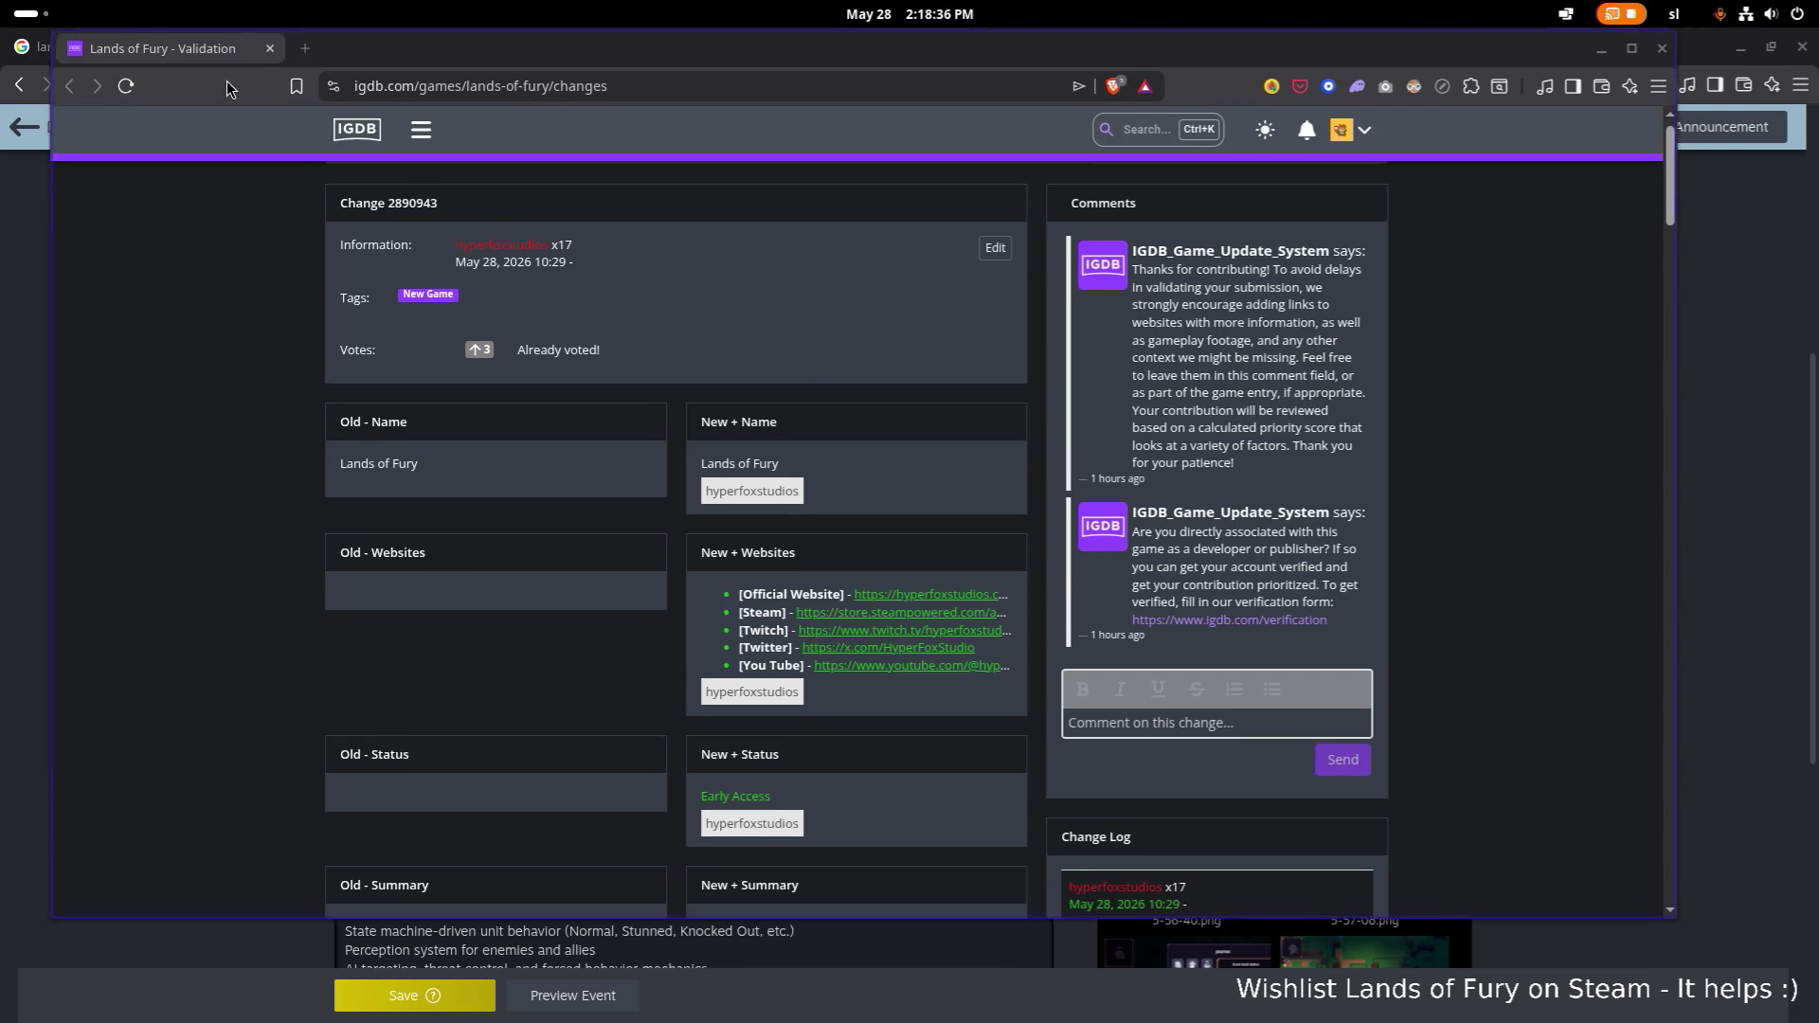
pyautogui.press('super+h')
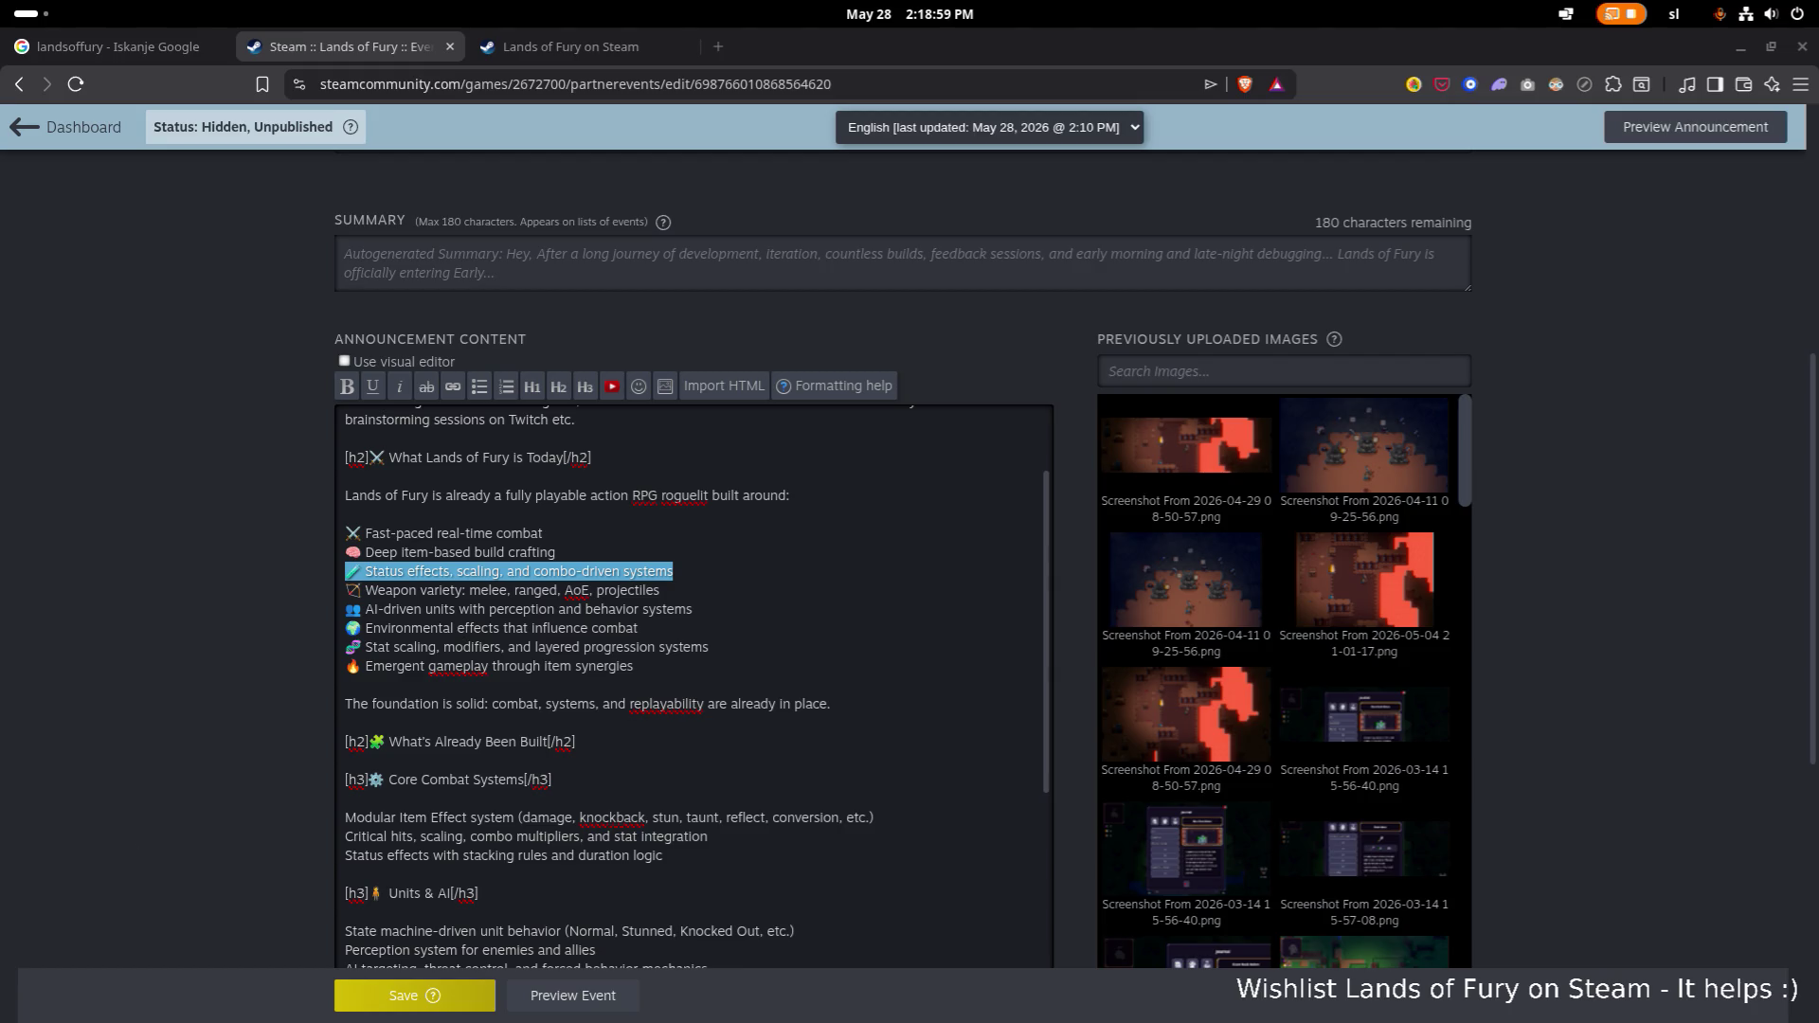
pyautogui.click(224, 752)
# Scroll through the announcement content and insert a missing 'e' in the text.
pyautogui.scroll(-1, 224, 752)
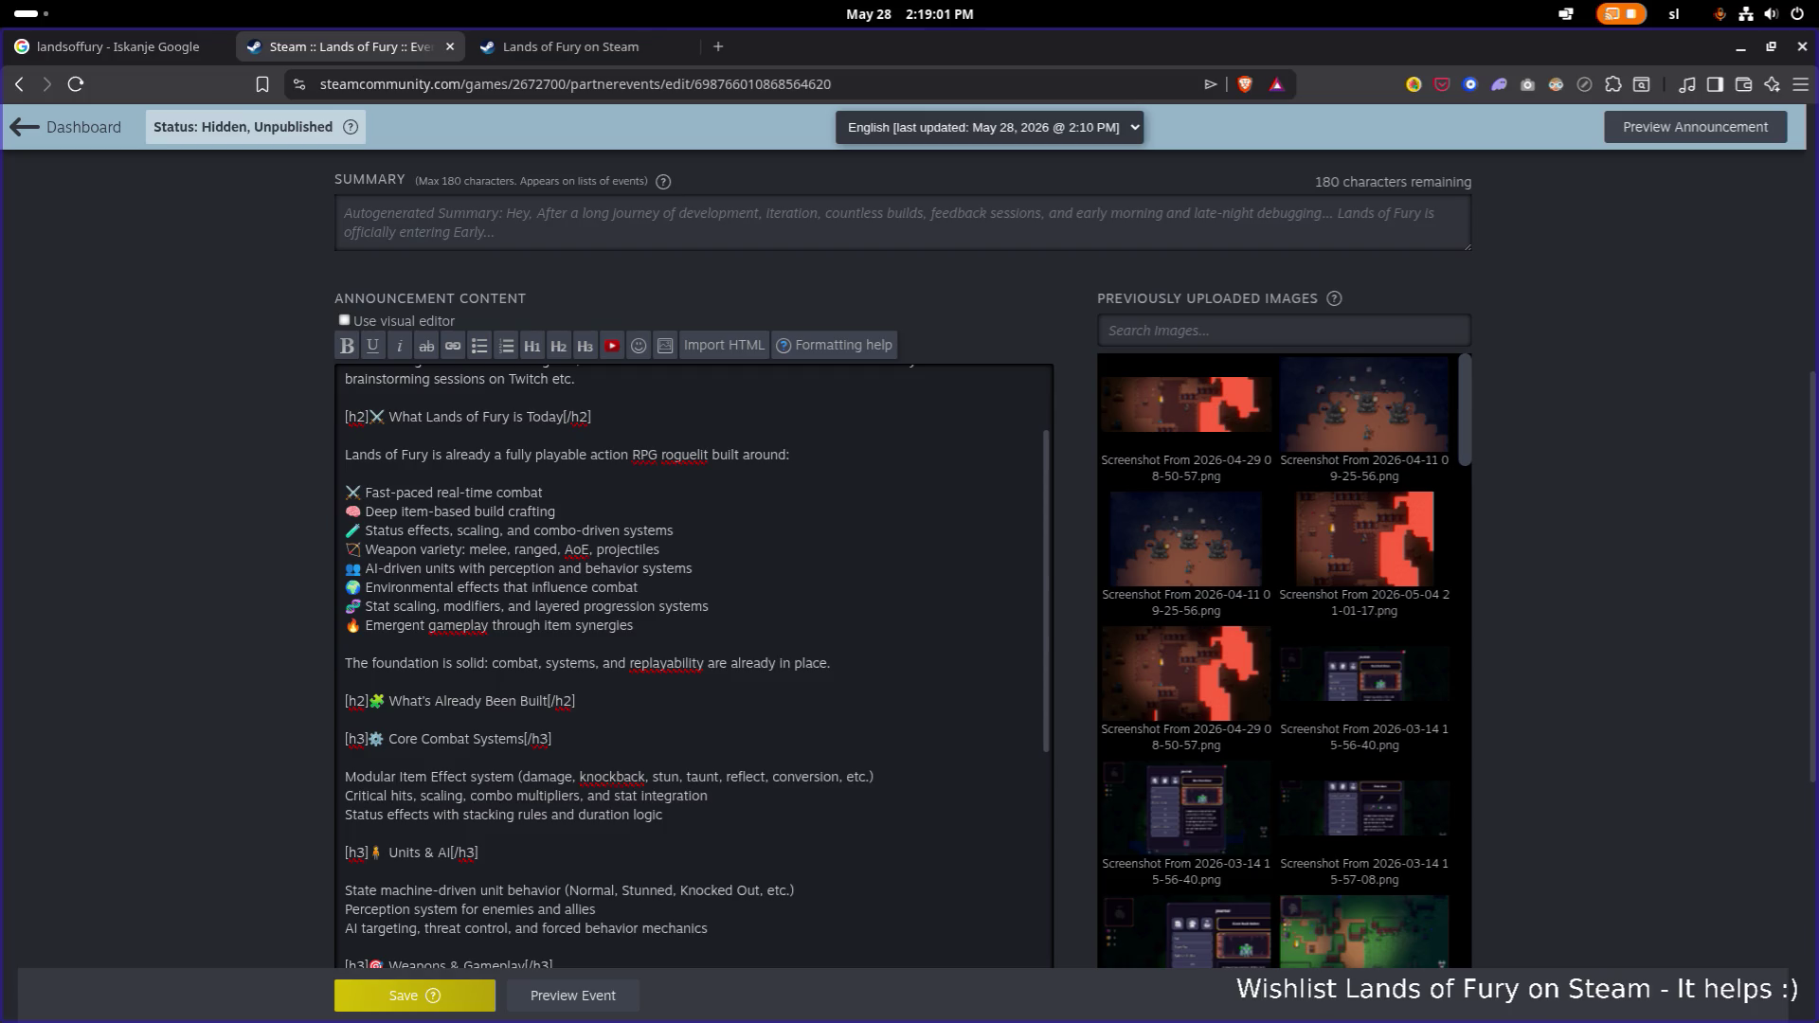
pyautogui.scroll(3, 612, 491)
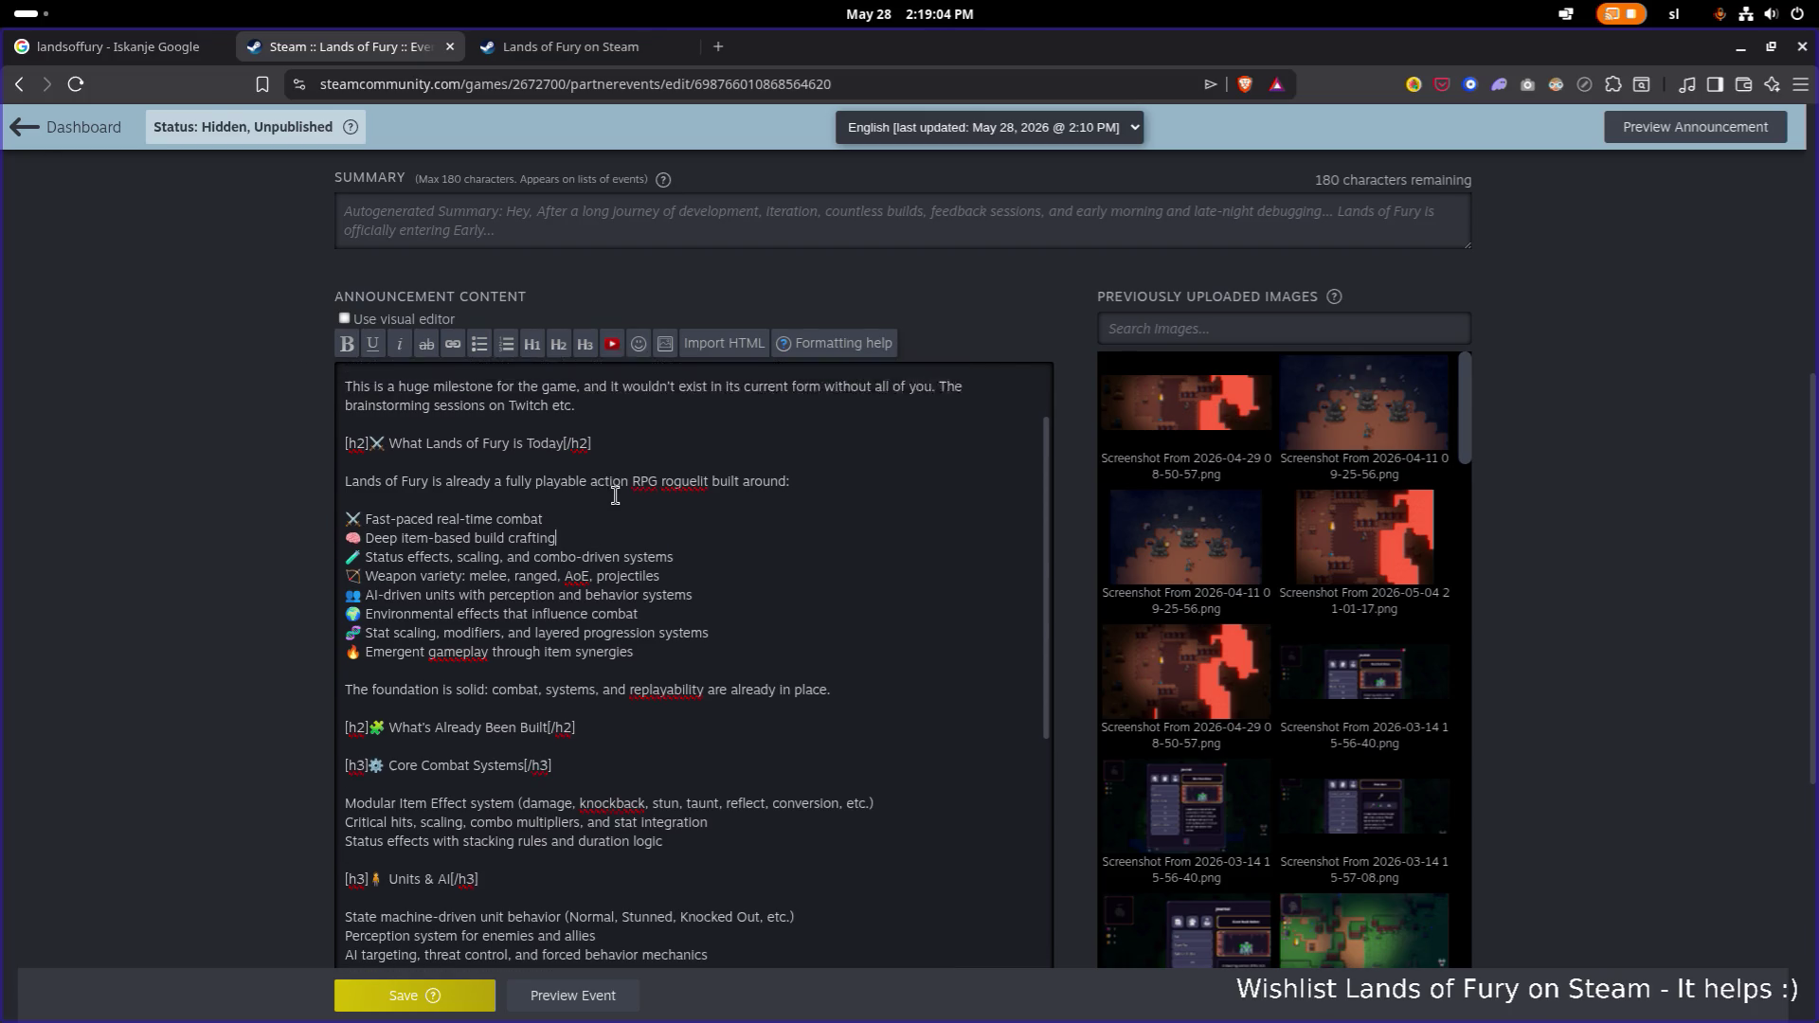
pyautogui.scroll(-2, 733, 589)
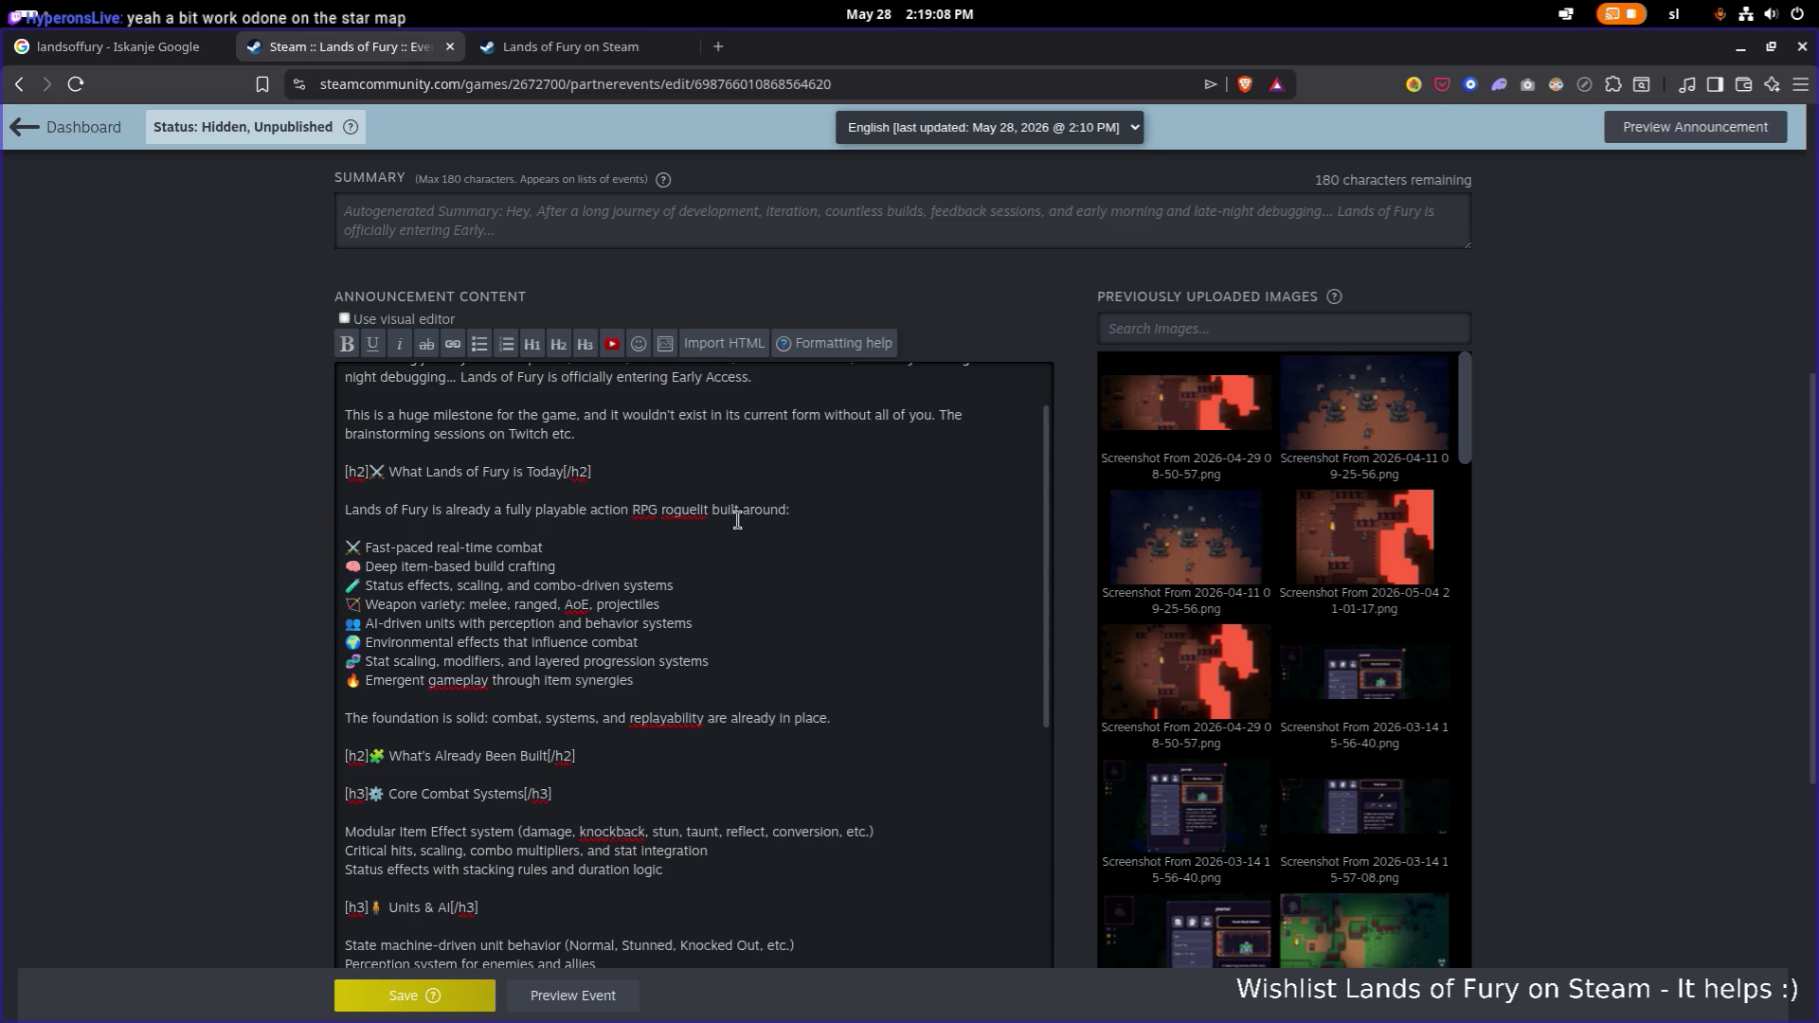
pyautogui.write('e')
# Delete the Status effects bullet line from the feature list.
pyautogui.press('Down')
pyautogui.press('Down')
pyautogui.press('Down')
pyautogui.hotkey('ctrl', 'Left')
pyautogui.hotkey('ctrl', 'Left')
pyautogui.hotkey('ctrl', 'Left')
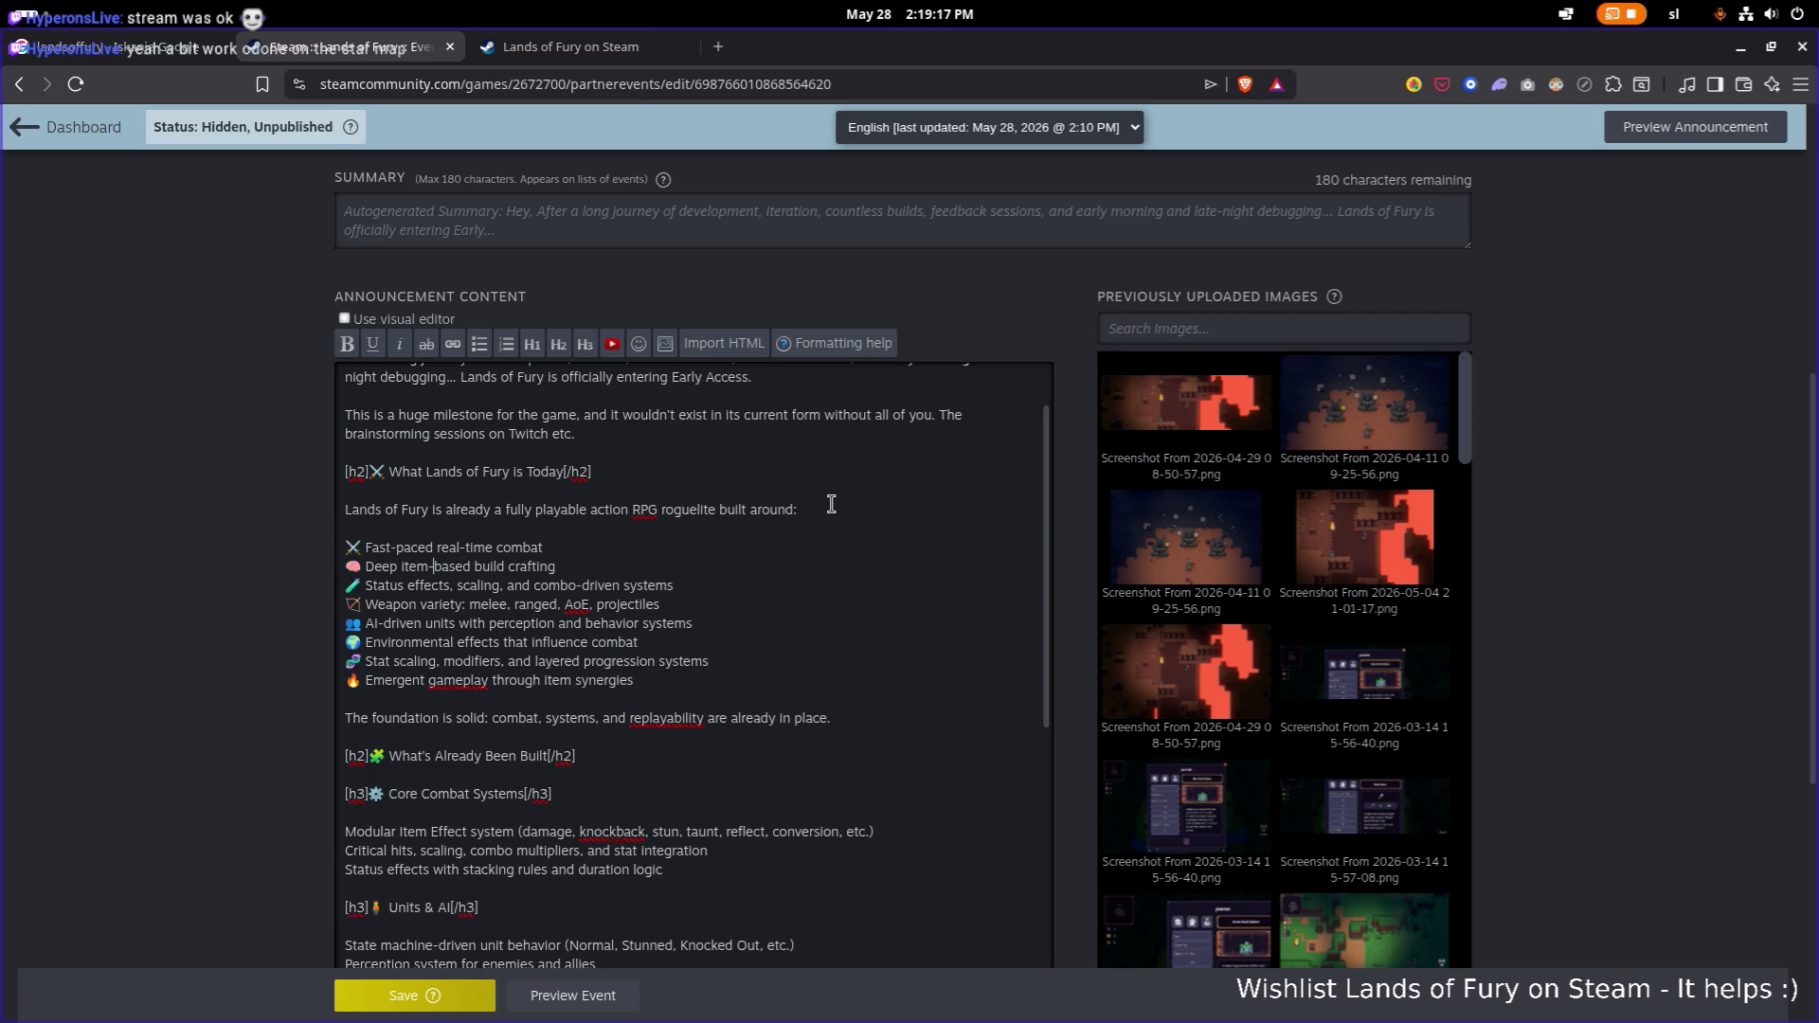
pyautogui.press('Down')
pyautogui.hotkey('ctrl', 'Left')
pyautogui.press('Home')
pyautogui.hotkey('shift', 'End')
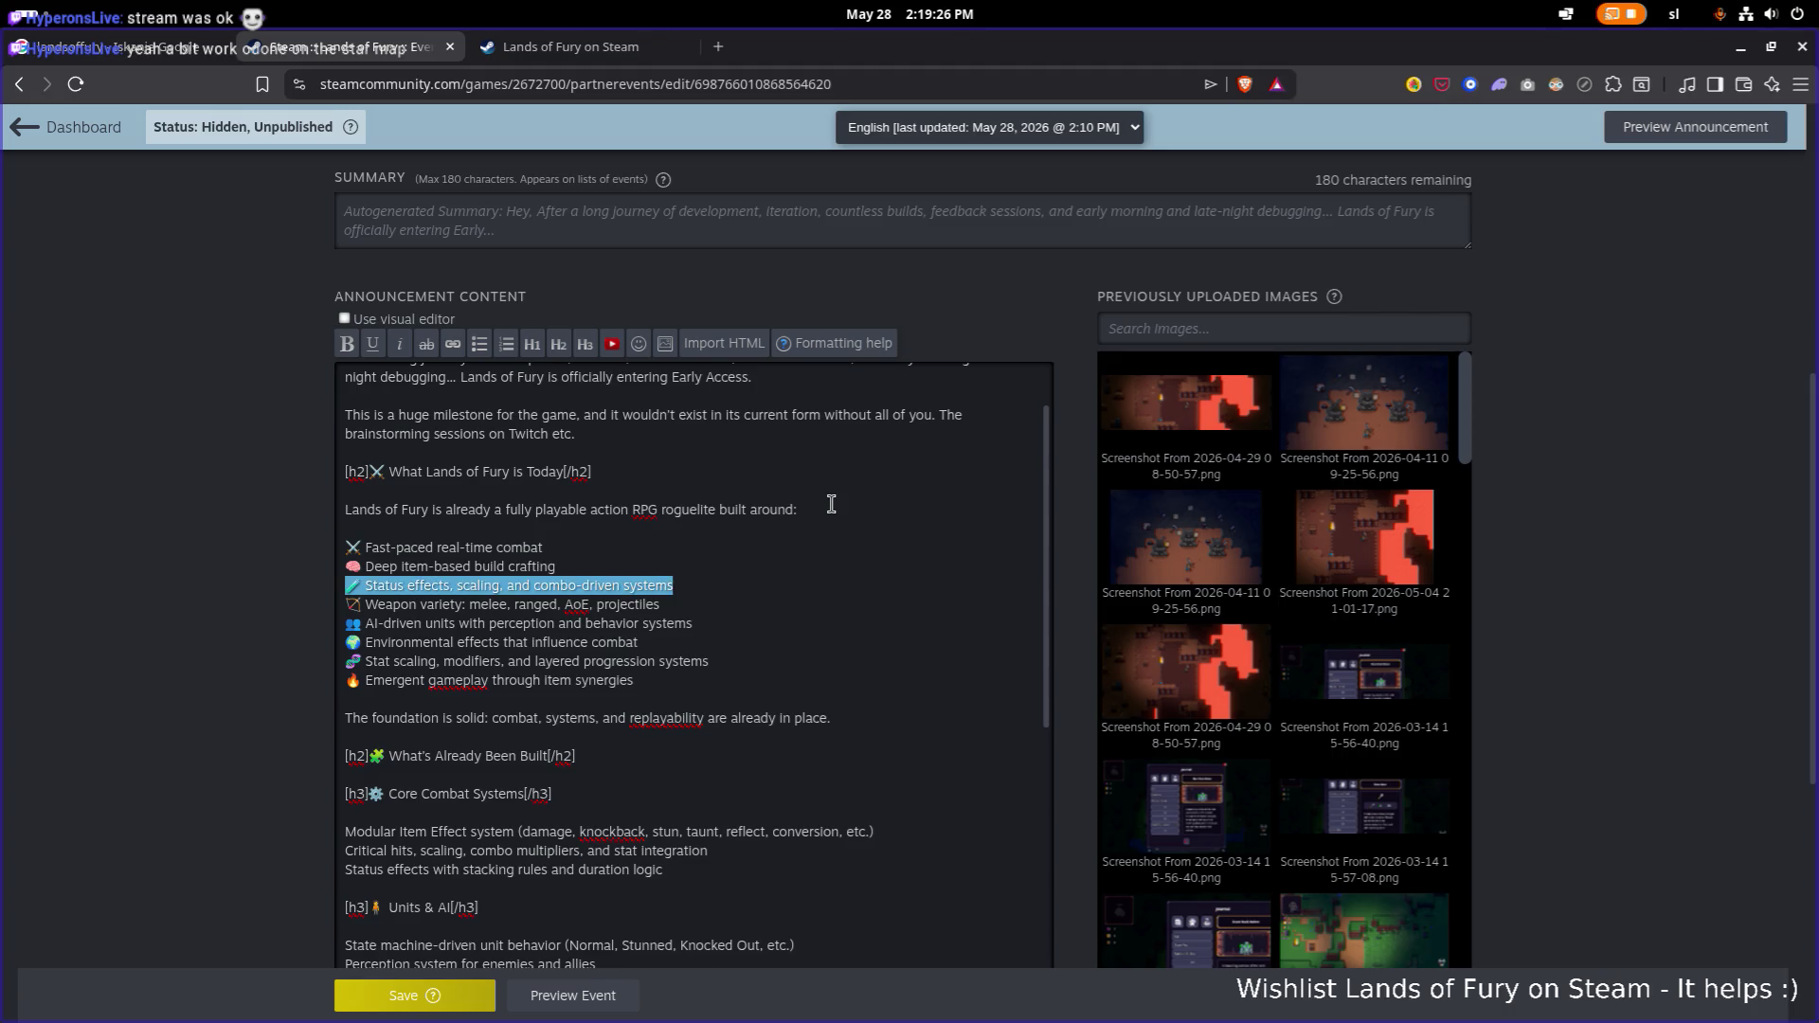
pyautogui.press('BackSpace')
pyautogui.press('BackSpace')
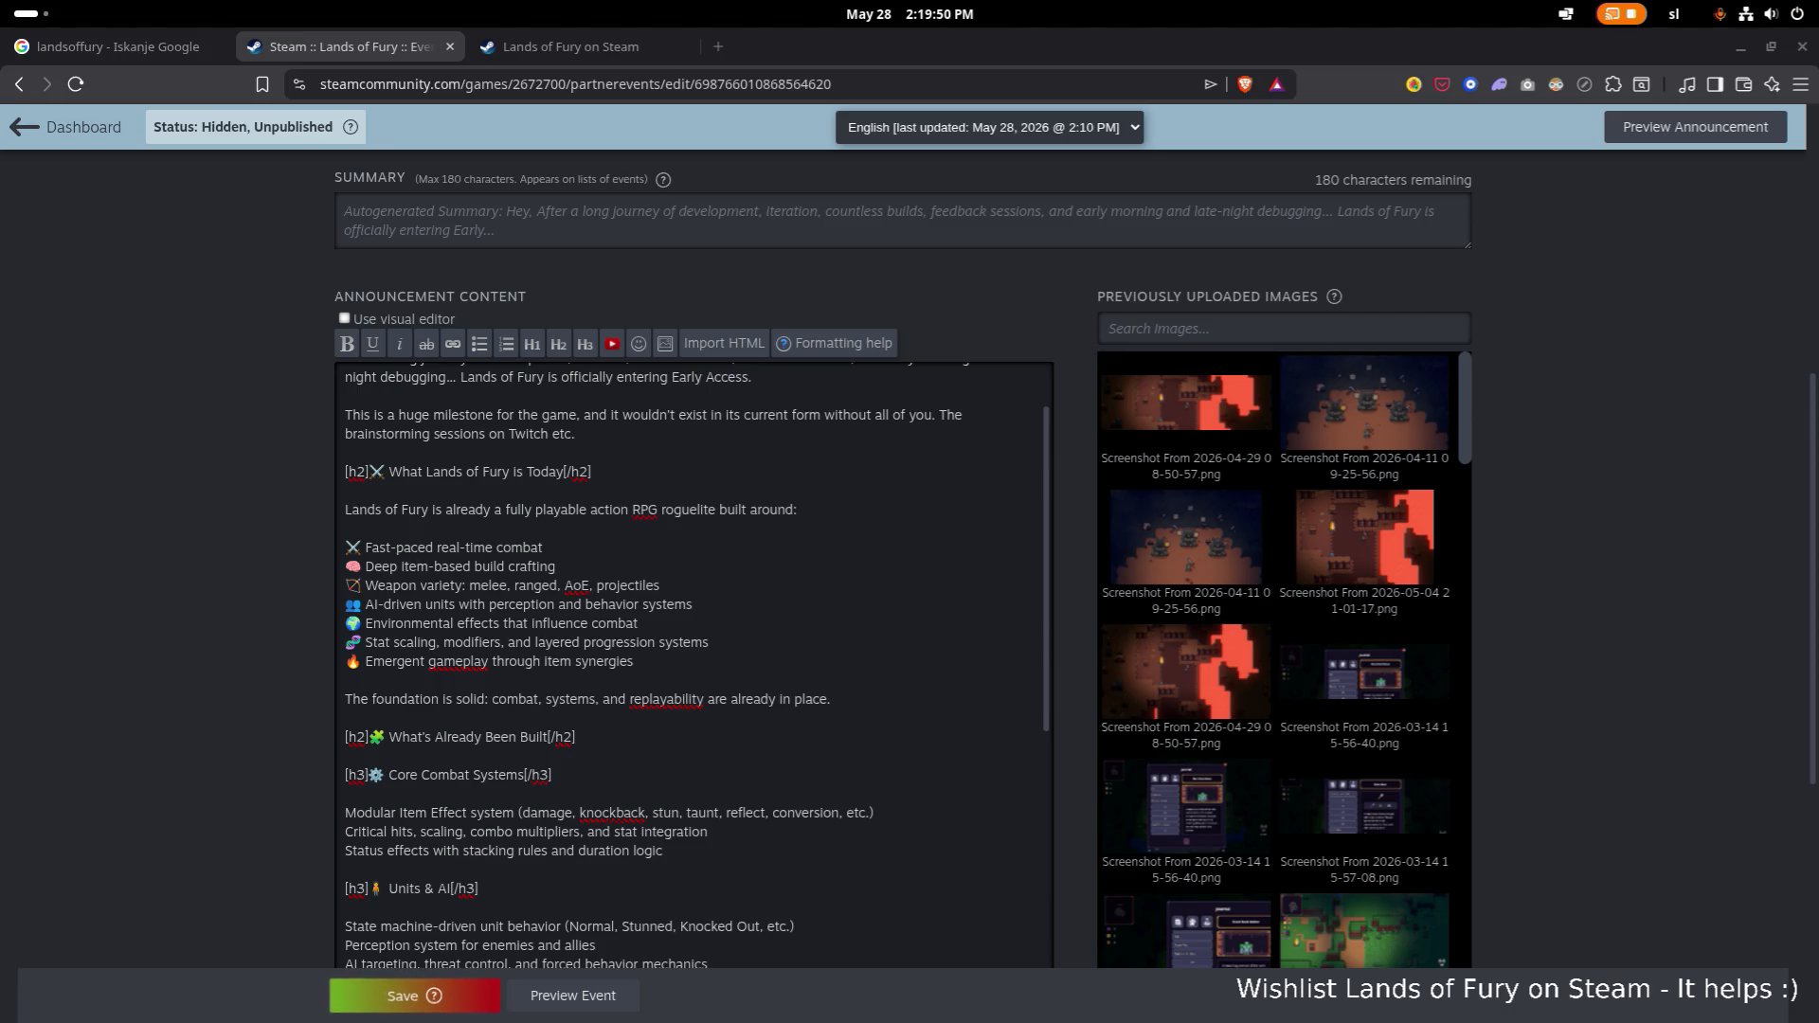
pyautogui.click(691, 565)
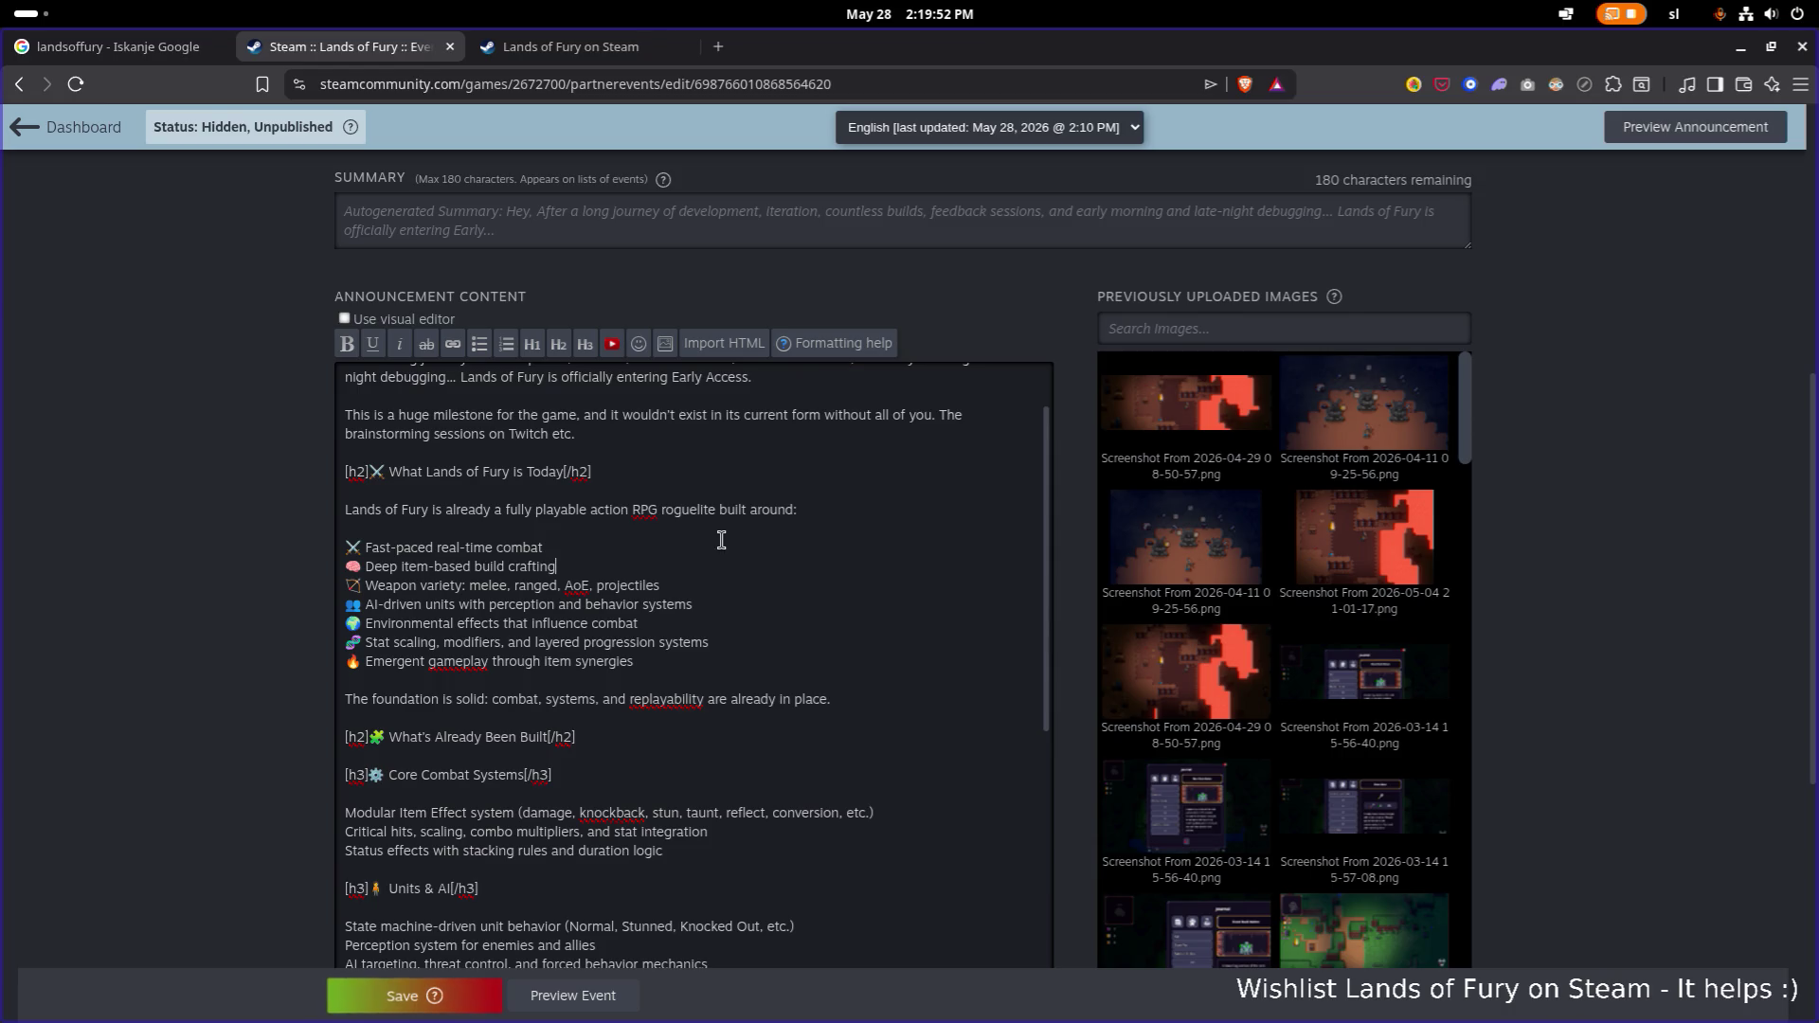
# Replace the 'AI-driven units' bullet text with 'Various companions'.
pyautogui.press('Down')
pyautogui.hotkey('shift', 'Home')
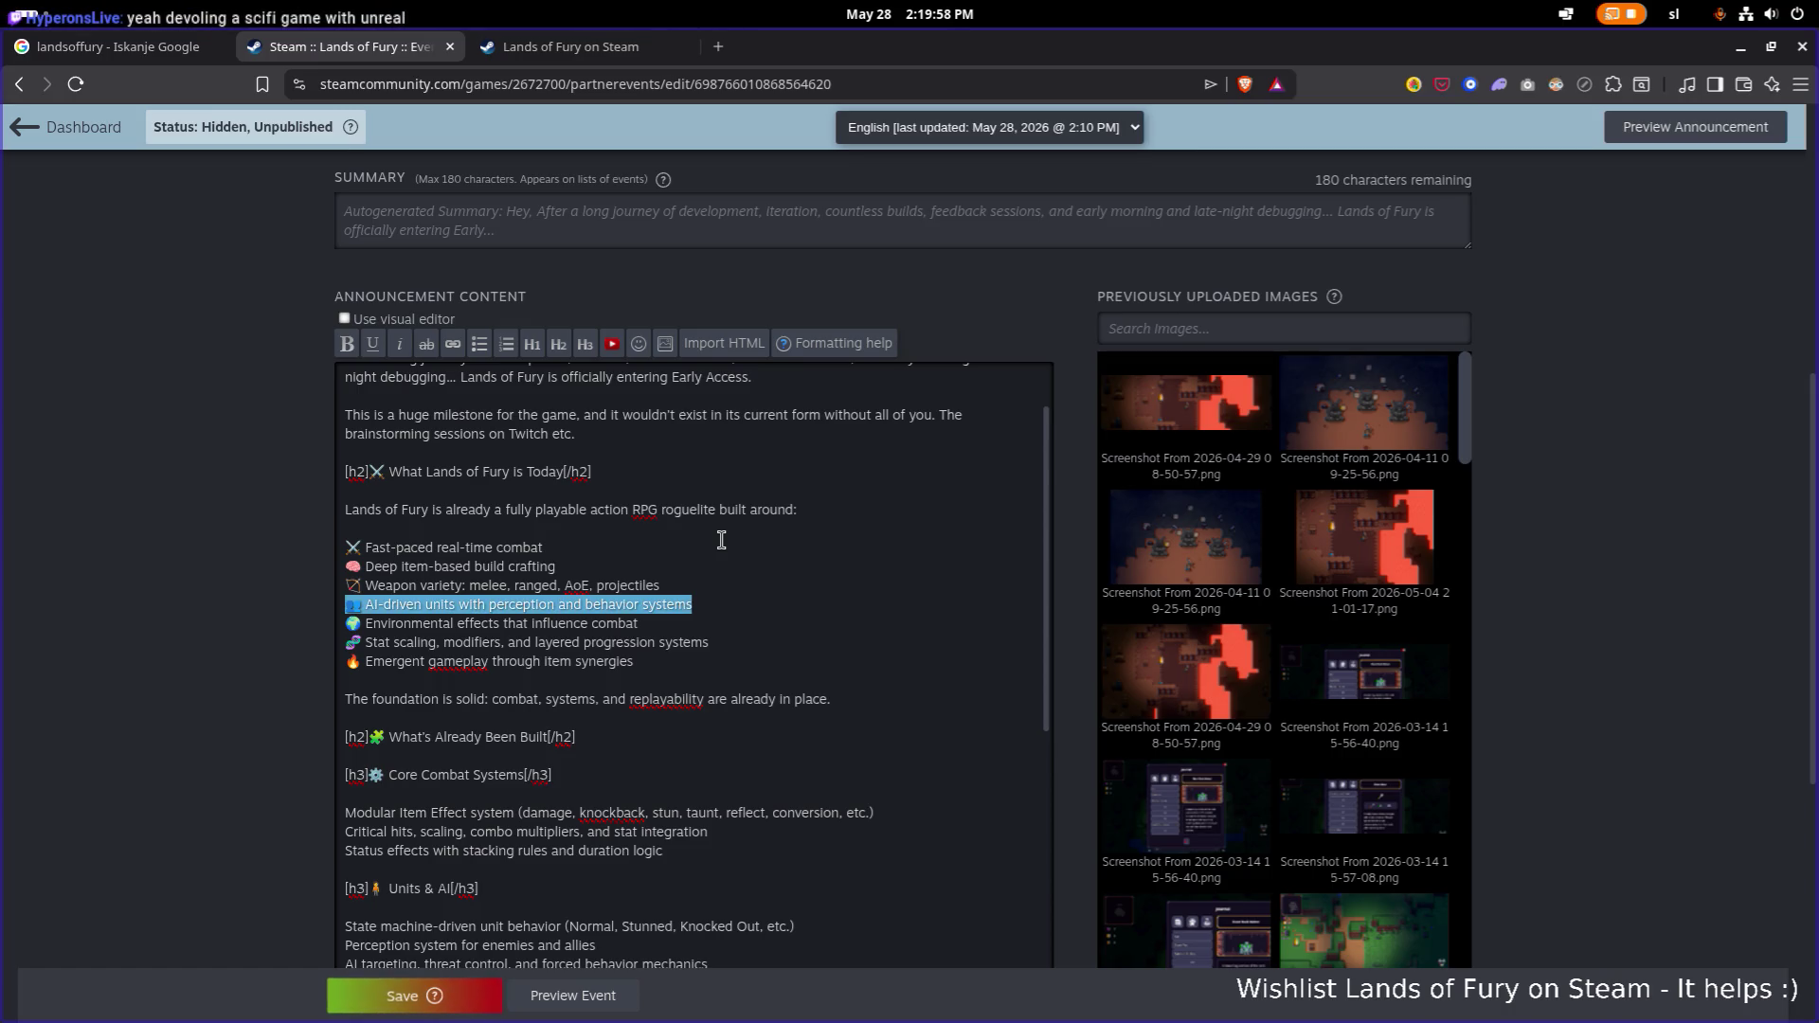
pyautogui.press('End')
pyautogui.hotkey('ctrl', 'Right')
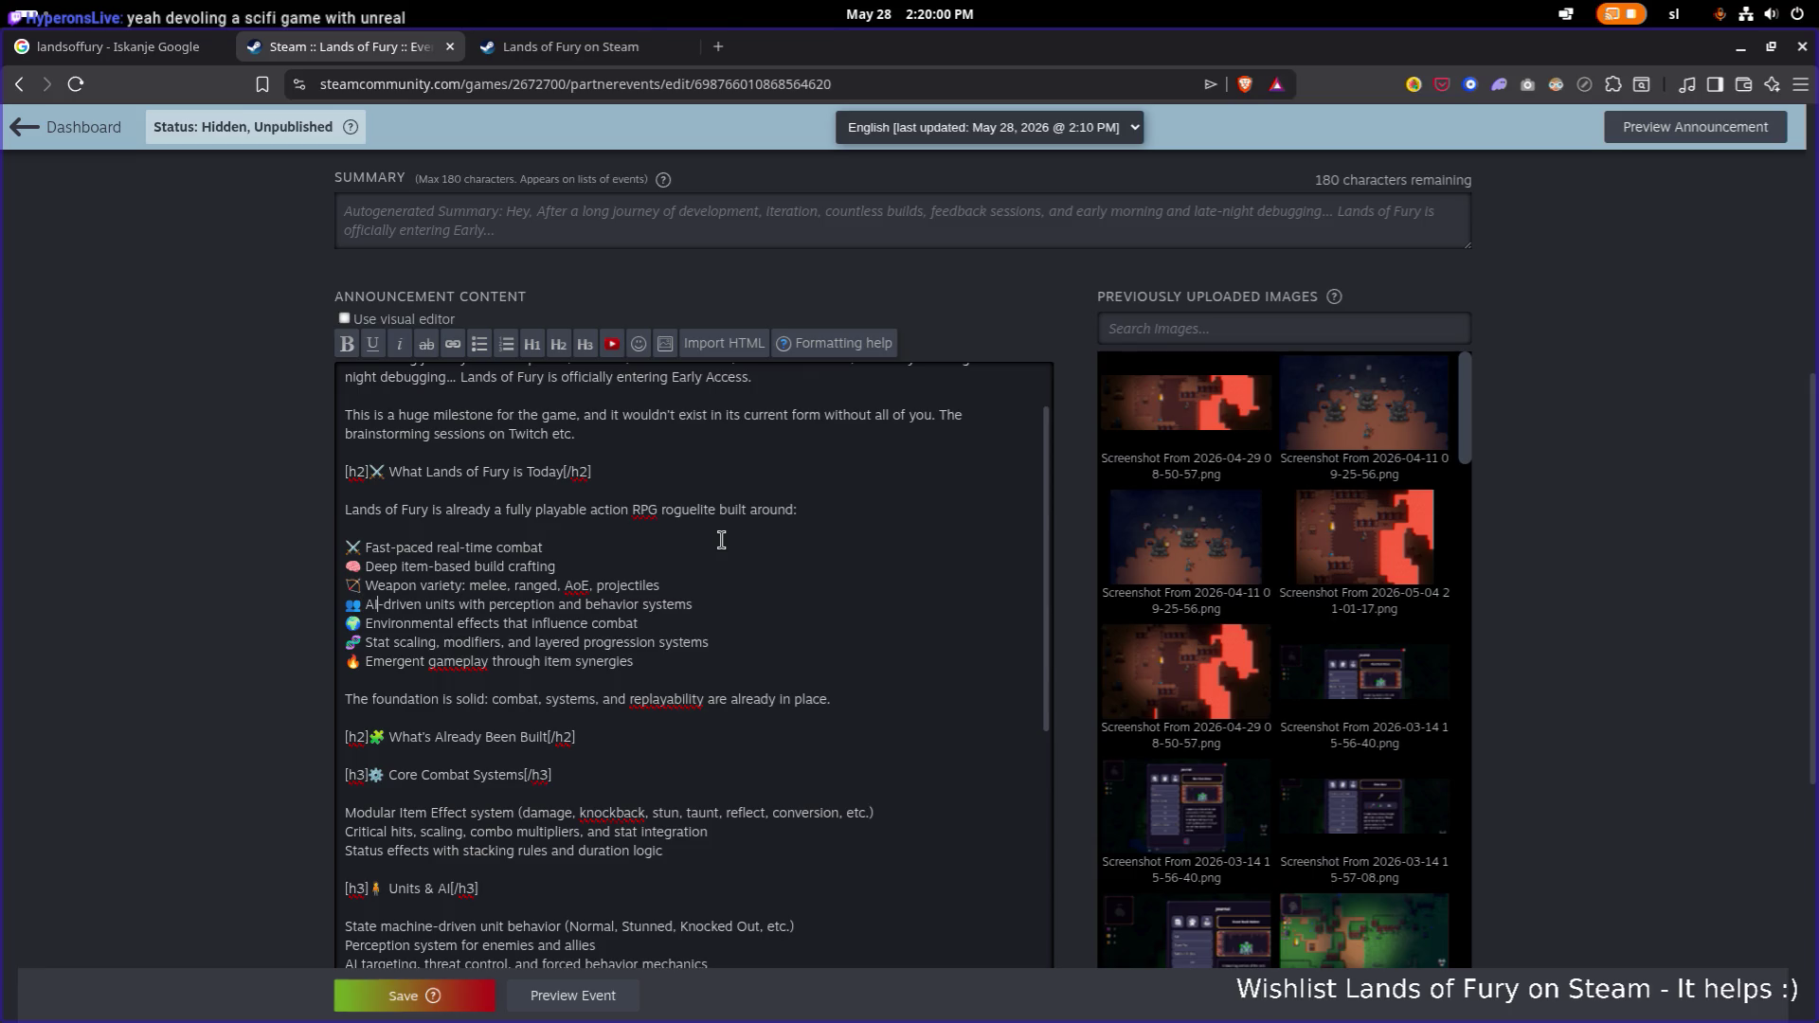
pyautogui.hotkey('ctrl', 'shift', 'Right')
pyautogui.hotkey('ctrl', 'shift', 'Right')
pyautogui.hotkey('ctrl', 'shift', 'Right')
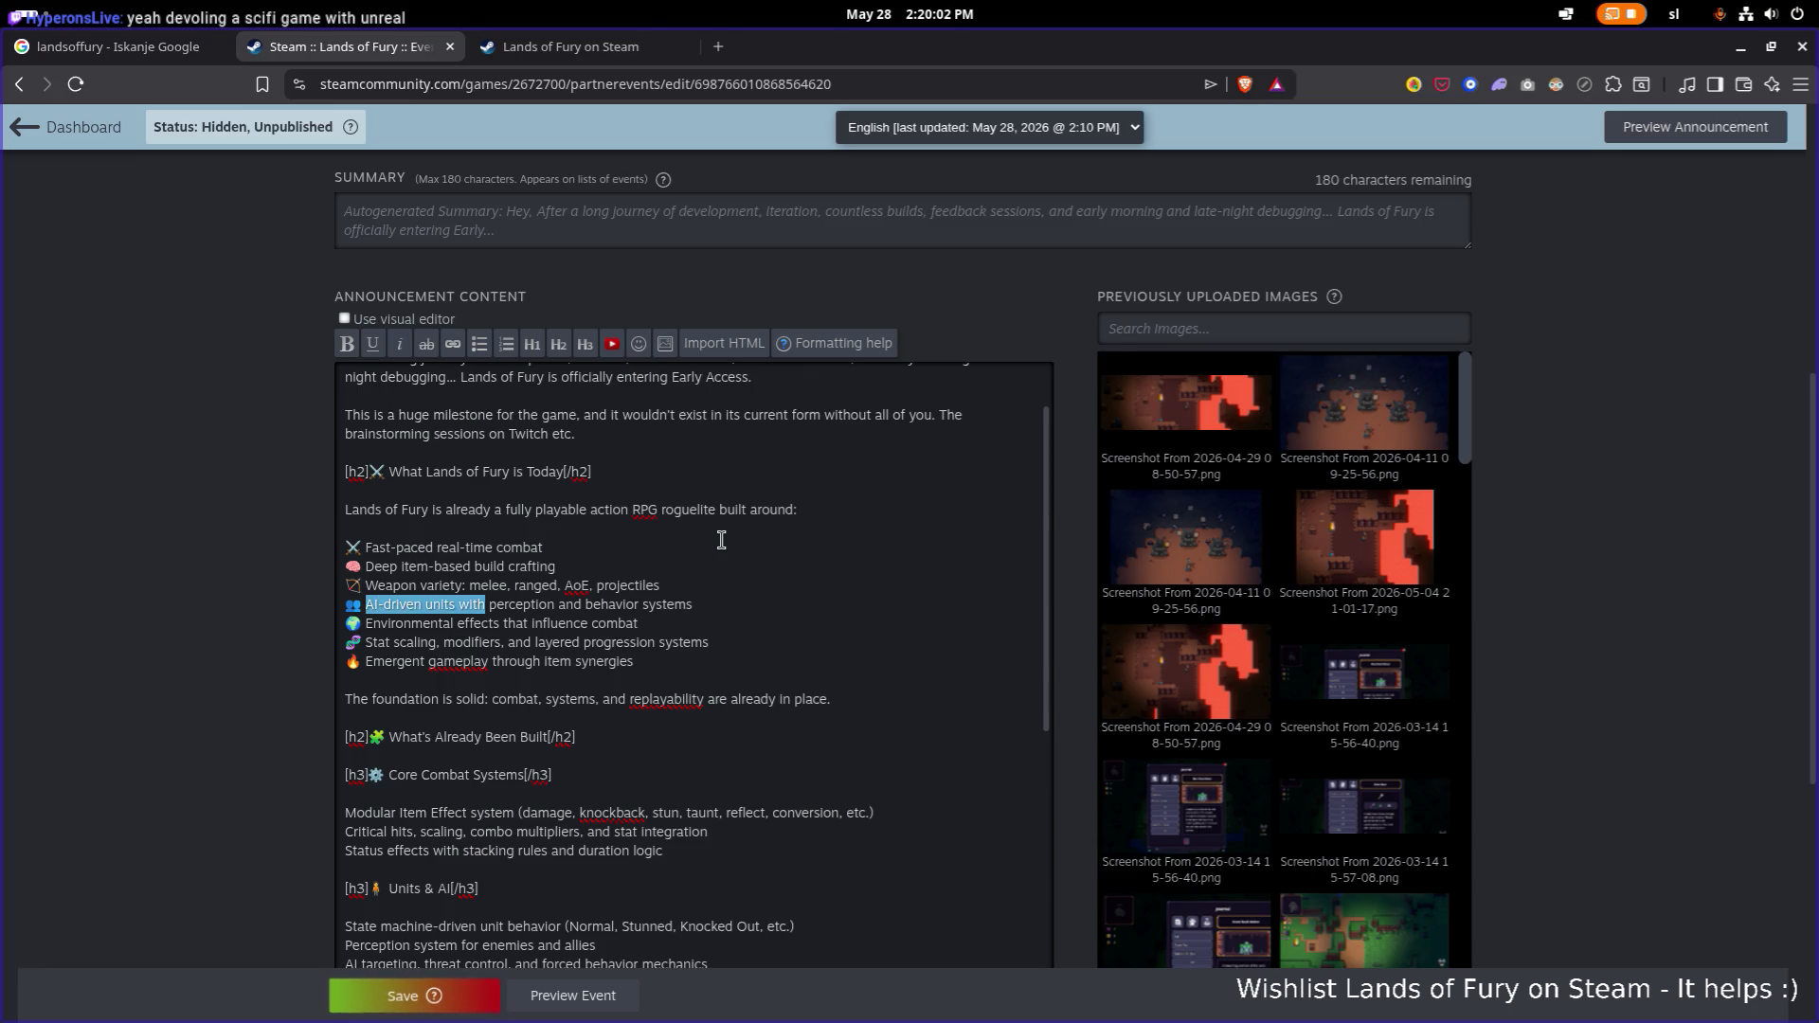
pyautogui.hotkey('shift', 'End')
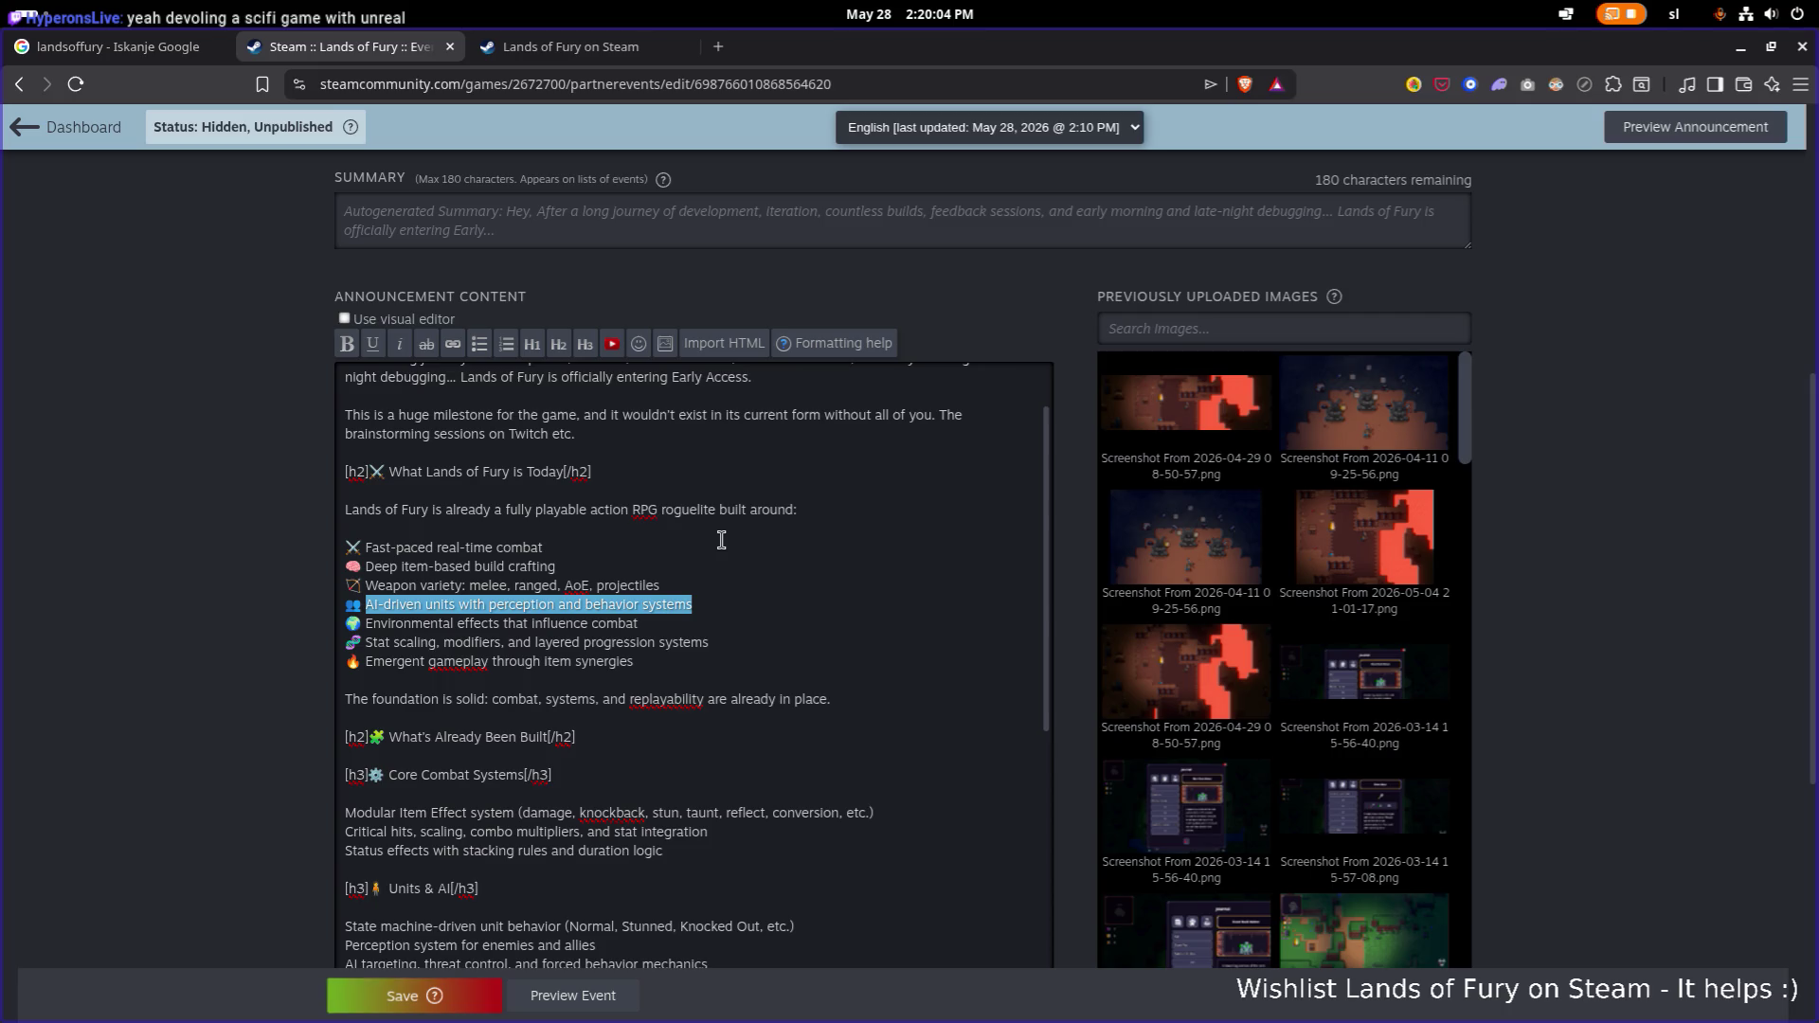
pyautogui.write('Various')
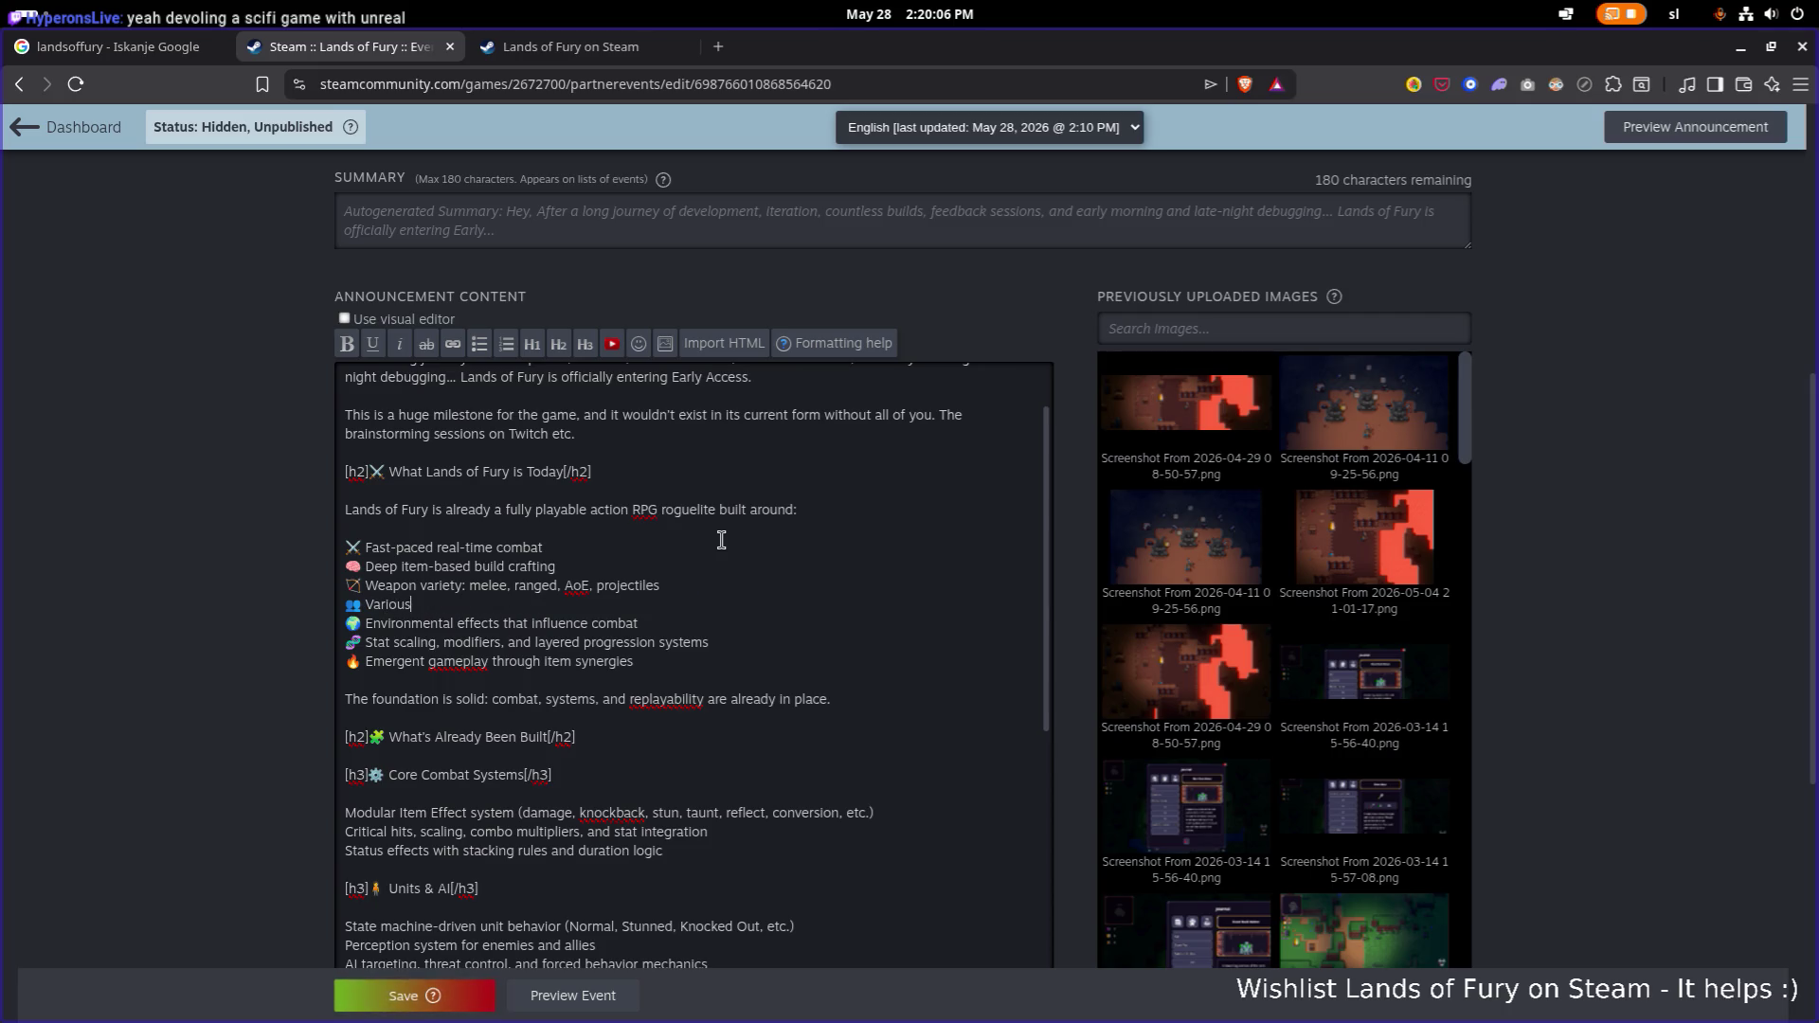
pyautogui.write(' companions')
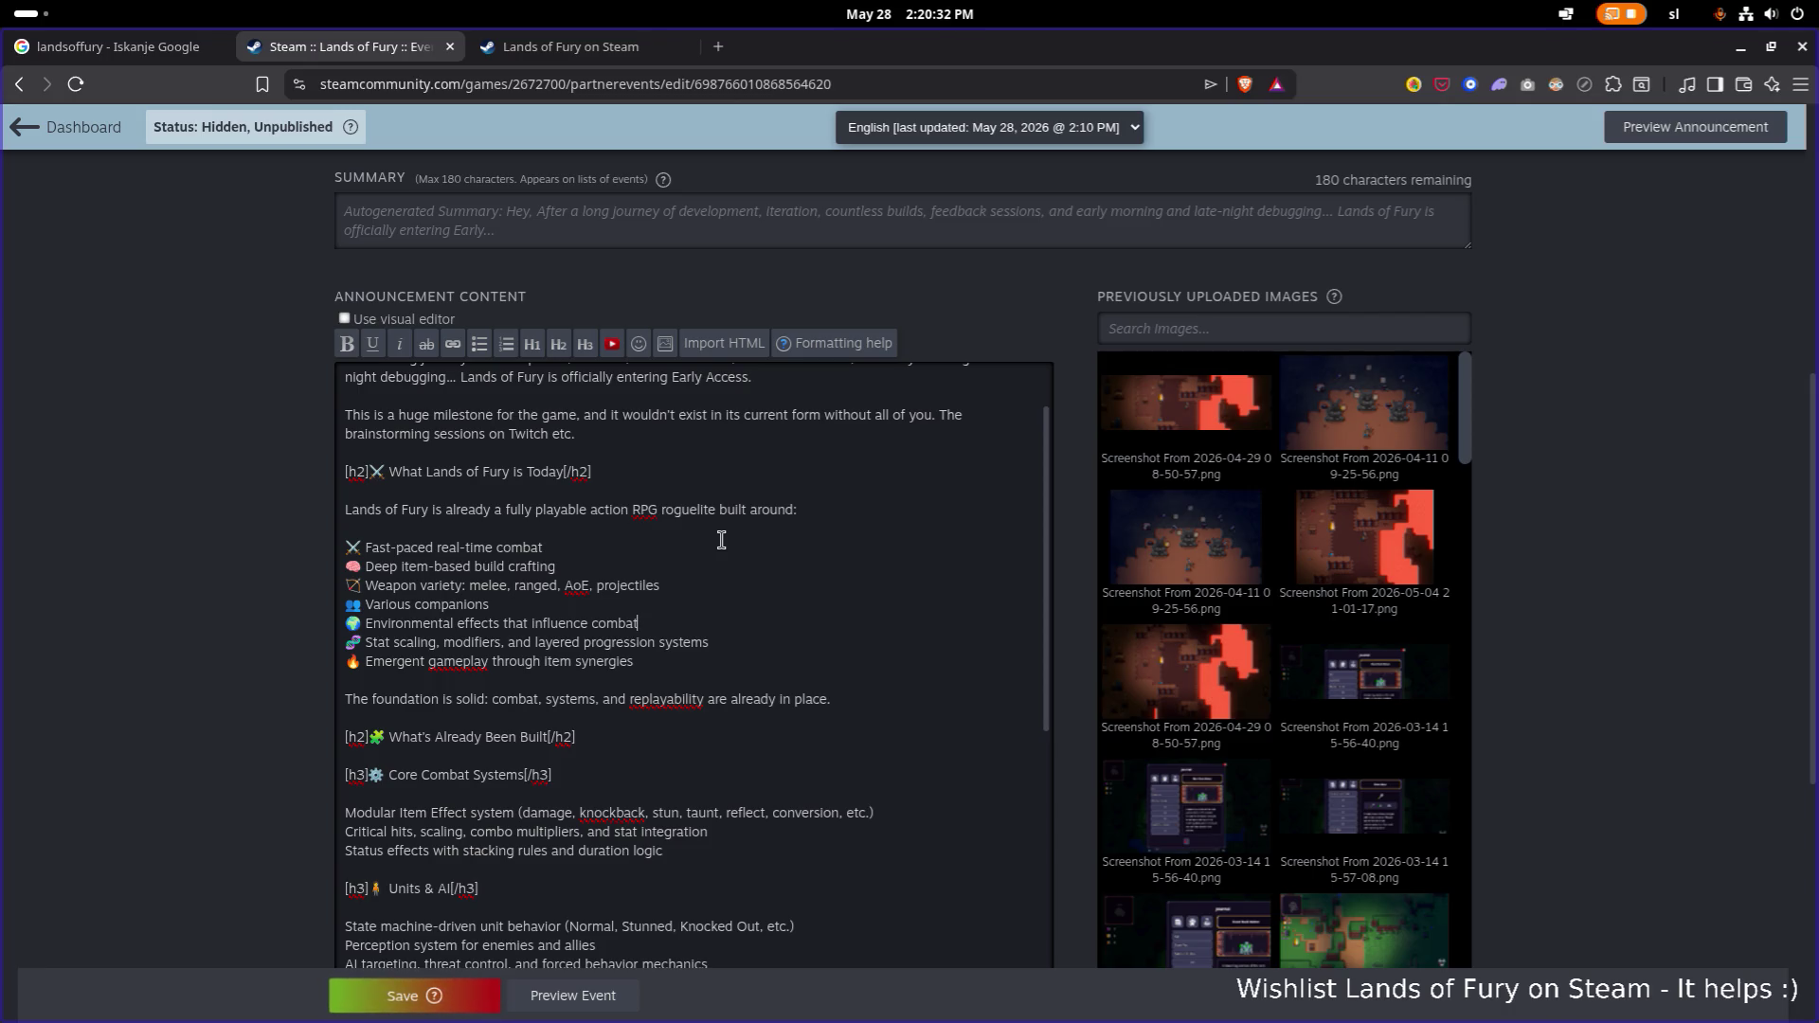
pyautogui.hotkey('shift', 'Home')
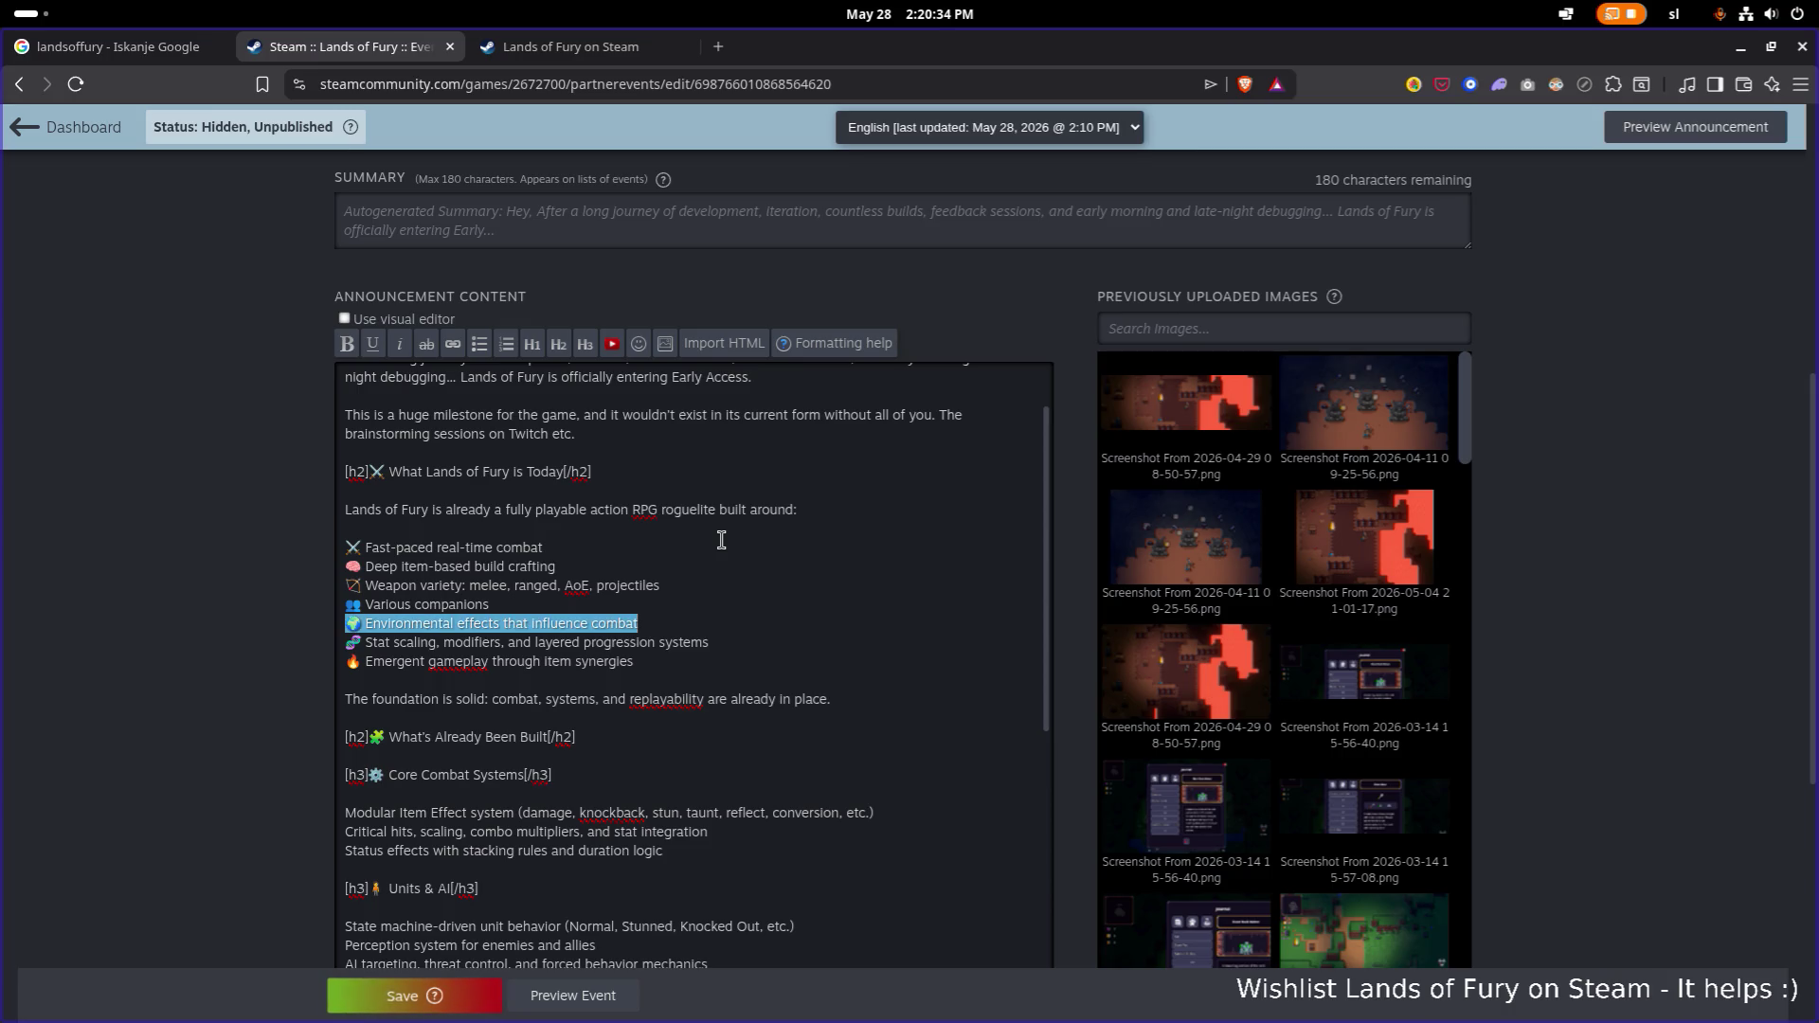
# Delete the Environmental effects bullet, then restore it with undo.
pyautogui.press('BackSpace')
pyautogui.press('BackSpace')
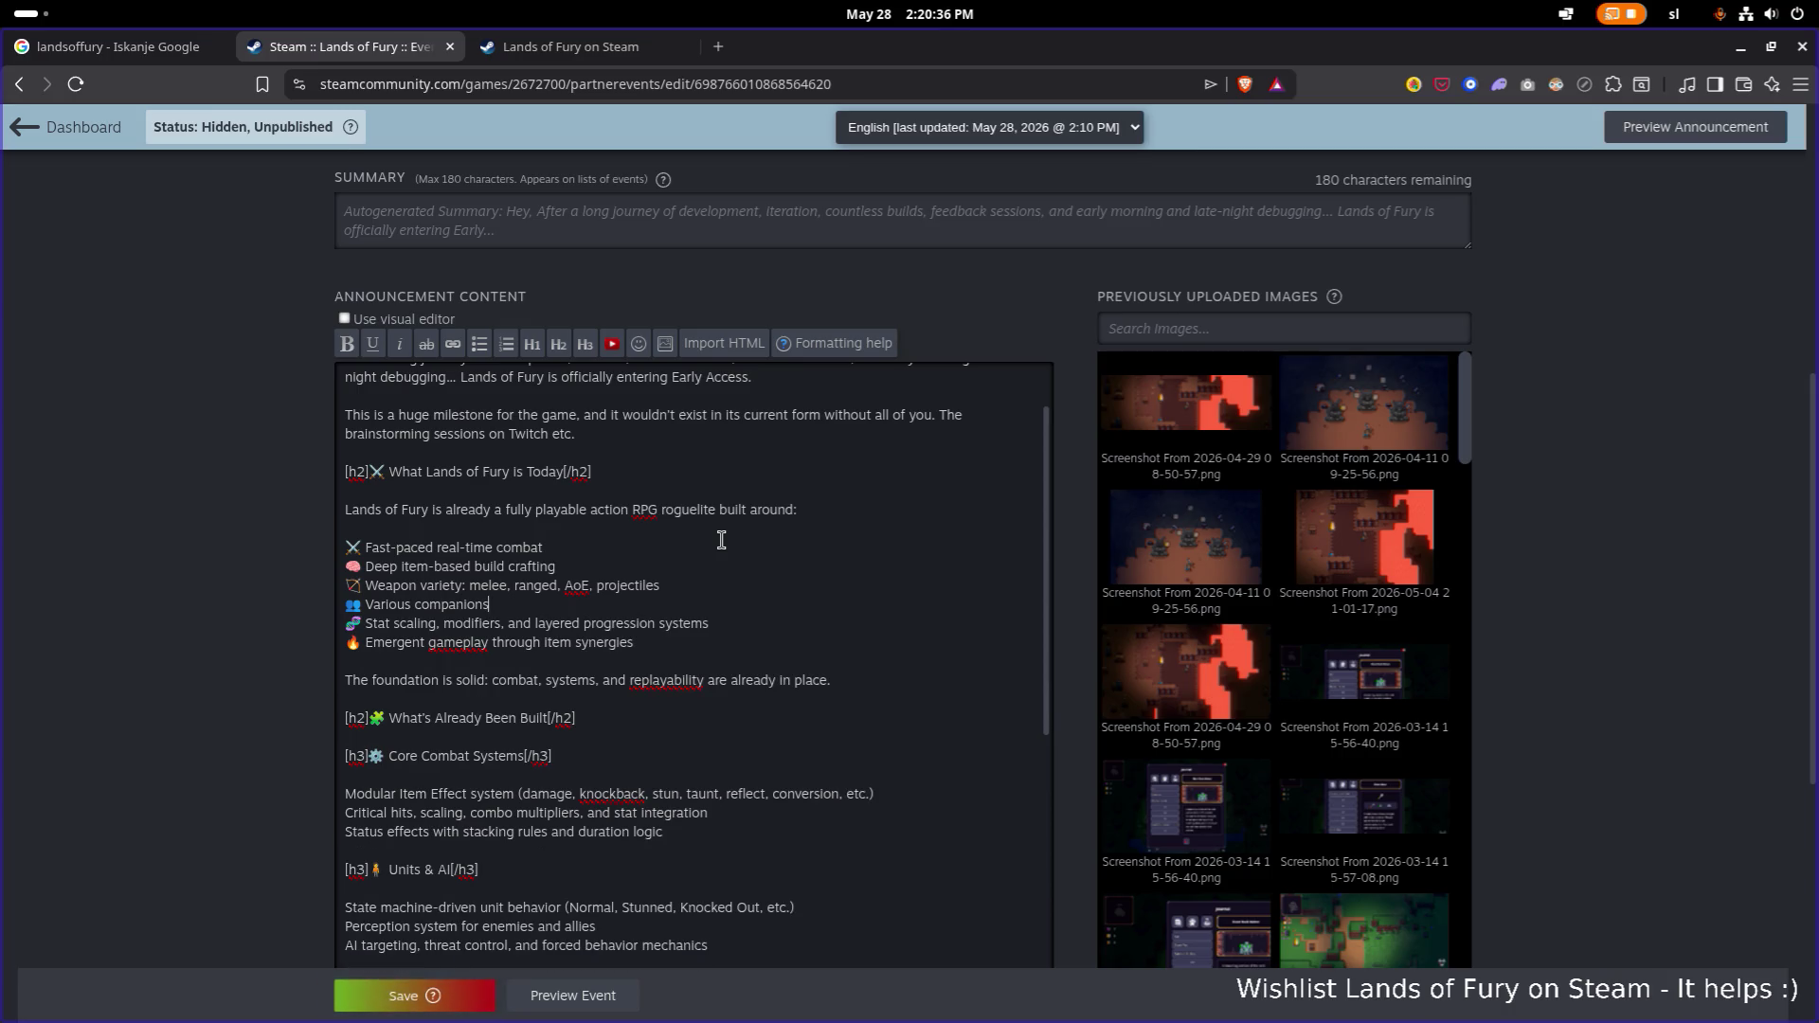
pyautogui.press('Left')
pyautogui.hotkey('ctrl', 'z')
pyautogui.hotkey('ctrl', 'z')
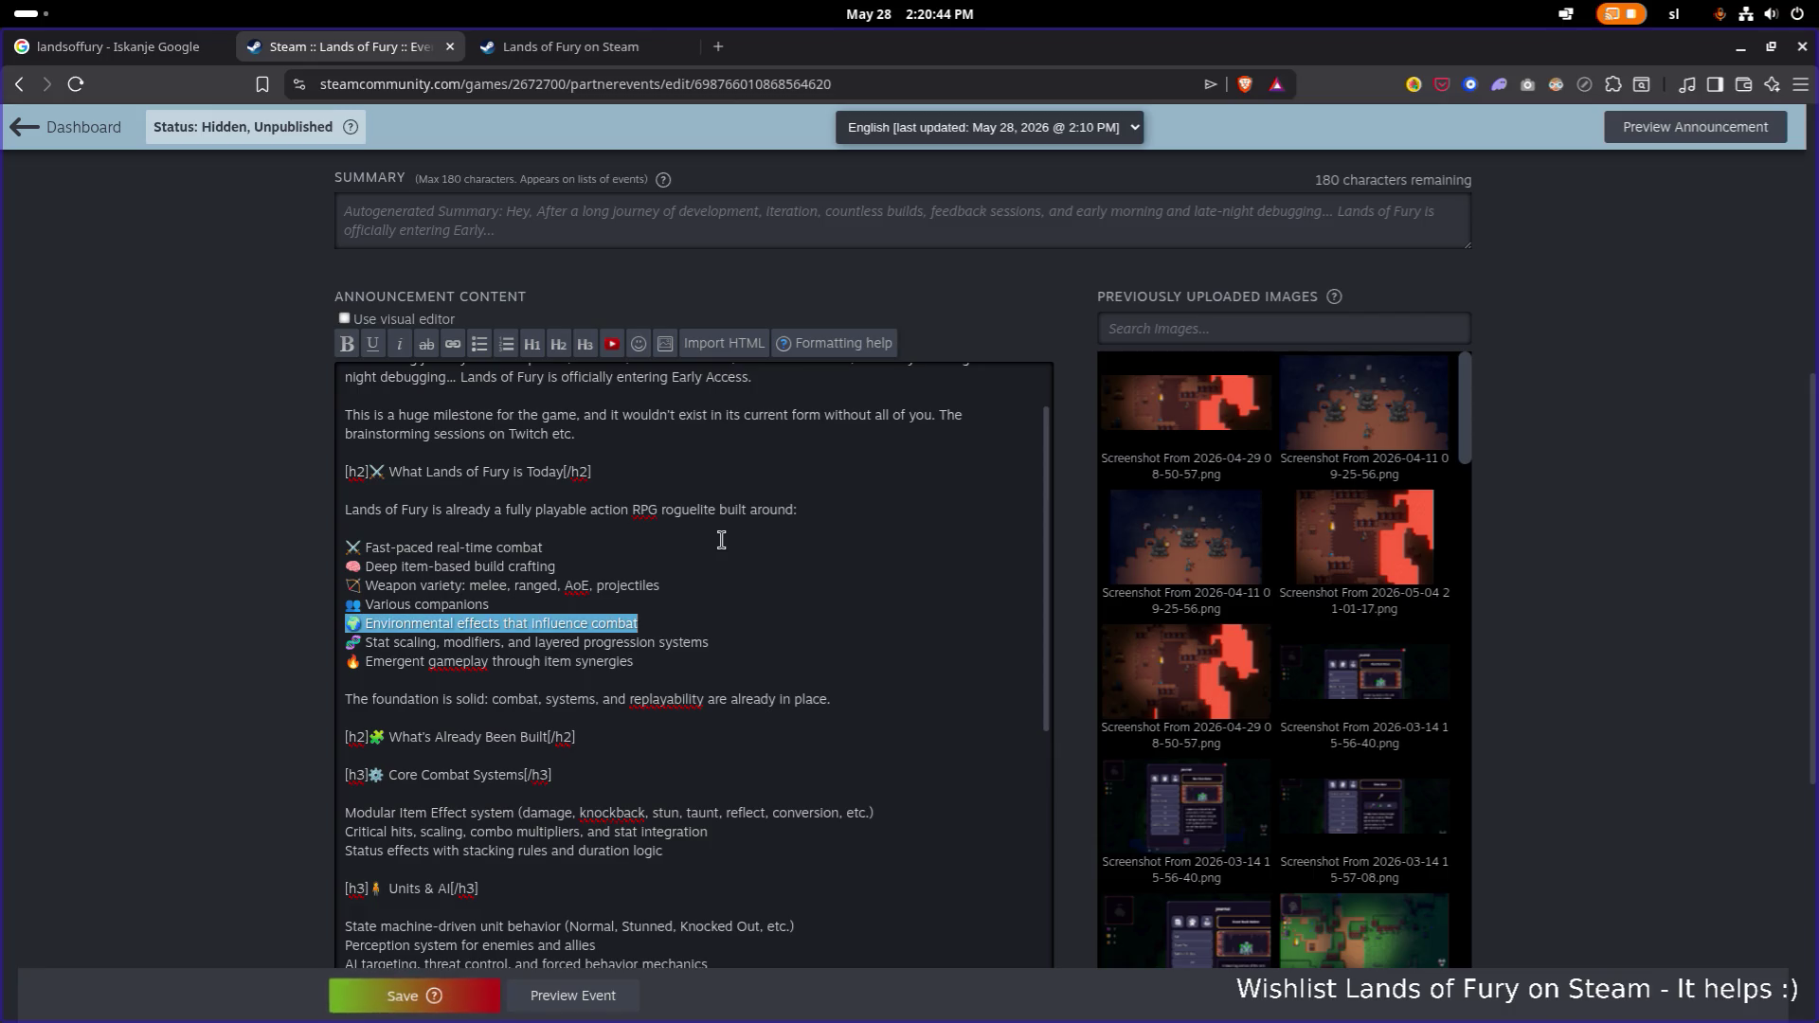
pyautogui.press('Right')
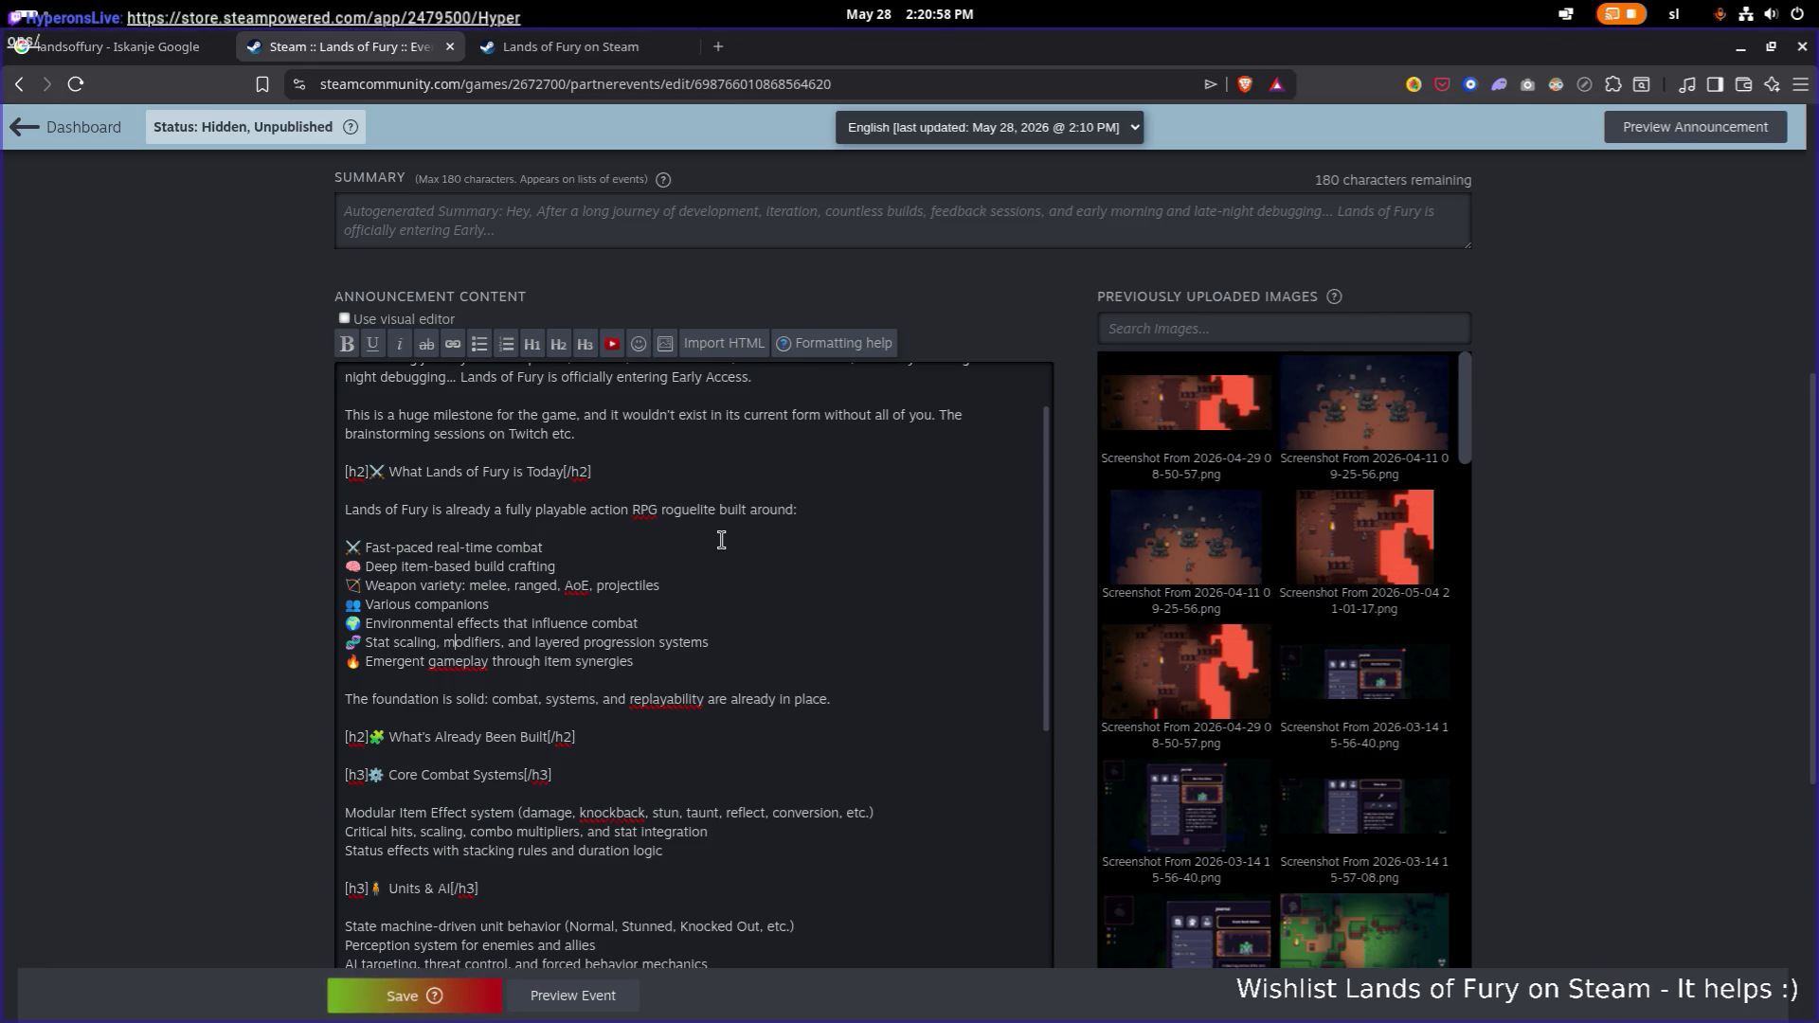
# Remove 'Stat scaling, modifiers, and' so the bullet reads 'Layered progression systems'.
pyautogui.hotkey('ctrl', 'shift', 'Right')
pyautogui.hotkey('ctrl', 'shift', 'Right')
pyautogui.hotkey('ctrl', 'shift', 'Right')
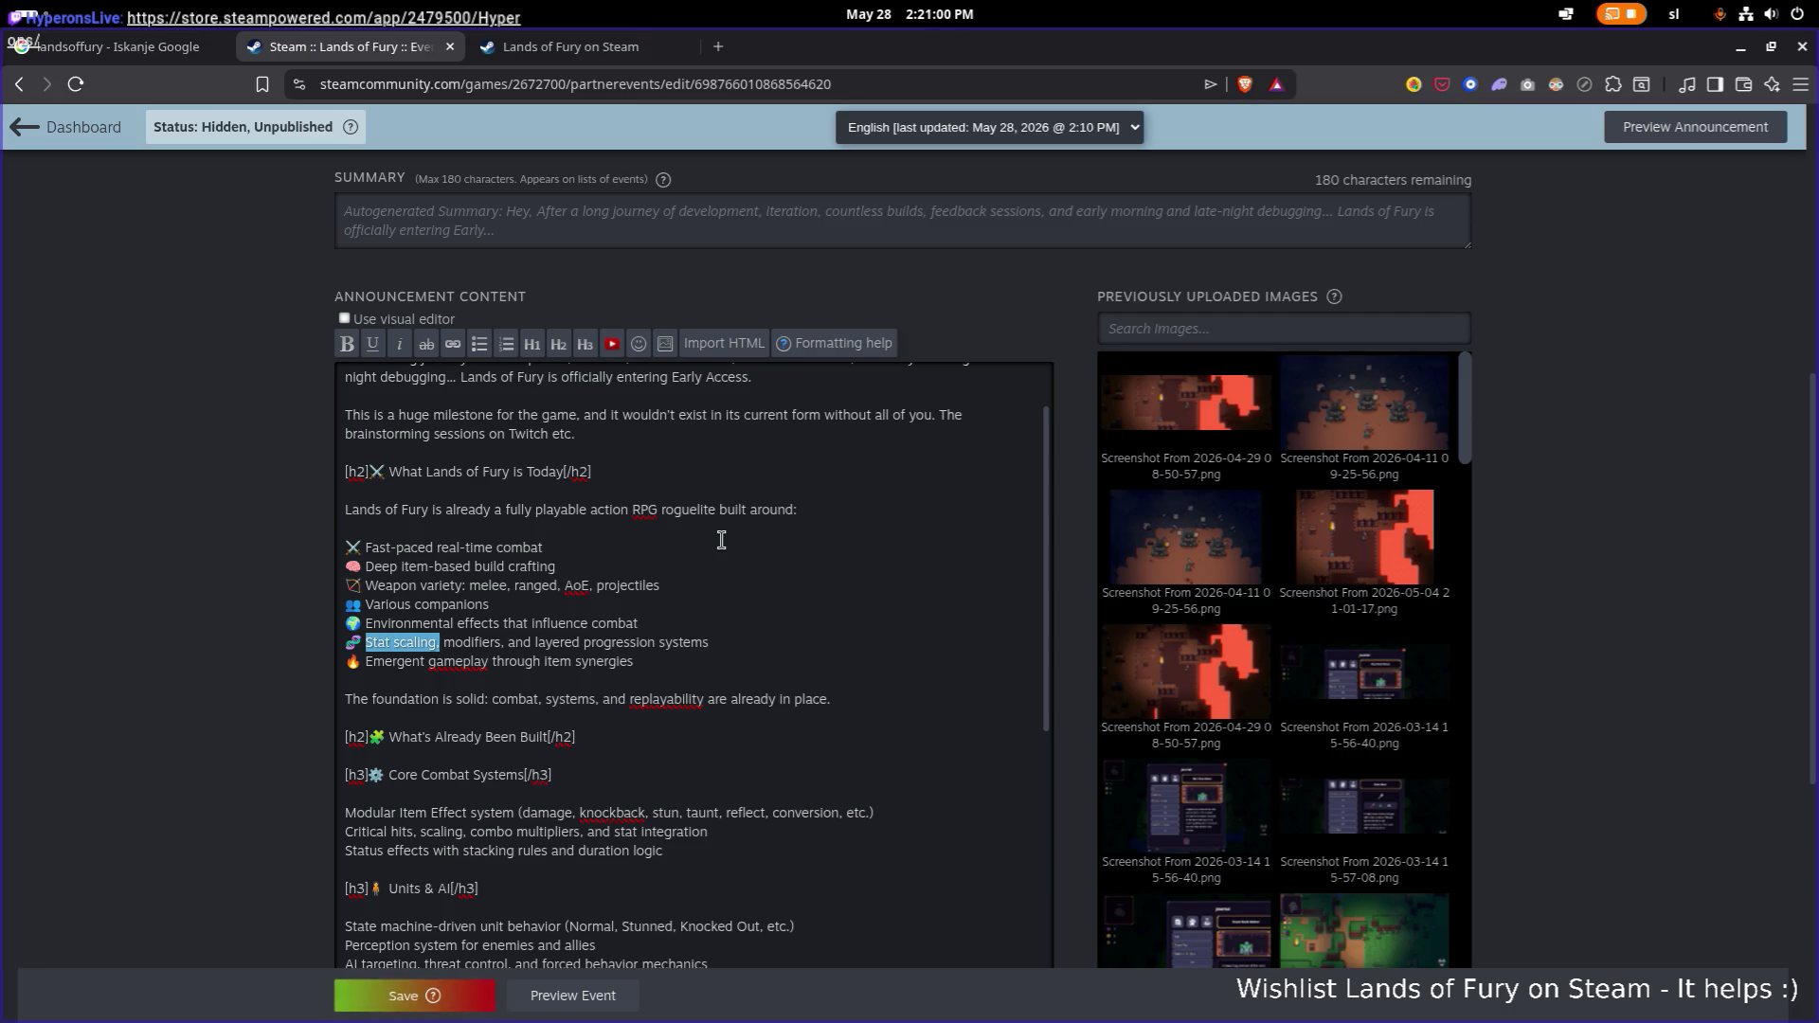
pyautogui.press('BackSpace')
pyautogui.press('Delete')
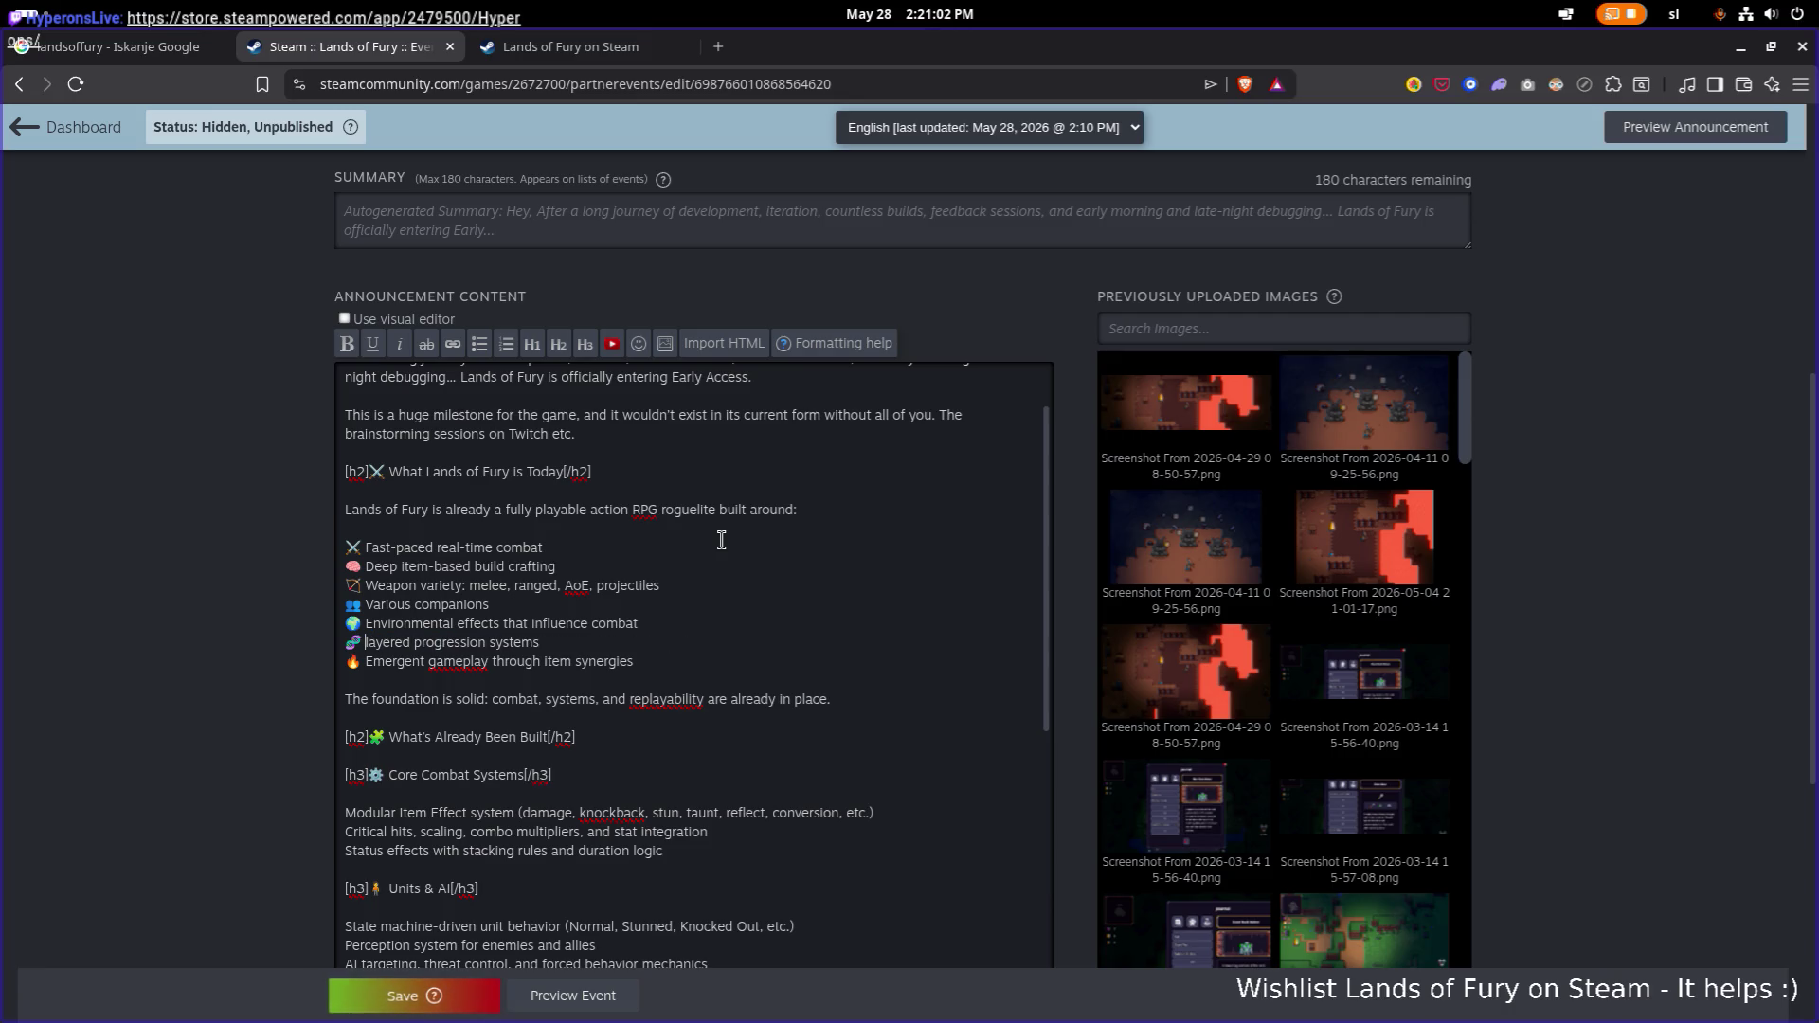
pyautogui.write('L')
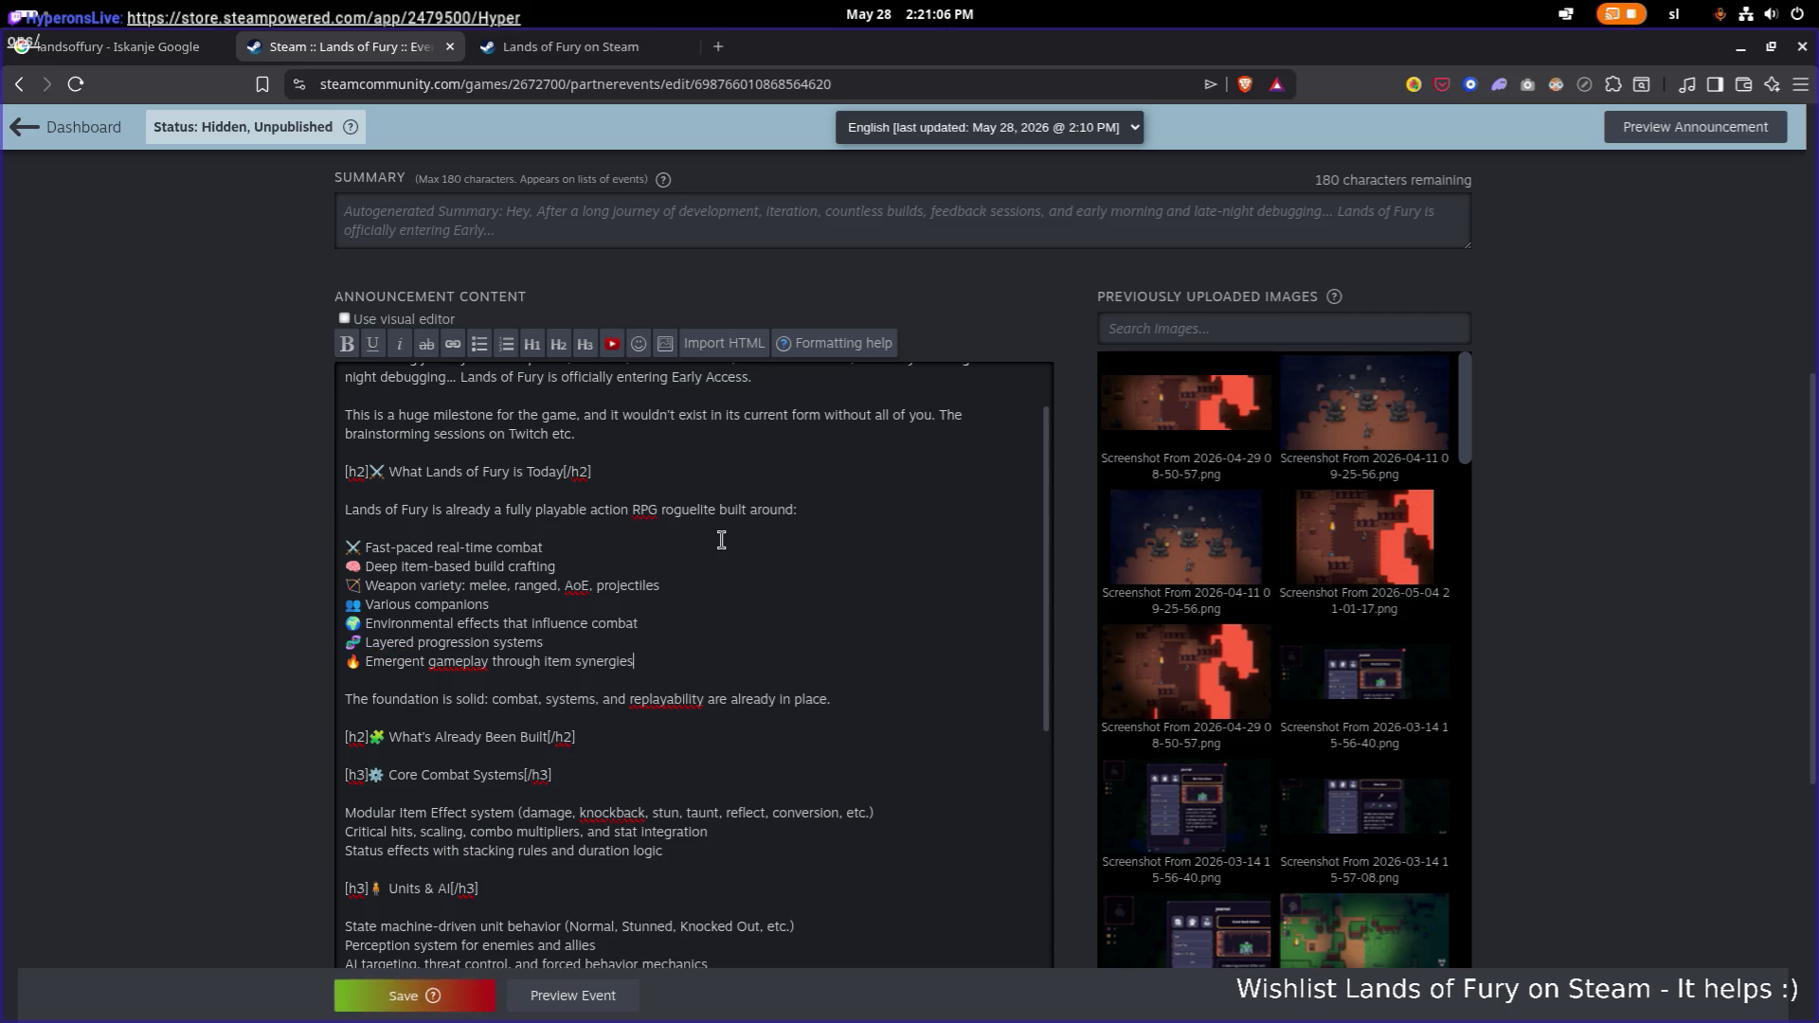
pyautogui.press('Down')
pyautogui.press('End')
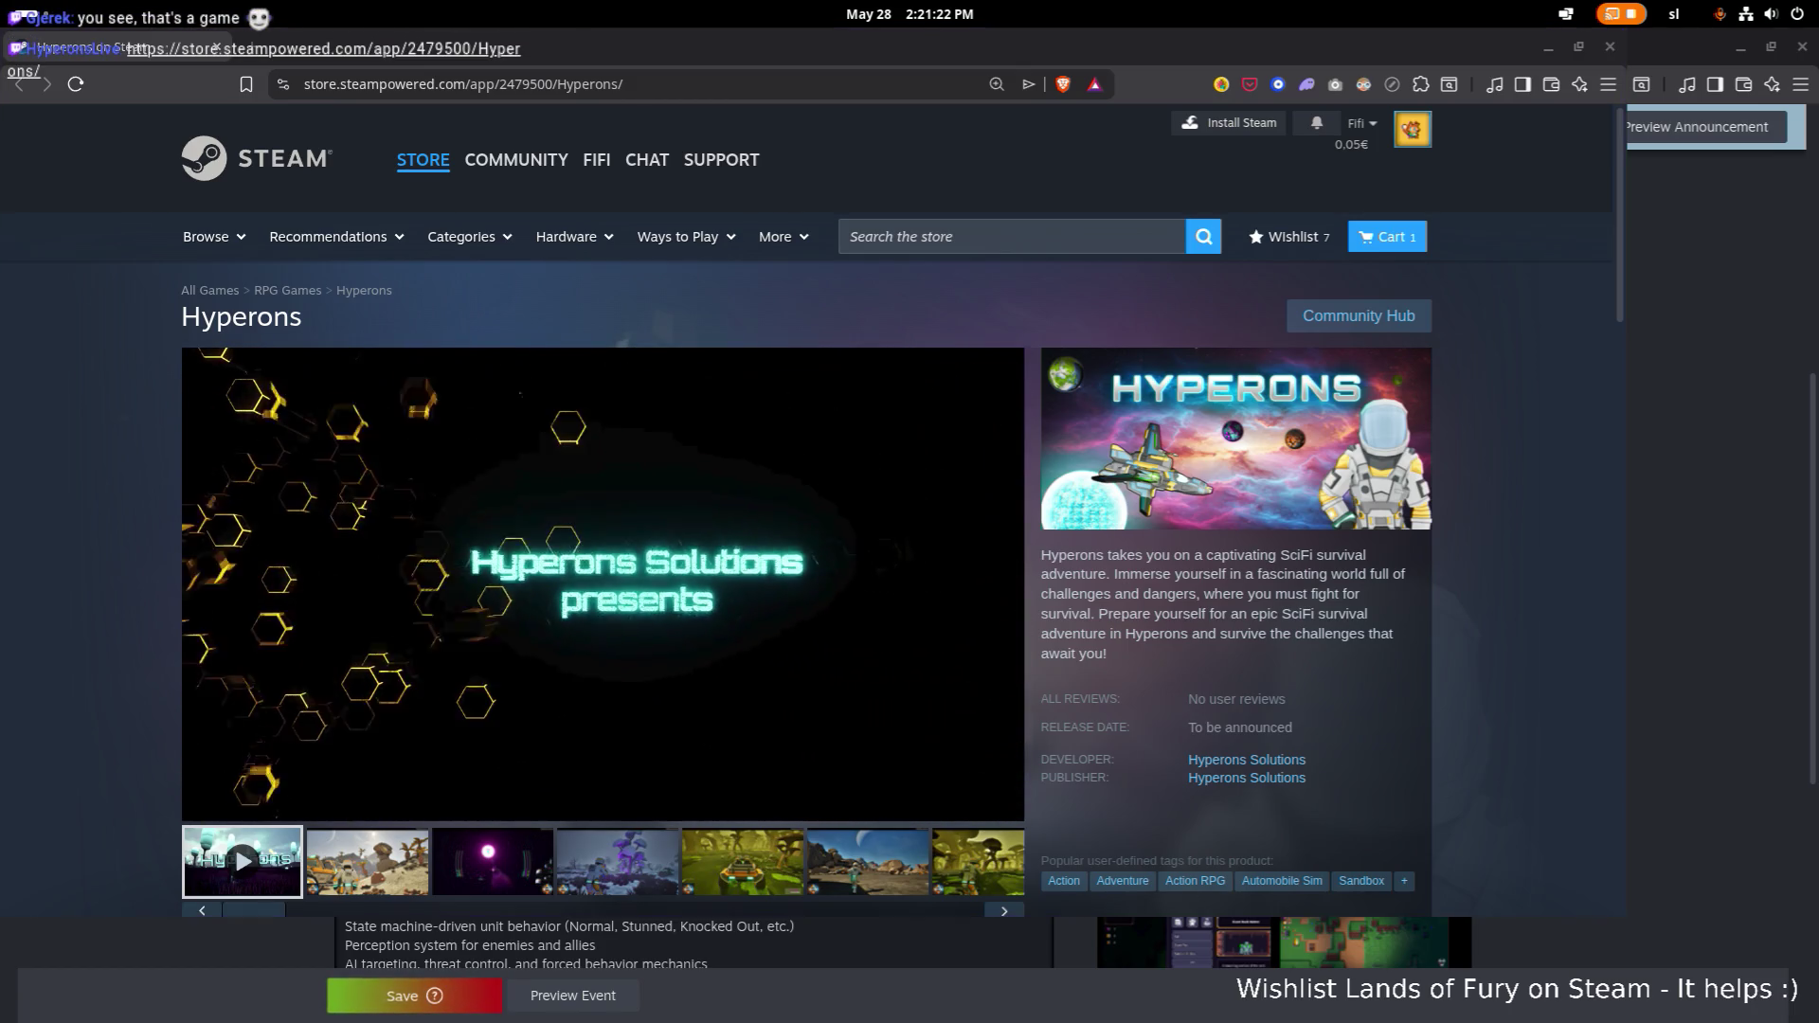
# Watch the Hyperons trailer unmuted in full screen, then return to the store page.
pyautogui.click(248, 802)
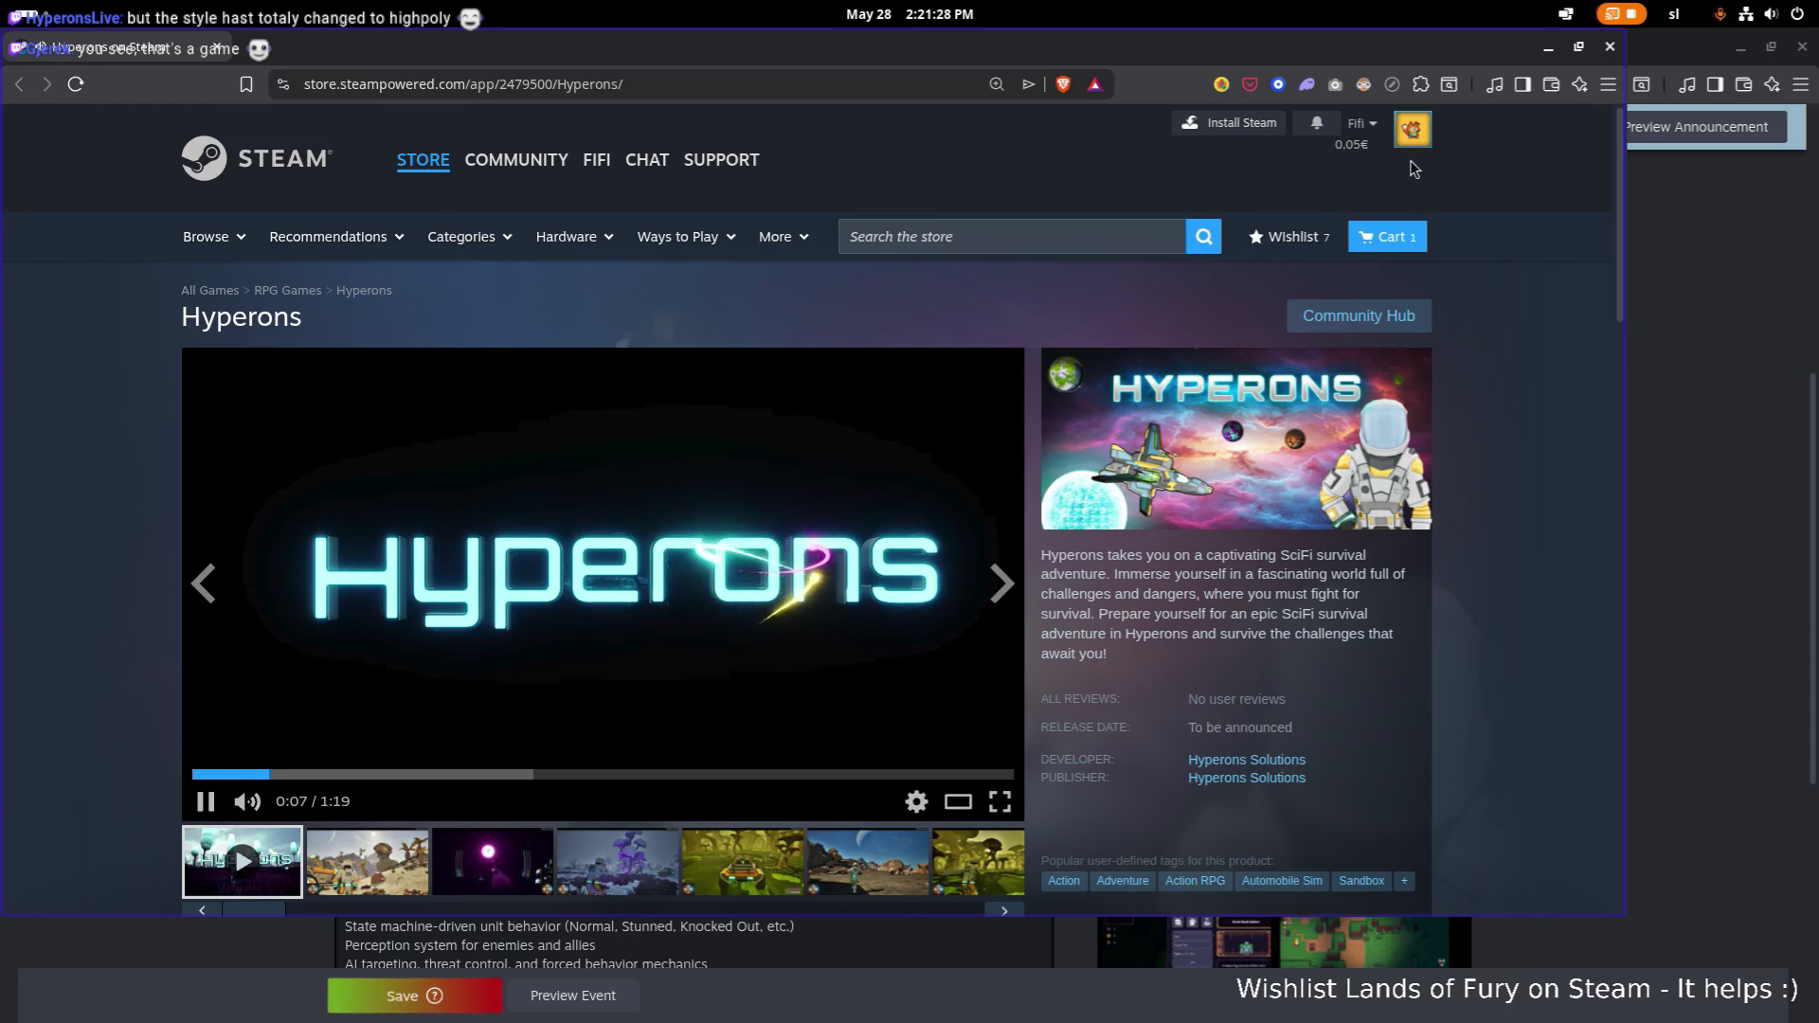
pyautogui.click(1000, 801)
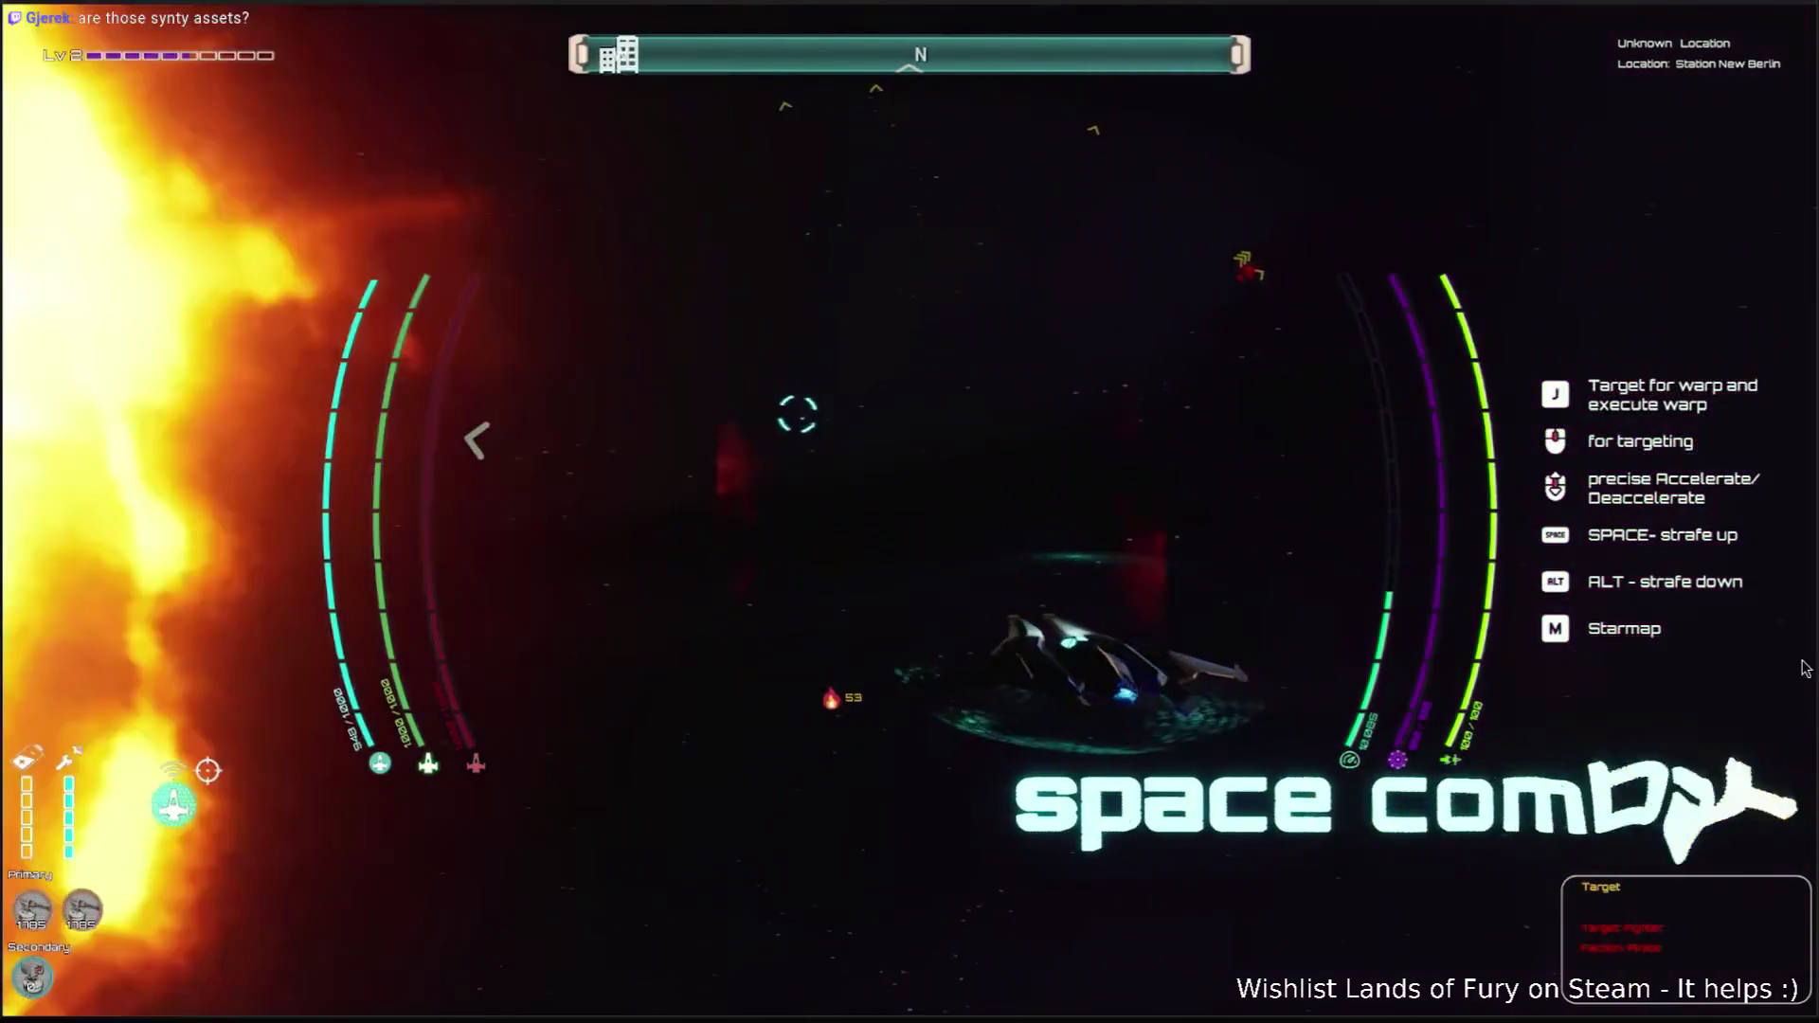
pyautogui.moveTo(1805, 663)
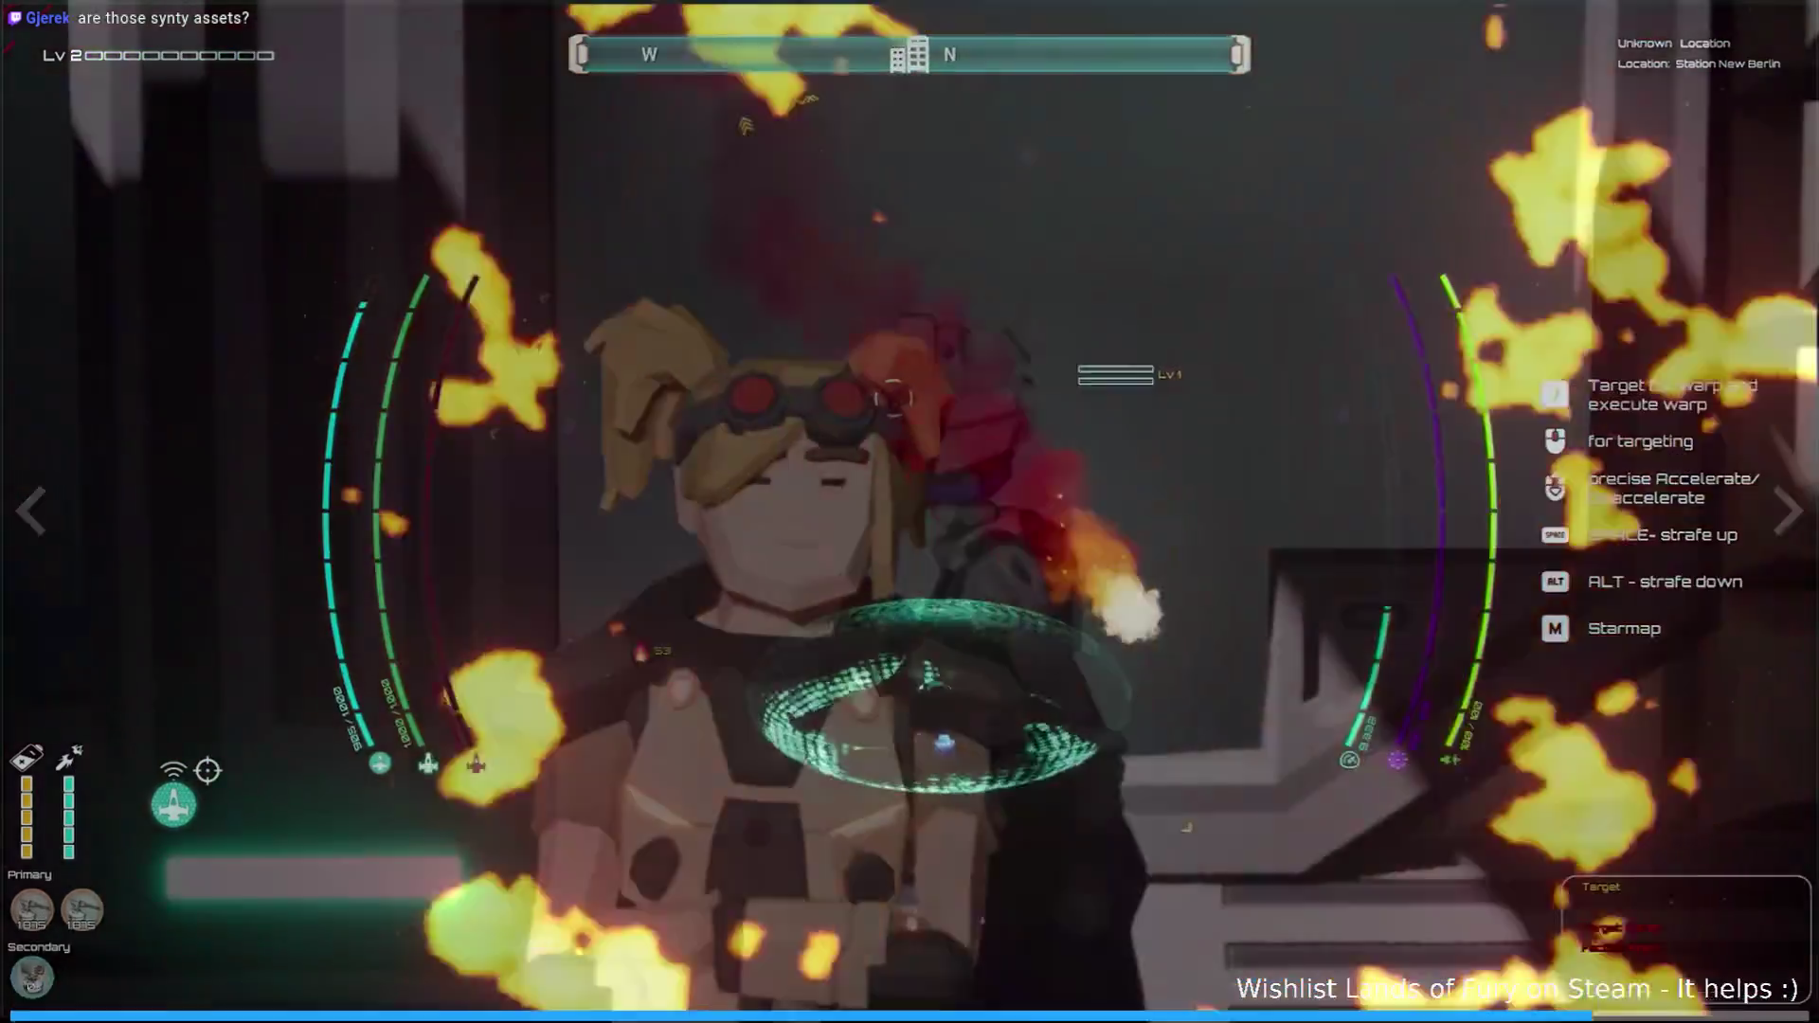
pyautogui.moveTo(858, 547)
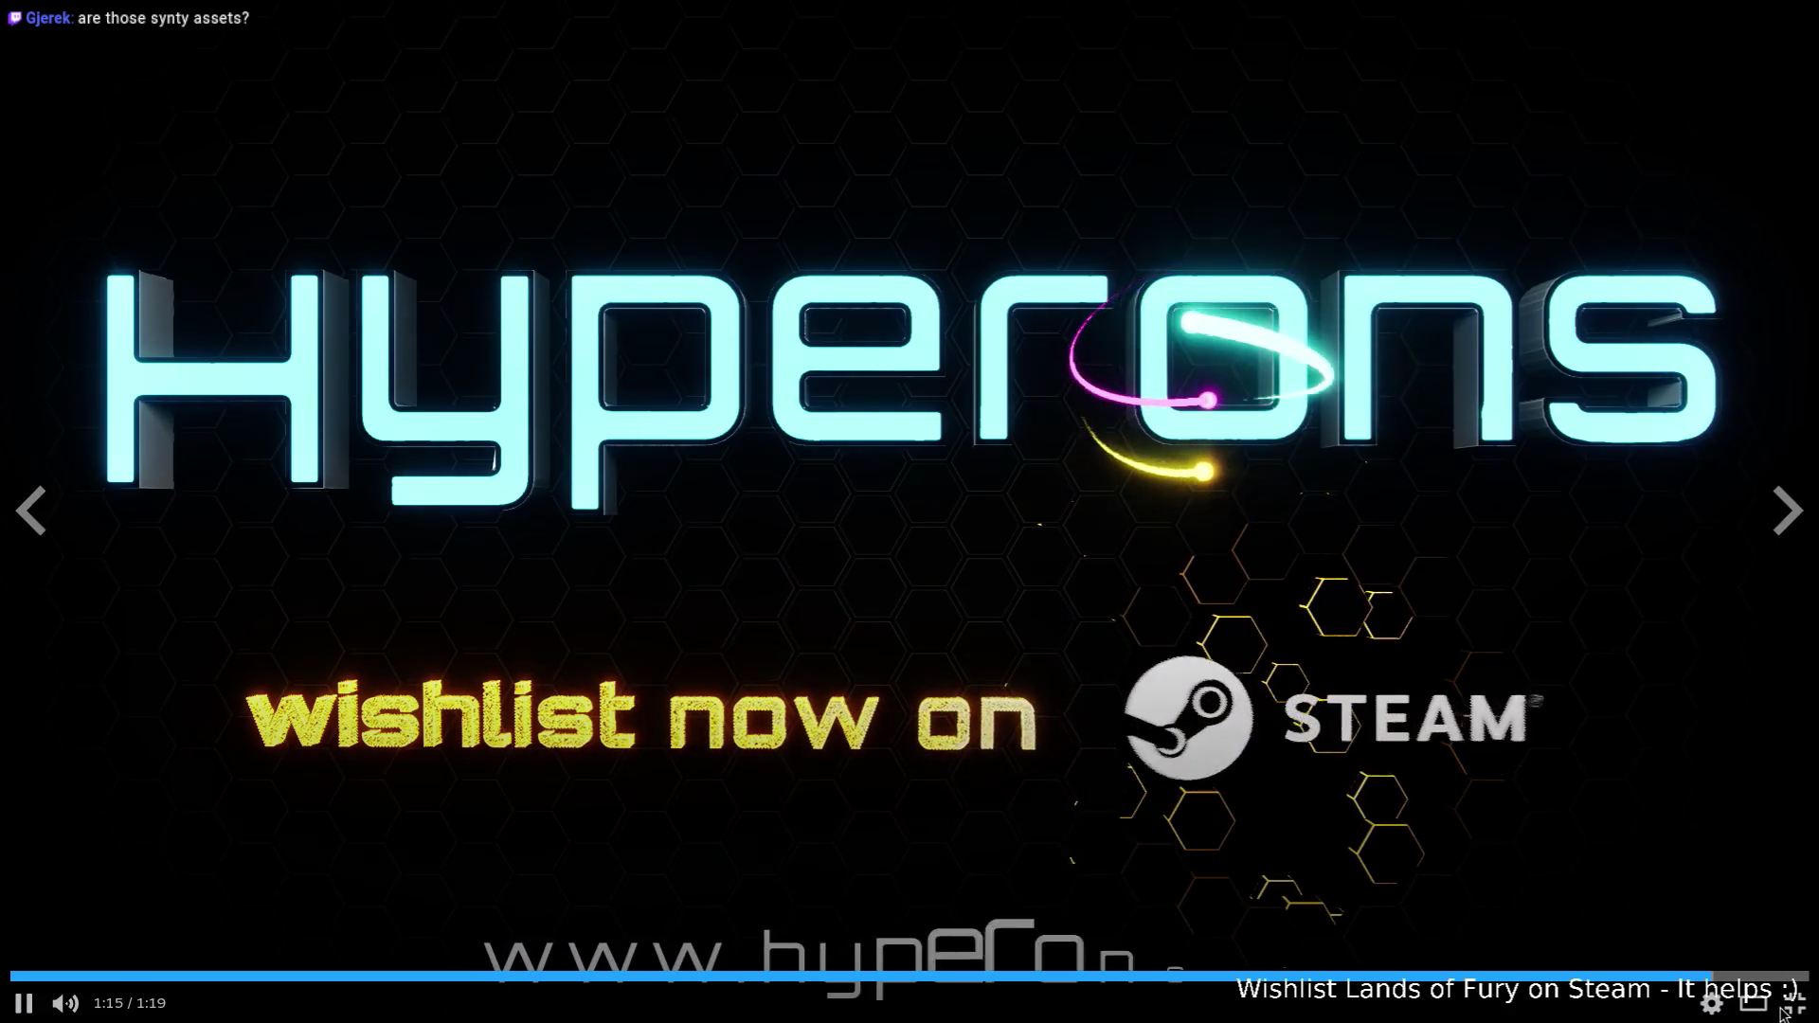
pyautogui.press('Escape')
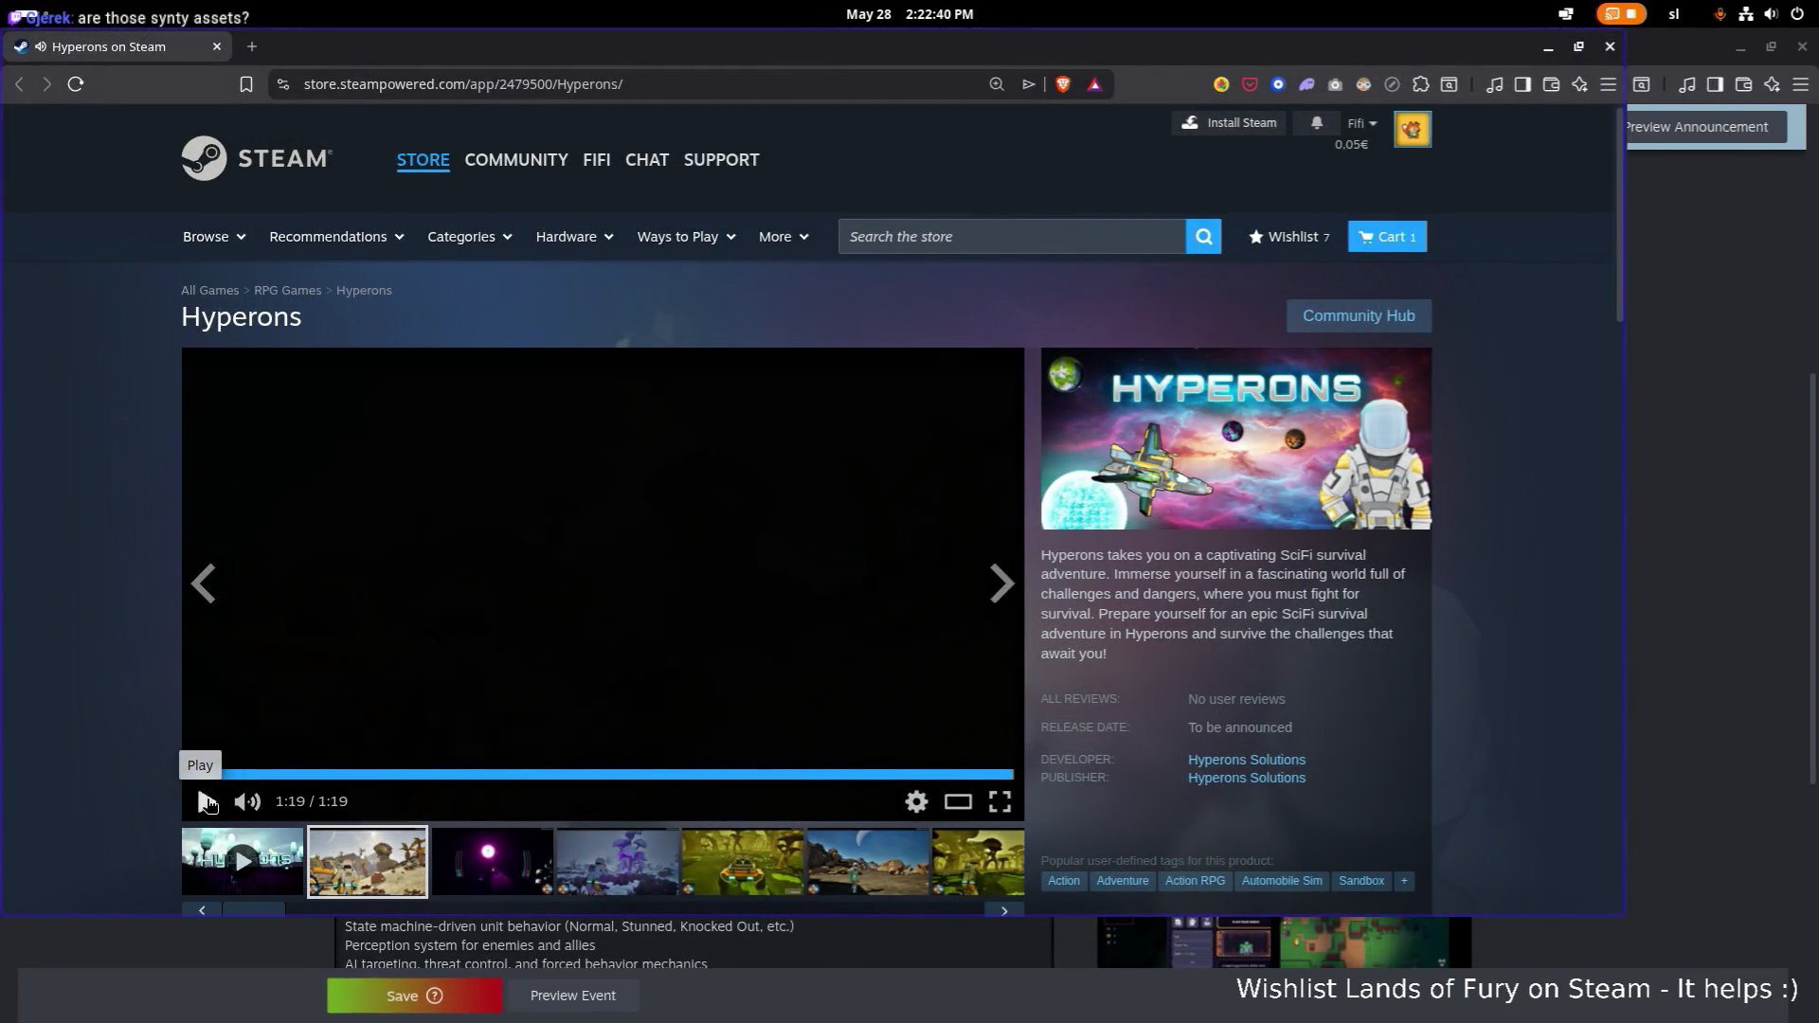
# Add Hyperons to the wishlist and close its store page.
pyautogui.scroll(-3, 285, 720)
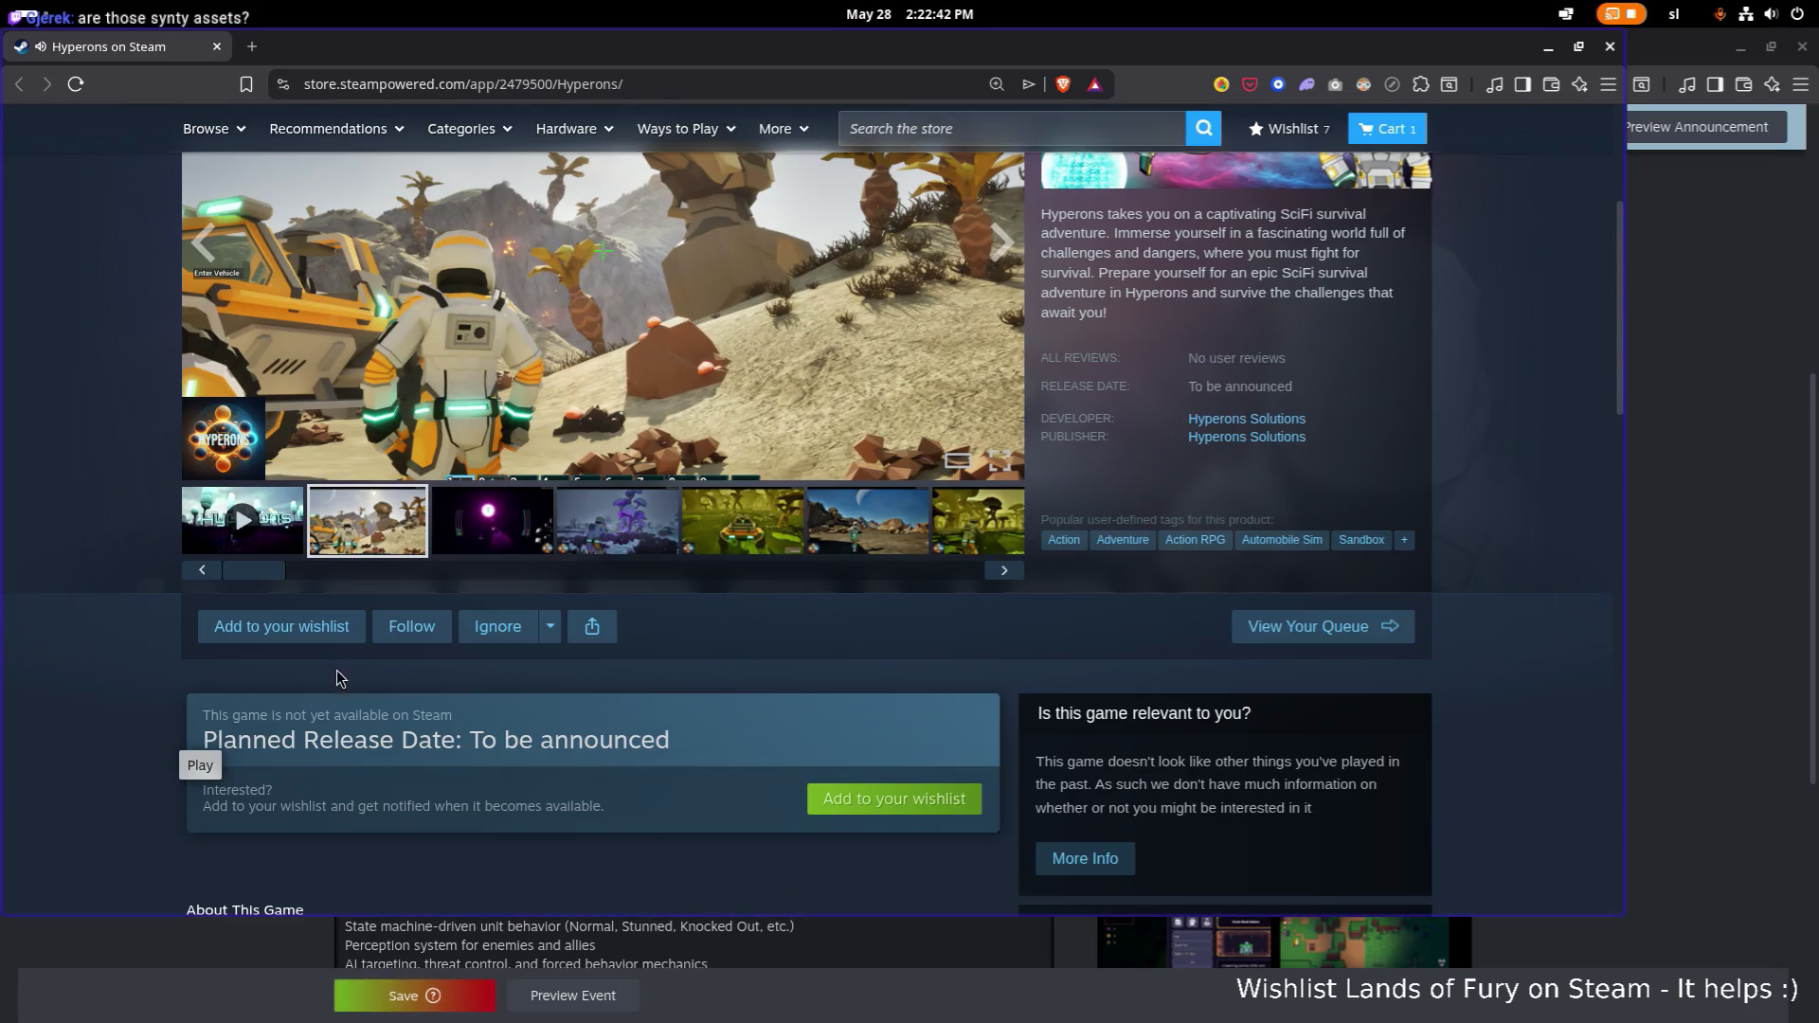
pyautogui.click(333, 642)
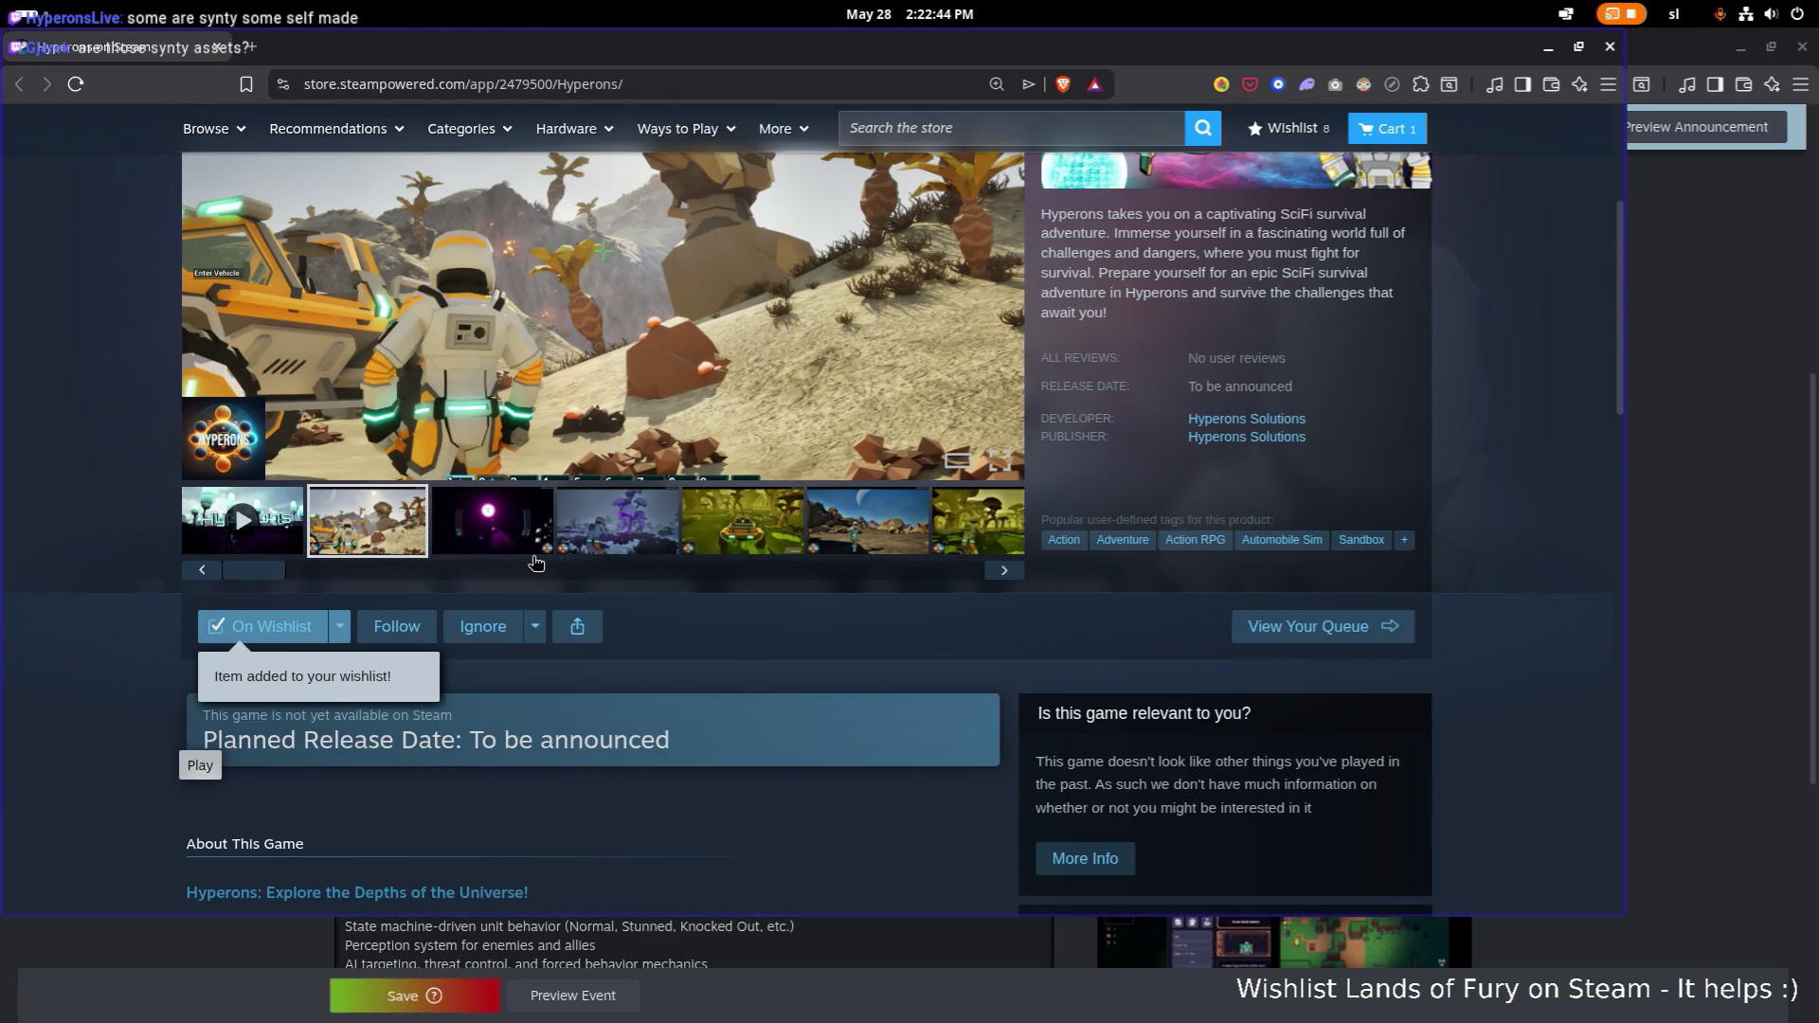
pyautogui.scroll(3, 589, 635)
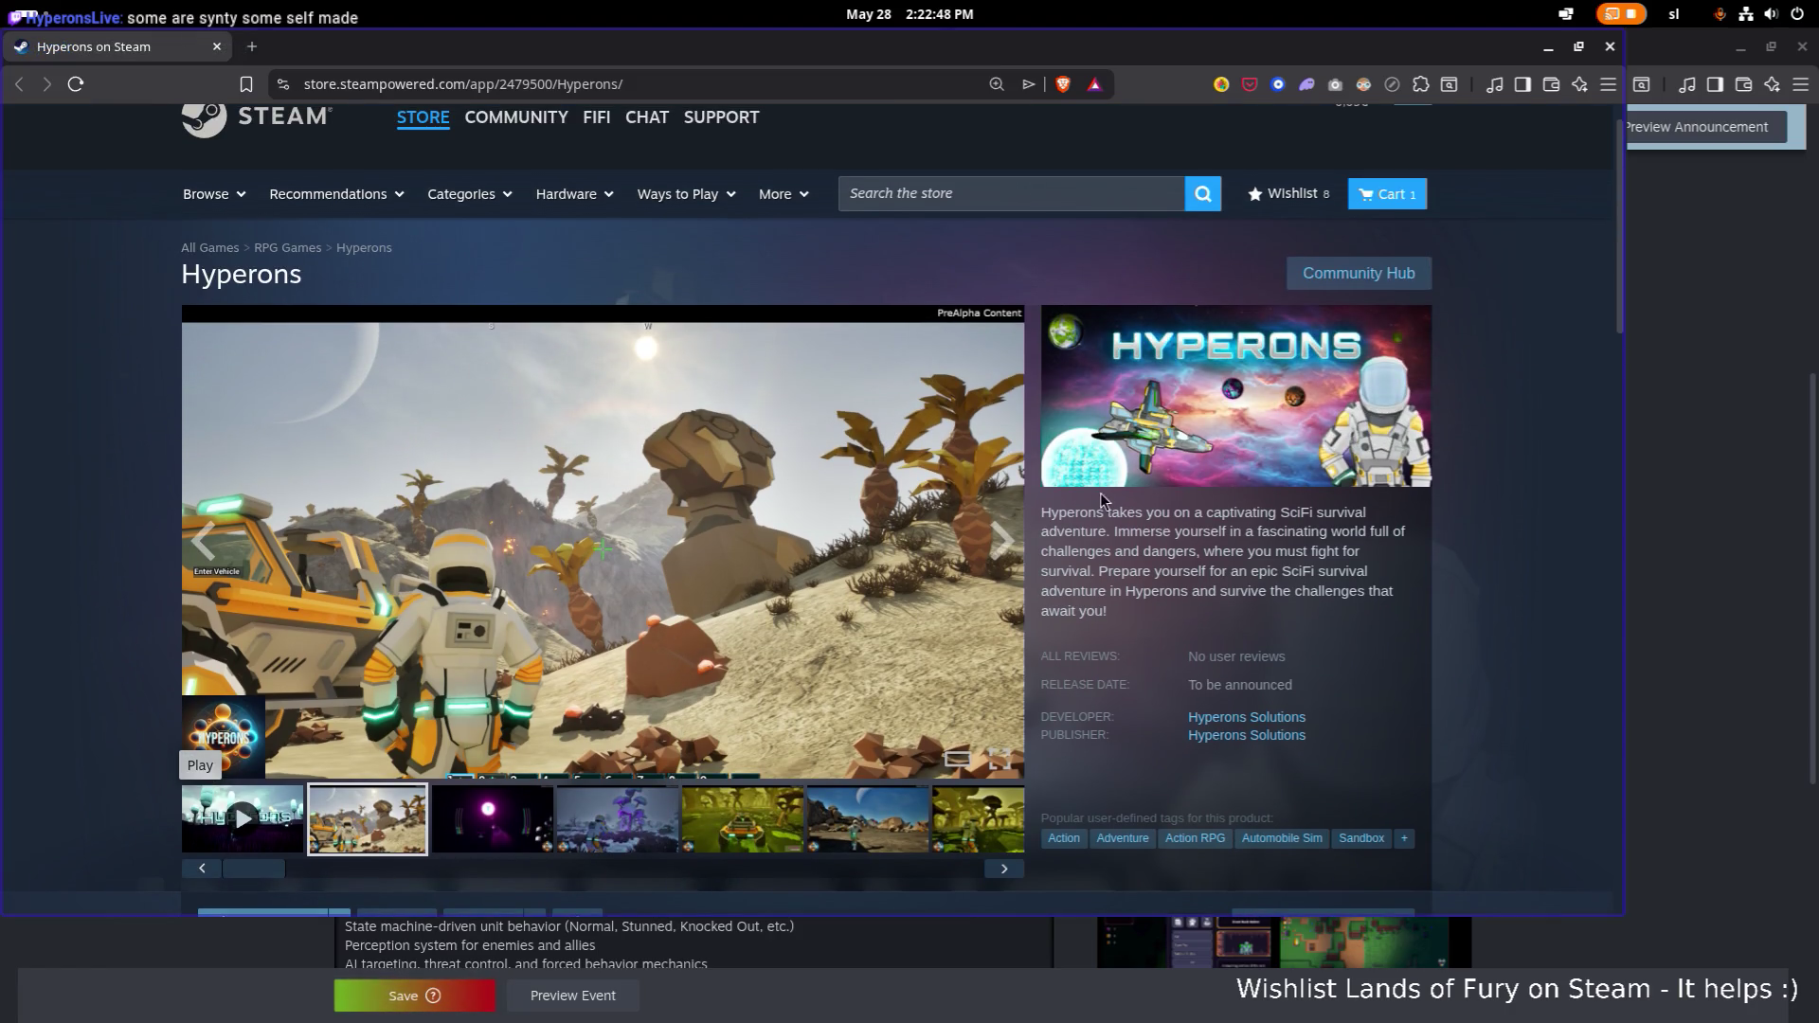
pyautogui.scroll(-2, 1109, 504)
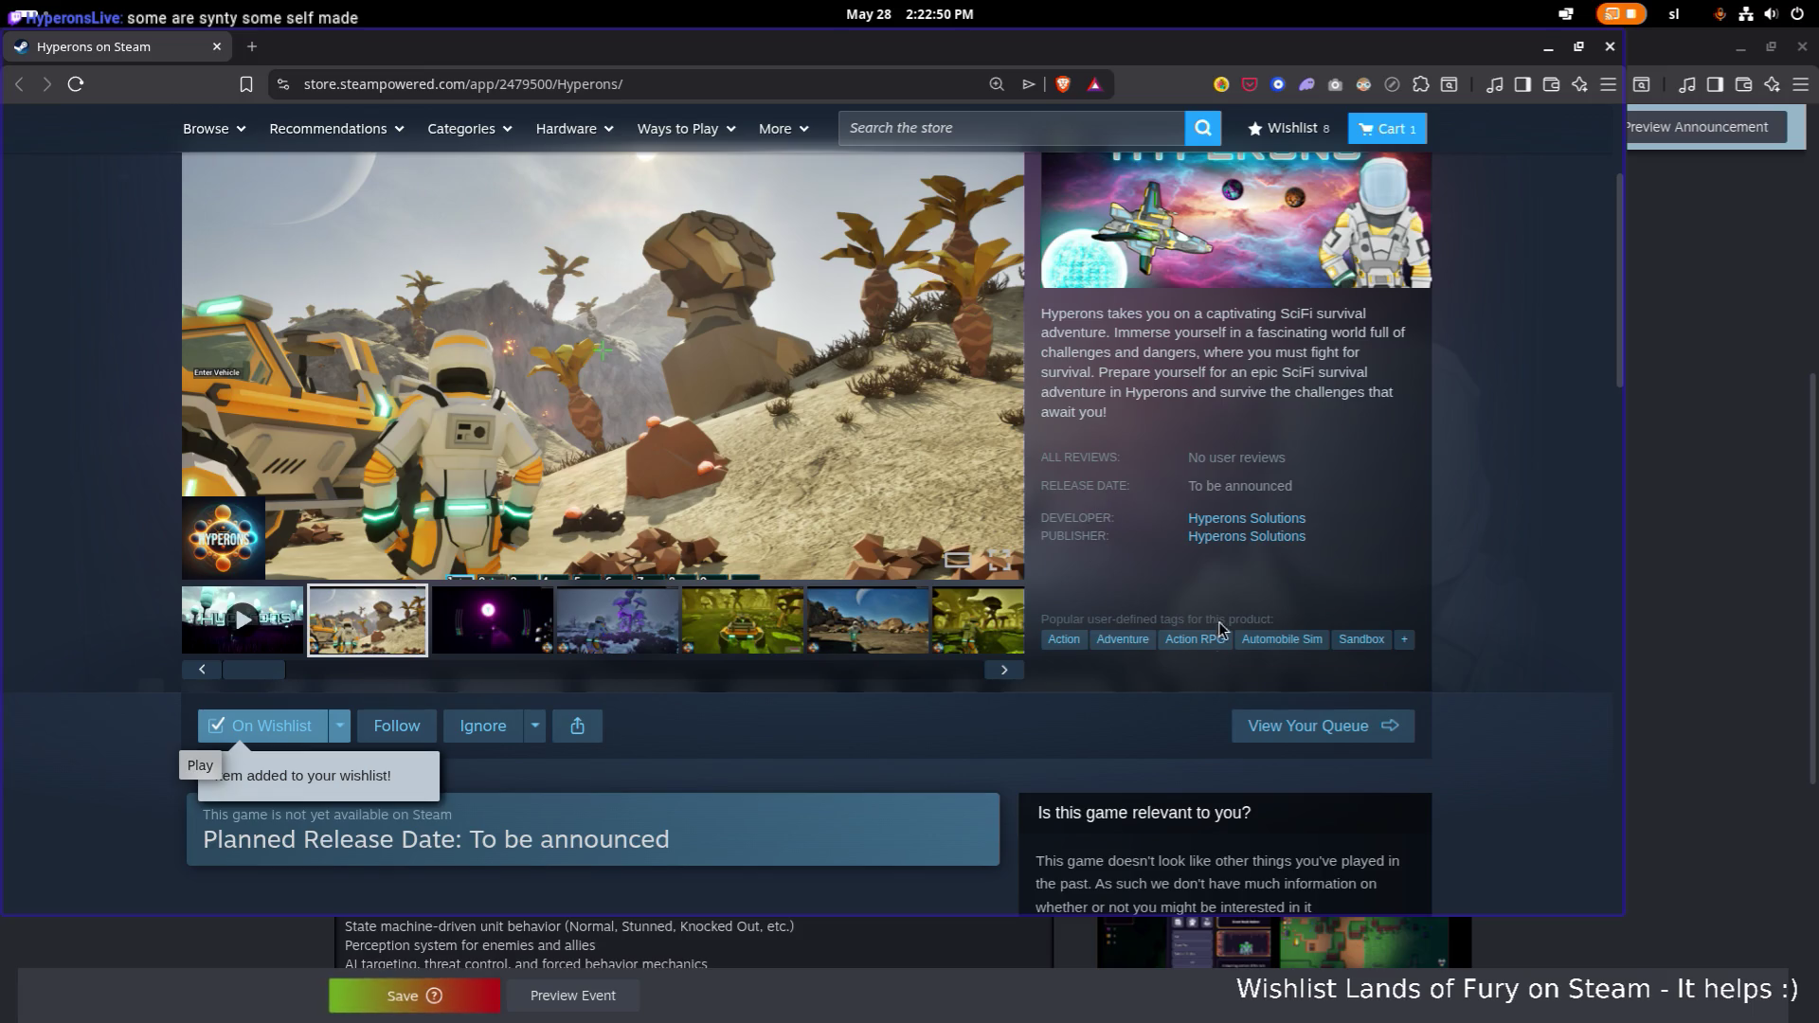
pyautogui.scroll(-2, 1217, 611)
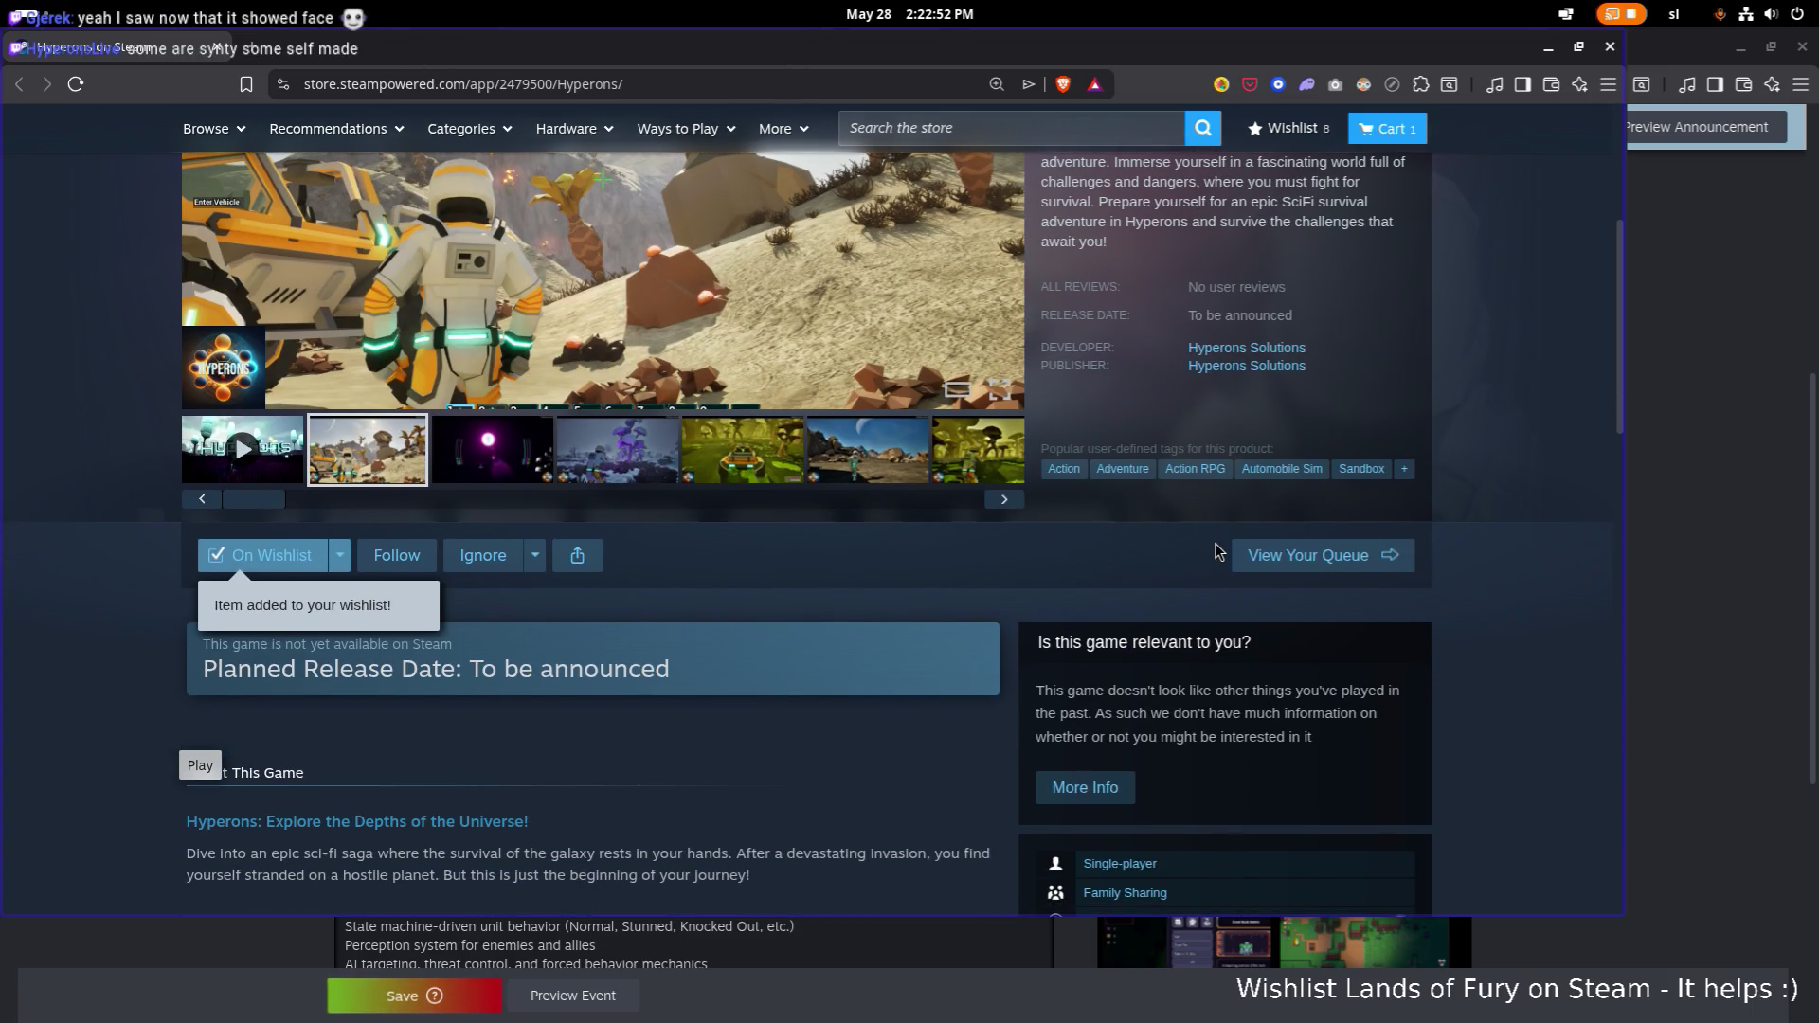
pyautogui.scroll(-2, 1227, 548)
pyautogui.scroll(-1, 1222, 554)
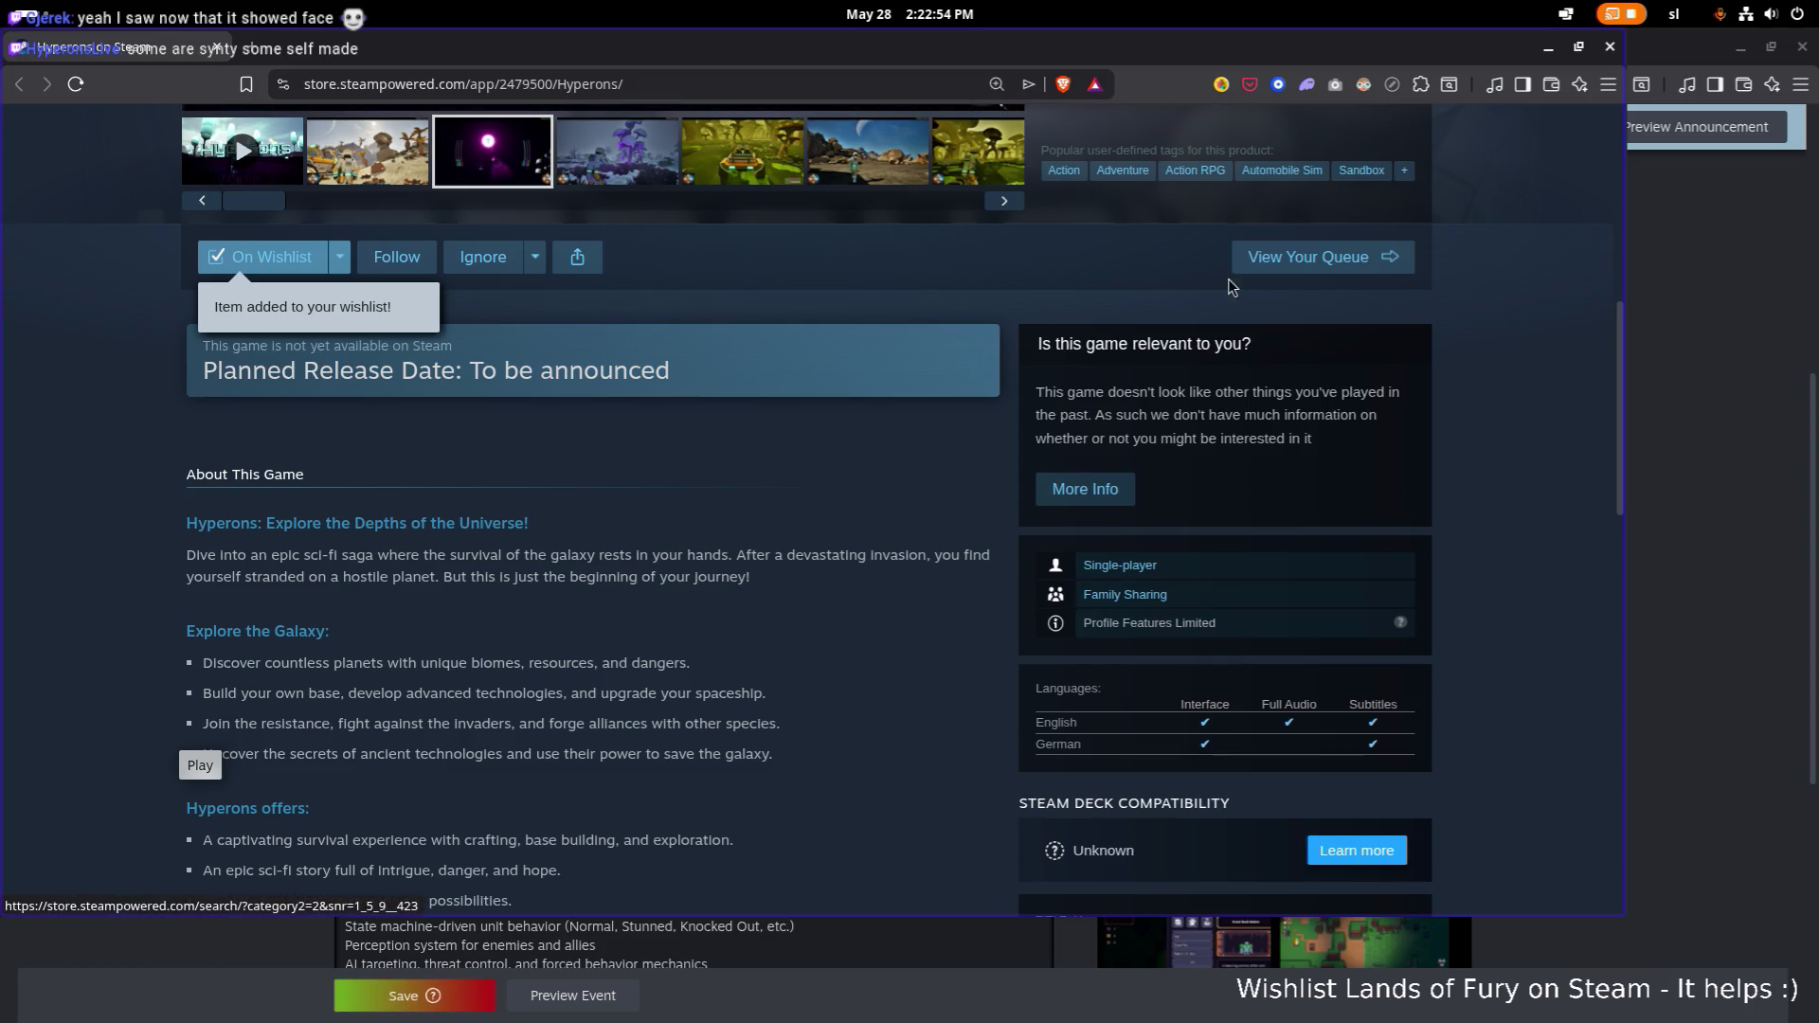
pyautogui.click(1611, 48)
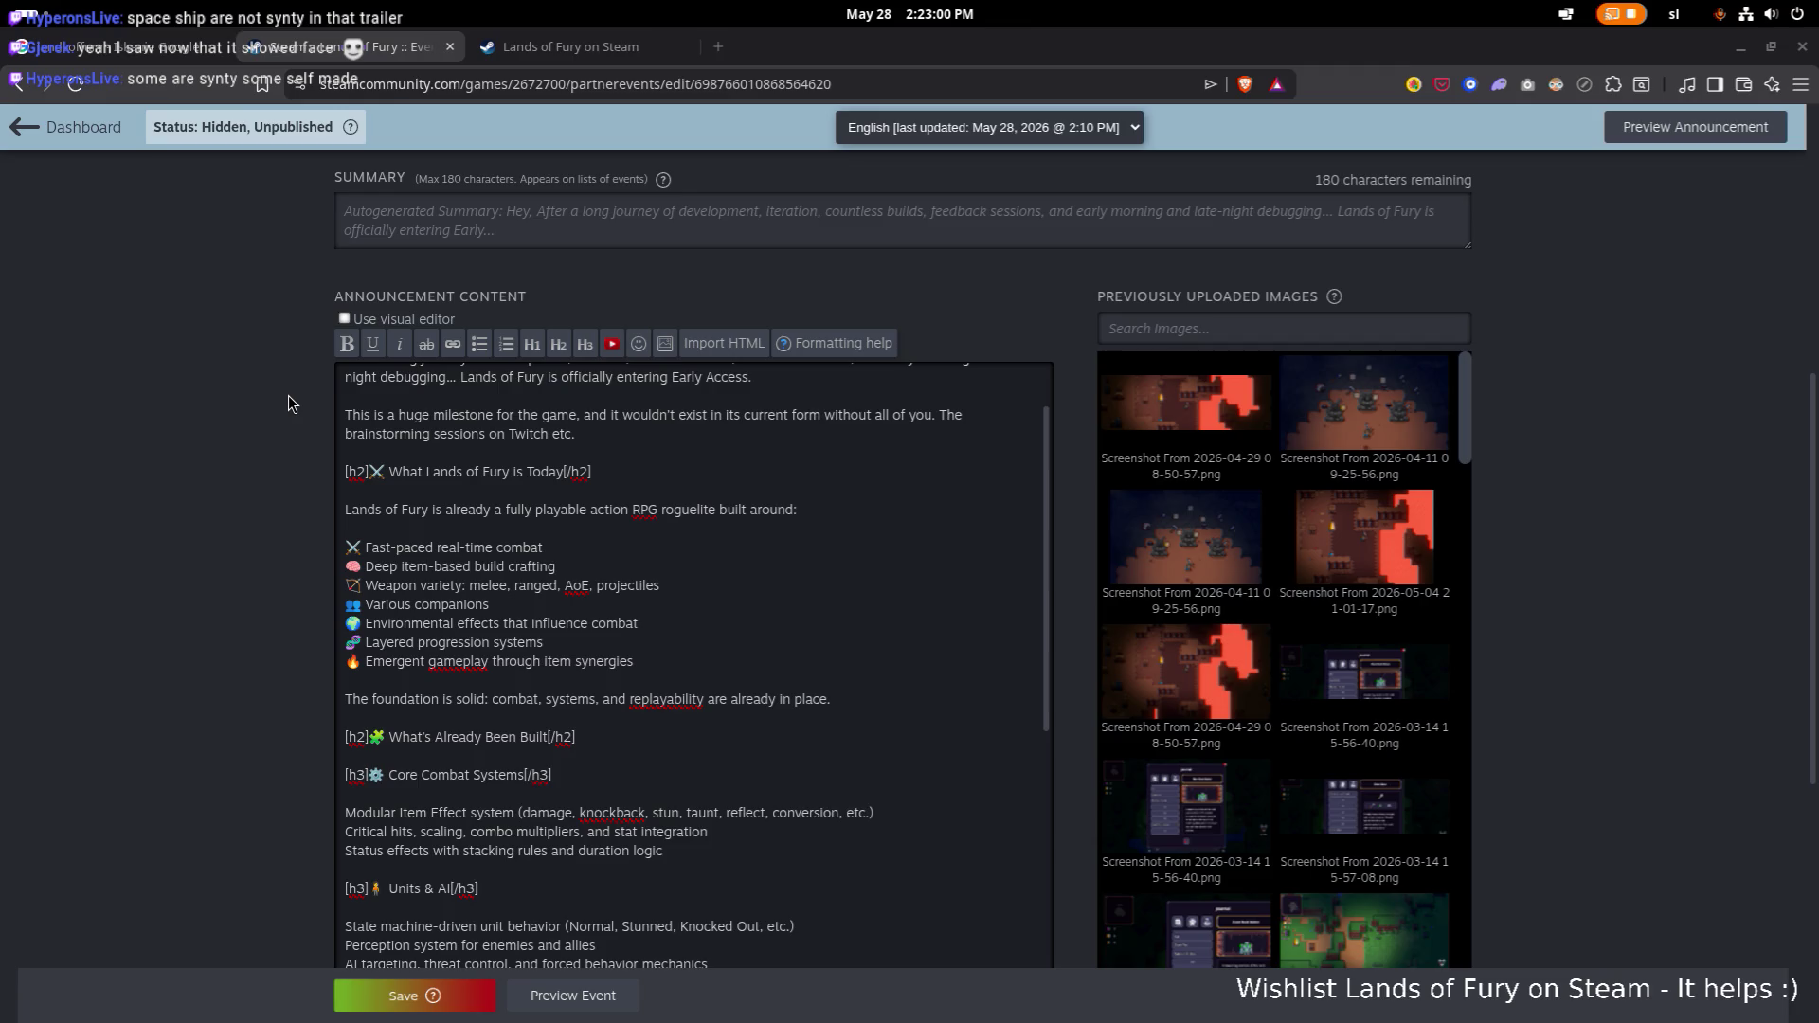
# Read down the Core Combat and Units & AI bullets, ending at the end of the Perception line.
pyautogui.scroll(-2, 288, 396)
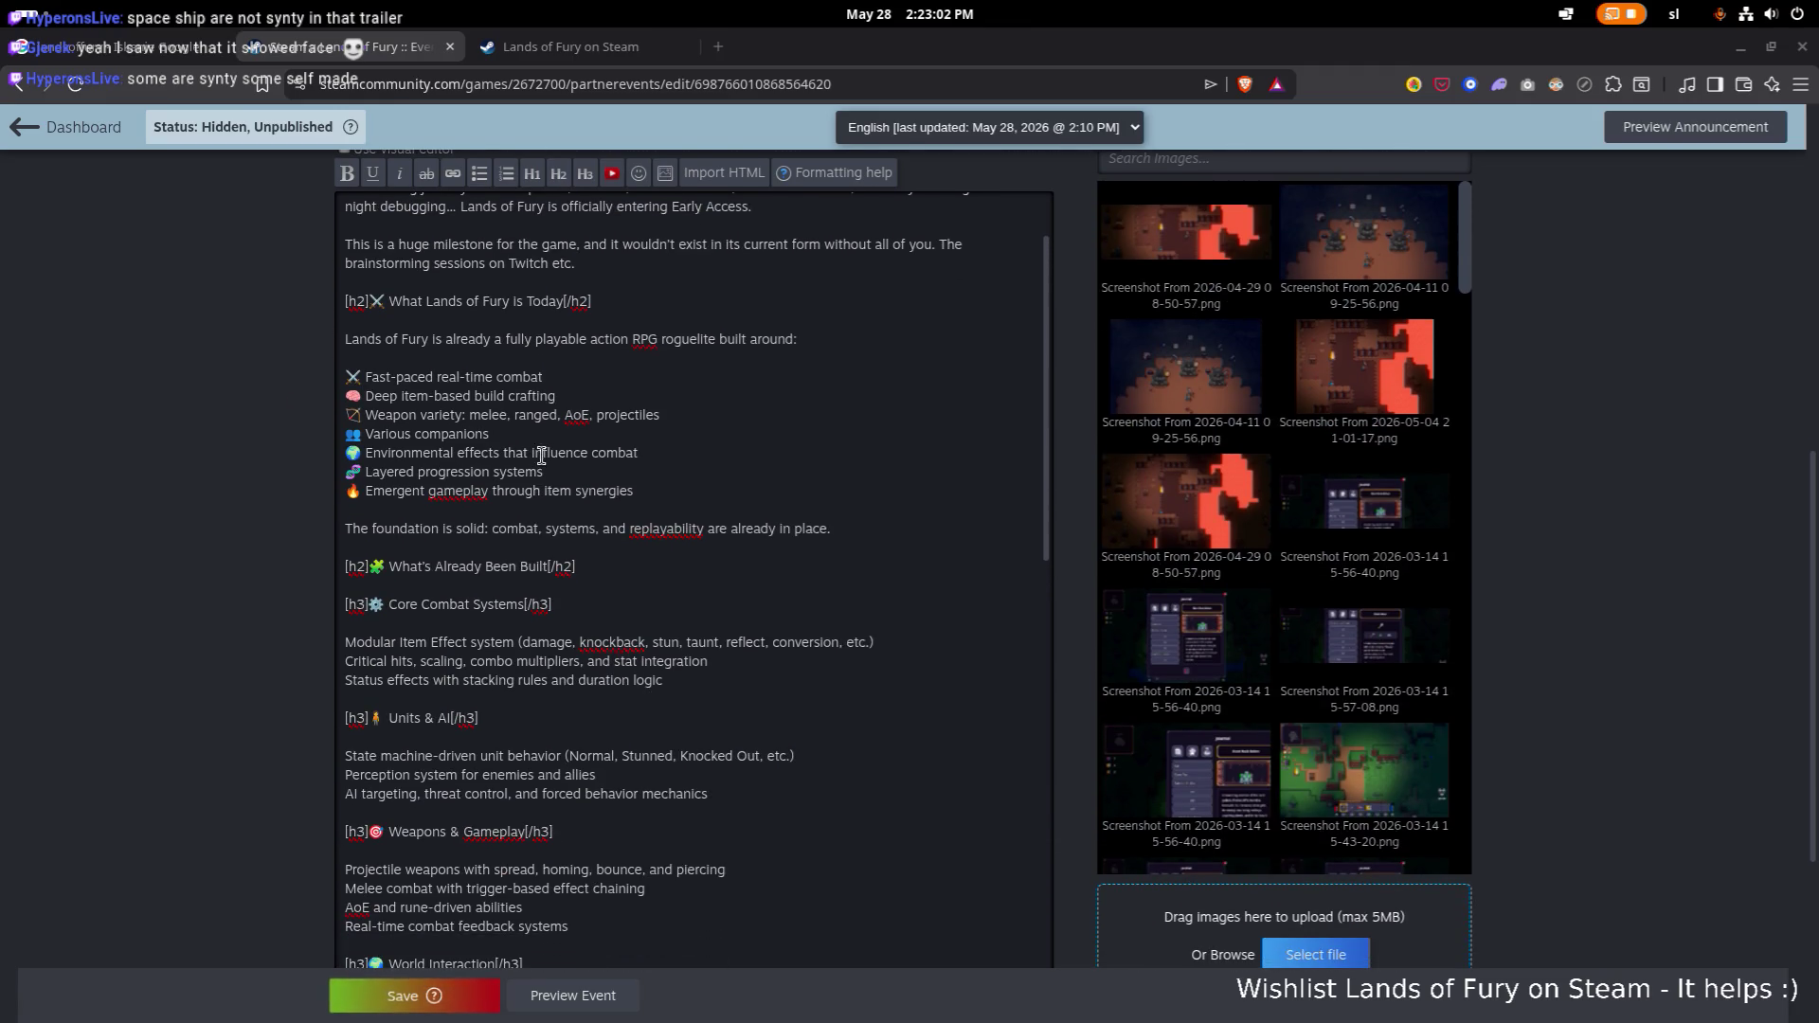
pyautogui.click(655, 455)
pyautogui.press('Up')
pyautogui.hotkey('shift', 'Home')
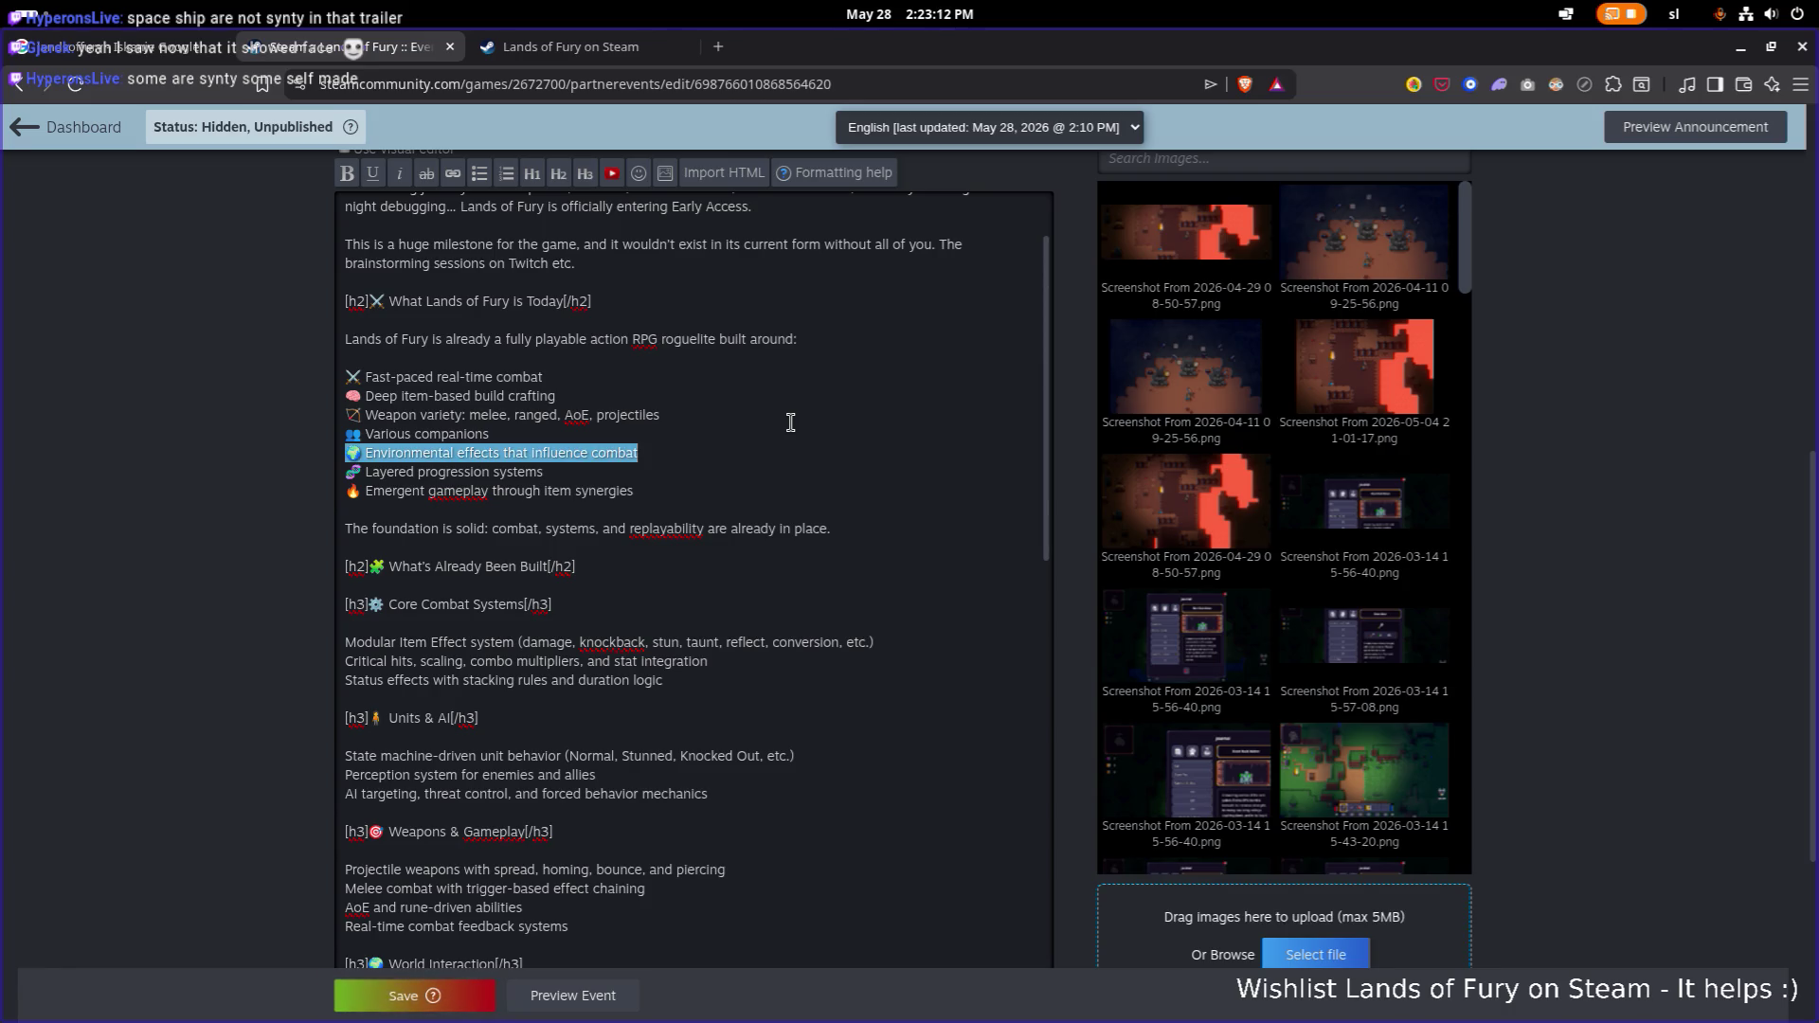
pyautogui.press('Up')
pyautogui.press('Up')
pyautogui.press('Up')
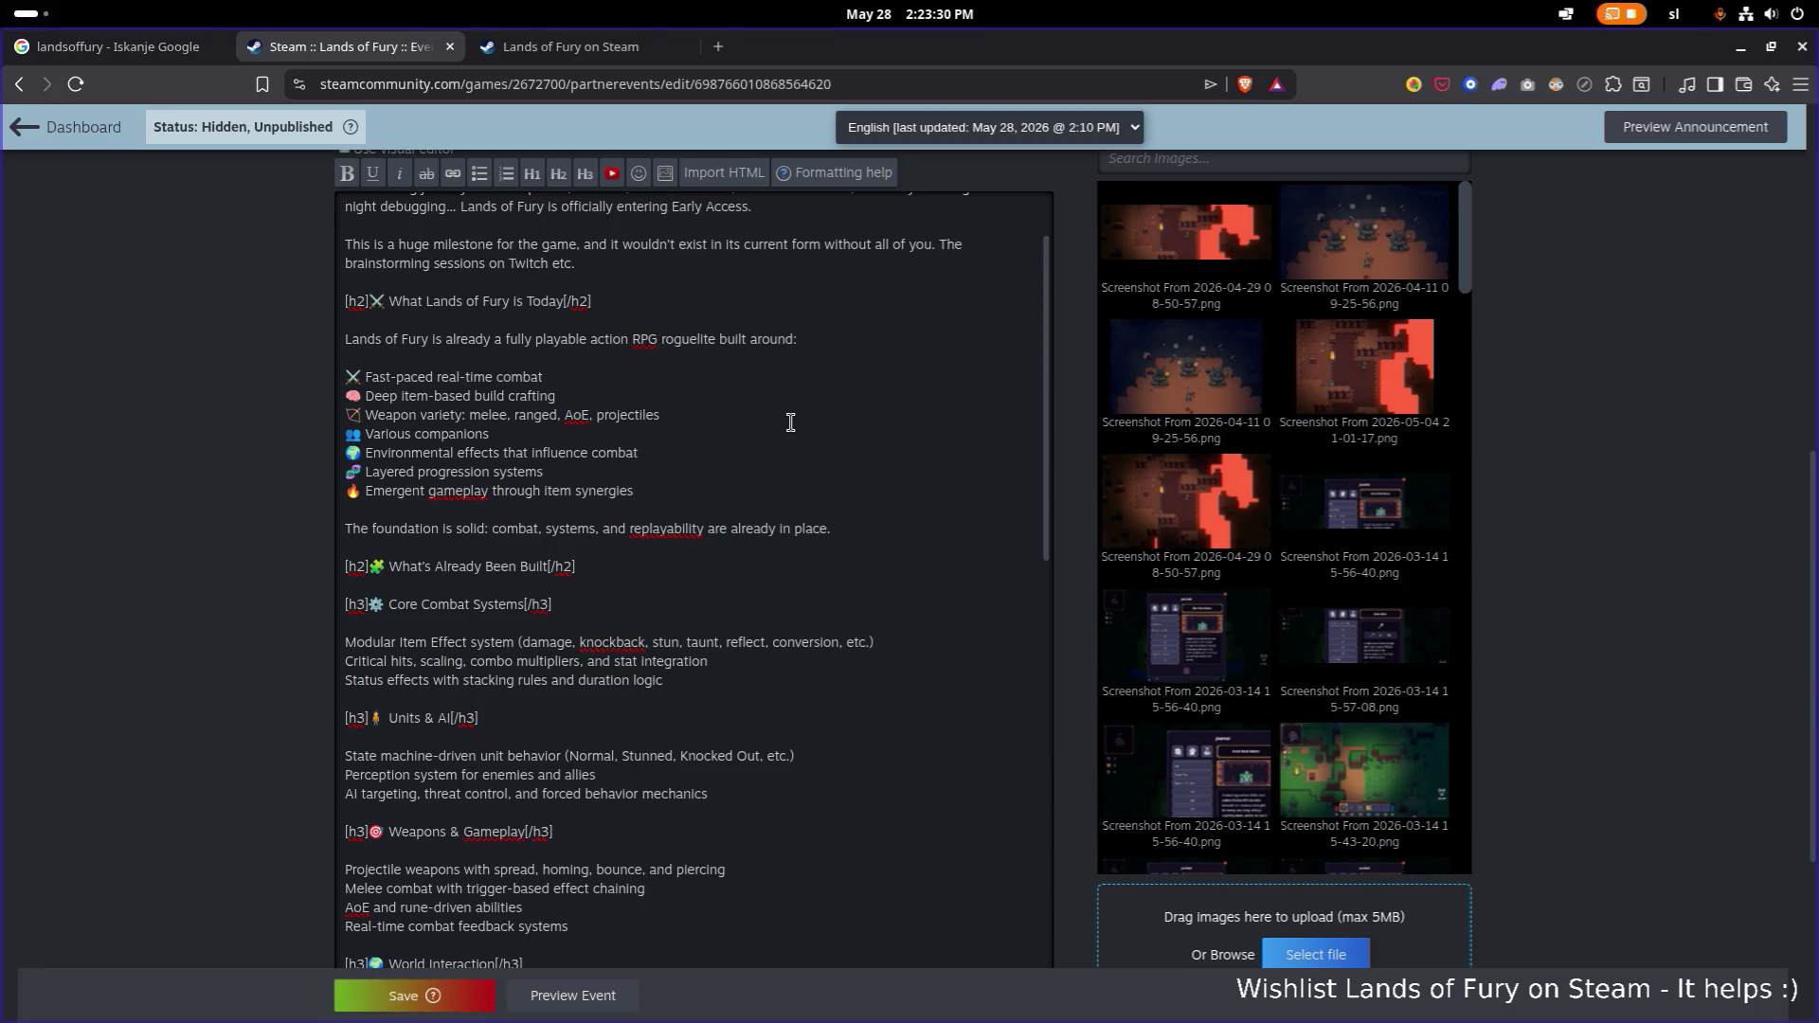
pyautogui.press('Down')
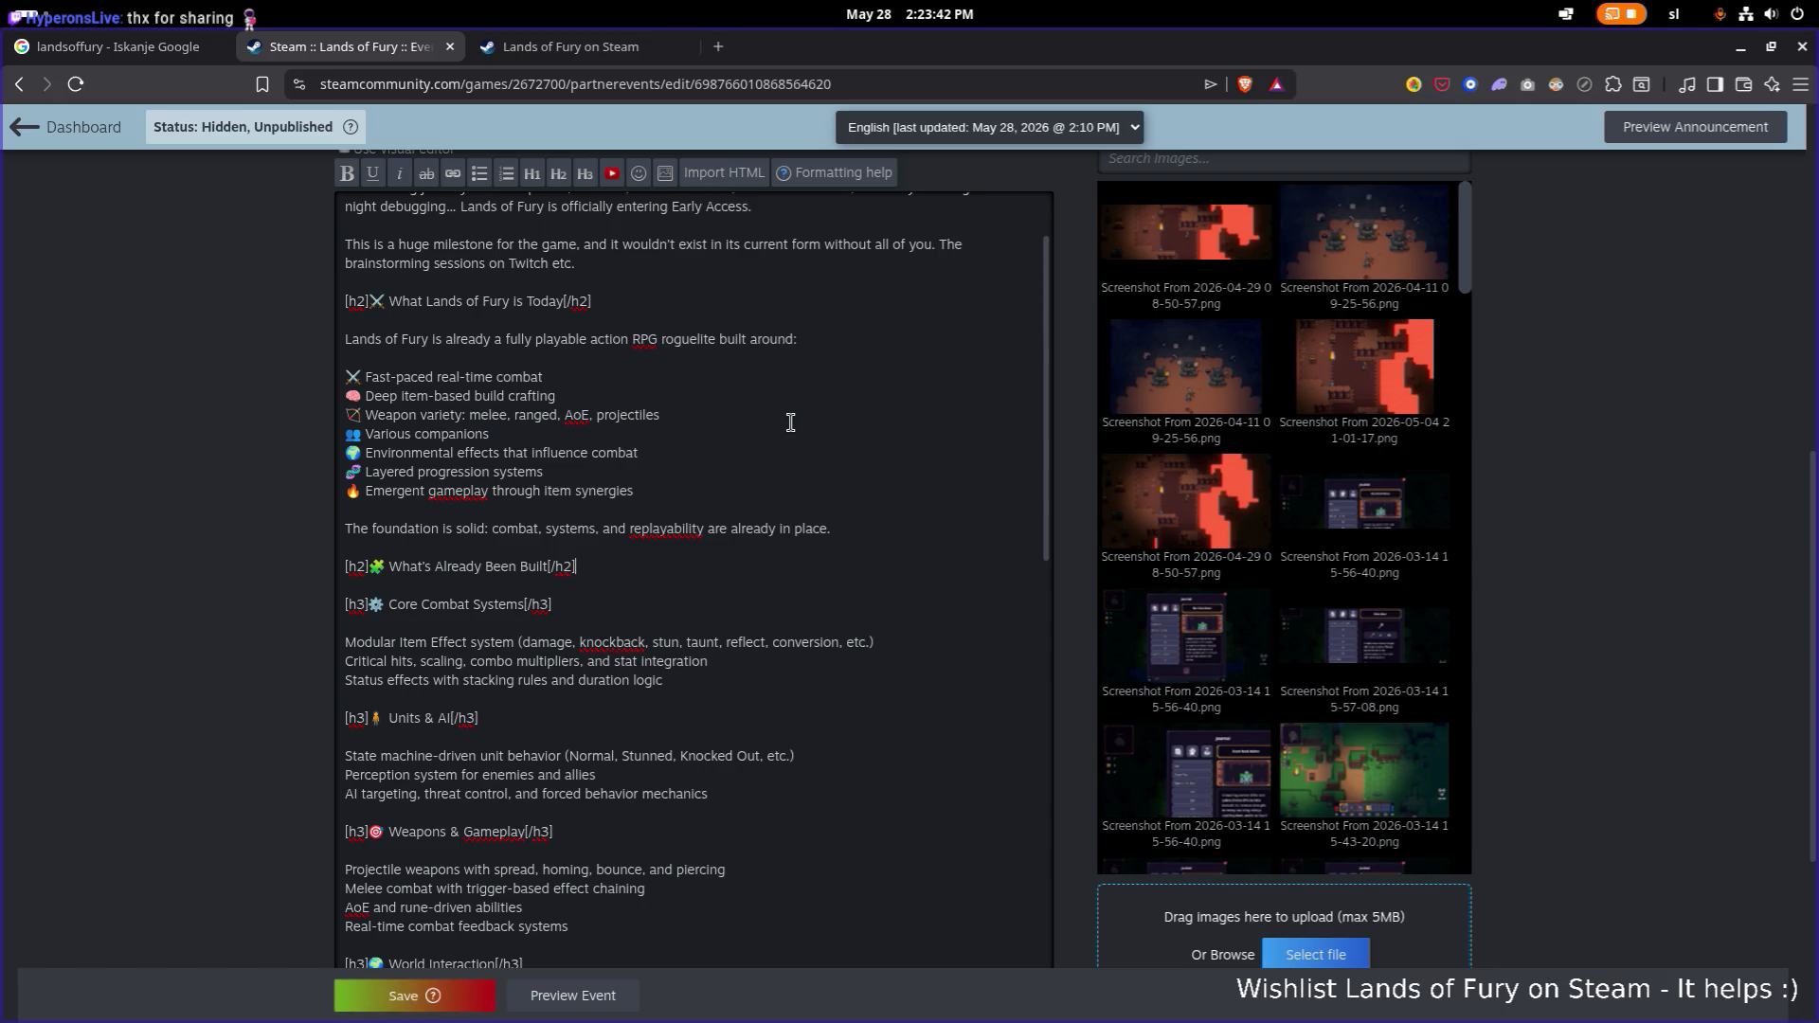
pyautogui.press('Down')
pyautogui.press('Down')
pyautogui.press('Down')
pyautogui.scroll(-4, 791, 423)
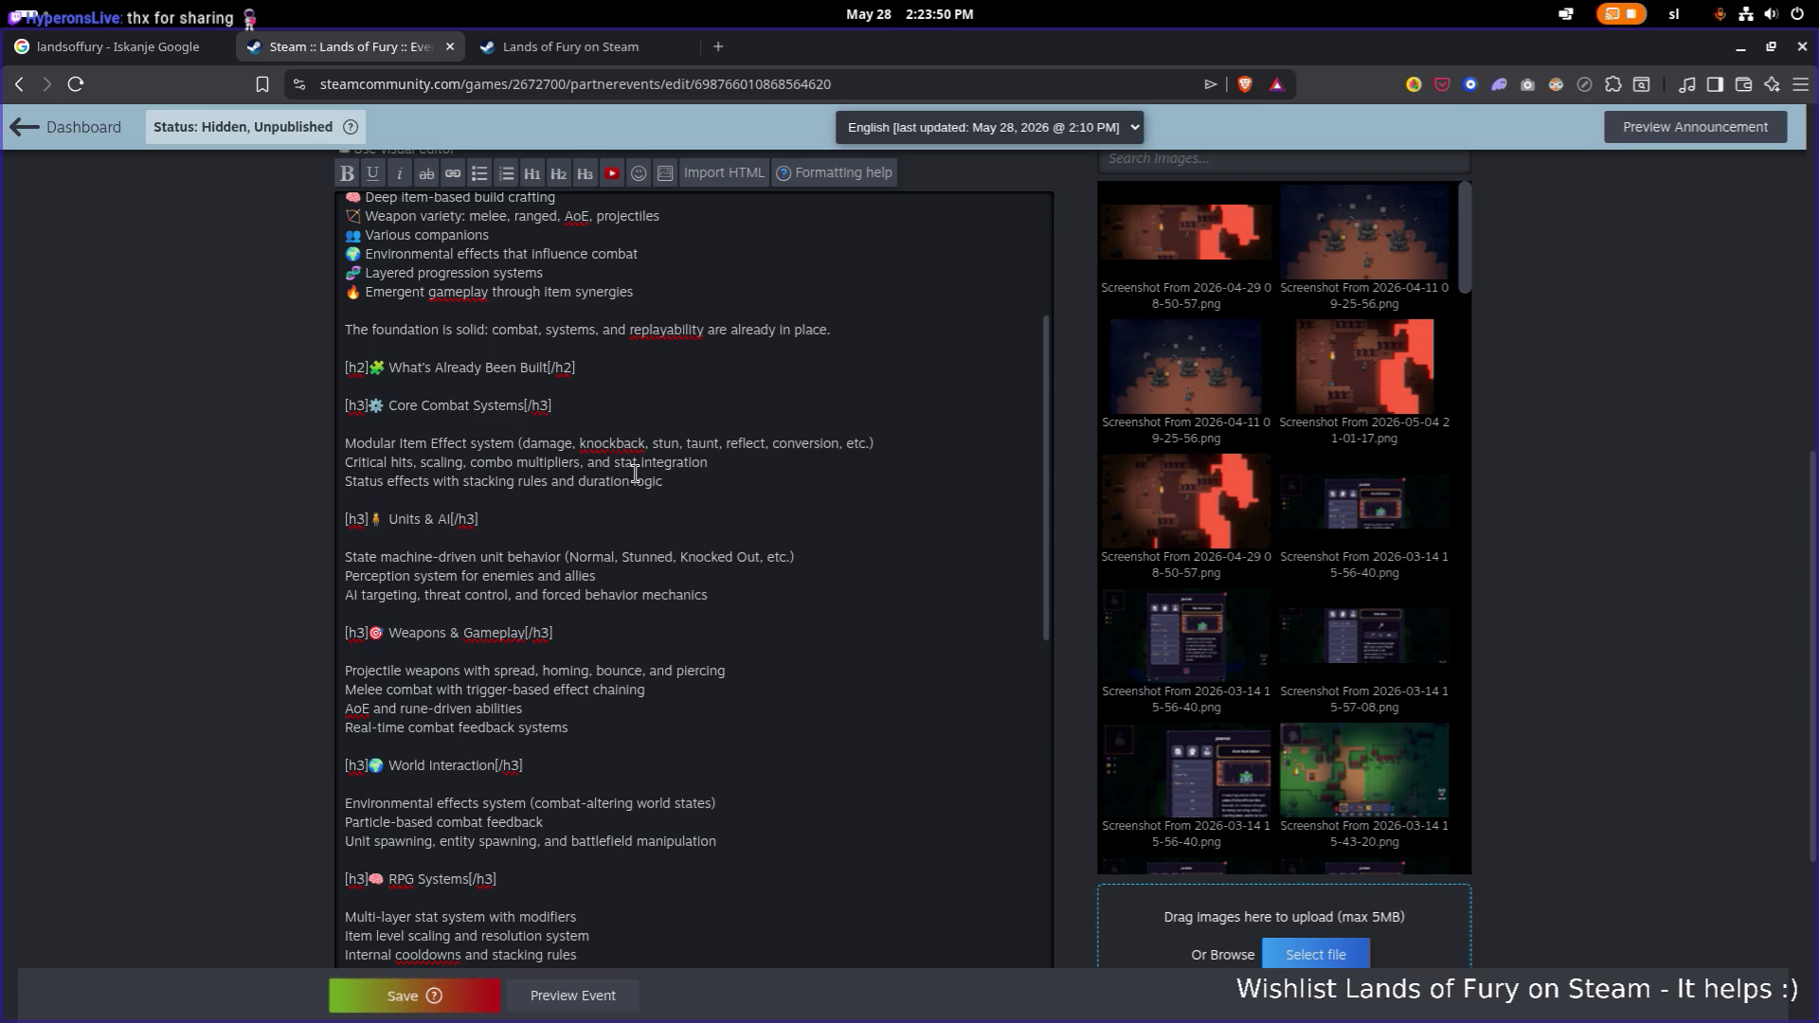
pyautogui.click(722, 581)
# Replace 'State machine' with 'Utility AI' in the Units & AI list.
pyautogui.hotkey('ctrl', 'shift', 'Right')
pyautogui.hotkey('ctrl', 'shift', 'Right')
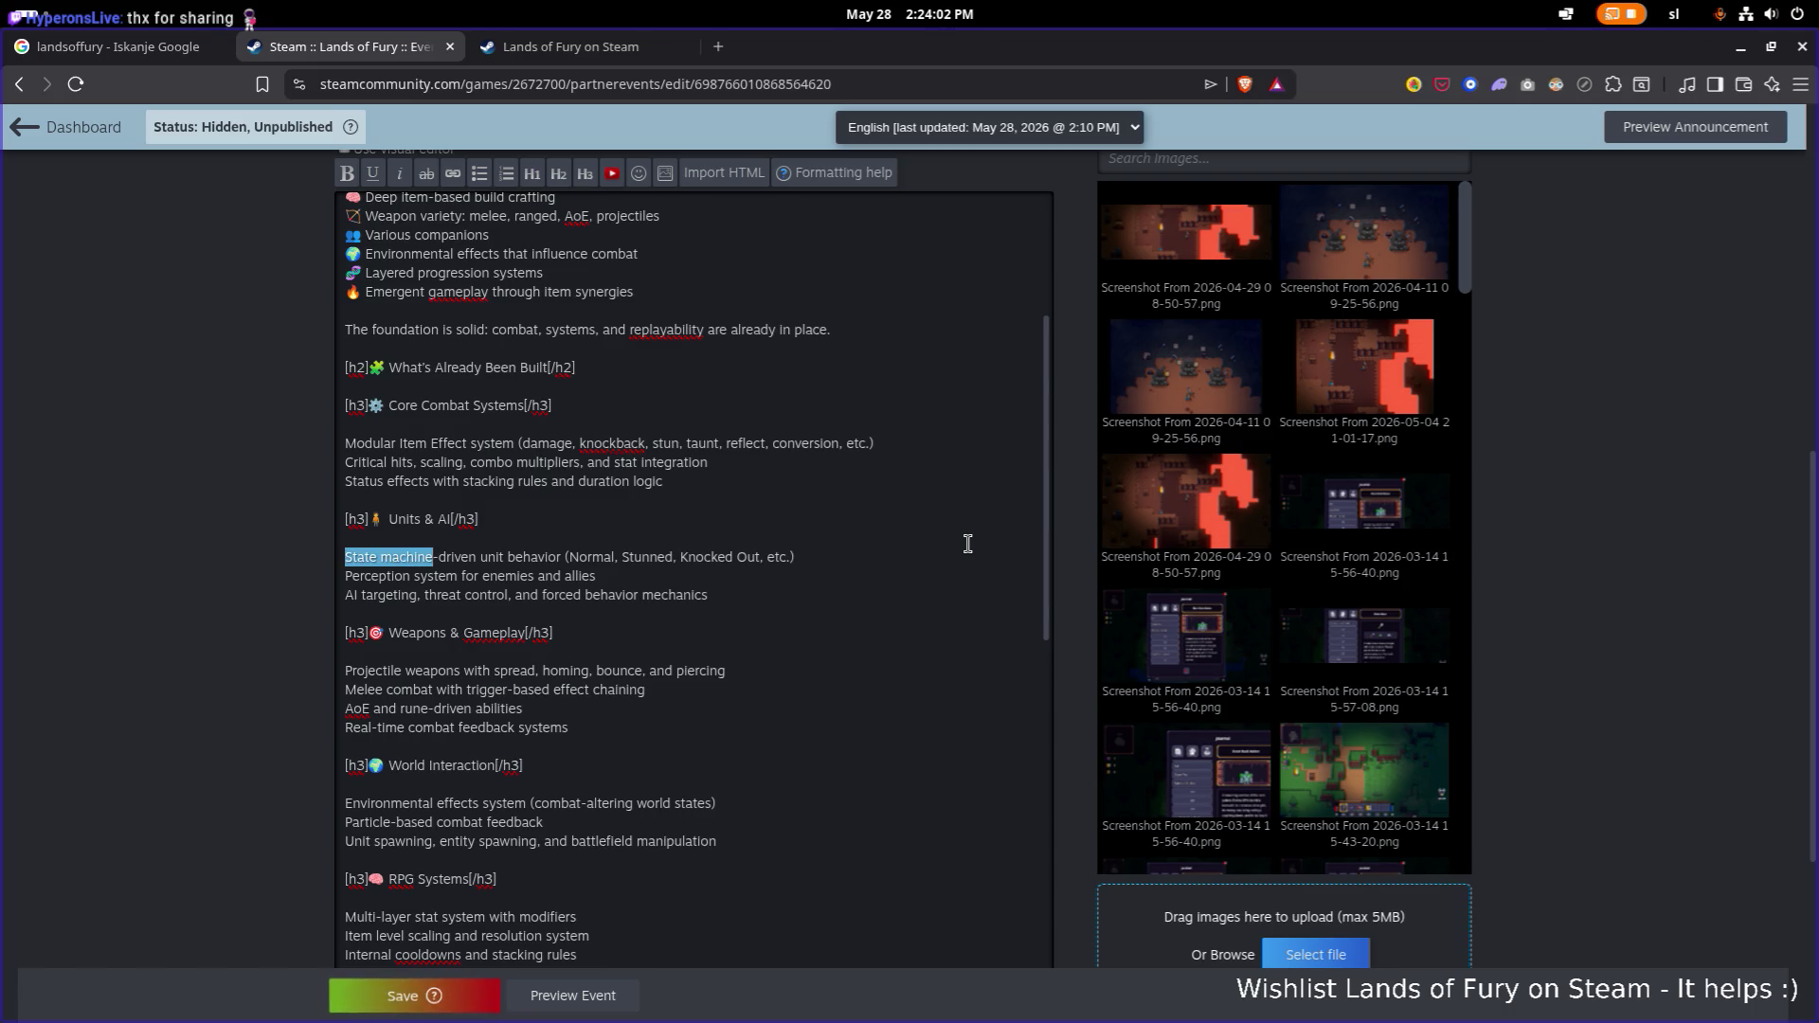
pyautogui.write('U')
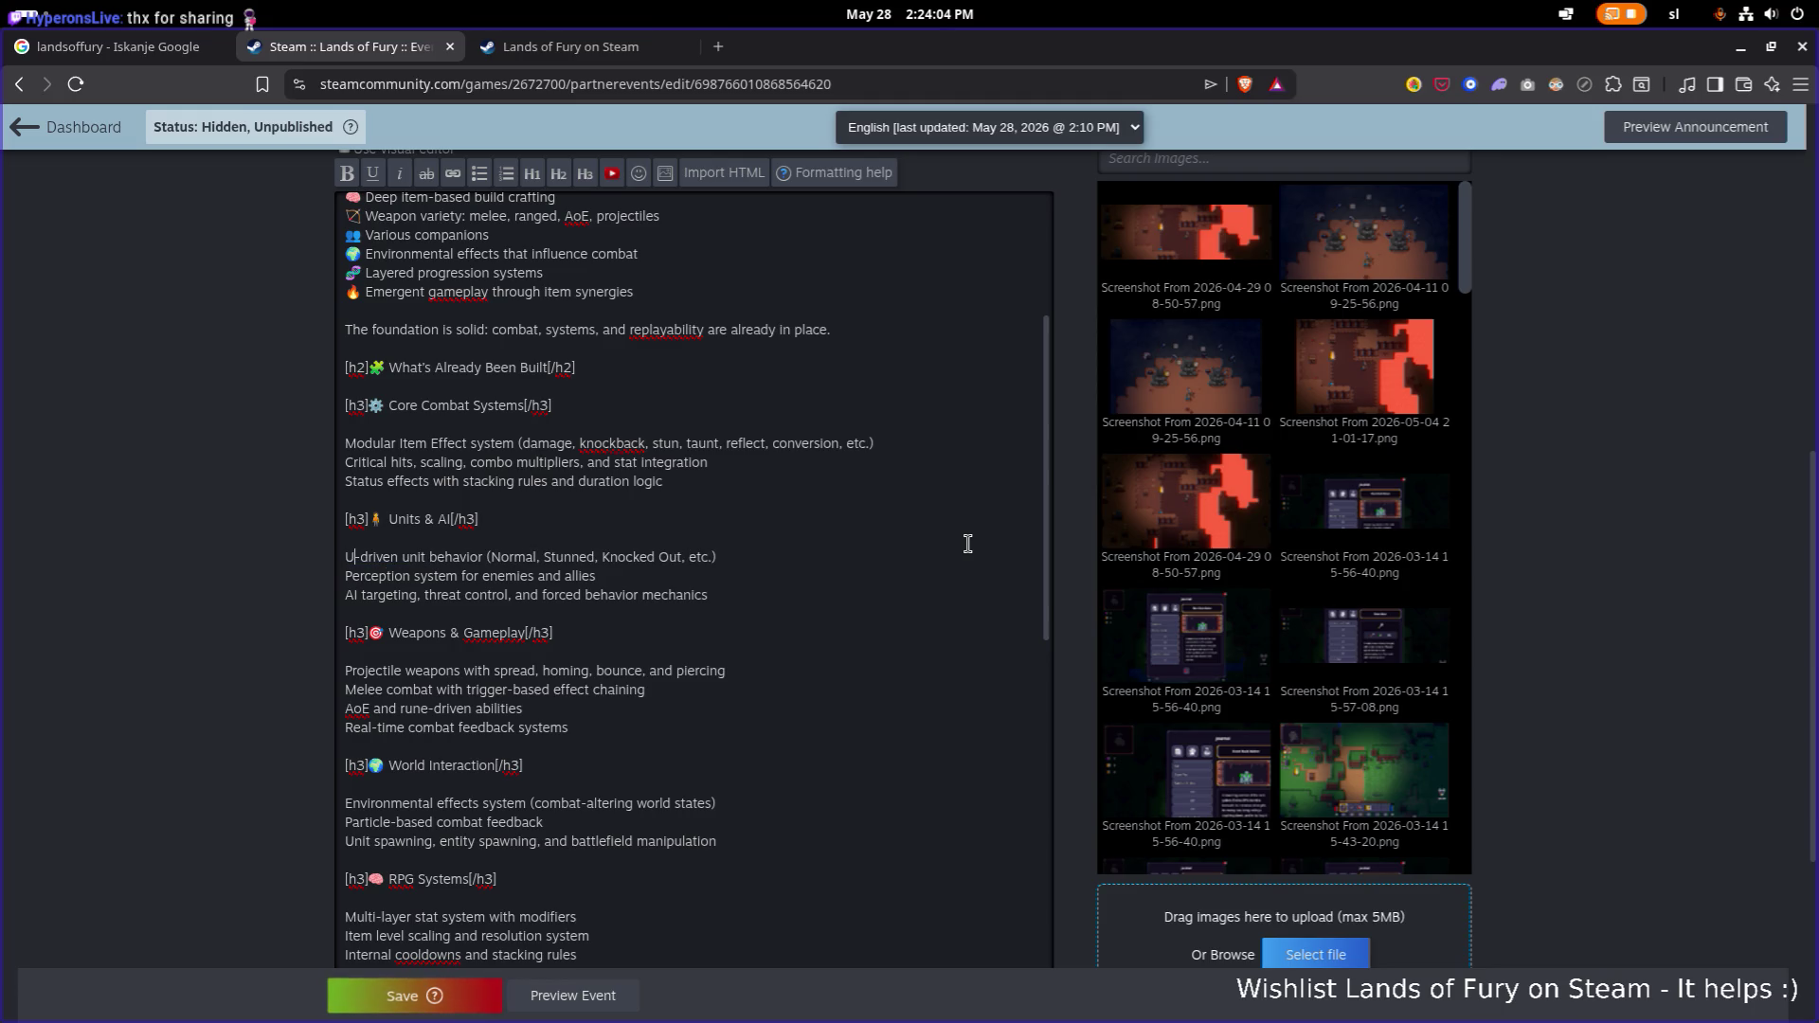
pyautogui.write('tility AI')
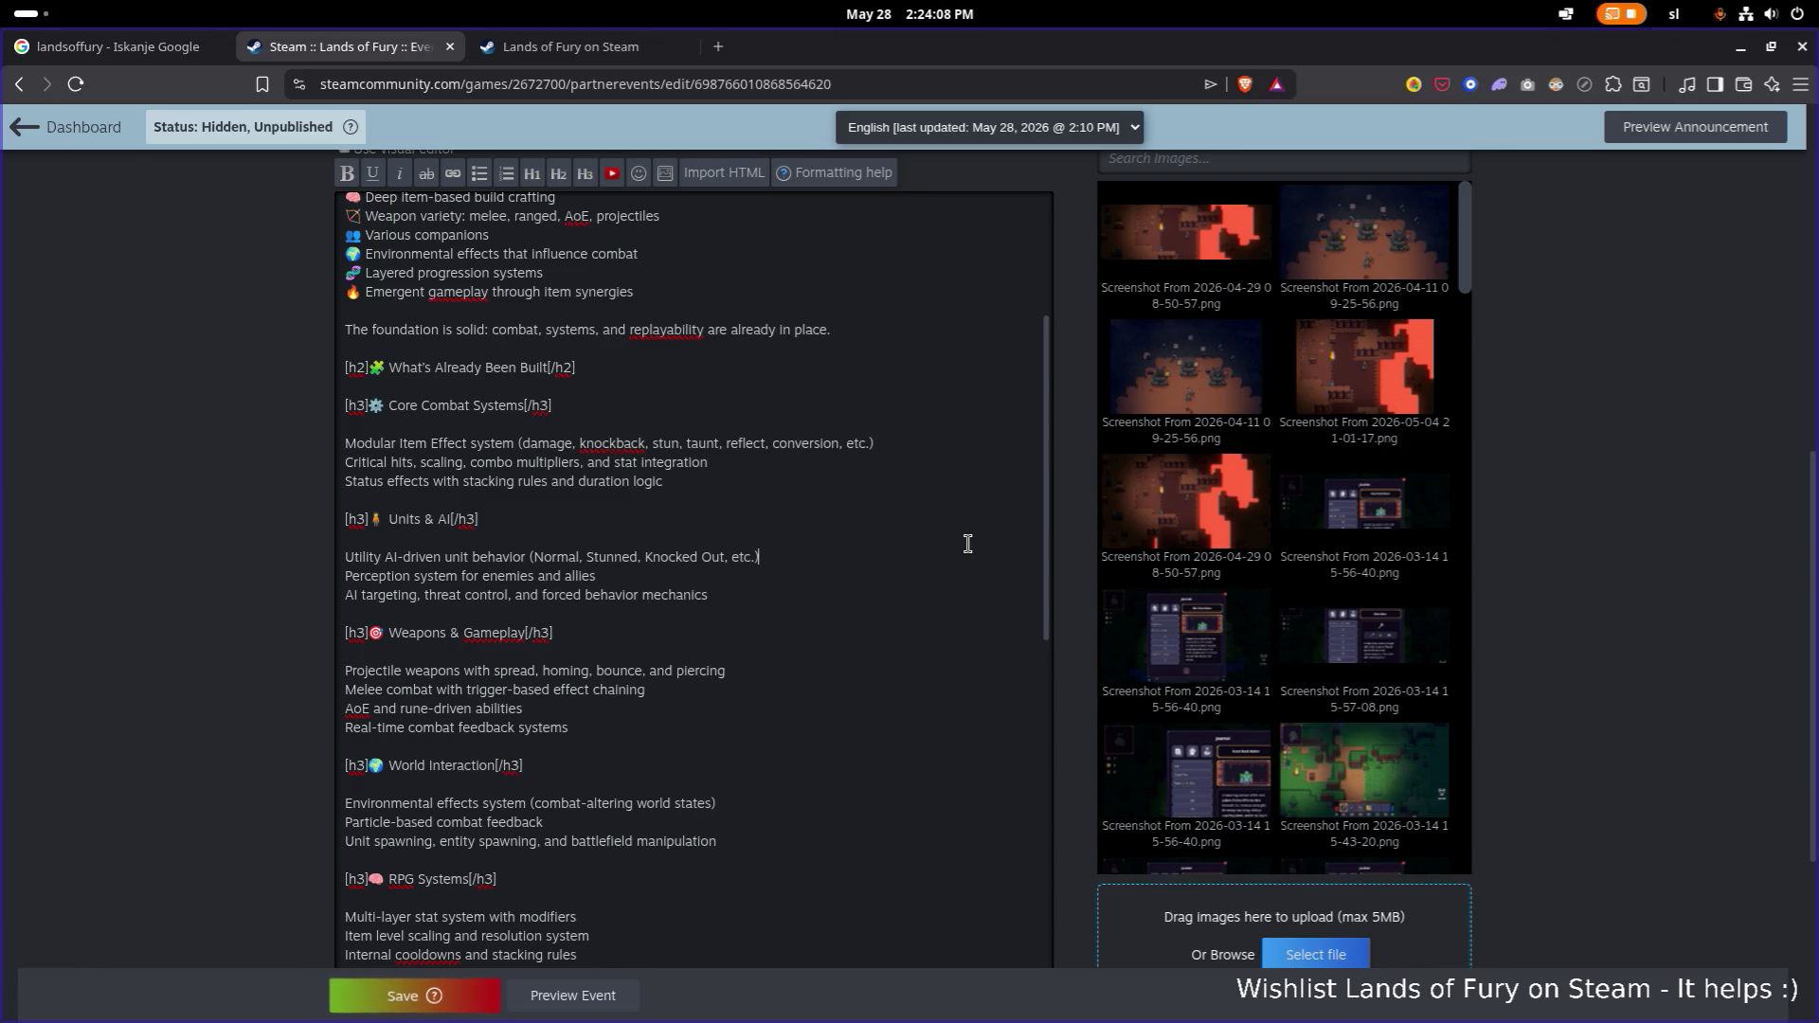
pyautogui.hotkey('ctrl', 'Left')
pyautogui.hotkey('ctrl', 'Left')
pyautogui.hotkey('ctrl', 'Left')
# Delete the What's Already Been Built heading through the Units & AI section.
pyautogui.press('Down')
pyautogui.press('Down')
pyautogui.press('Down')
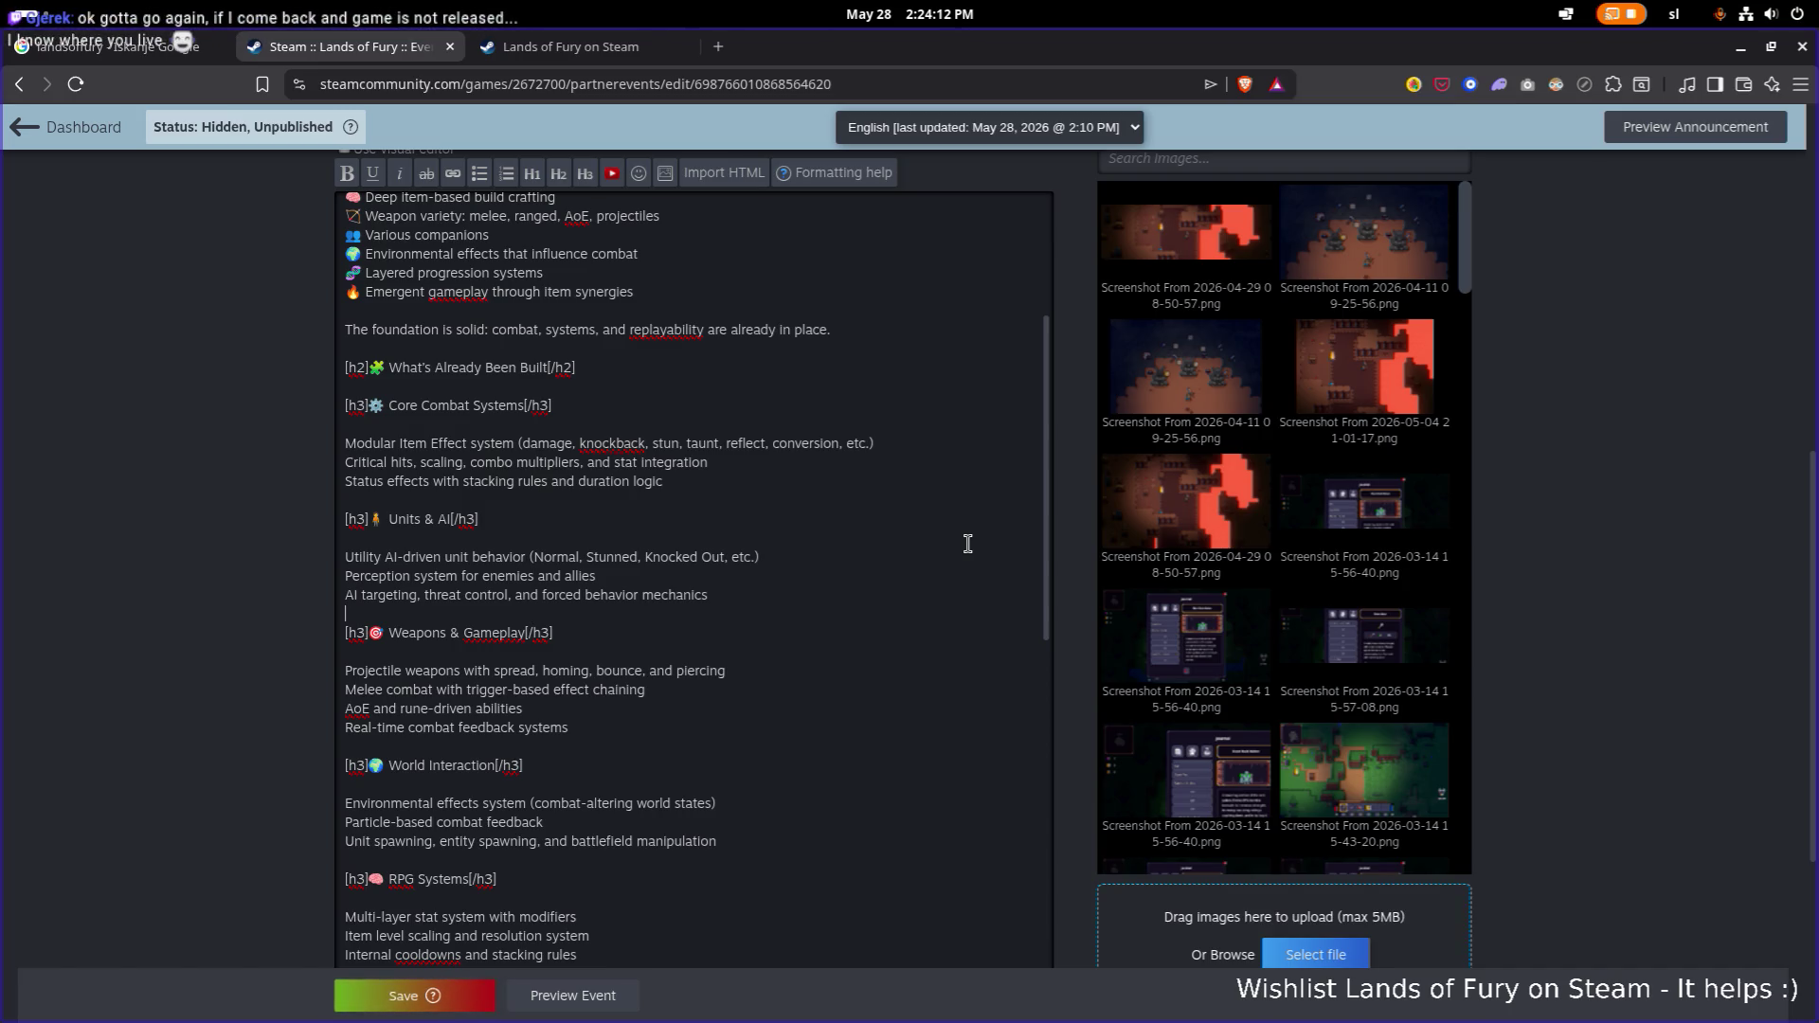
pyautogui.hotkey('shift', 'End')
pyautogui.hotkey('shift', 'Up')
pyautogui.hotkey('shift', 'Up')
pyautogui.hotkey('shift', 'Up')
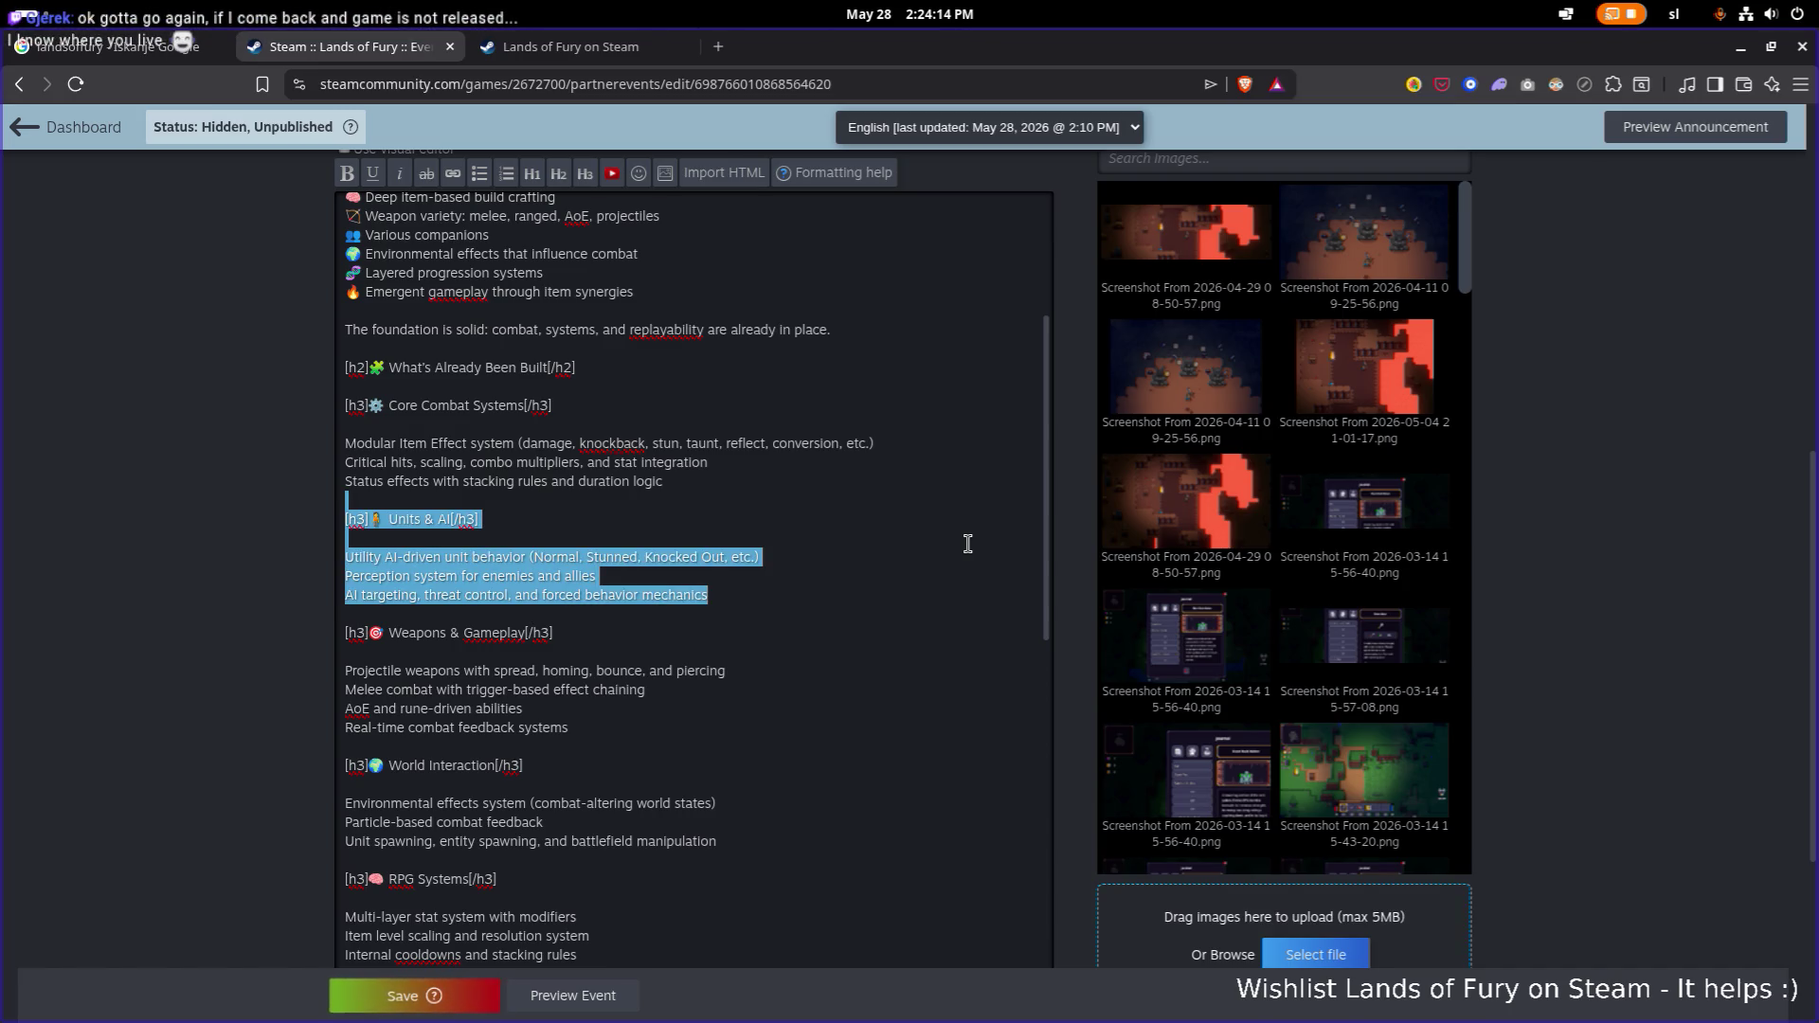
pyautogui.hotkey('shift', 'Up')
pyautogui.hotkey('shift', 'Up')
pyautogui.hotkey('shift', 'Up')
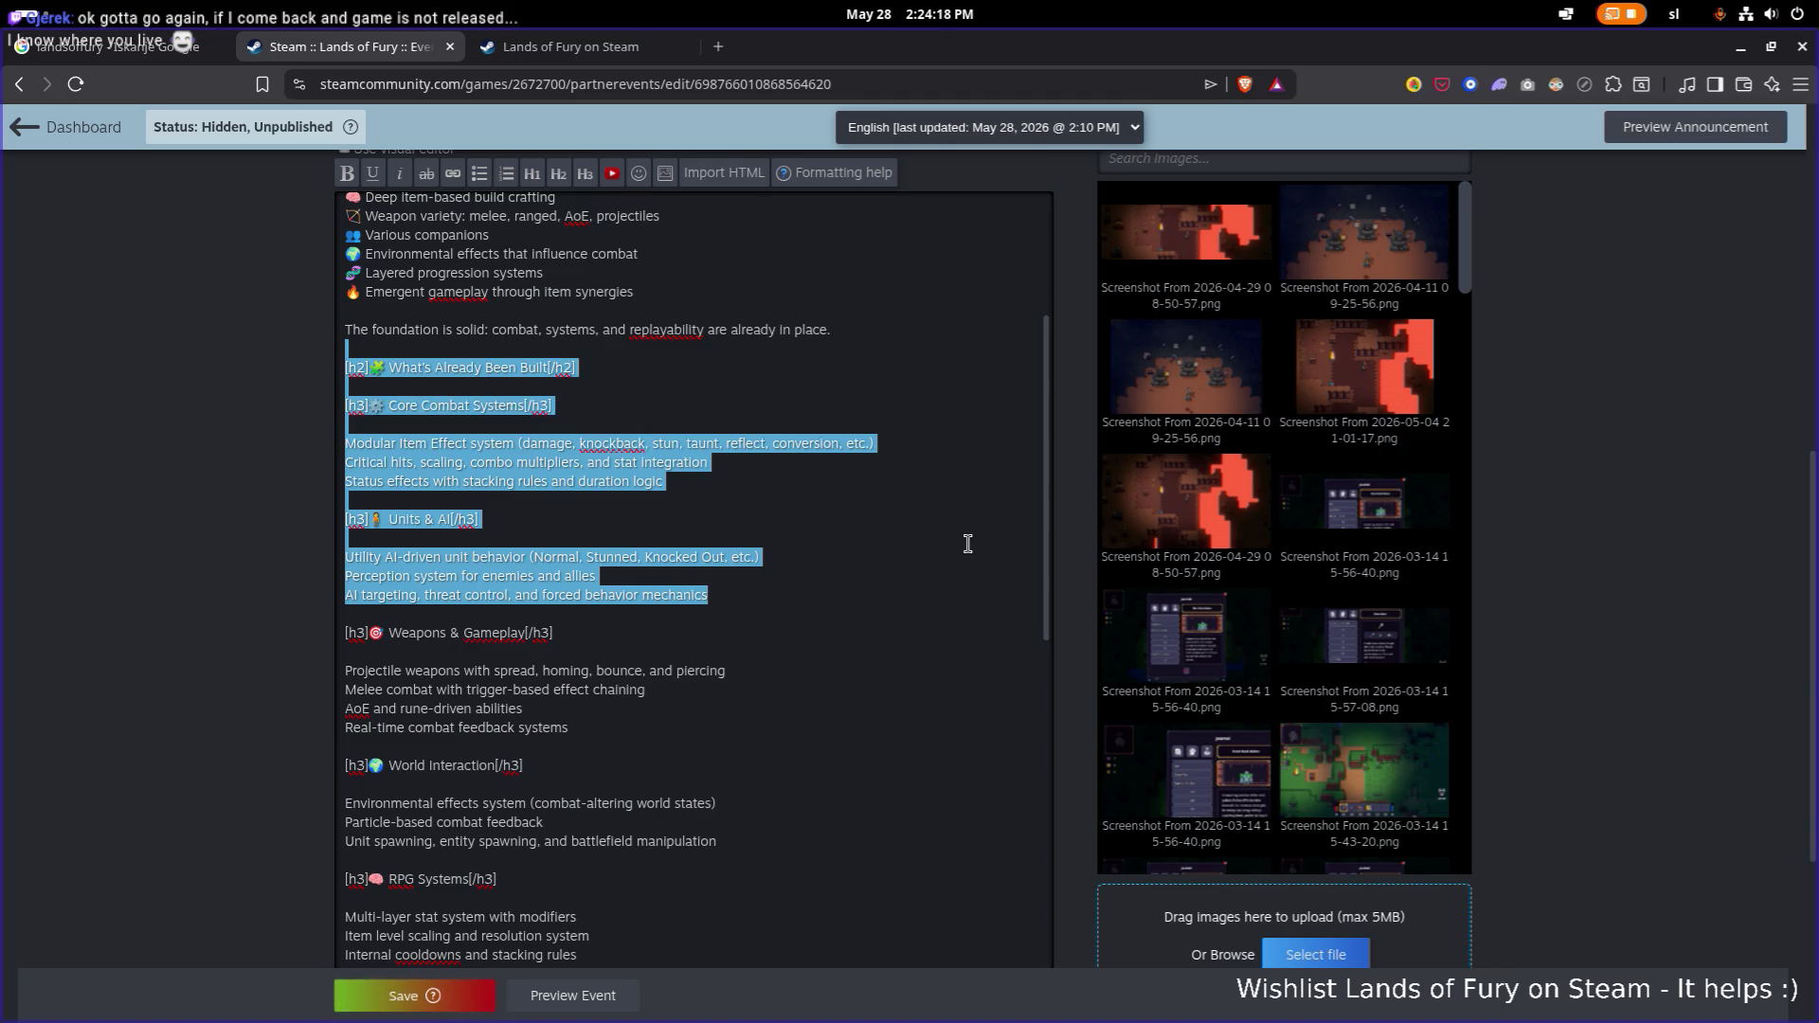
pyautogui.press('Delete')
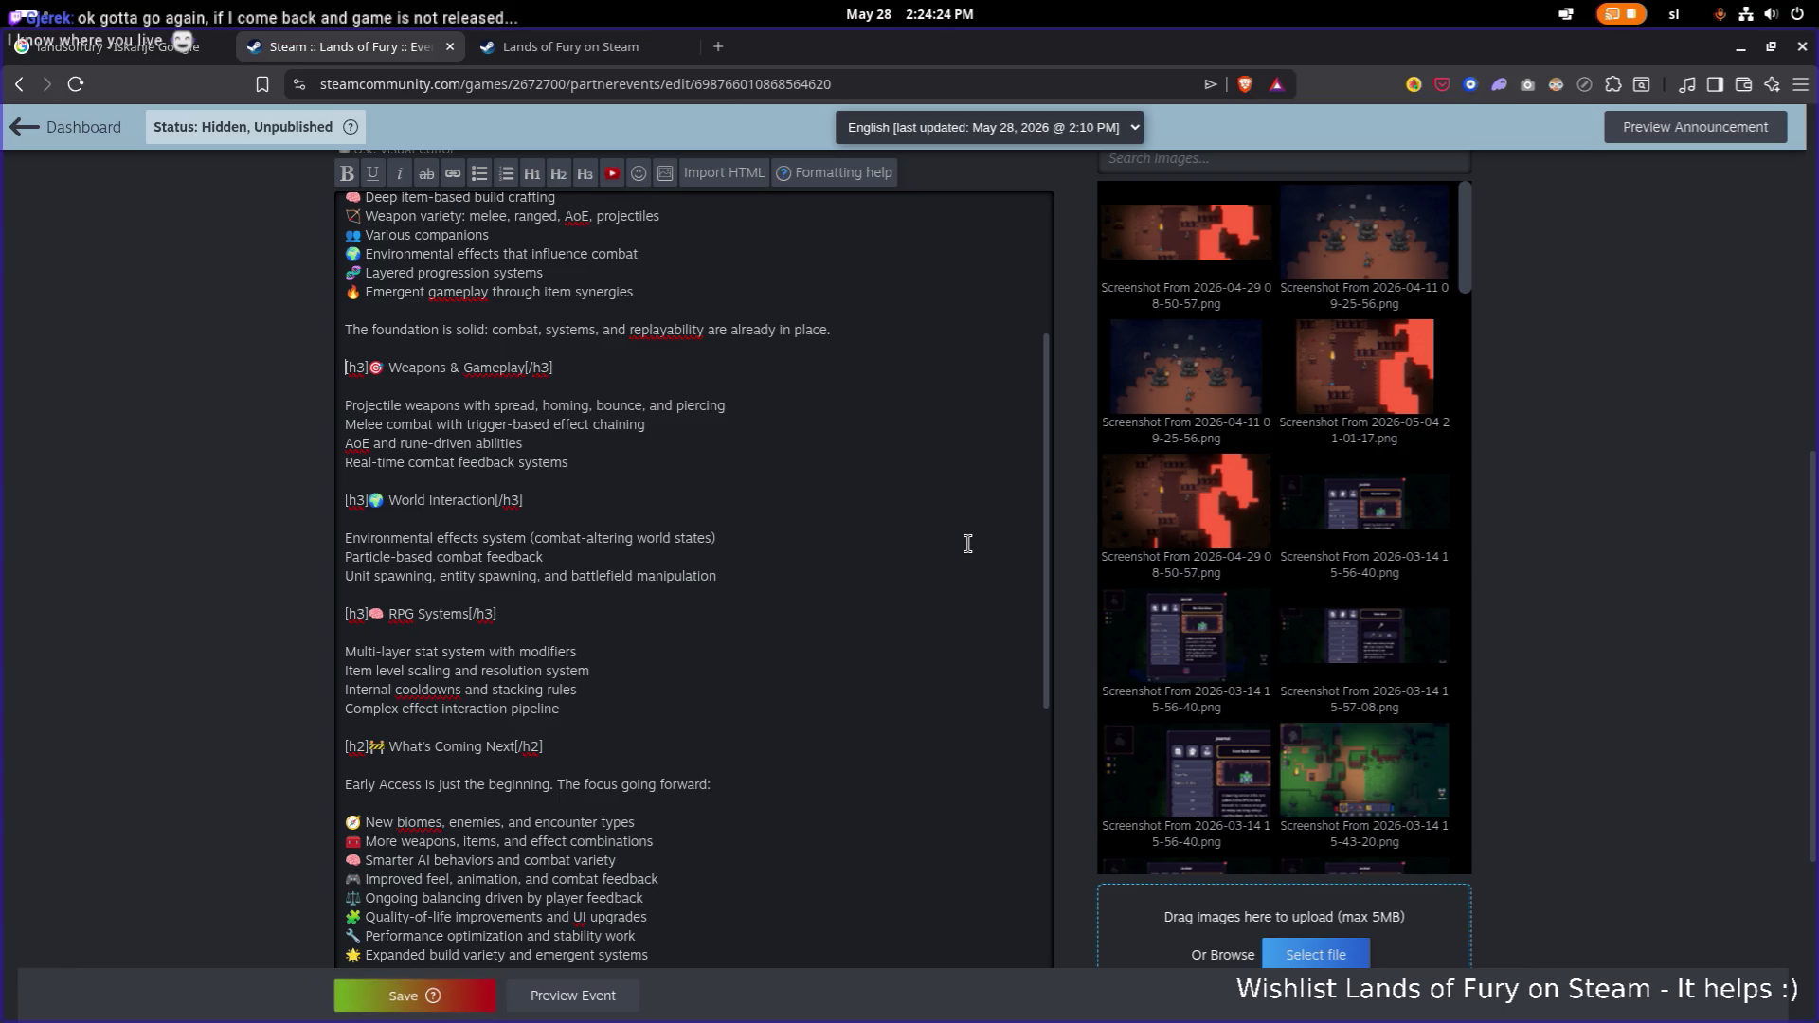
# Delete the Weapons & Gameplay, World Interaction and RPG Systems subsections.
pyautogui.hotkey('shift', 'Down')
pyautogui.hotkey('shift', 'Down')
pyautogui.hotkey('shift', 'Down')
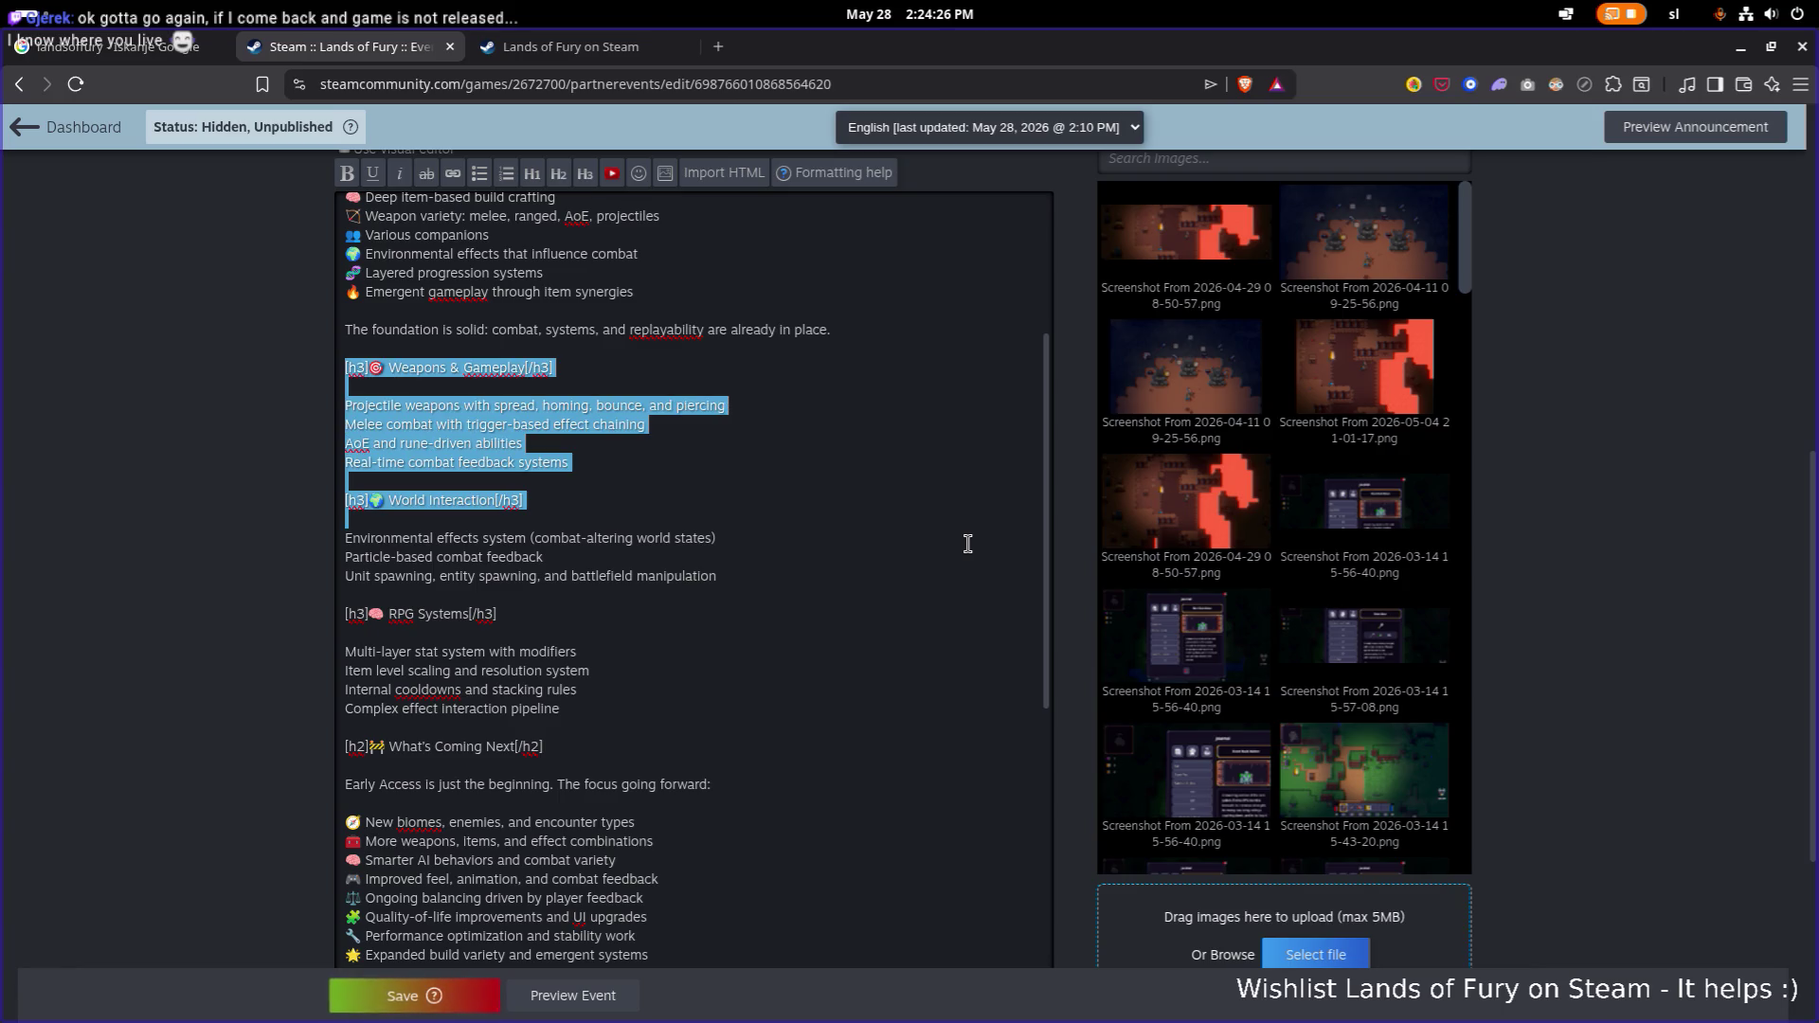
pyautogui.hotkey('shift', 'Down')
pyautogui.hotkey('shift', 'Down')
pyautogui.hotkey('shift', 'Down')
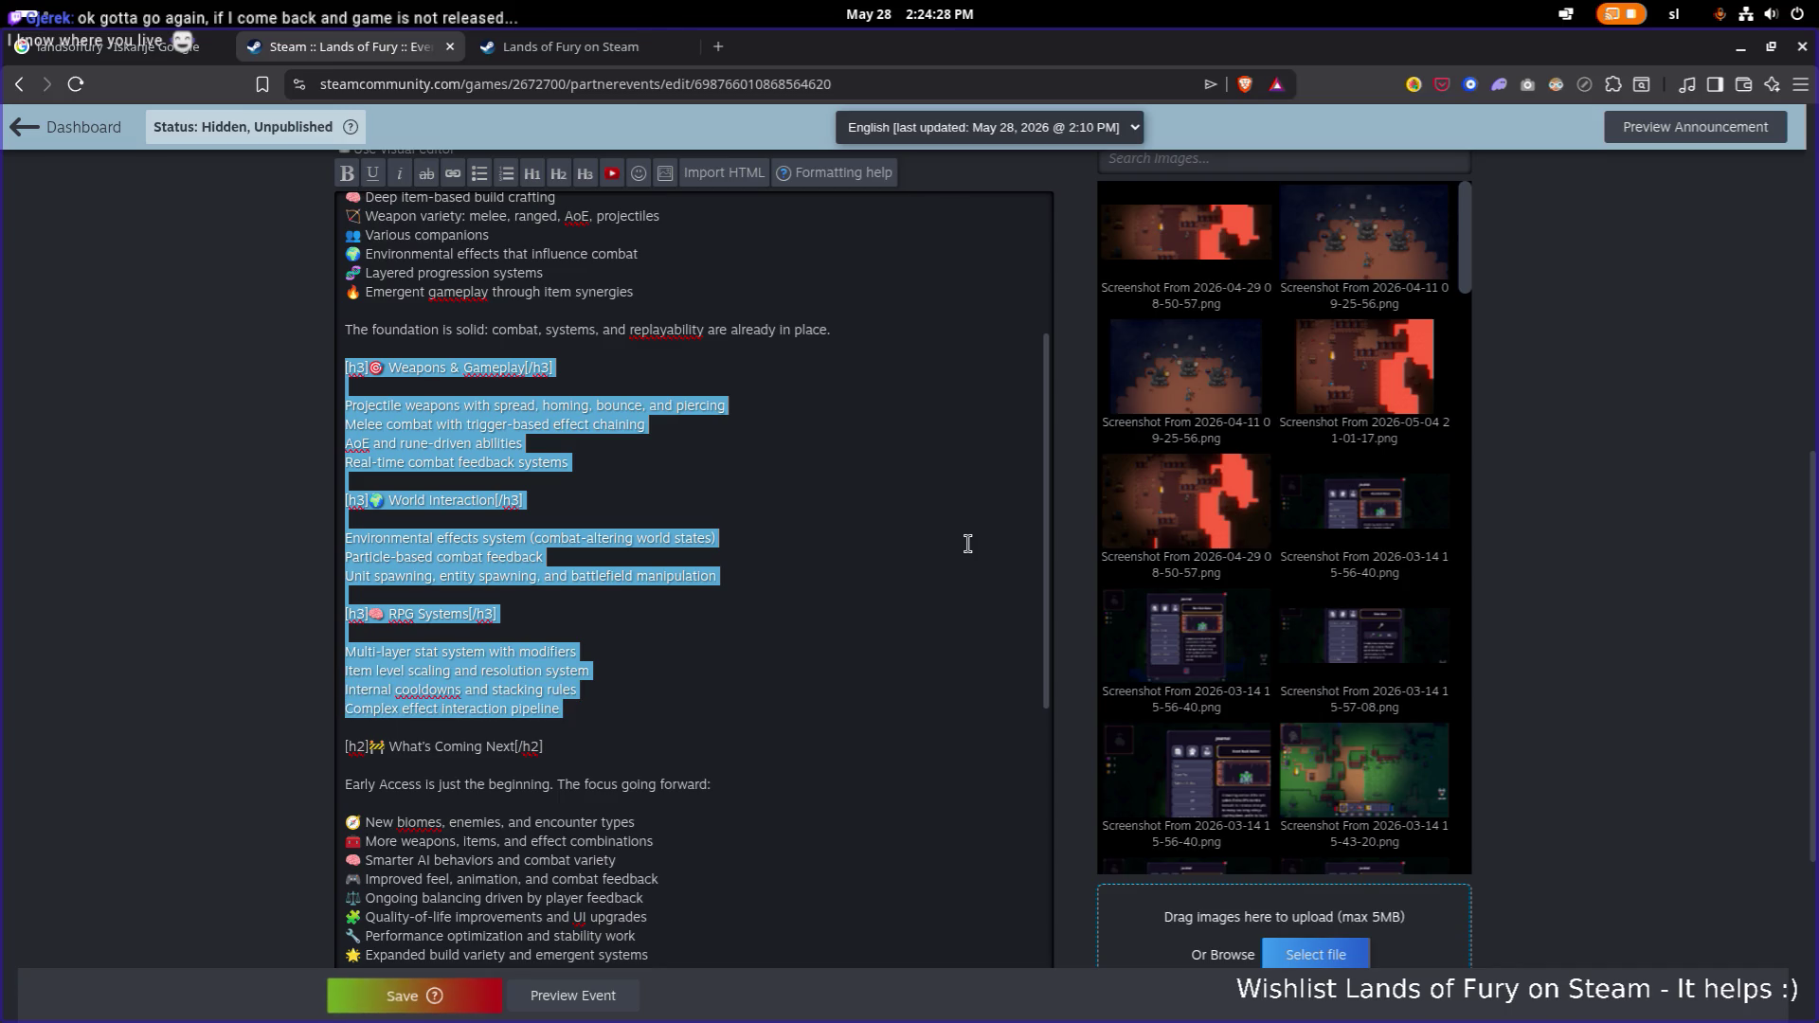
pyautogui.press('Delete')
pyautogui.scroll(2, 856, 518)
pyautogui.scroll(3, 843, 526)
pyautogui.scroll(-2, 772, 521)
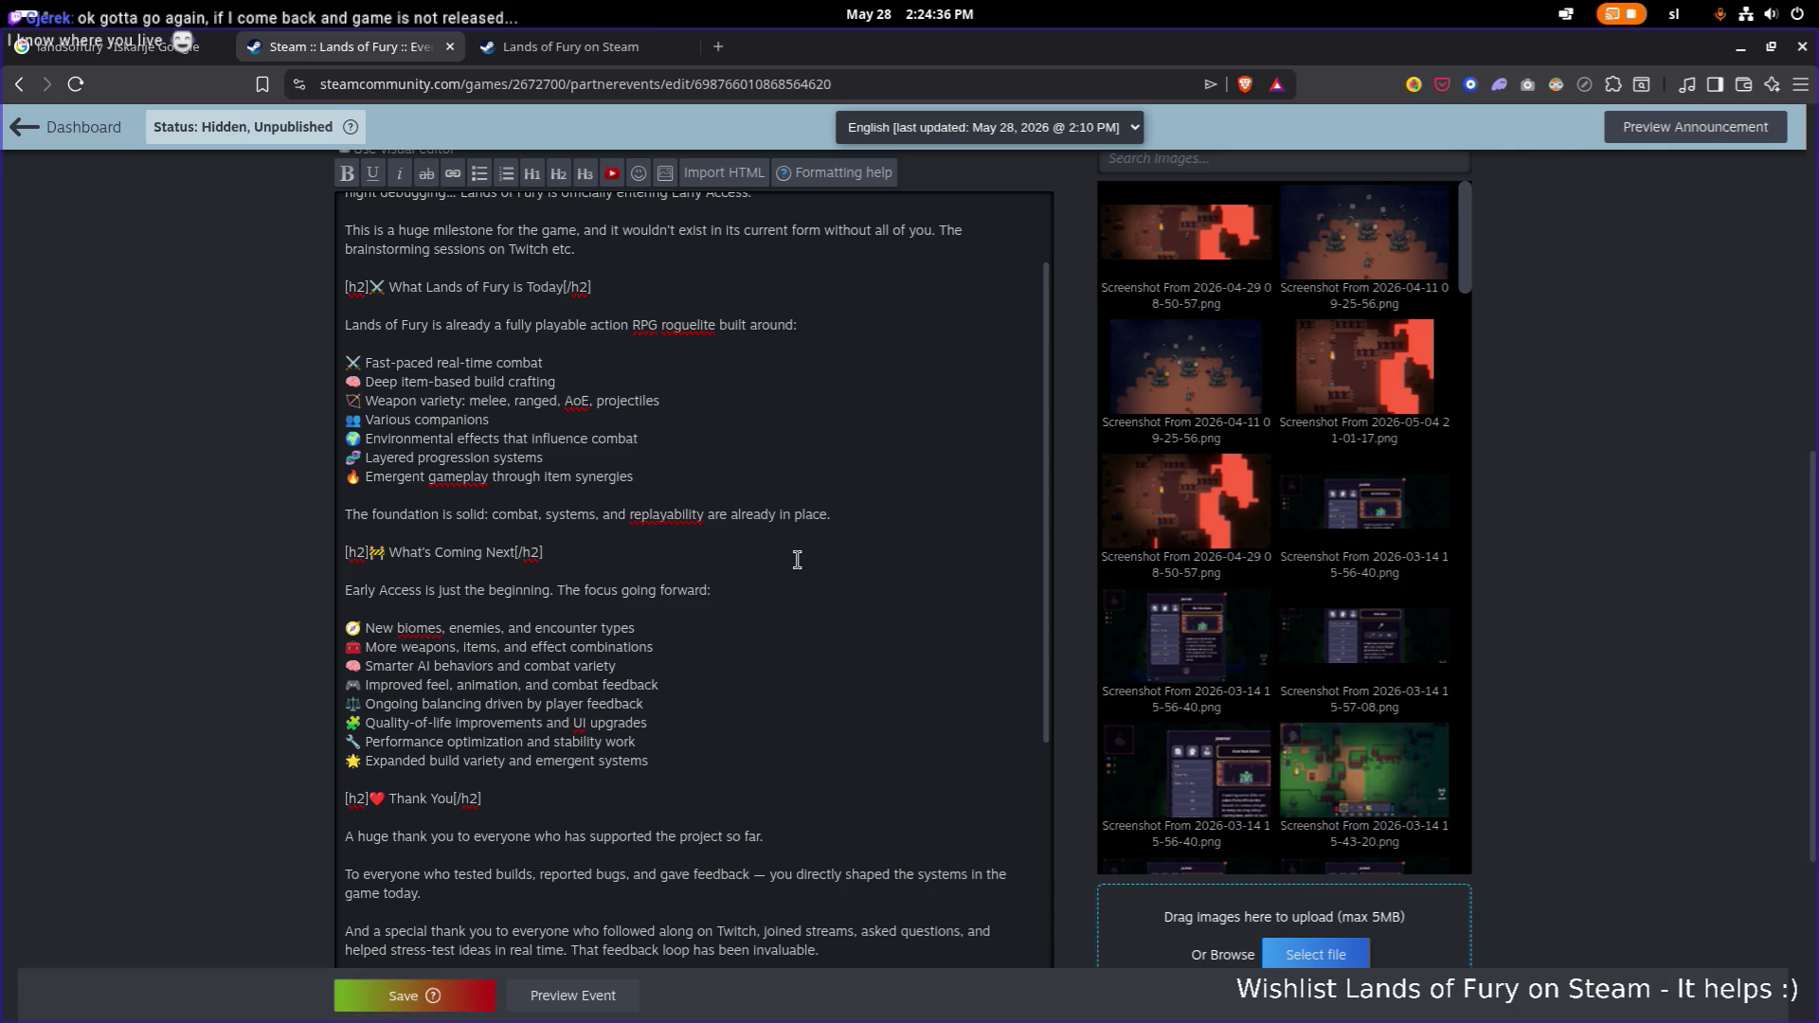
# Rewrite the first bullet to start with 'NPCs', removing 'New biomes,' and 'Enemies'.
pyautogui.press('Down')
pyautogui.press('Down')
pyautogui.hotkey('ctrl', 'Right')
pyautogui.hotkey('ctrl', 'Right')
pyautogui.hotkey('ctrl', 'Right')
pyautogui.hotkey('ctrl', 'shift', 'Right')
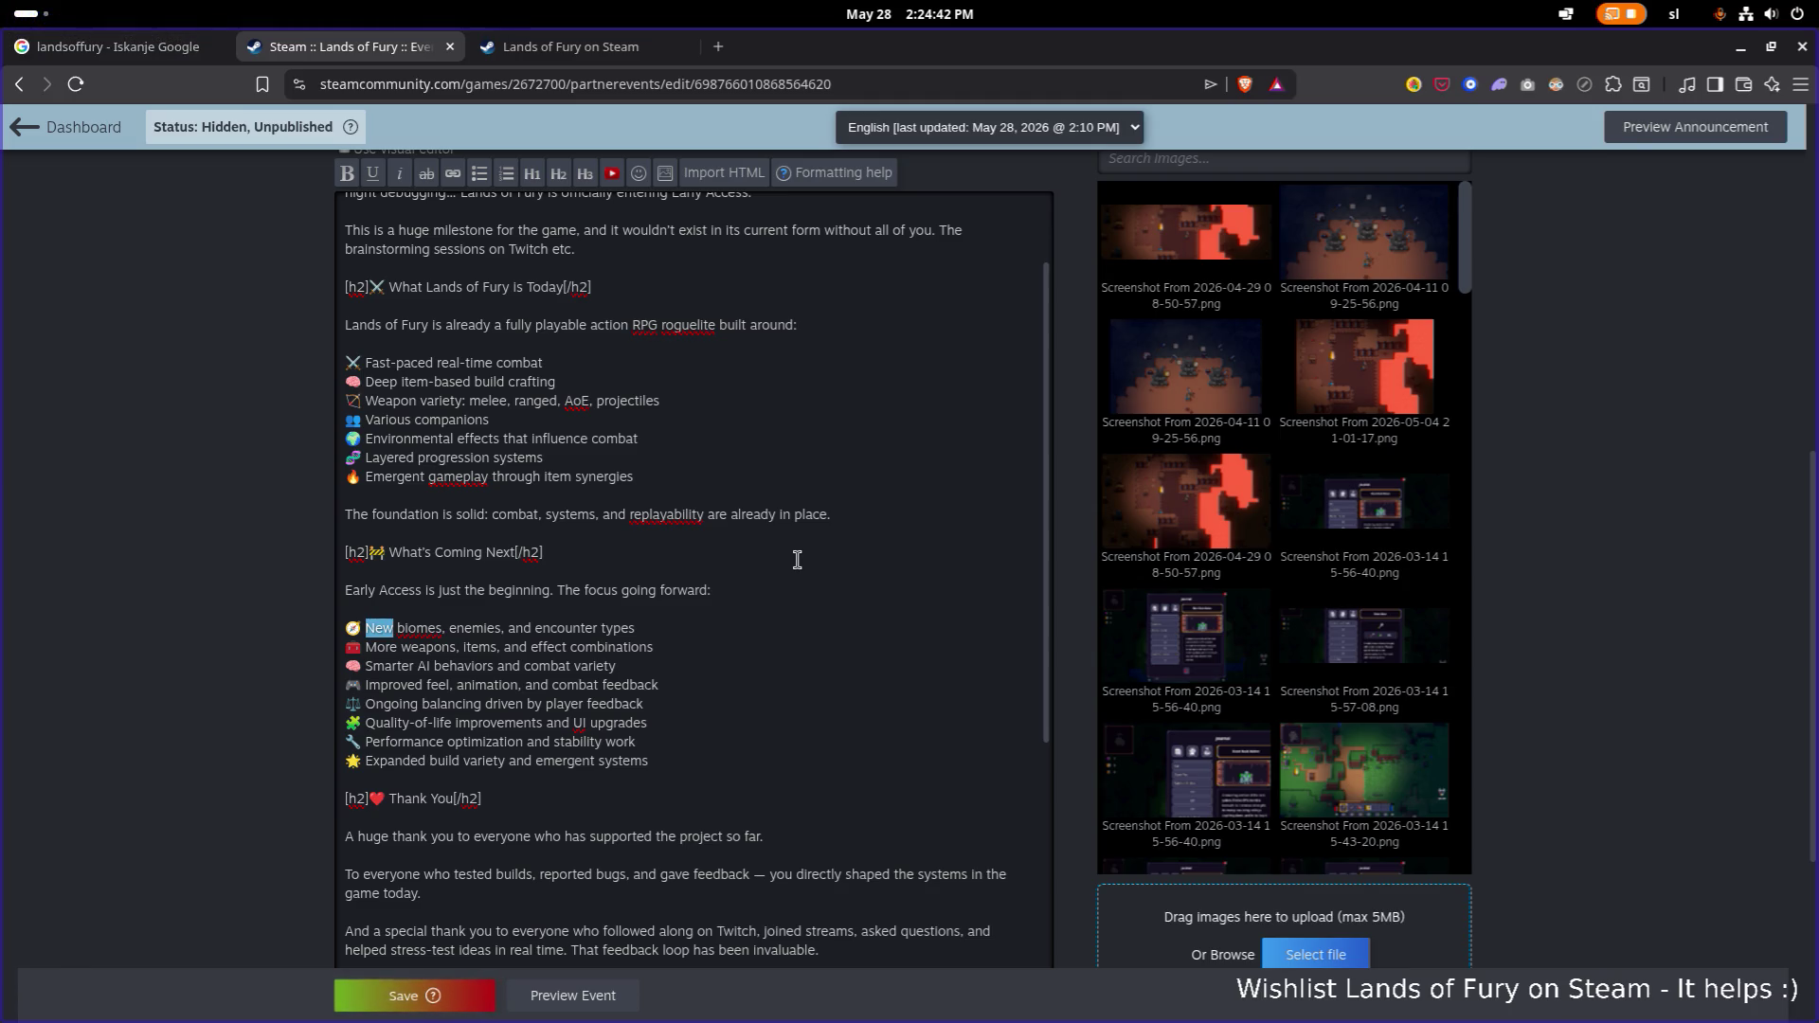
pyautogui.hotkey('ctrl', 'shift', 'Right')
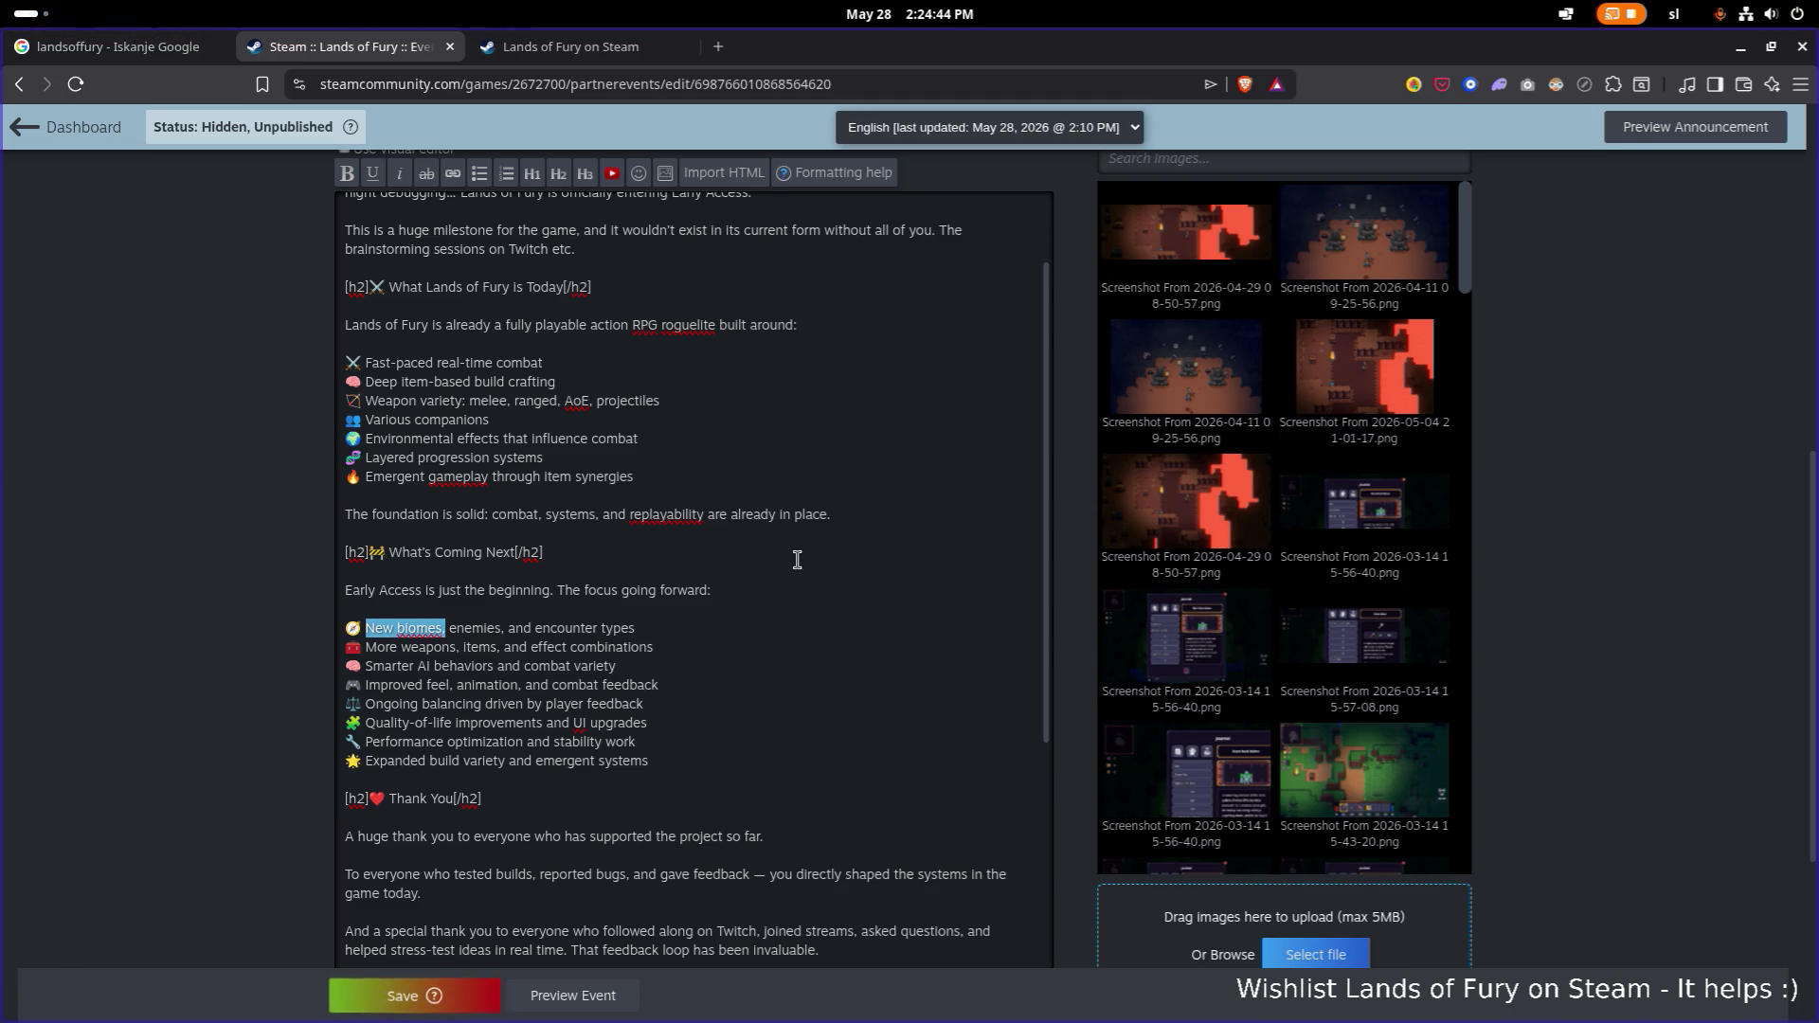
pyautogui.press('Delete')
pyautogui.press('Delete')
pyautogui.press('Delete')
pyautogui.write('E')
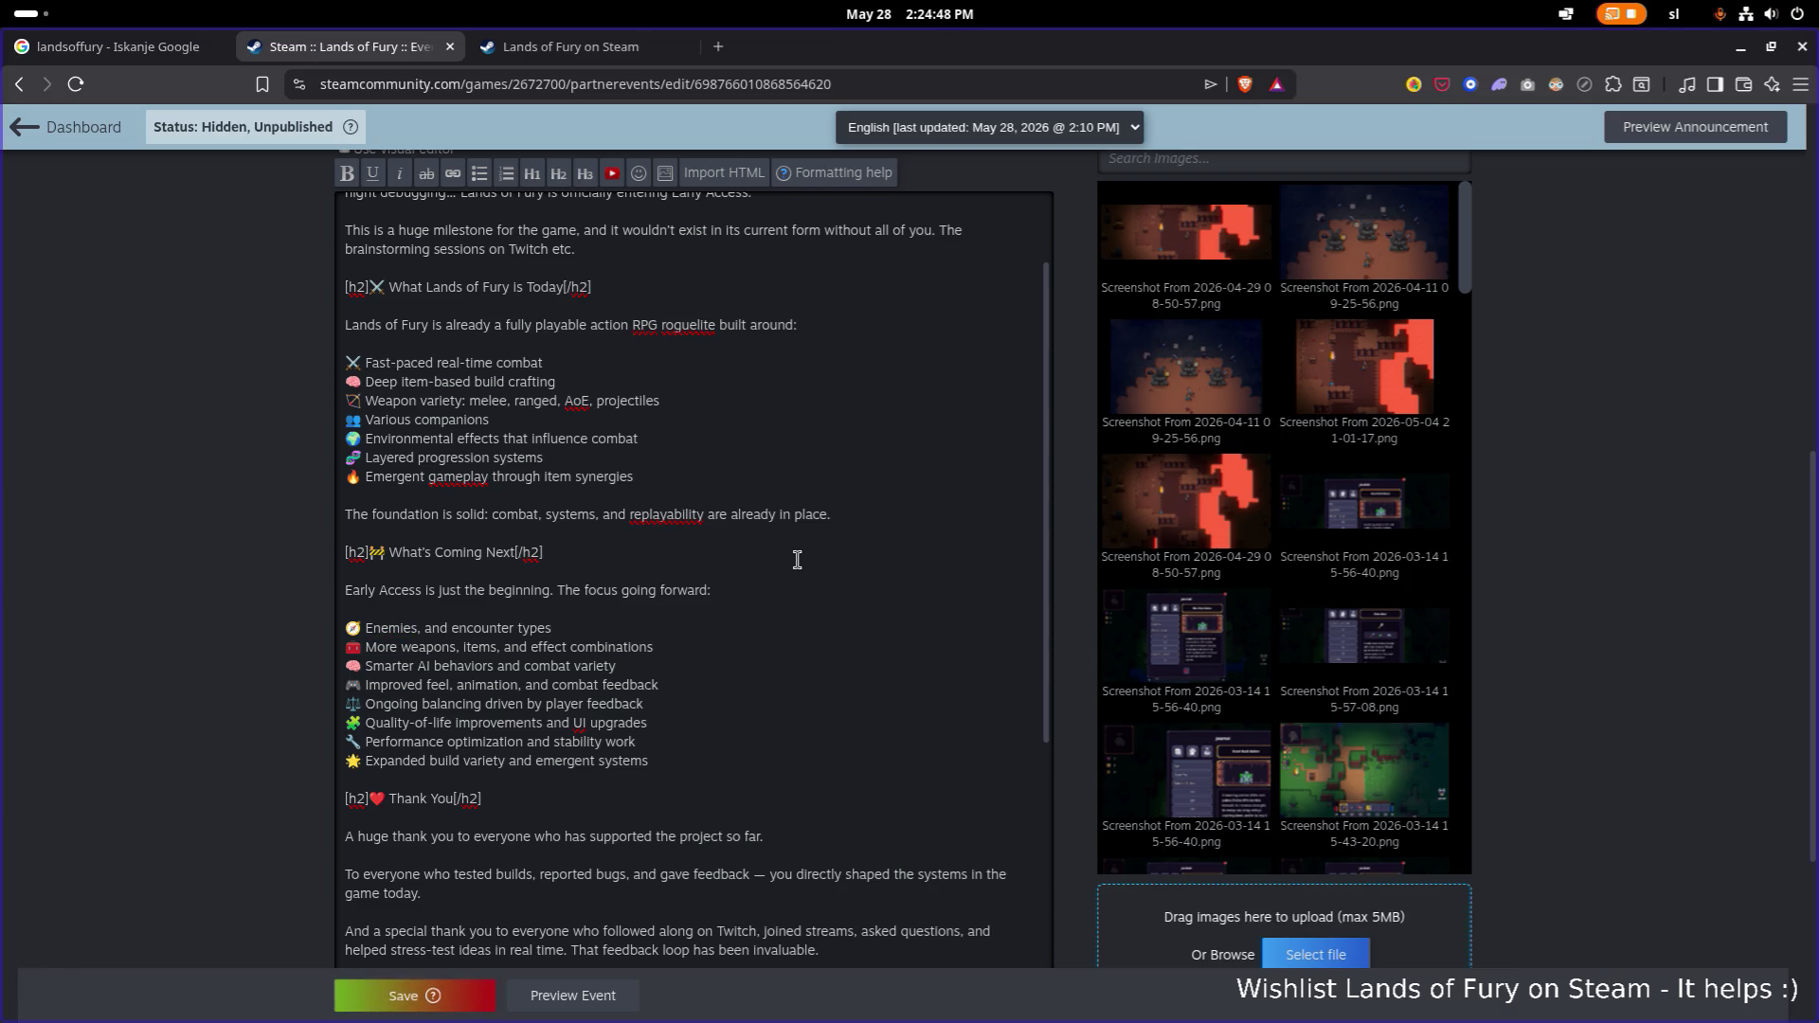
pyautogui.press('Delete')
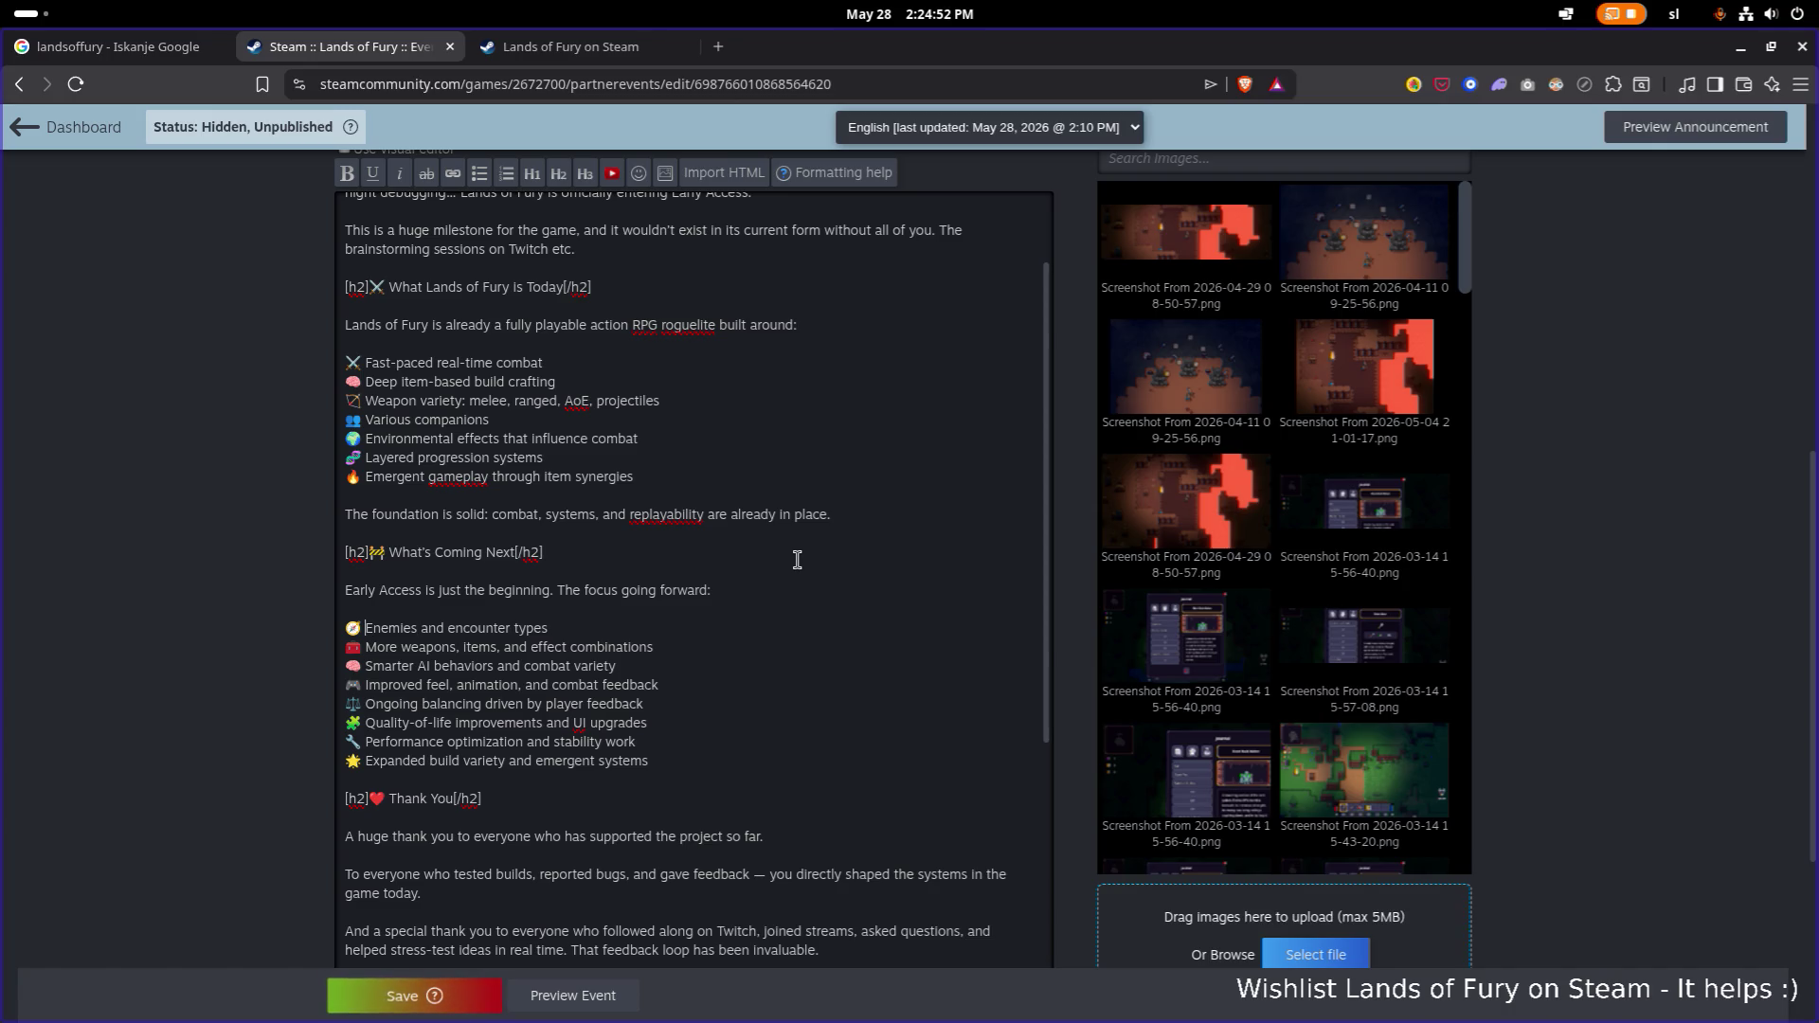
pyautogui.write('NPCS')
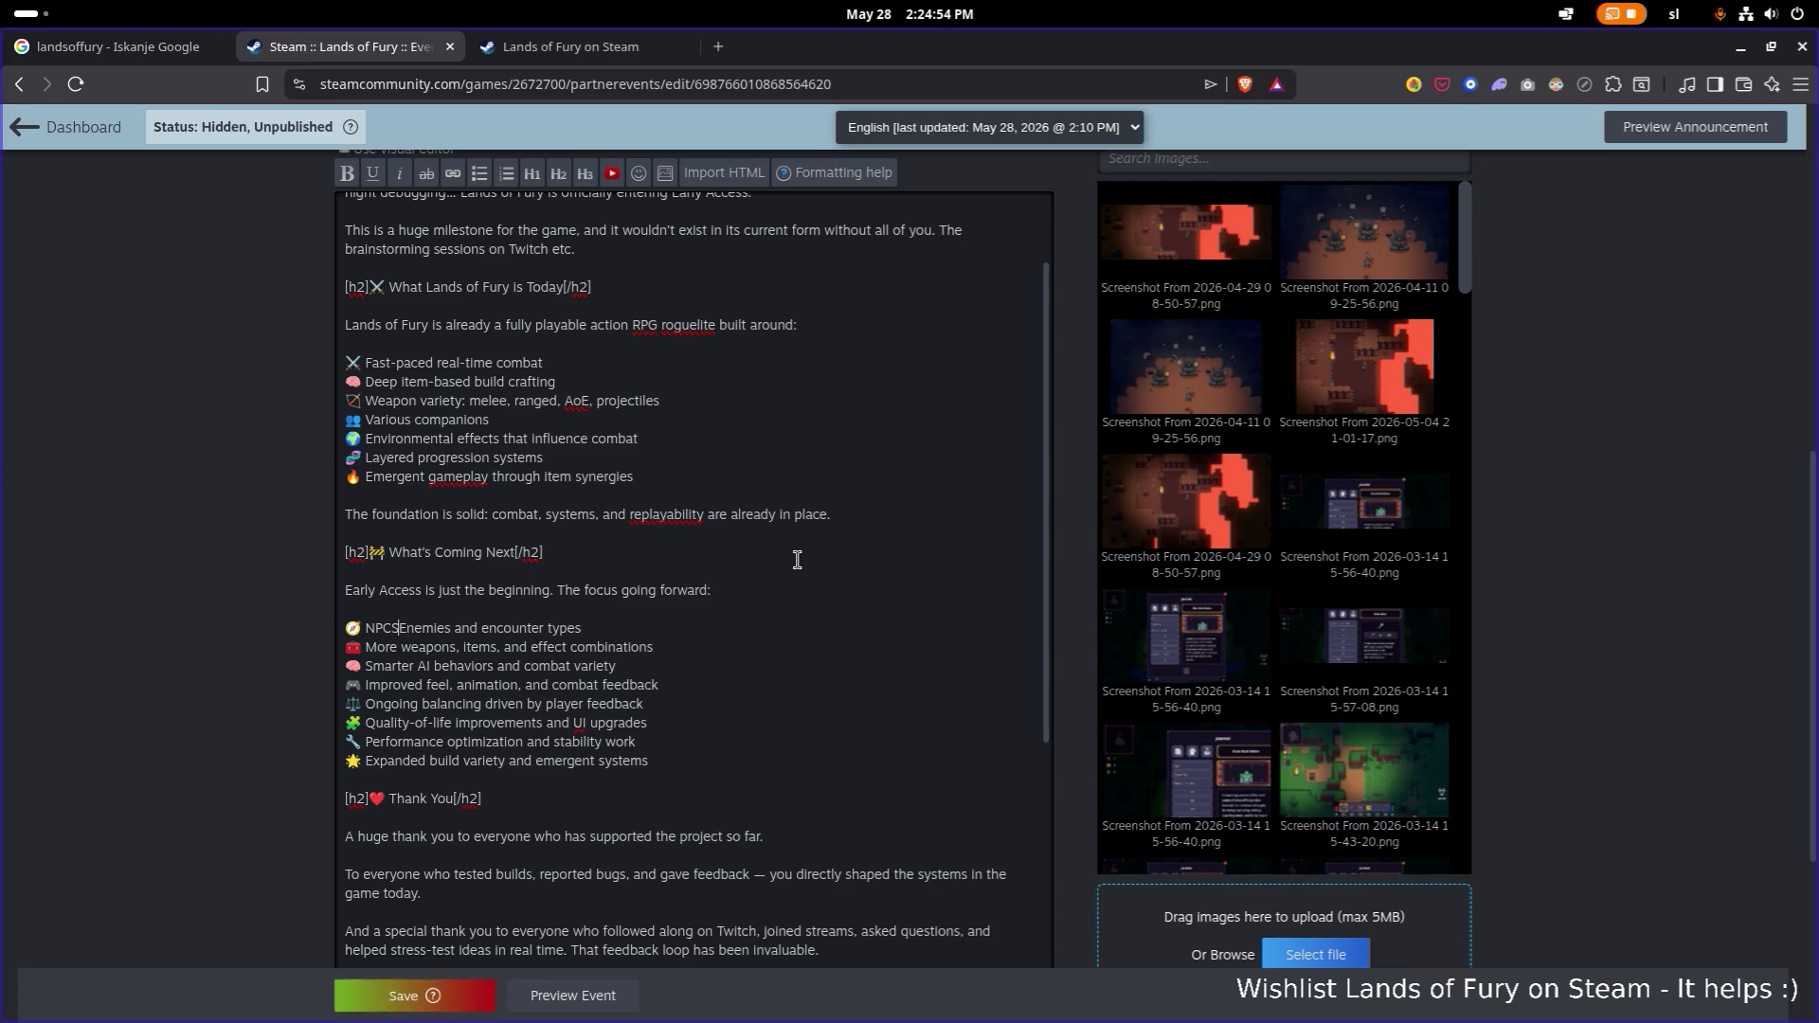
pyautogui.press('BackSpace')
pyautogui.write('s')
pyautogui.hotkey('ctrl', 'shift', 'Right')
pyautogui.press('Delete')
# Cut 'animation,' from the Improved feel bullet and 'and UI upgrades' from Quality-of-life.
pyautogui.press('Down')
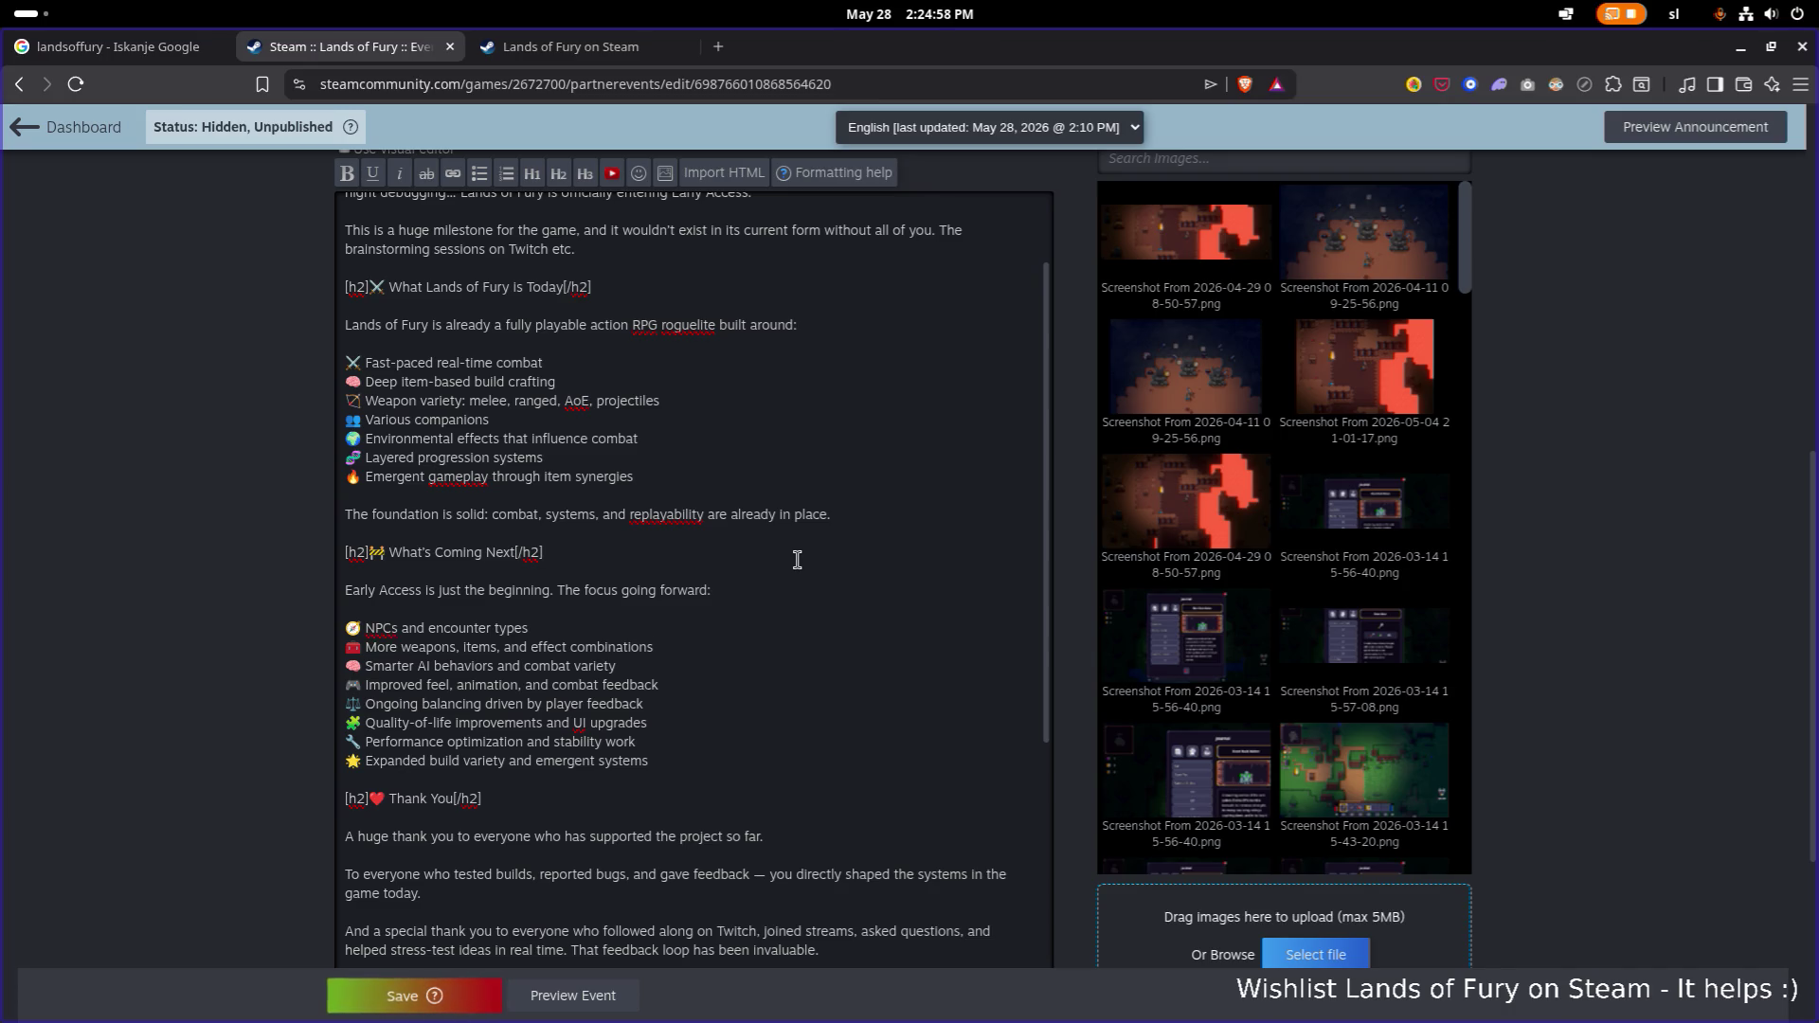
pyautogui.press('Right')
pyautogui.press('Right')
pyautogui.press('Right')
pyautogui.hotkey('ctrl', 'shift', 'Right')
pyautogui.press('BackSpace')
pyautogui.press('BackSpace')
pyautogui.press('BackSpace')
pyautogui.press('Up')
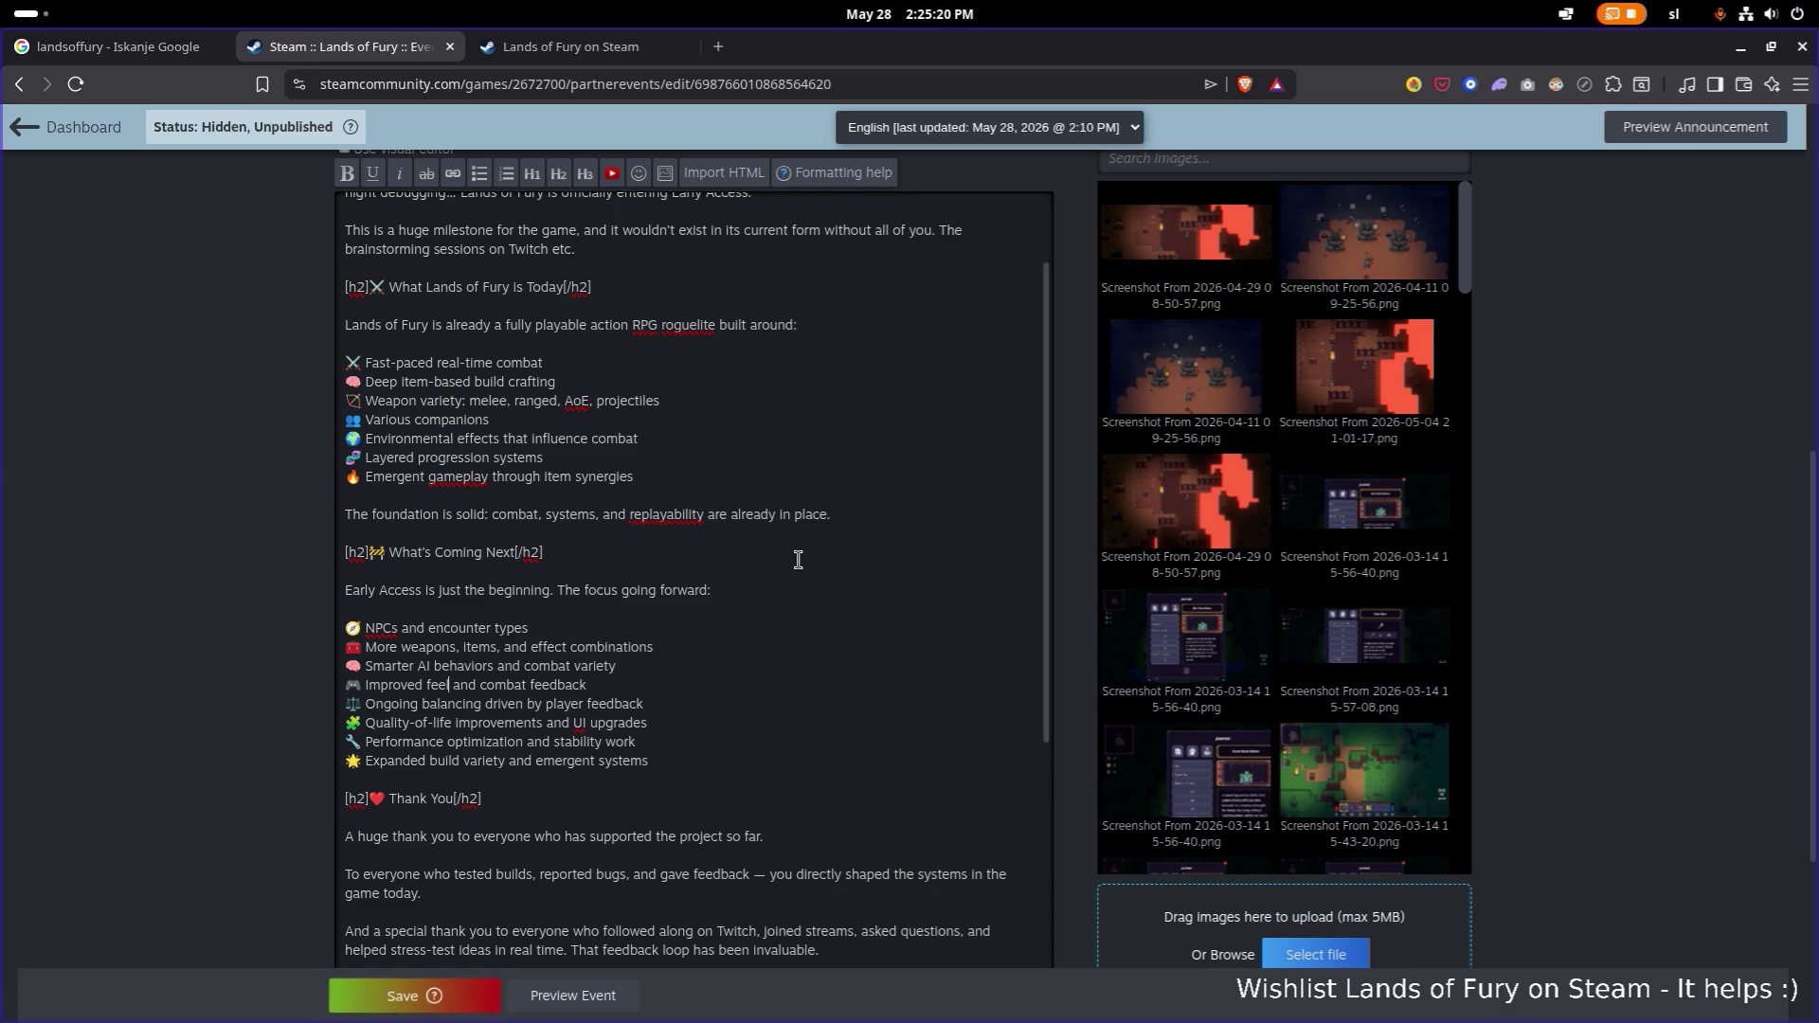
pyautogui.press('Down')
pyautogui.press('Home')
pyautogui.hotkey('shift', 'End')
pyautogui.press('BackSpace')
pyautogui.press('BackSpace')
pyautogui.press('BackSpace')
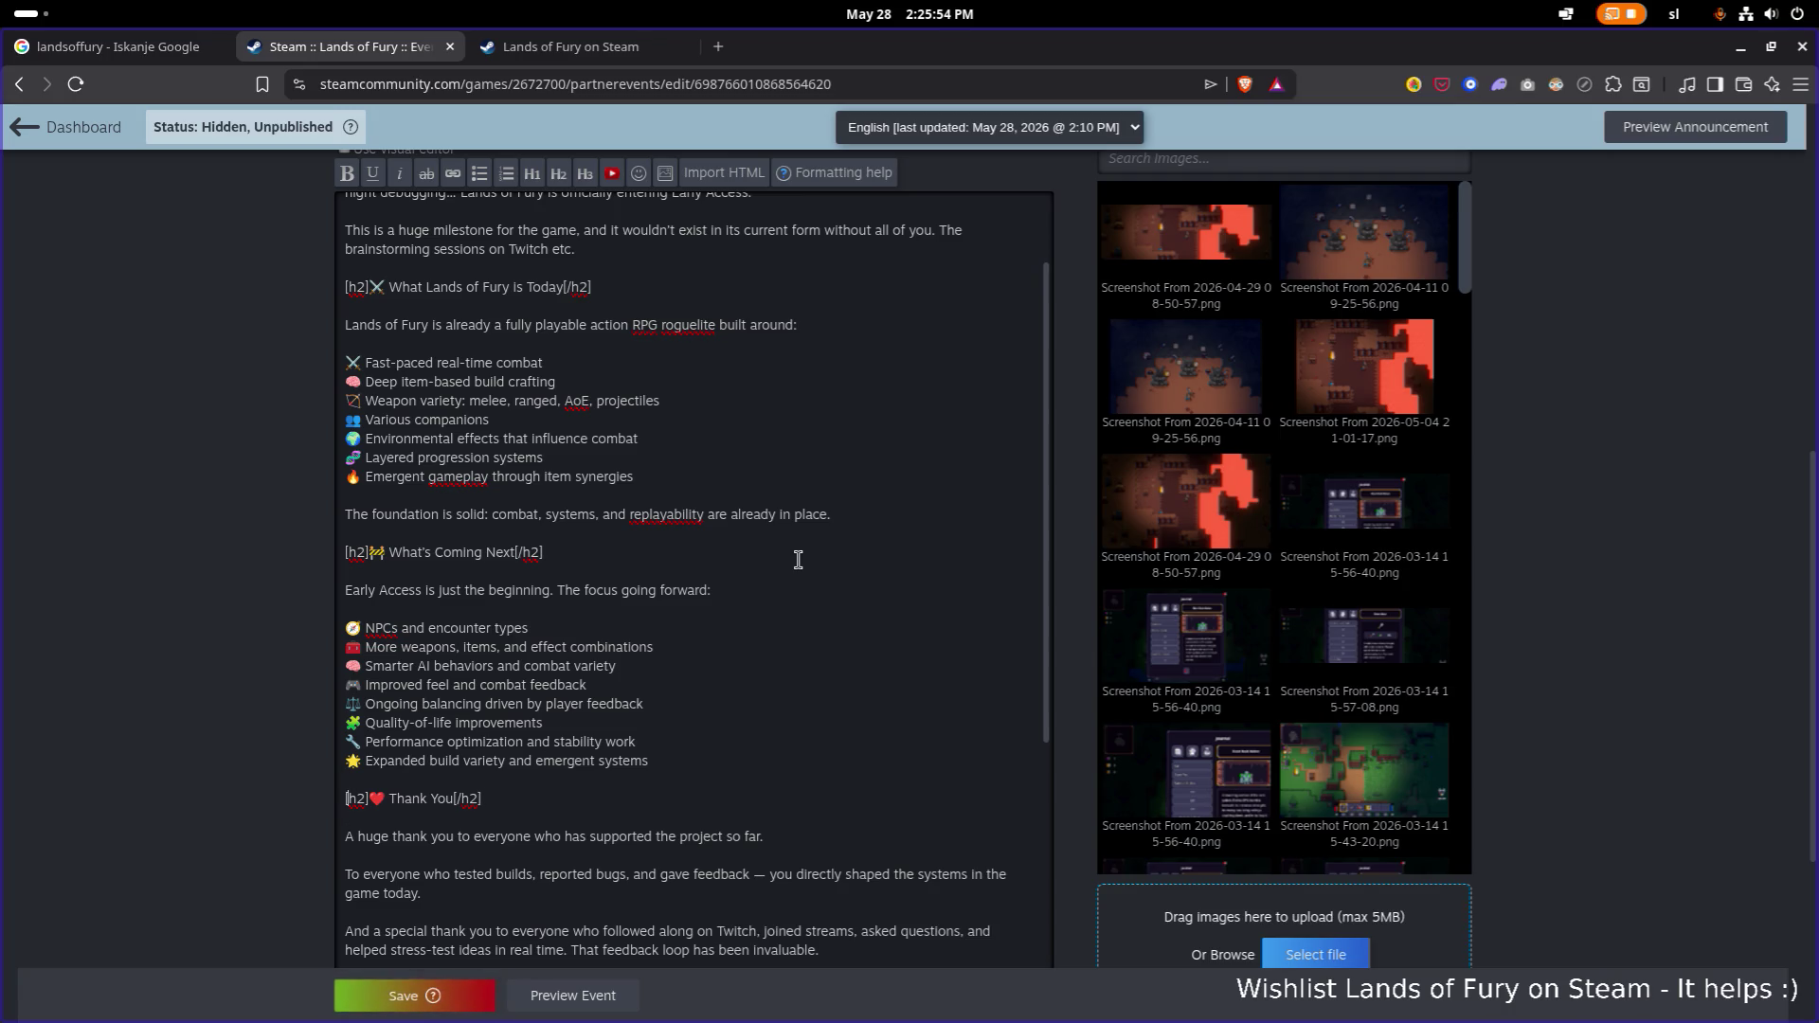
# Move the ❤️ emoji from before to after the Thank You heading.
pyautogui.hotkey('shift', 'Right')
pyautogui.press('Delete')
pyautogui.press('Delete')
pyautogui.press('End')
pyautogui.write('❤️')
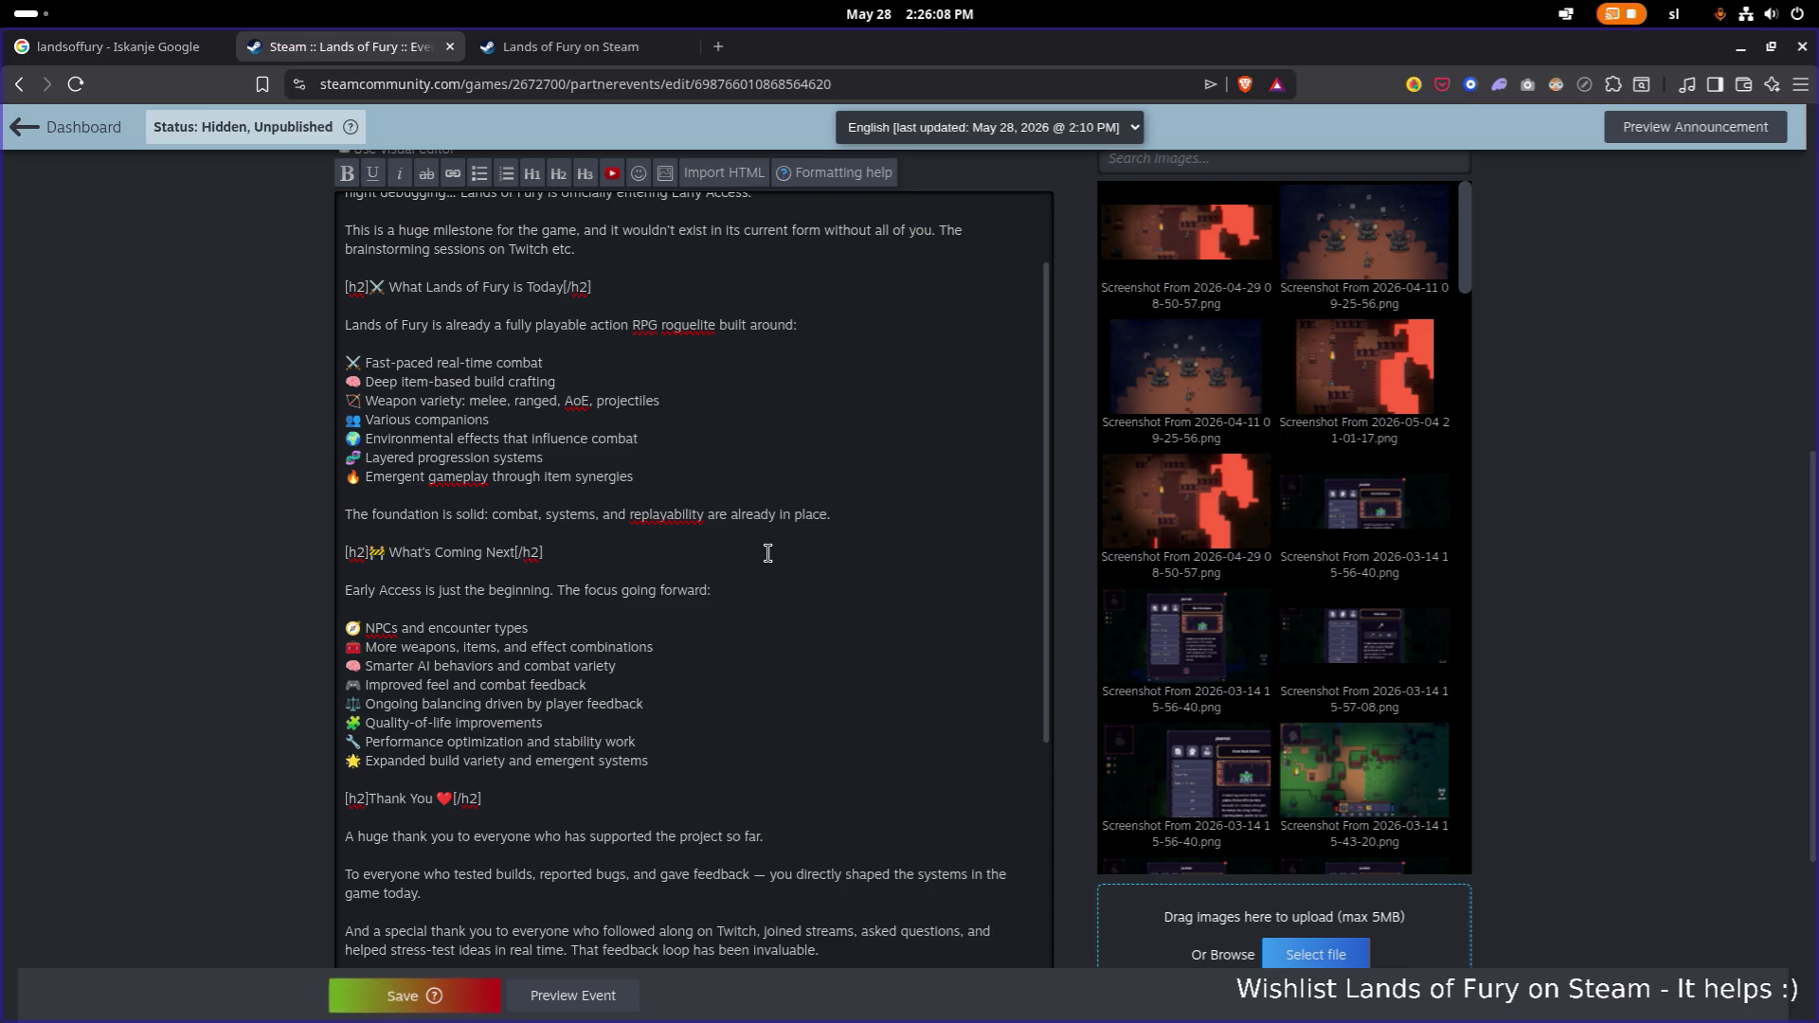
# Replace the em dash with a hyphen and reword to 'you directly helped to shape'.
pyautogui.scroll(-4, 705, 585)
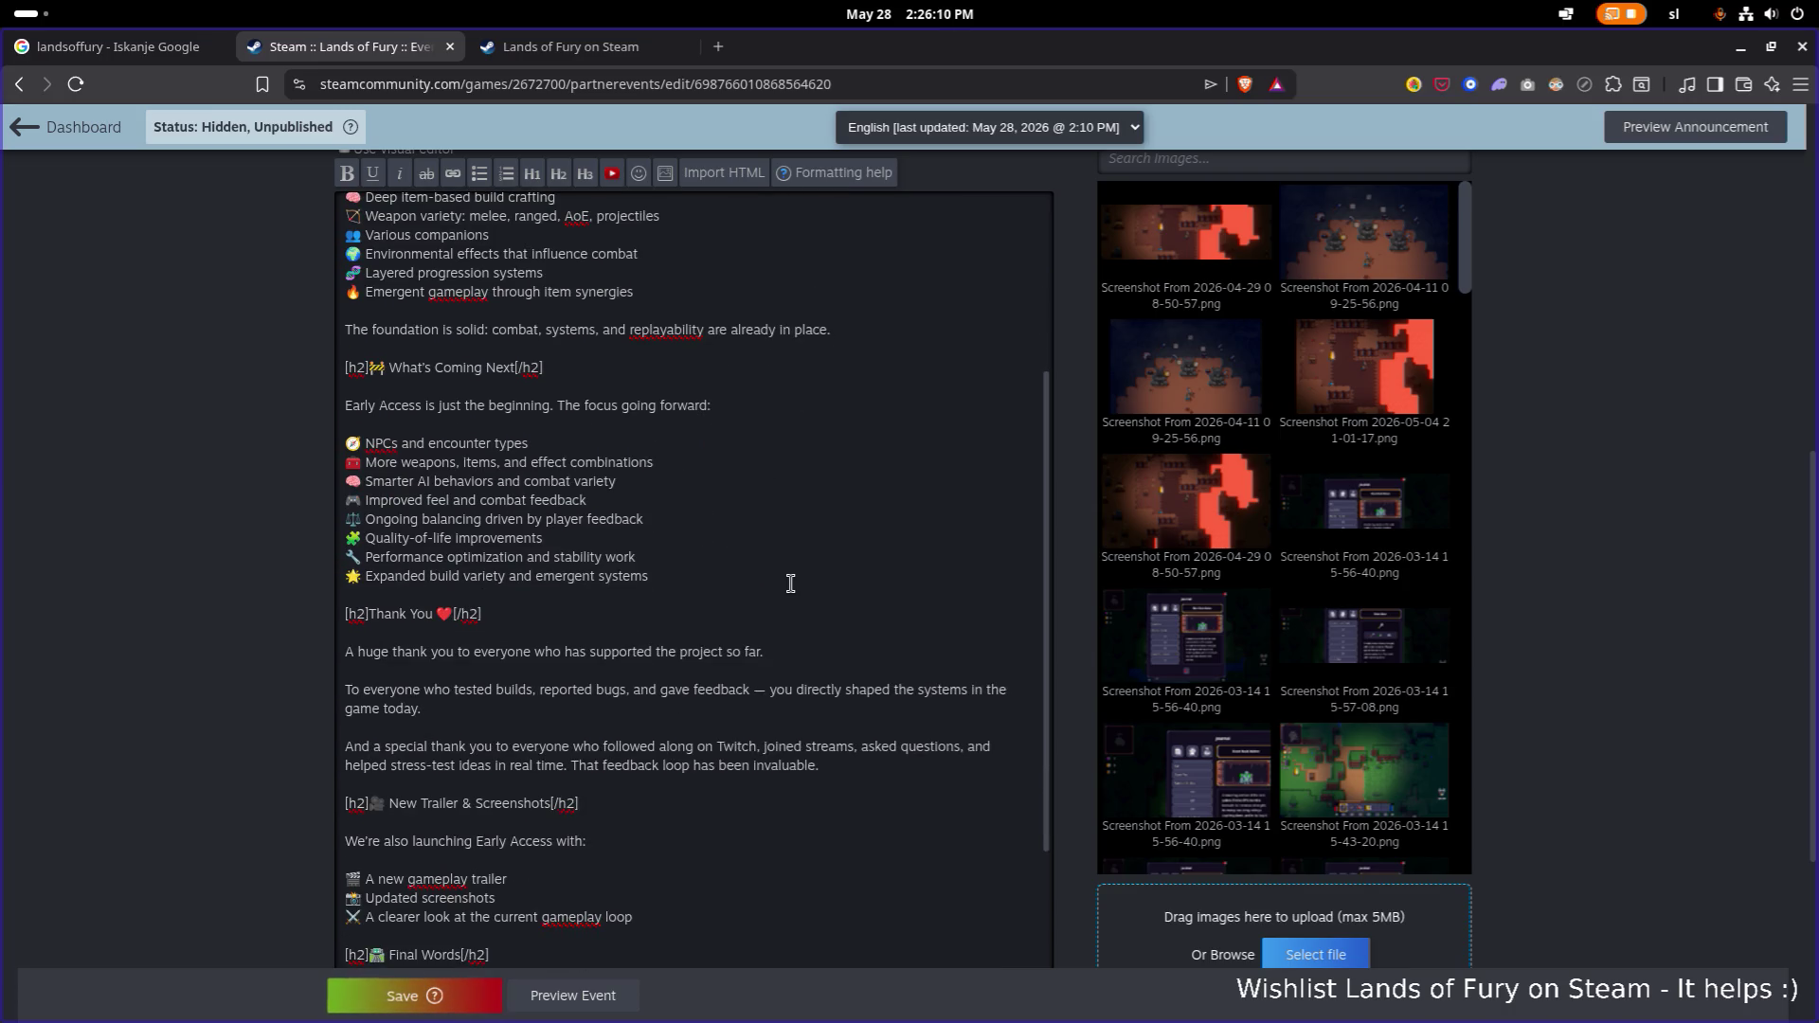
pyautogui.press('BackSpace')
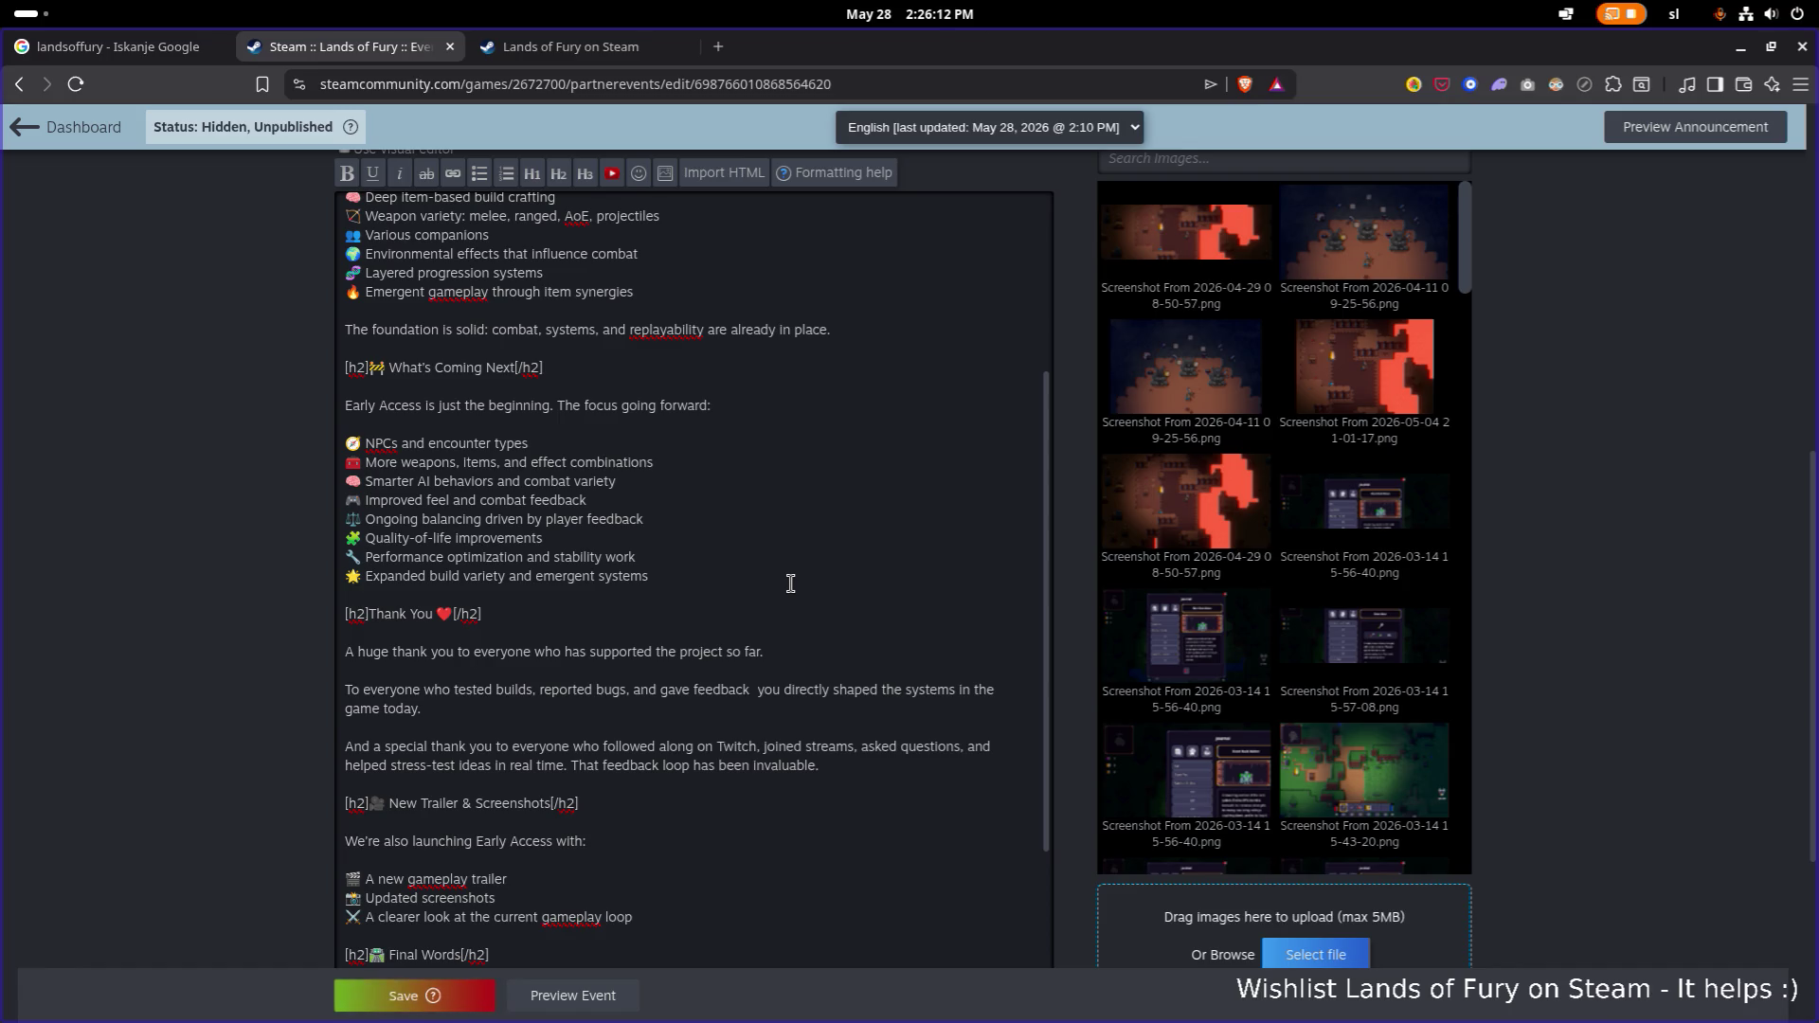
pyautogui.write('-')
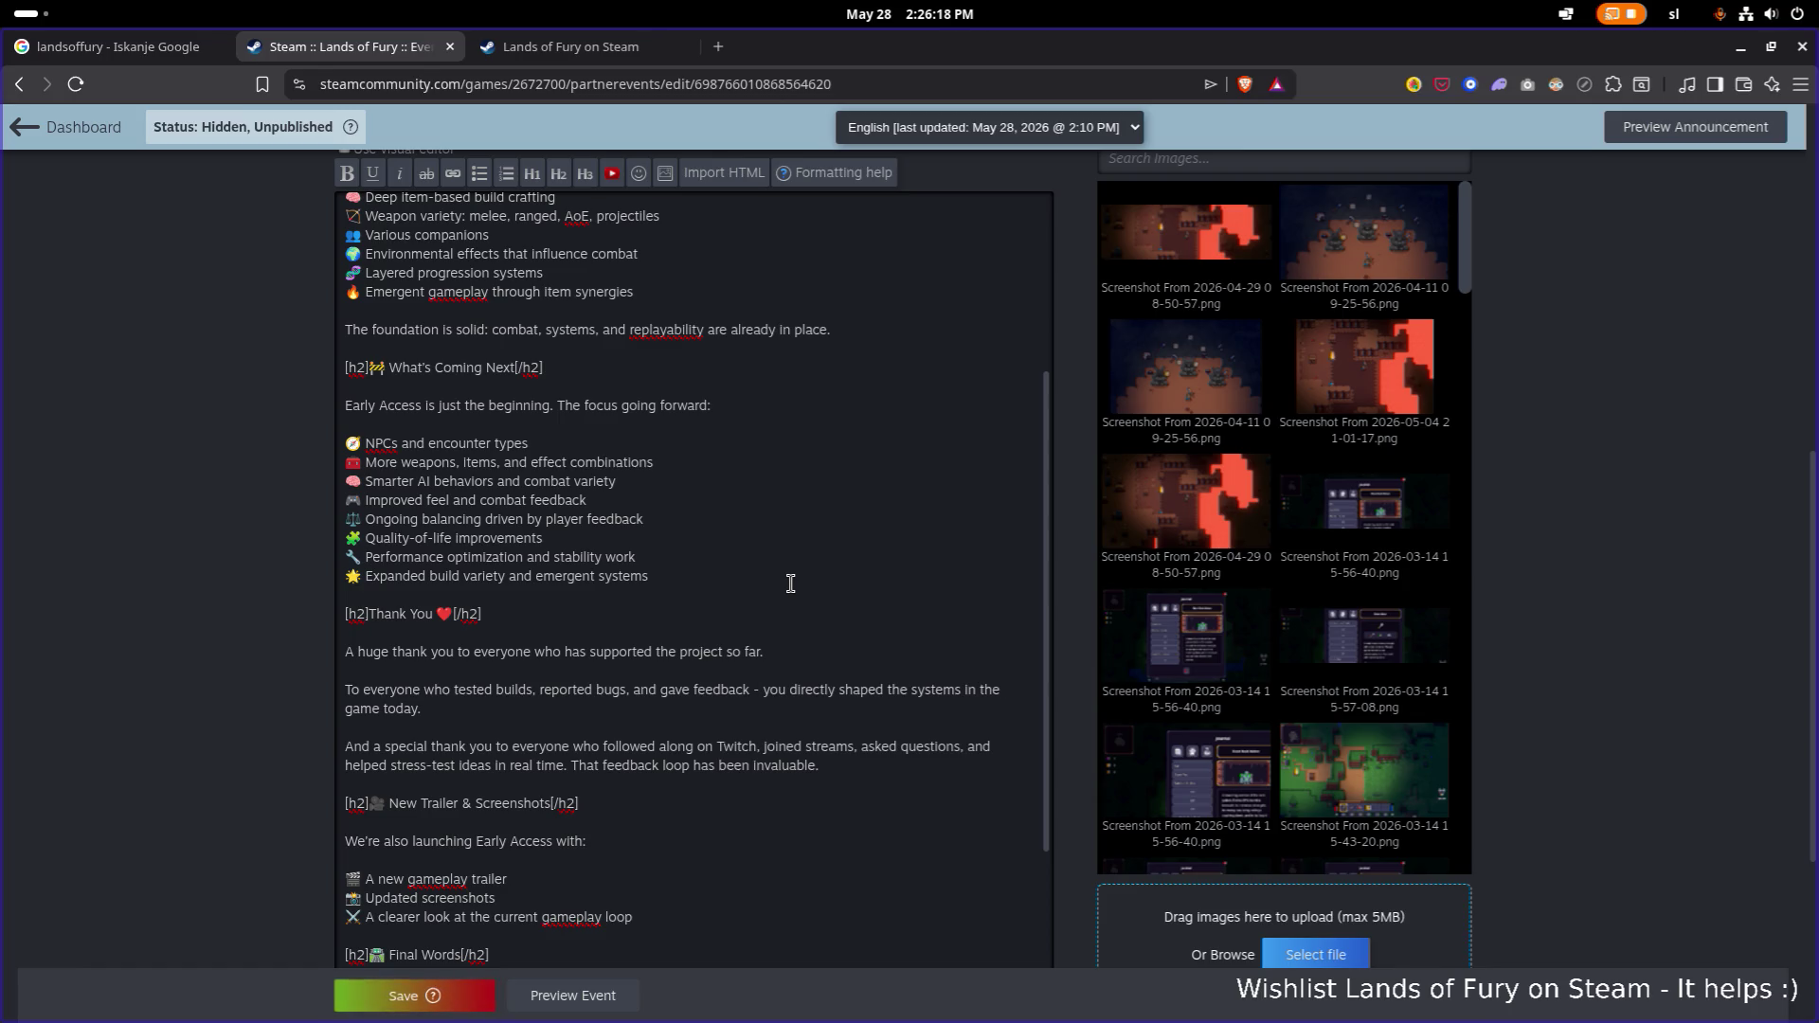
pyautogui.write('helped')
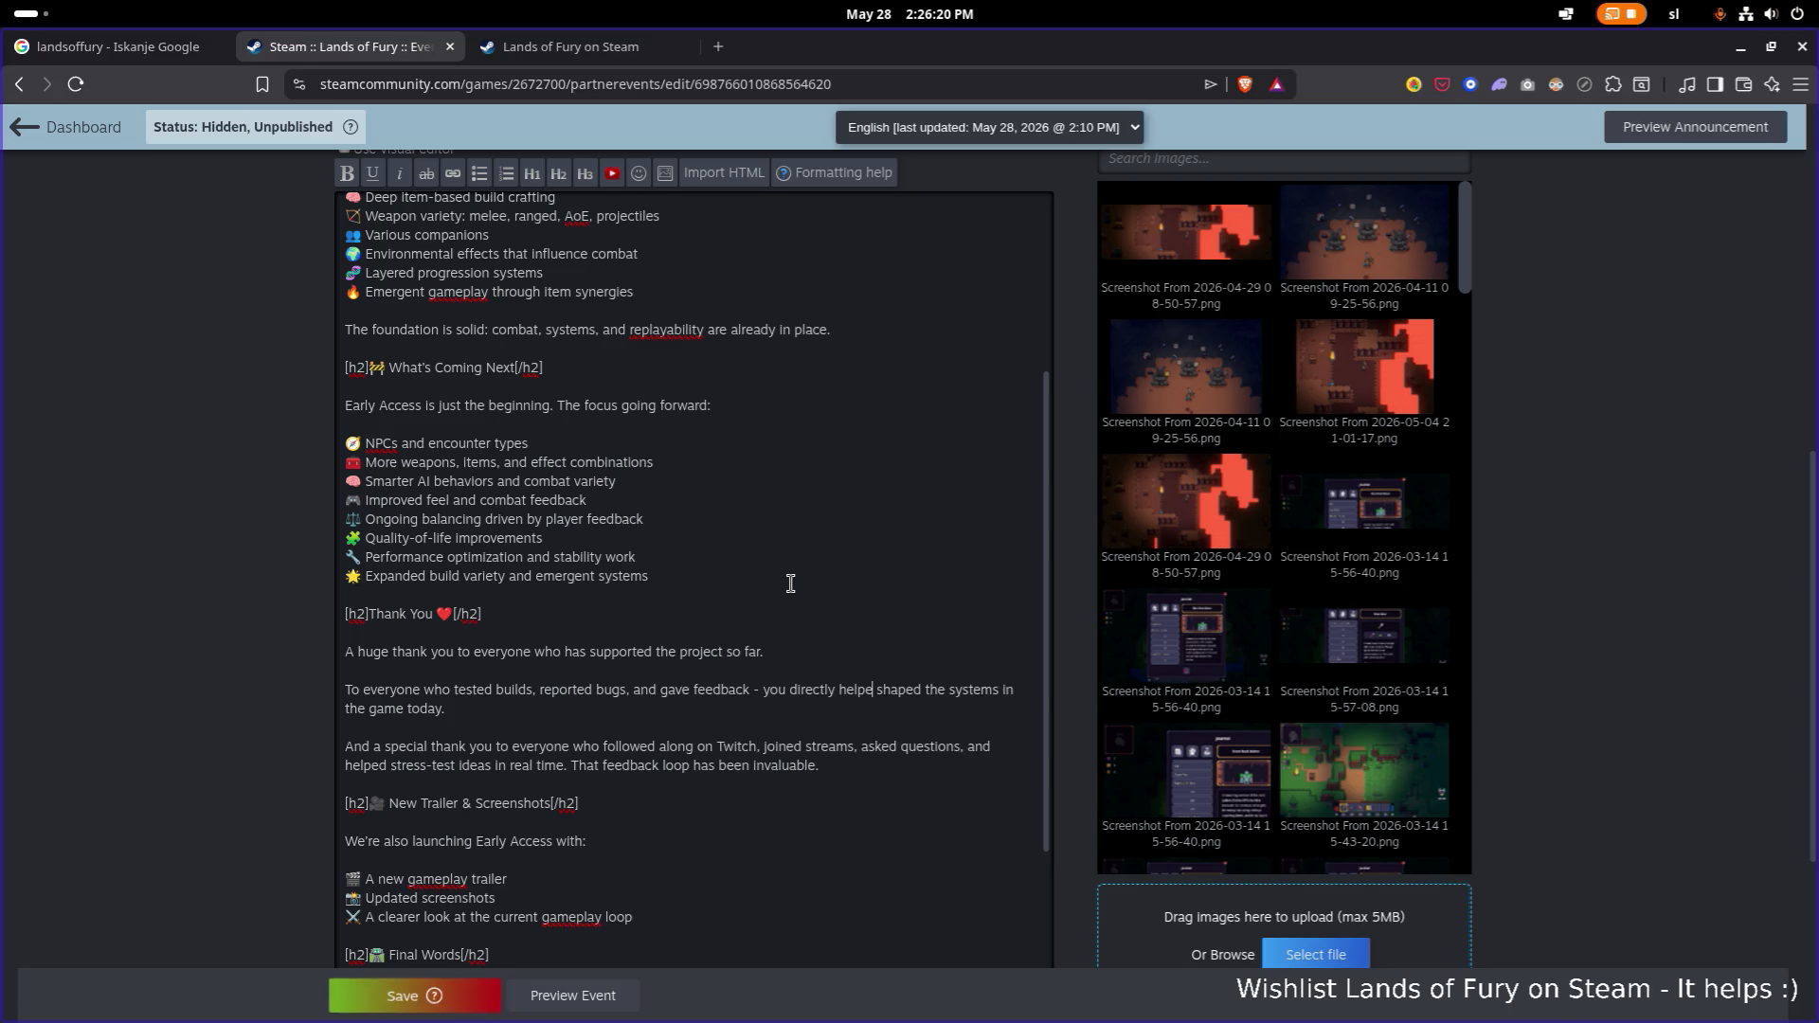
pyautogui.write(' to')
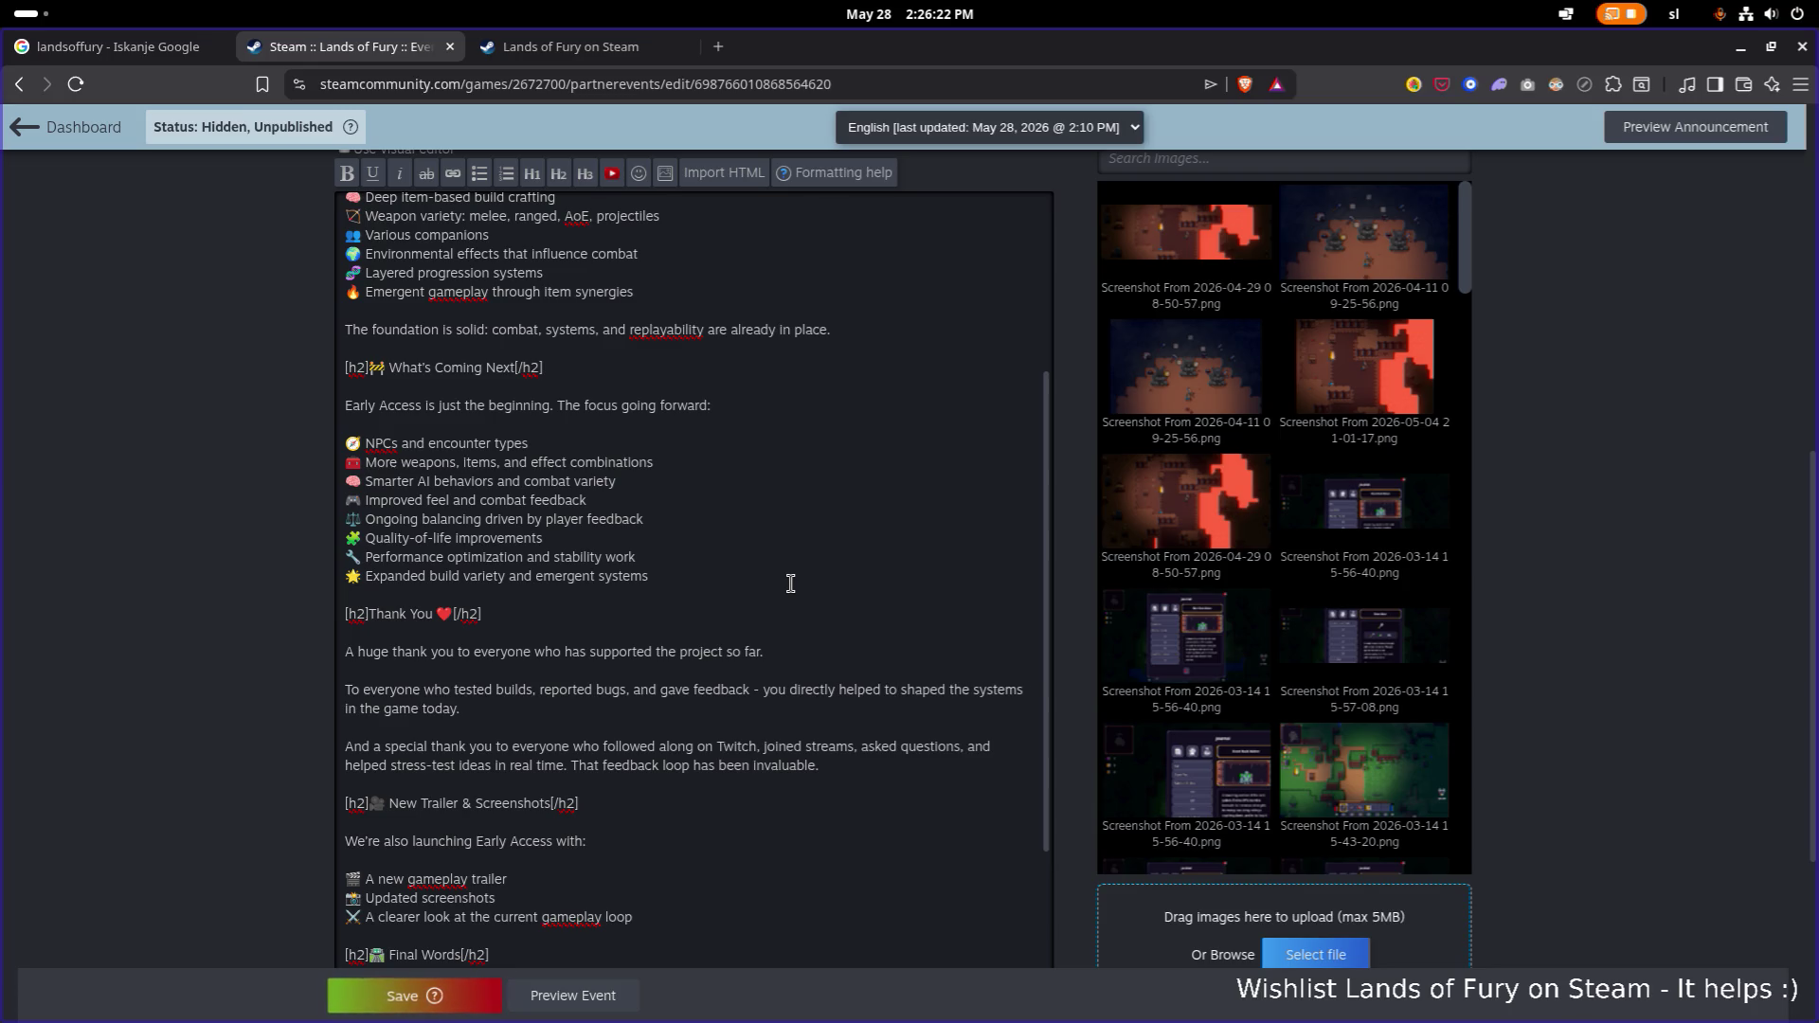
pyautogui.press('BackSpace')
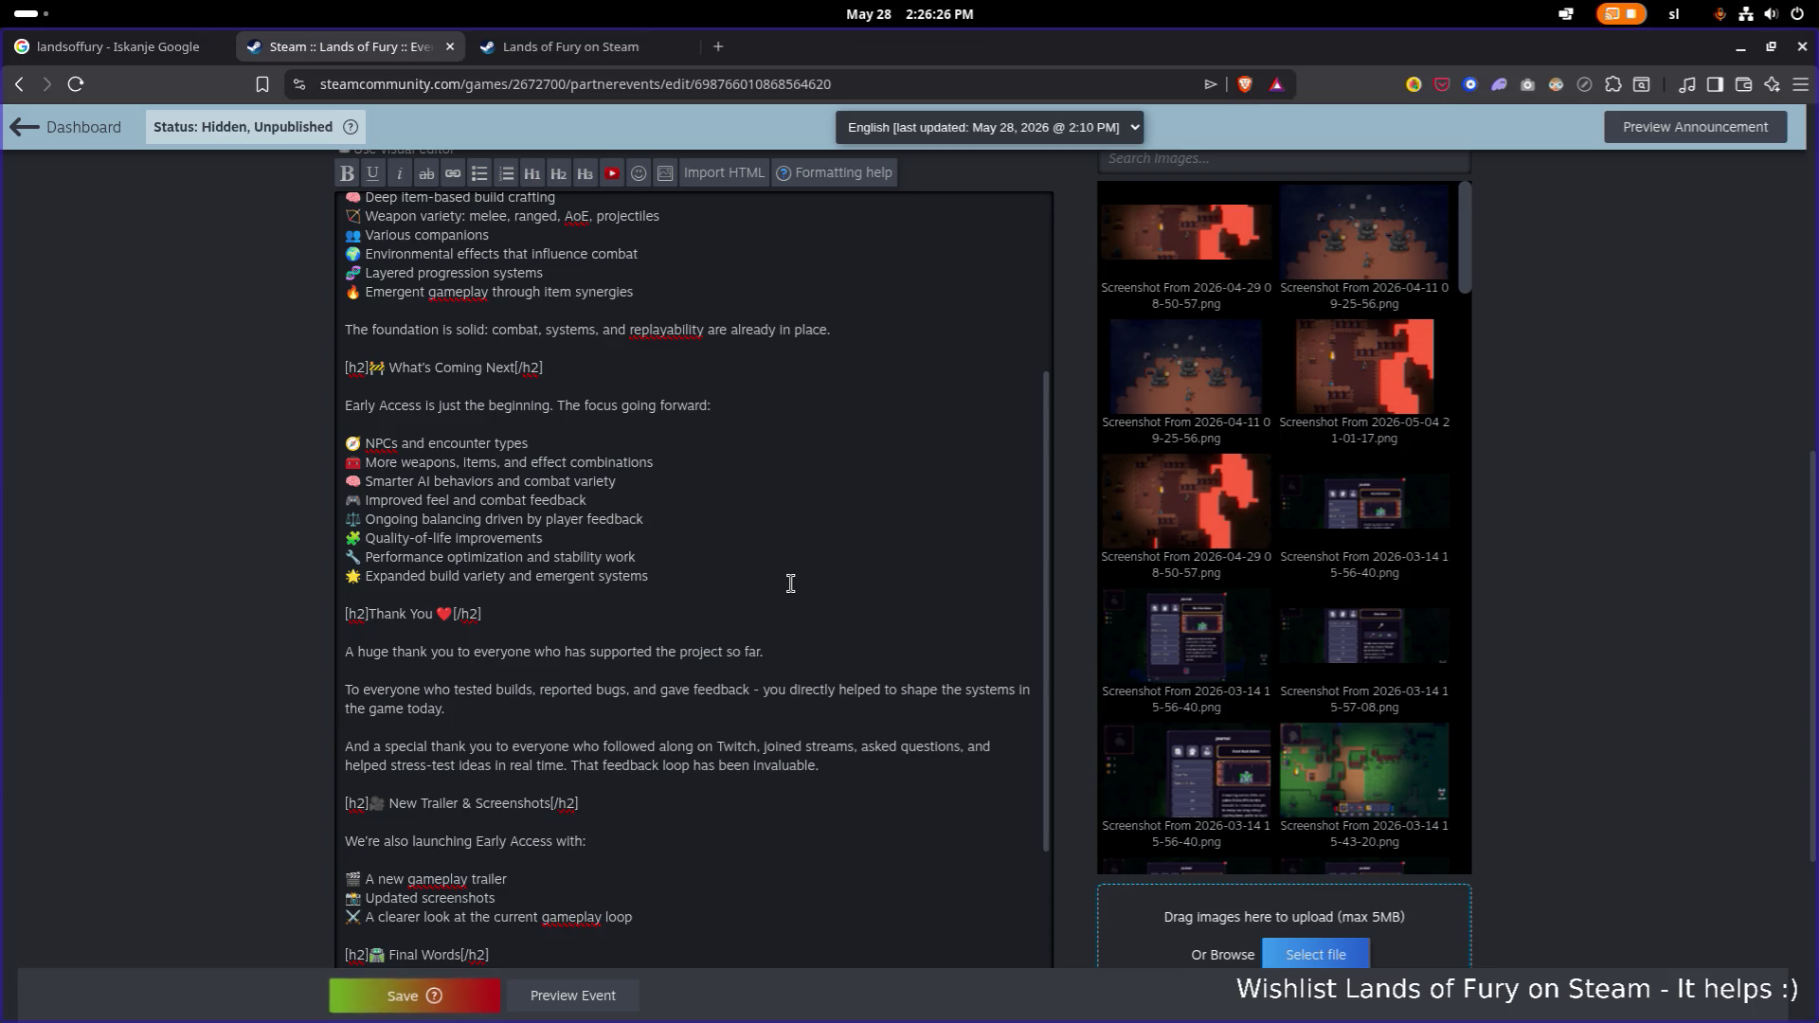
# Try blank lines after 'so far.' and 'invaluable.', then remove them again.
pyautogui.press('Home')
pyautogui.hotkey('ctrl', 'Right')
pyautogui.hotkey('ctrl', 'Right')
pyautogui.hotkey('ctrl', 'Right')
pyautogui.hotkey('ctrl', 'Right')
pyautogui.hotkey('ctrl', 'Right')
pyautogui.press('Return')
pyautogui.press('Return')
pyautogui.press('BackSpace')
pyautogui.press('BackSpace')
pyautogui.press('Return')
pyautogui.press('Return')
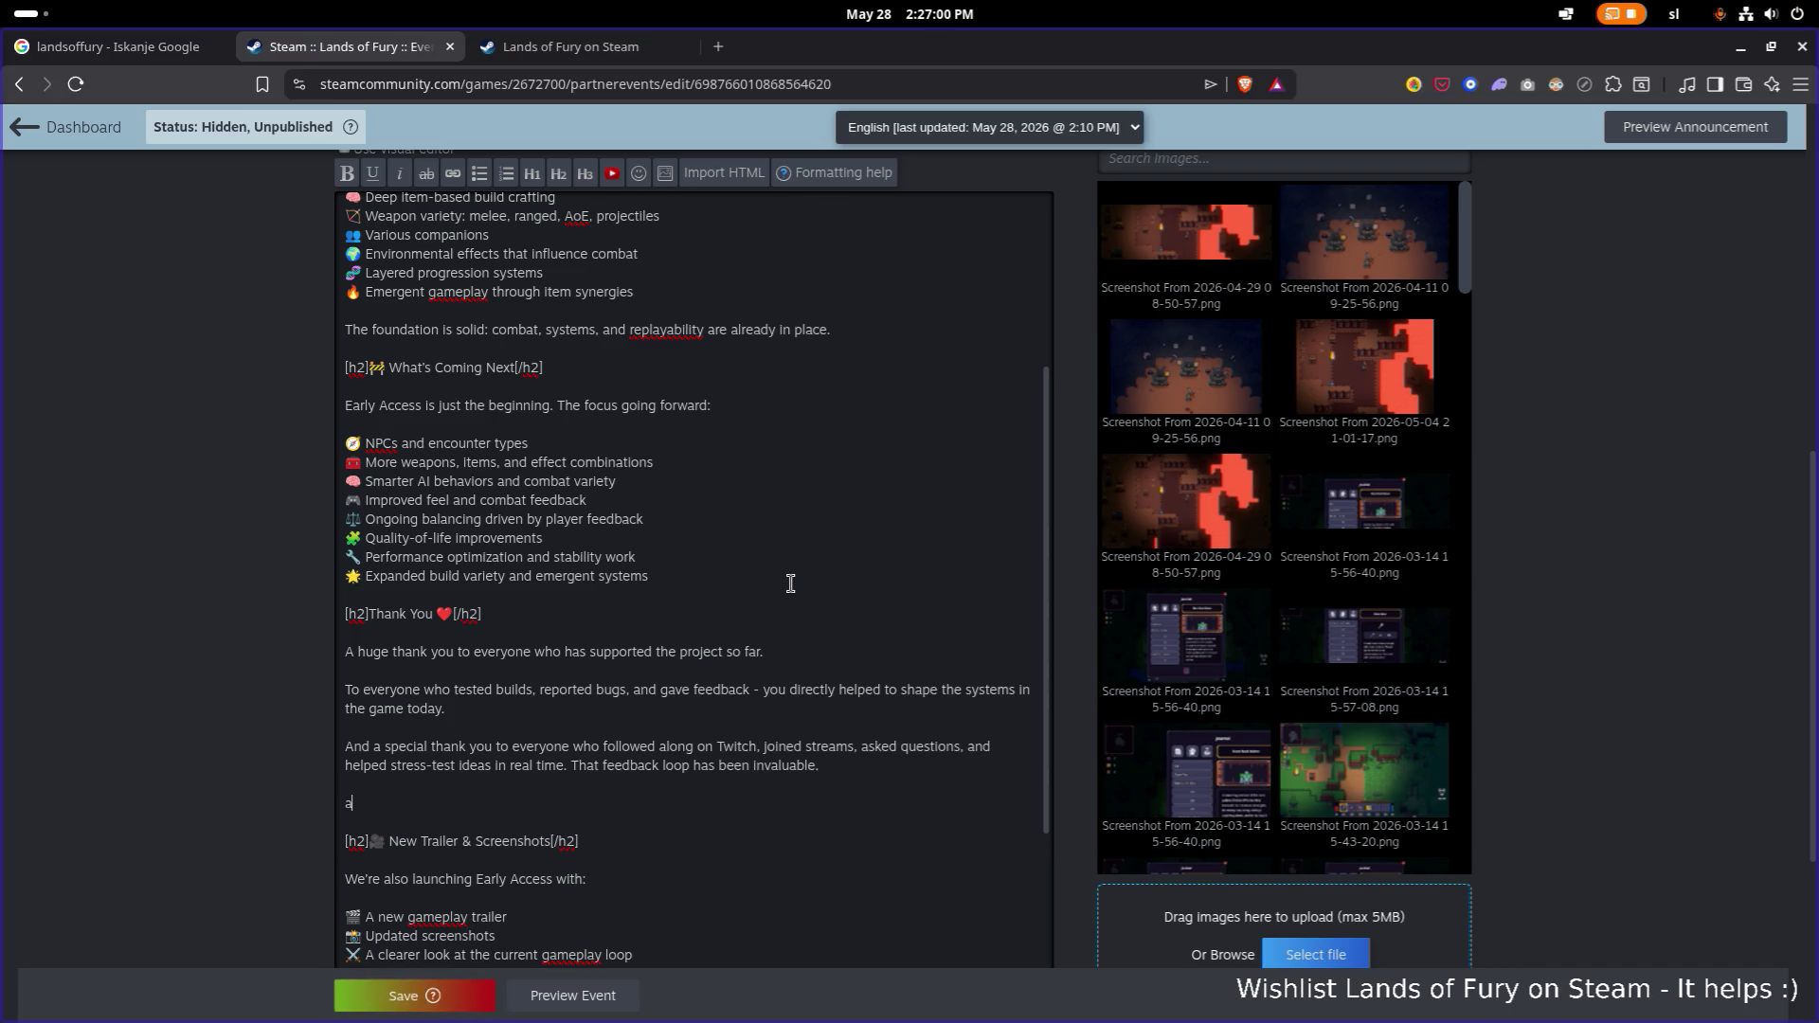
pyautogui.press('BackSpace')
pyautogui.press('BackSpace')
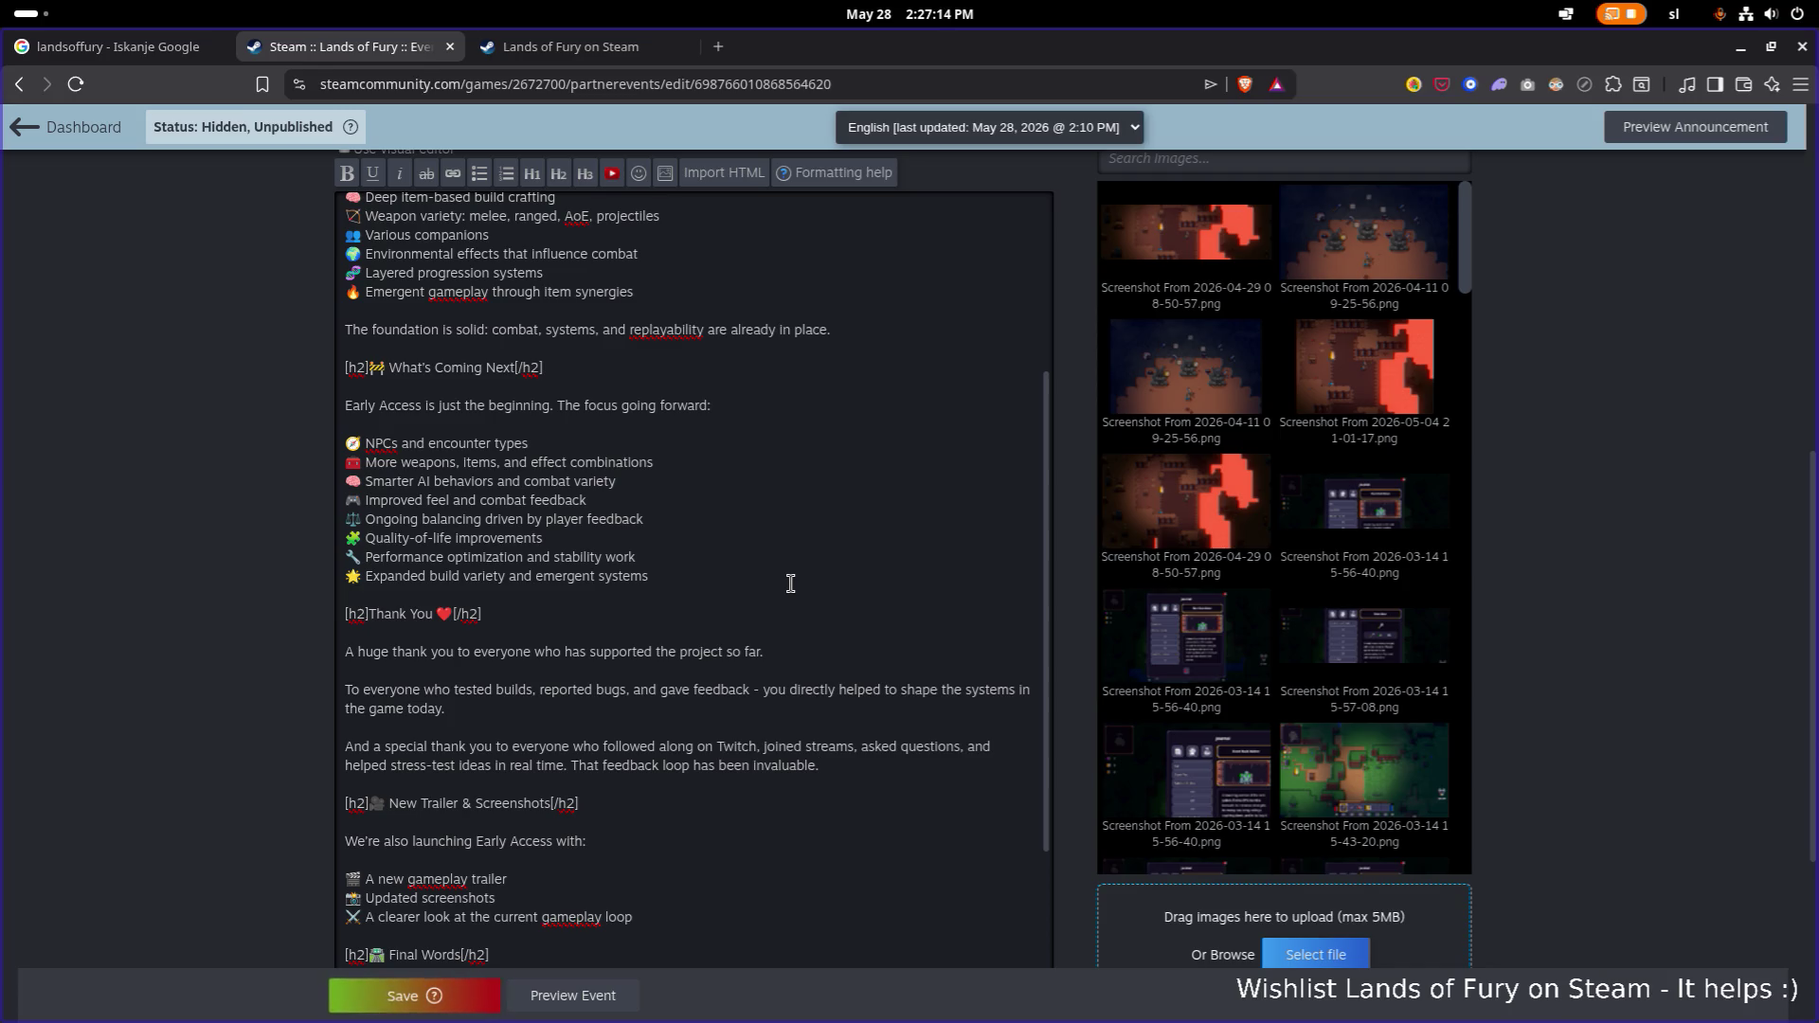
pyautogui.scroll(5, 758, 465)
# Add 'Daily runs with leaderboards' and 'Achievements' lines below the Emergent gameplay bullet.
pyautogui.scroll(-1, 751, 458)
pyautogui.scroll(3, 719, 434)
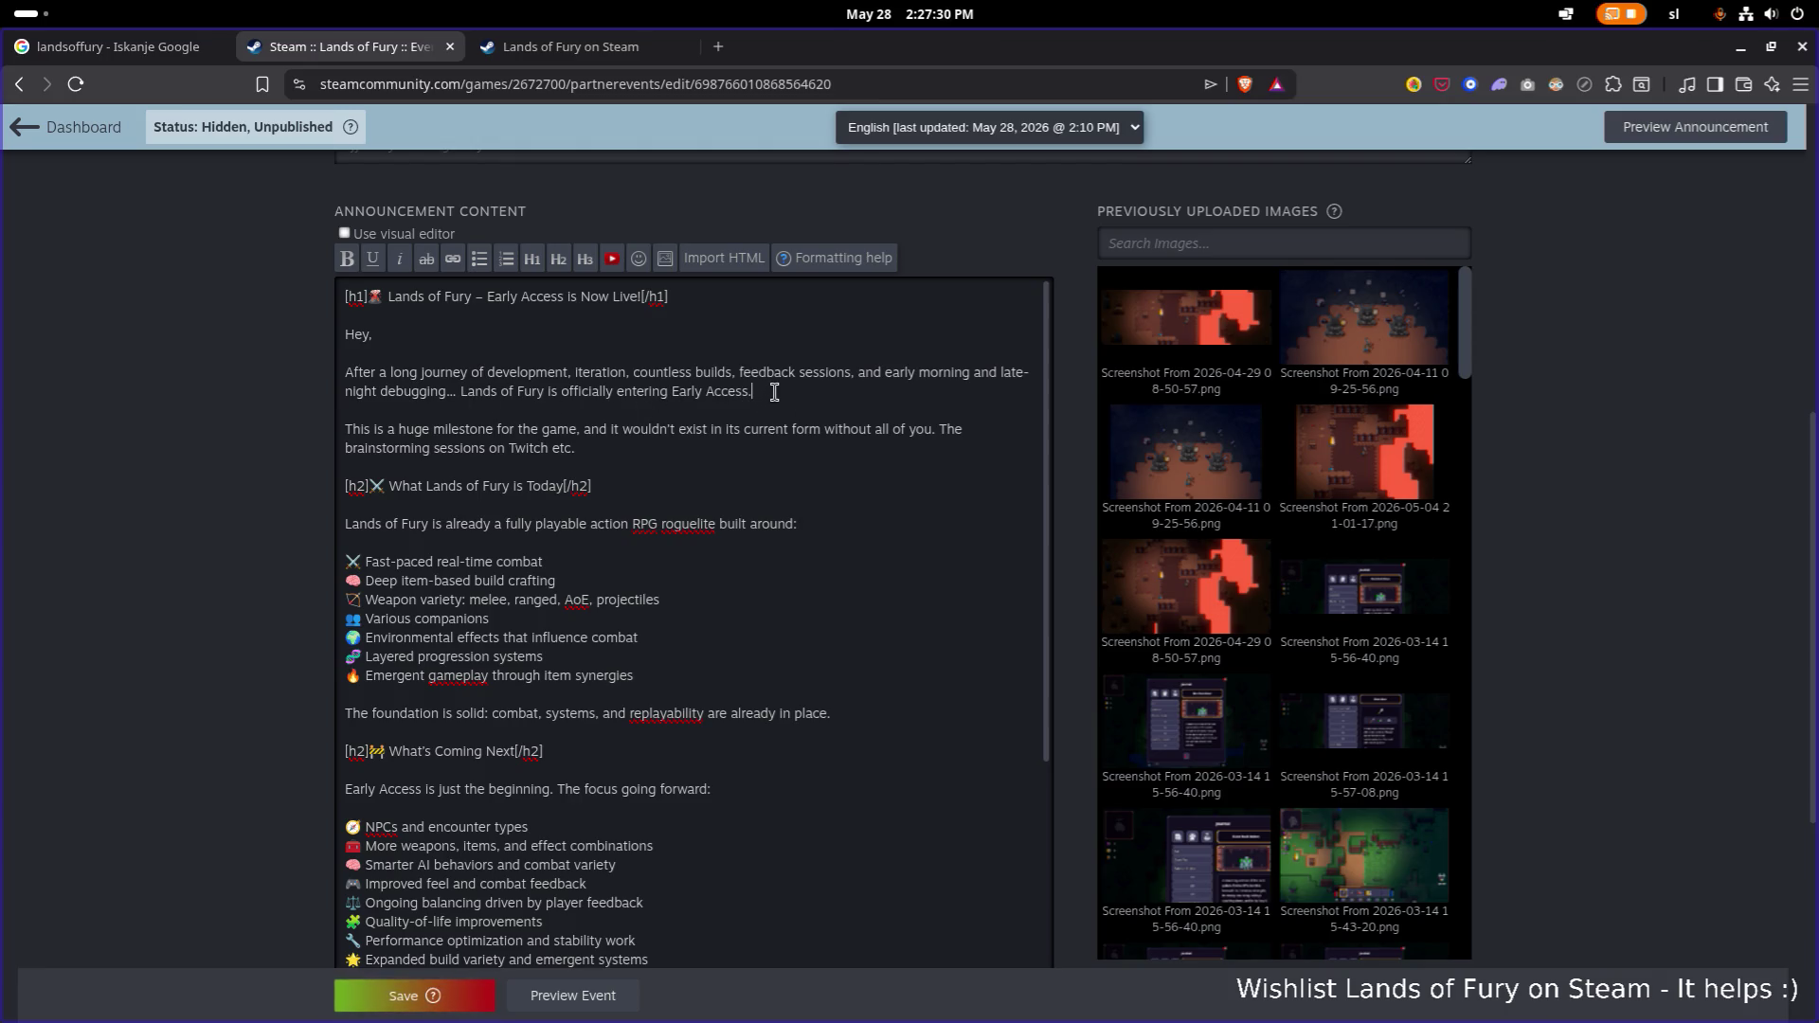
pyautogui.click(708, 670)
pyautogui.press('Return')
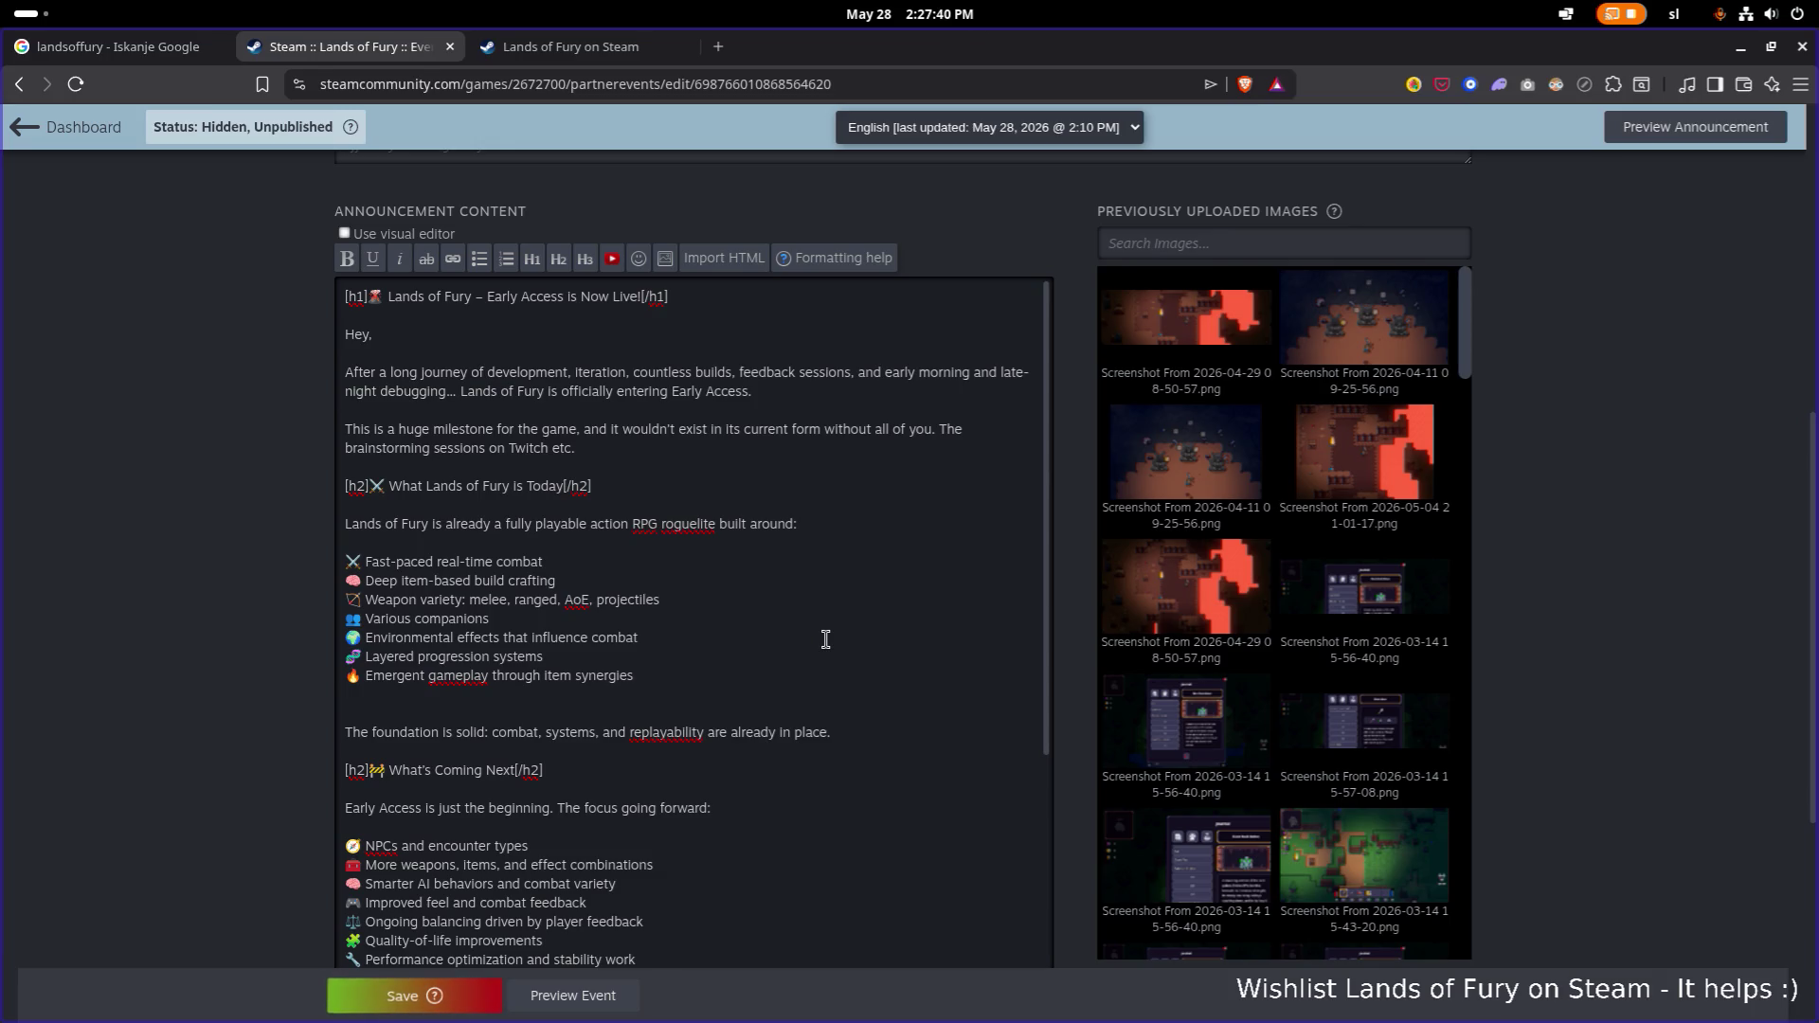
pyautogui.hotkey('shift', 'Right')
pyautogui.press('Right')
pyautogui.write('Daily')
pyautogui.write(' runs with lea')
pyautogui.write('derboards')
pyautogui.press('Return')
pyautogui.write('A')
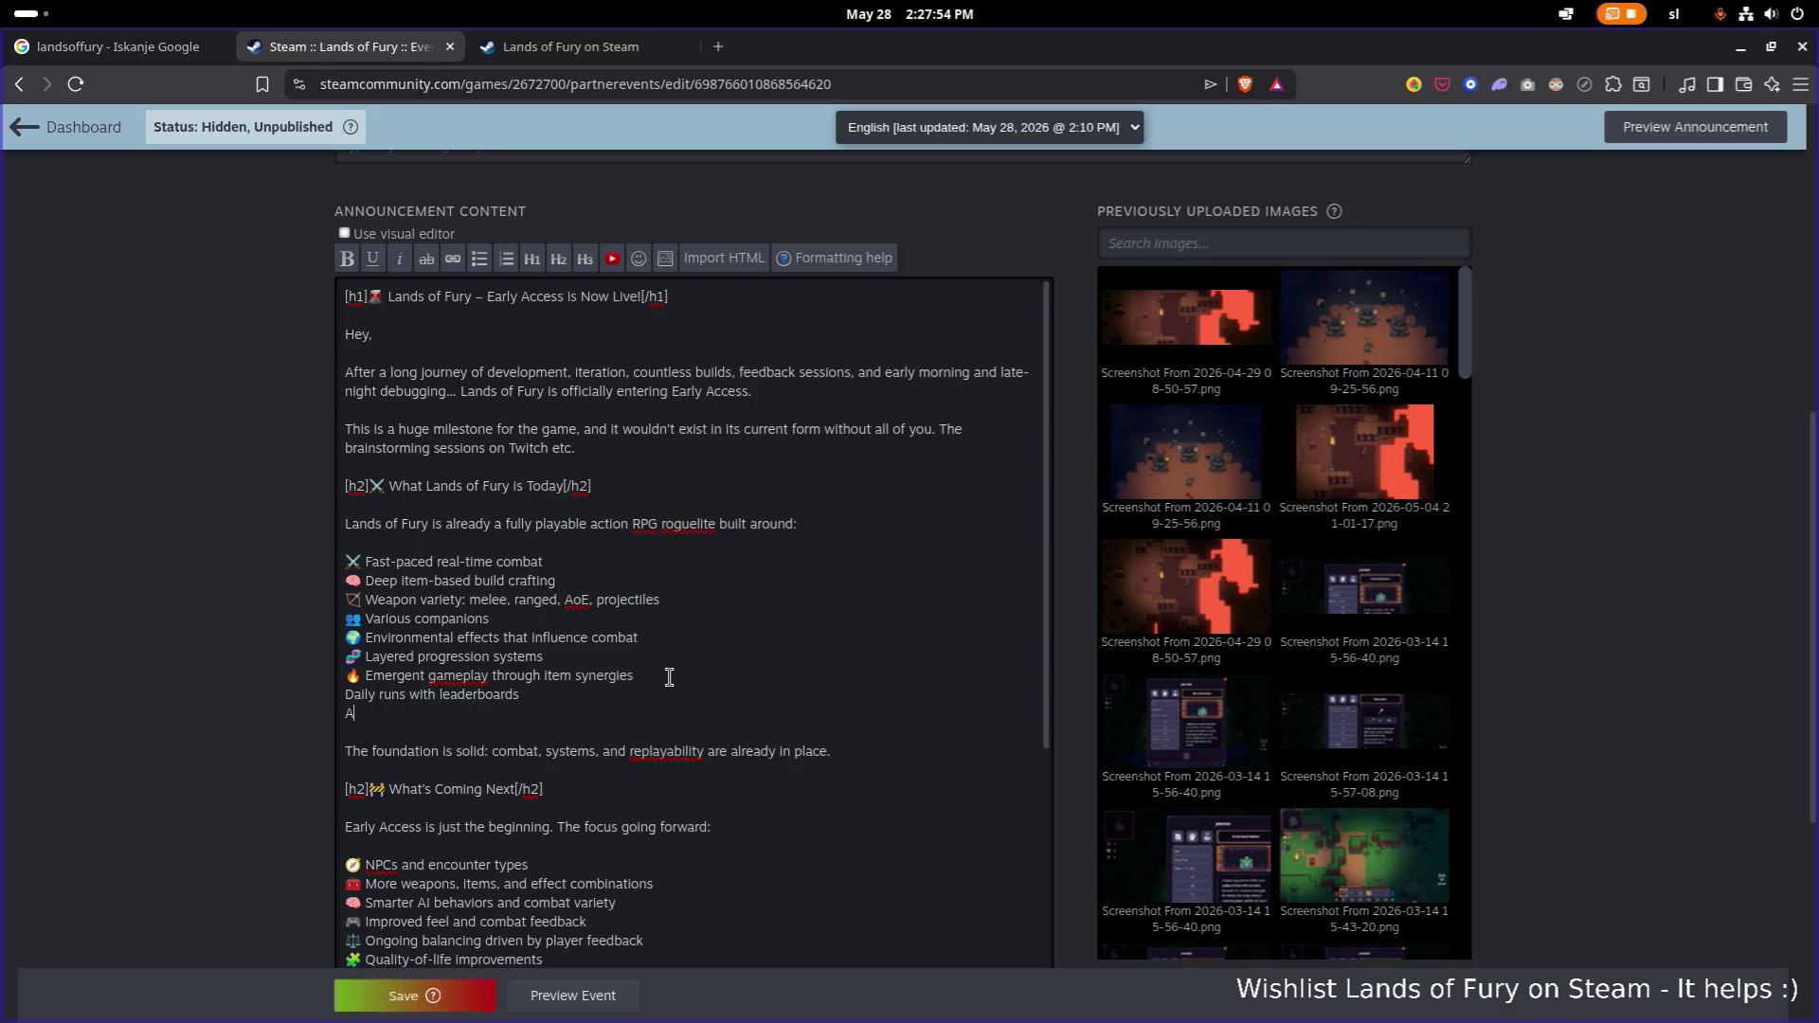
pyautogui.write('chievements')
# Put 🏆 before Daily runs and a pasted 🥇 medal before Achievements.
pyautogui.hotkey('shift', 'Up')
pyautogui.hotkey('shift', 'Home')
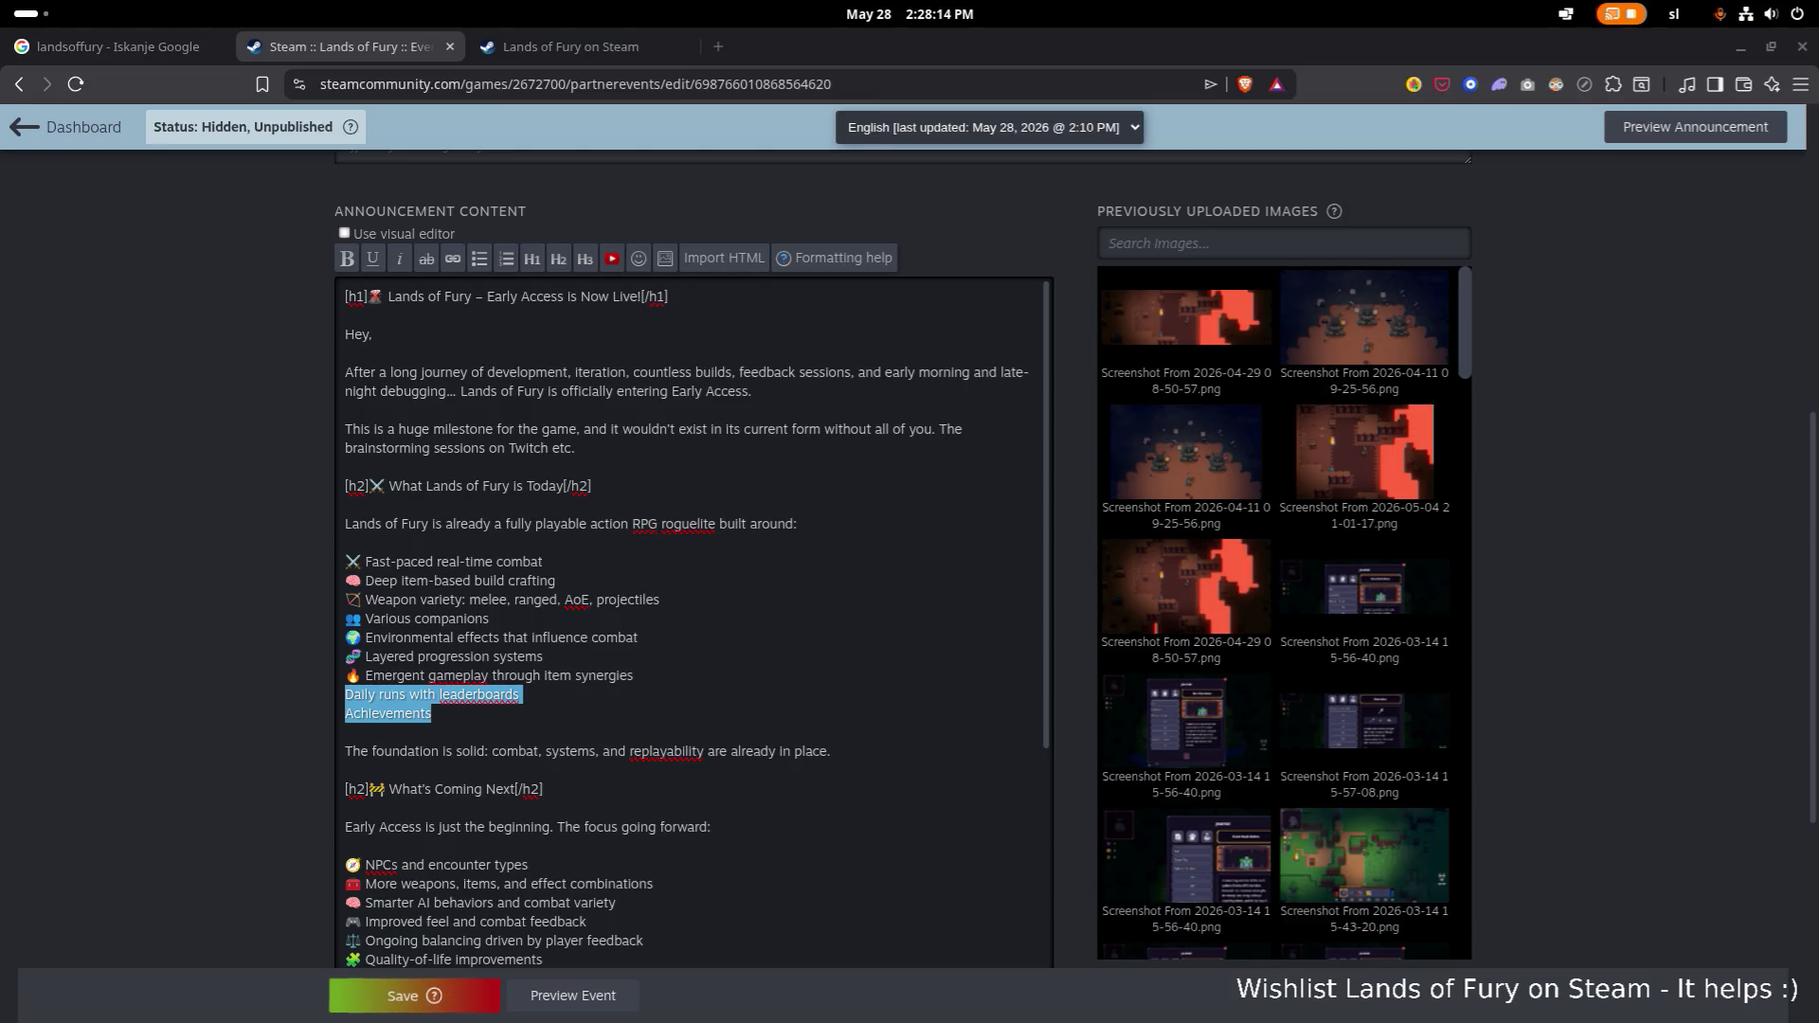
pyautogui.click(464, 695)
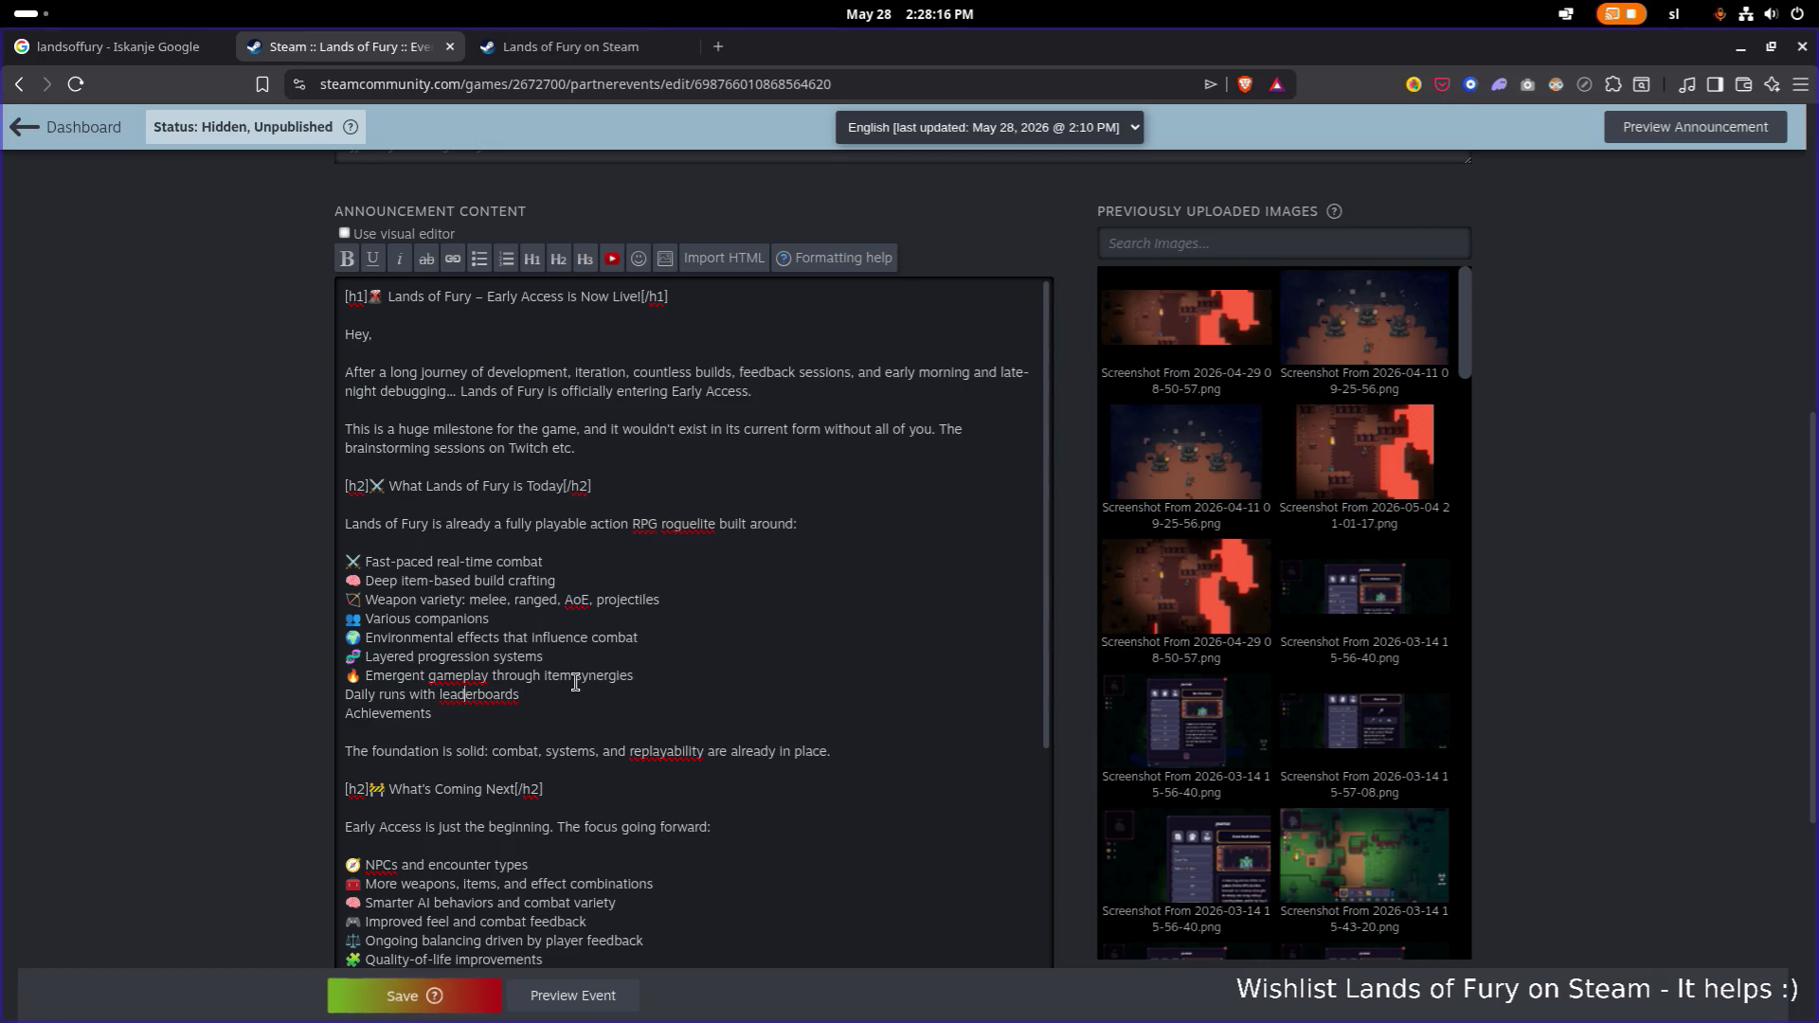
pyautogui.press('Home')
pyautogui.write('🏆')
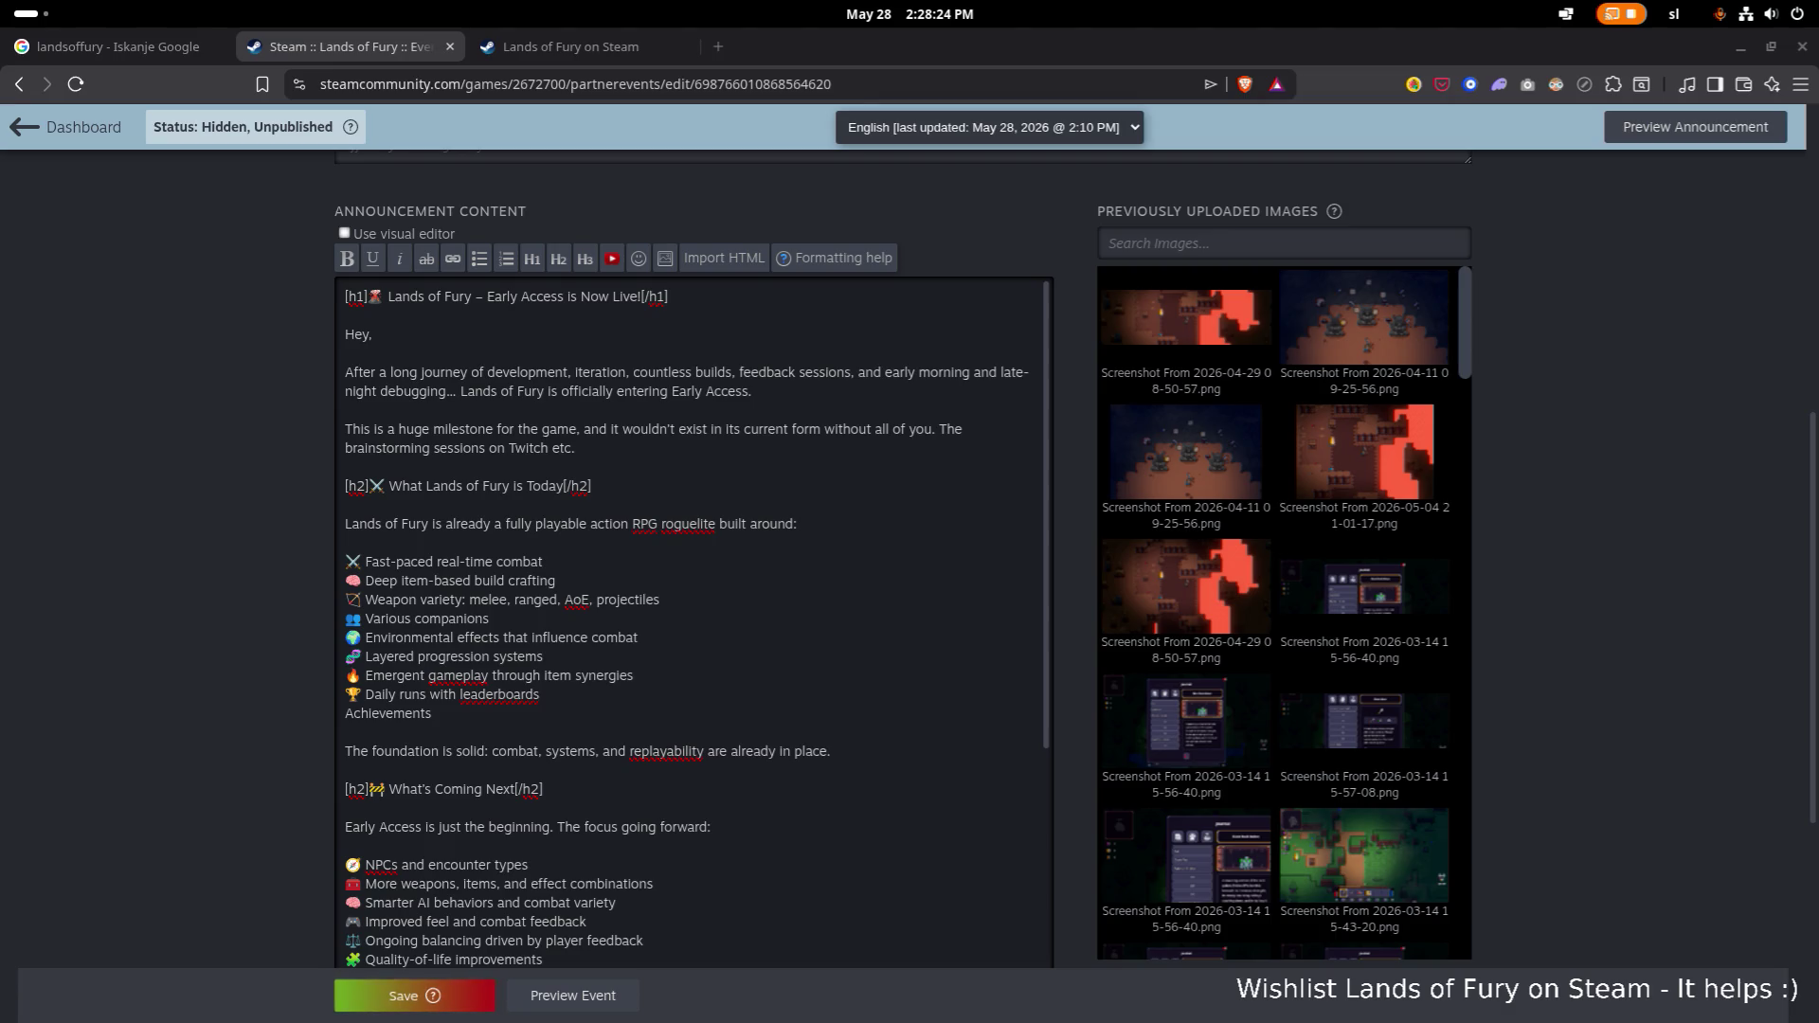
pyautogui.click(510, 711)
pyautogui.hotkey('ctrl', 'v')
pyautogui.press('Up')
pyautogui.press('Up')
pyautogui.press('Up')
pyautogui.press('Down')
pyautogui.press('Down')
pyautogui.press('Down')
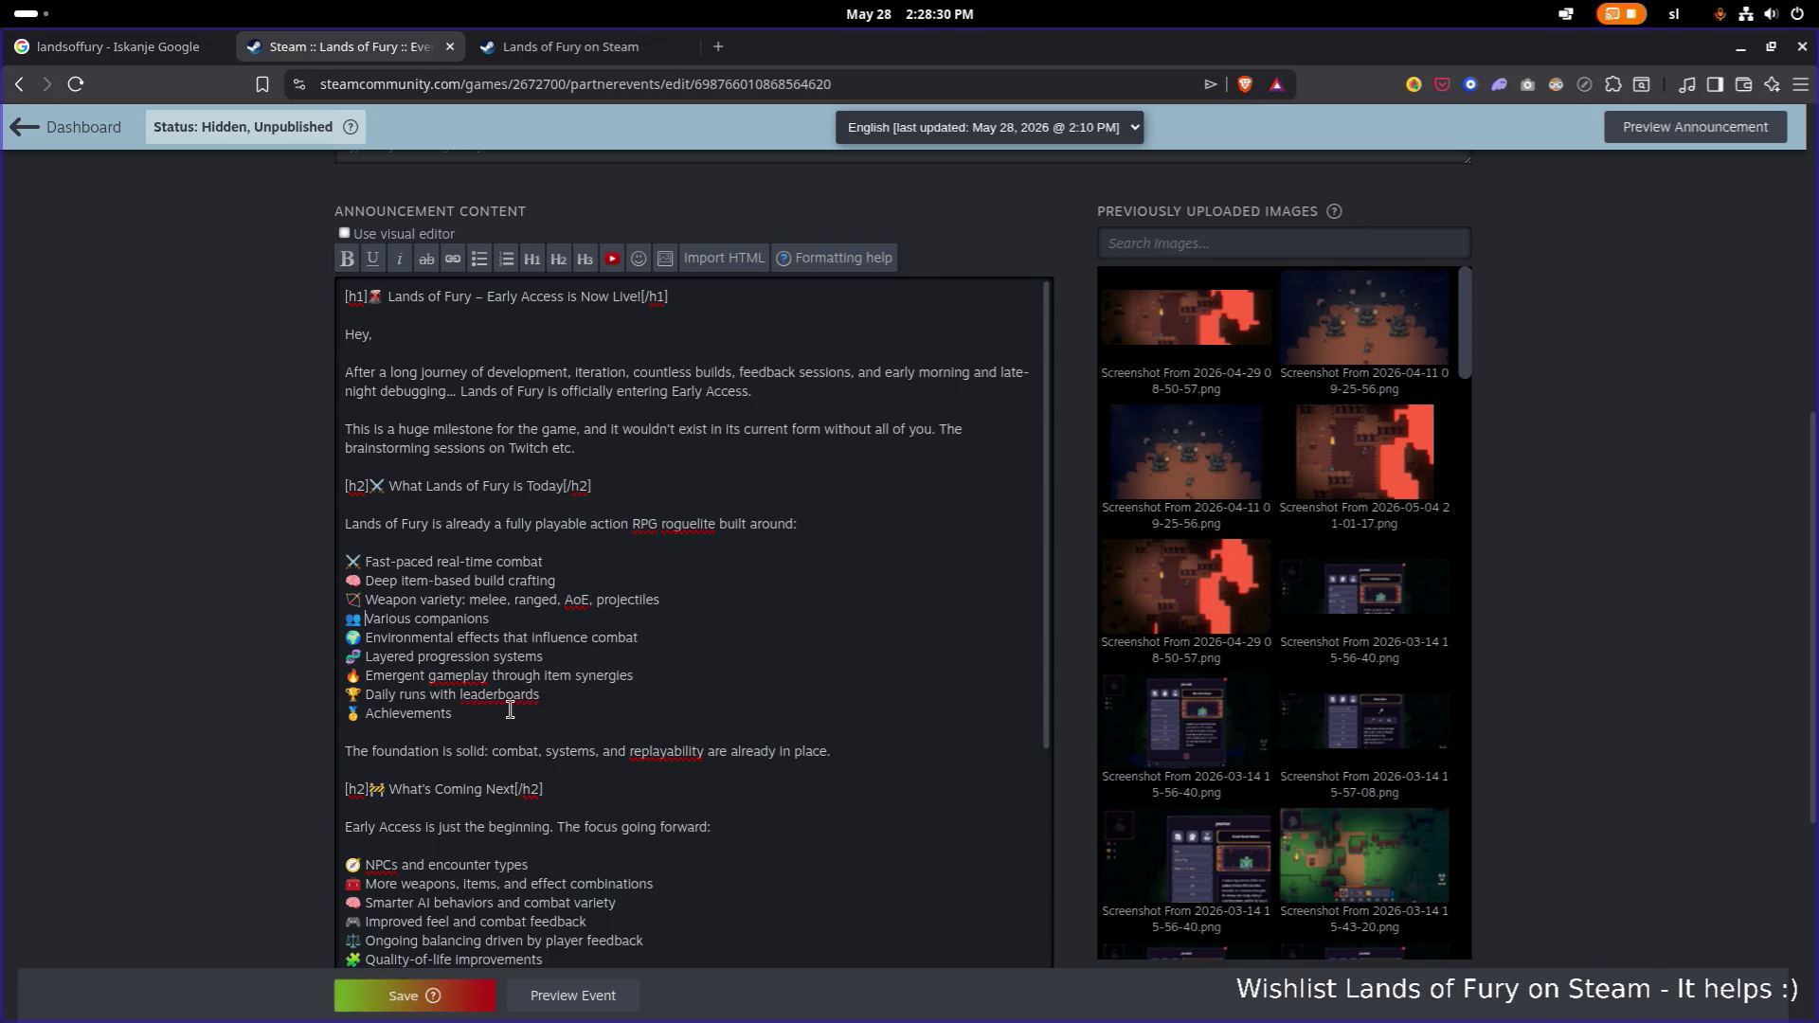
pyautogui.press('Down')
pyautogui.press('Down')
# Review the What's Coming Next bullets, then type 'Specially' after the first thank-you sentence.
pyautogui.scroll(-5, 510, 710)
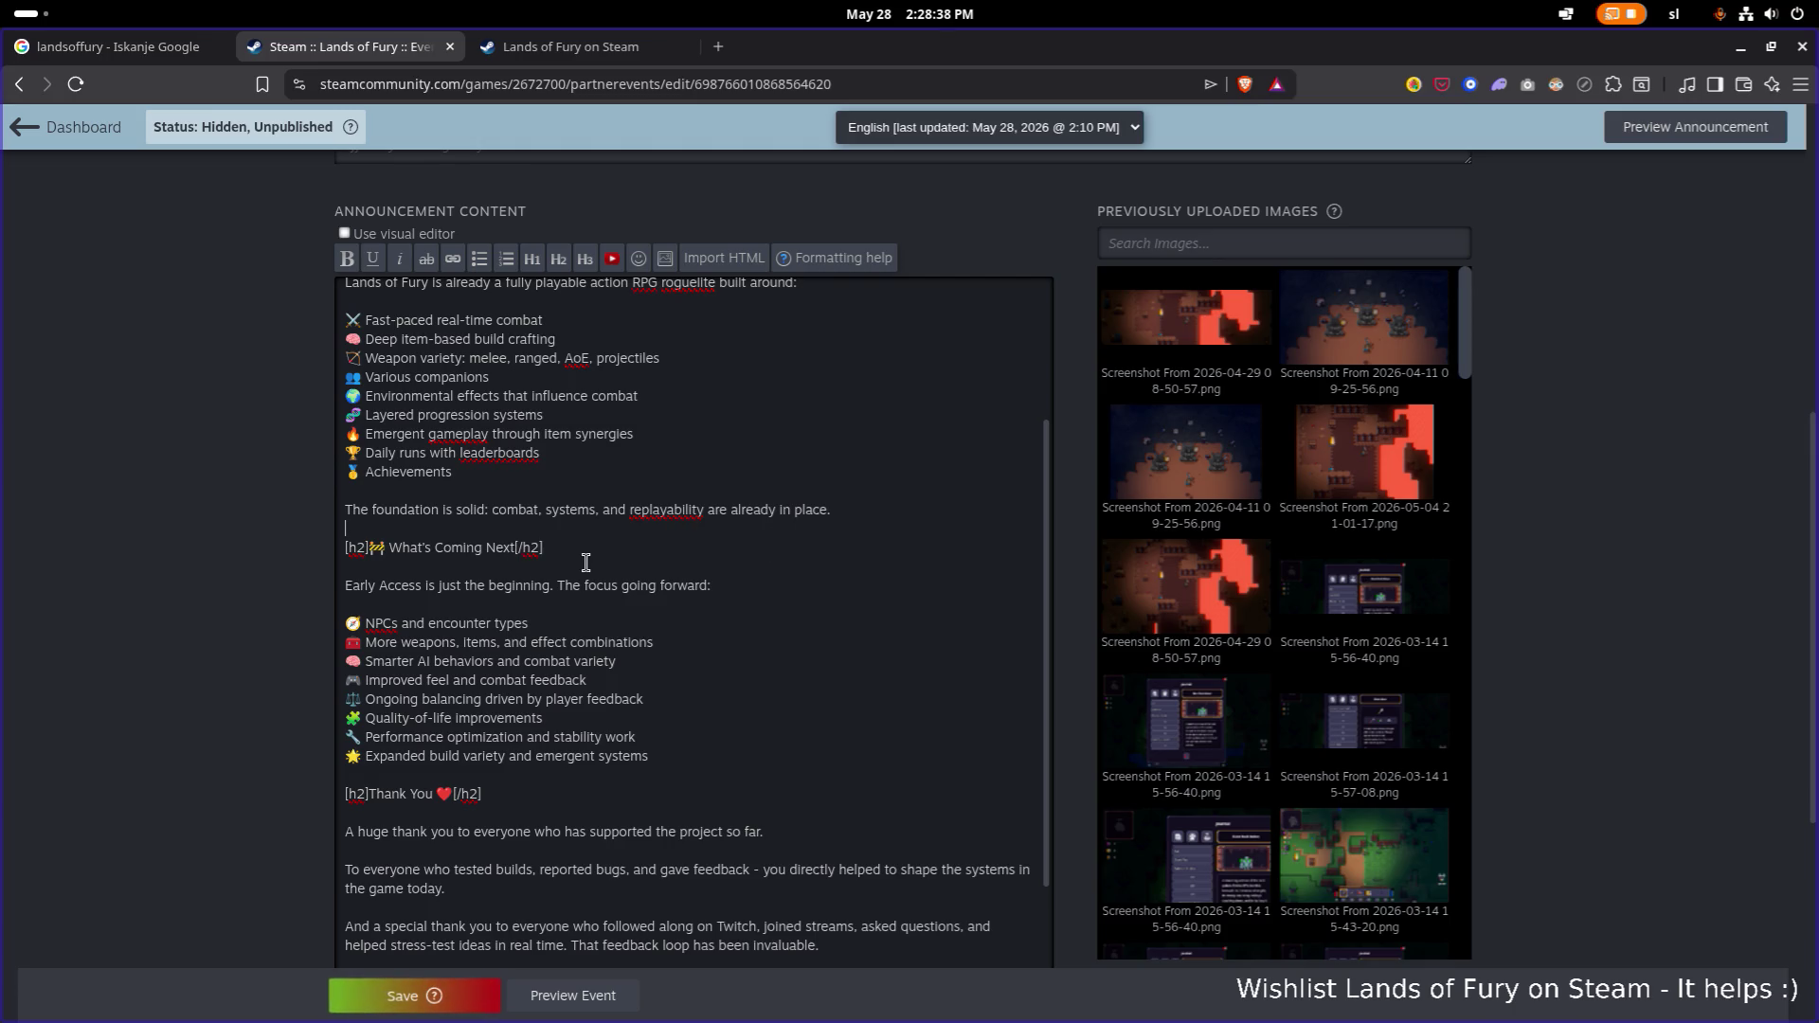
pyautogui.doubleClick(665, 510)
pyautogui.click(669, 529)
pyautogui.scroll(-3, 628, 598)
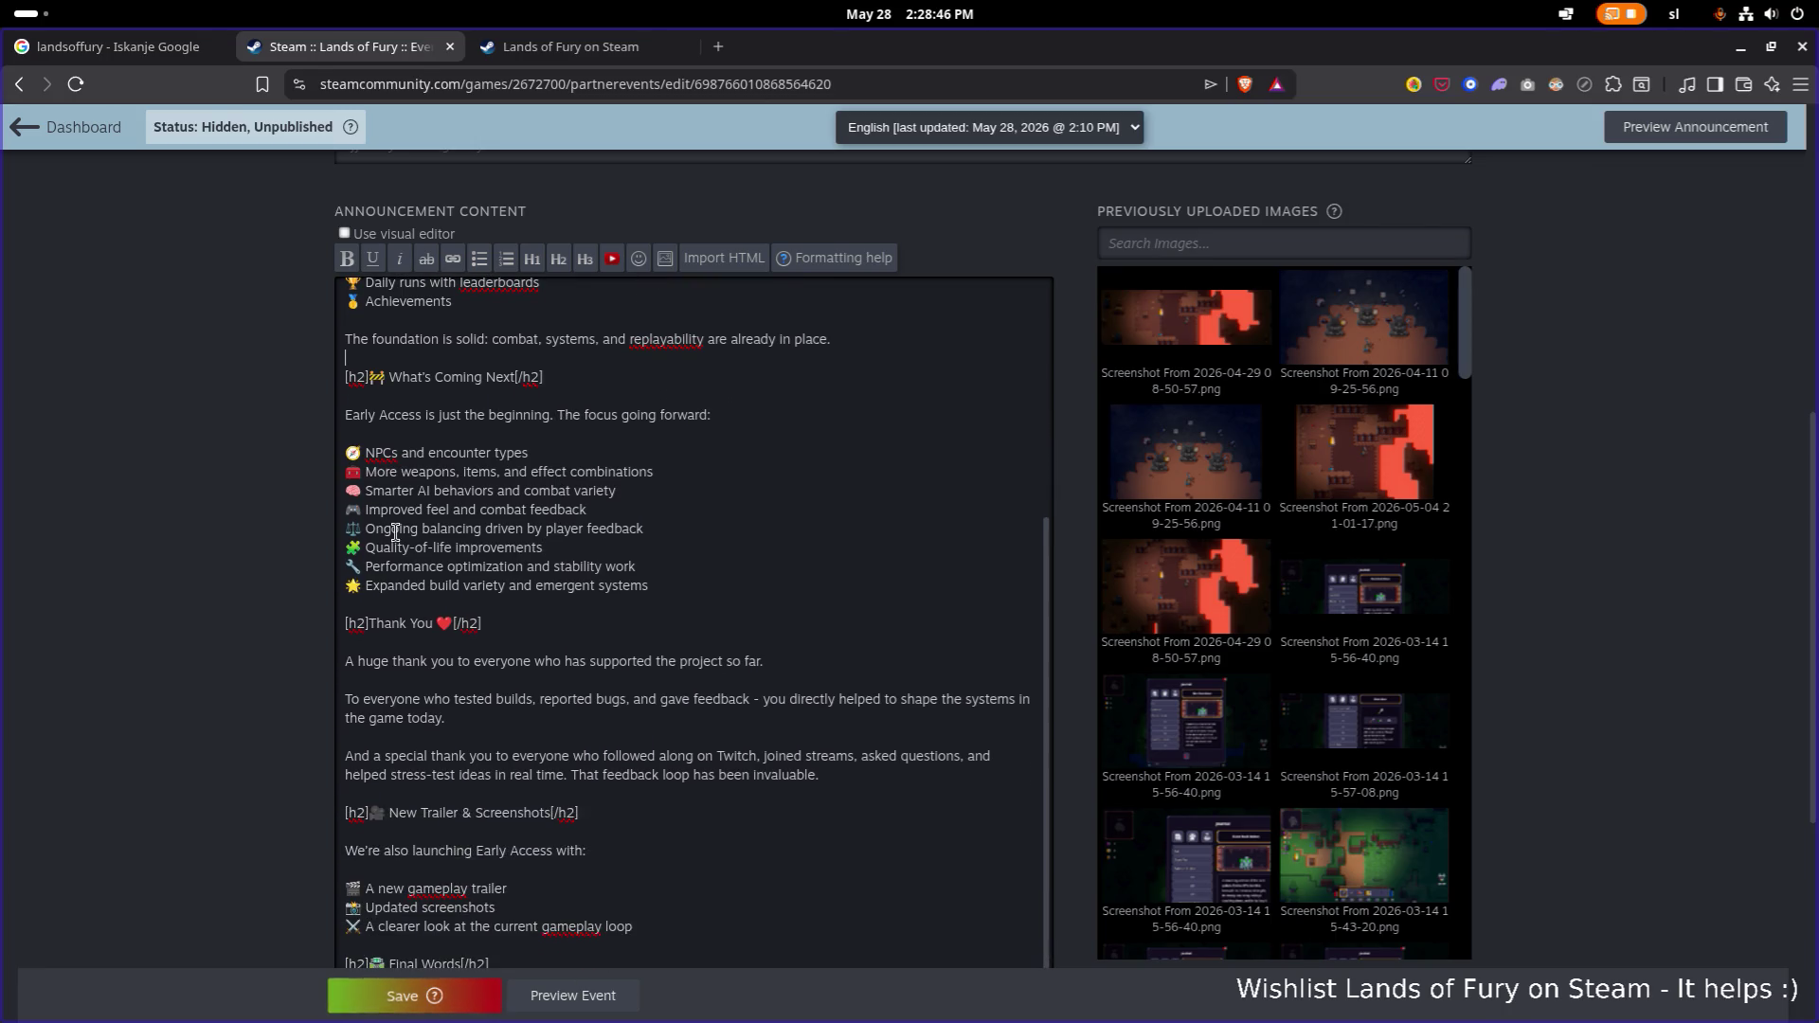
pyautogui.moveTo(698, 583); pyautogui.dragTo(343, 455)
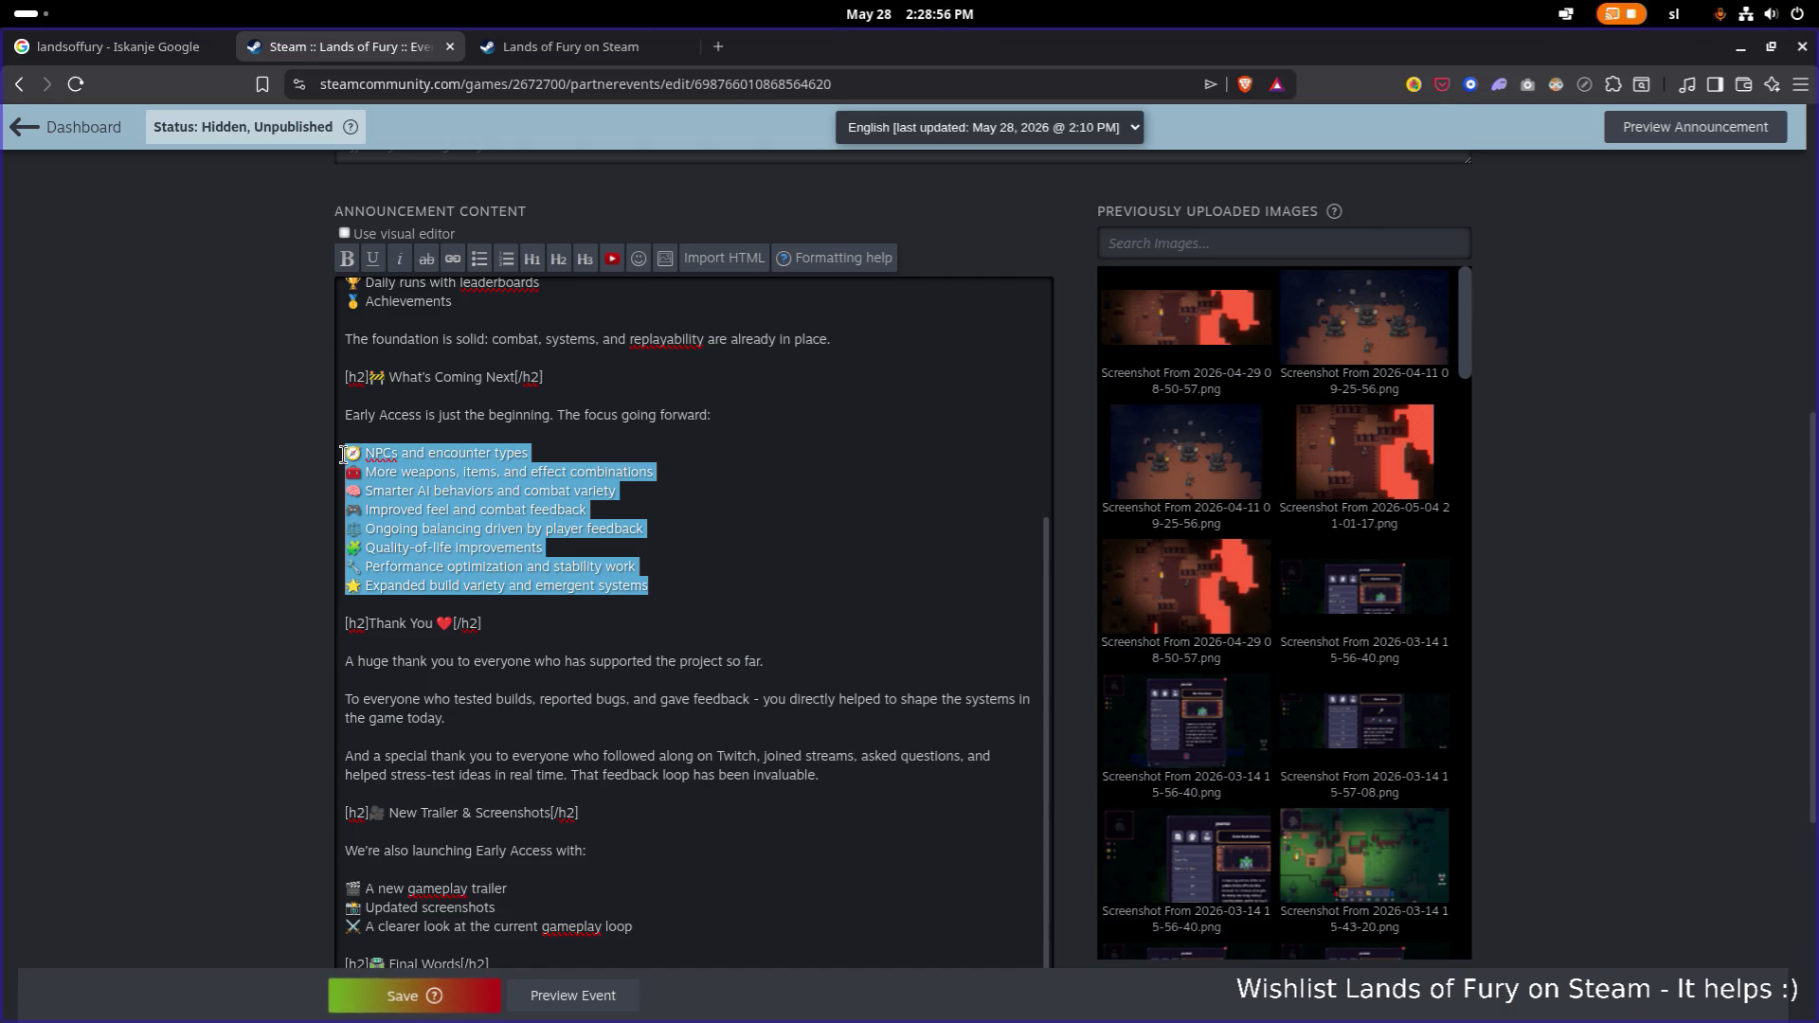
pyautogui.scroll(-1, 787, 630)
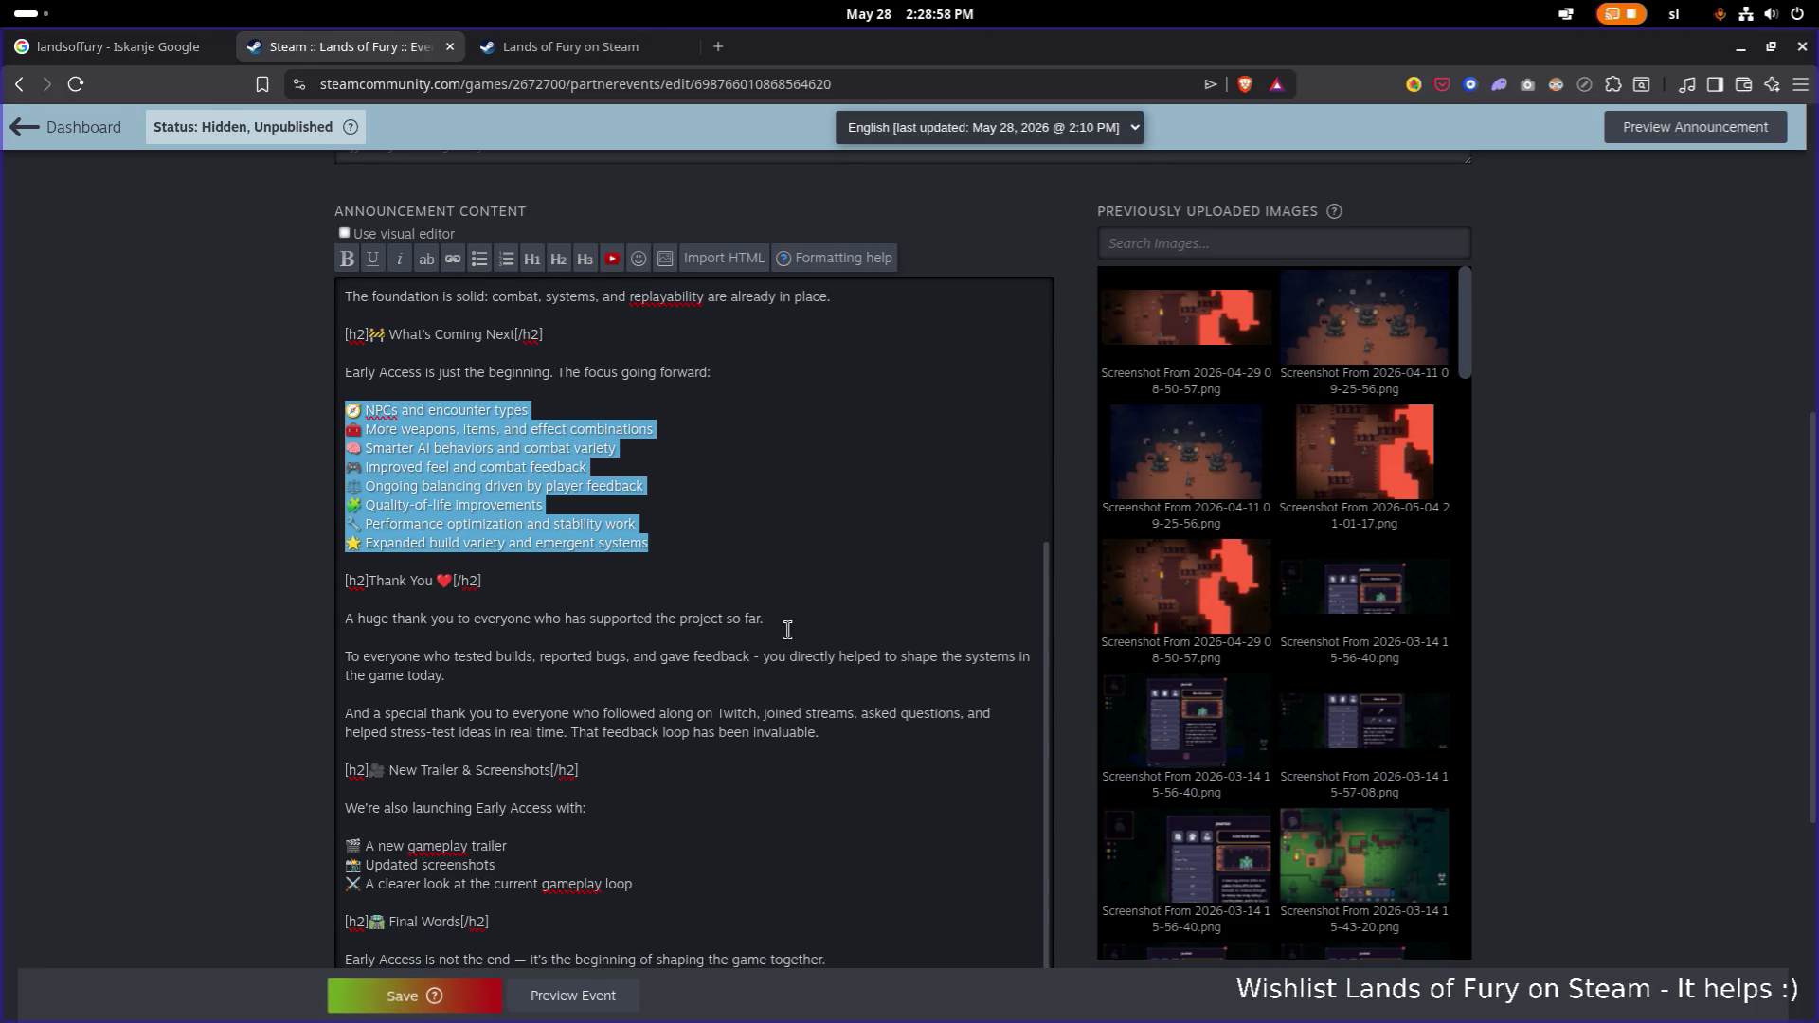
pyautogui.click(787, 630)
pyautogui.write('Specially')
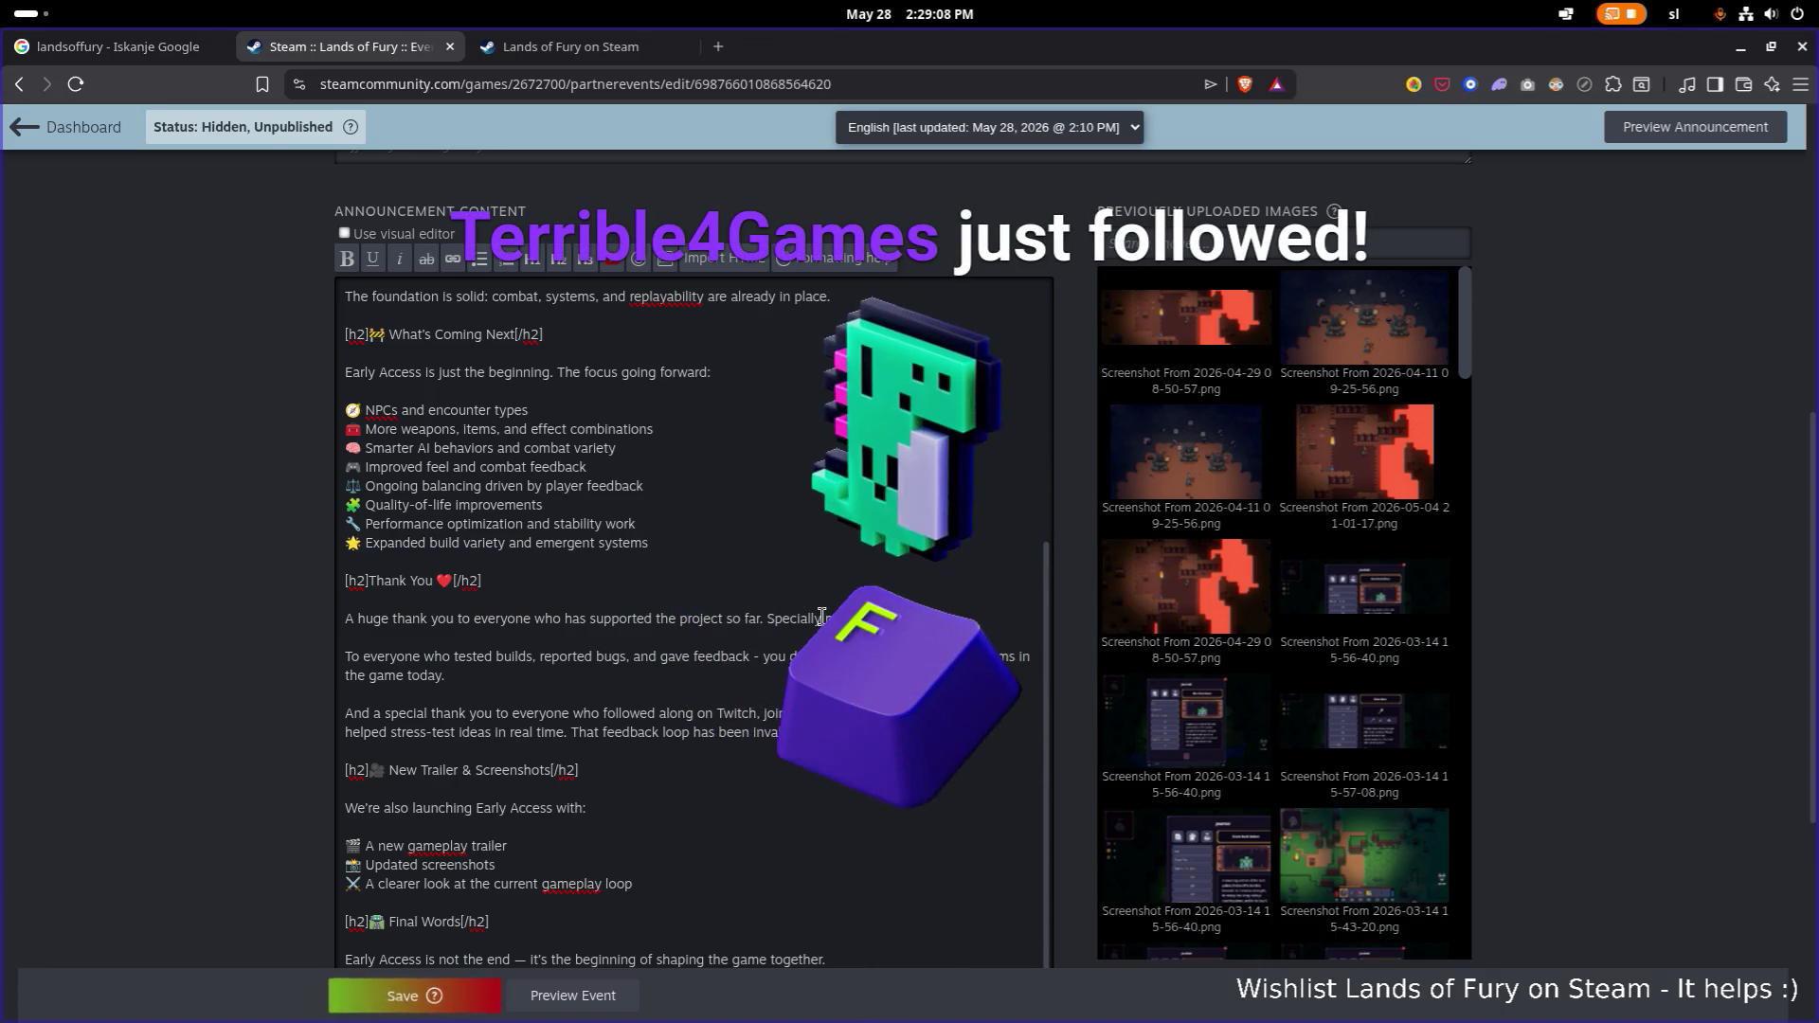
# Correct 'familly' to 'family.' so the sentence ends 'Specially my family.'.
pyautogui.hotkey('alt', 'Tab')
pyautogui.press('Escape')
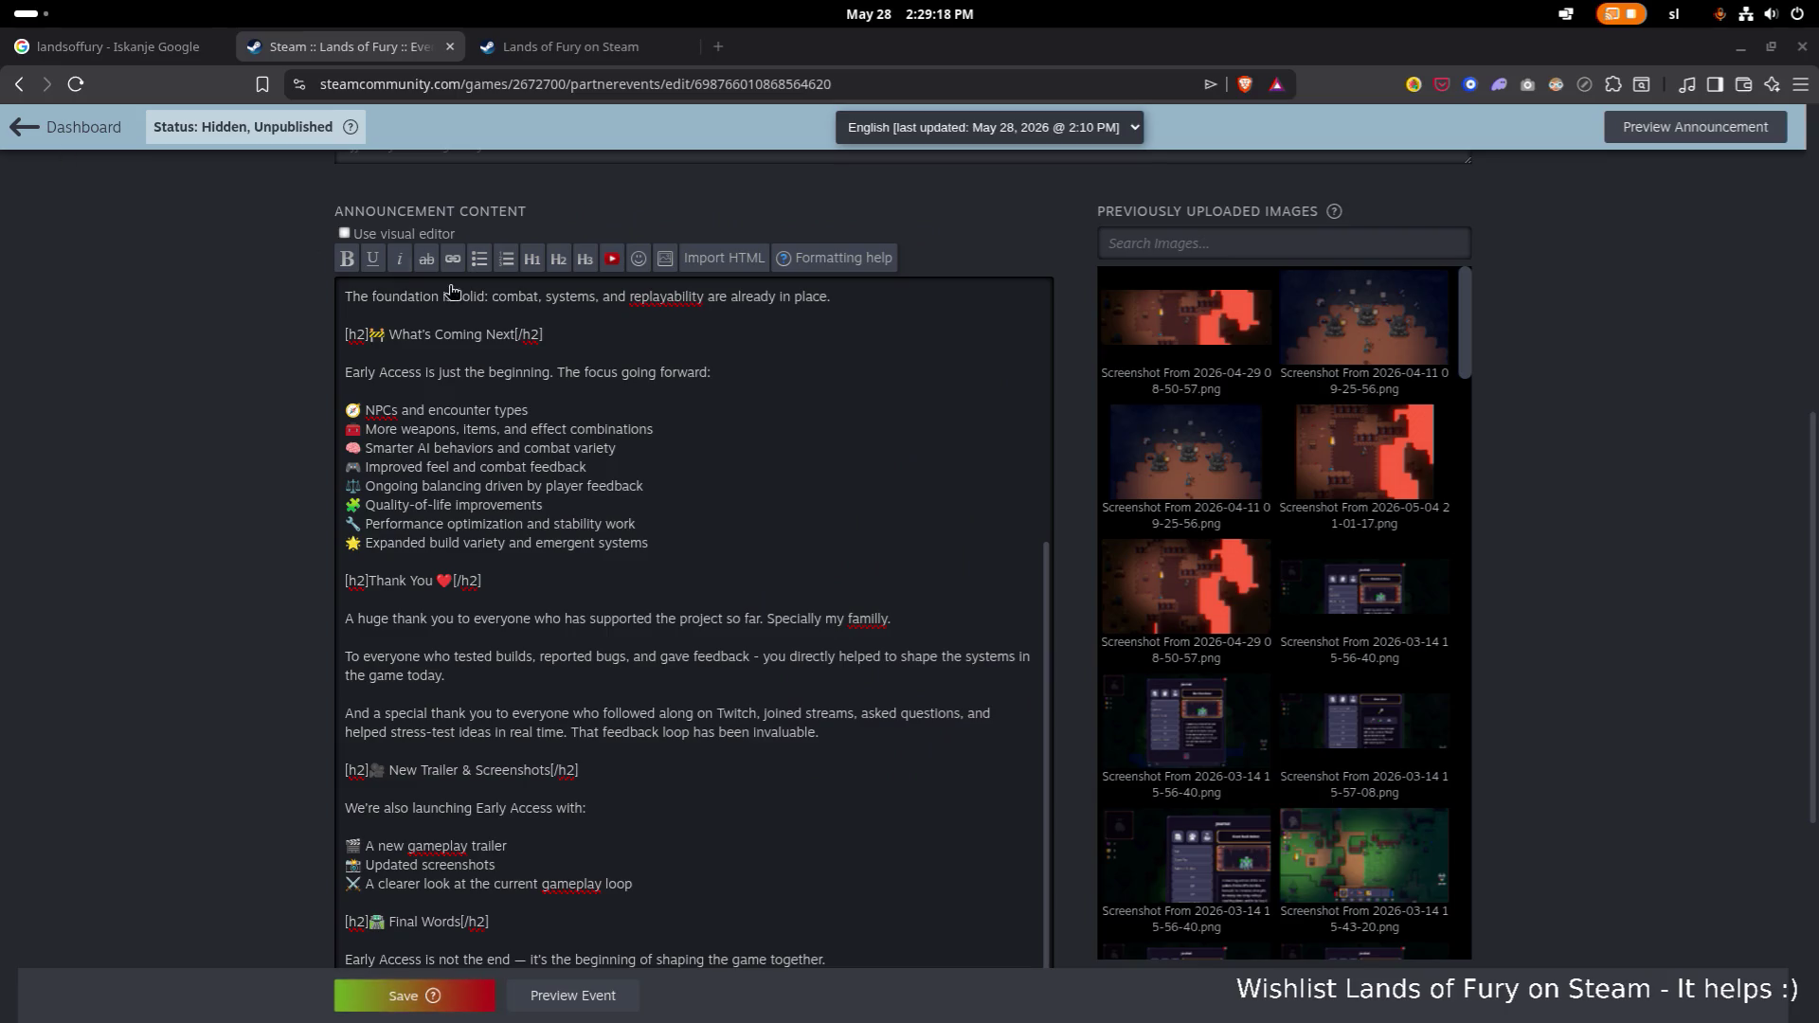
pyautogui.click(608, 396)
pyautogui.scroll(-2, 644, 421)
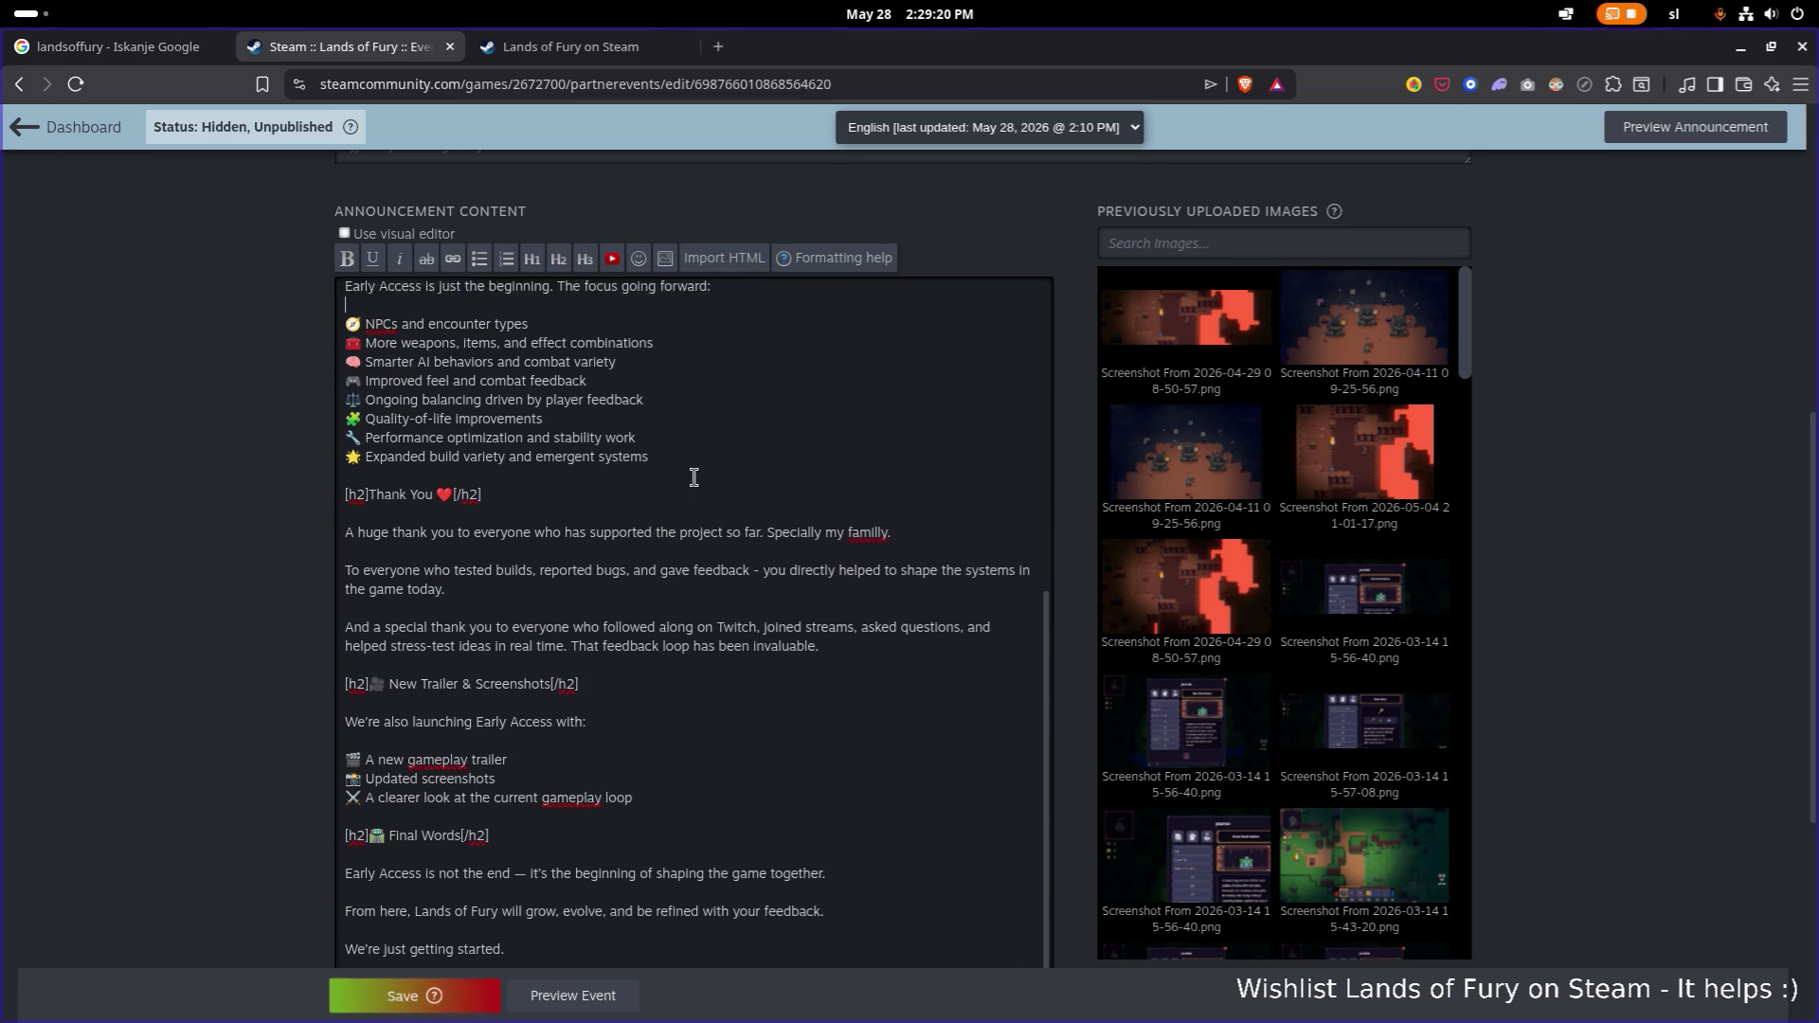
pyautogui.click(948, 516)
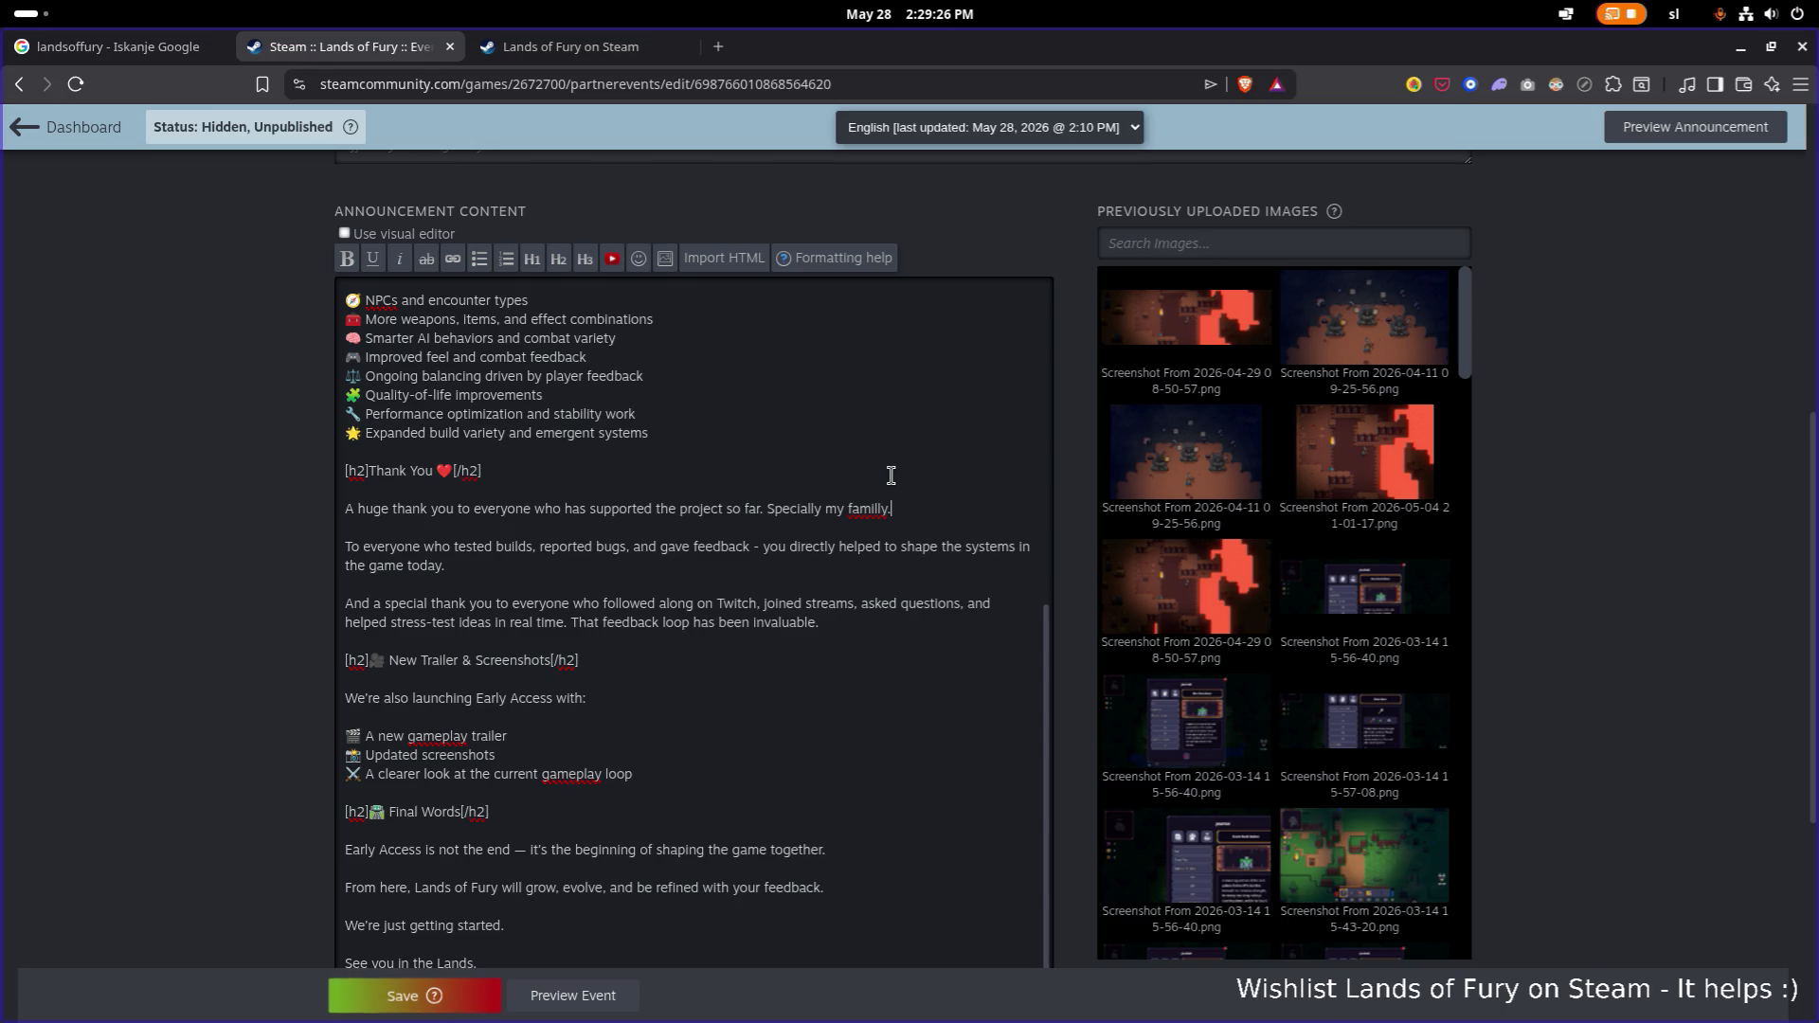
pyautogui.press('BackSpace')
pyautogui.press('BackSpace')
pyautogui.write('y.')
# Move through the trailer, screenshots and gameplay loop lines further down.
pyautogui.scroll(-1, 647, 561)
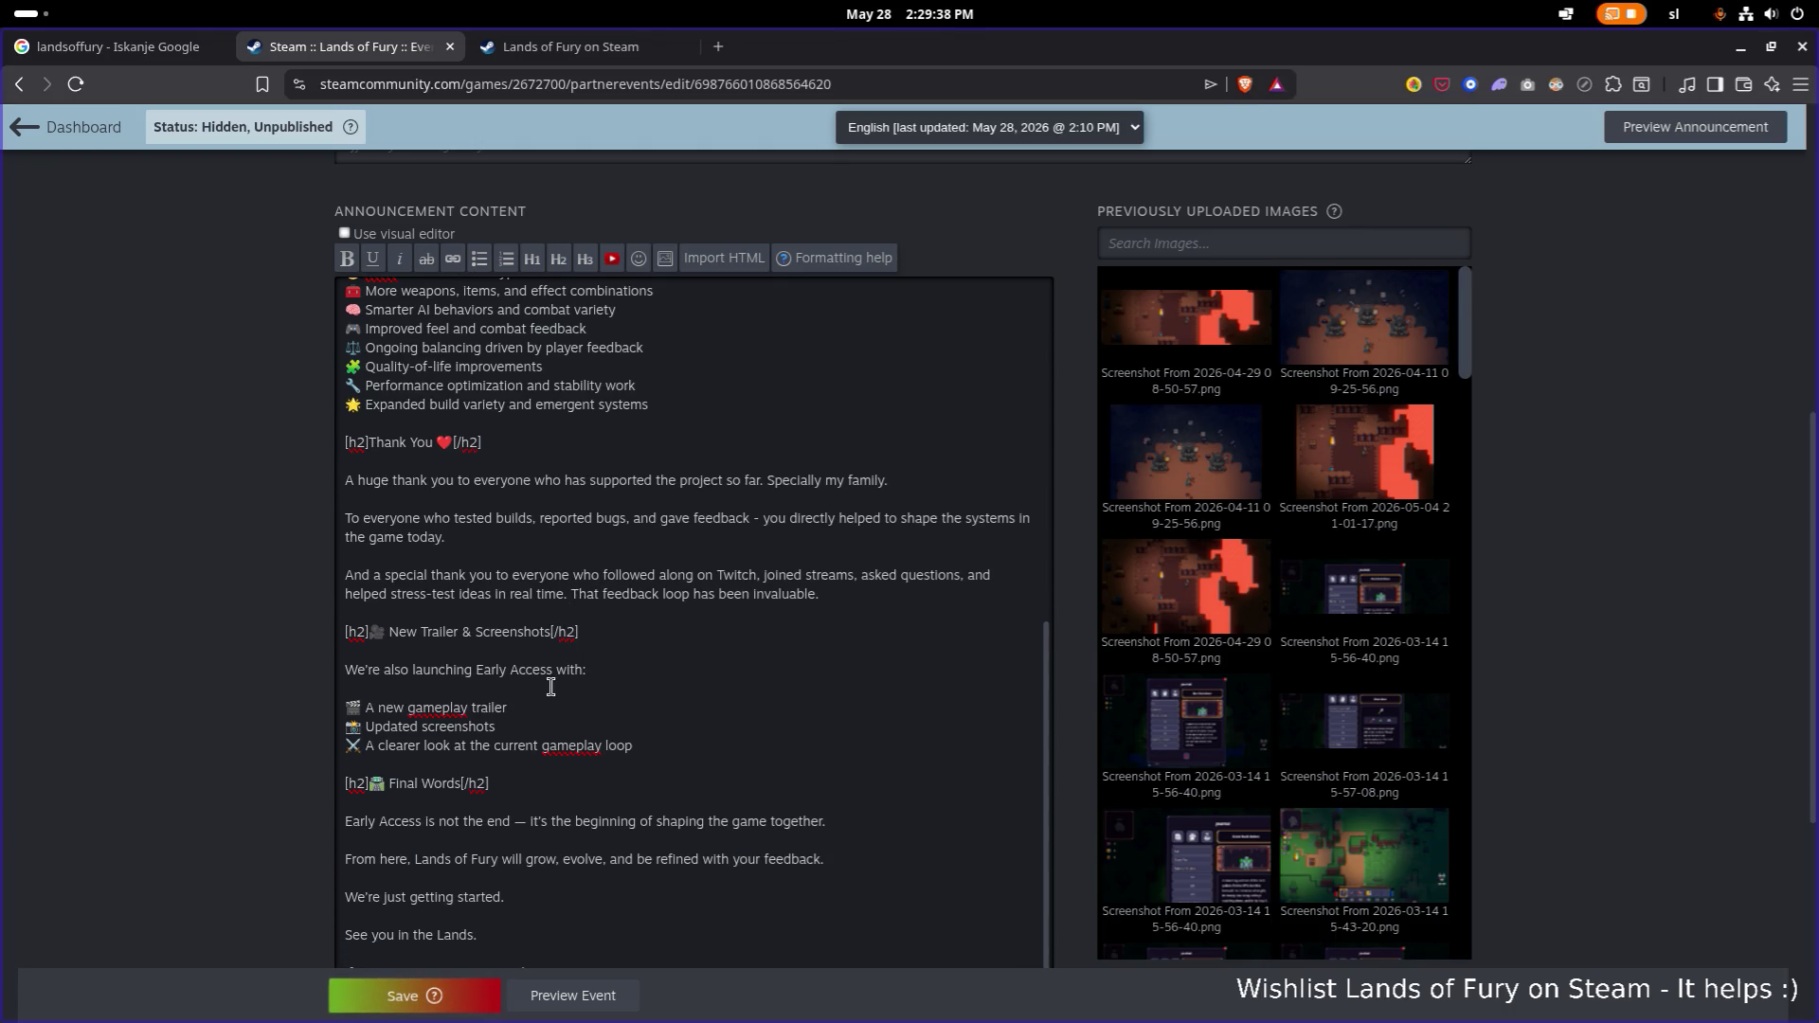
pyautogui.click(518, 712)
pyautogui.press('Down')
pyautogui.click(585, 746)
# Delete the emoji from the Final Words heading.
pyautogui.scroll(3, 698, 711)
pyautogui.scroll(-3, 696, 689)
pyautogui.click(389, 783)
pyautogui.press('BackSpace')
pyautogui.press('Delete')
# Swap the em dash after 'not the end' for a hyphen, keeping 'shaping' before 'together'.
pyautogui.scroll(-3, 643, 744)
pyautogui.click(525, 580)
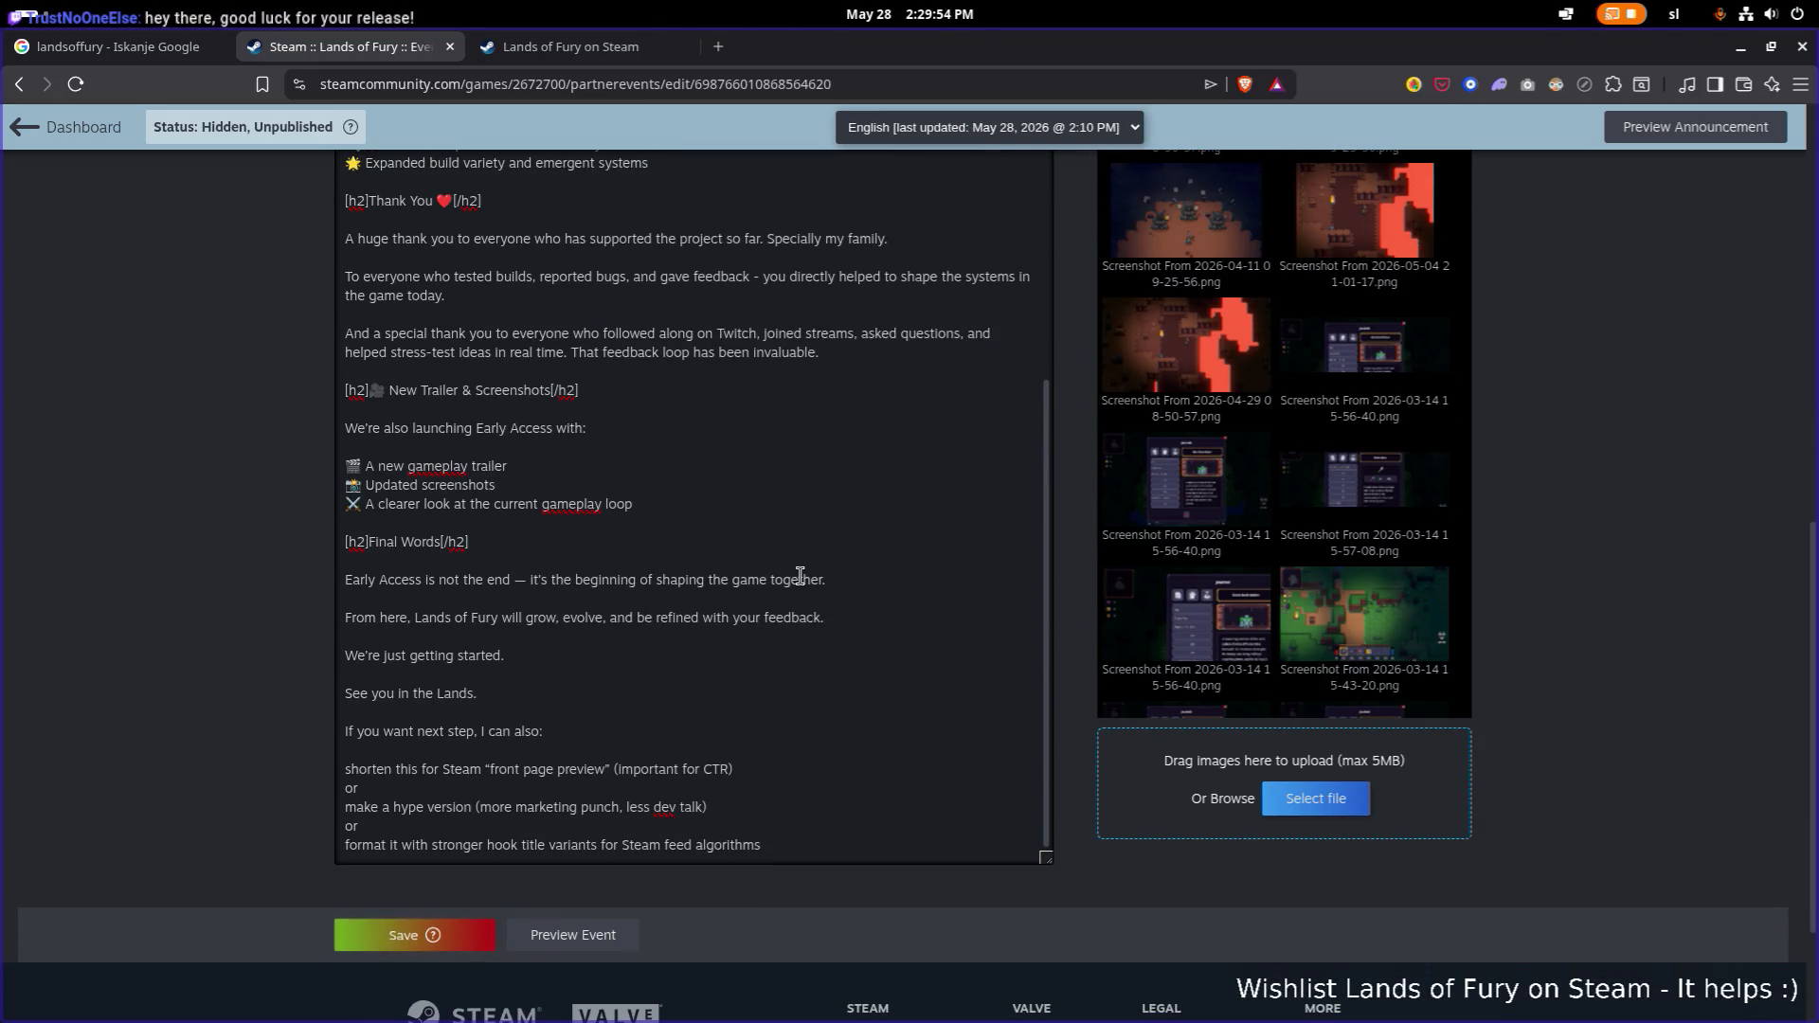
pyautogui.press('BackSpace')
pyautogui.write('-')
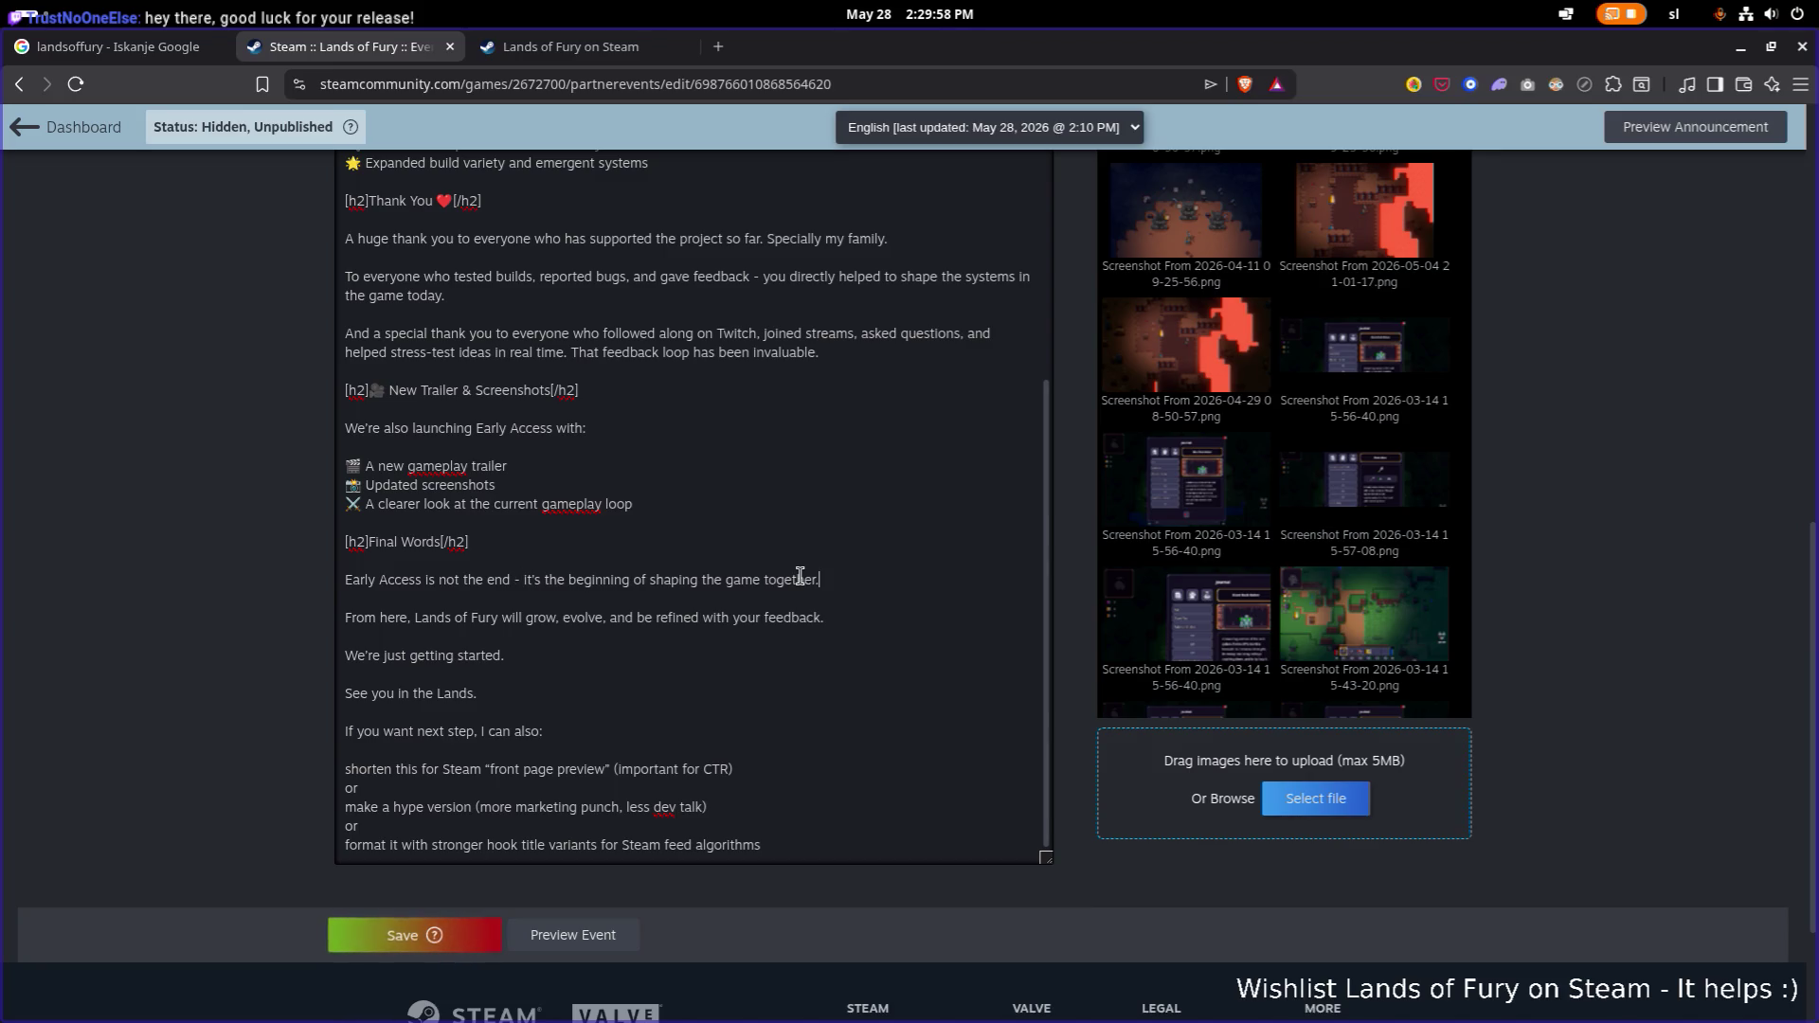
pyautogui.hotkey('ctrl', 'Left')
pyautogui.hotkey('ctrl', 'shift', 'Left')
pyautogui.write('improving')
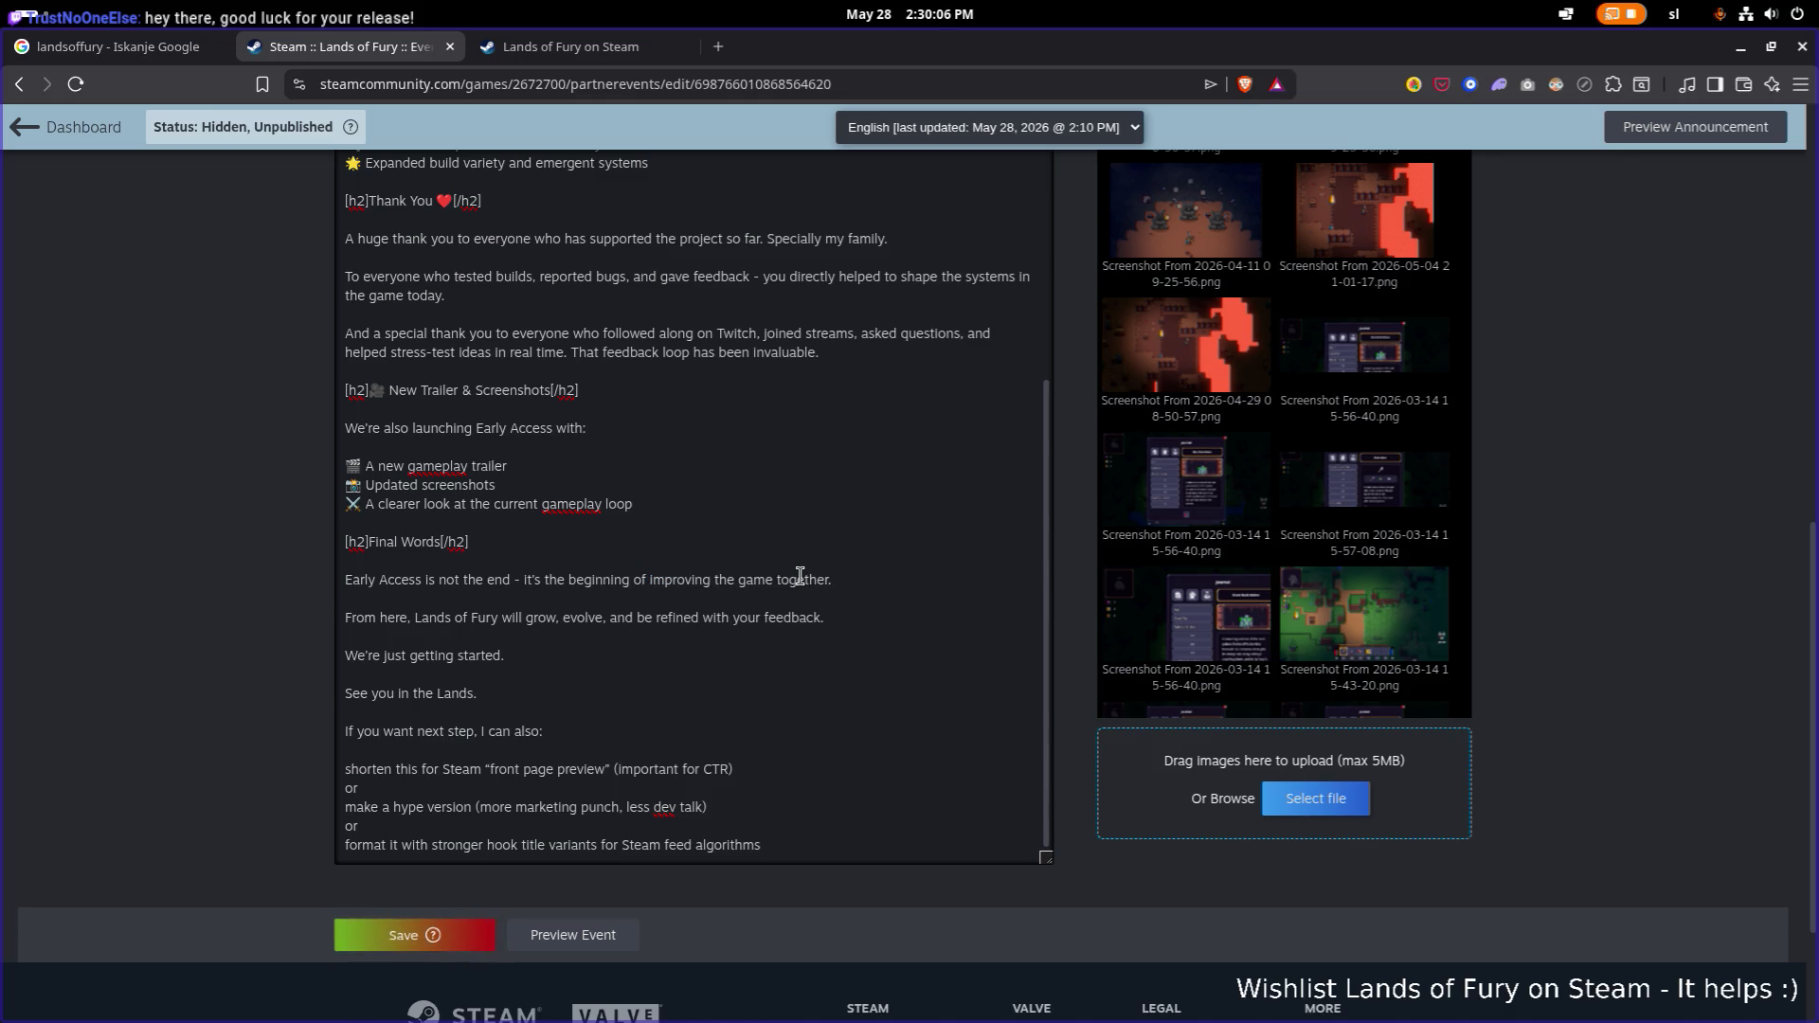
pyautogui.press('BackSpace')
pyautogui.hotkey('ctrl', 'shift', 'Left')
pyautogui.write('shaping')
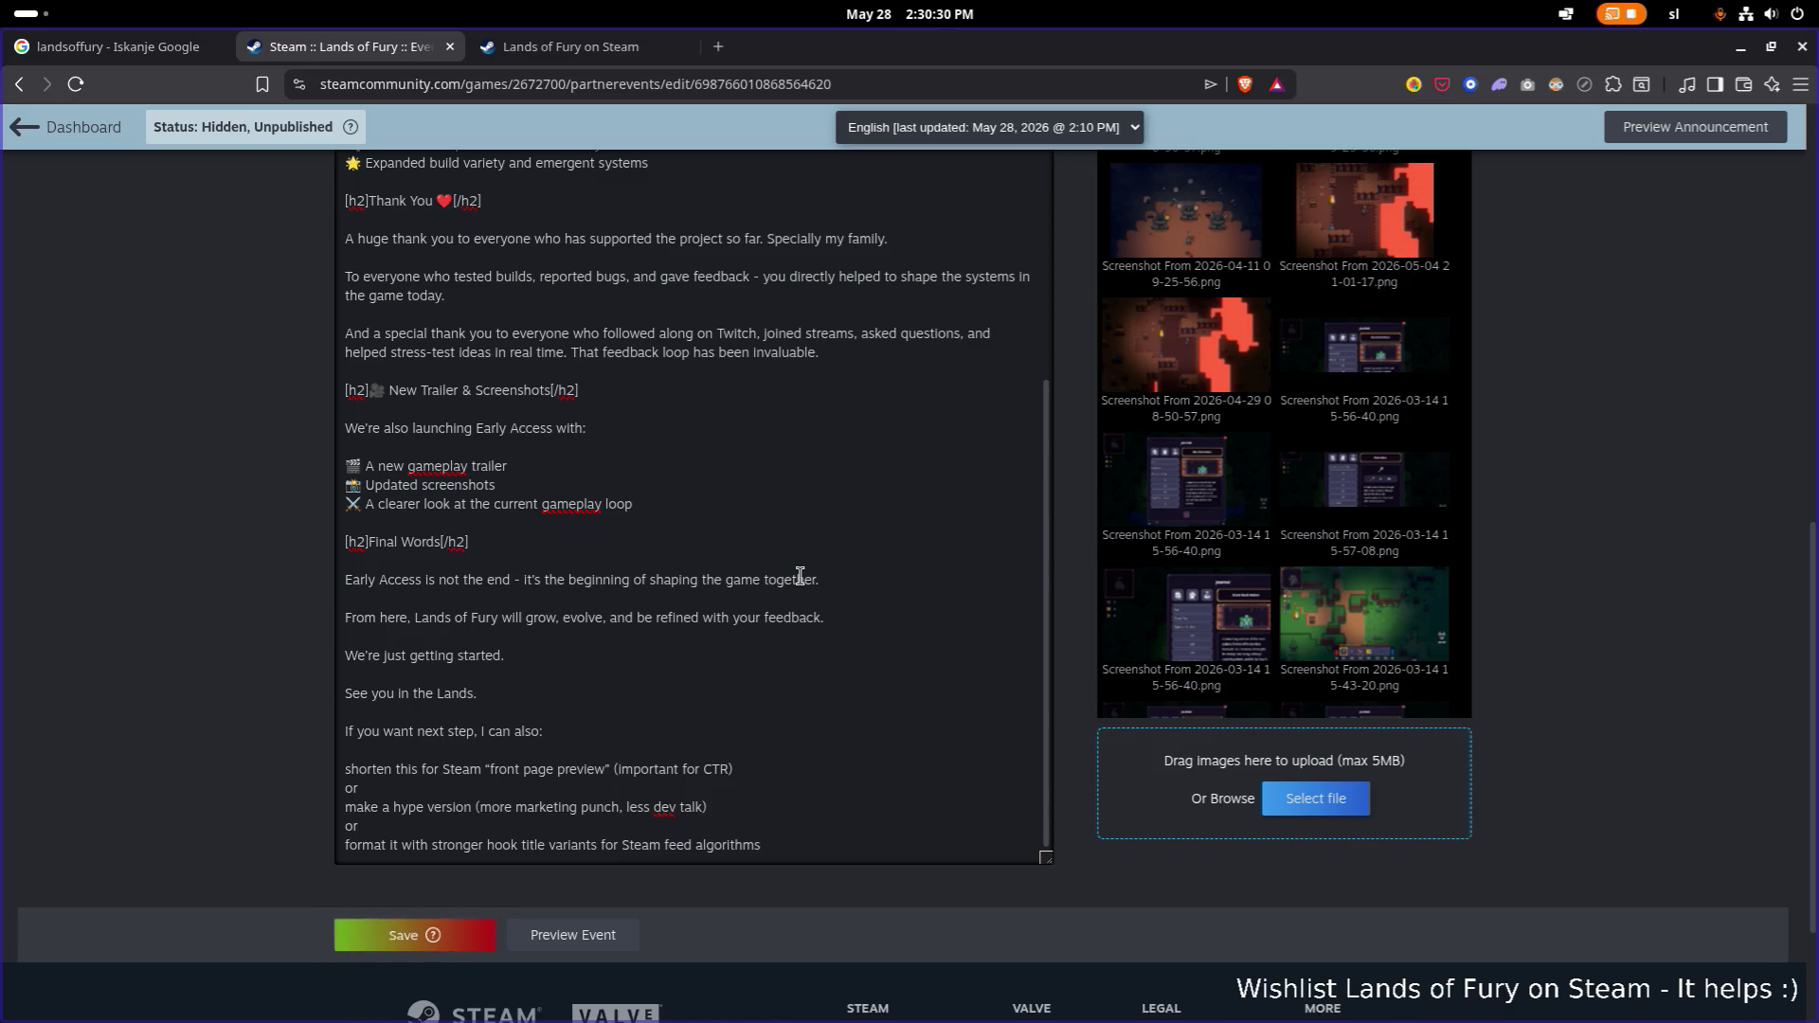
# Add 'of Fury' after 'Lands' and delete the leftover 'If you want next step' lines.
pyautogui.write('of ')
pyautogui.write('f Fury')
pyautogui.press('Home')
pyautogui.hotkey('shift', 'Down')
pyautogui.hotkey('shift', 'Down')
pyautogui.hotkey('shift', 'Down')
pyautogui.hotkey('shift', 'Down')
pyautogui.press('BackSpace')
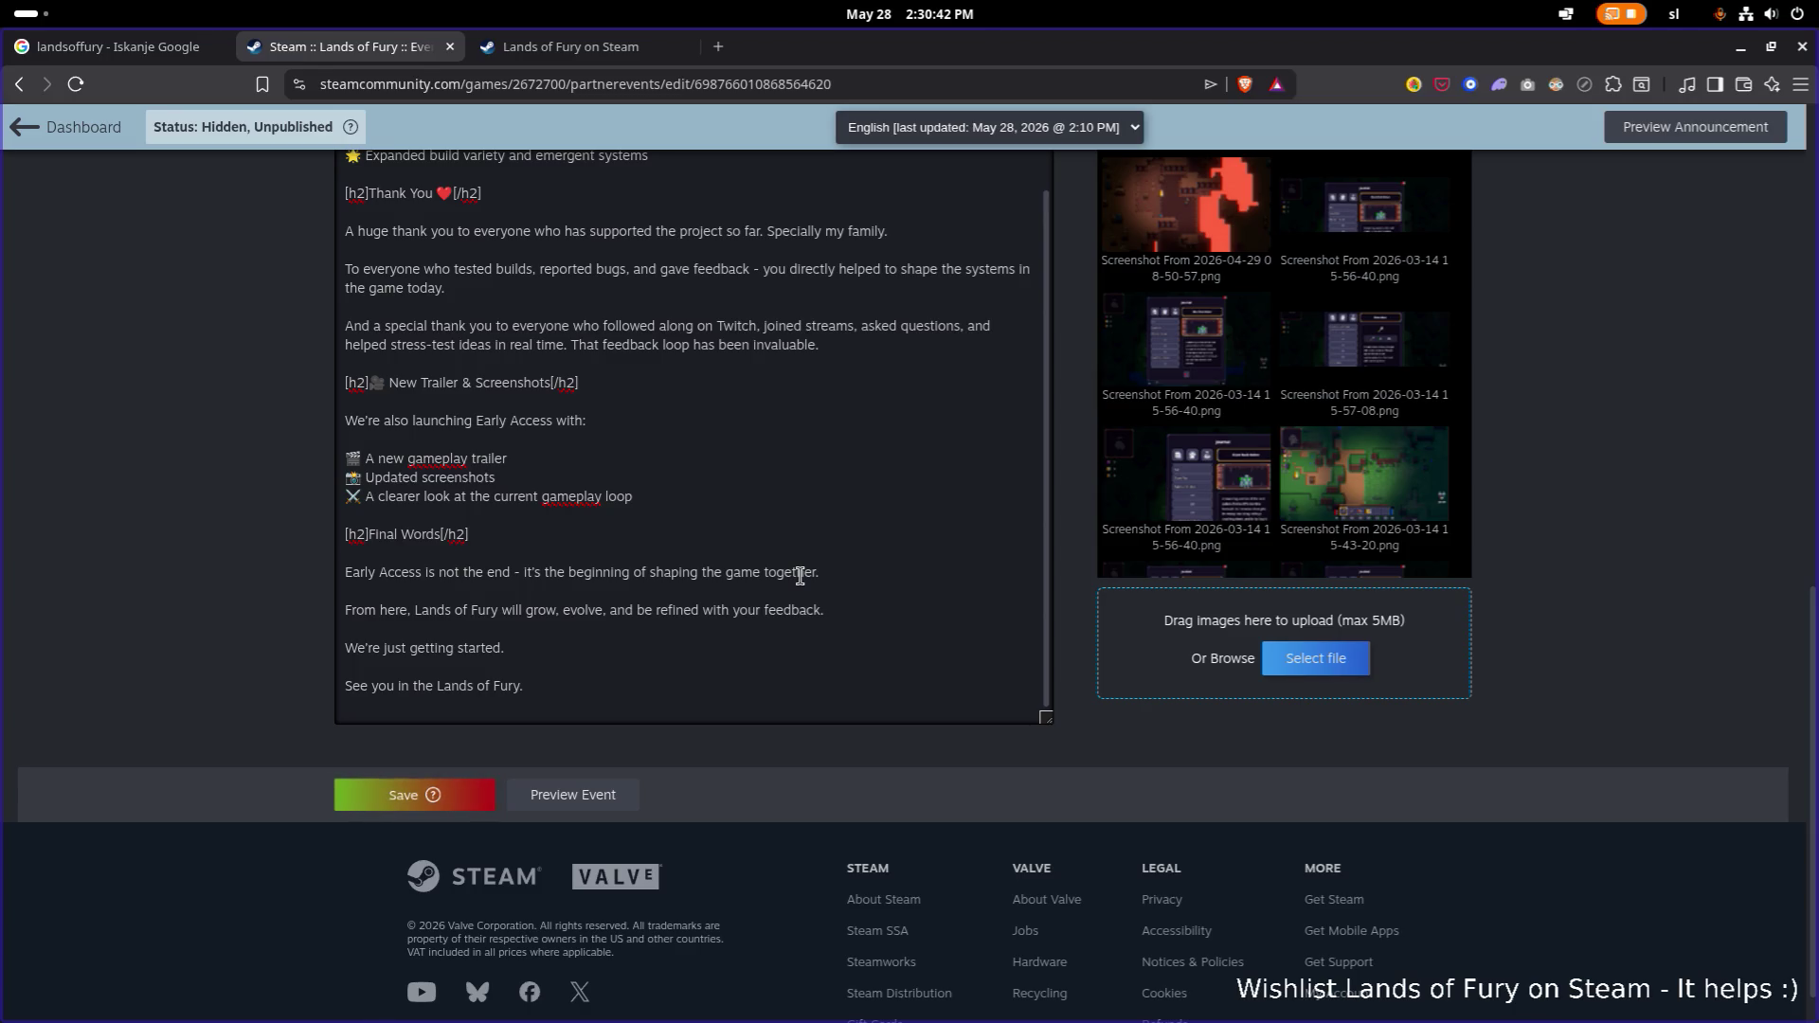
# Extend the closing line with 'maybe even on the leaderboards :P'.
pyautogui.press('Return')
pyautogui.press('Return')
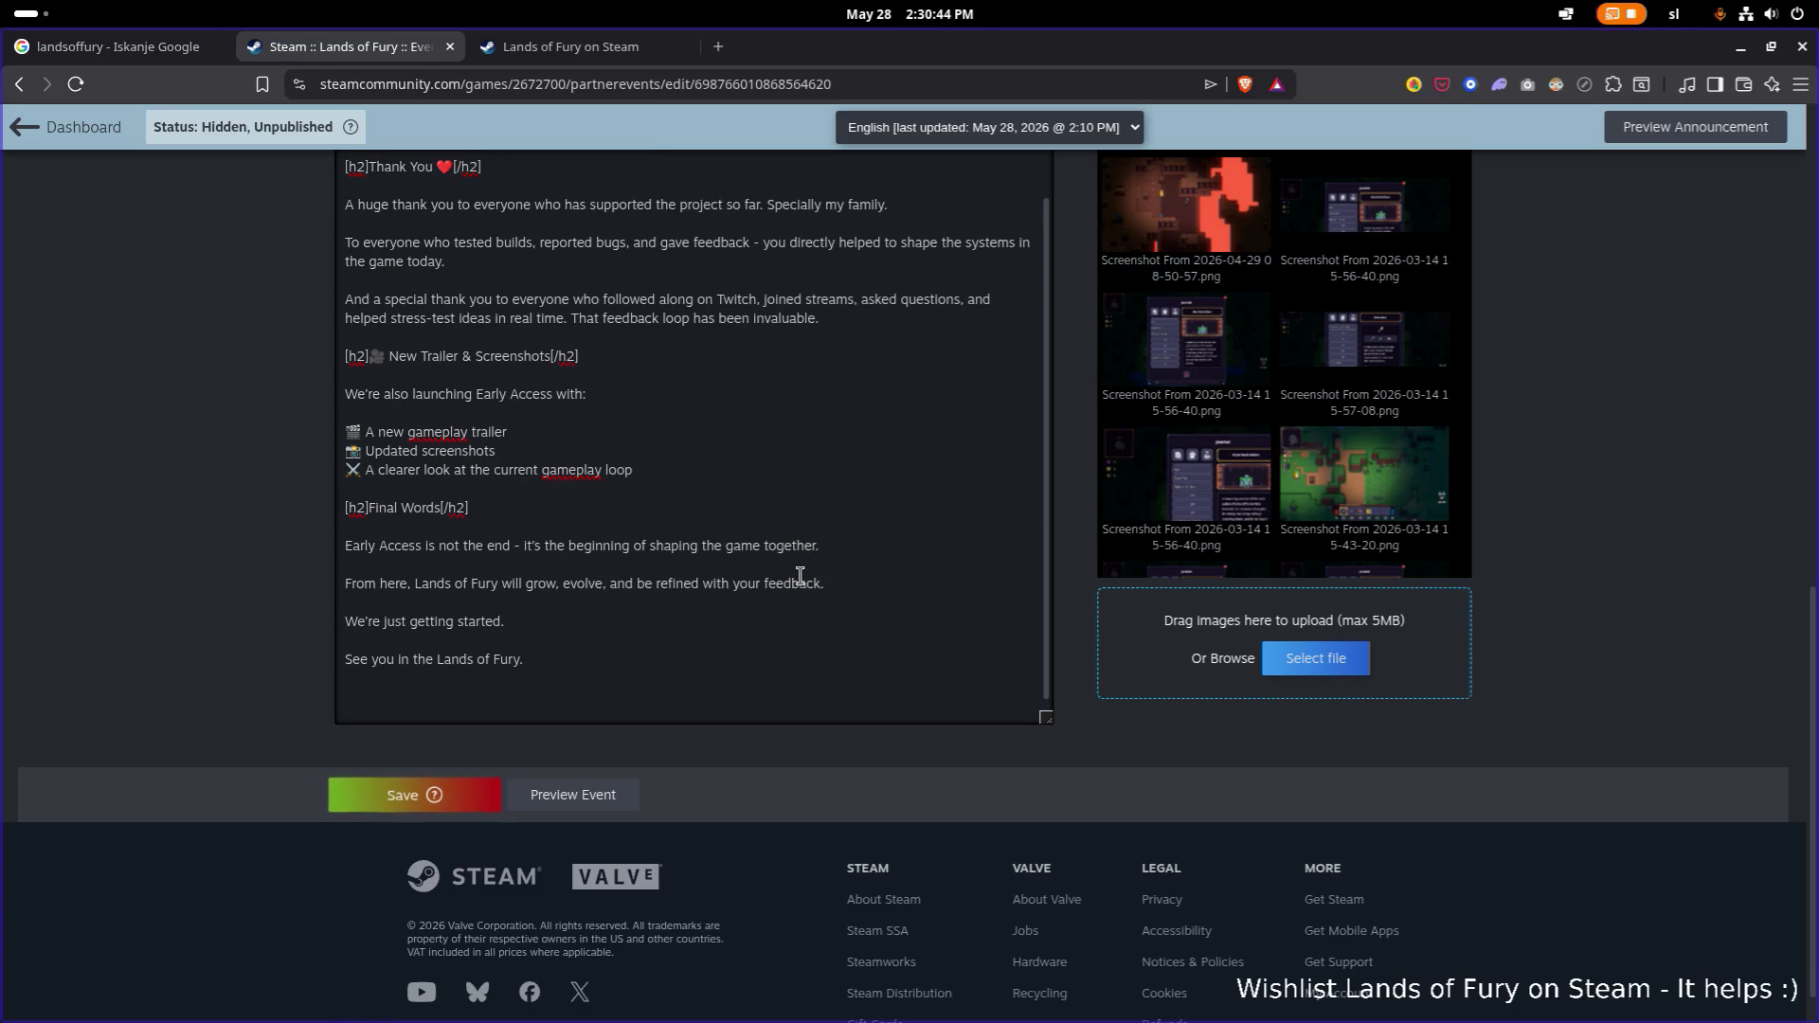
pyautogui.press('BackSpace')
pyautogui.press('Return')
pyautogui.press('BackSpace')
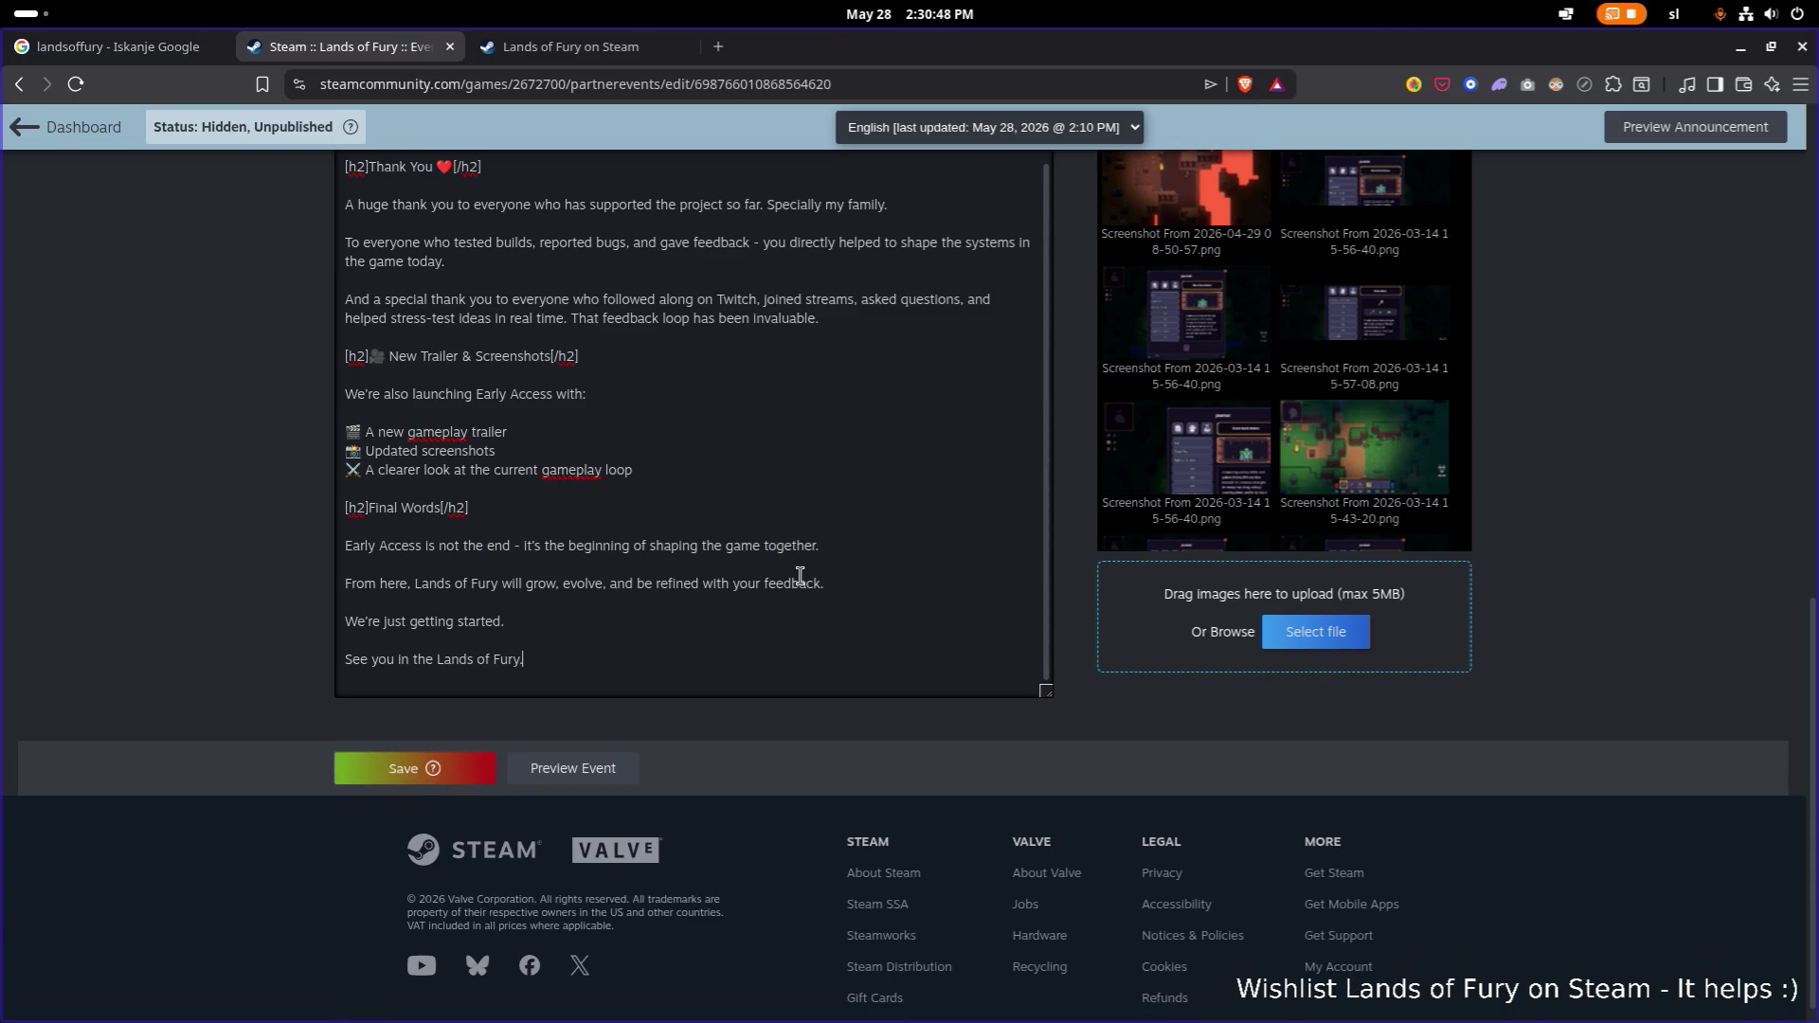
pyautogui.write(',maybe even on t')
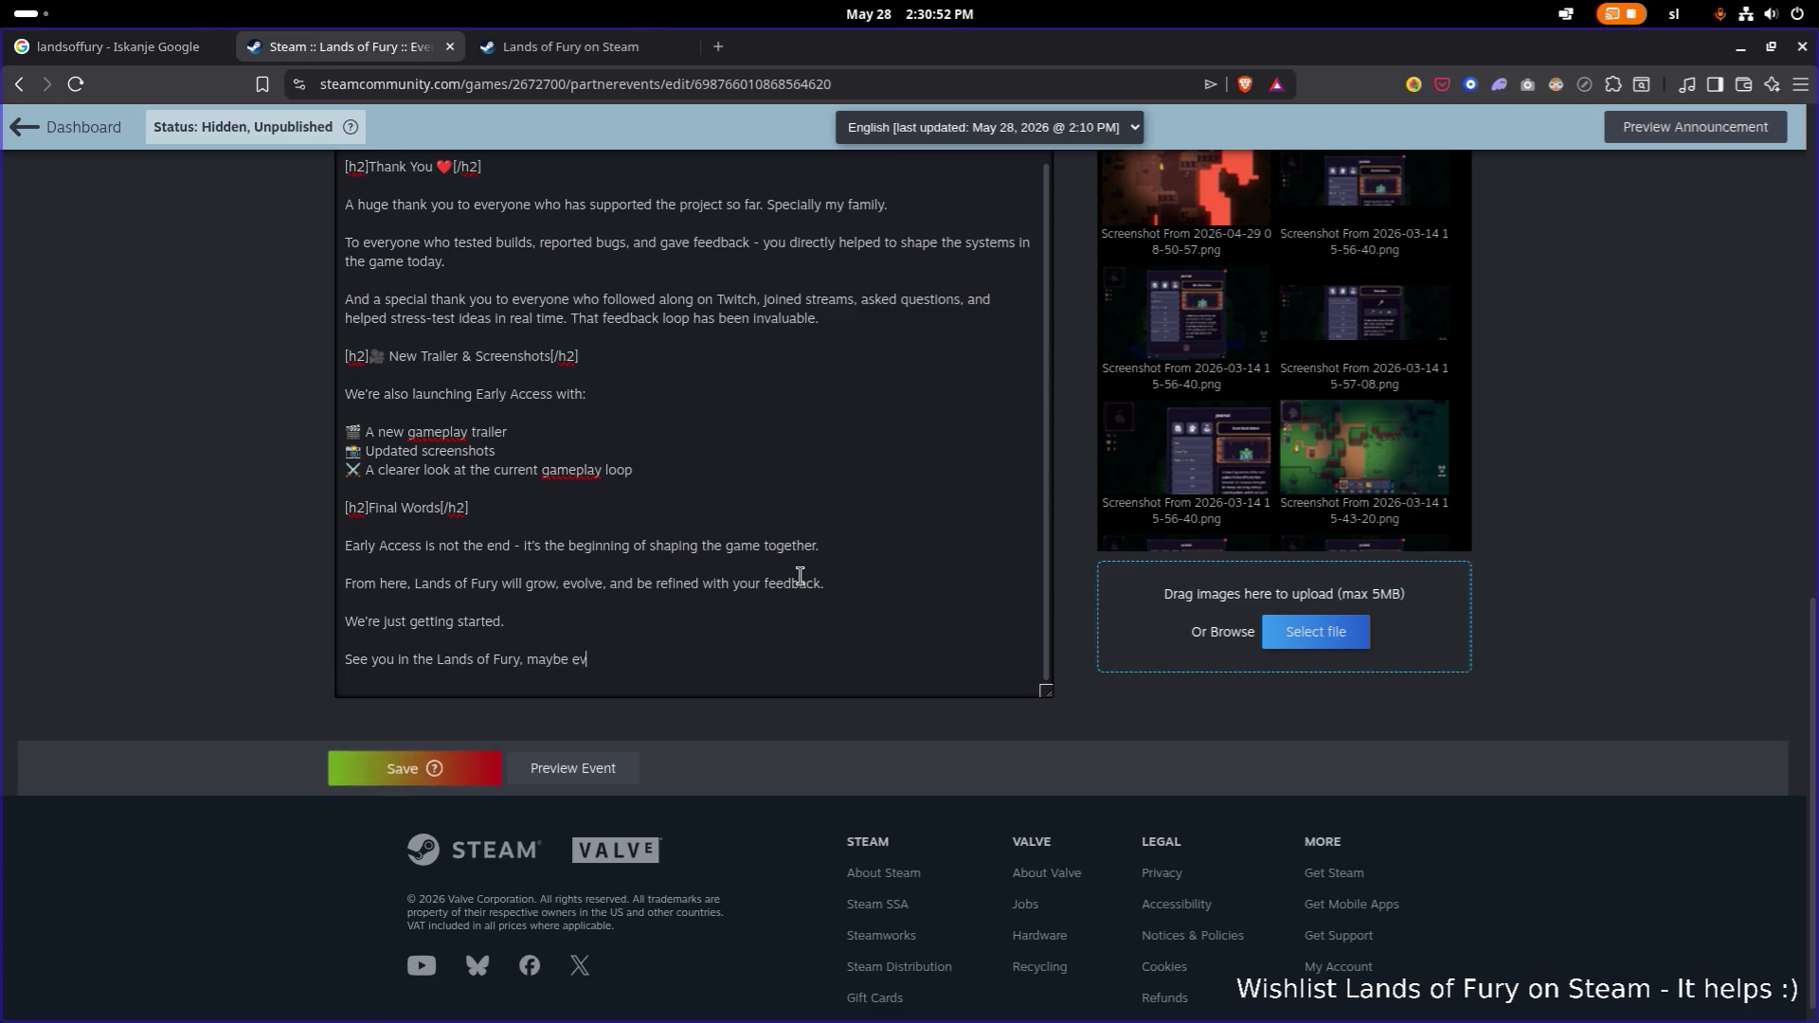
pyautogui.write('he leaderbo')
pyautogui.write('ards :P')
pyautogui.scroll(5, 719, 424)
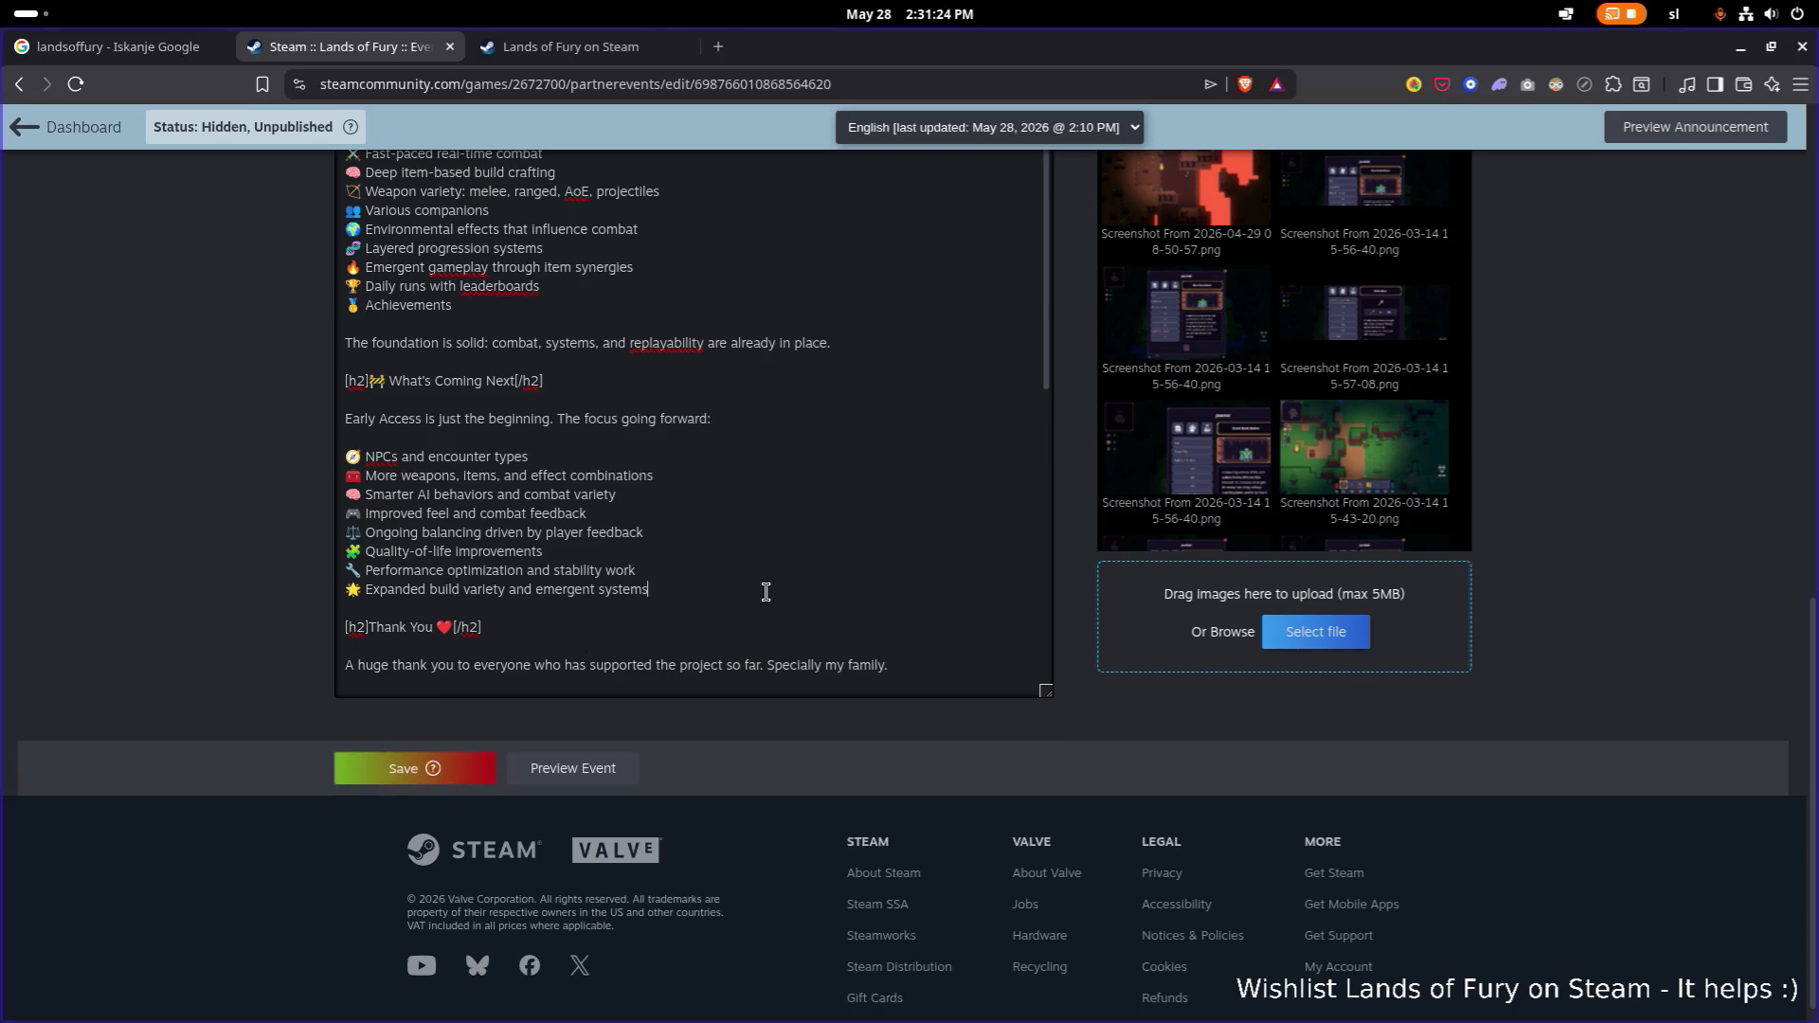
pyautogui.scroll(-1, 932, 641)
pyautogui.scroll(-5, 891, 568)
pyautogui.scroll(-1, 867, 398)
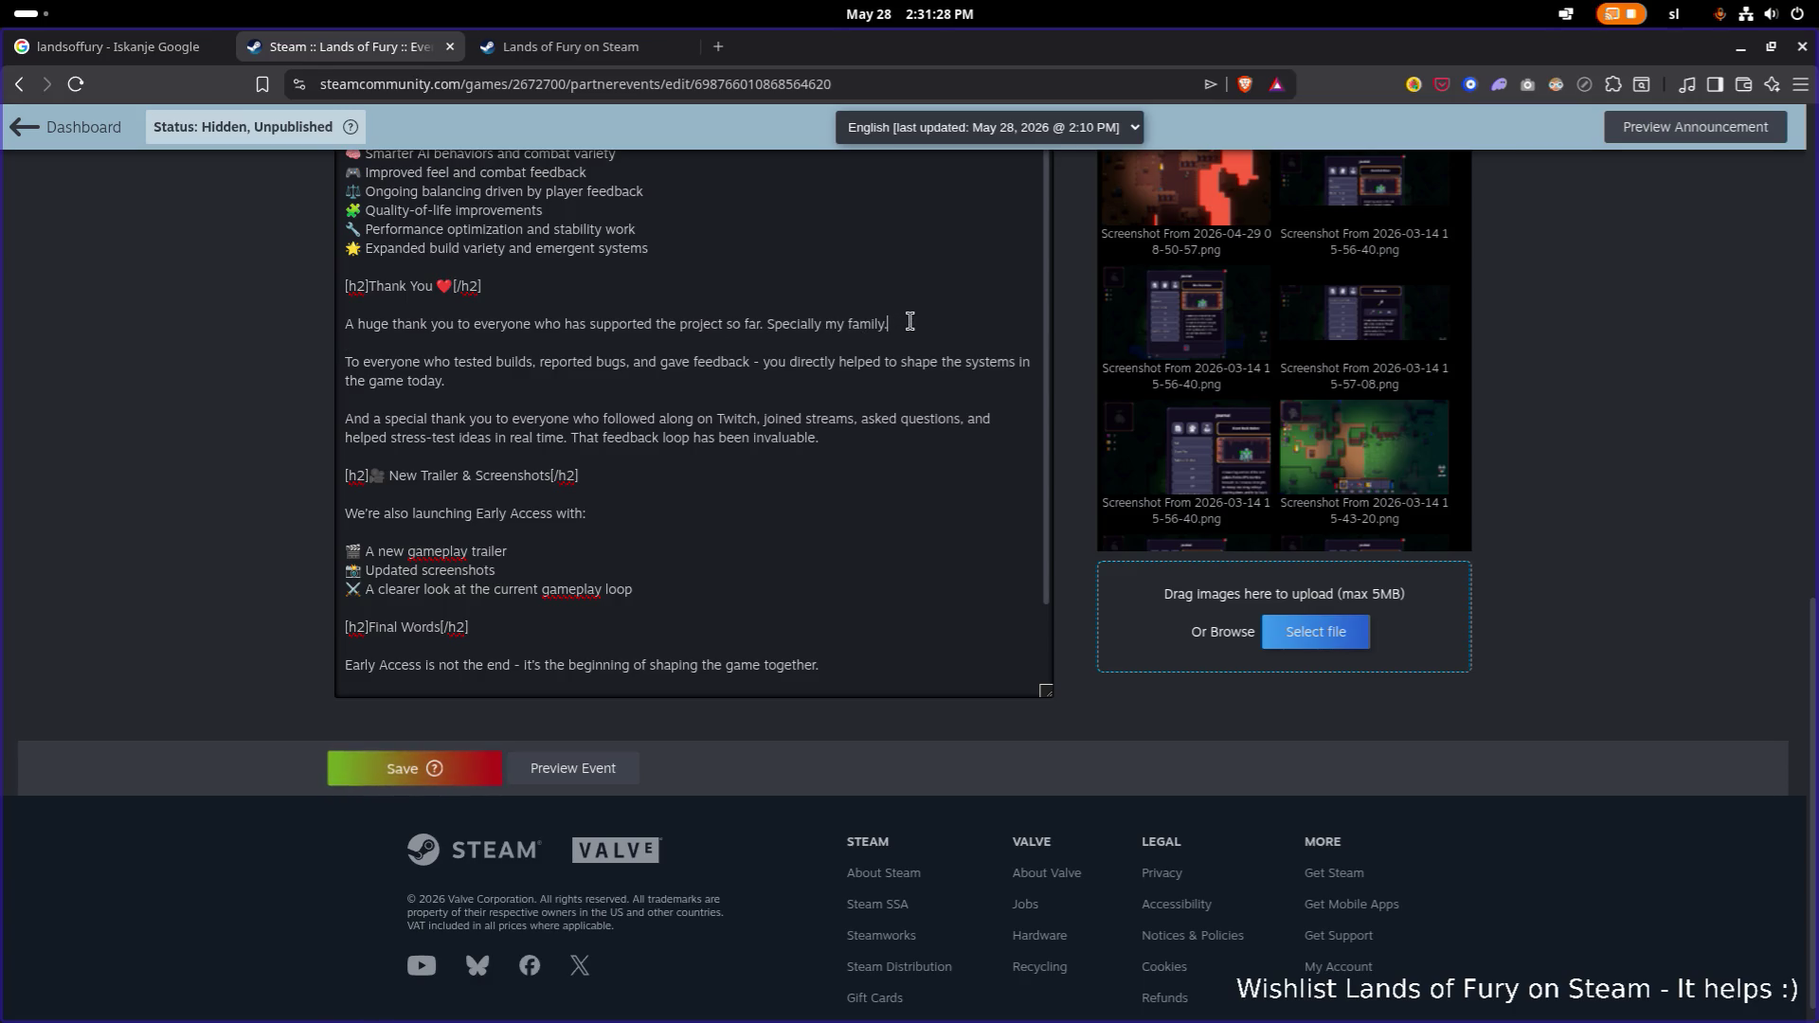
# Add the 😜 emoji to the closing line and sign off below it with the author's first name.
pyautogui.click(745, 487)
pyautogui.press('Down')
pyautogui.press('Down')
pyautogui.press('Down')
pyautogui.write("From here, Lands of Fury will grow, evolve, and be refined with your feedback.  We're just getting started.")
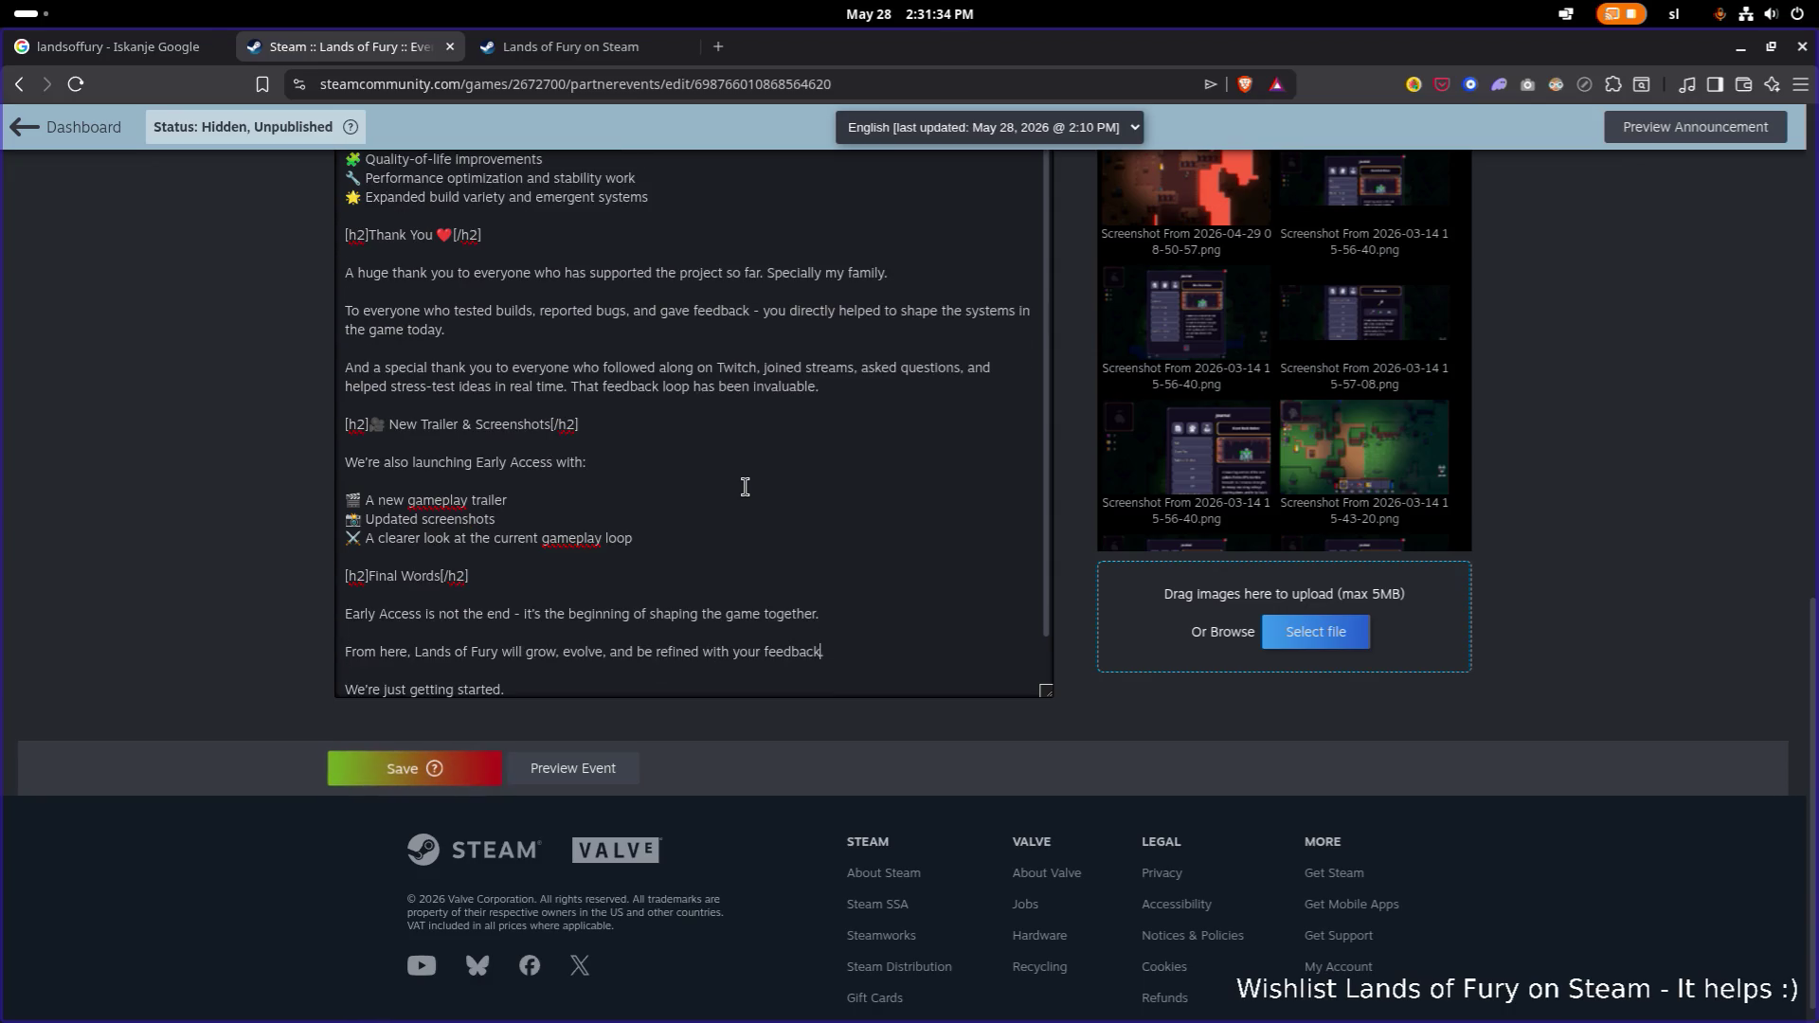
pyautogui.hotkey('ctrl', 'v')
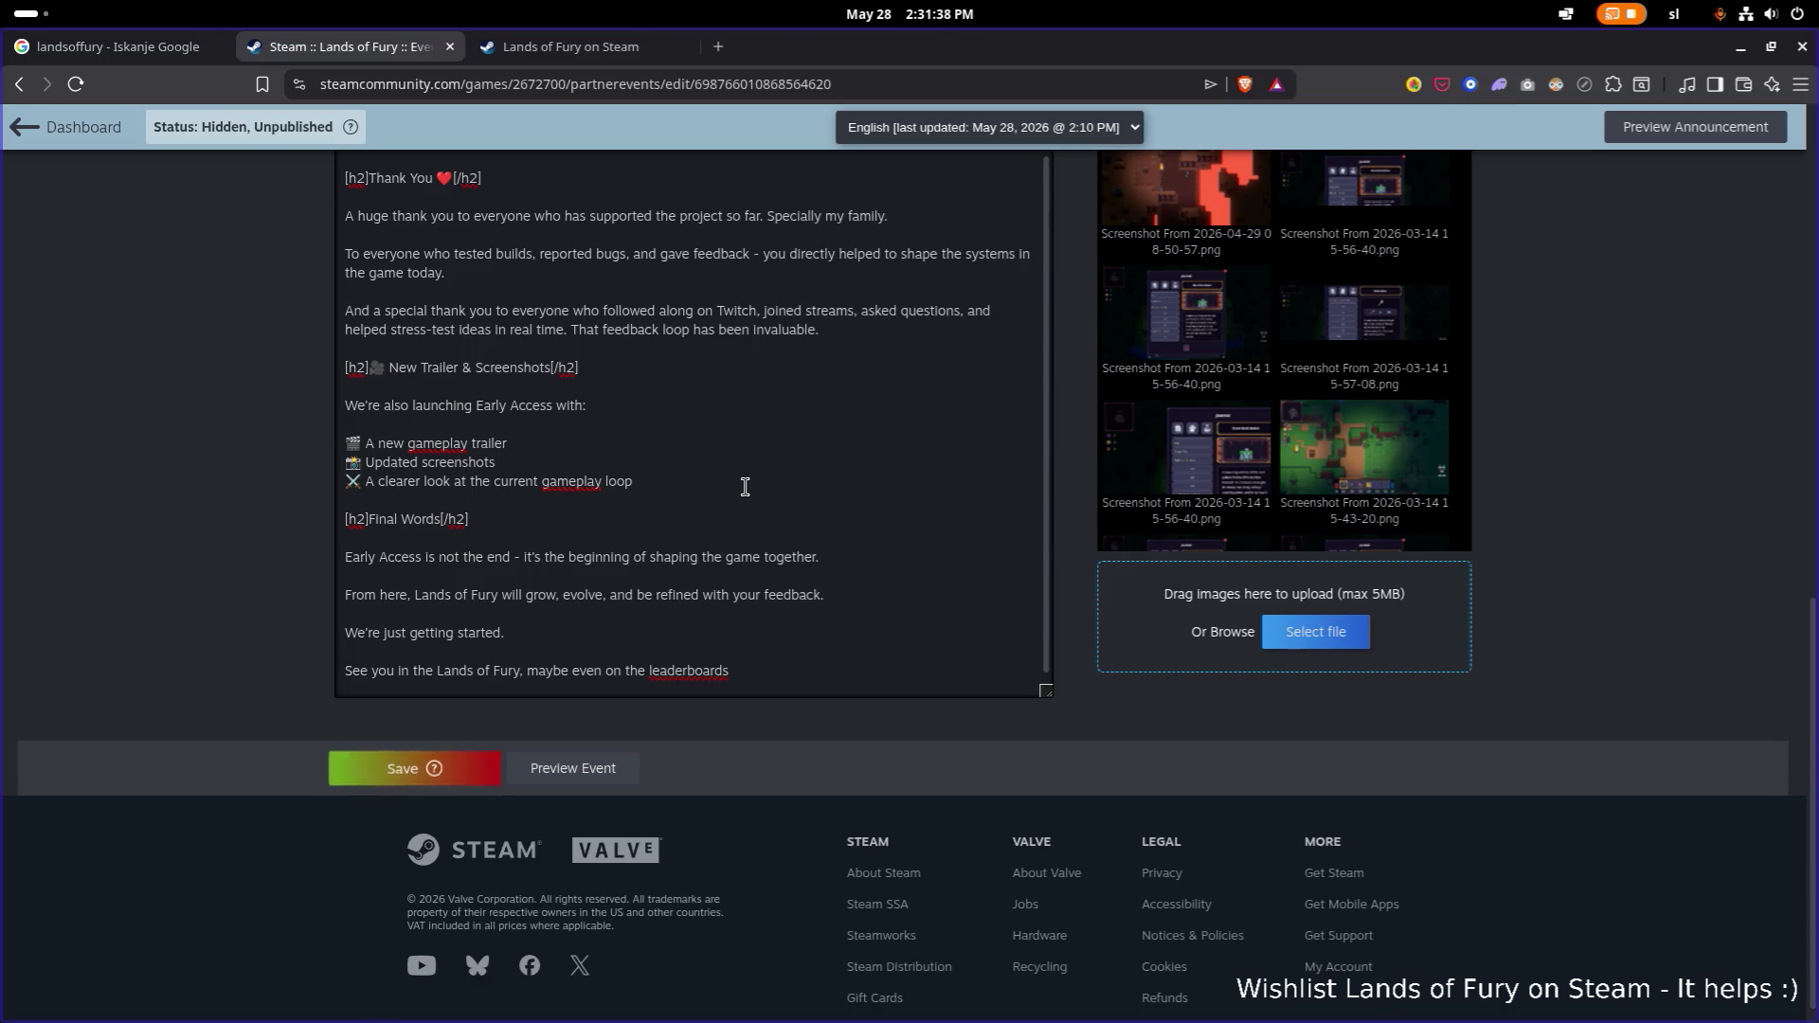
pyautogui.write(' 😜')
pyautogui.press('Return')
pyautogui.write('Filip')
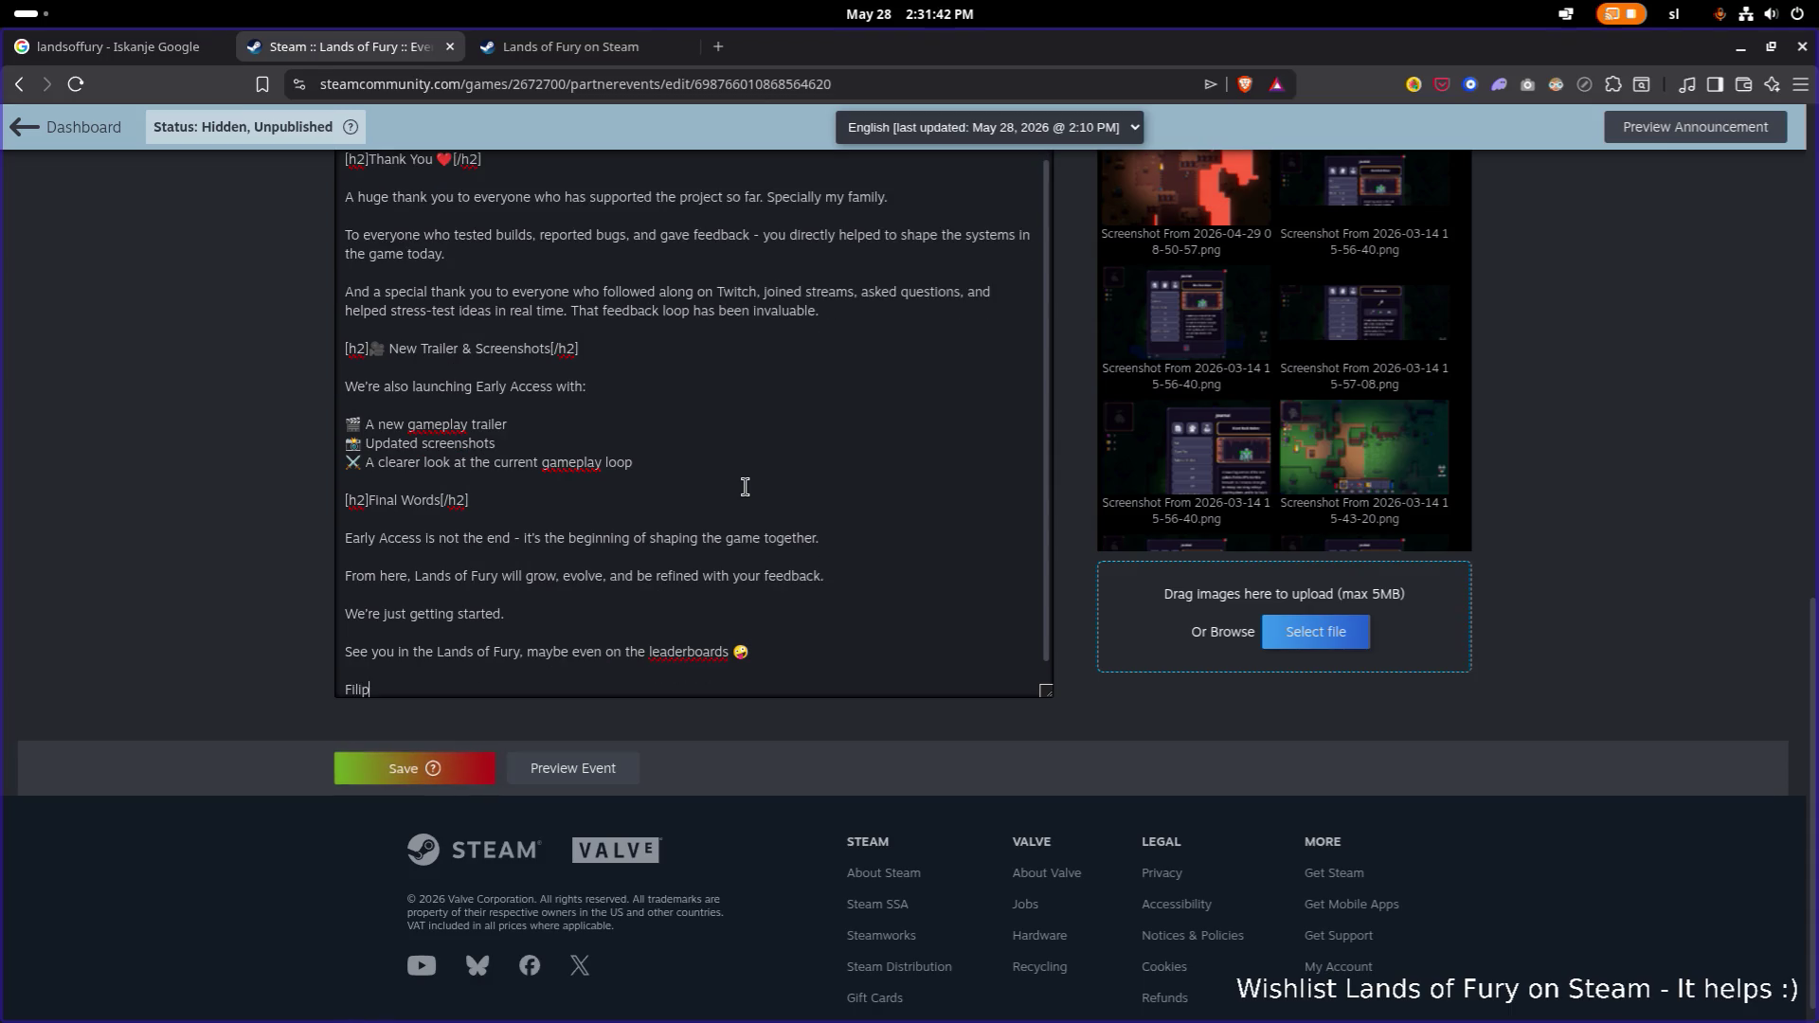
pyautogui.scroll(10, 881, 680)
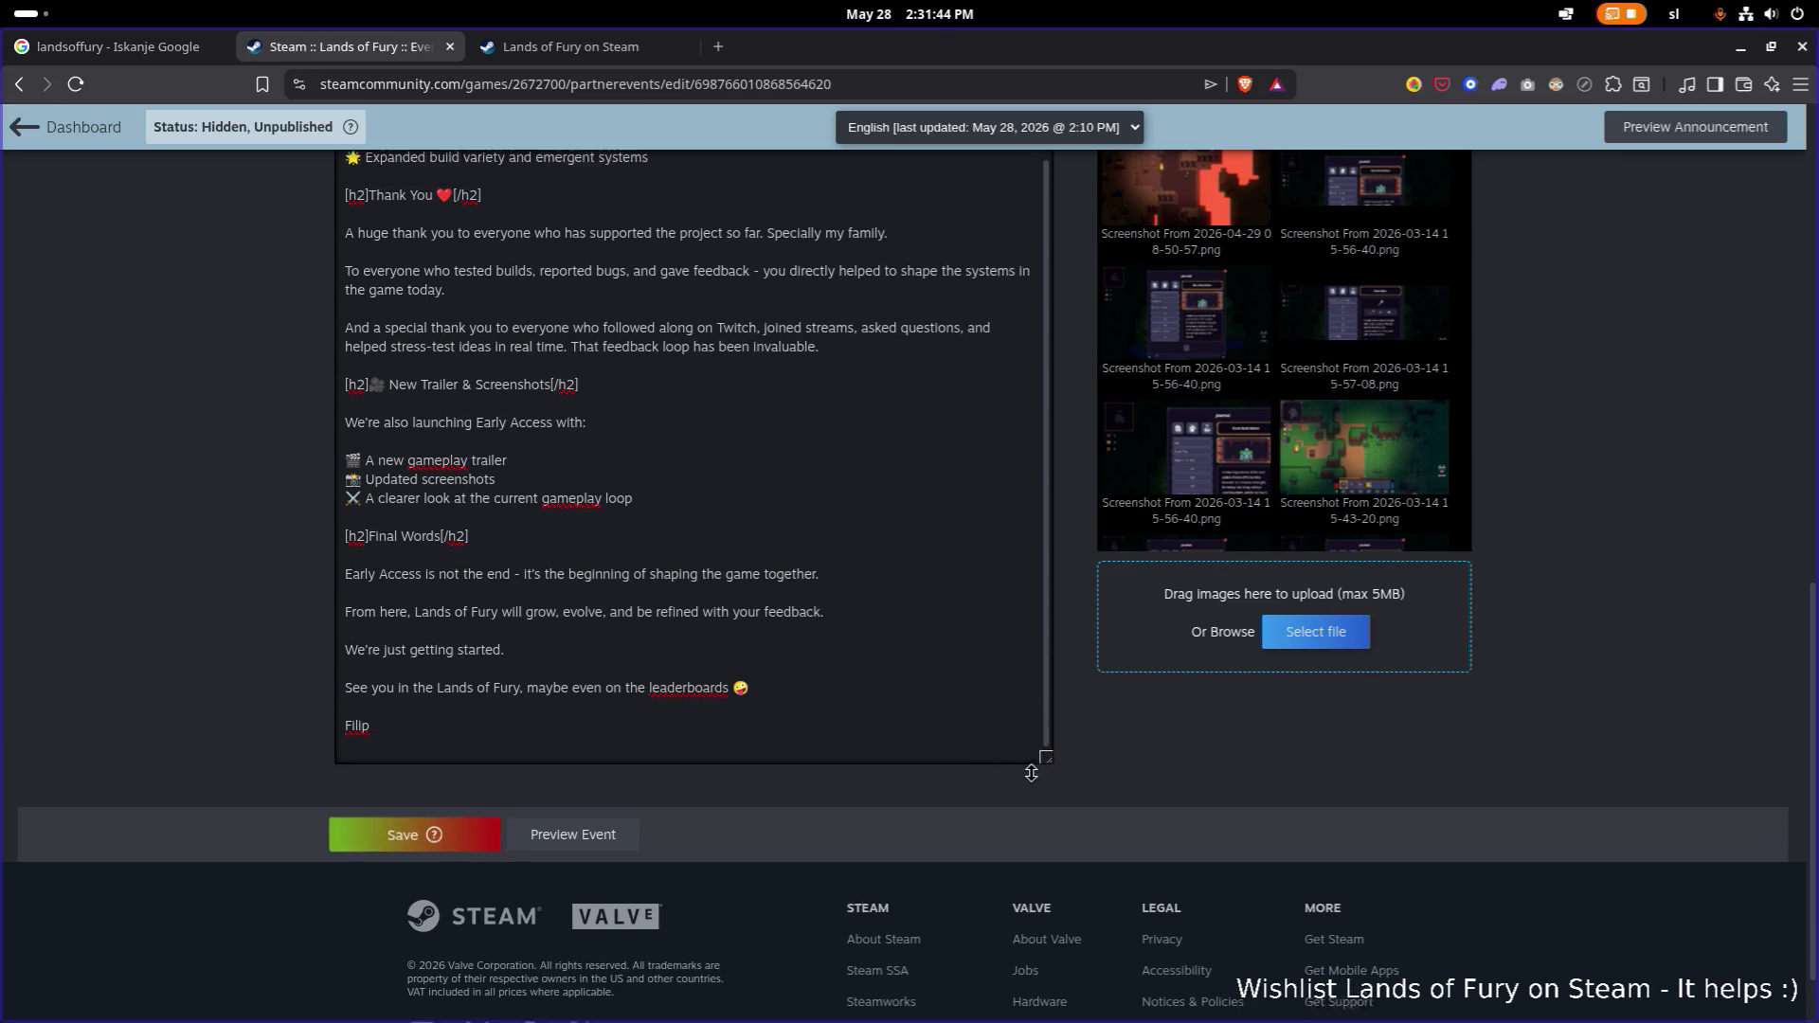
pyautogui.scroll(-7, 875, 681)
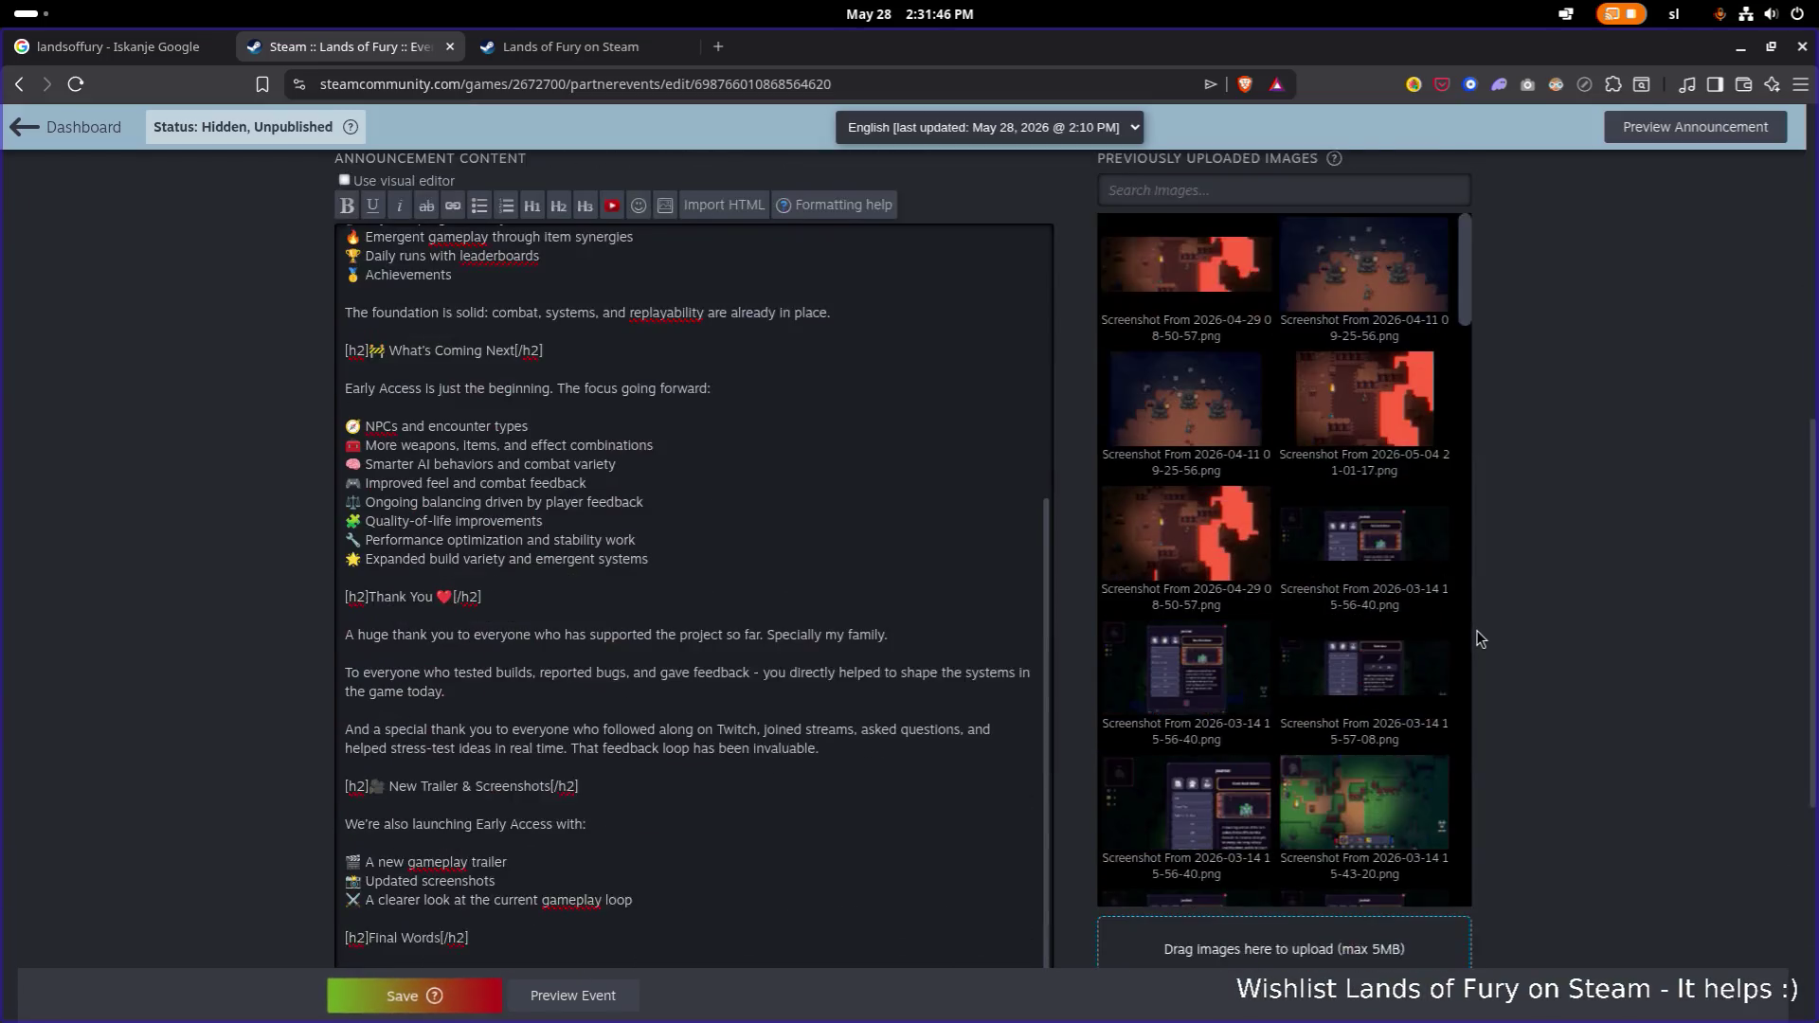
pyautogui.scroll(5, 668, 526)
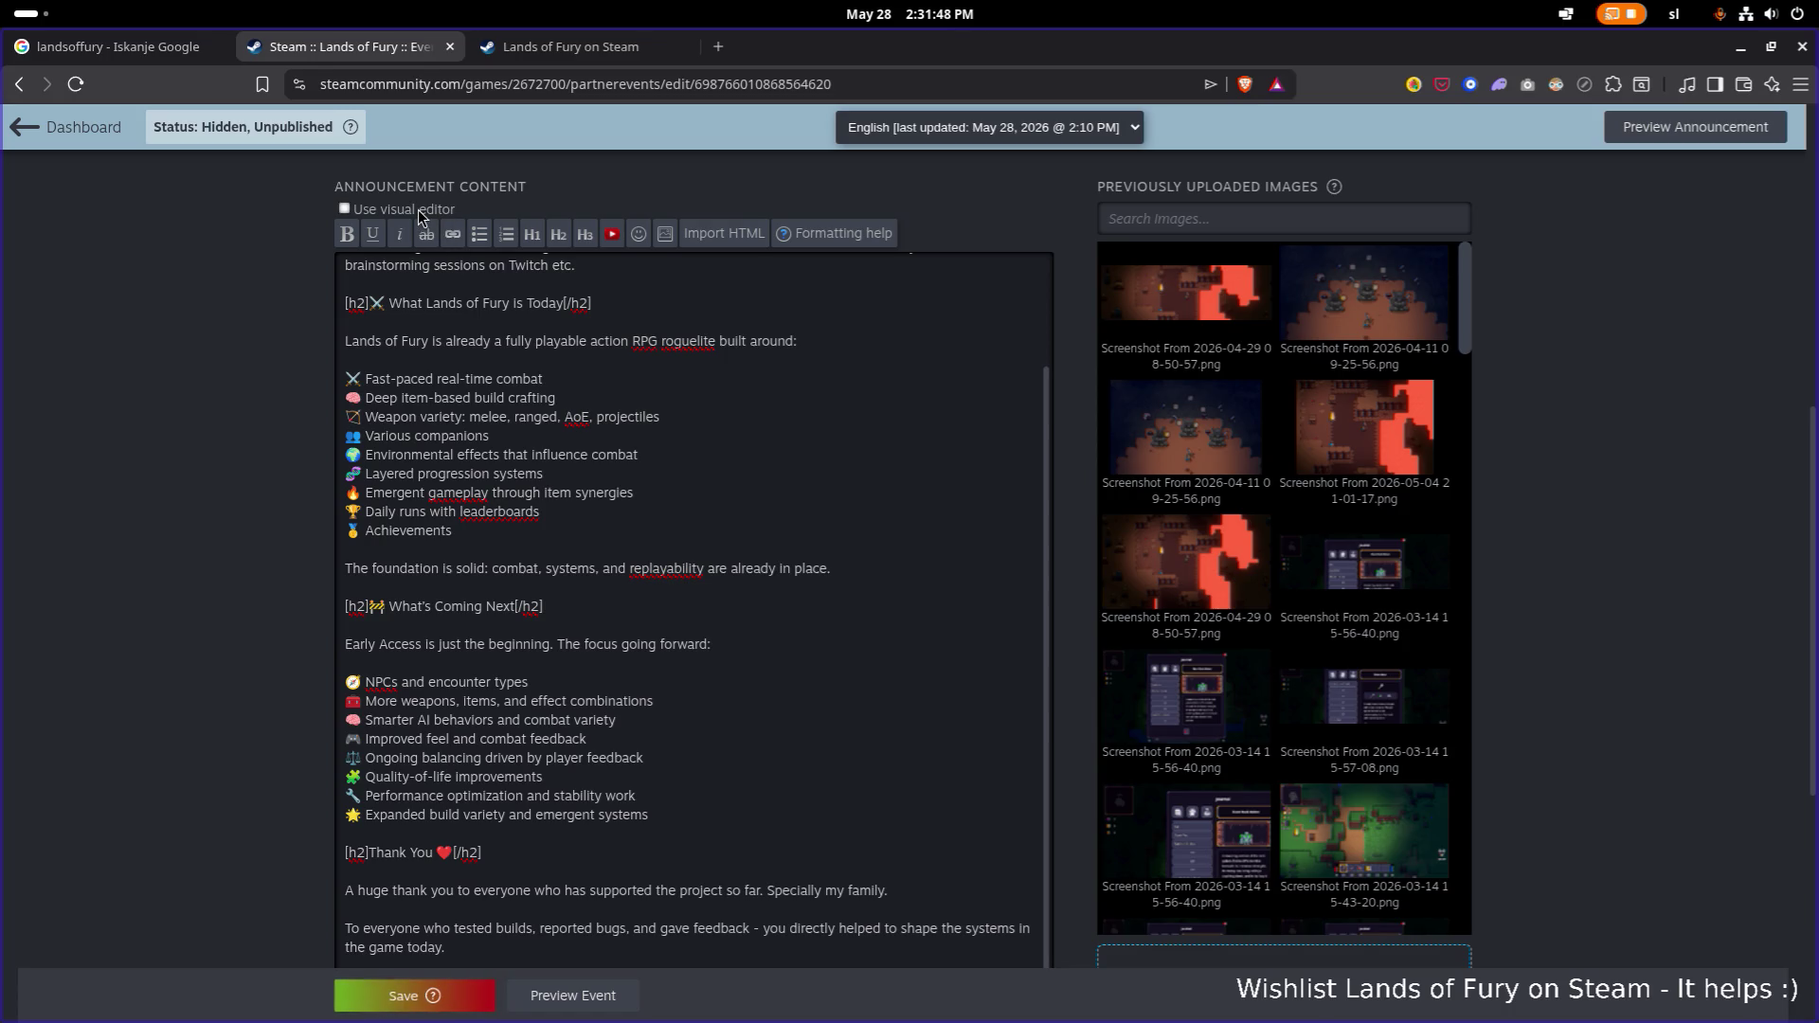
# In the visual editor, remove the emoji from the announcement title.
pyautogui.click(418, 209)
pyautogui.click(519, 375)
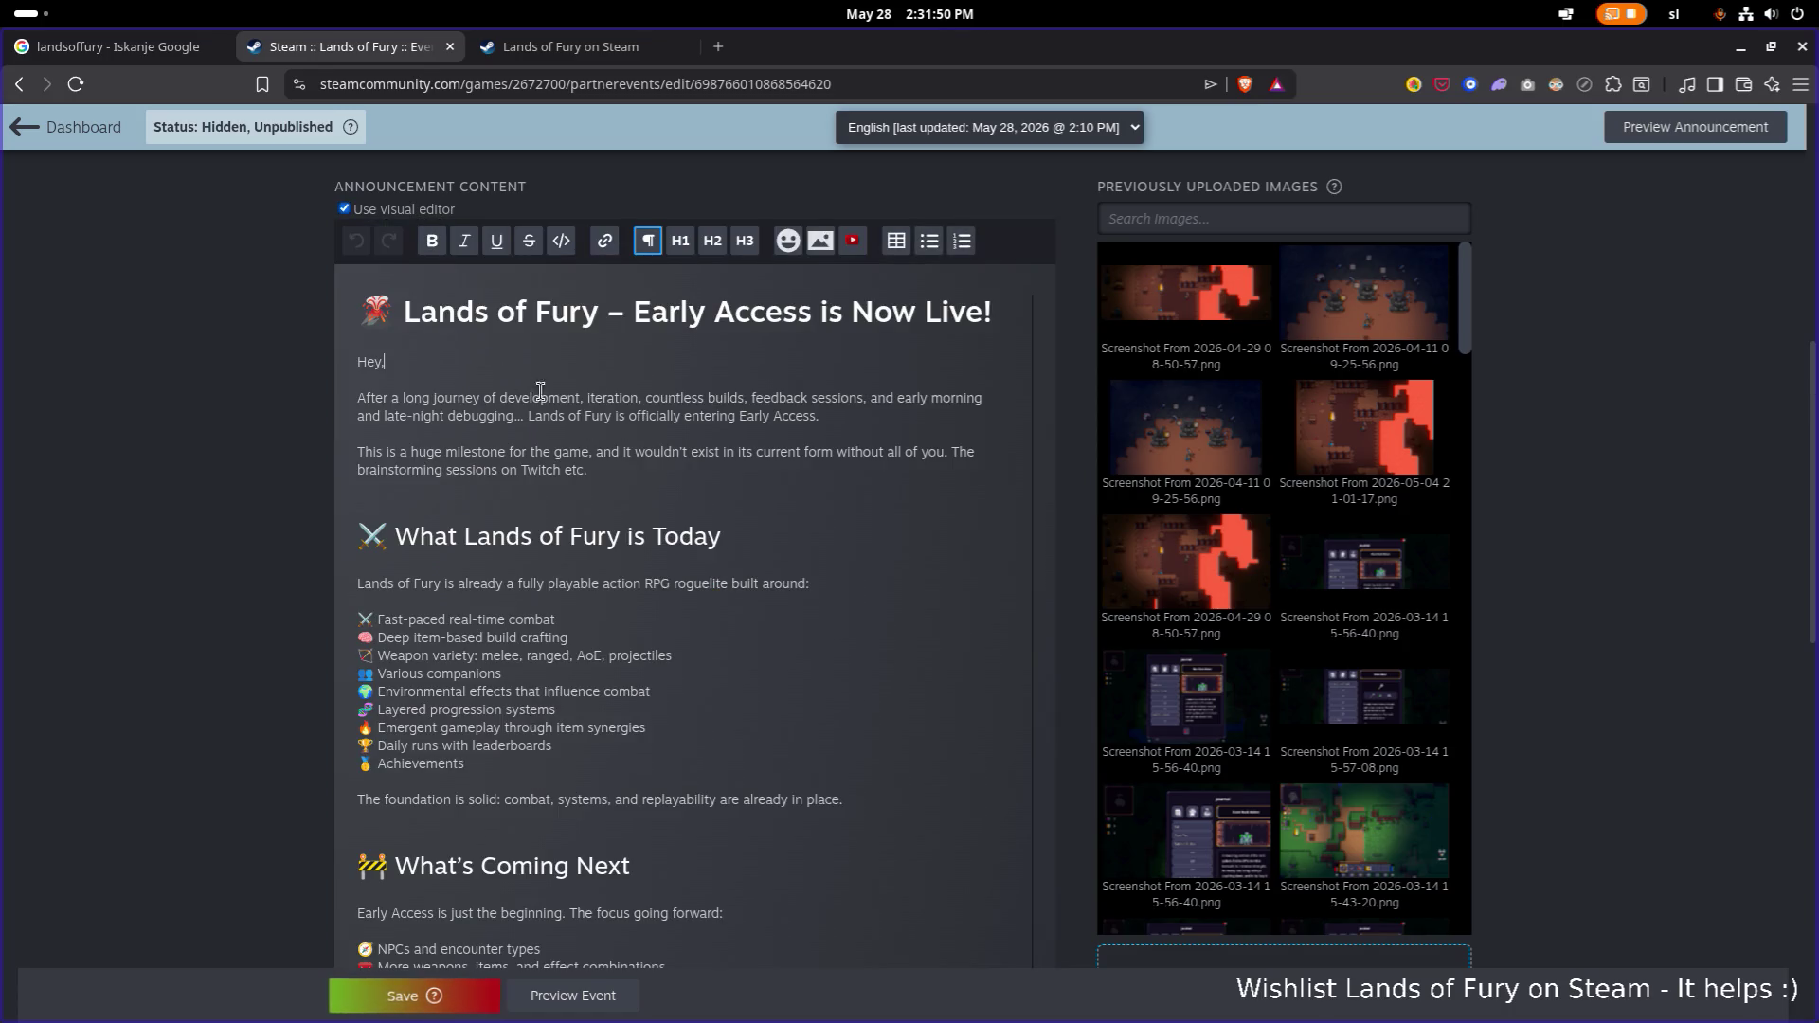
pyautogui.scroll(2, 550, 401)
pyautogui.click(405, 444)
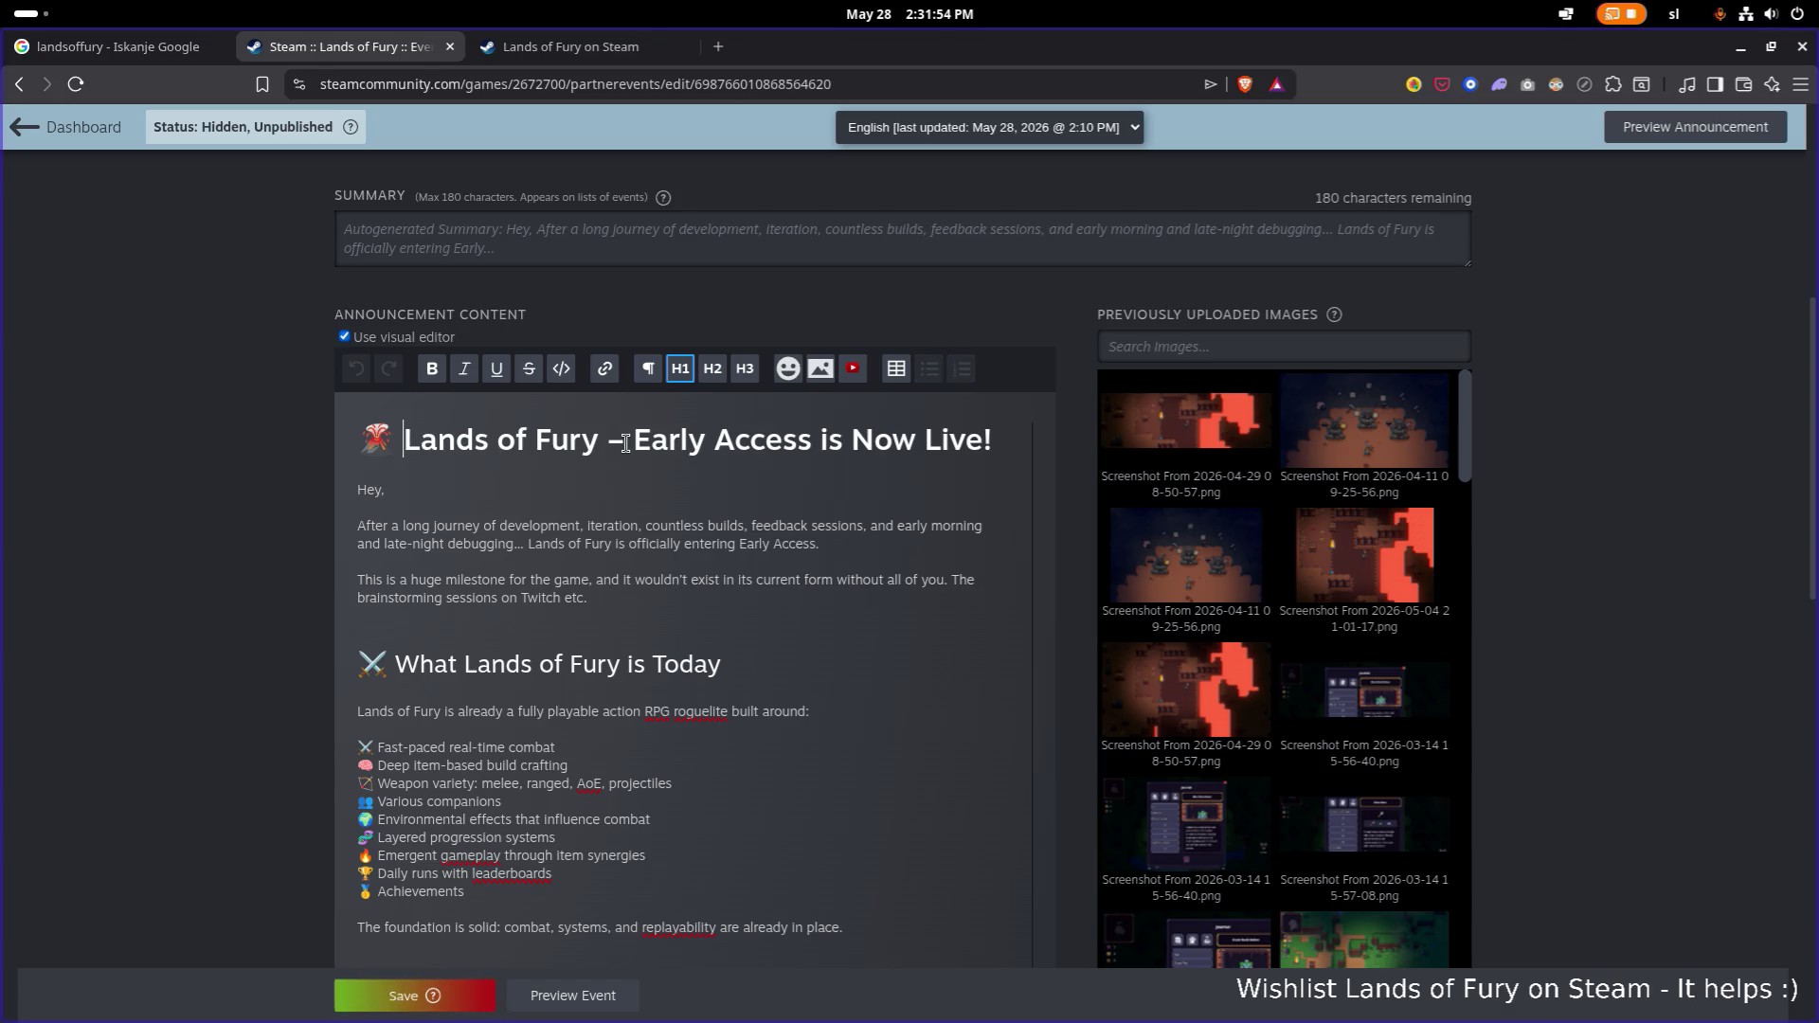
pyautogui.press('BackSpace')
pyautogui.press('BackSpace')
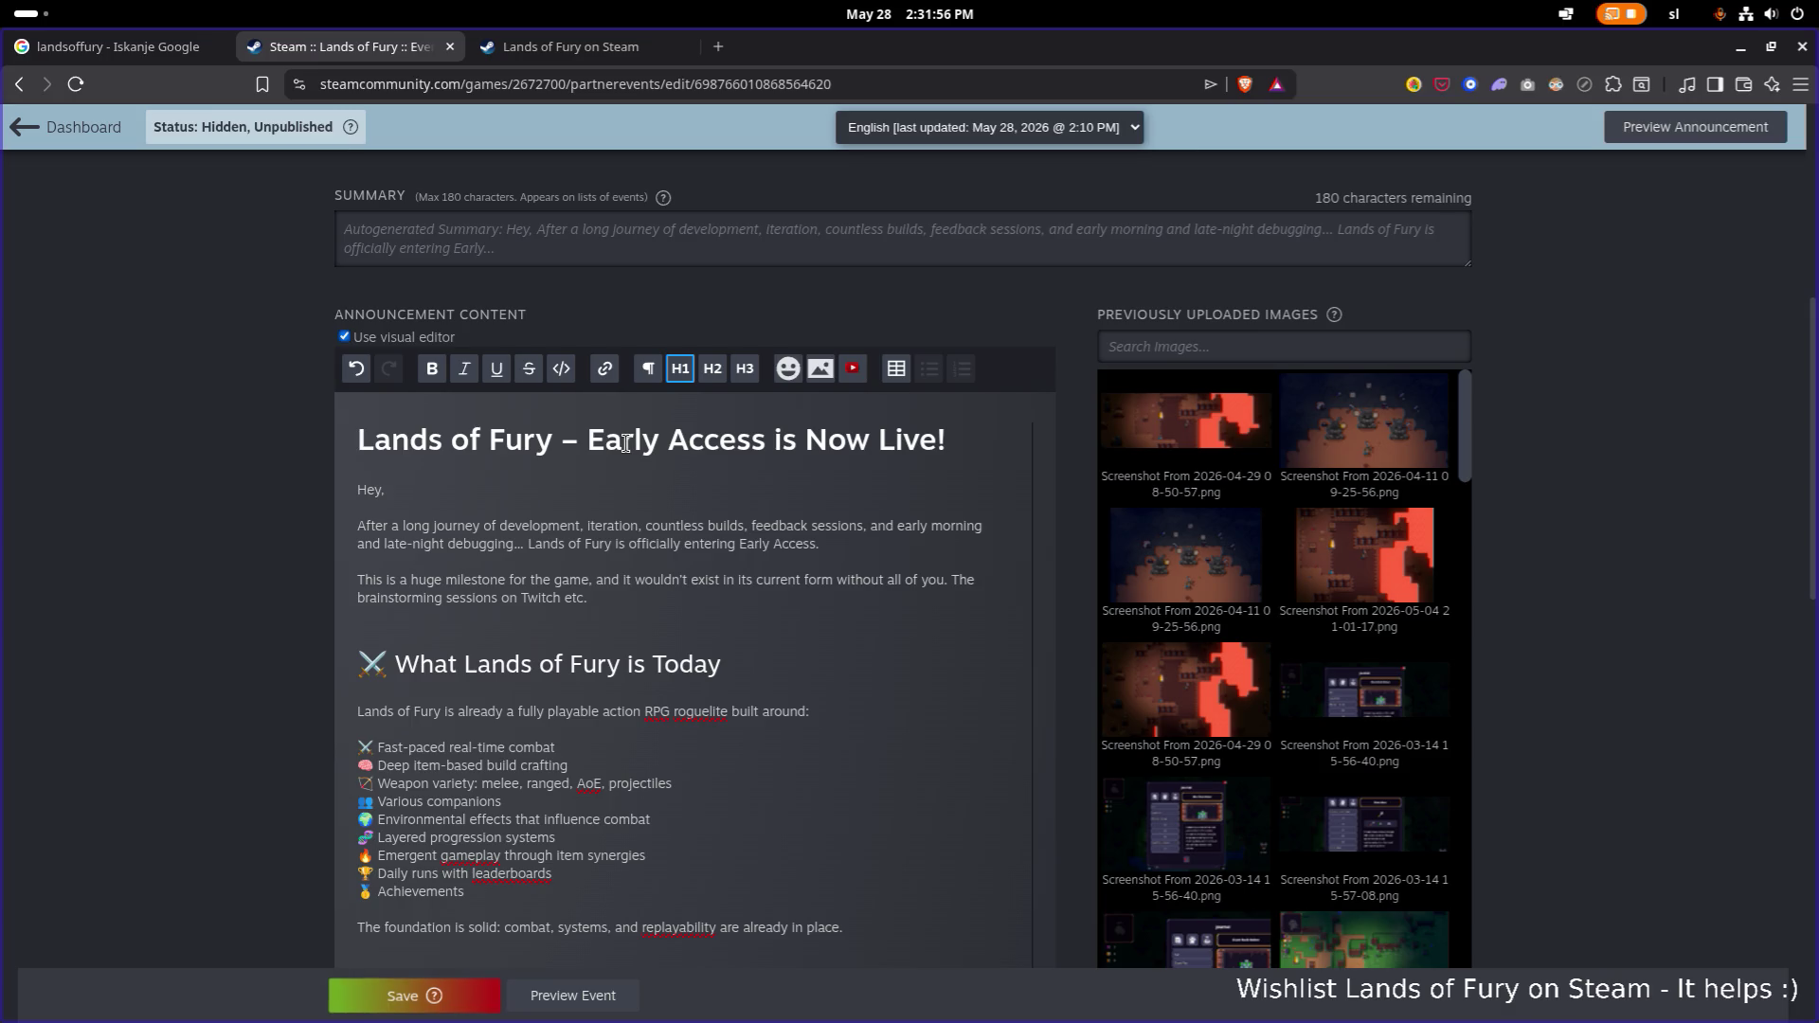
pyautogui.press('Down')
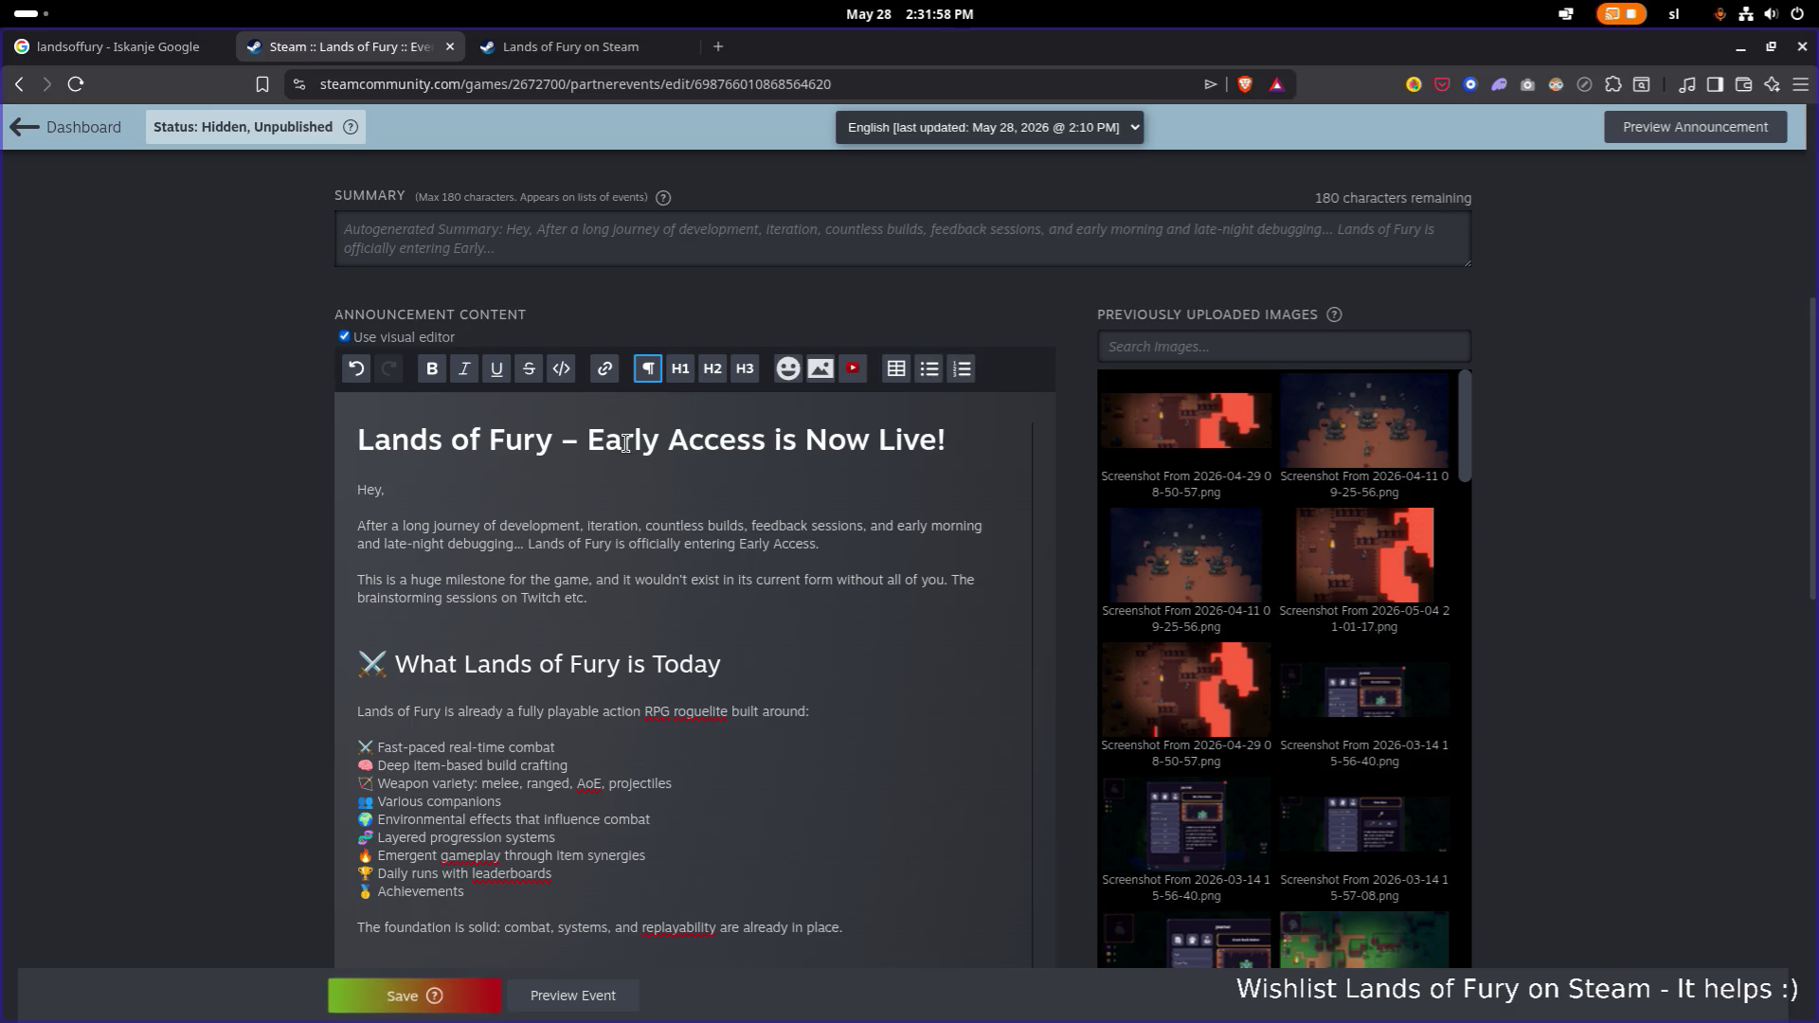
pyautogui.press('Down')
pyautogui.press('Down')
pyautogui.press('Down')
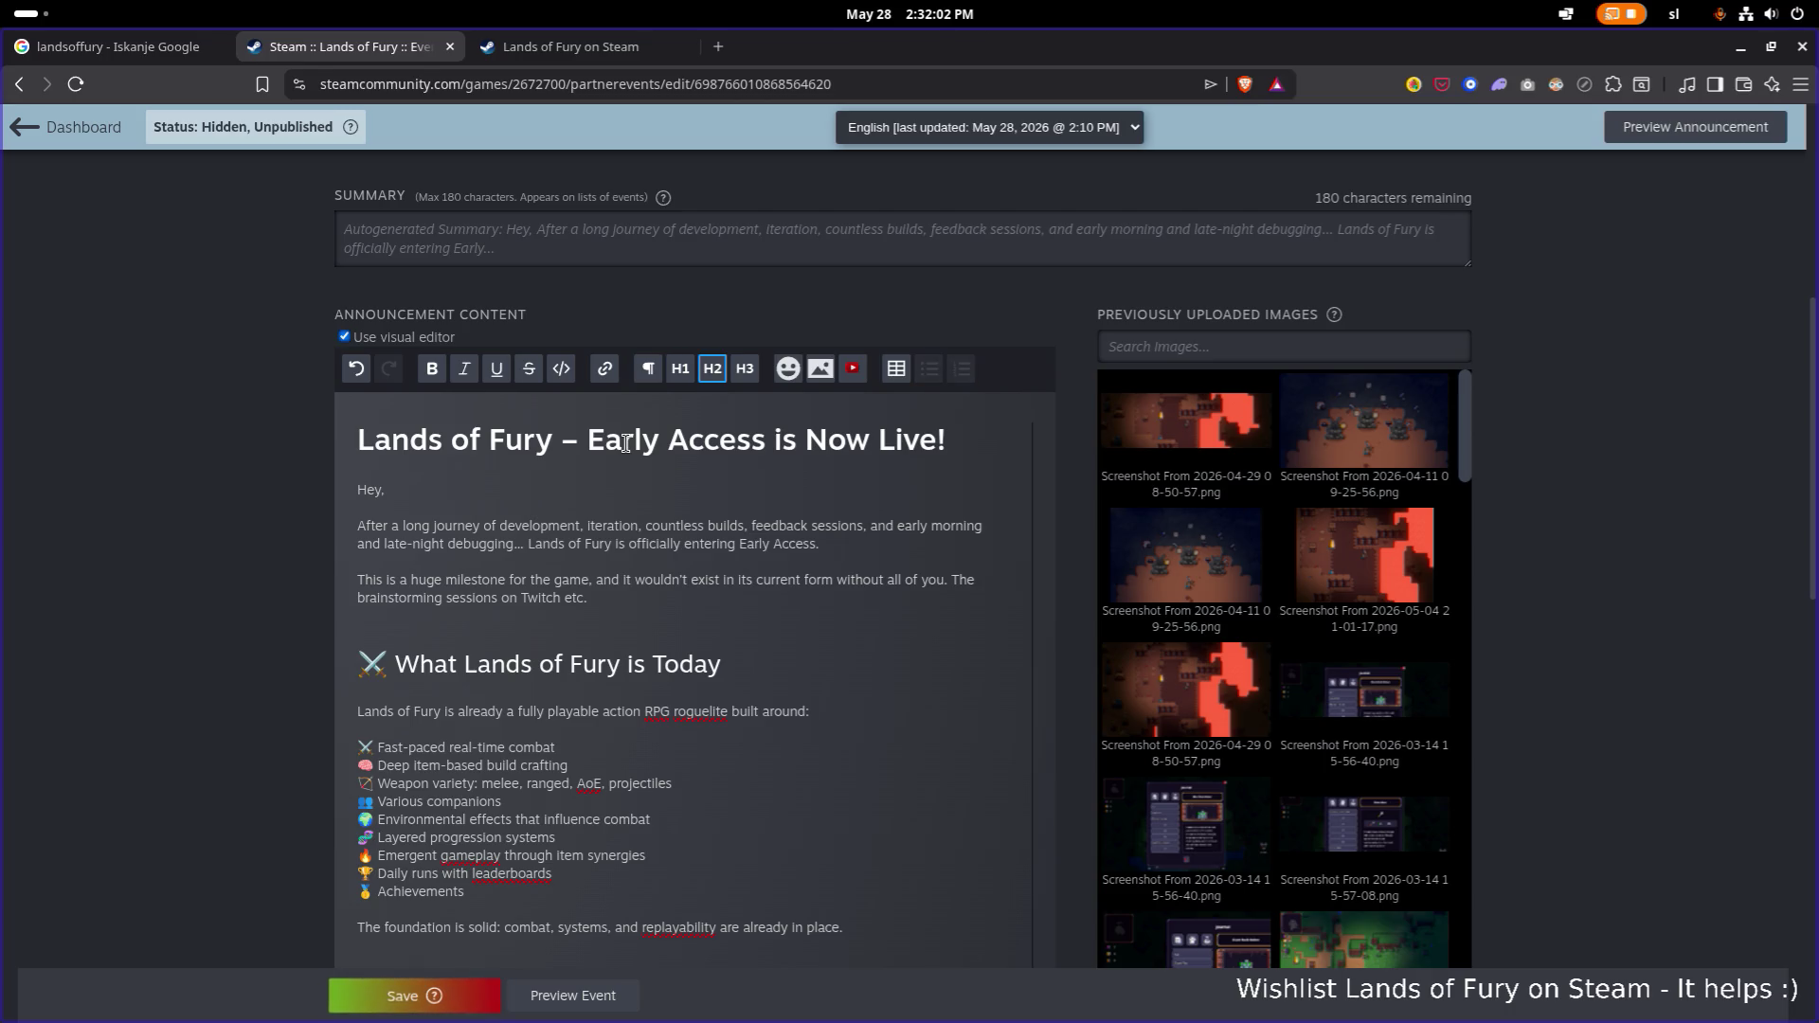
# Delete the emojis before the 'What Lands of Fury is Today' and 'What's Coming Next' headings.
pyautogui.scroll(-3, 613, 495)
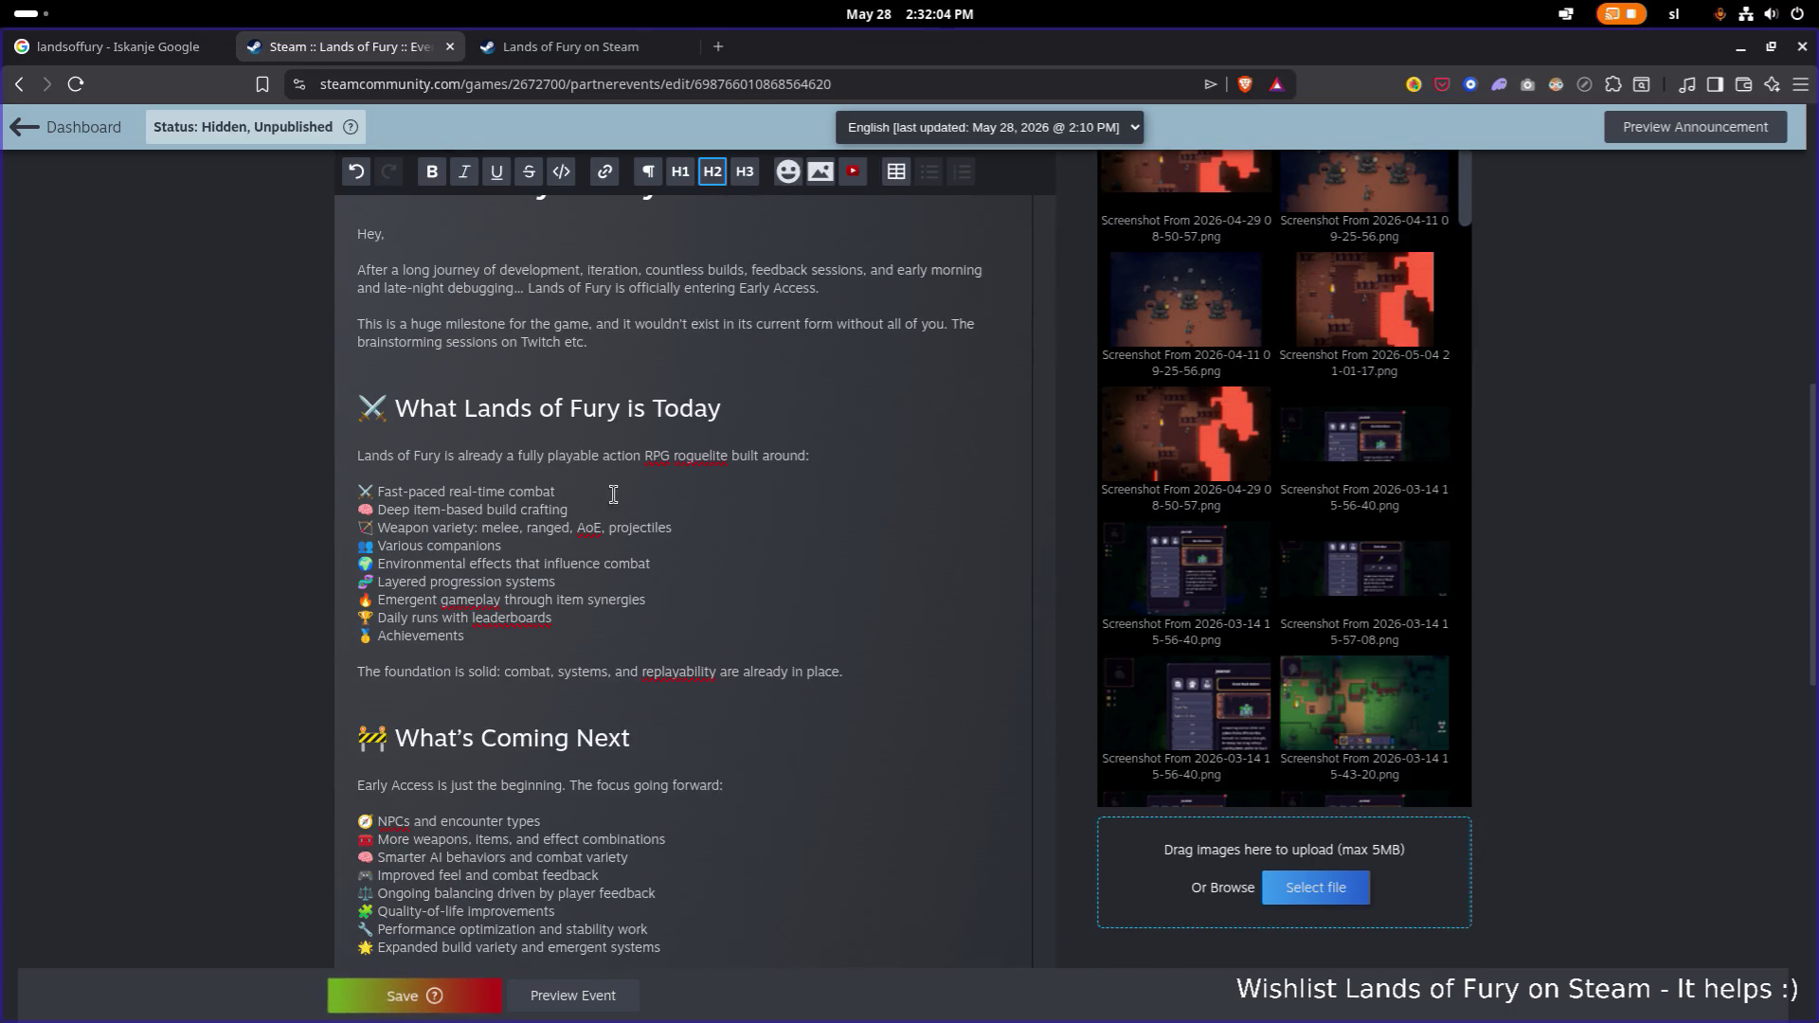
pyautogui.scroll(-2, 606, 493)
pyautogui.scroll(3, 568, 484)
pyautogui.press('Delete')
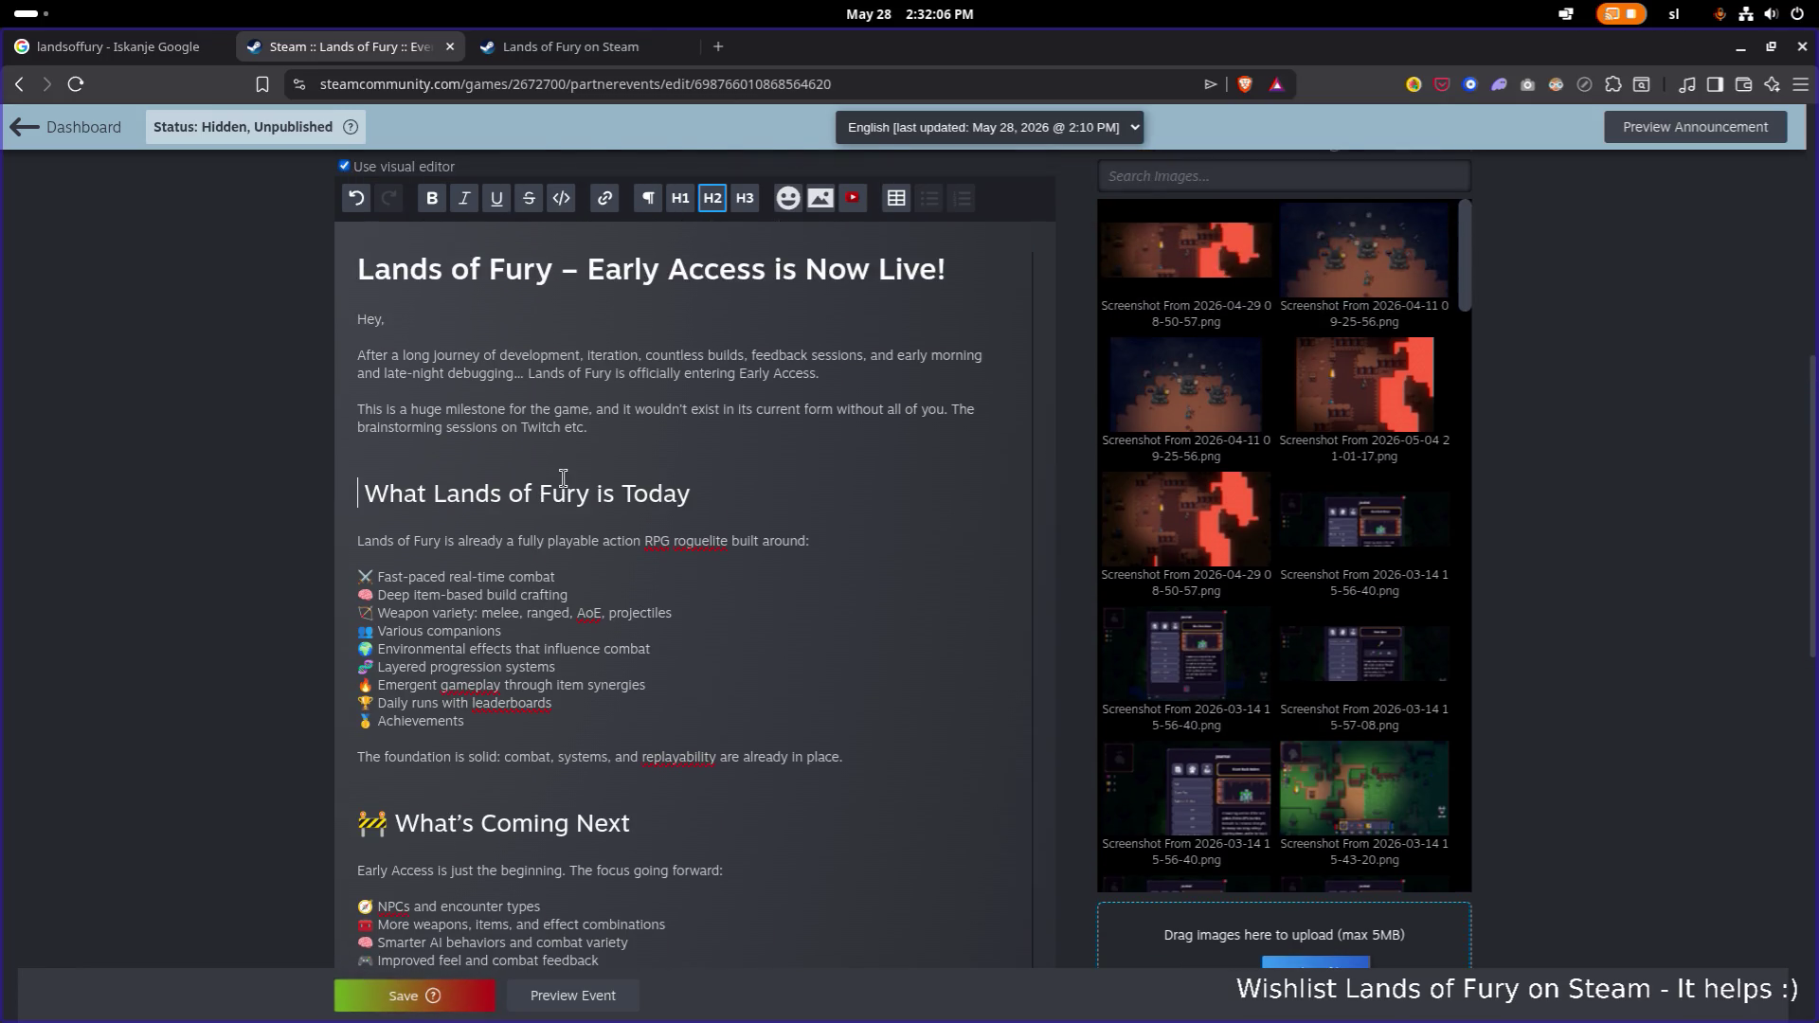
pyautogui.press('Delete')
pyautogui.scroll(1, 482, 464)
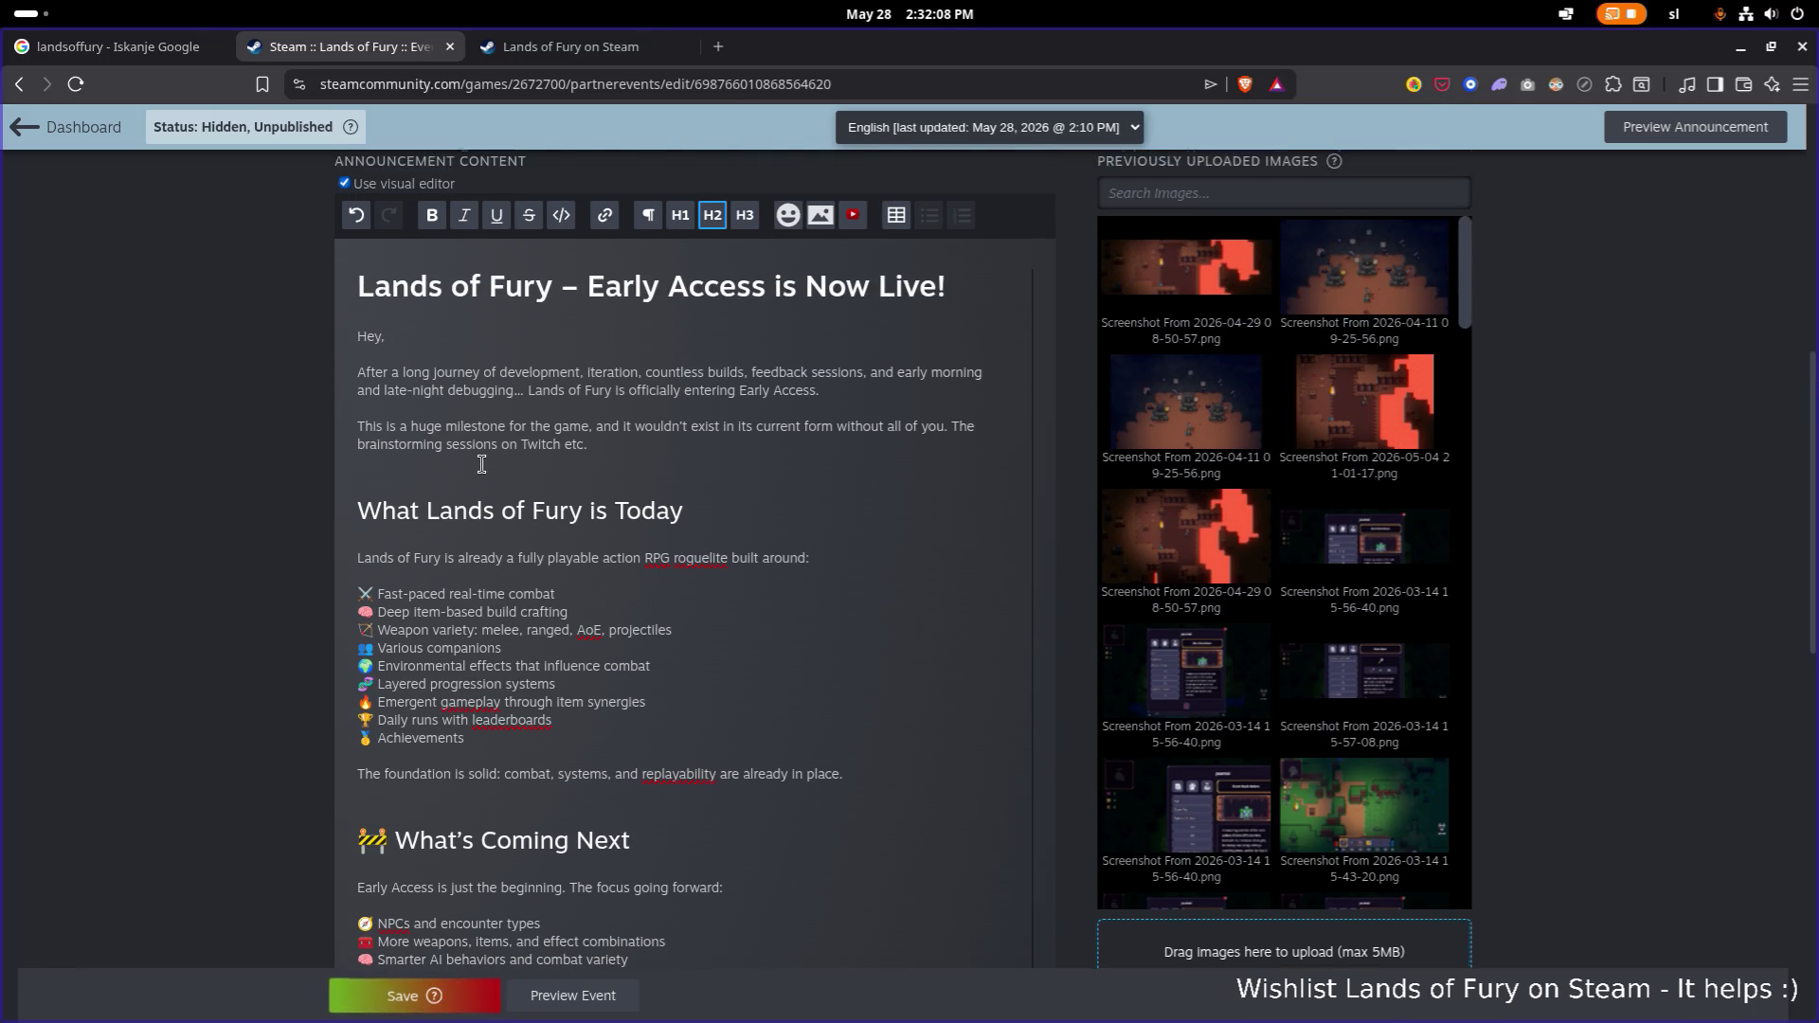
pyautogui.scroll(-2, 482, 464)
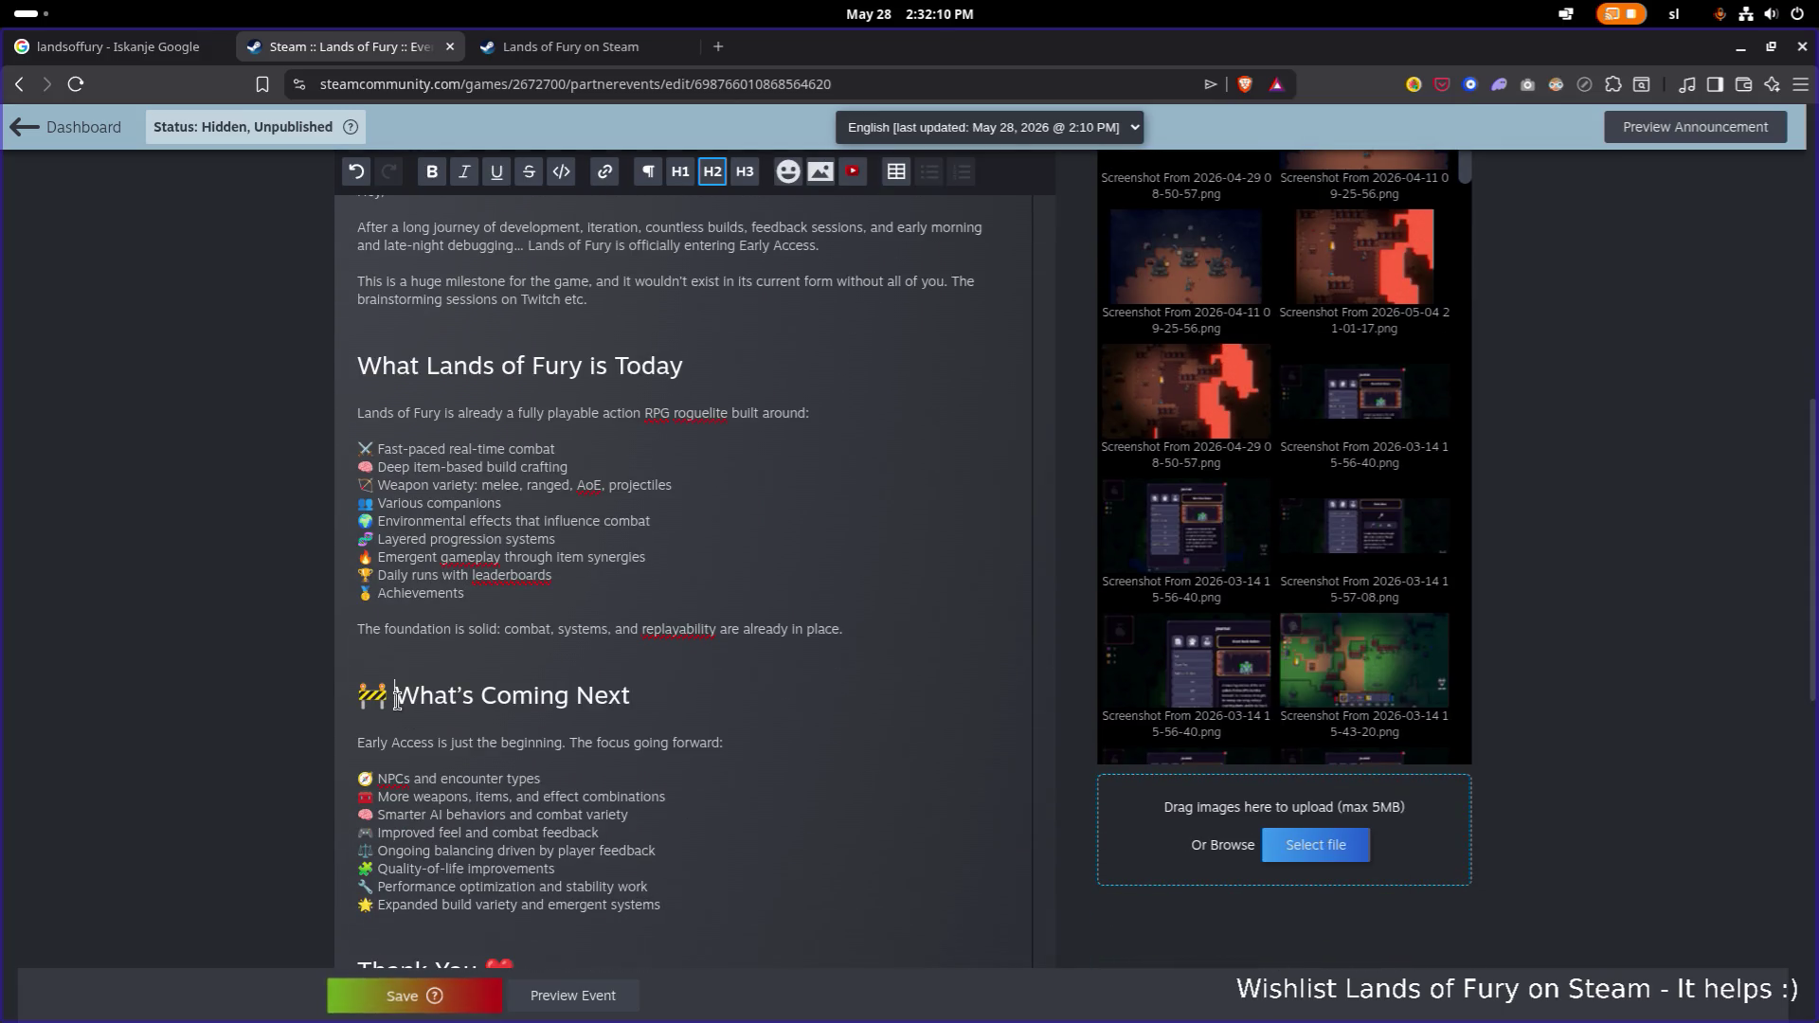
pyautogui.press('BackSpace')
pyautogui.press('BackSpace')
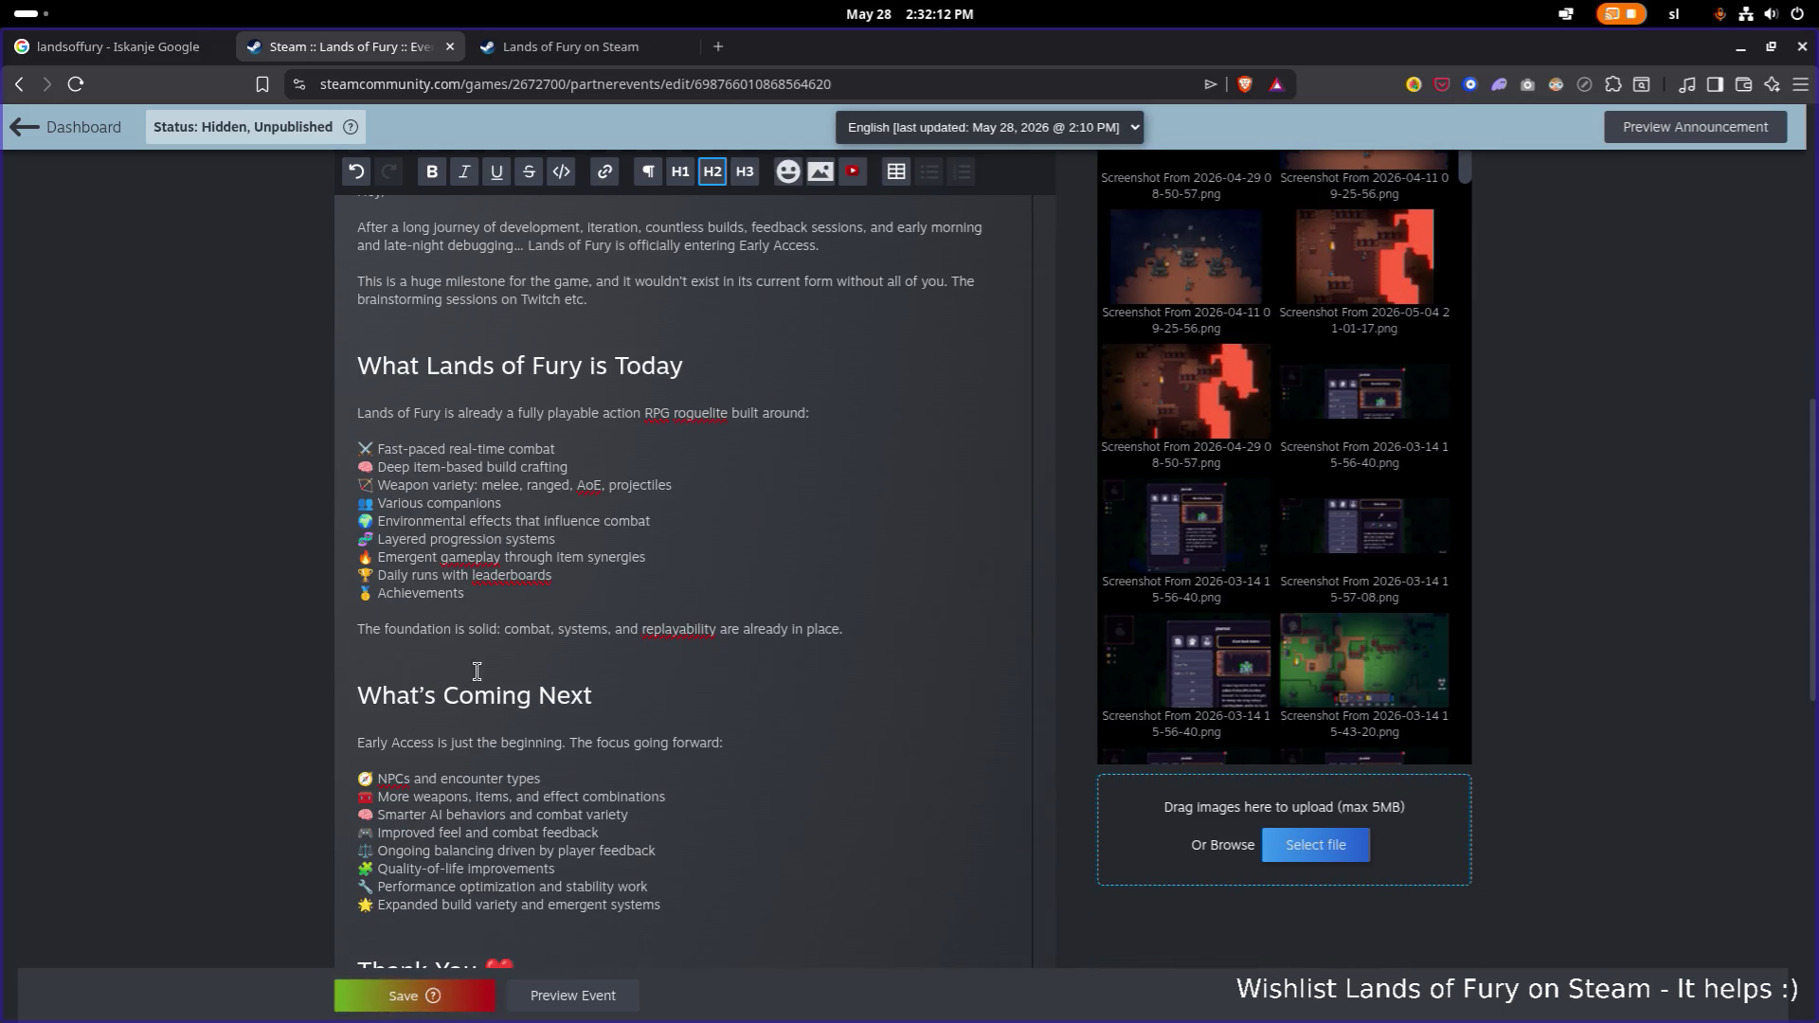
pyautogui.scroll(3, 482, 671)
pyautogui.scroll(-4, 399, 626)
pyautogui.click(399, 625)
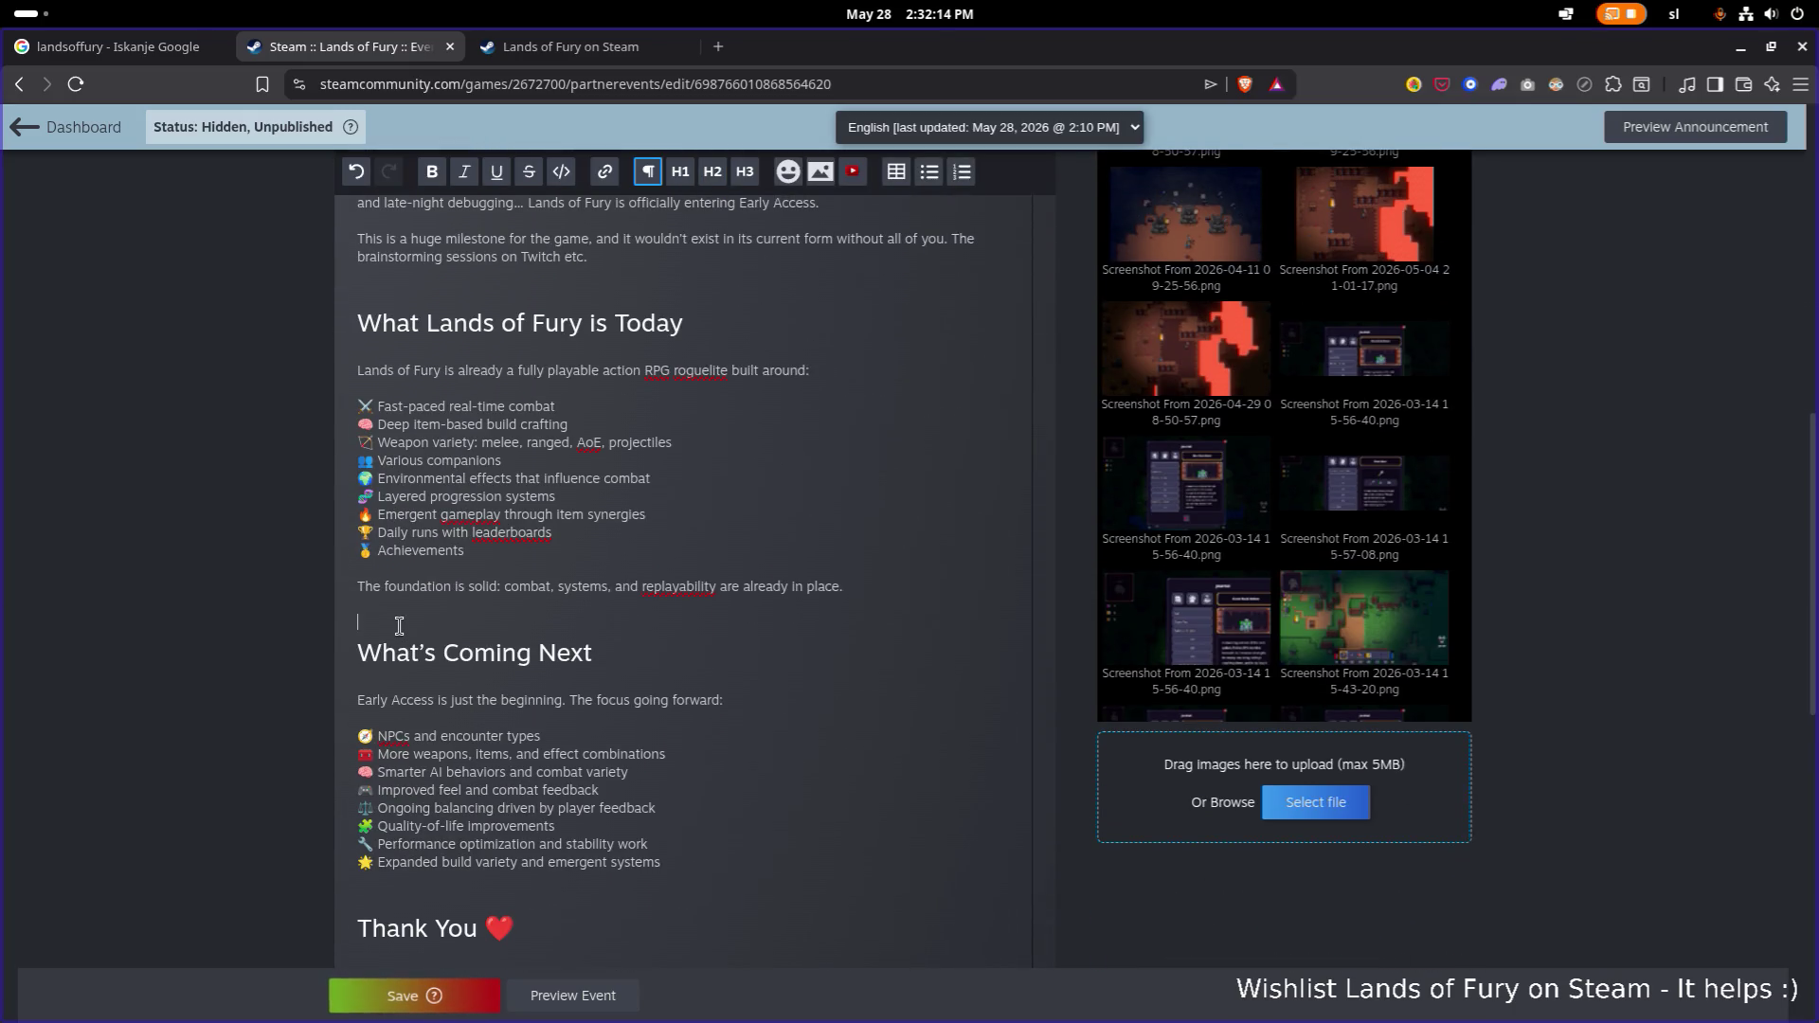
pyautogui.scroll(3, 531, 577)
pyautogui.scroll(-6, 596, 535)
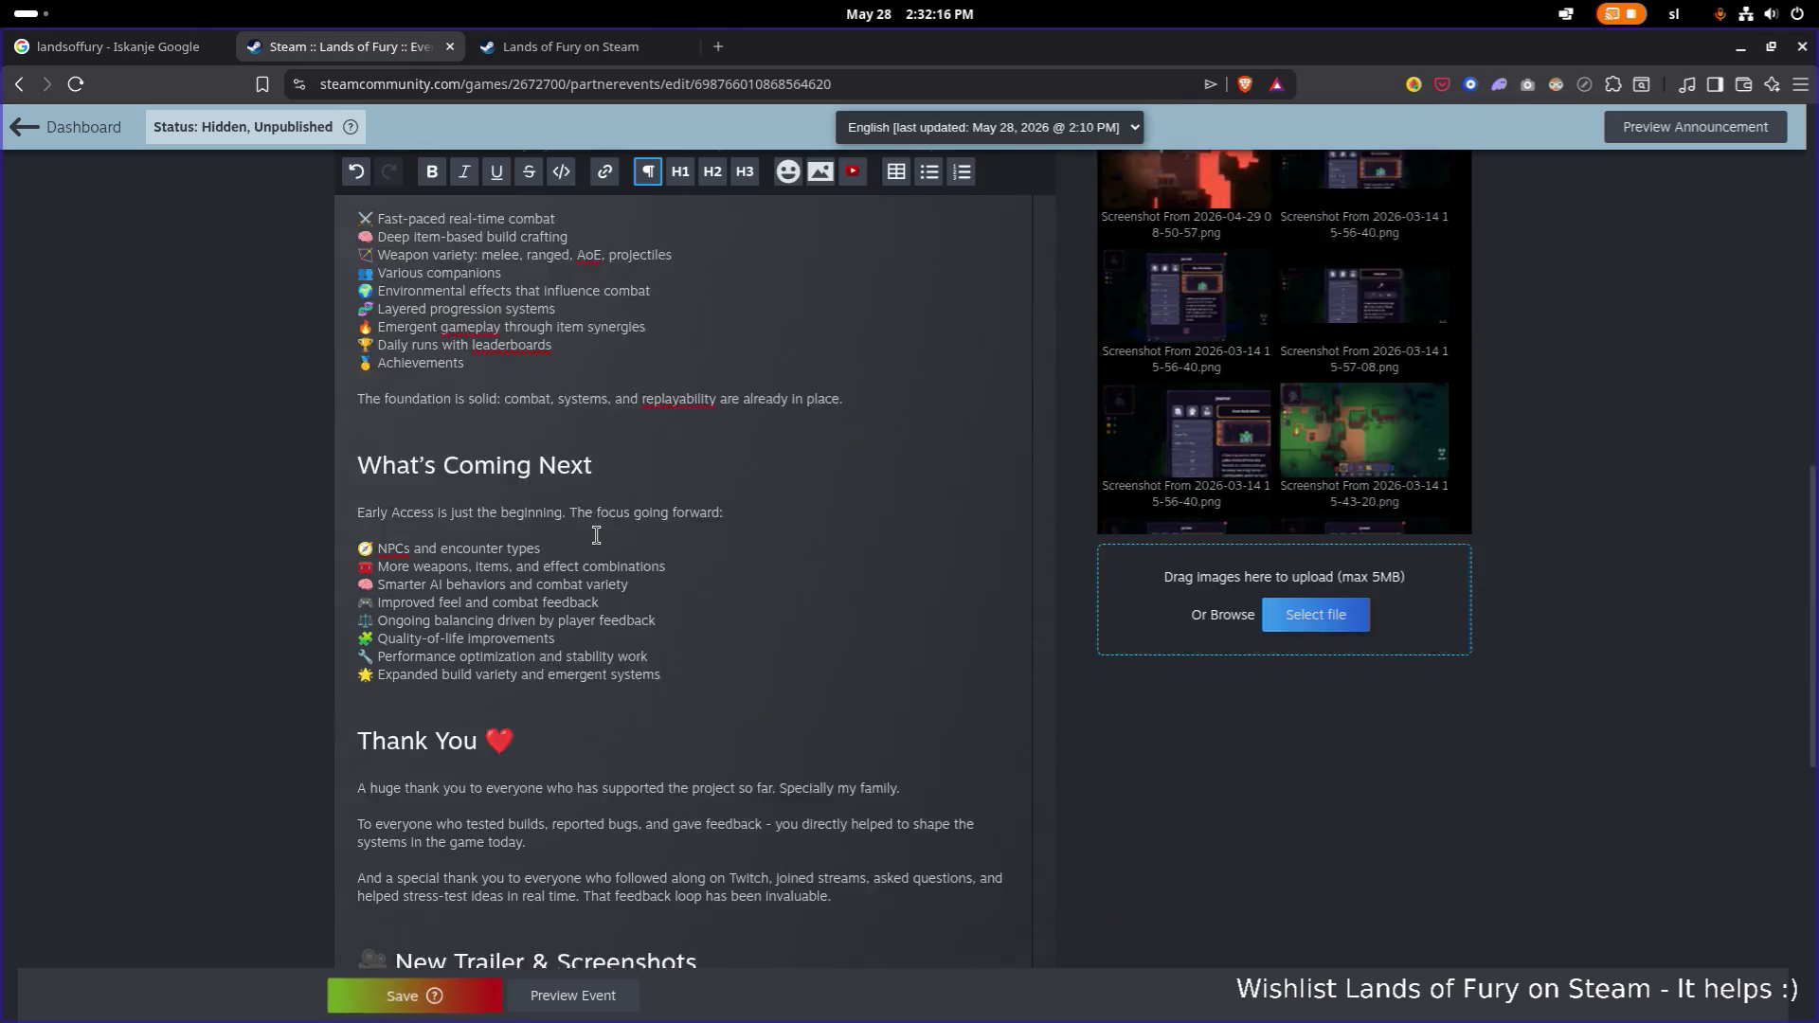
pyautogui.scroll(-3, 596, 536)
pyautogui.click(542, 589)
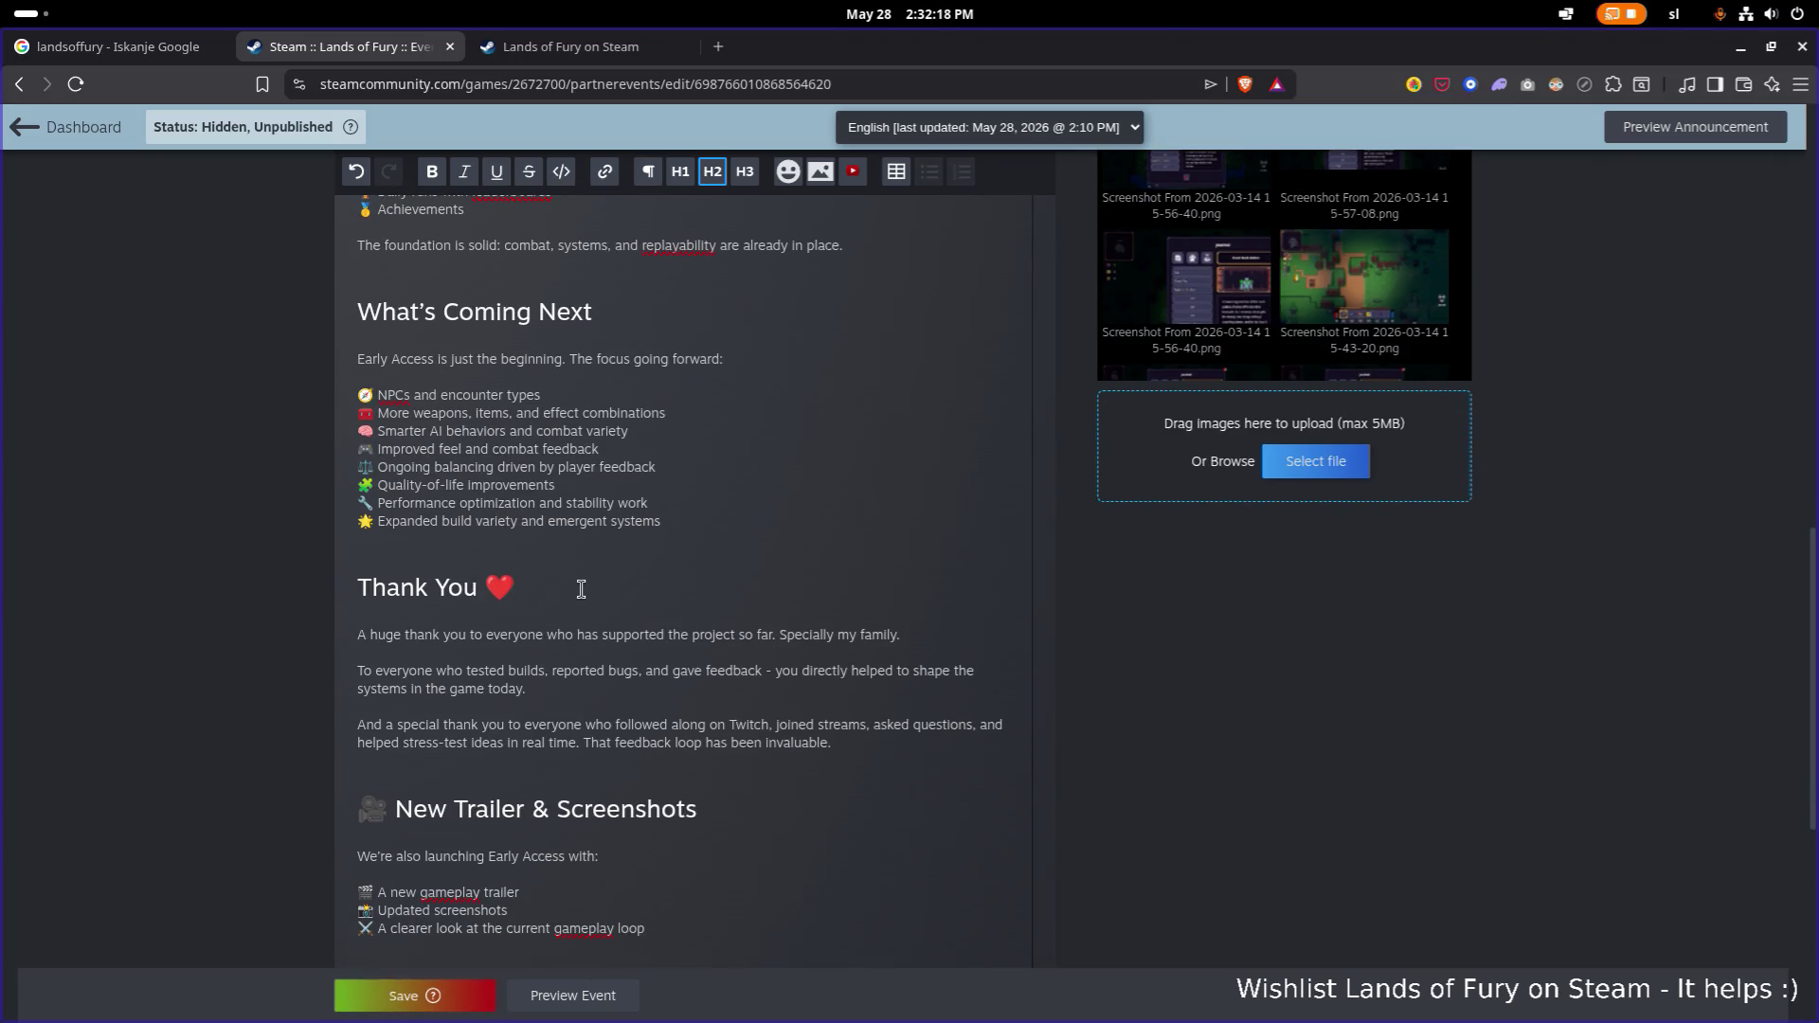
pyautogui.scroll(-2, 581, 592)
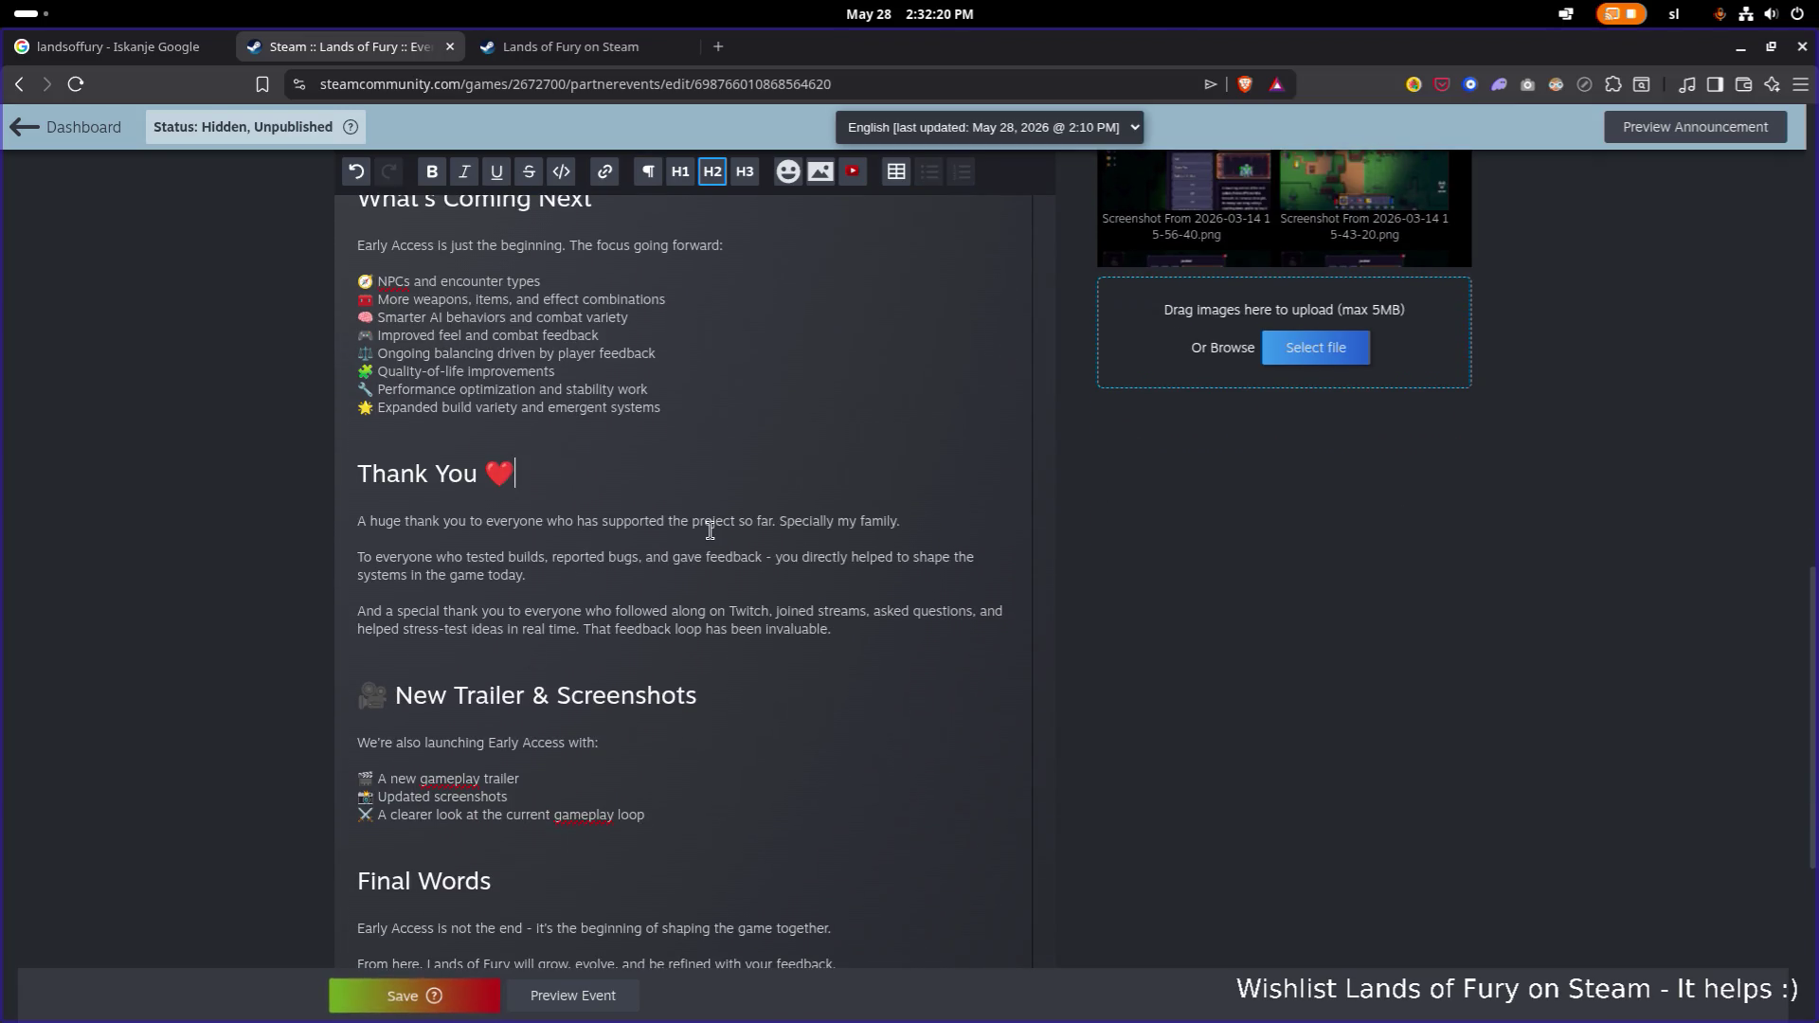
pyautogui.scroll(2, 711, 530)
# Undo those deletions to restore the emojis on both section headings.
pyautogui.hotkey('ctrl', 'z')
pyautogui.scroll(3, 708, 537)
pyautogui.scroll(6, 708, 538)
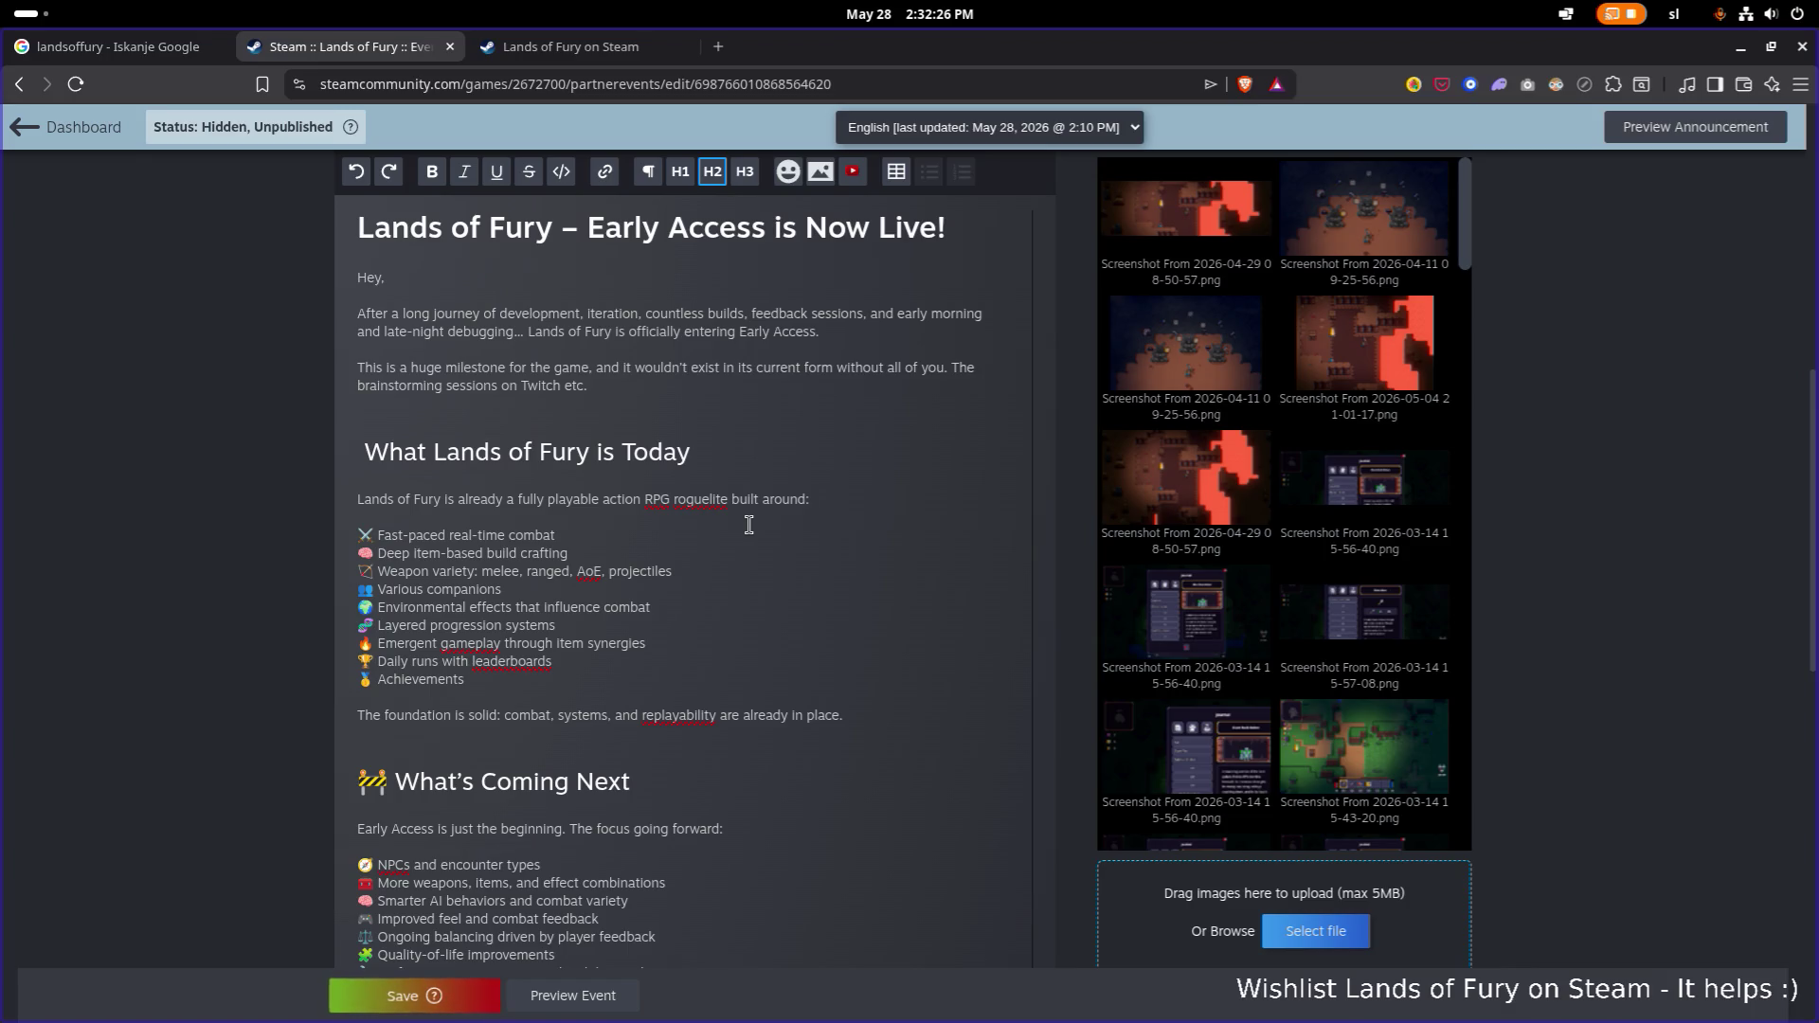
pyautogui.hotkey('ctrl', 'z')
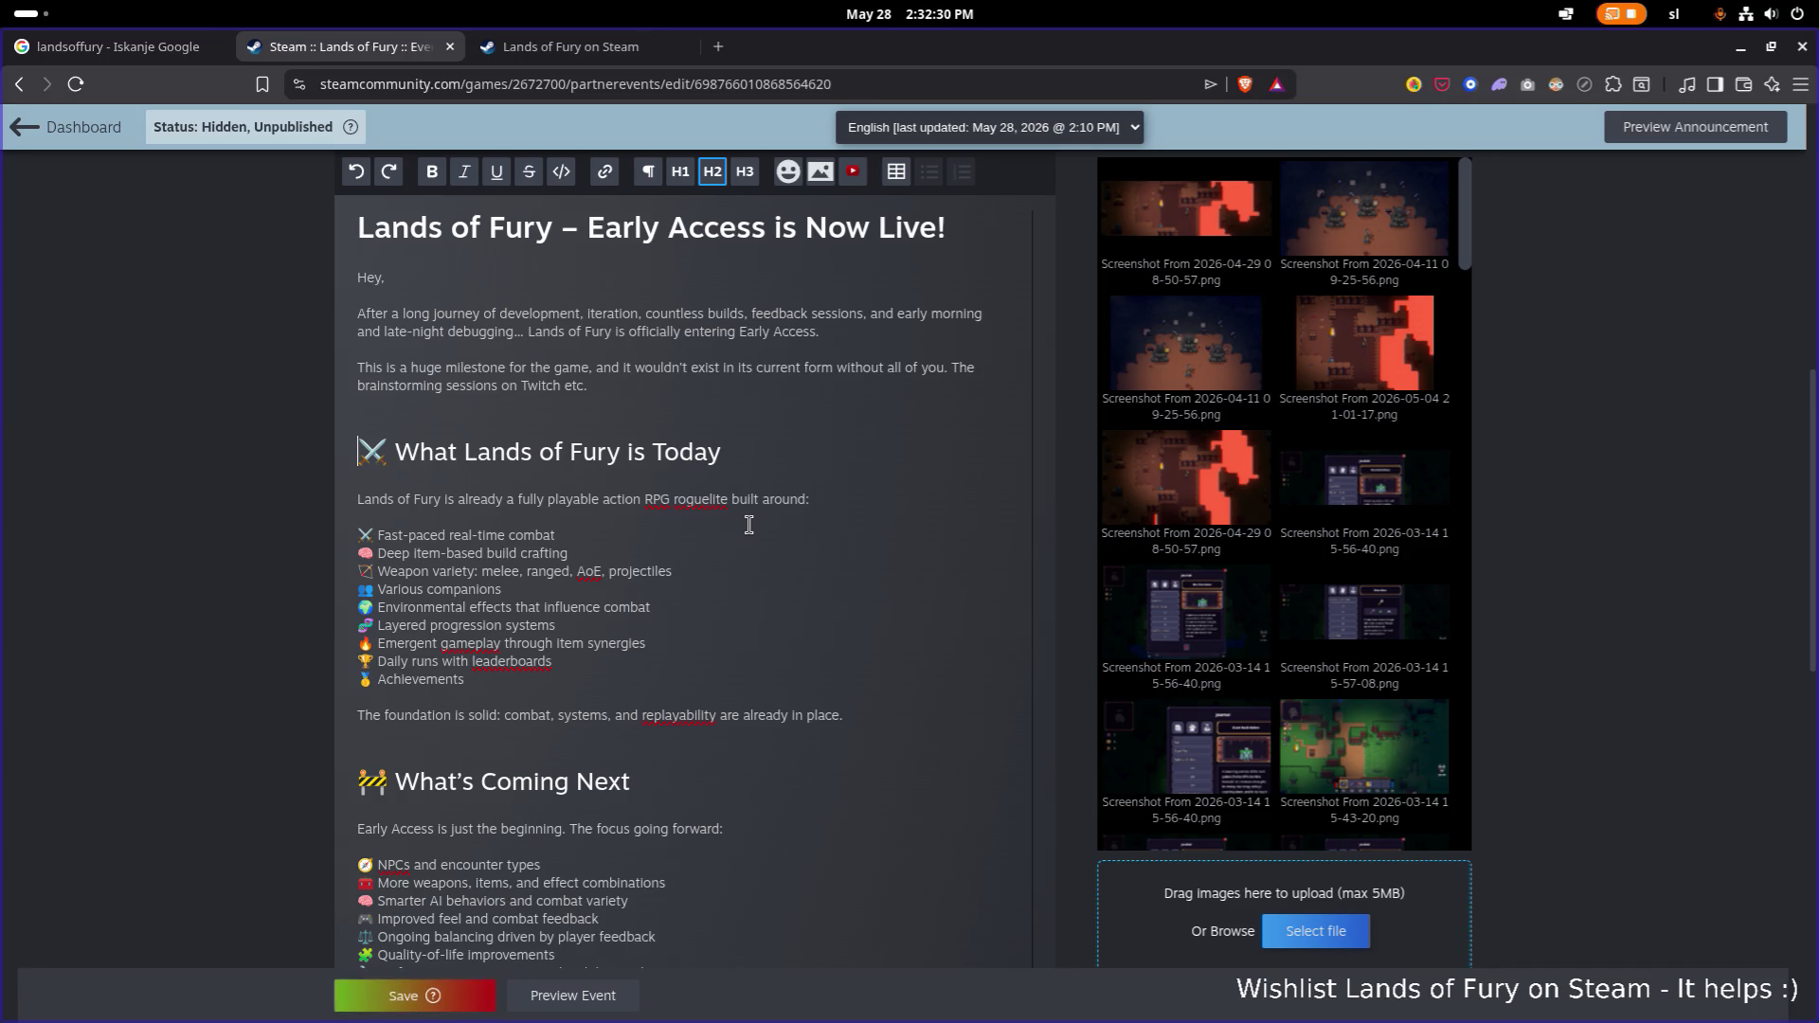
pyautogui.scroll(2, 701, 512)
pyautogui.scroll(-5, 616, 488)
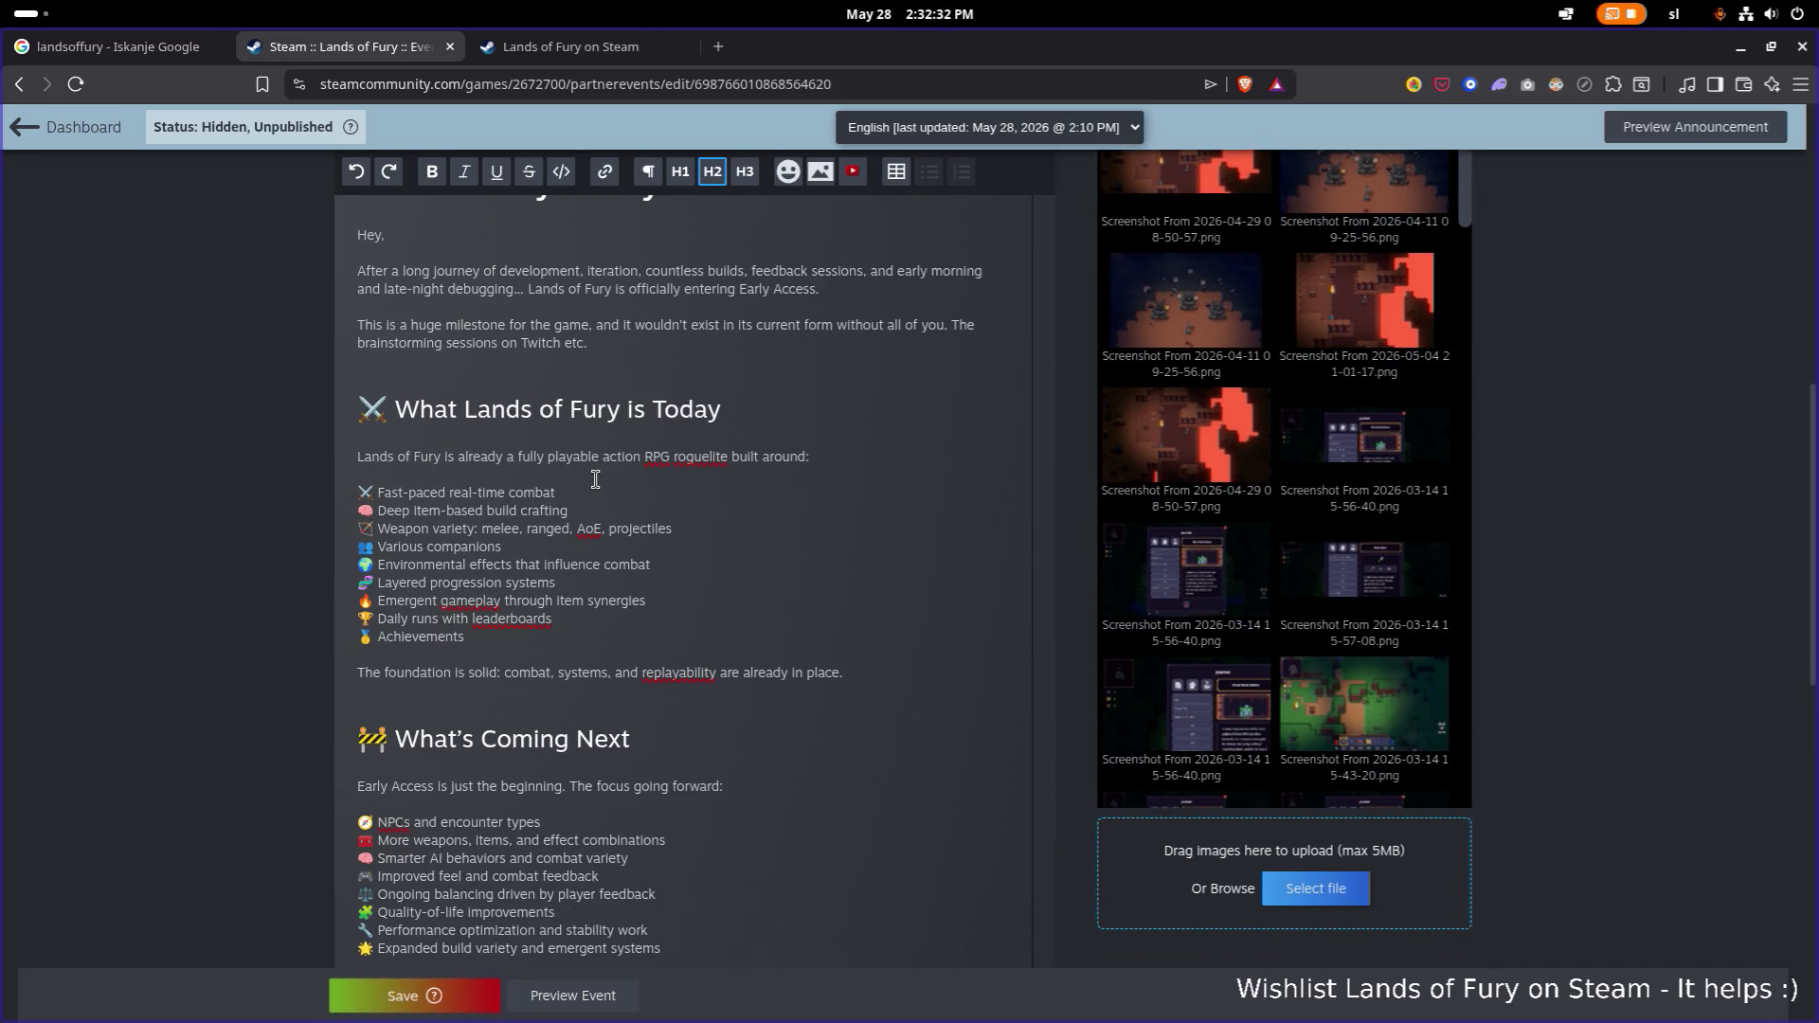
pyautogui.scroll(-6, 596, 481)
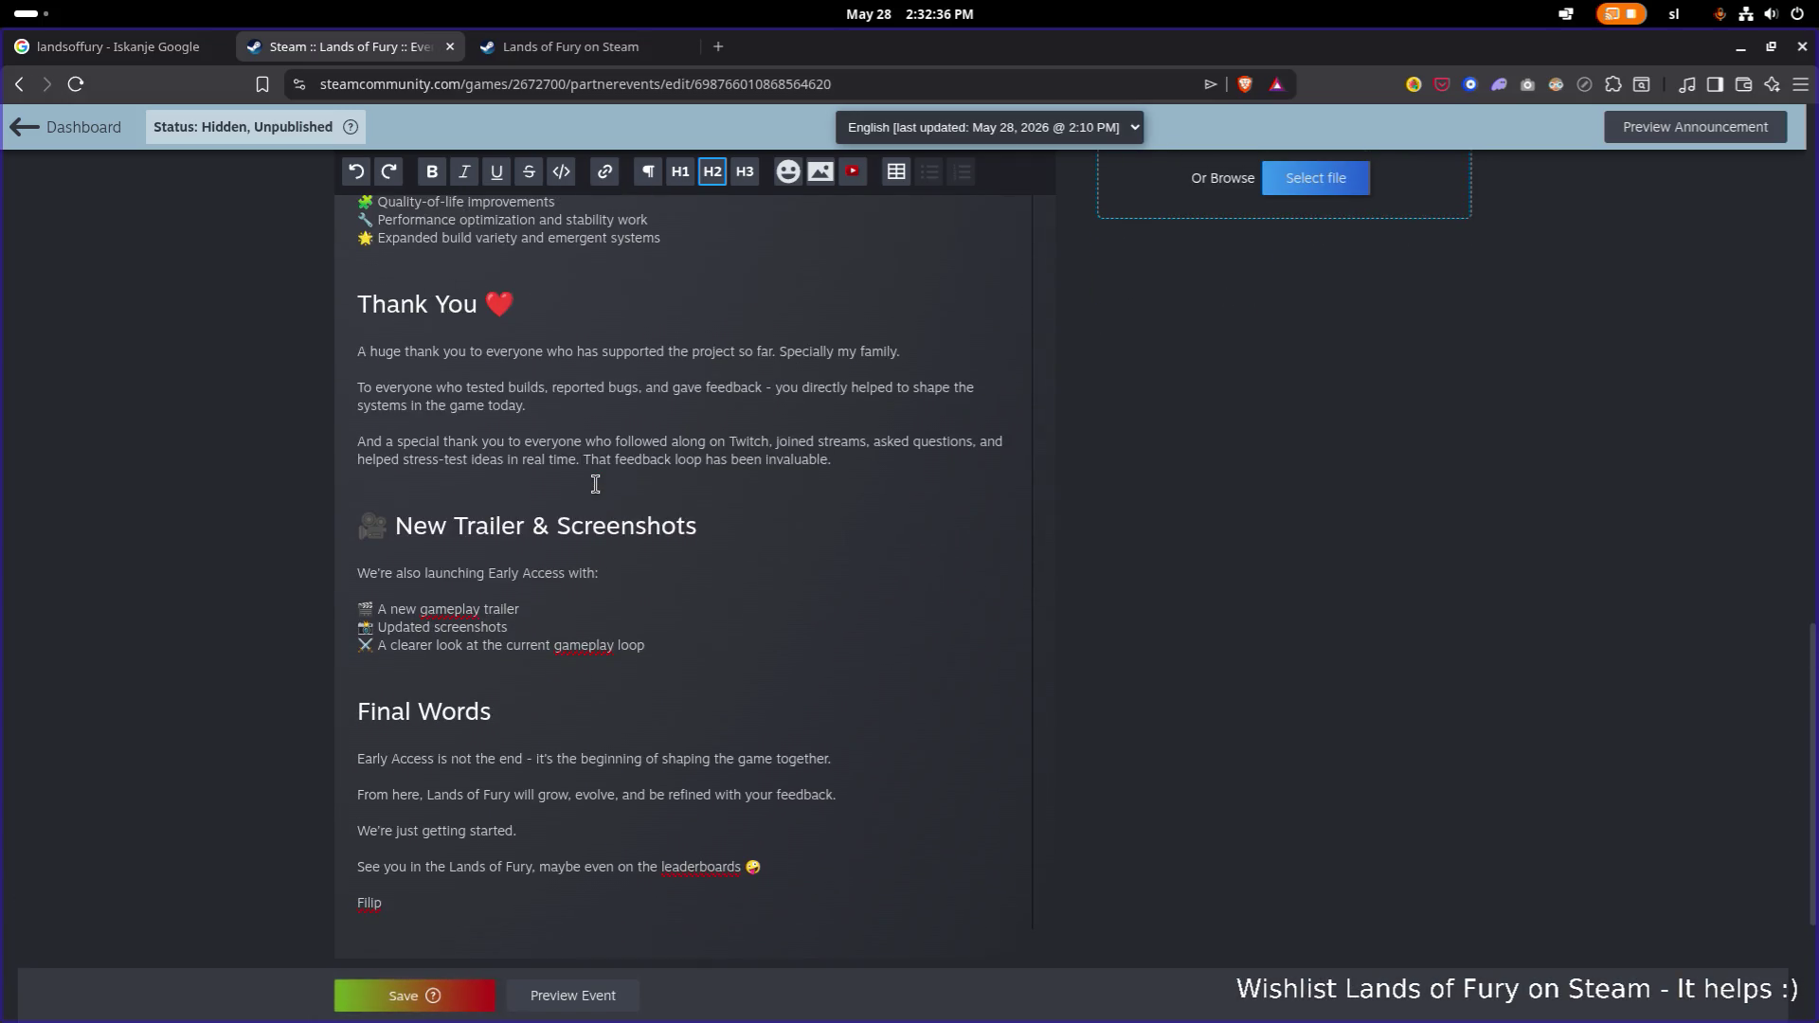
pyautogui.scroll(7, 596, 485)
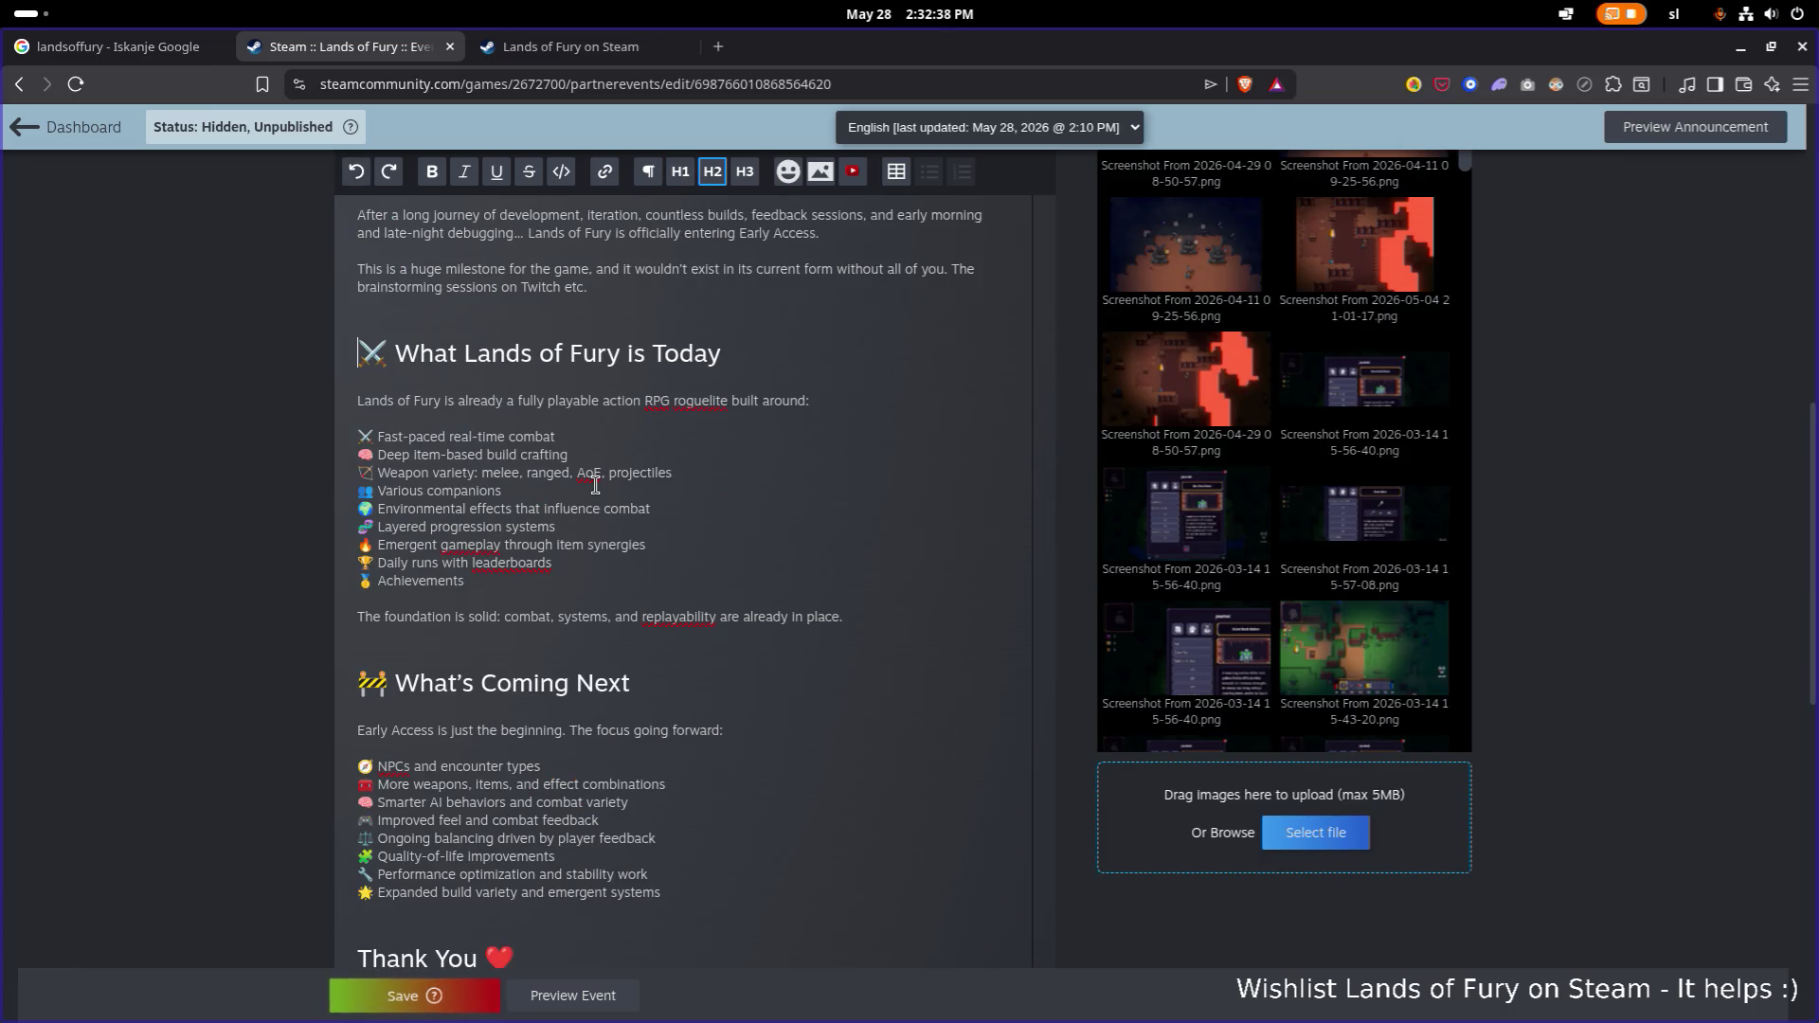
pyautogui.scroll(-8, 596, 485)
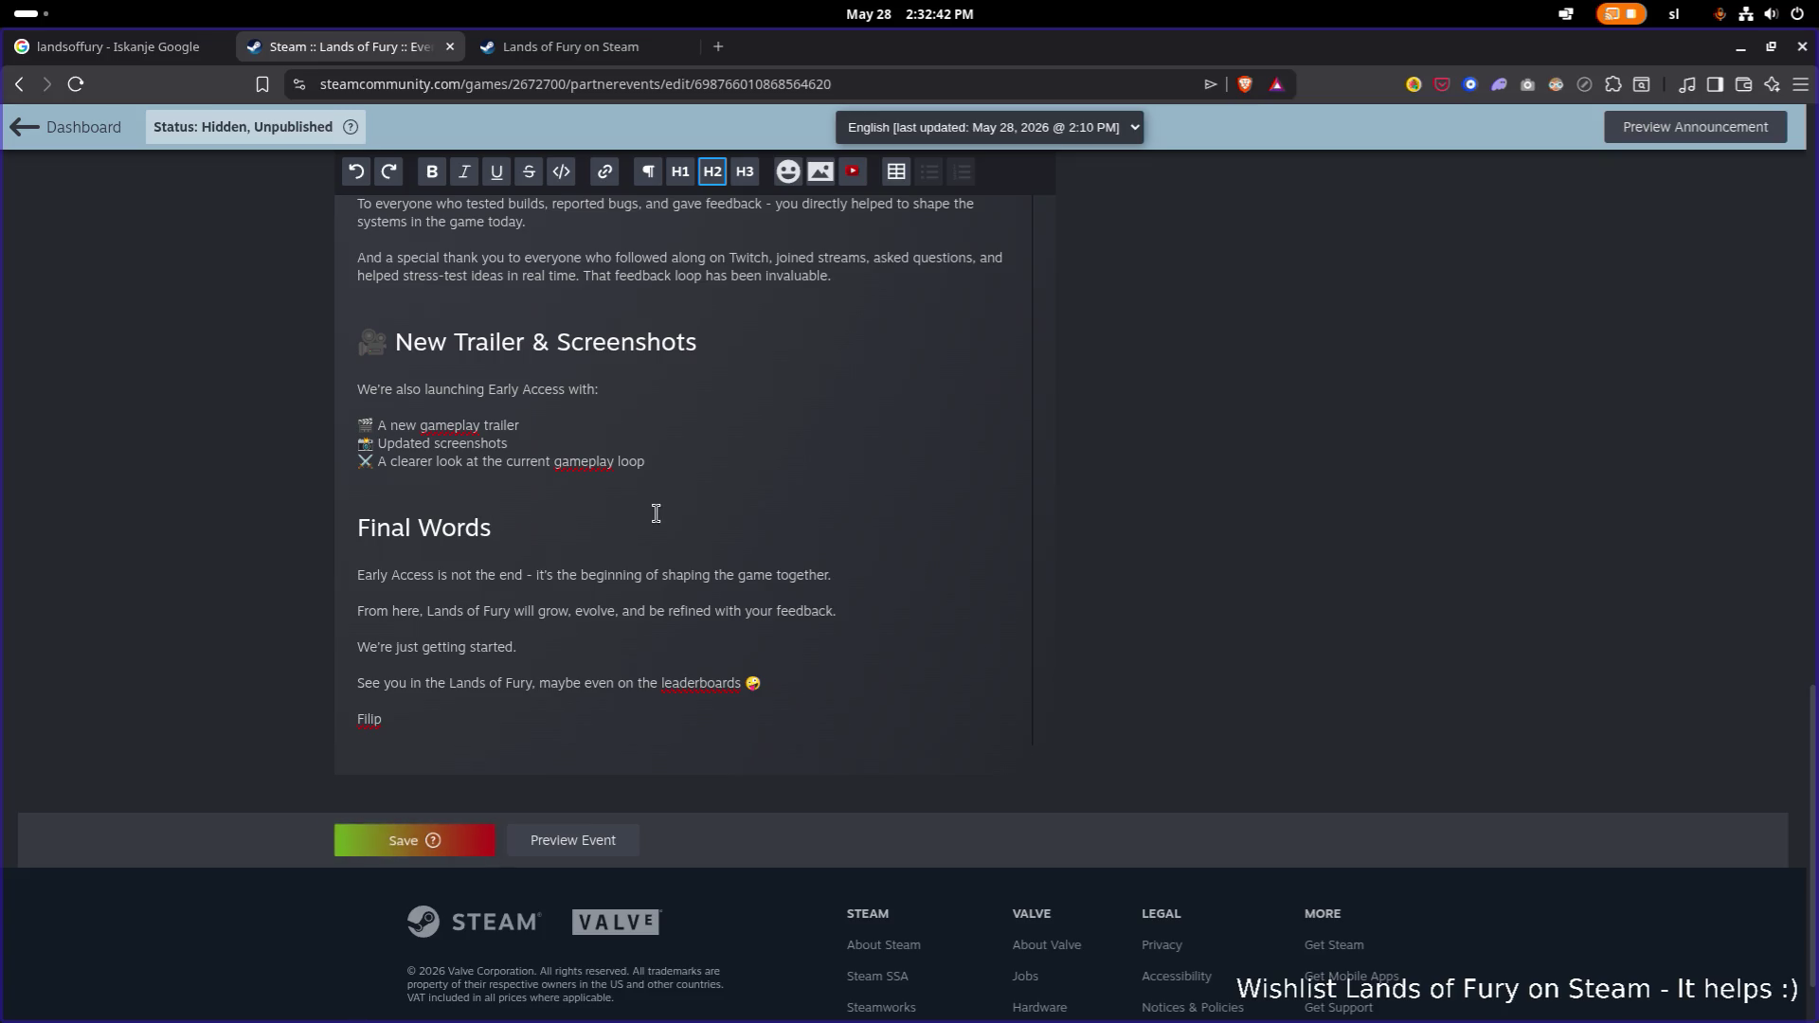
pyautogui.press('Return')
pyautogui.press('Down')
pyautogui.press('Down')
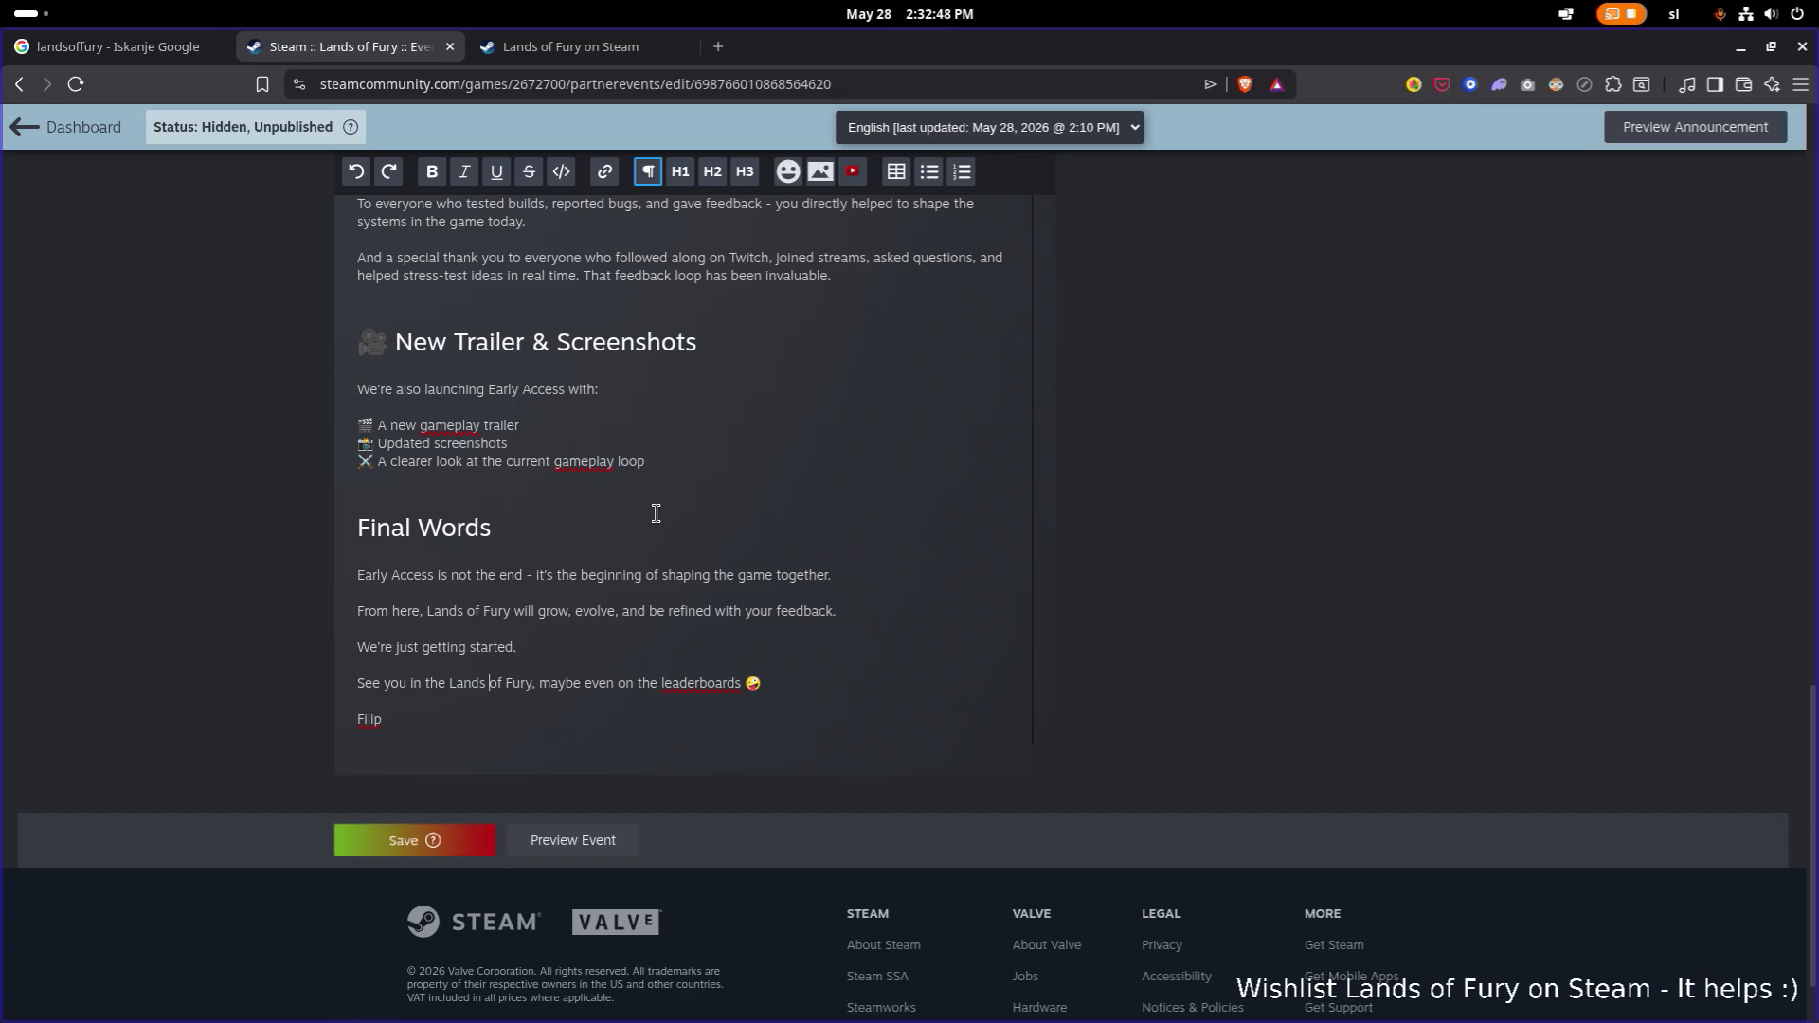
pyautogui.doubleClick(711, 682)
pyautogui.rightClick(698, 692)
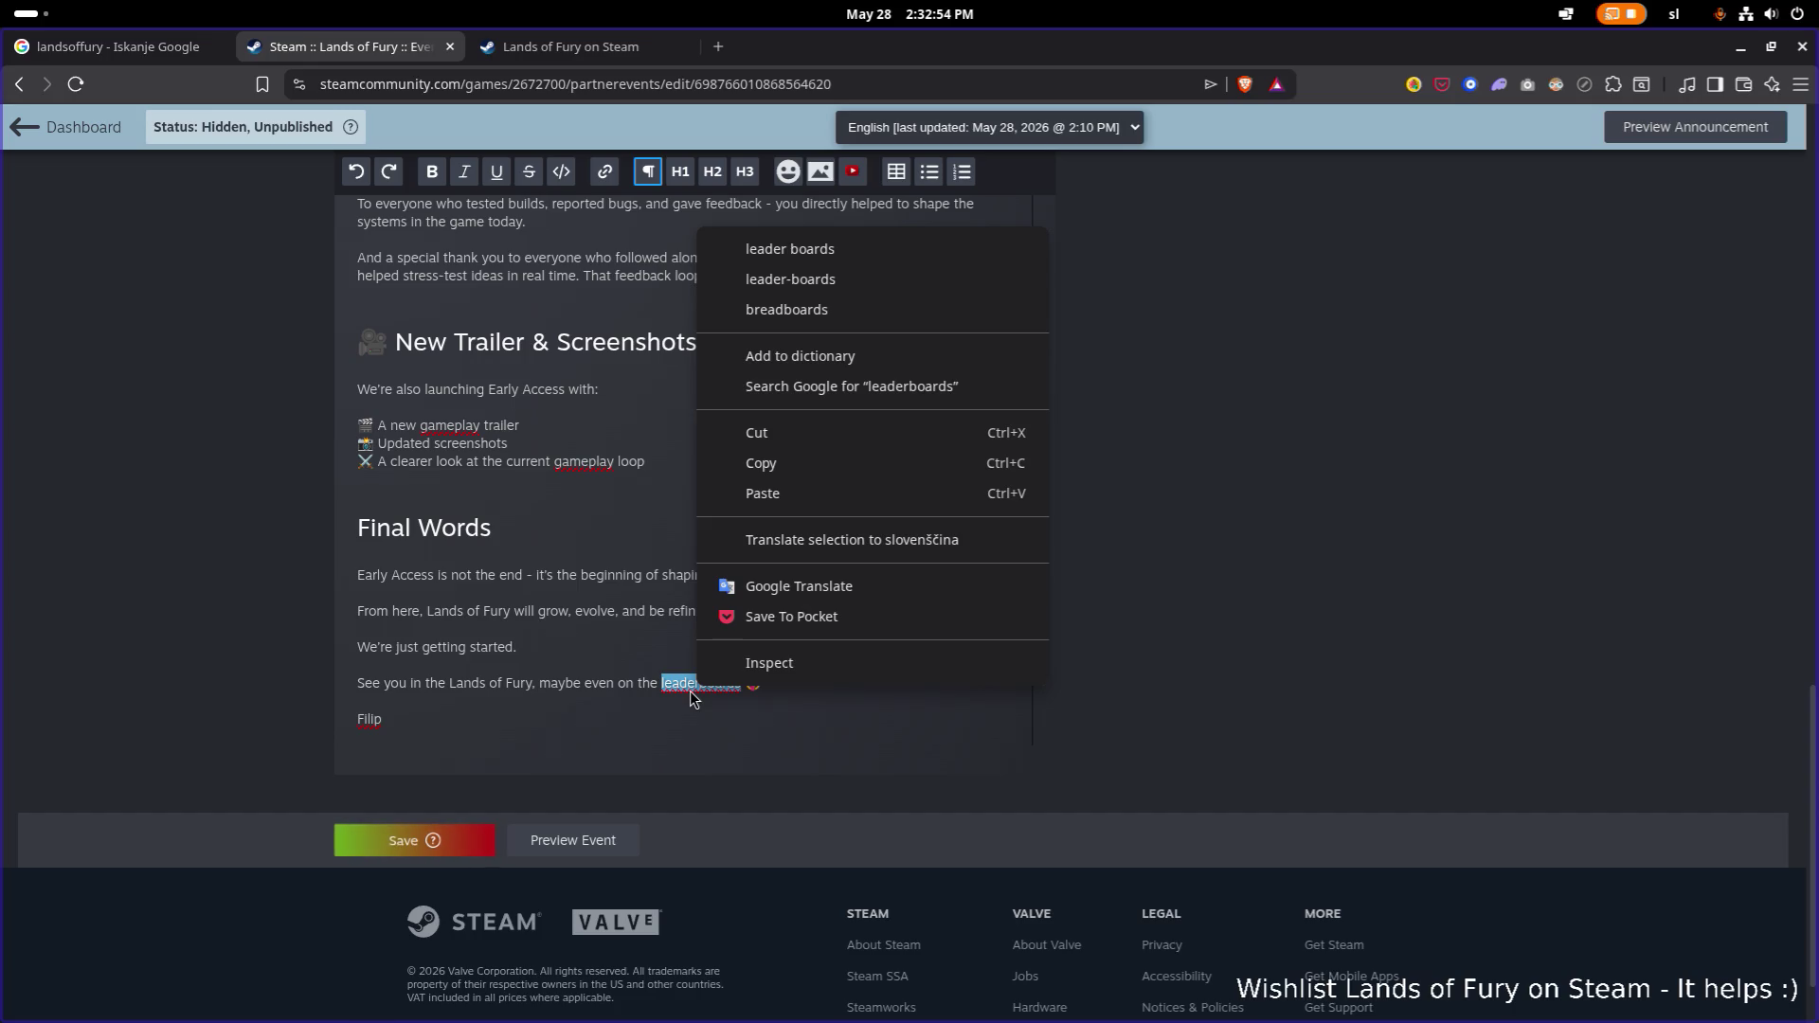
pyautogui.press('Escape')
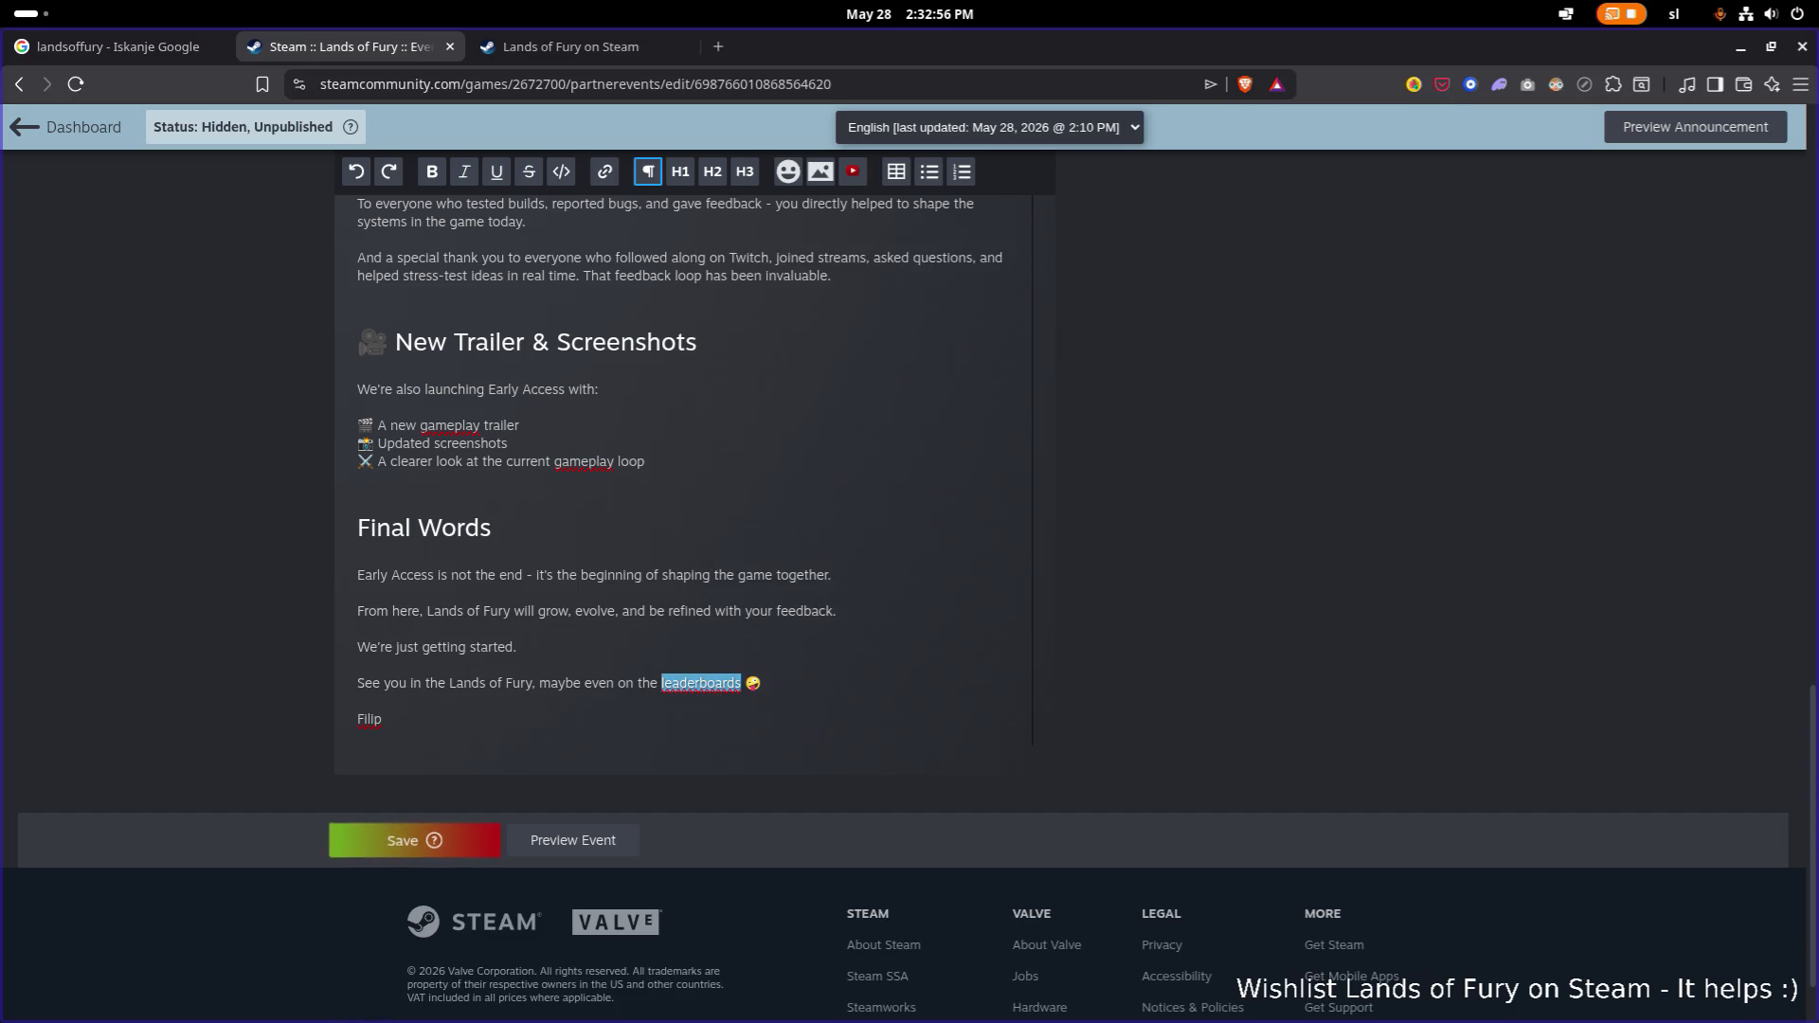
pyautogui.doubleClick(594, 465)
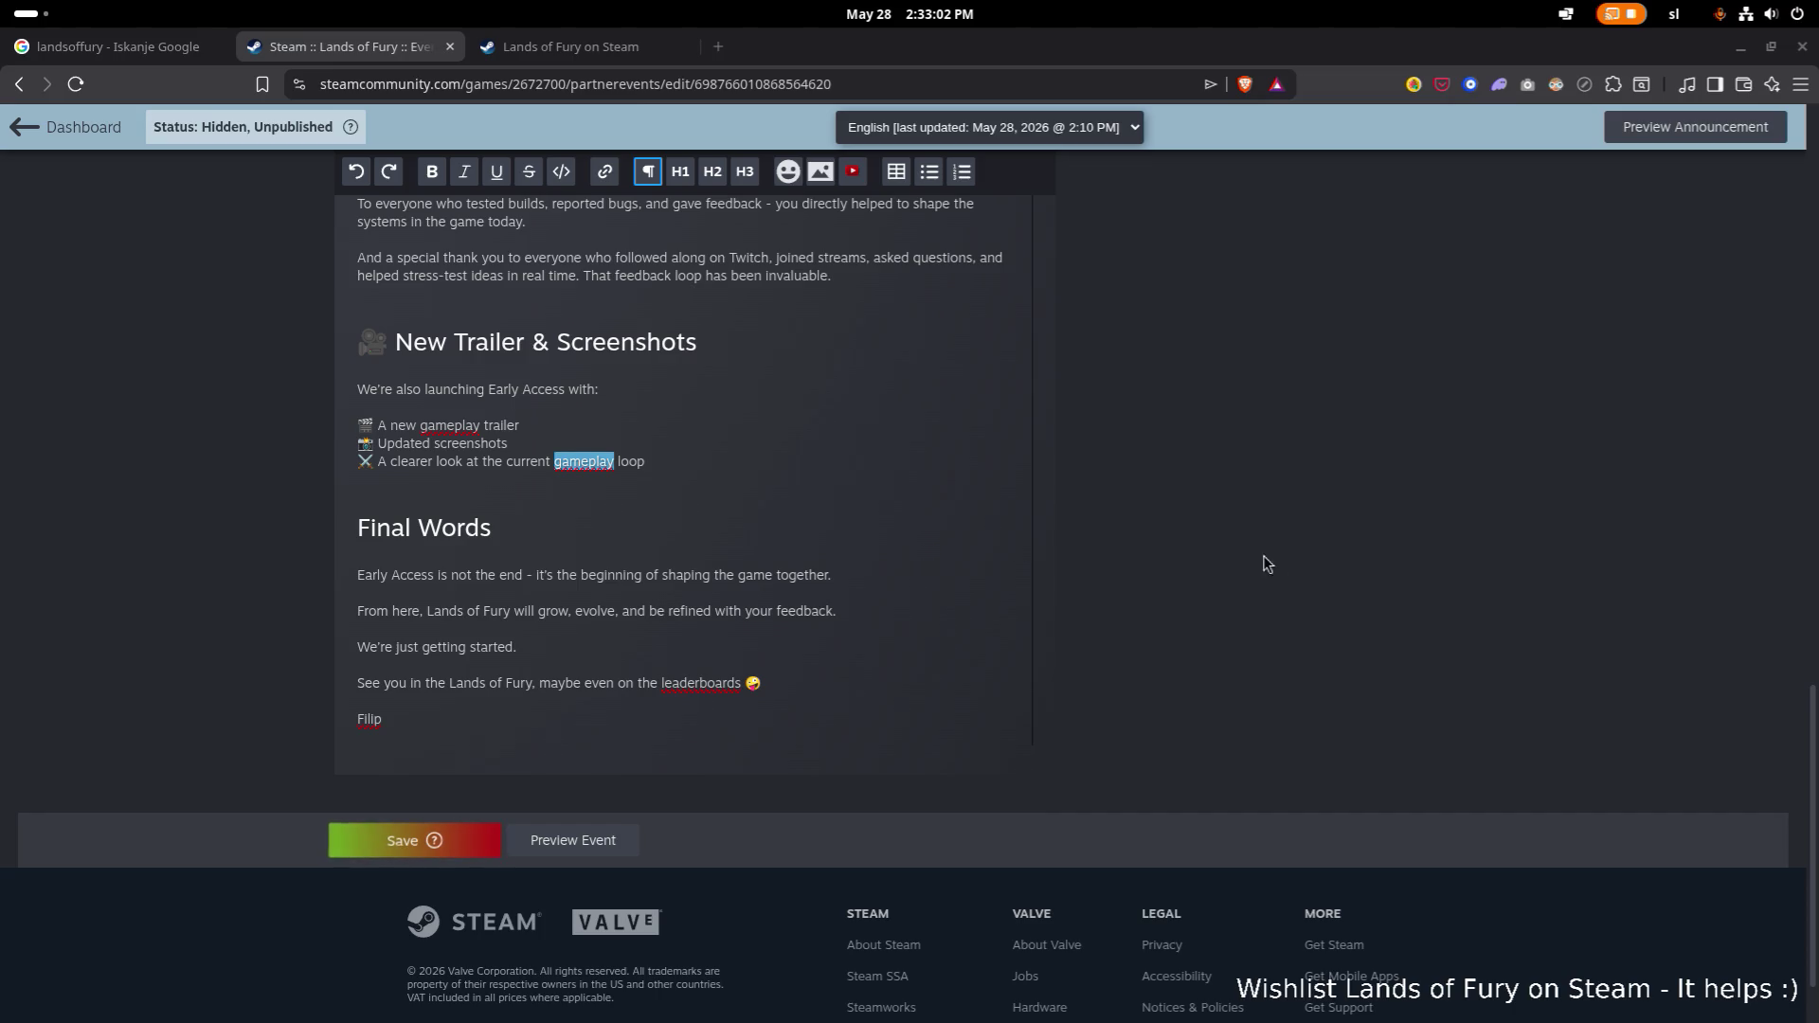
pyautogui.scroll(1, 1010, 689)
pyautogui.click(1010, 689)
pyautogui.click(385, 881)
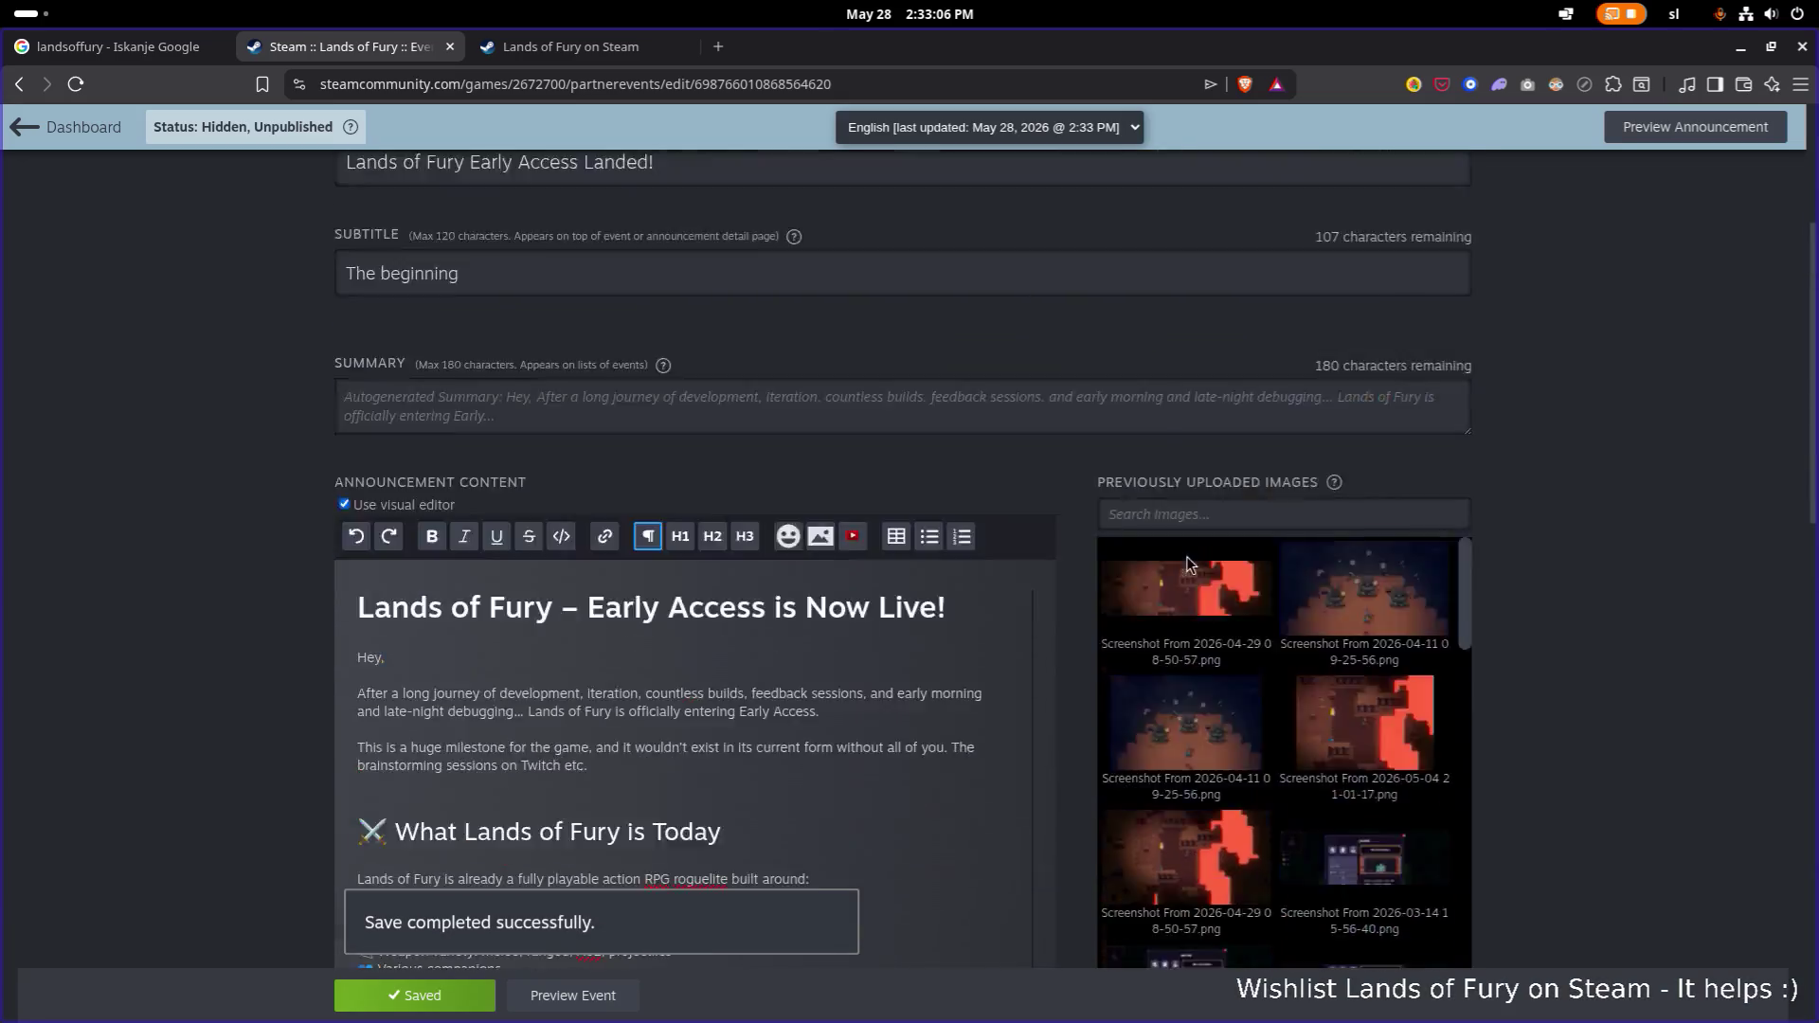
# Preview the announcement and return to editing.
pyautogui.click(573, 995)
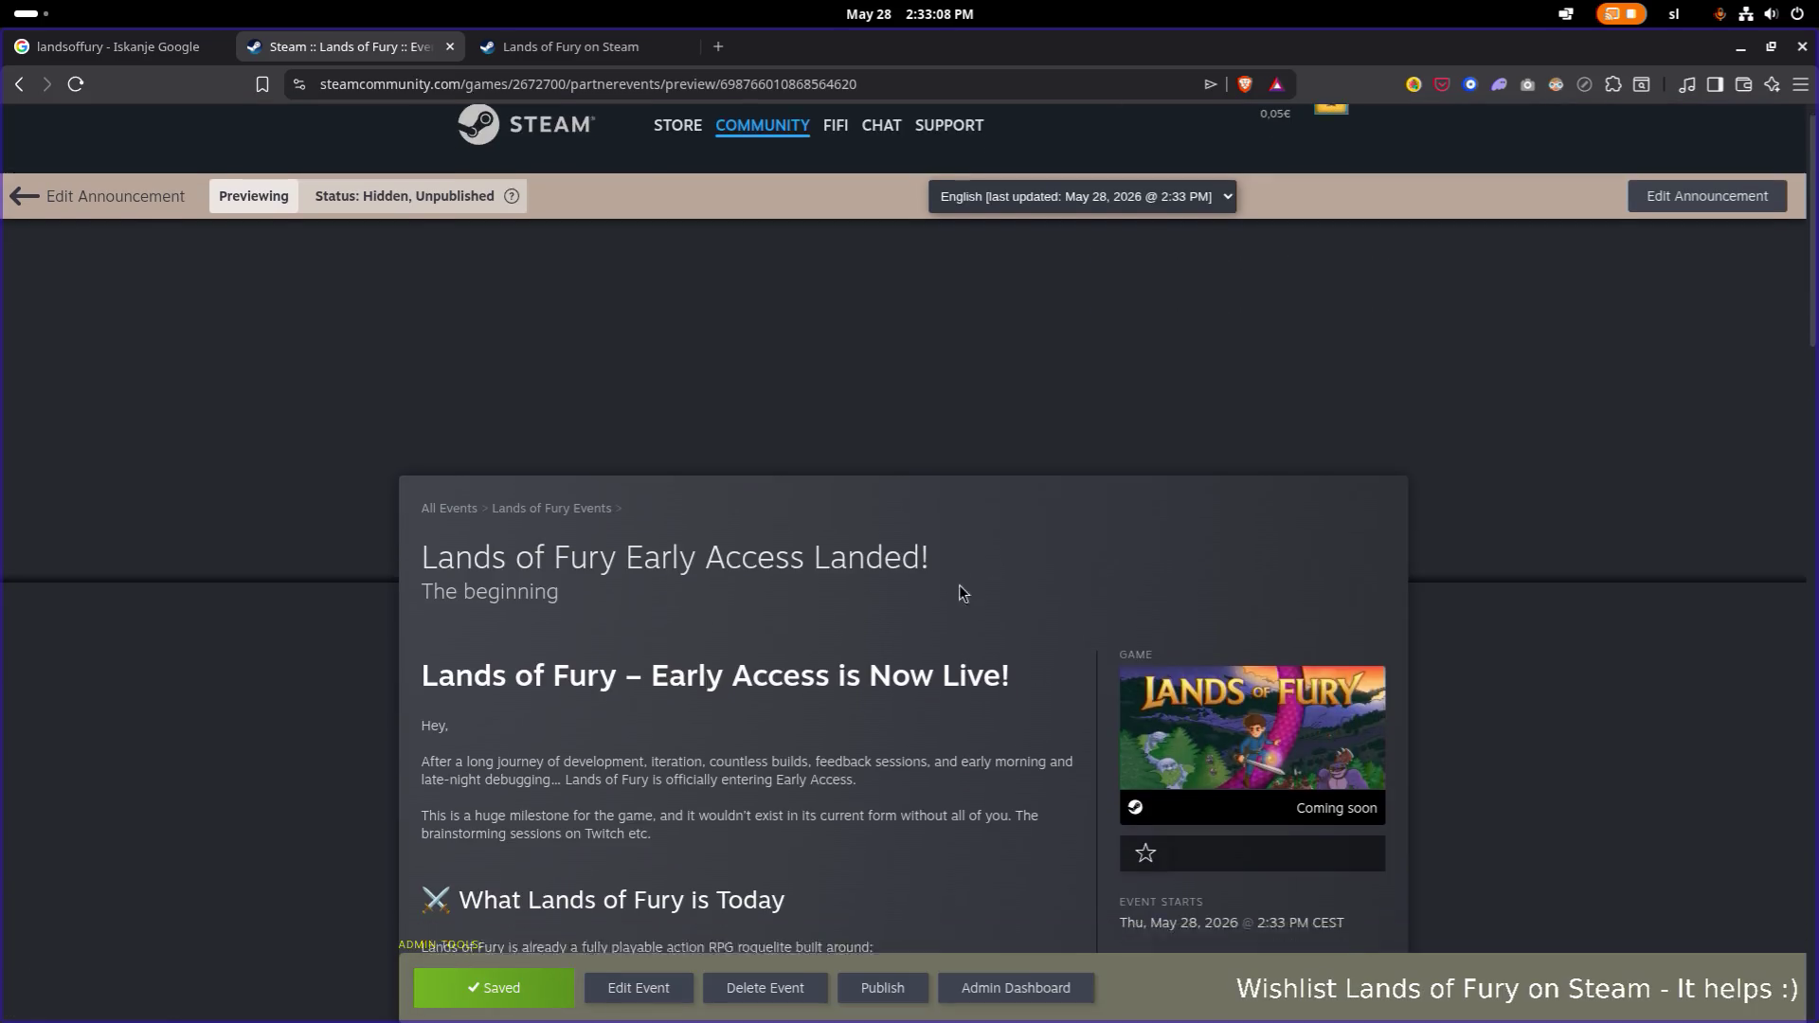
pyautogui.scroll(-5, 874, 578)
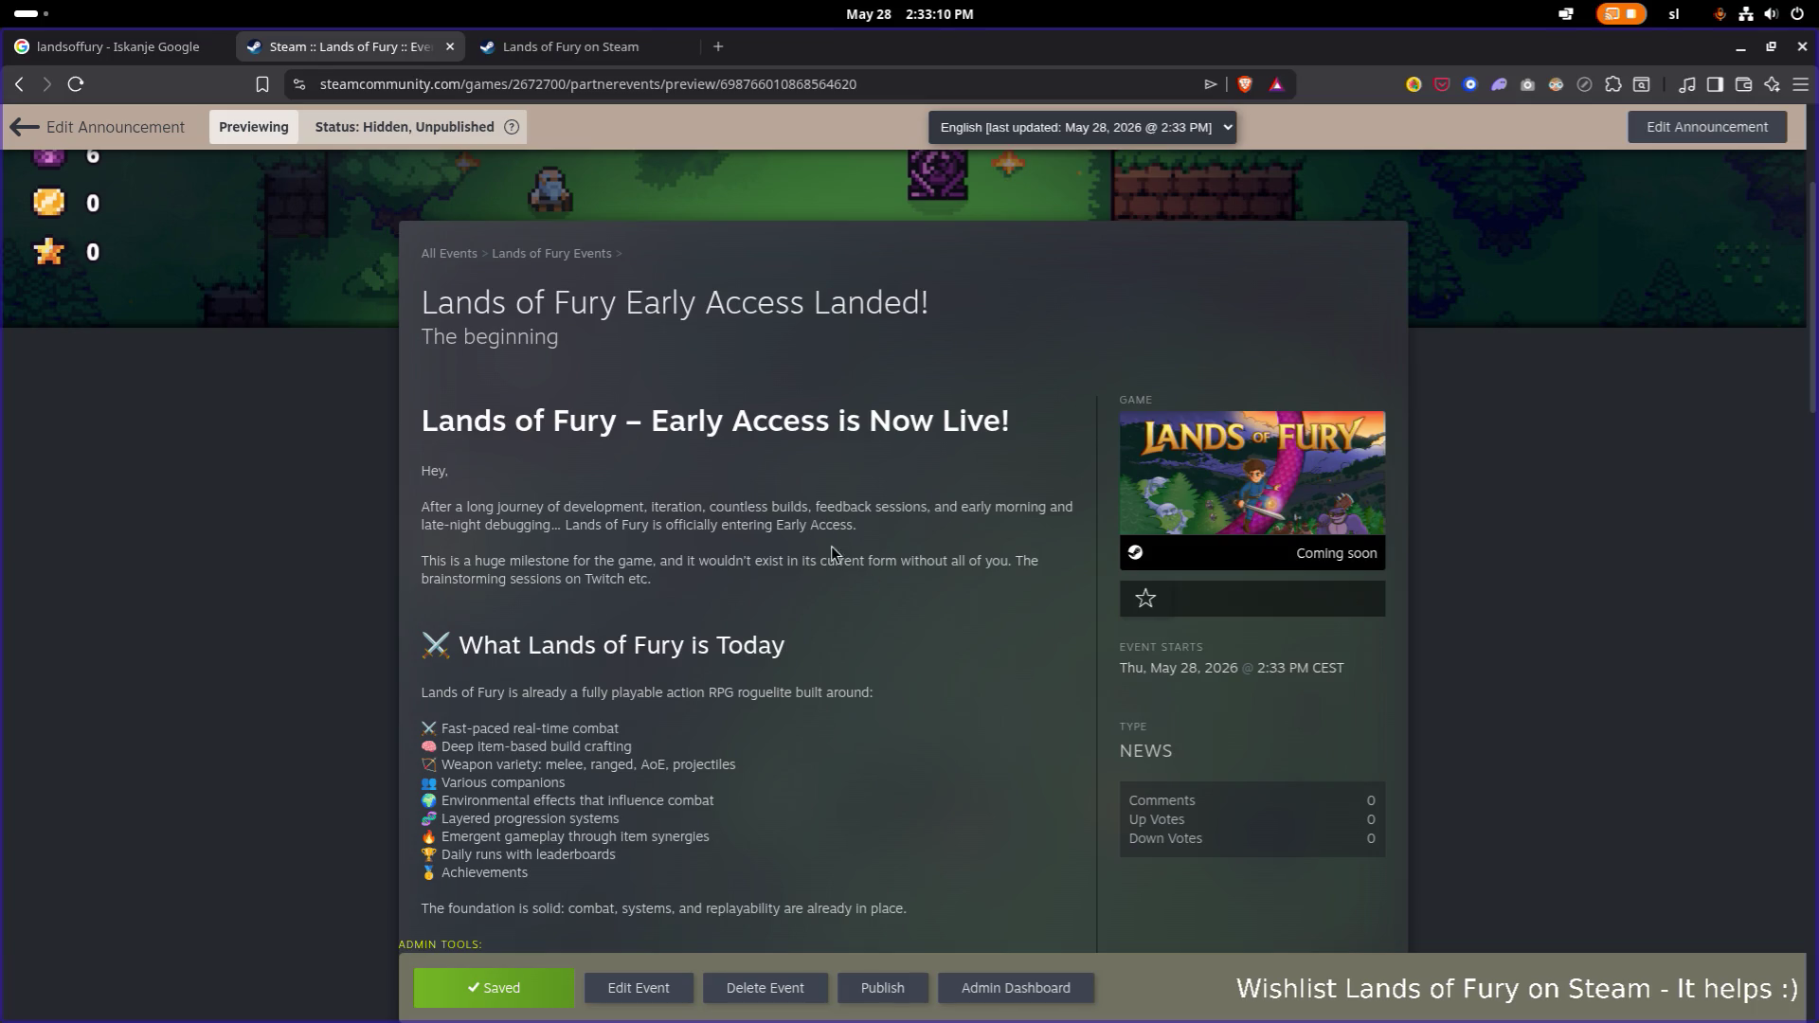
pyautogui.scroll(1, 684, 491)
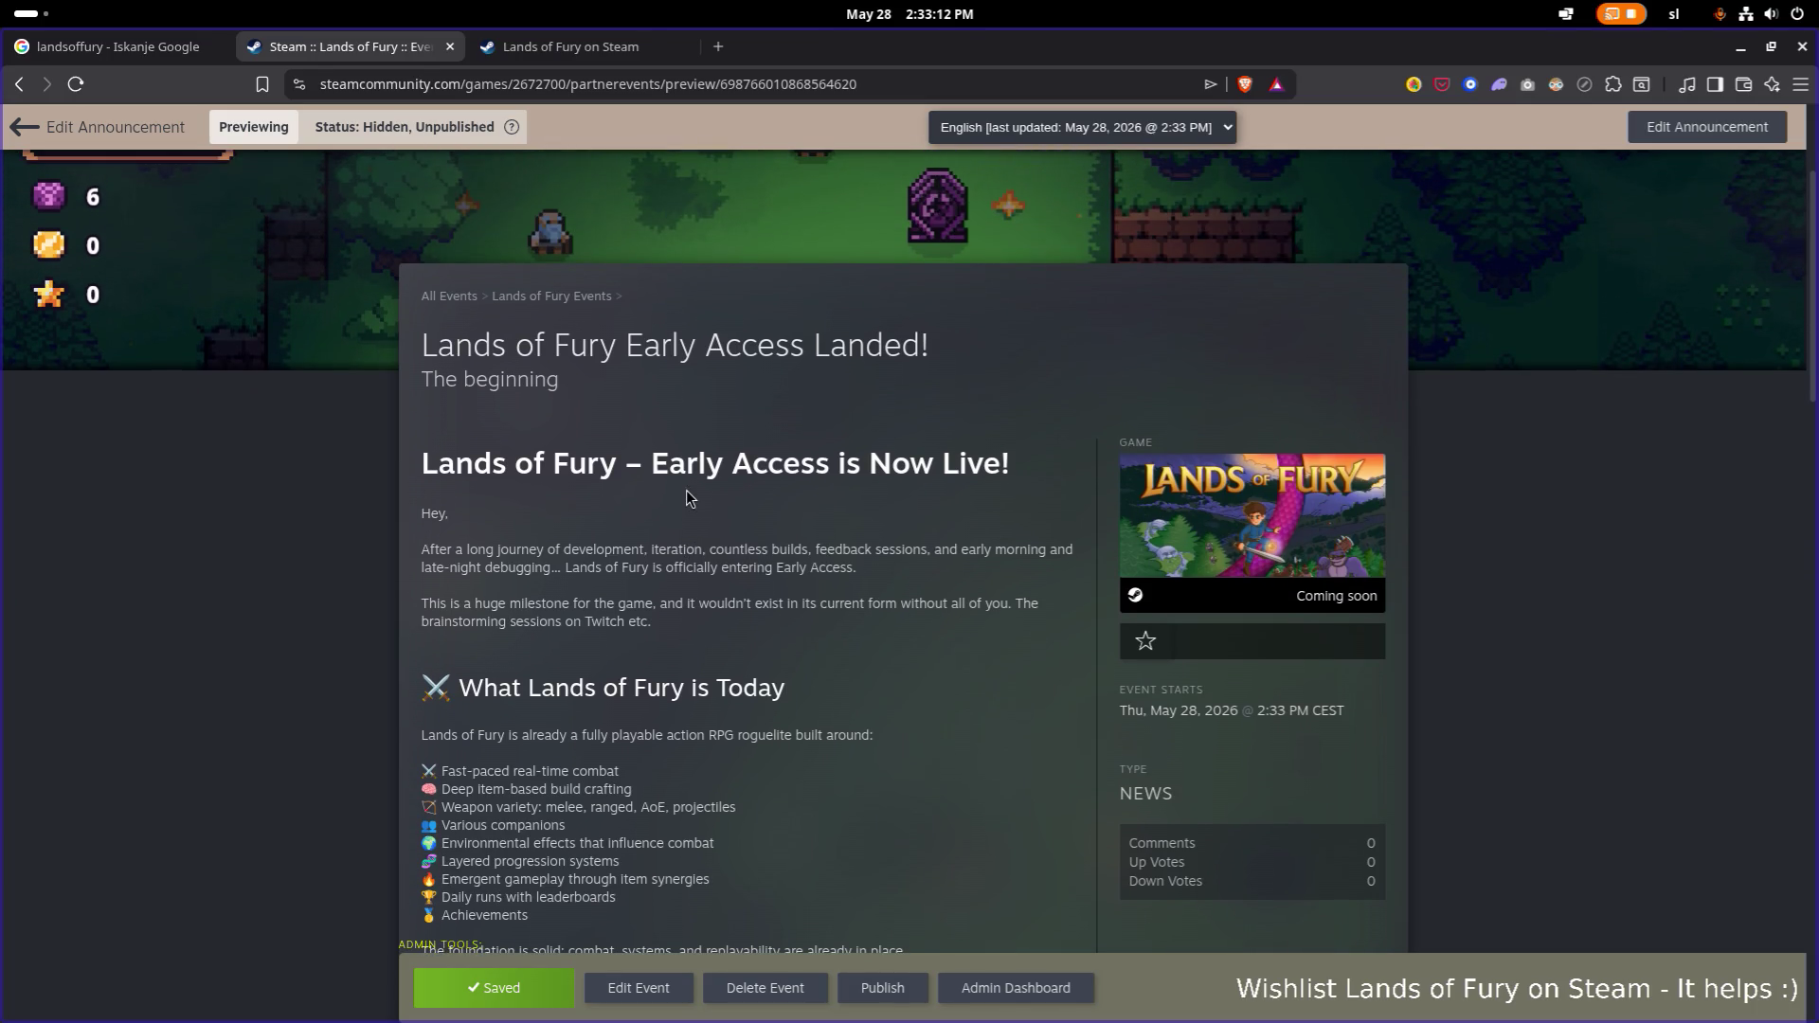
pyautogui.scroll(-1, 687, 495)
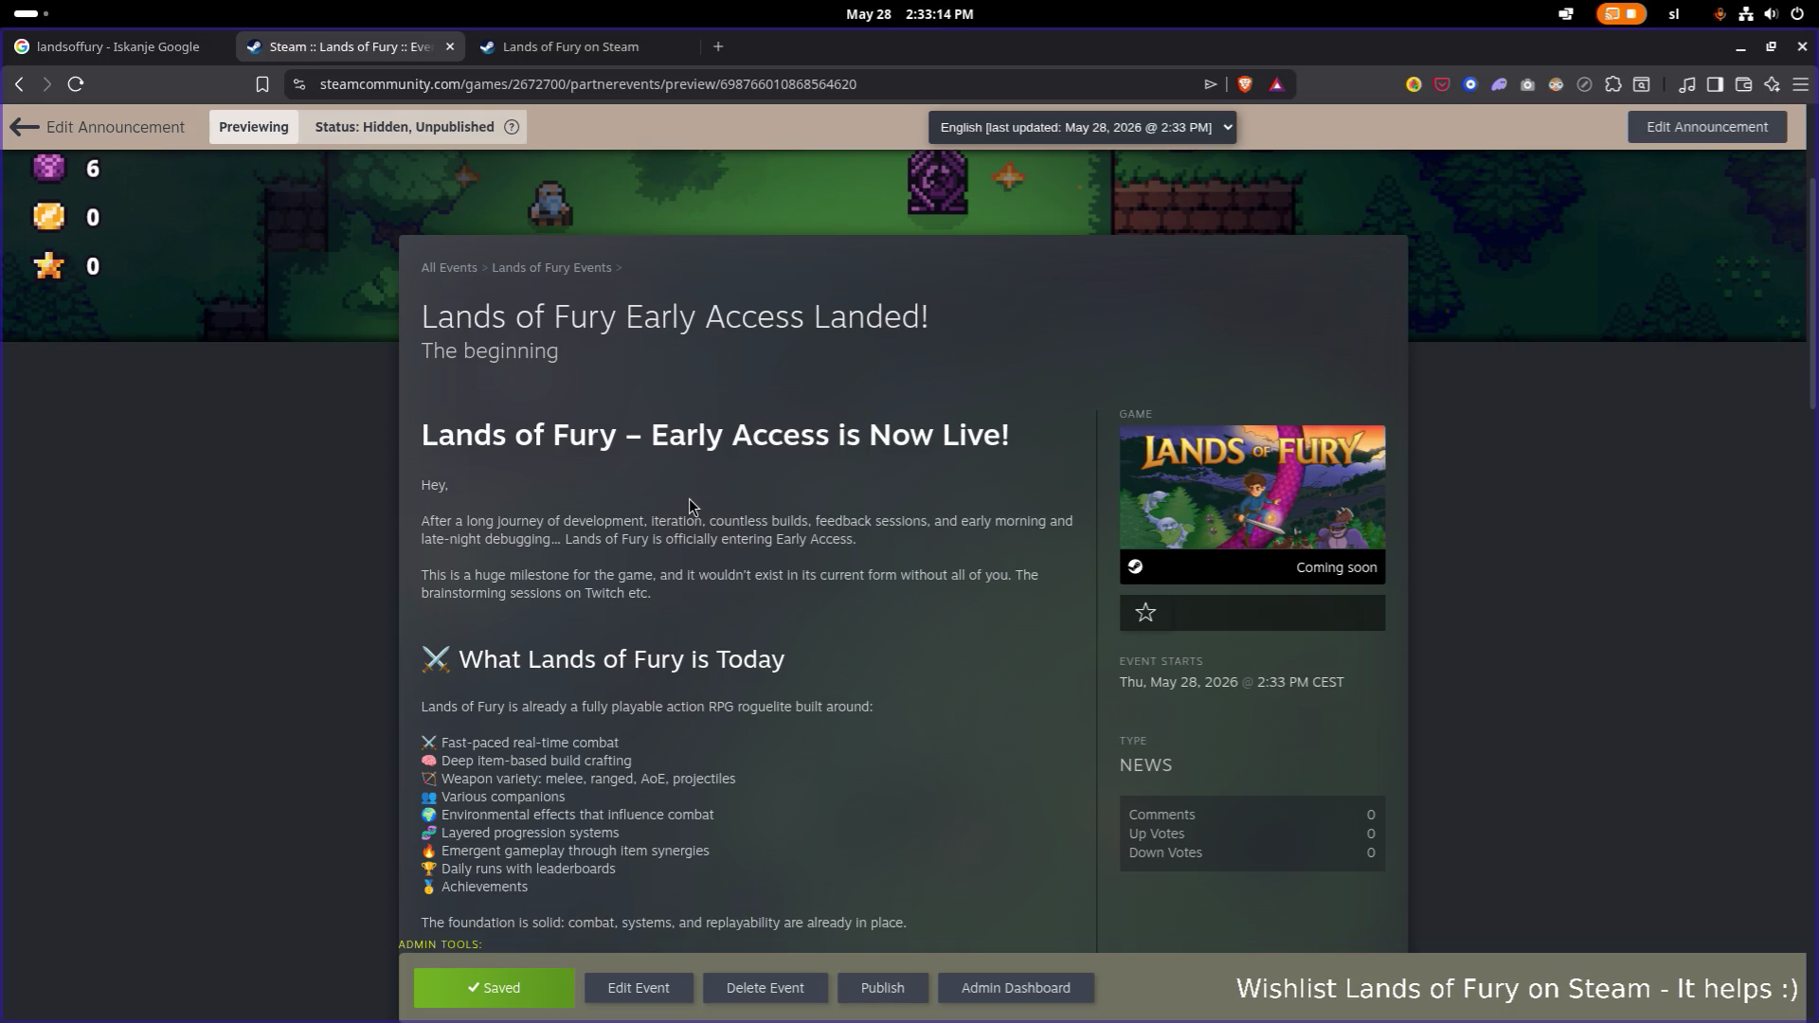
pyautogui.click(604, 985)
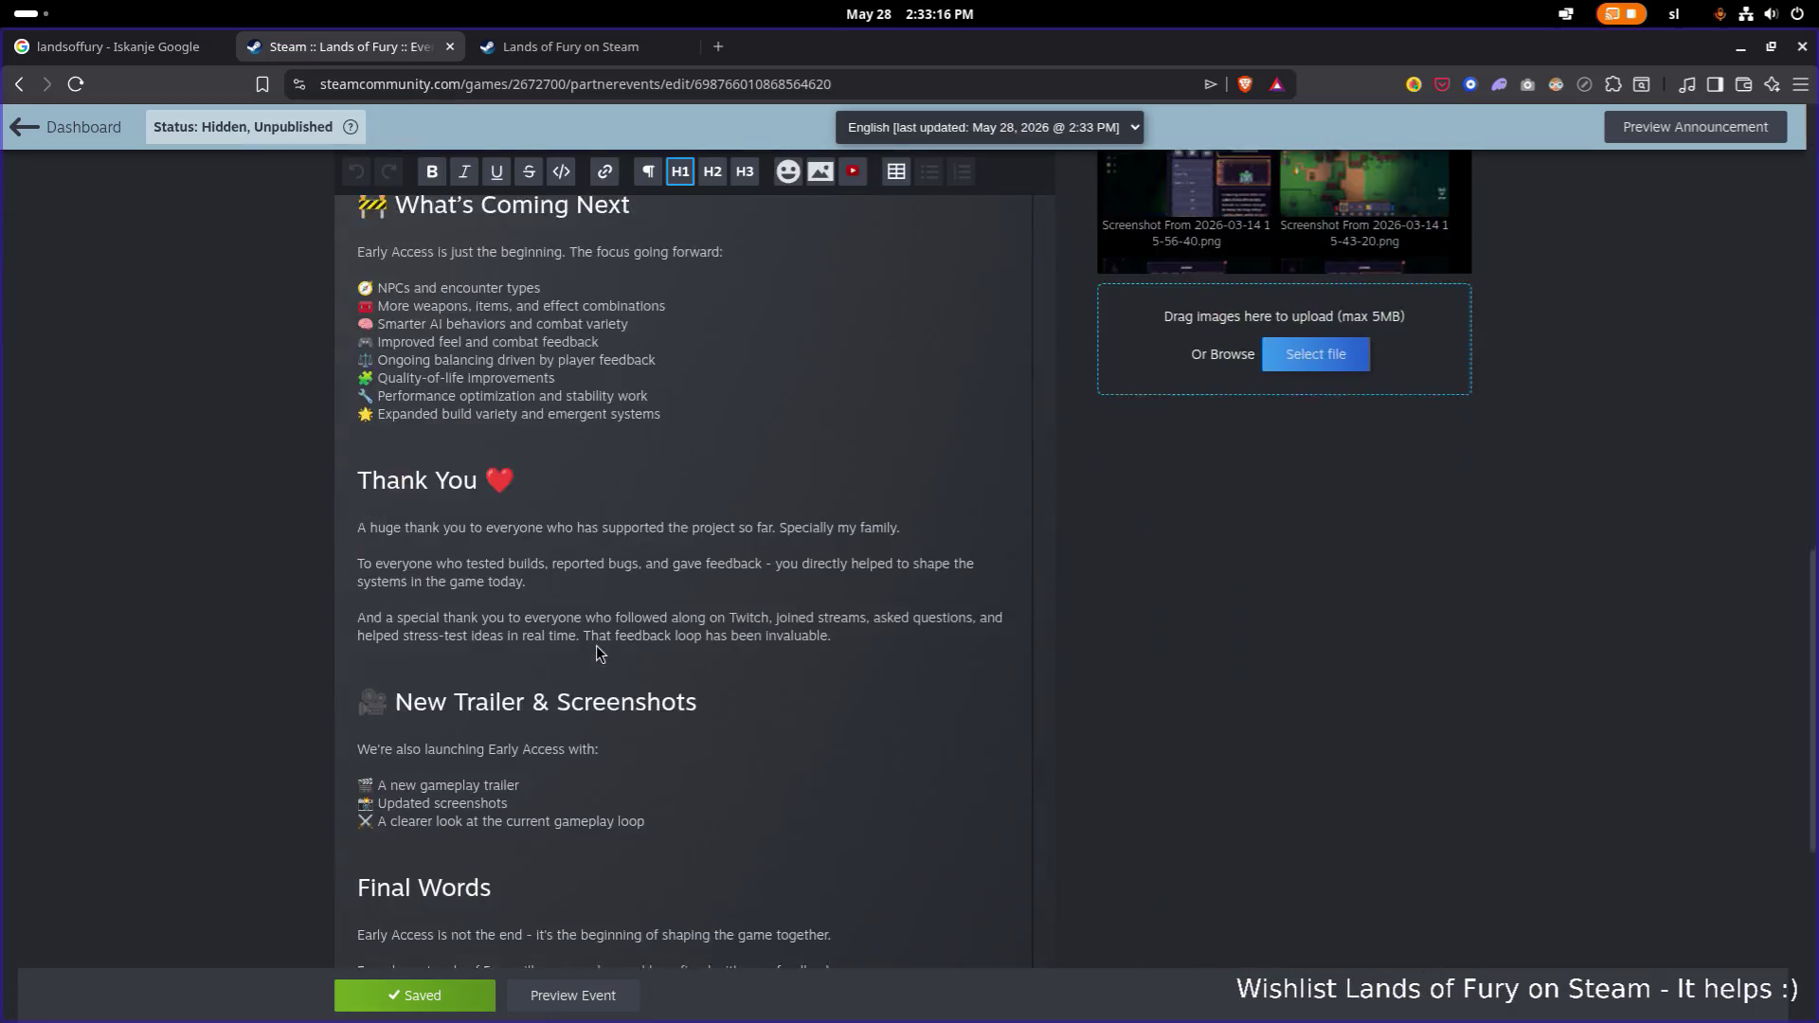
# Remove the title line from the body so it opens with 'Hey,' on its own line.
pyautogui.moveTo(980, 390); pyautogui.dragTo(330, 393)
pyautogui.press('BackSpace')
pyautogui.scroll(1, 530, 405)
pyautogui.press('Delete')
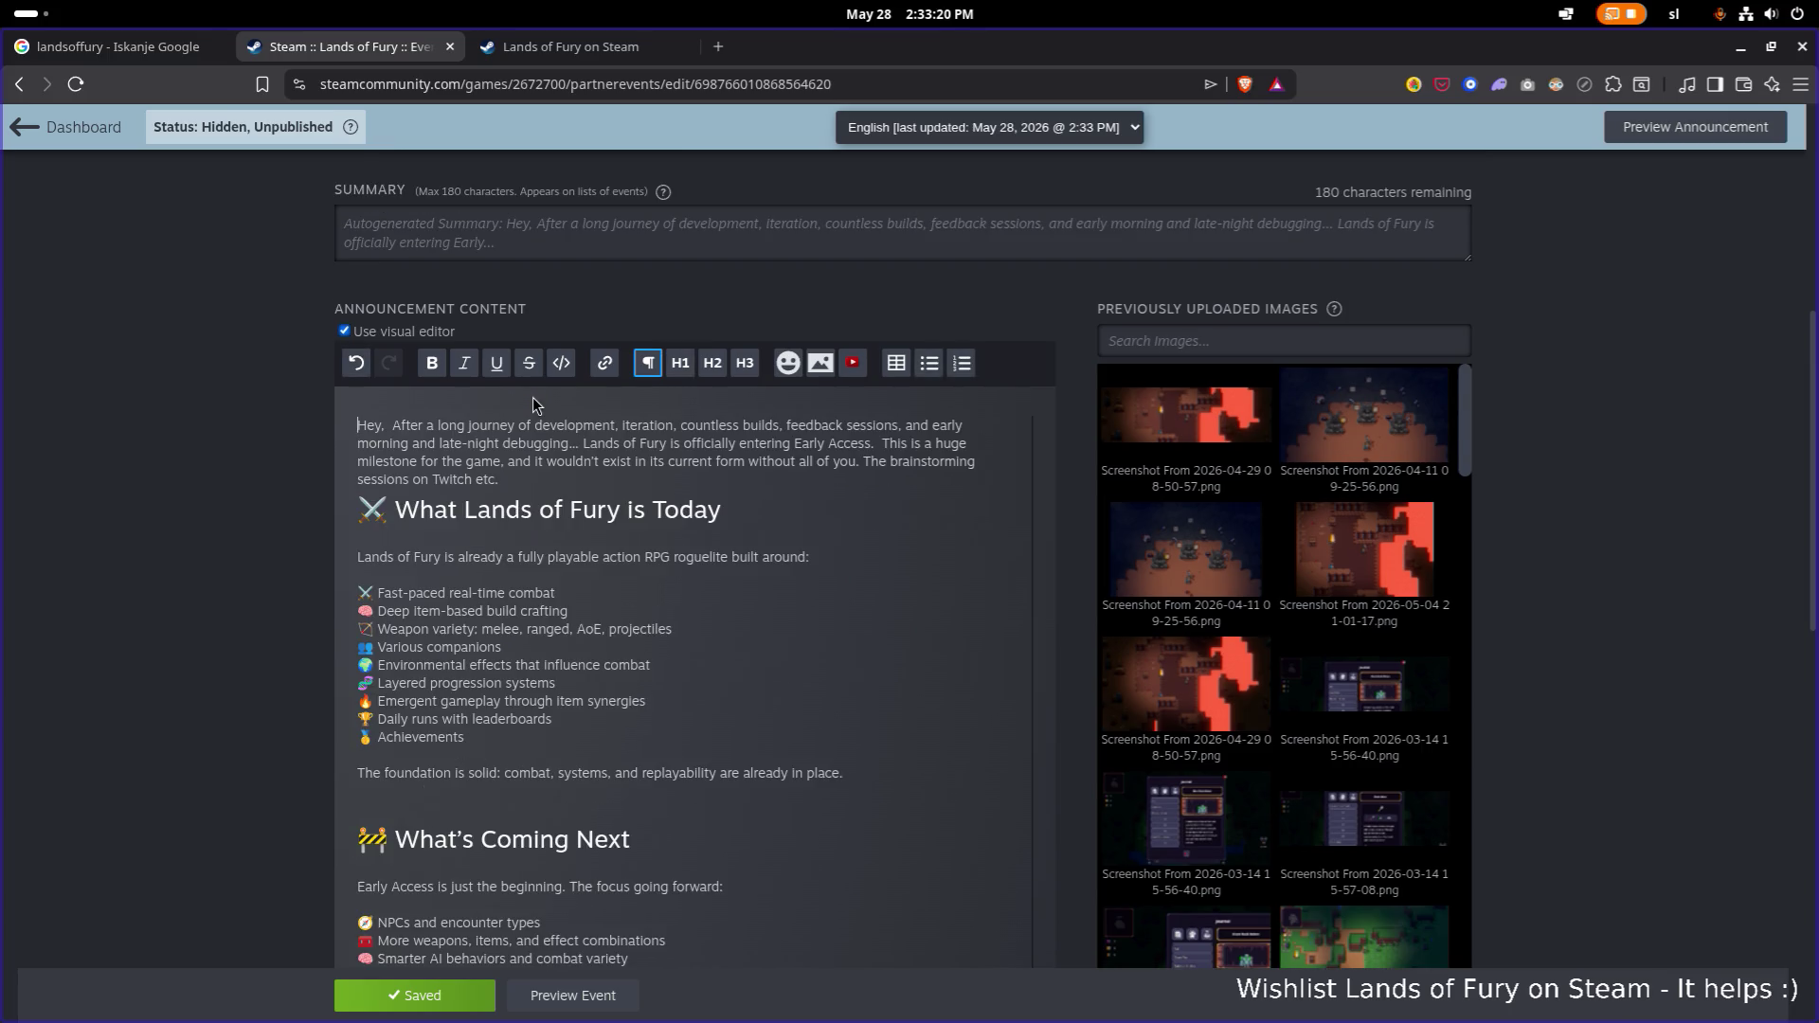
pyautogui.press('Return')
pyautogui.press('Return')
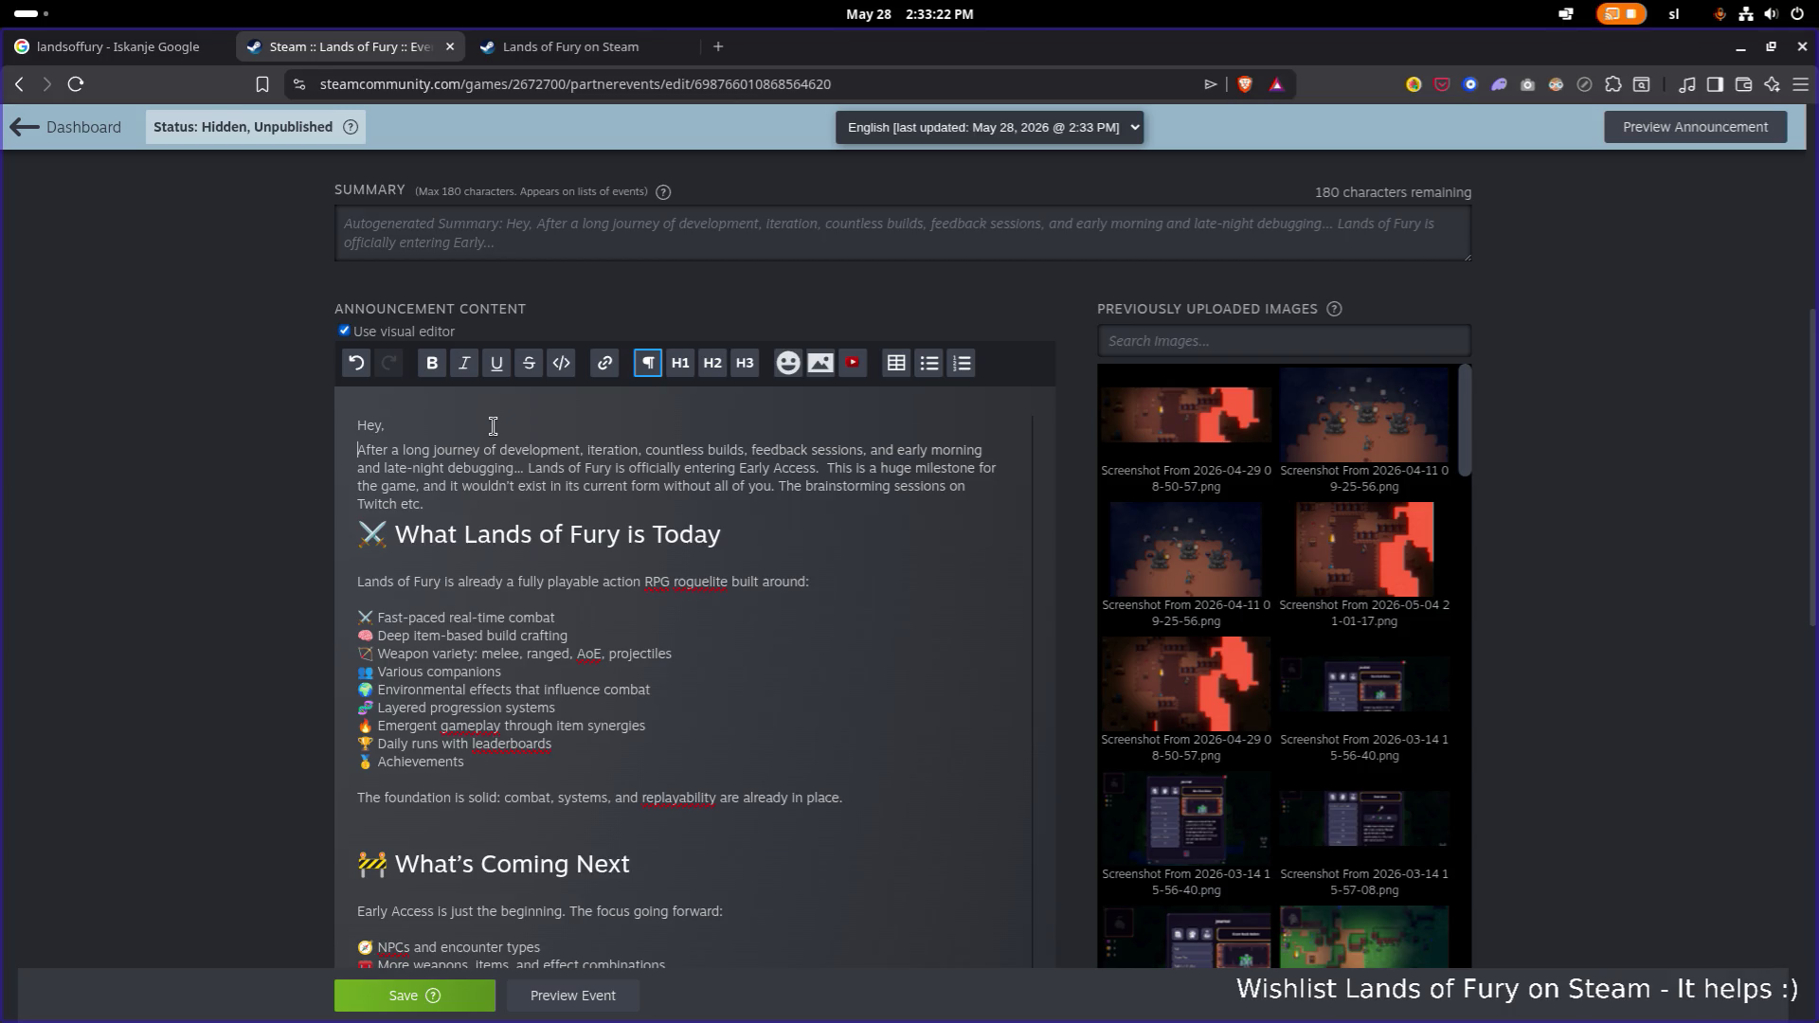
# Insert a blank line after the opening paragraph ending 'Twitch etc.' and save.
pyautogui.click(447, 522)
pyautogui.press('Return')
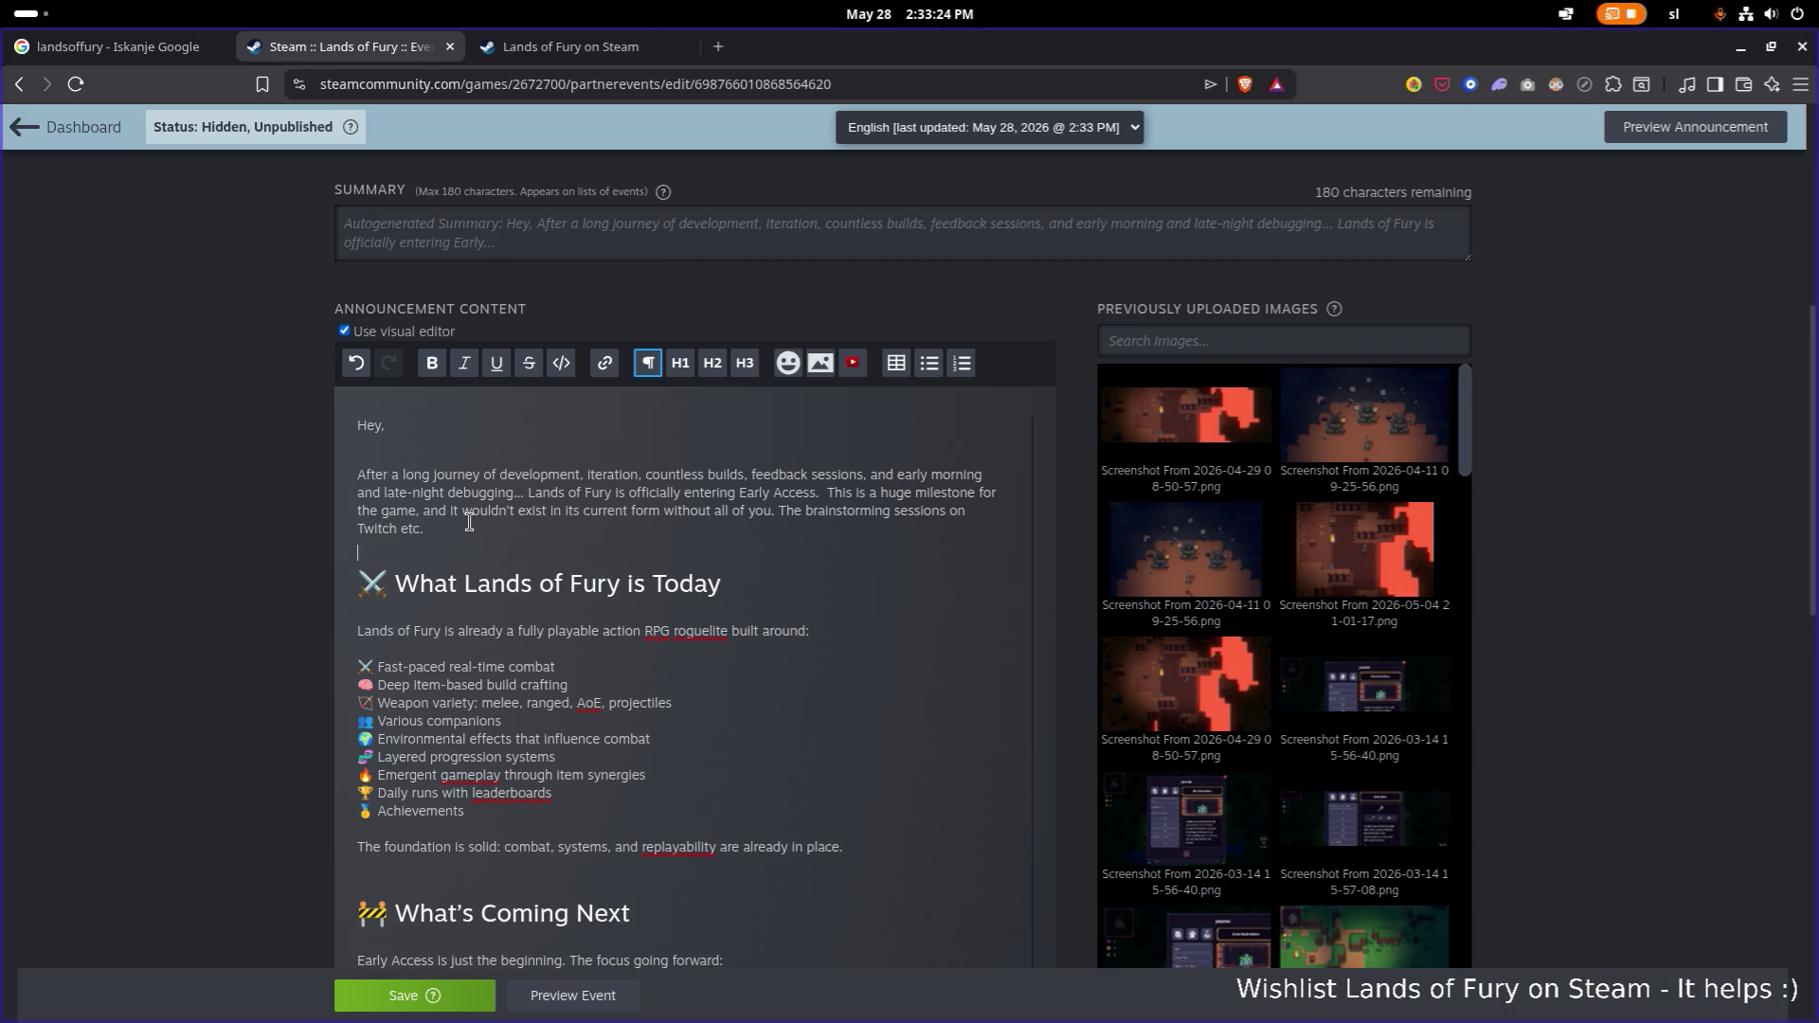
pyautogui.click(459, 1010)
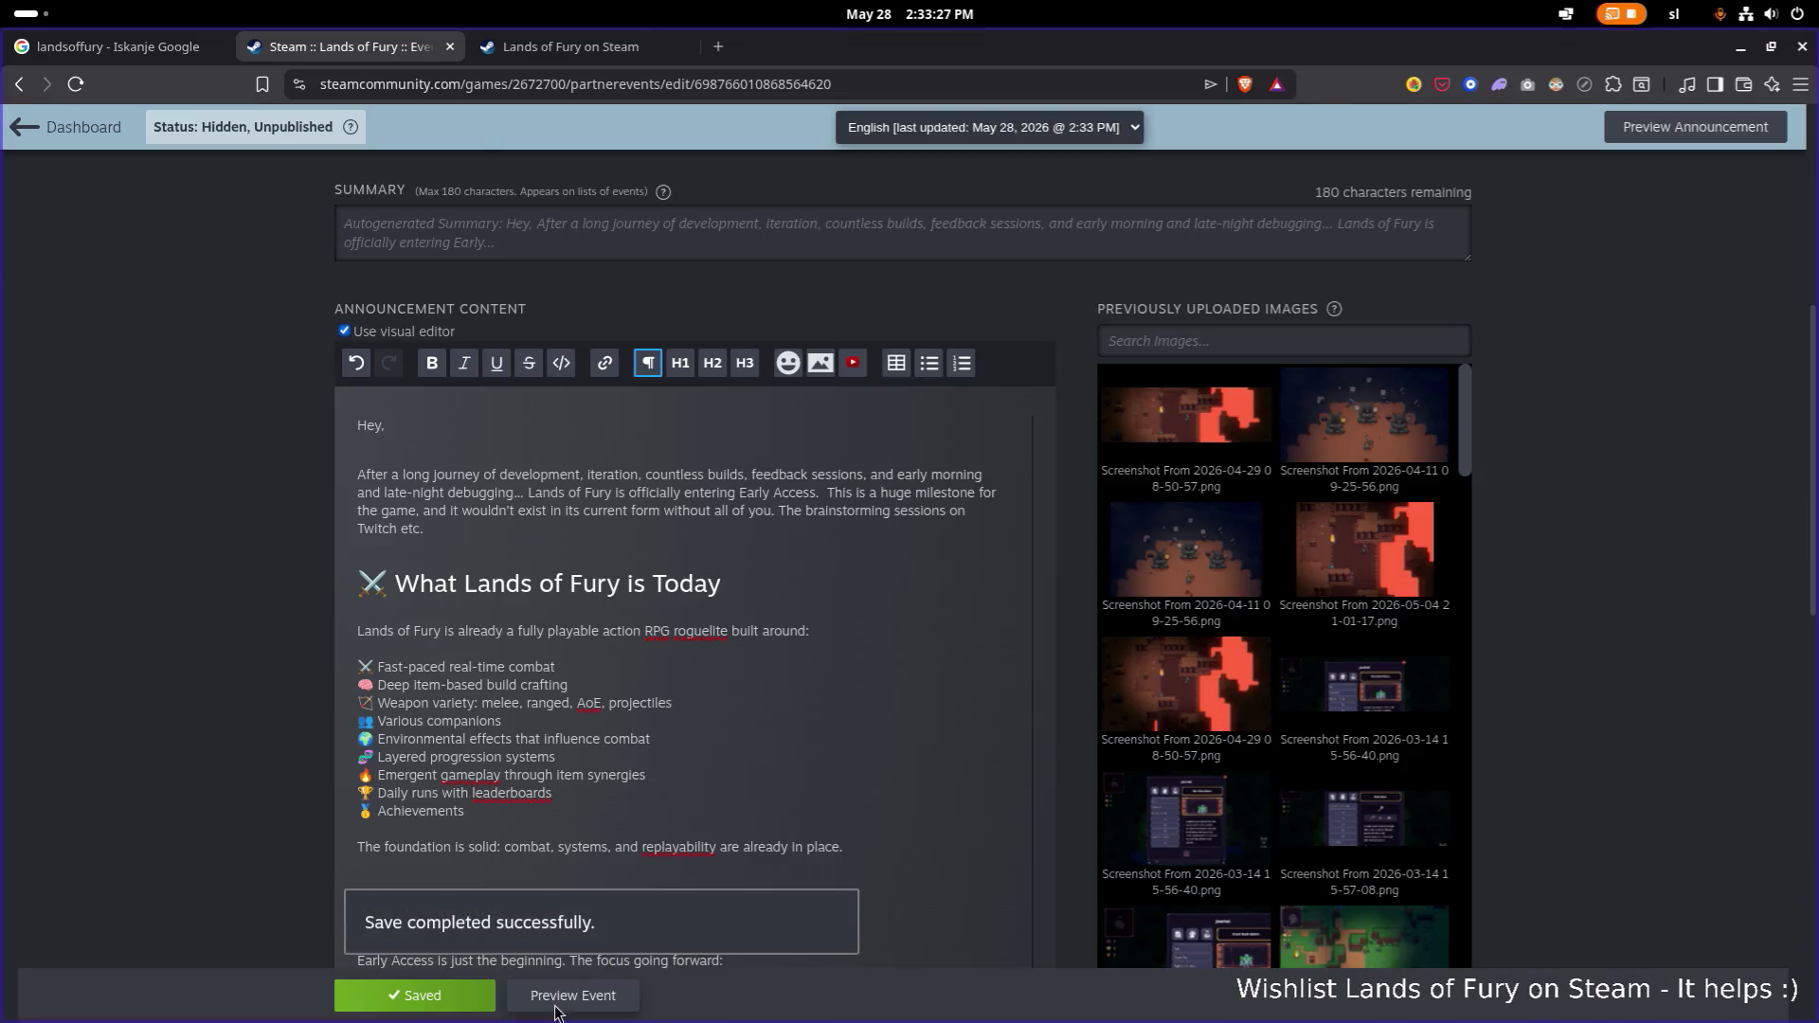
# Preview the saved announcement, check the subtitle 'The beginning', then return to the editor.
pyautogui.click(556, 1008)
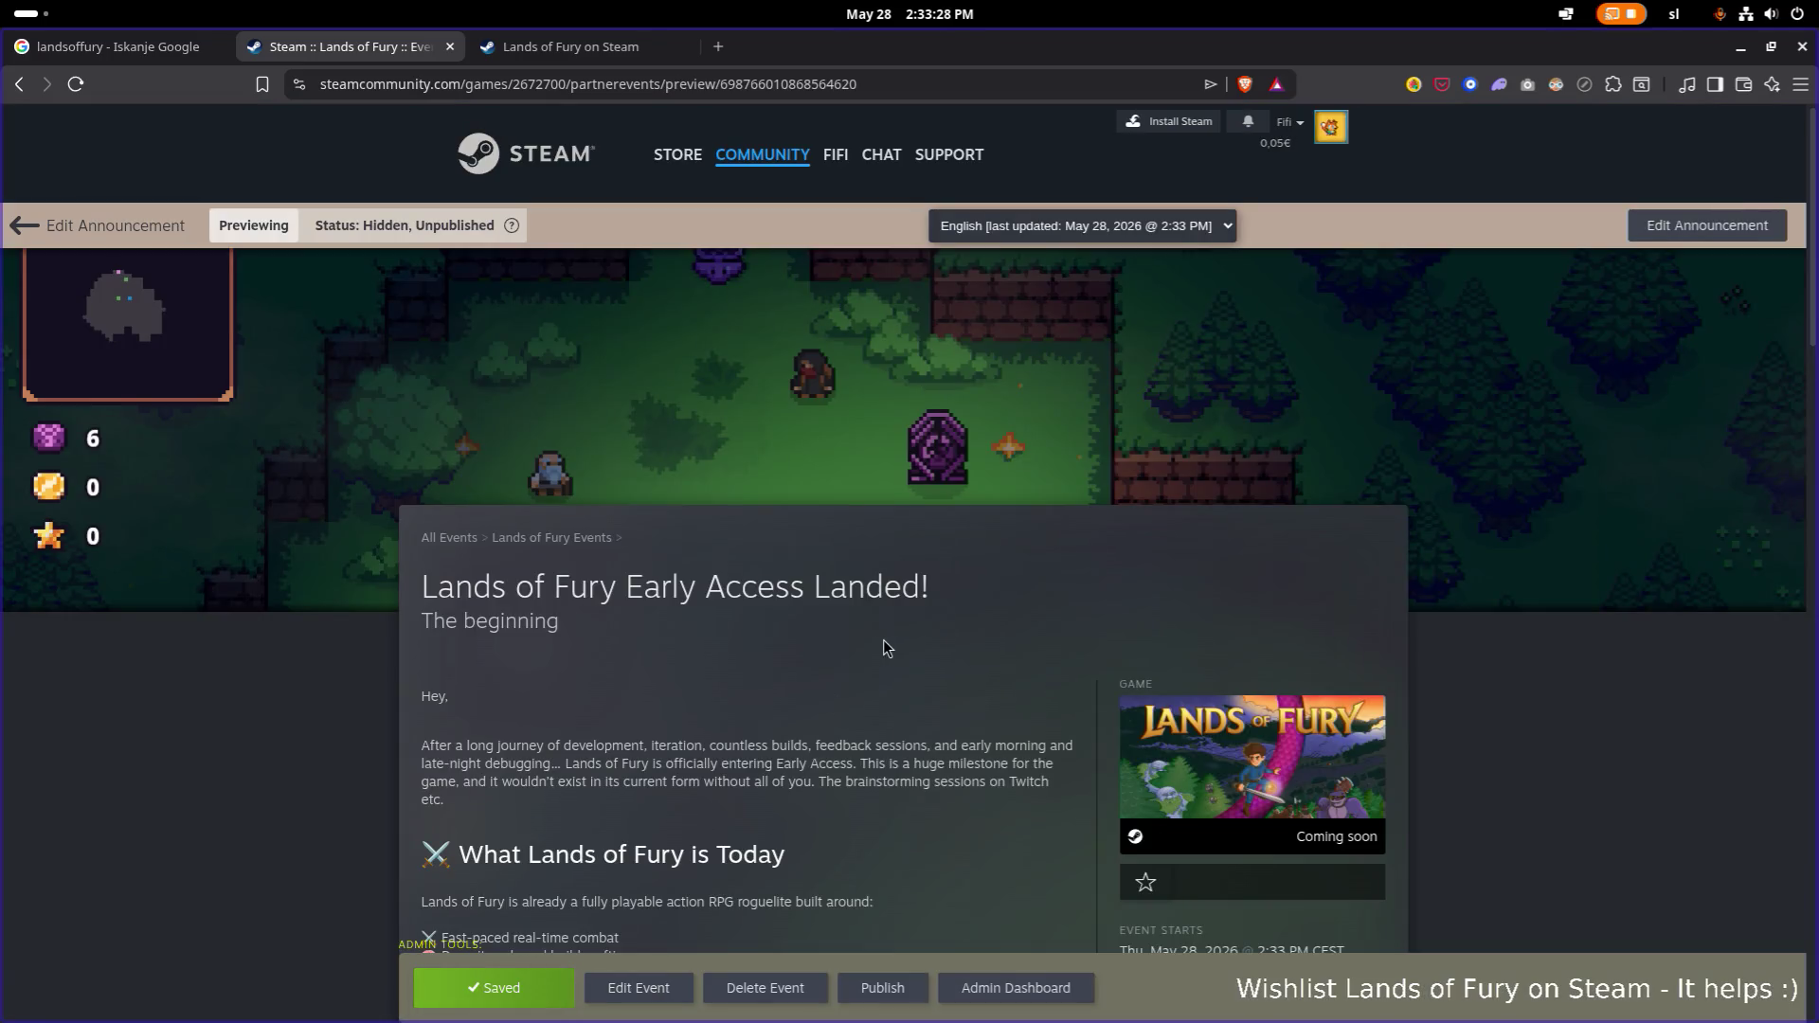
pyautogui.scroll(-5, 810, 651)
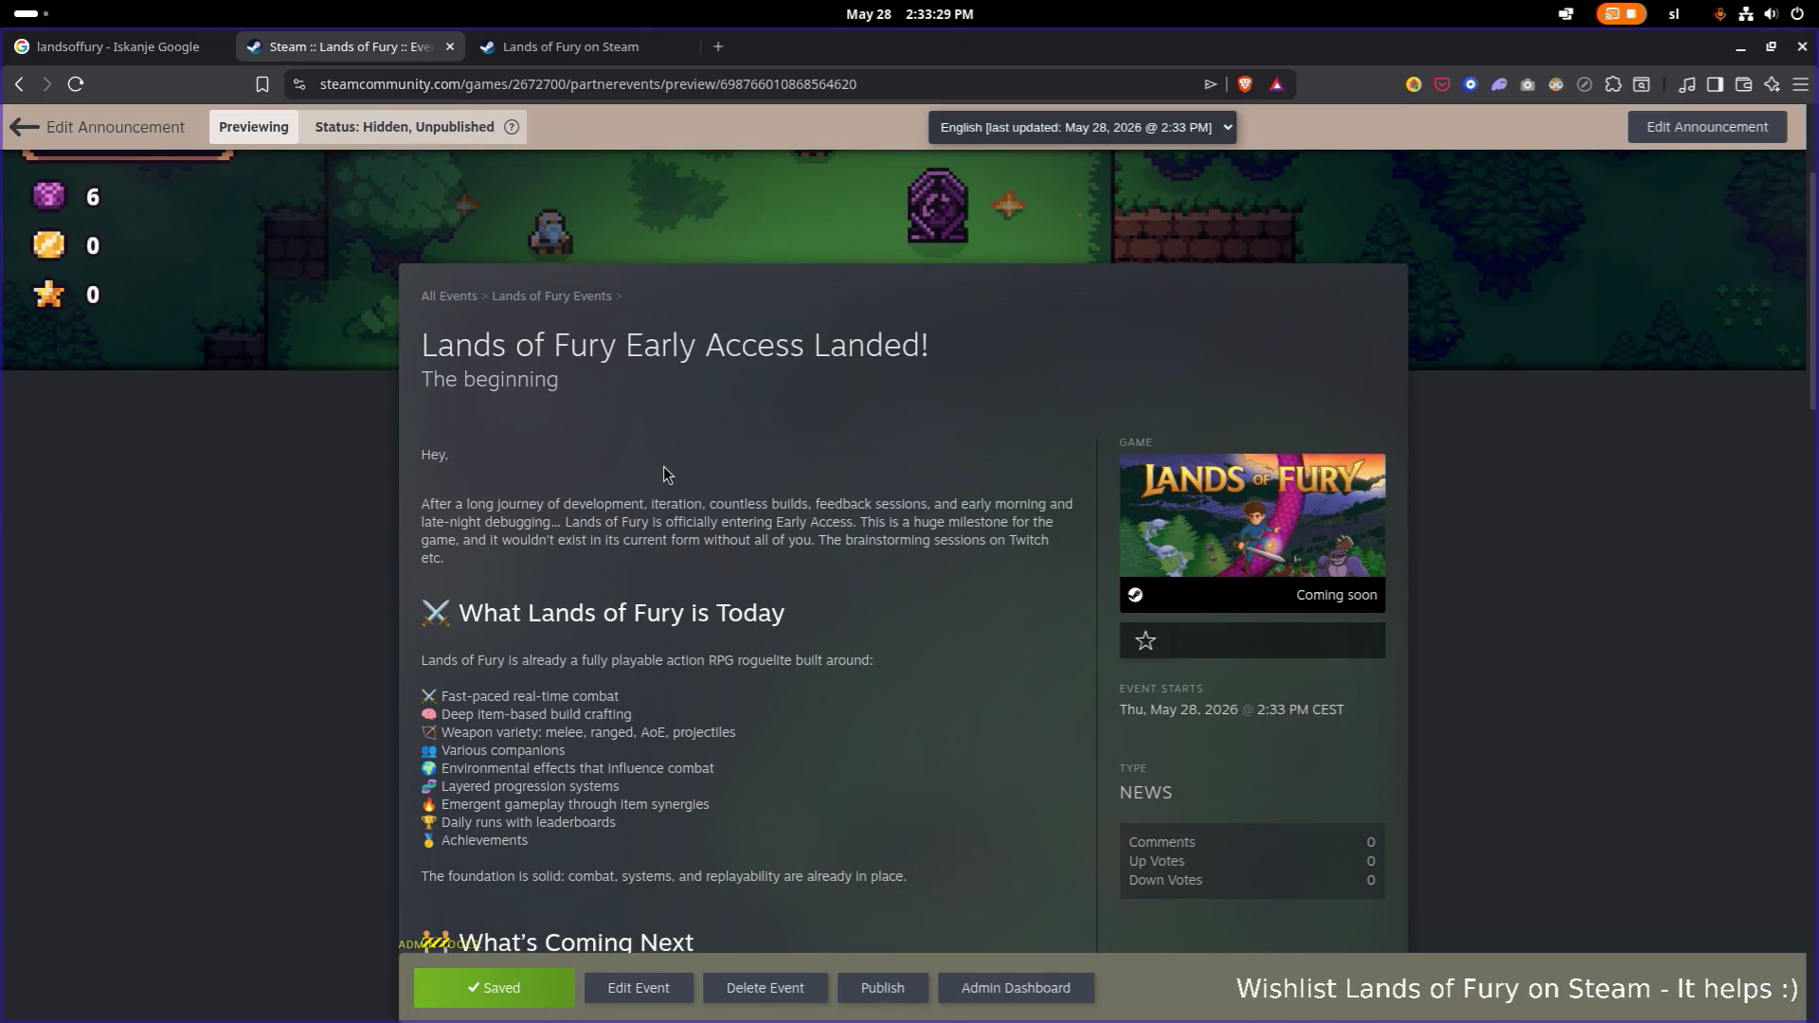
pyautogui.scroll(-3, 680, 509)
pyautogui.scroll(5, 679, 509)
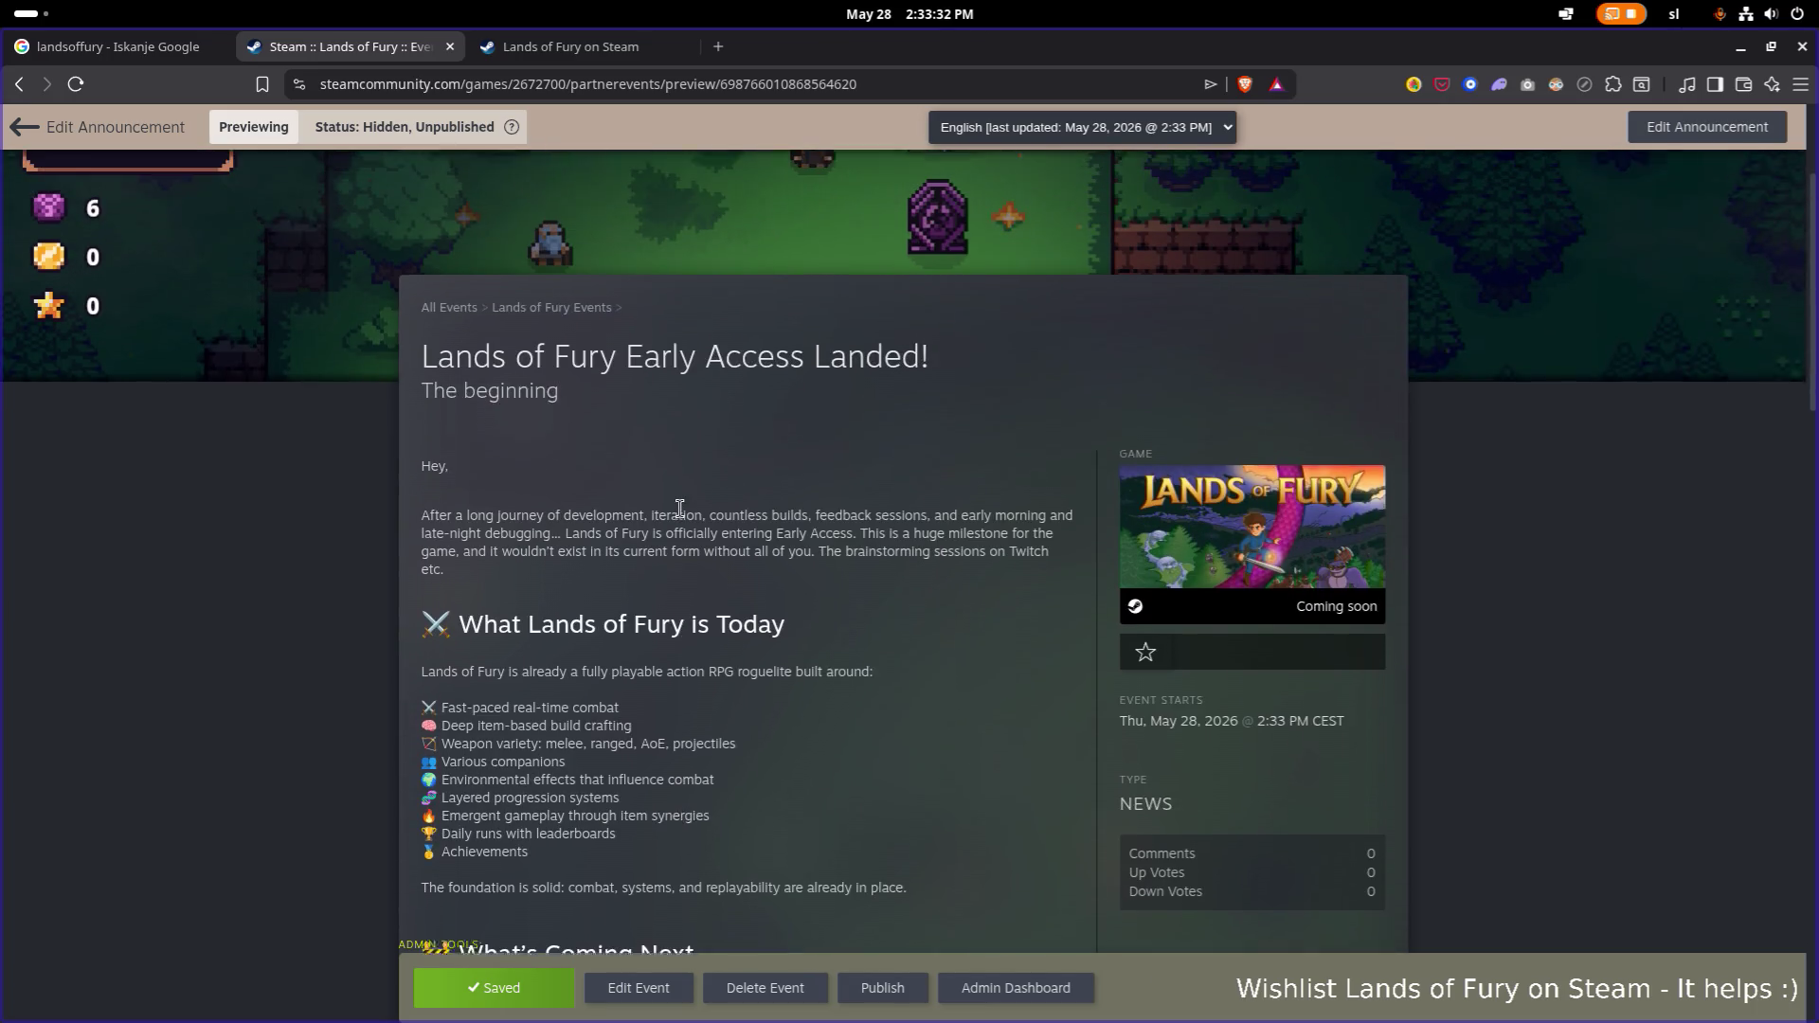
pyautogui.scroll(-1, 773, 519)
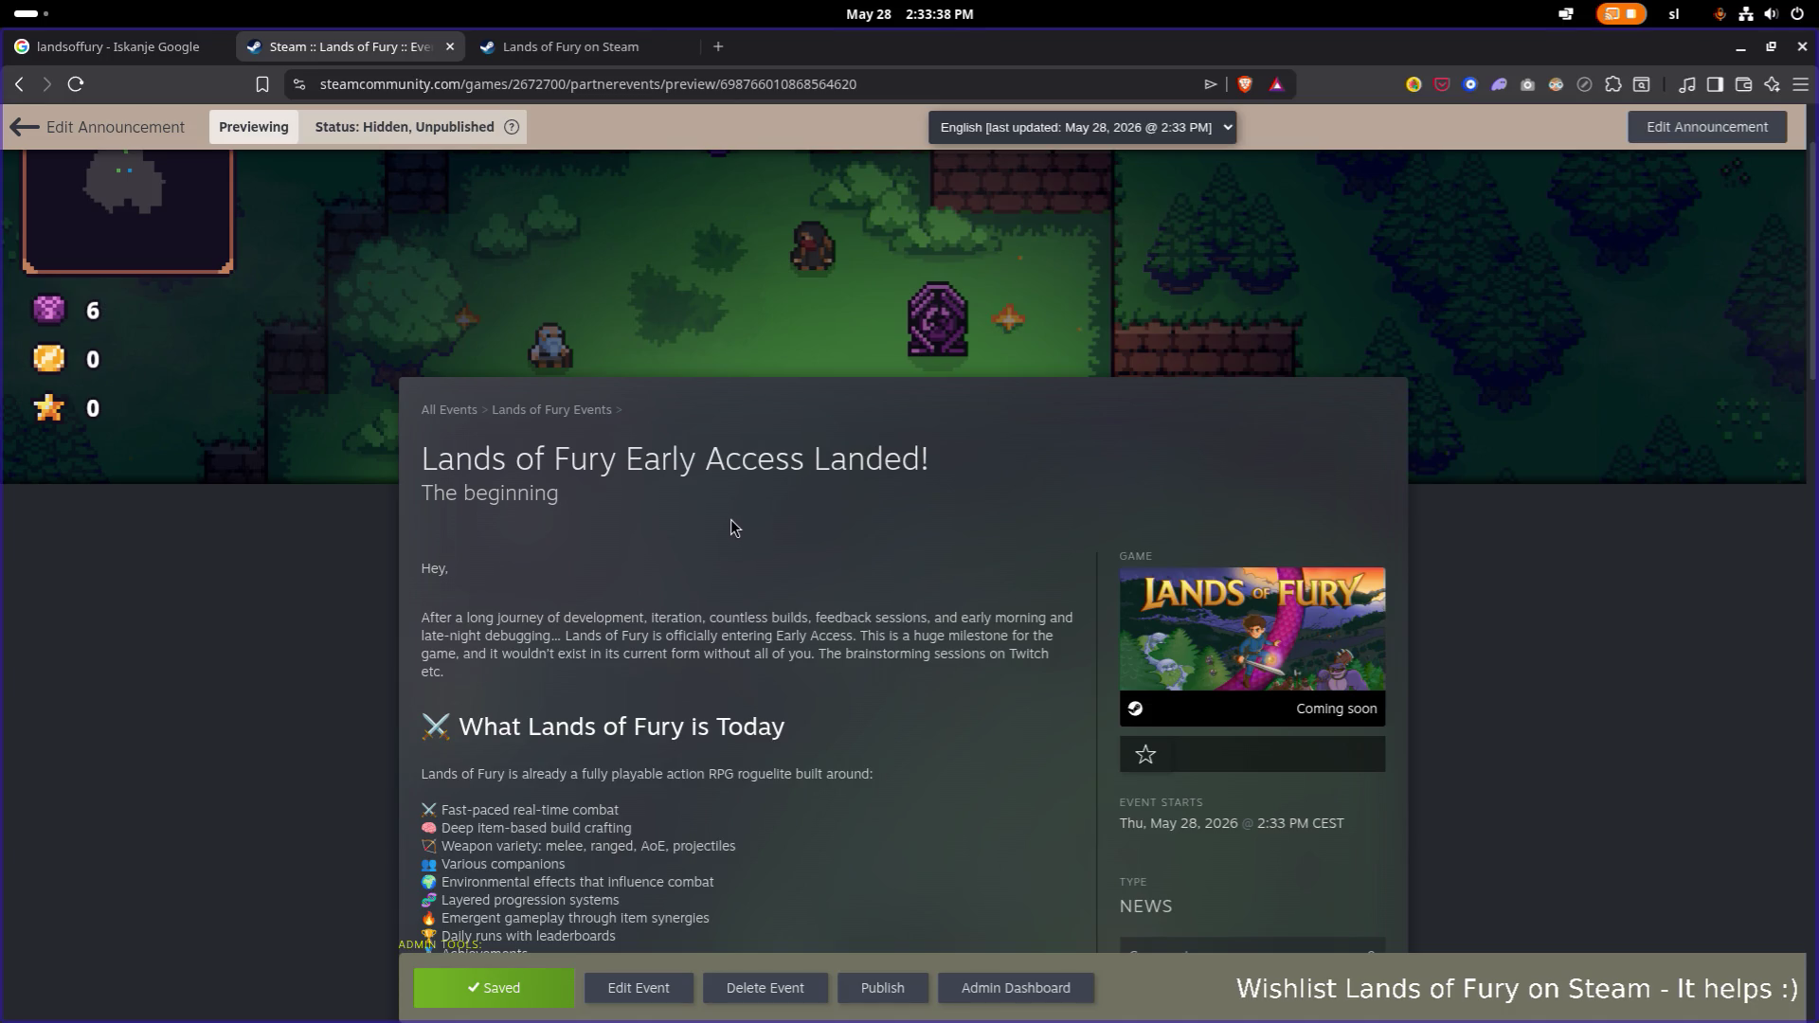
pyautogui.scroll(-5, 731, 520)
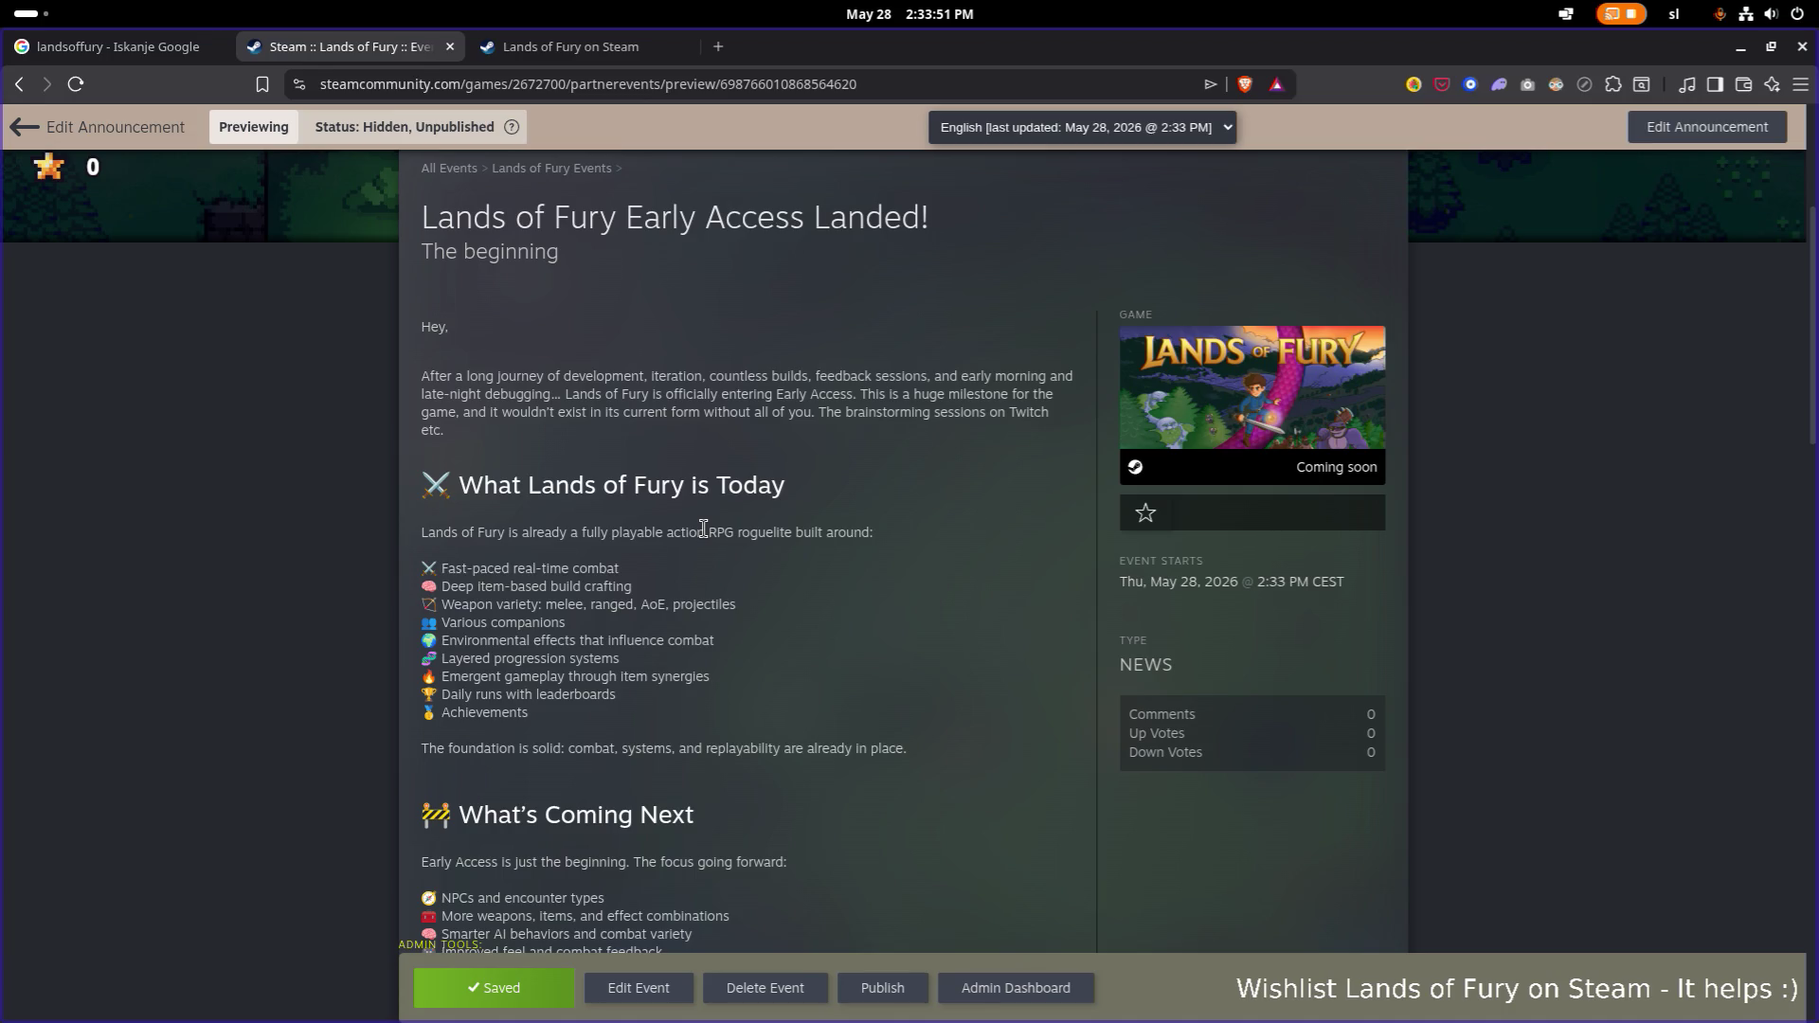
pyautogui.moveTo(546, 252); pyautogui.dragTo(369, 254)
pyautogui.tripleClick(512, 252)
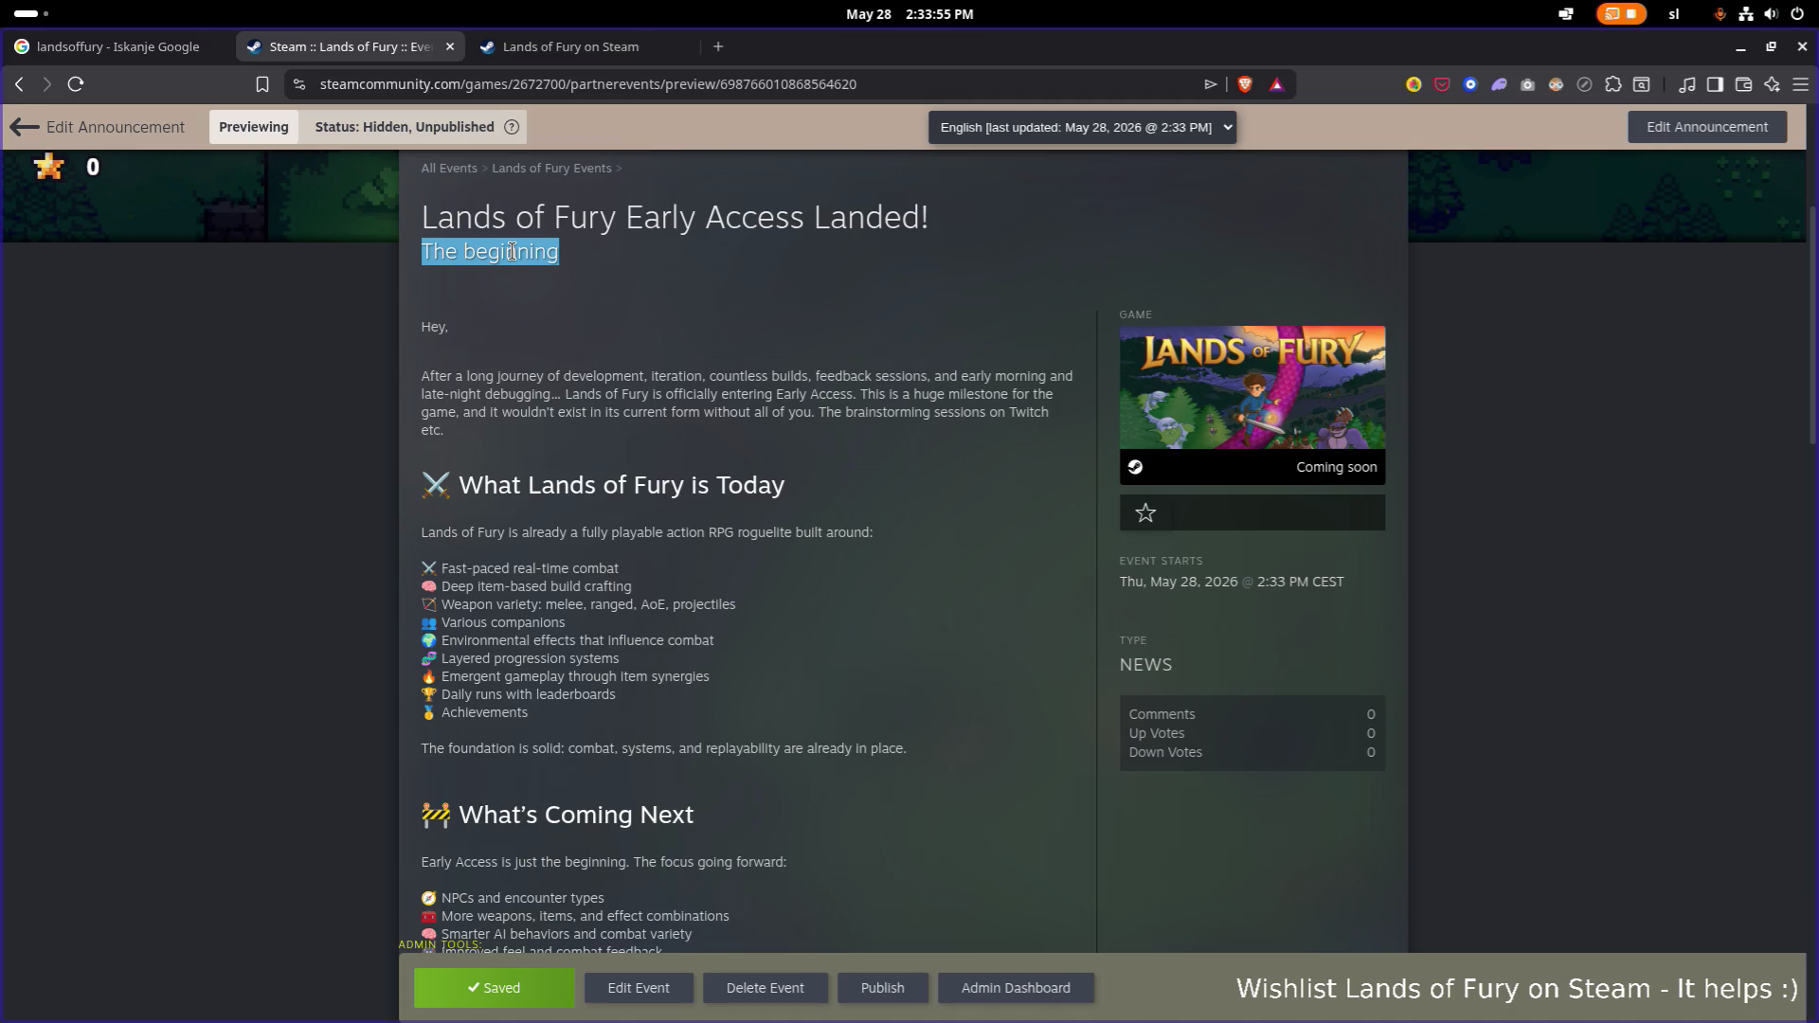
pyautogui.click(521, 254)
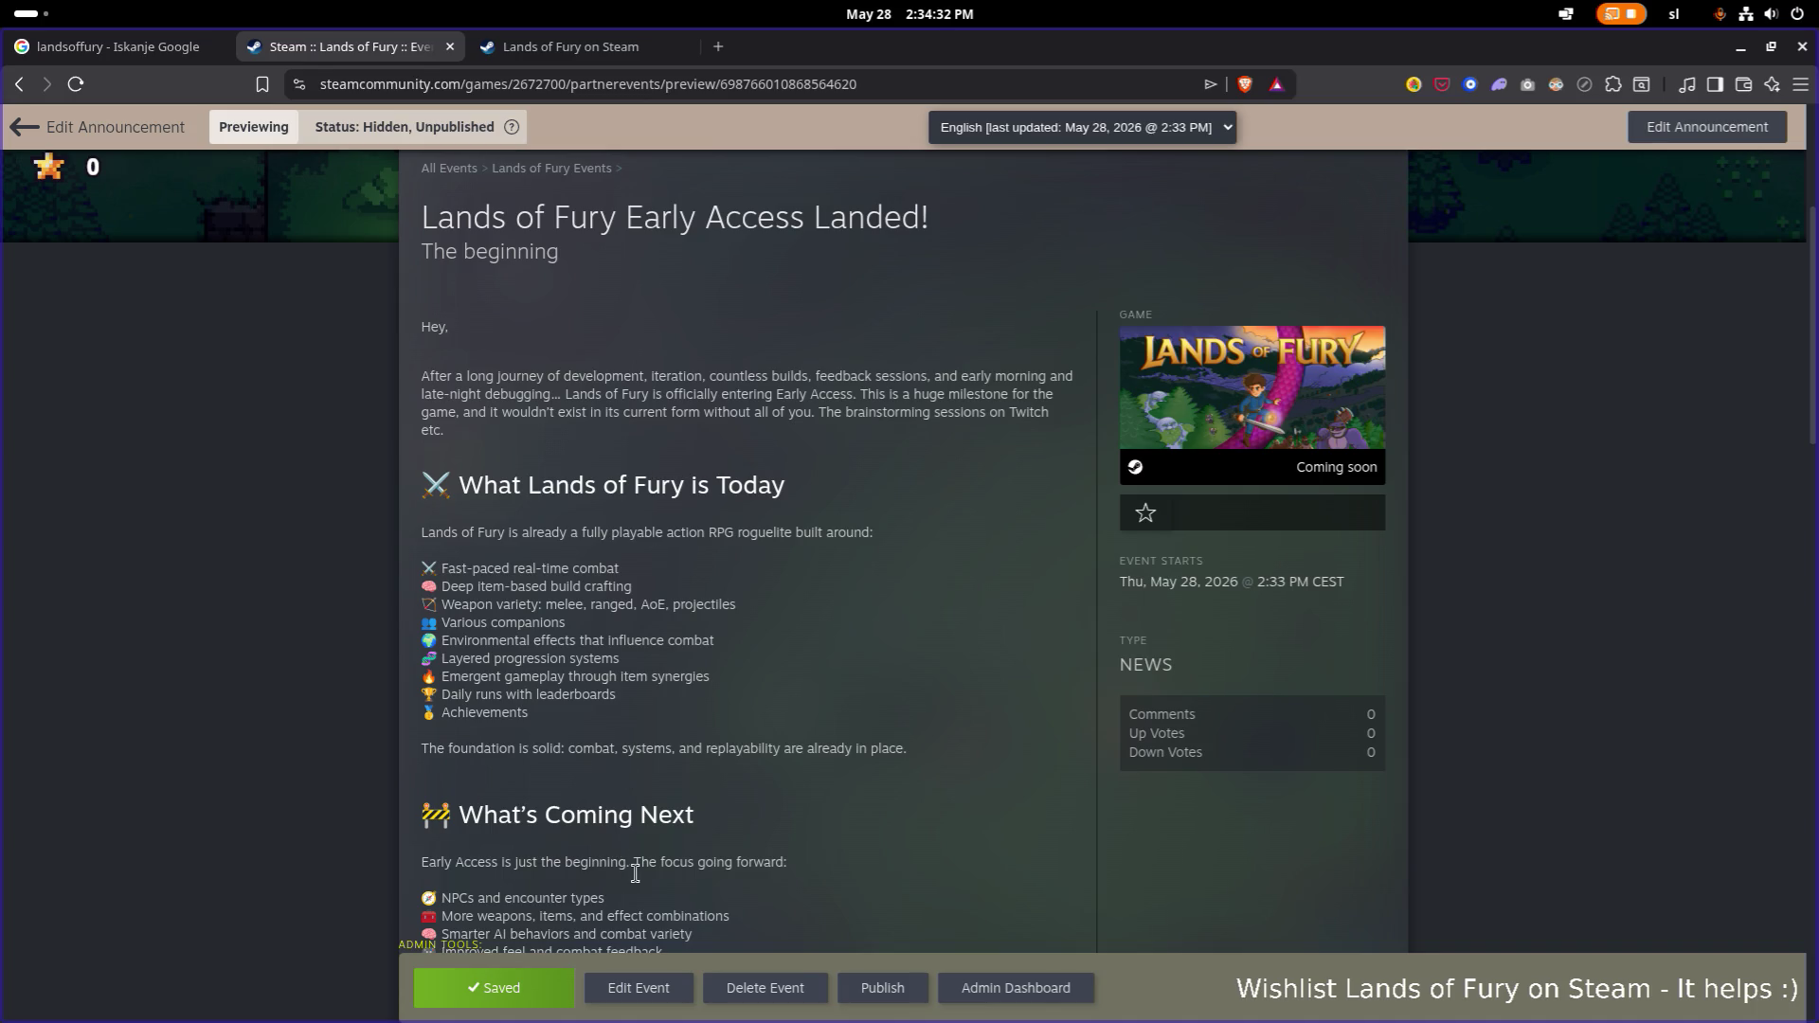
pyautogui.click(640, 991)
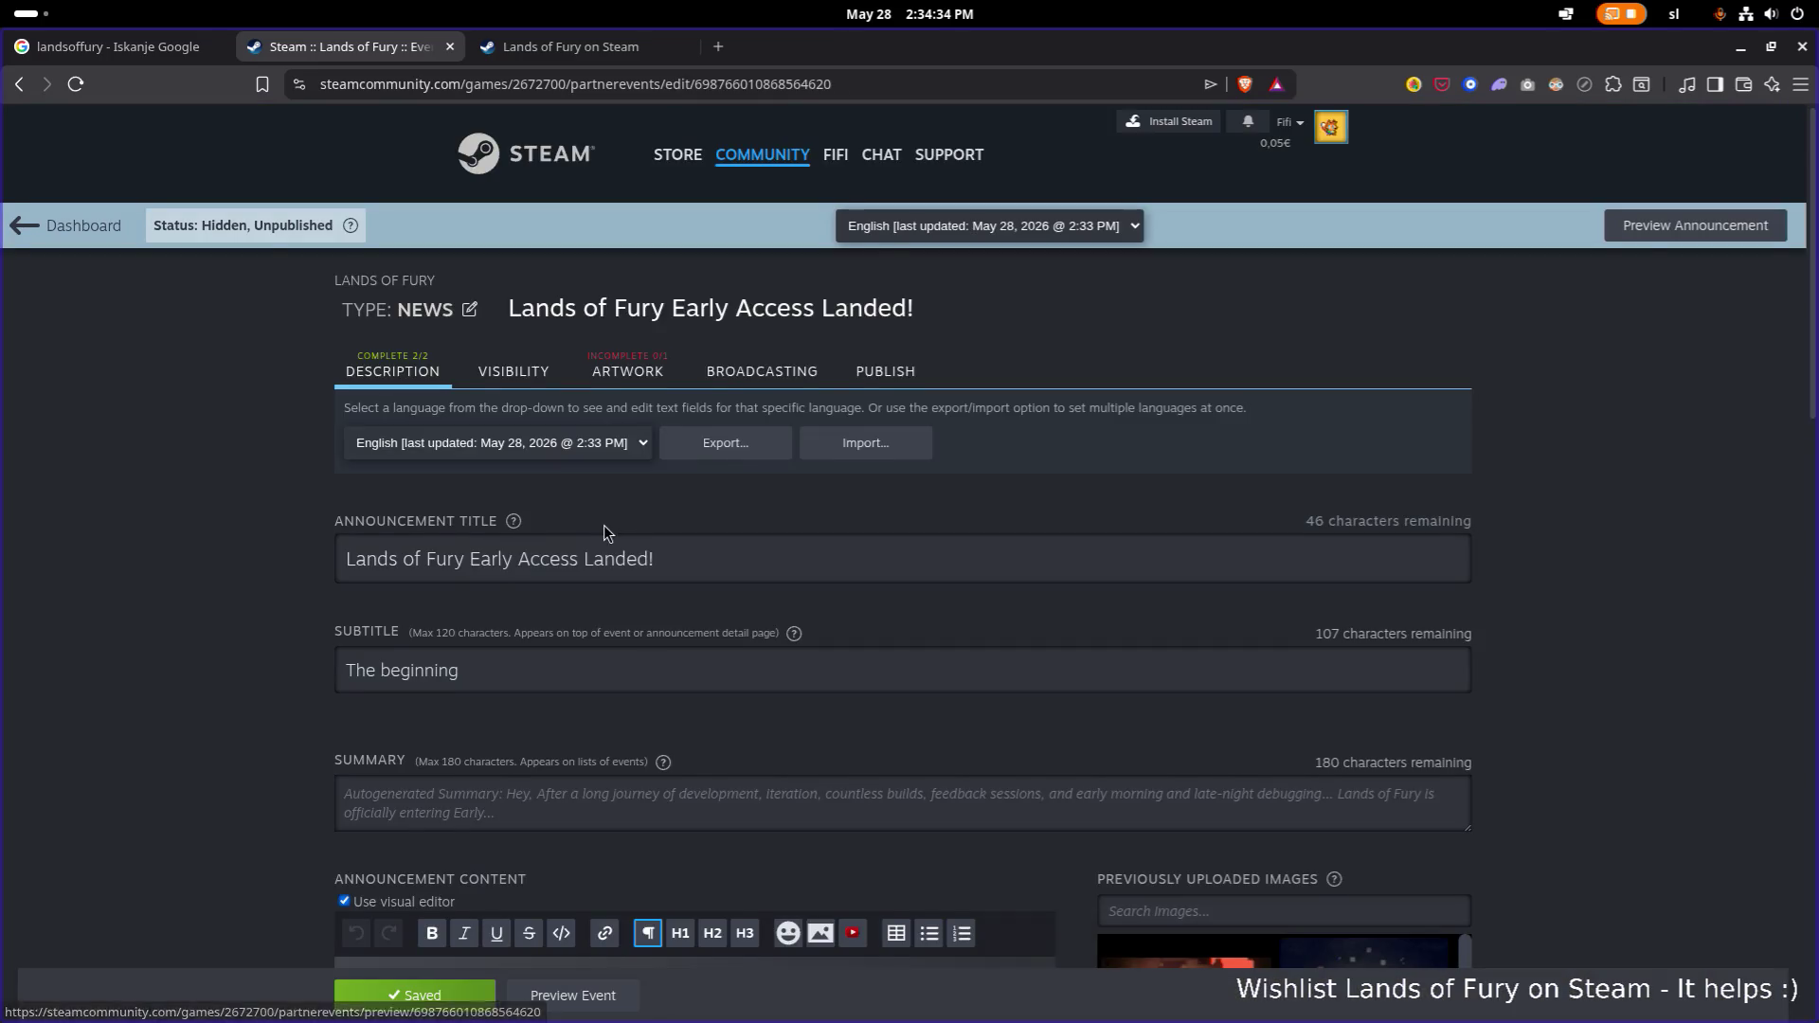
# Hyphenate 'early-morning' and remove the double space before 'This is a huge milestone'.
pyautogui.scroll(-4, 605, 525)
pyautogui.click(932, 633)
pyautogui.press('BackSpace')
pyautogui.write('-morning')
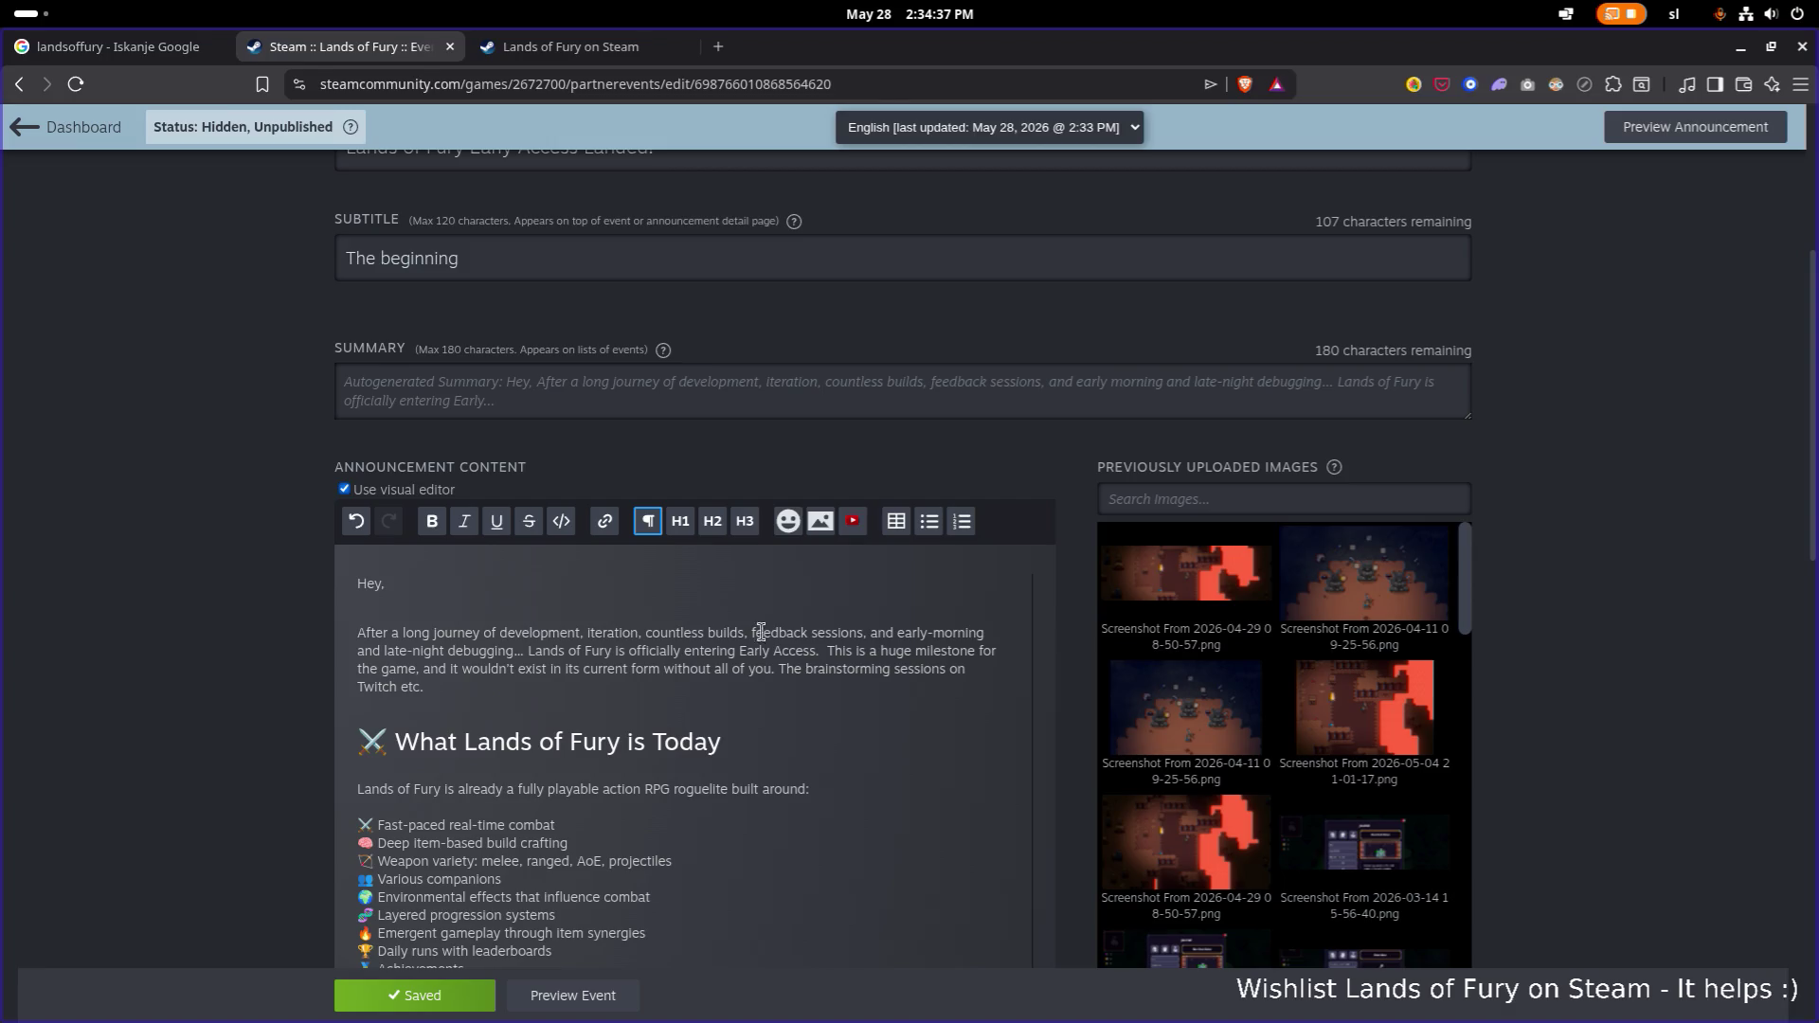
pyautogui.click(608, 669)
pyautogui.click(824, 652)
pyautogui.press('BackSpace')
# Delete the Twitch brainstorming sentence so the paragraph ends 'without all of you.'.
pyautogui.click(883, 668)
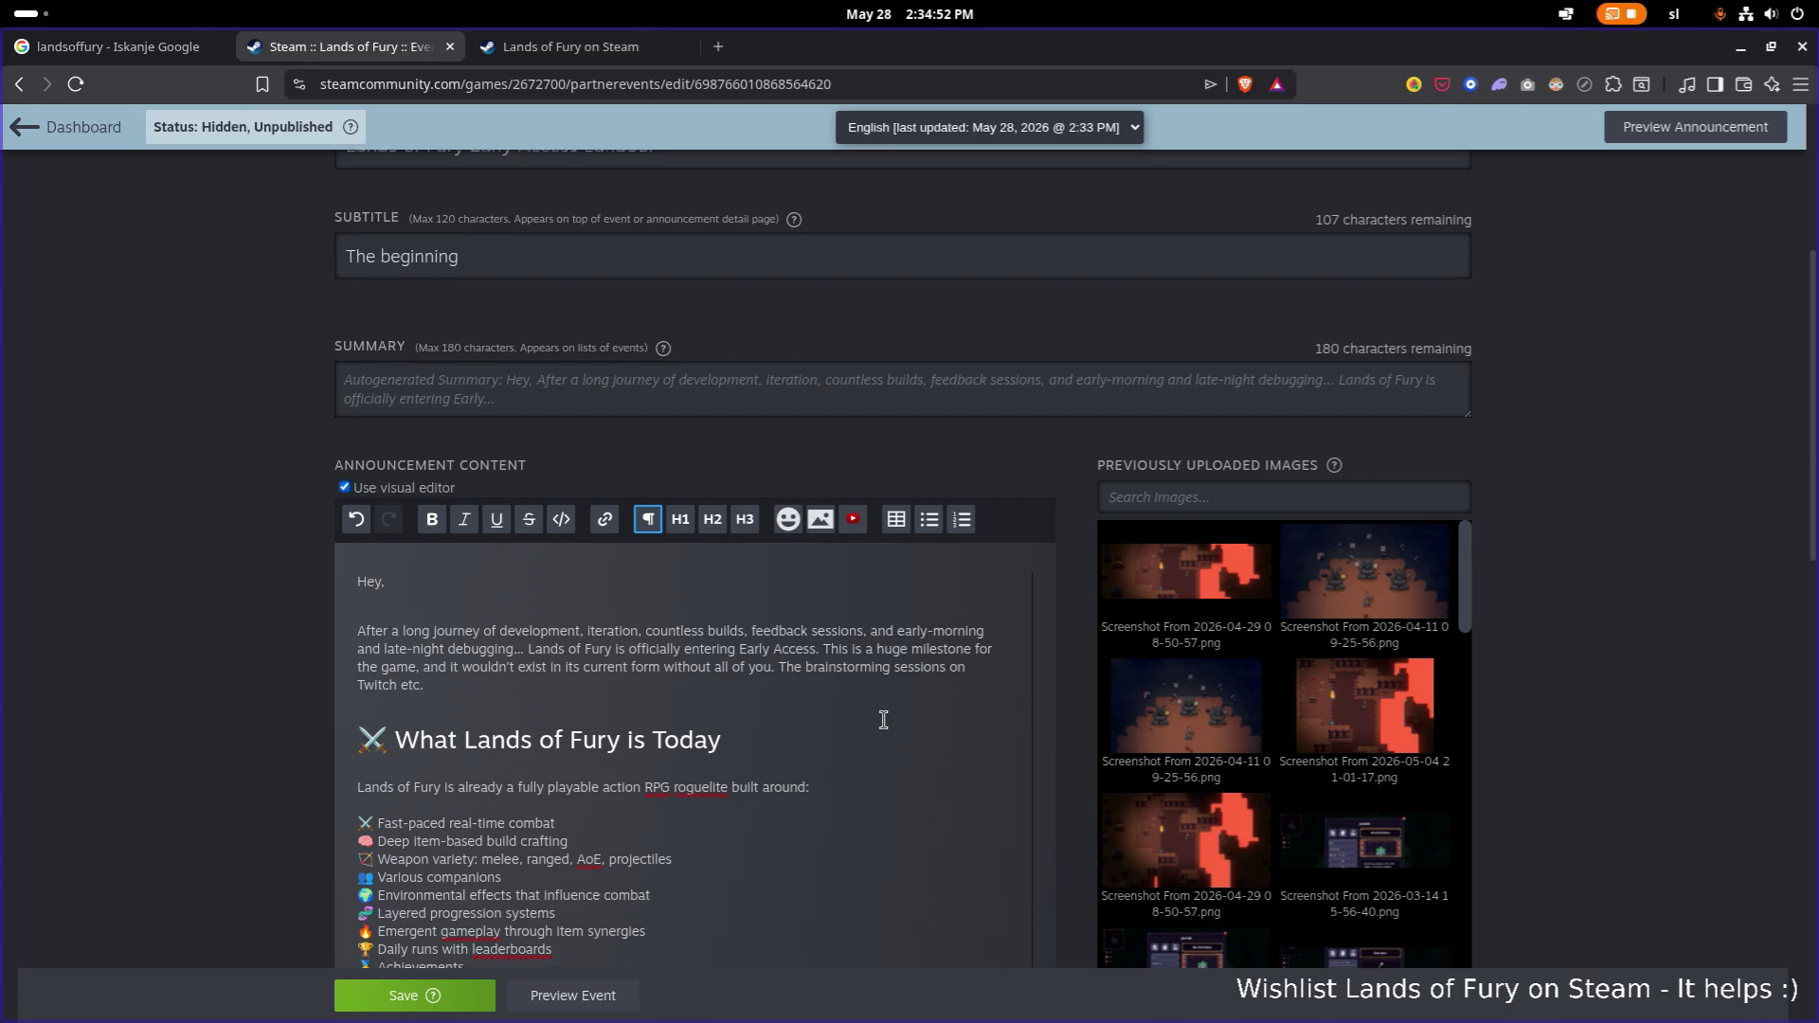
pyautogui.scroll(-1, 881, 714)
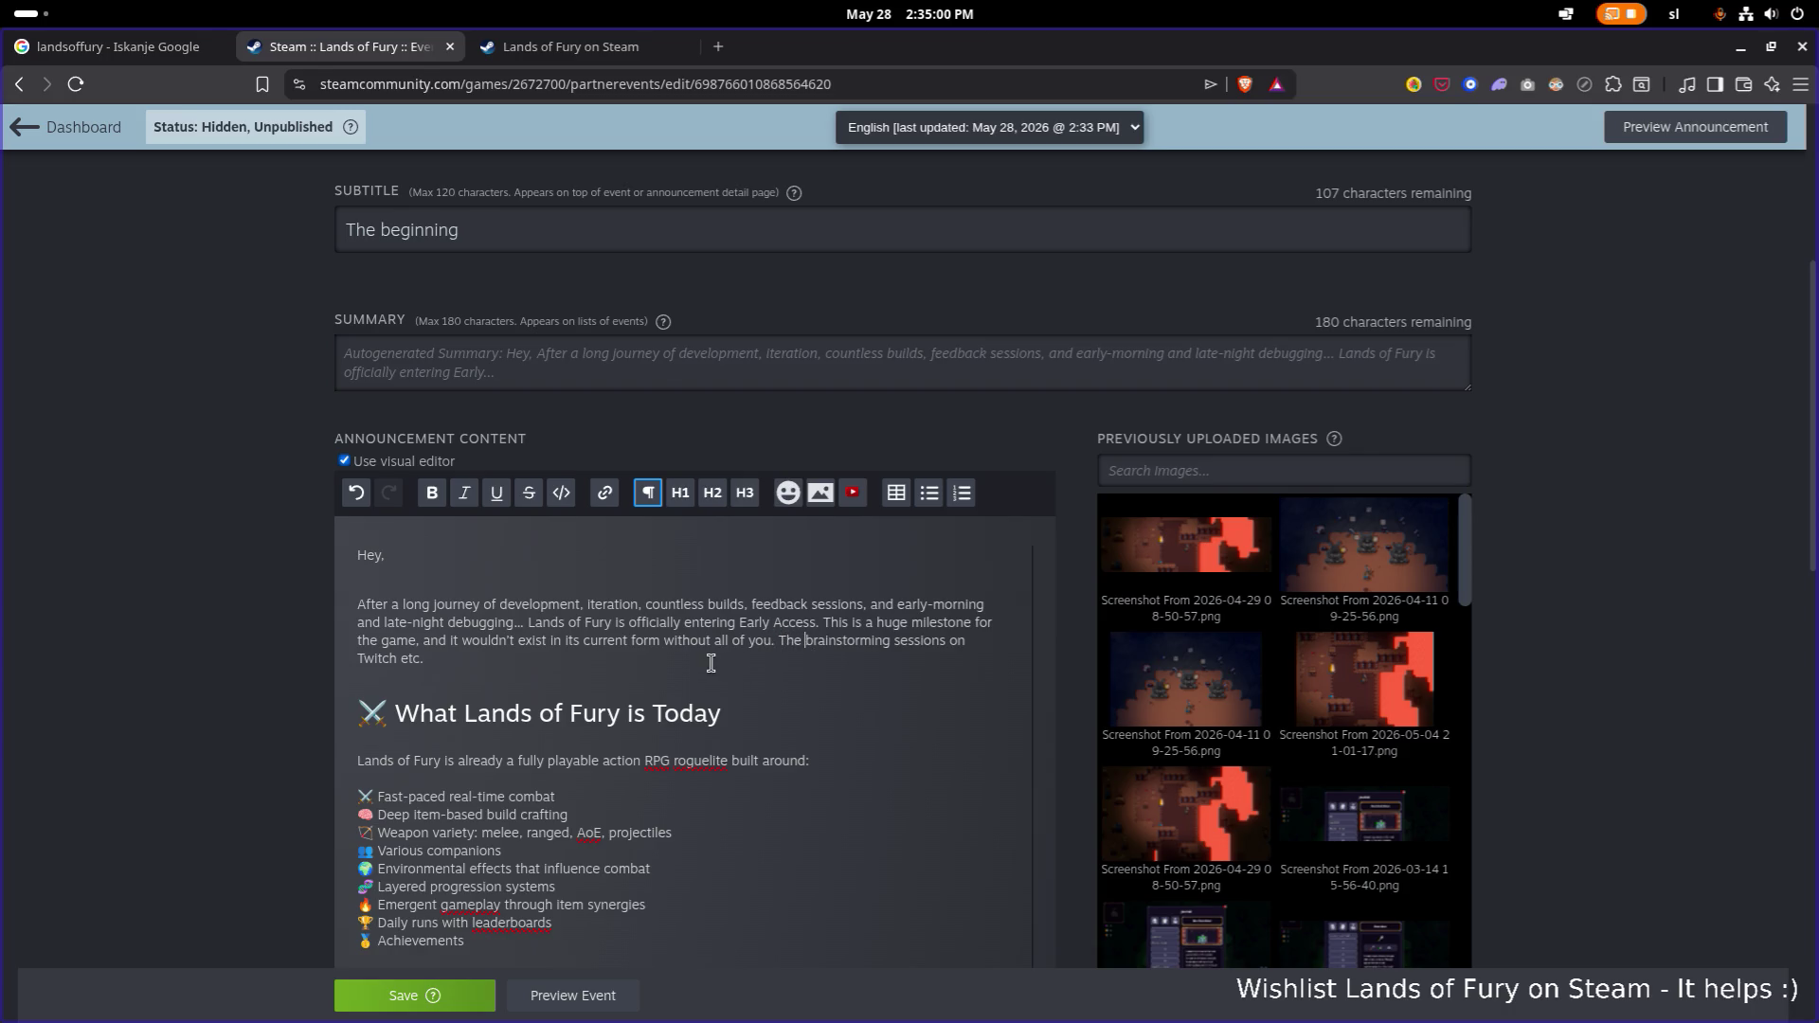
pyautogui.doubleClick(788, 641)
pyautogui.moveTo(830, 661); pyautogui.dragTo(830, 653)
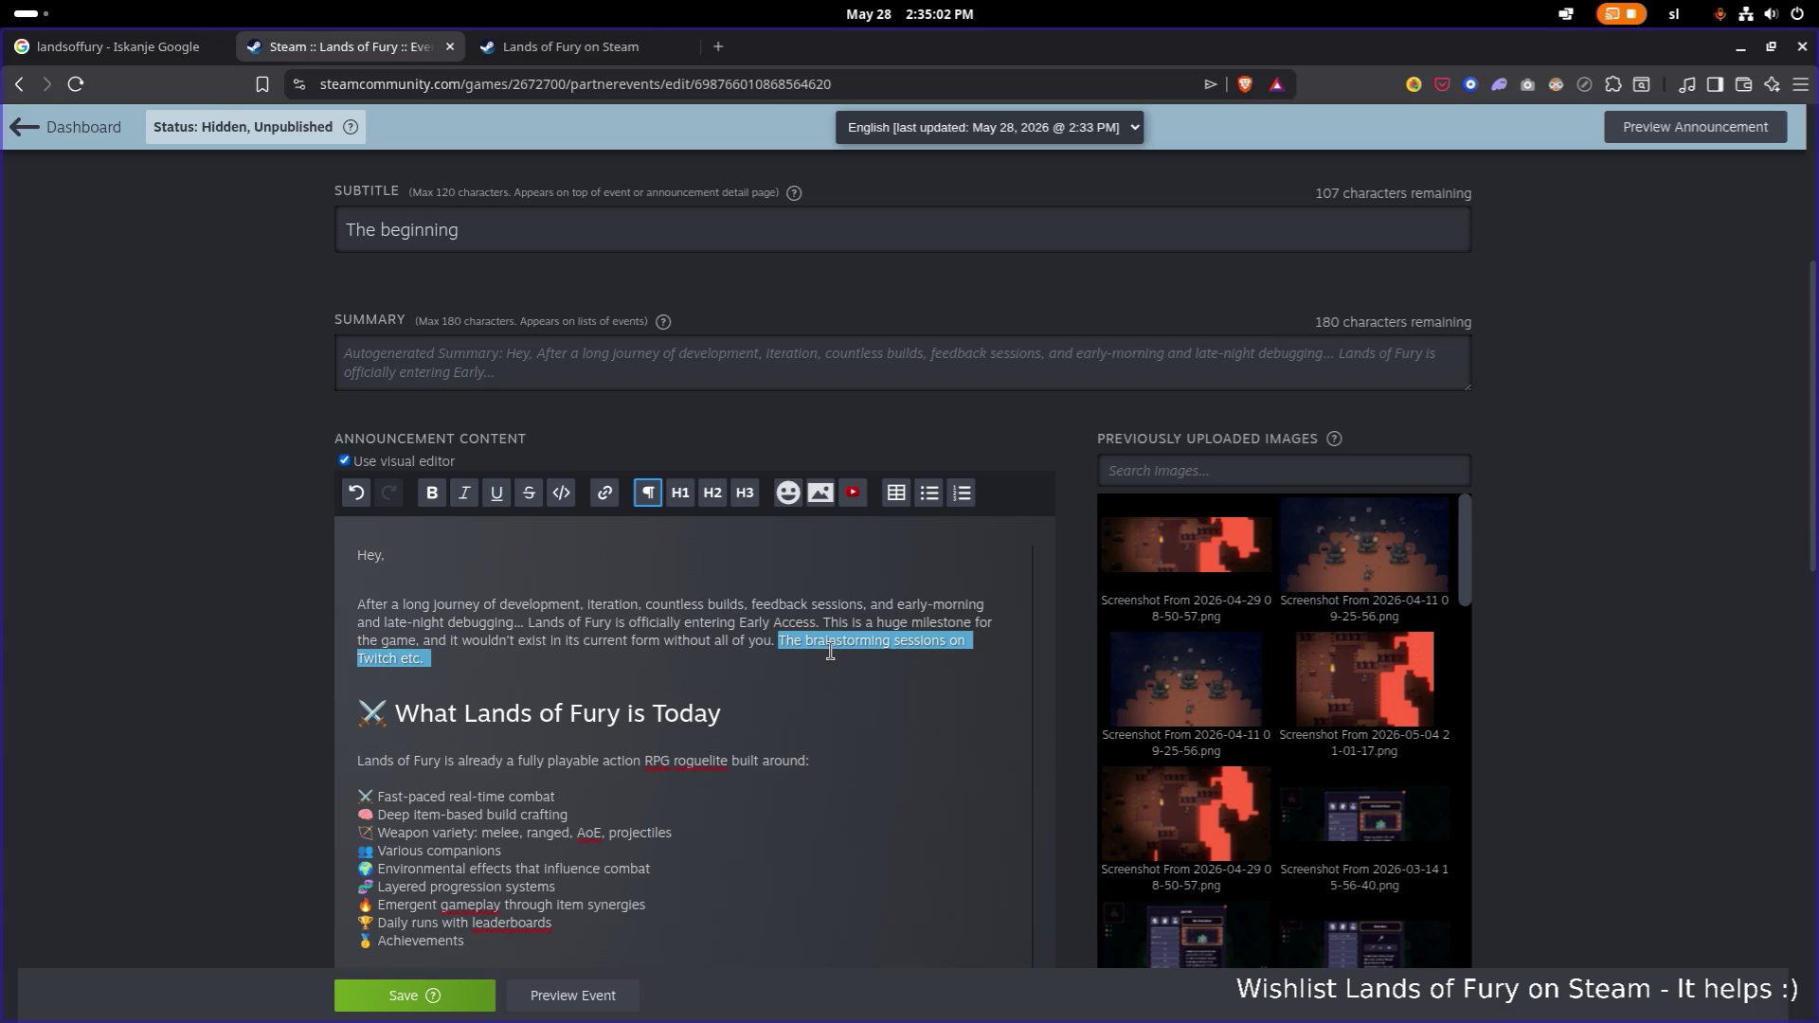
pyautogui.press('BackSpace')
pyautogui.scroll(-3, 824, 654)
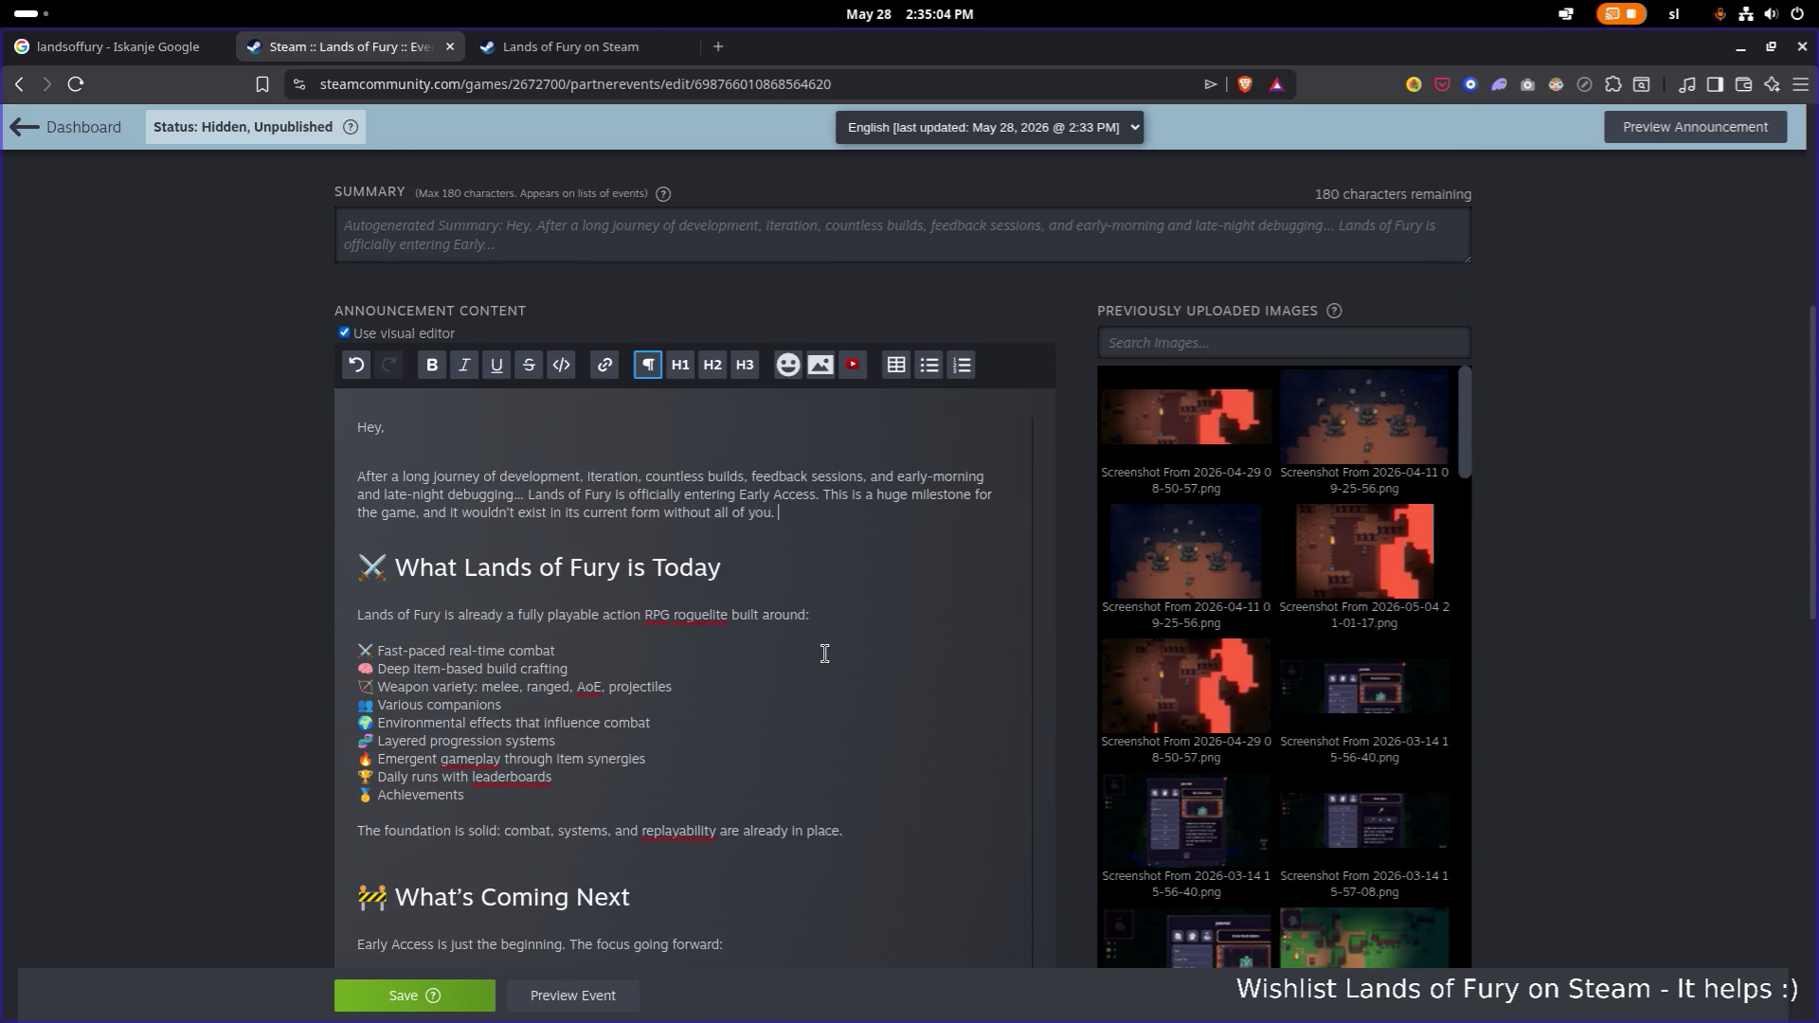
pyautogui.scroll(-3, 810, 656)
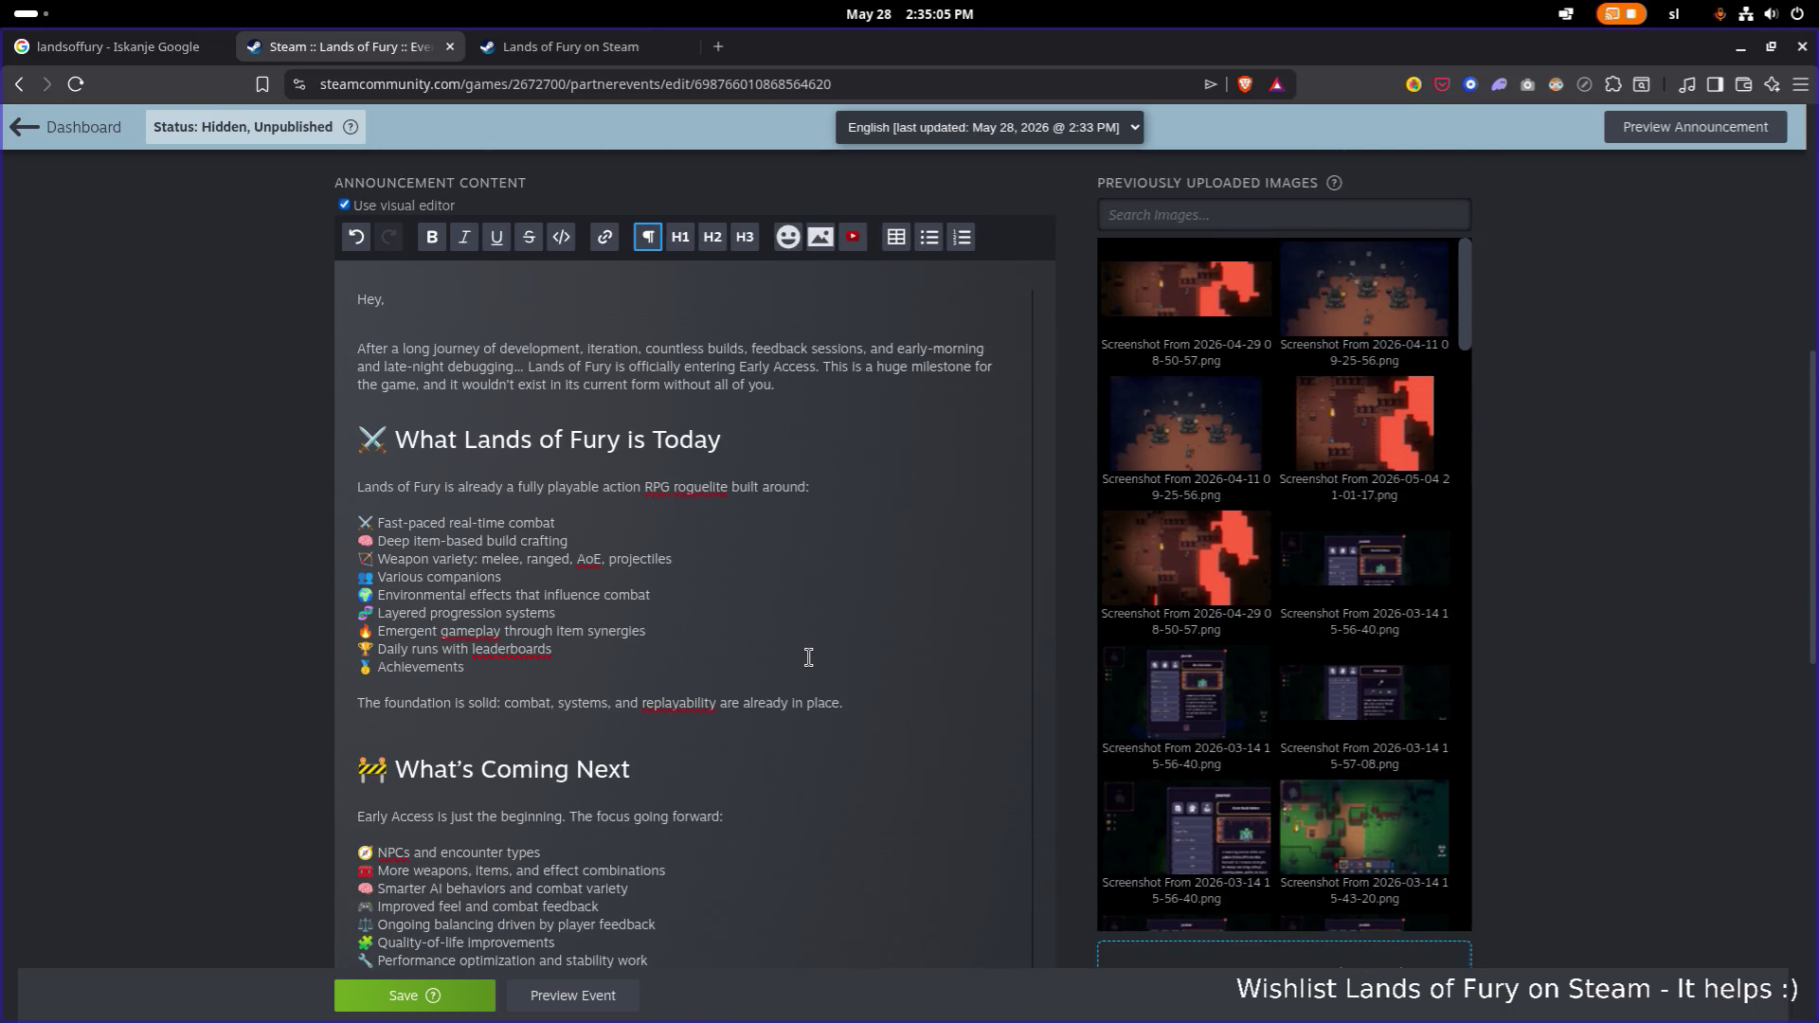
pyautogui.scroll(-1, 768, 648)
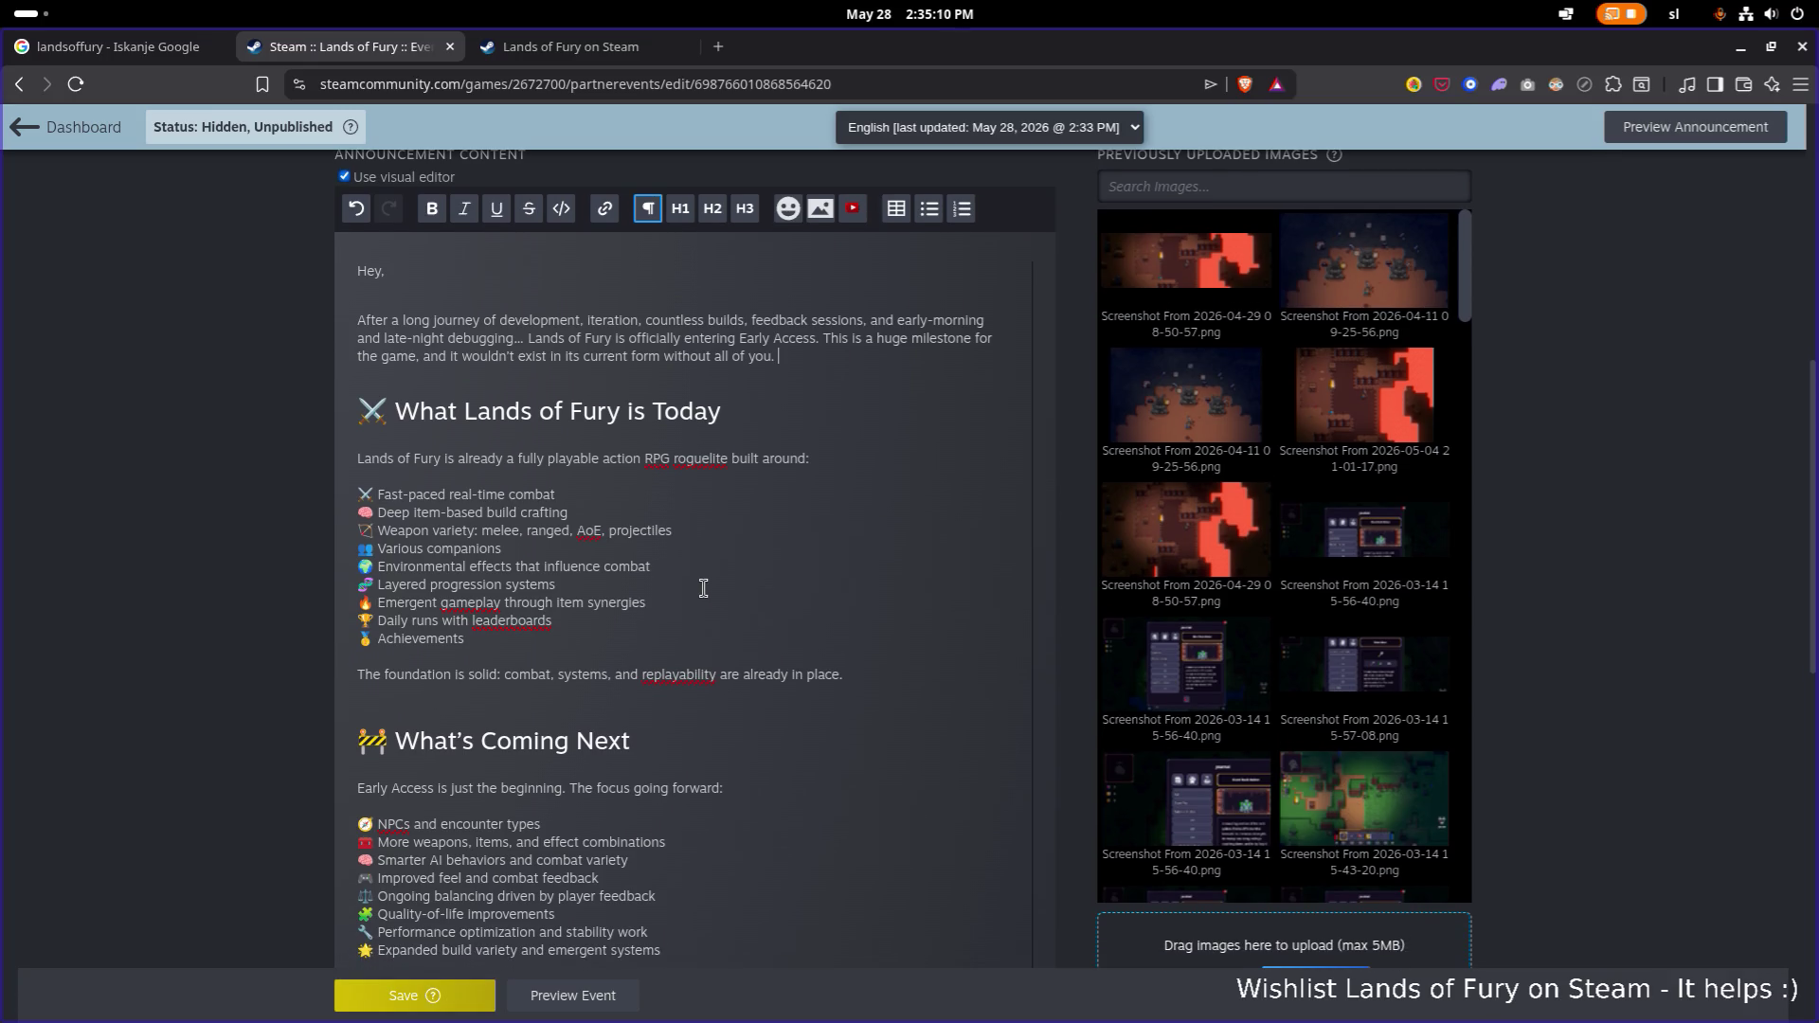
pyautogui.click(727, 459)
pyautogui.click(493, 691)
pyautogui.tripleClick(680, 677)
pyautogui.click(680, 677)
pyautogui.rightClick(680, 677)
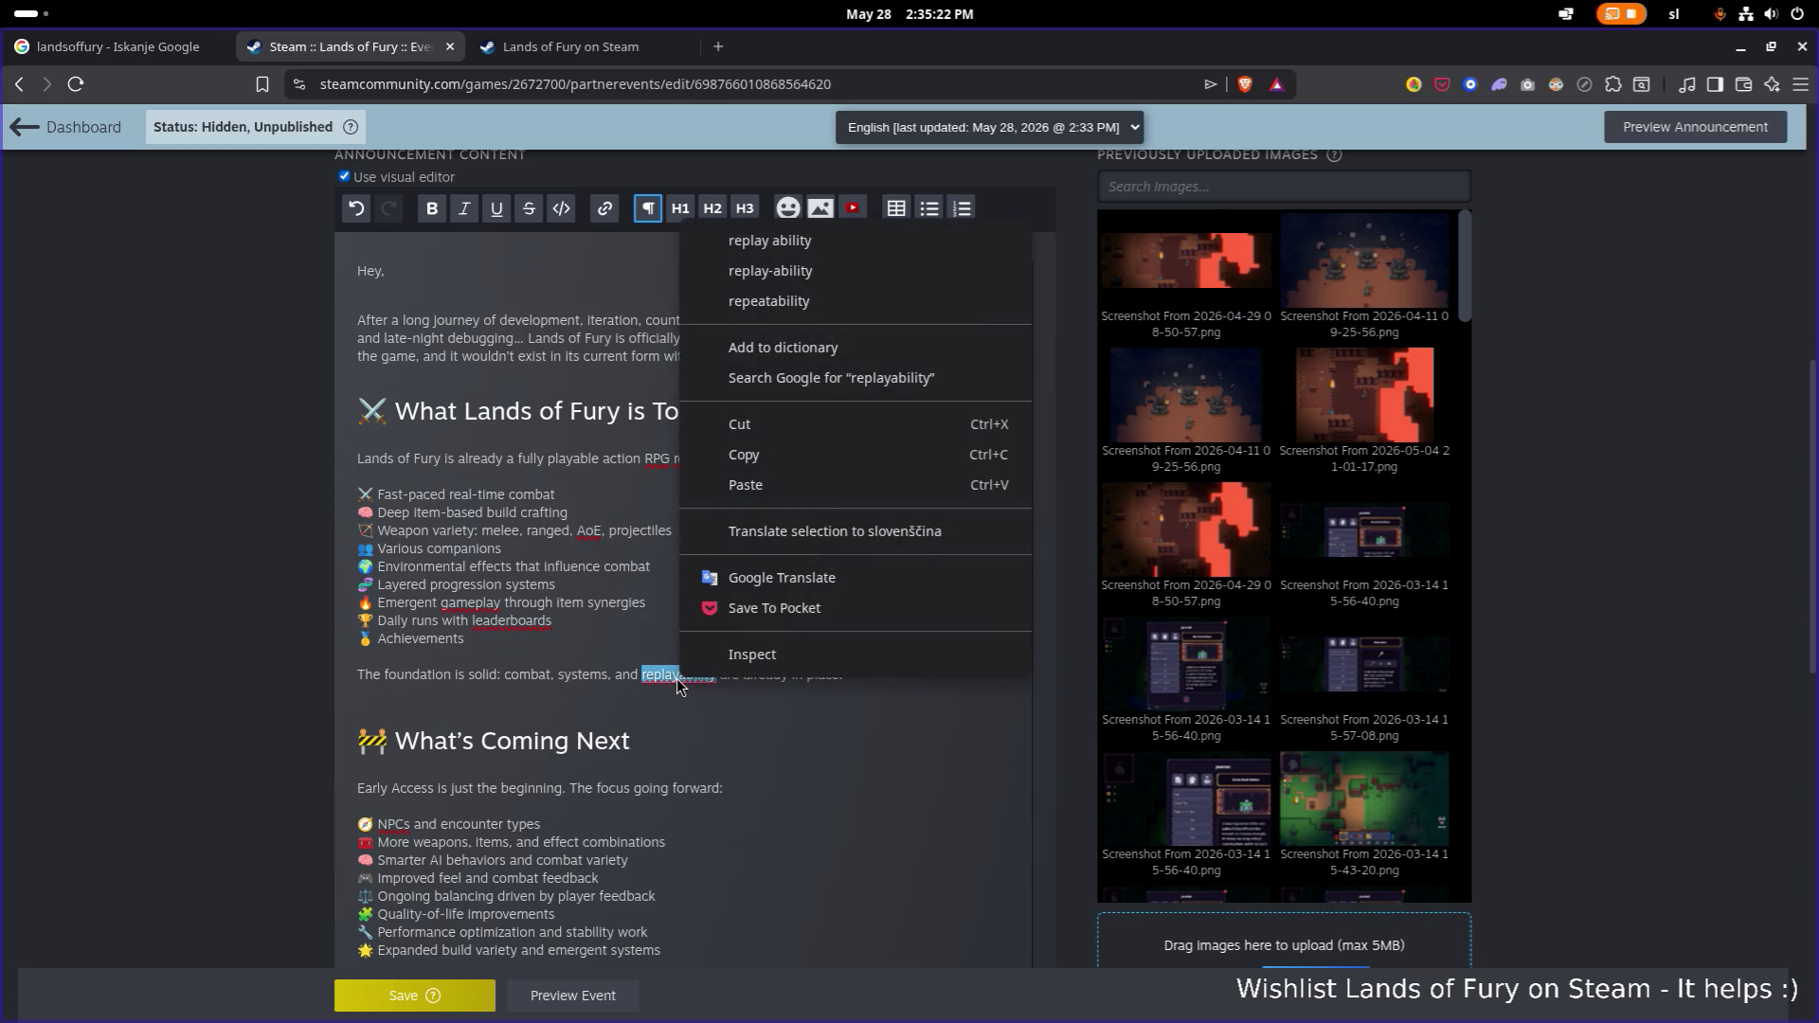
pyautogui.press('Escape')
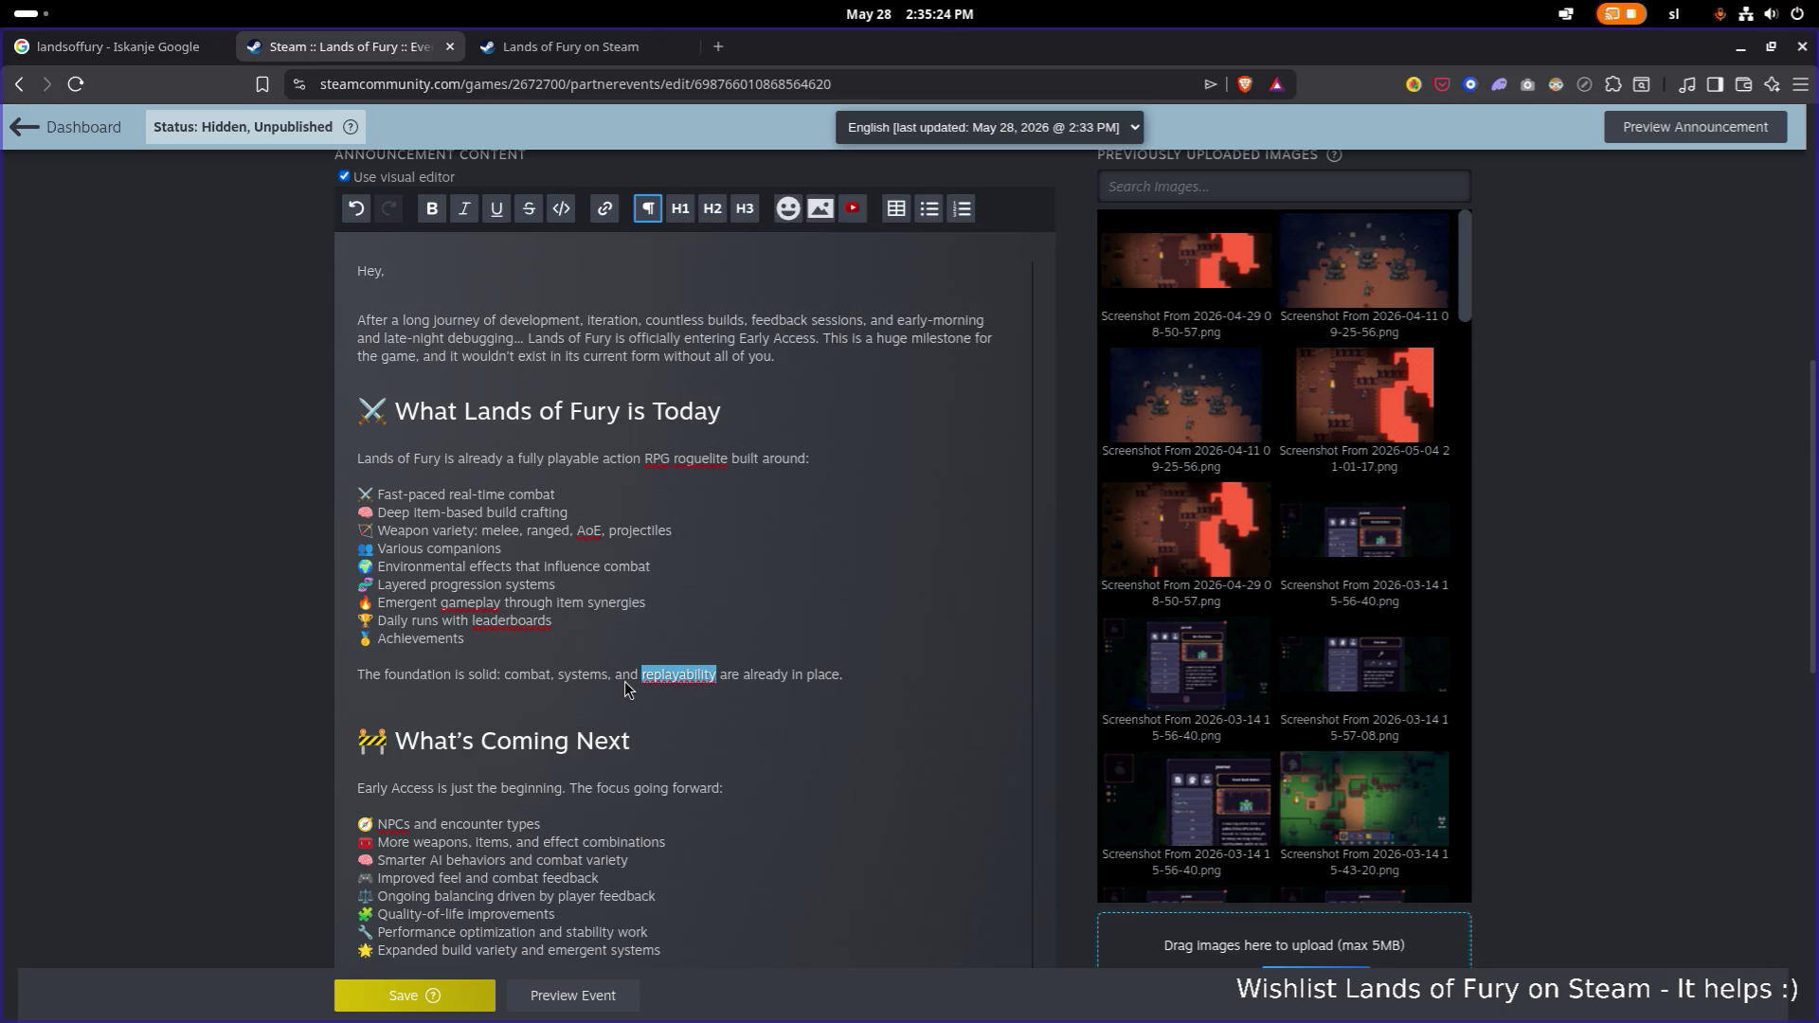
pyautogui.scroll(-2, 712, 665)
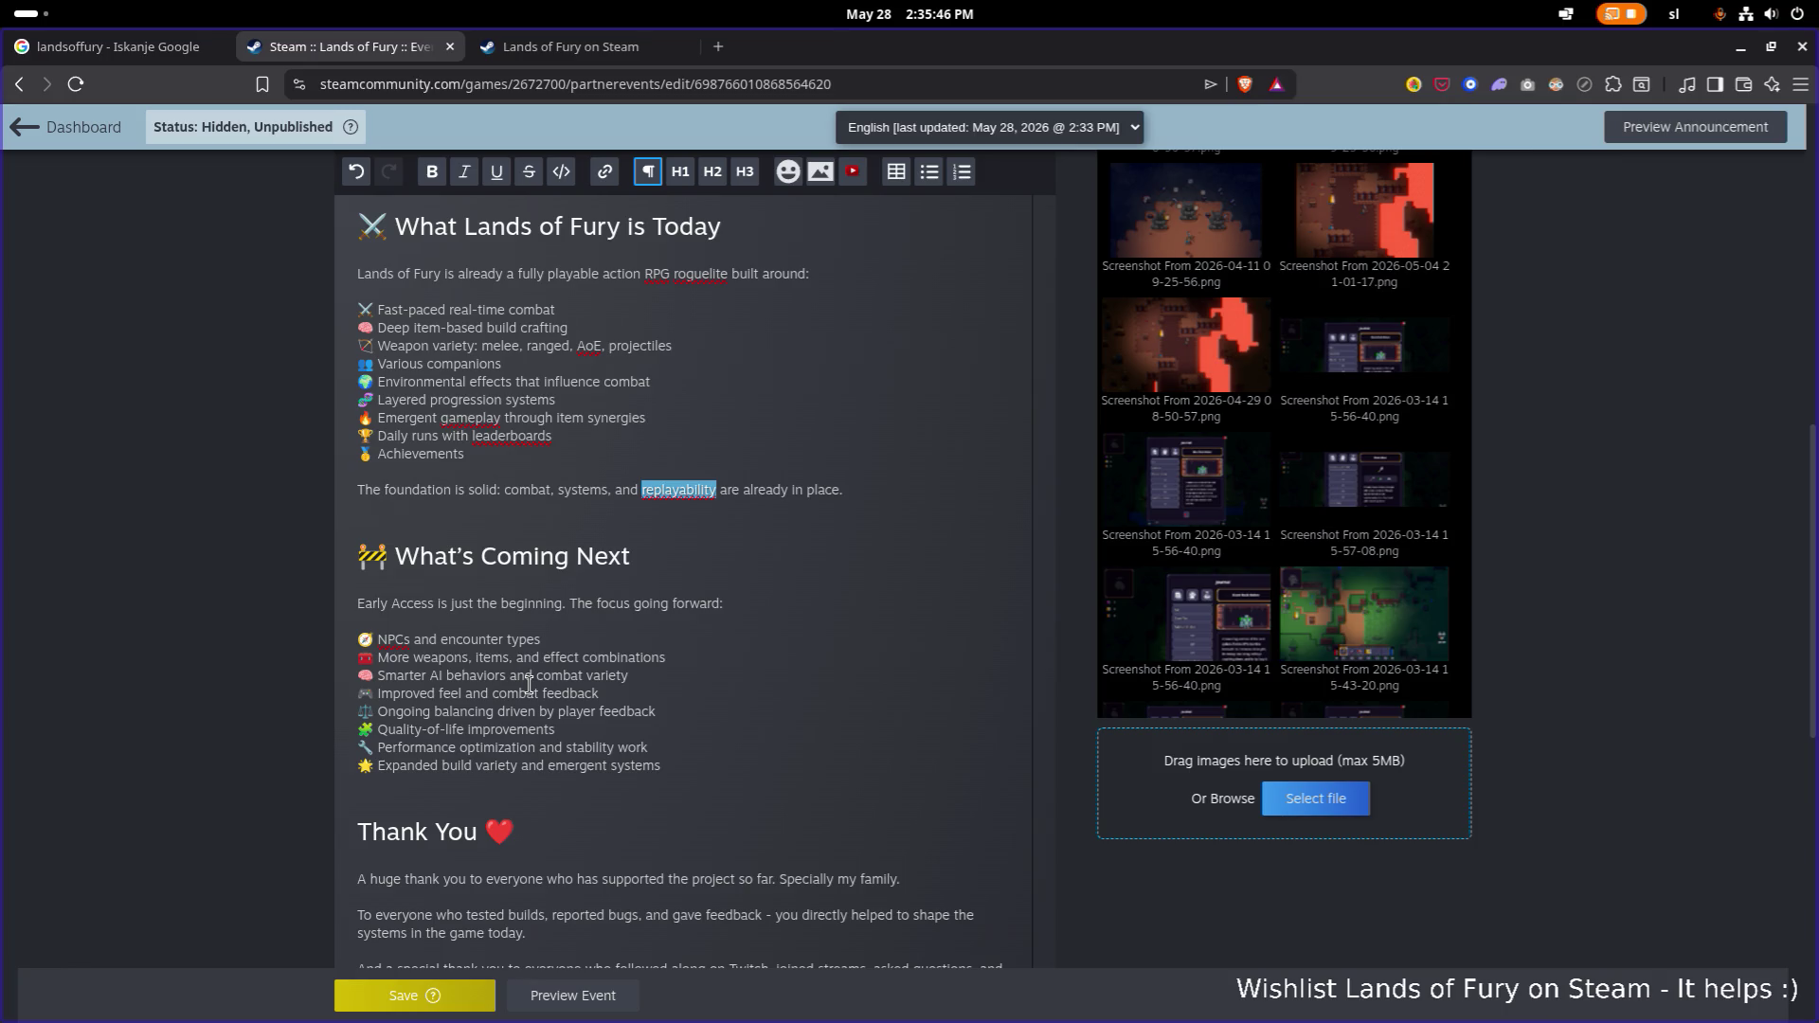
pyautogui.scroll(-1, 517, 689)
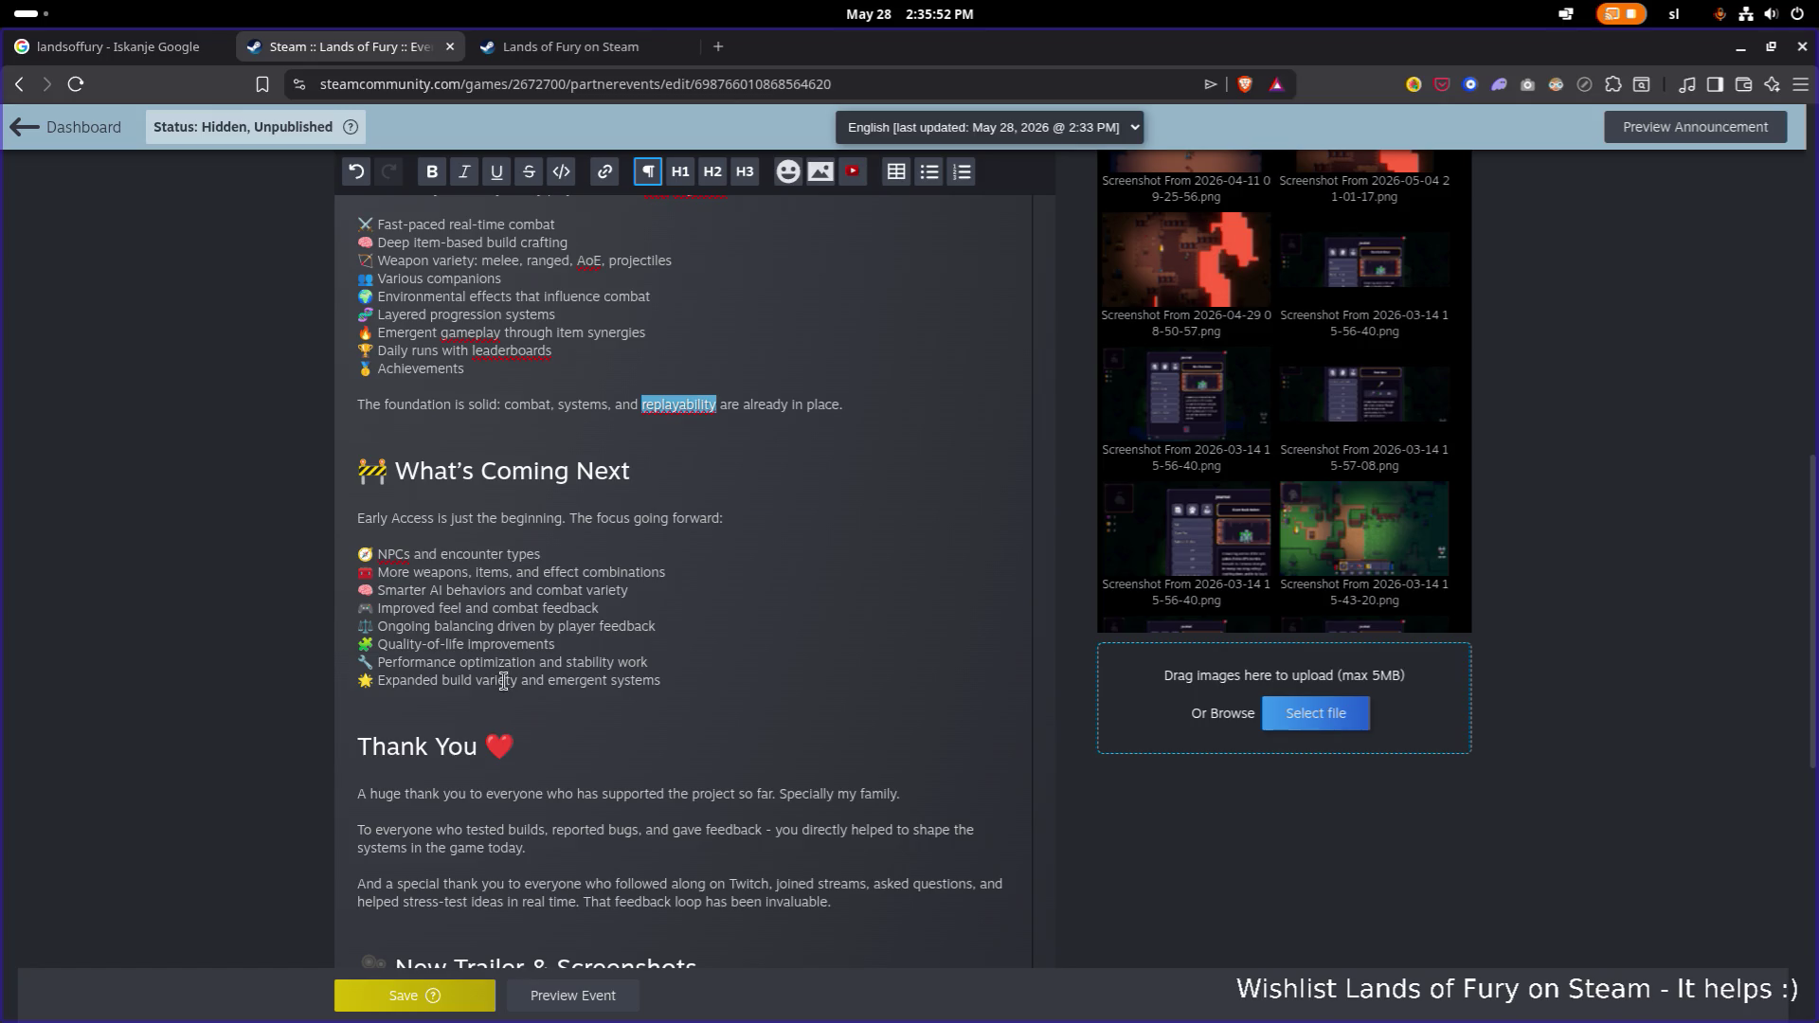
pyautogui.click(582, 699)
pyautogui.scroll(-2, 553, 705)
pyautogui.scroll(4, 553, 705)
pyautogui.scroll(-3, 551, 705)
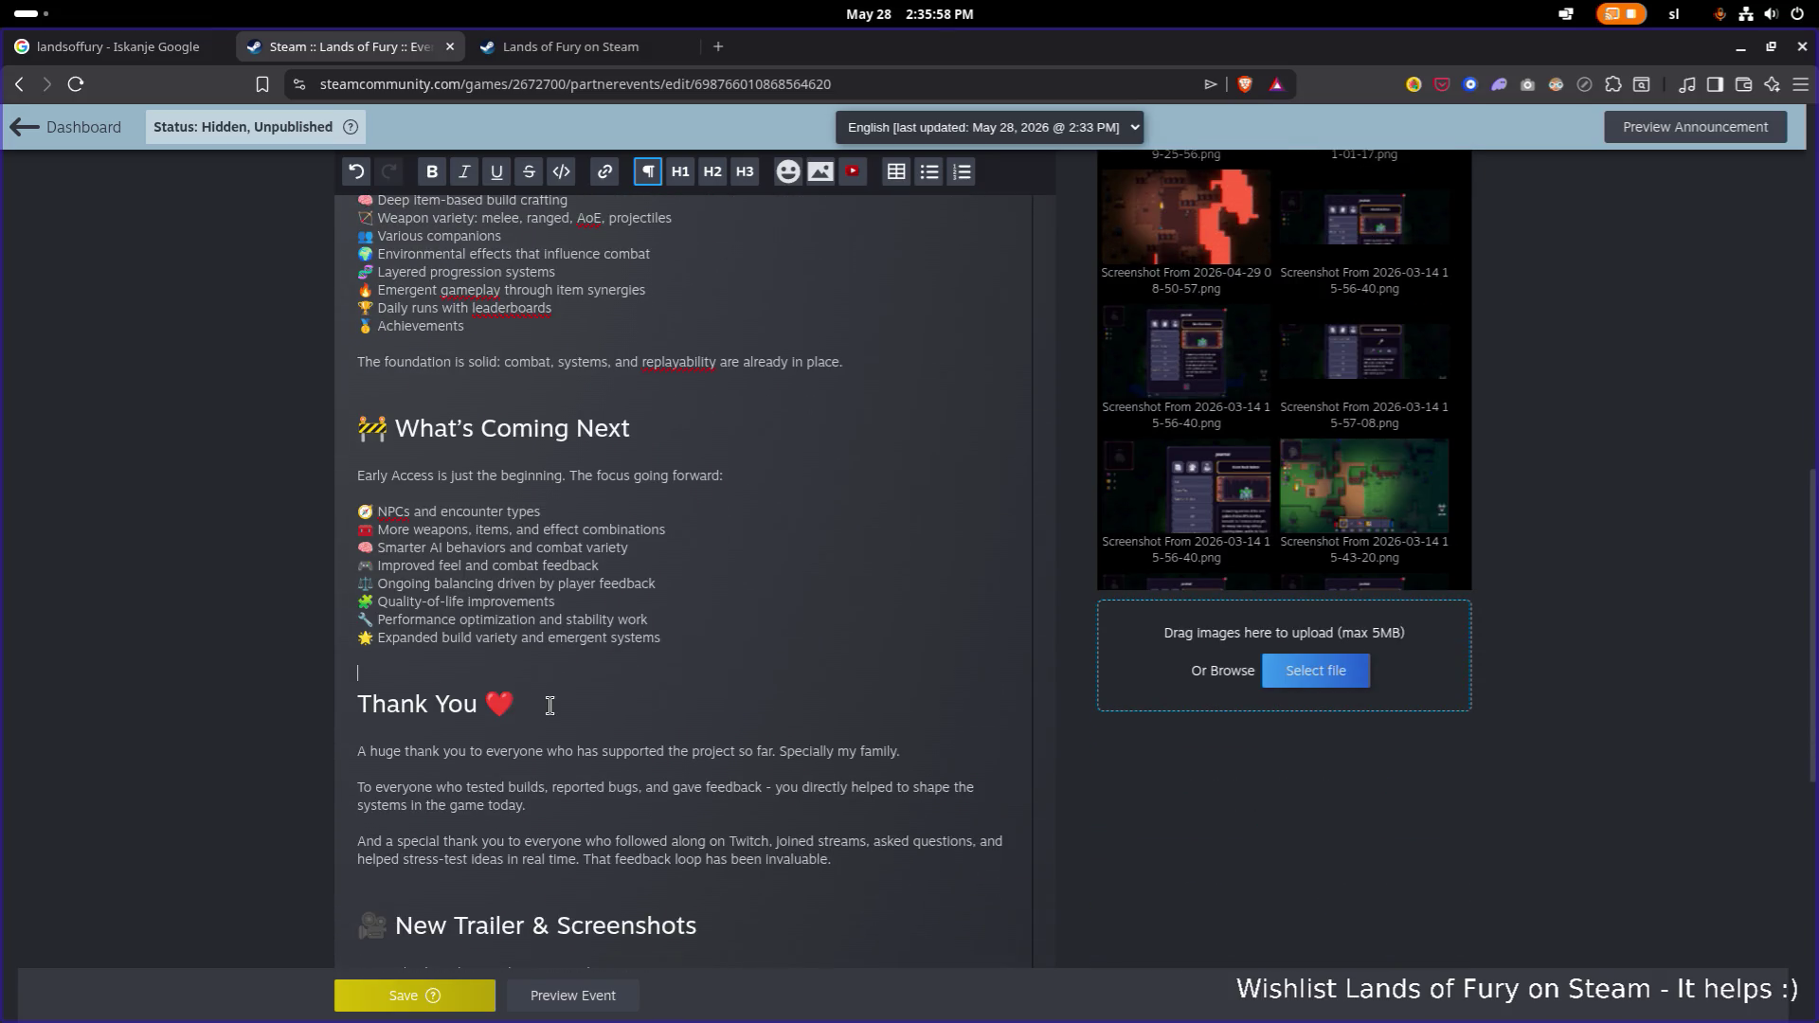
pyautogui.click(543, 704)
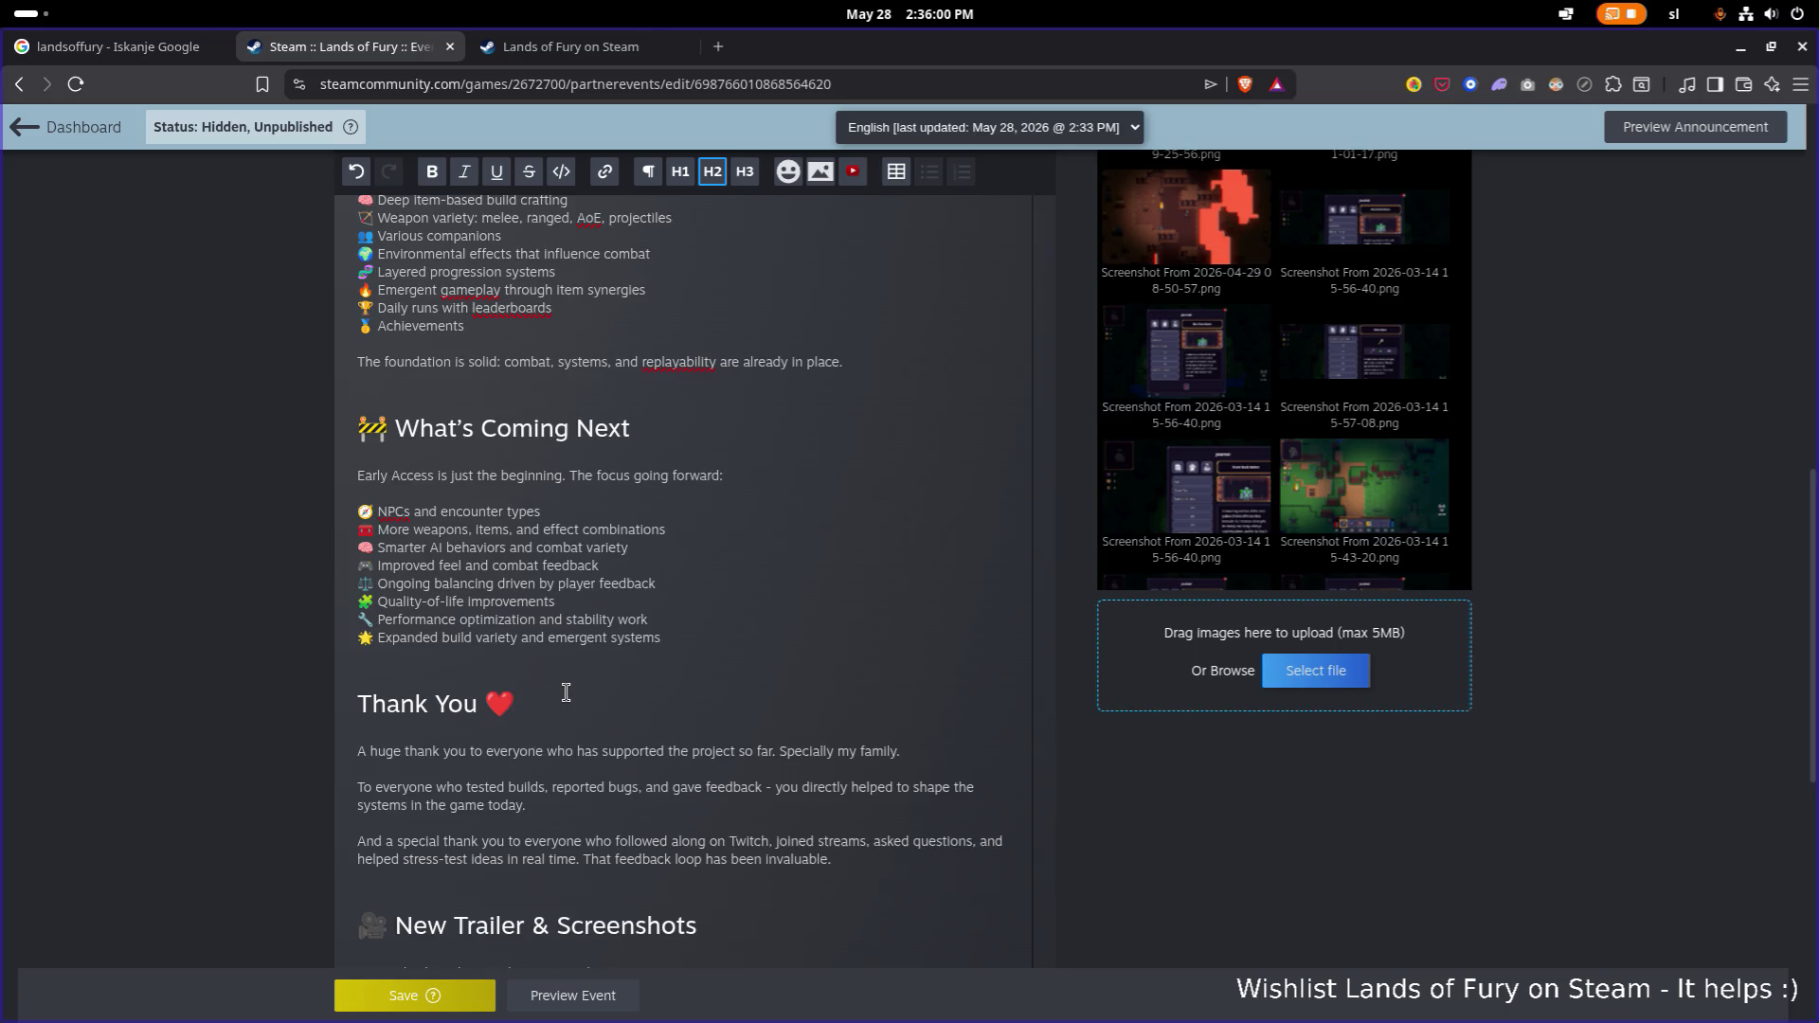
pyautogui.scroll(-2, 564, 694)
pyautogui.scroll(5, 568, 692)
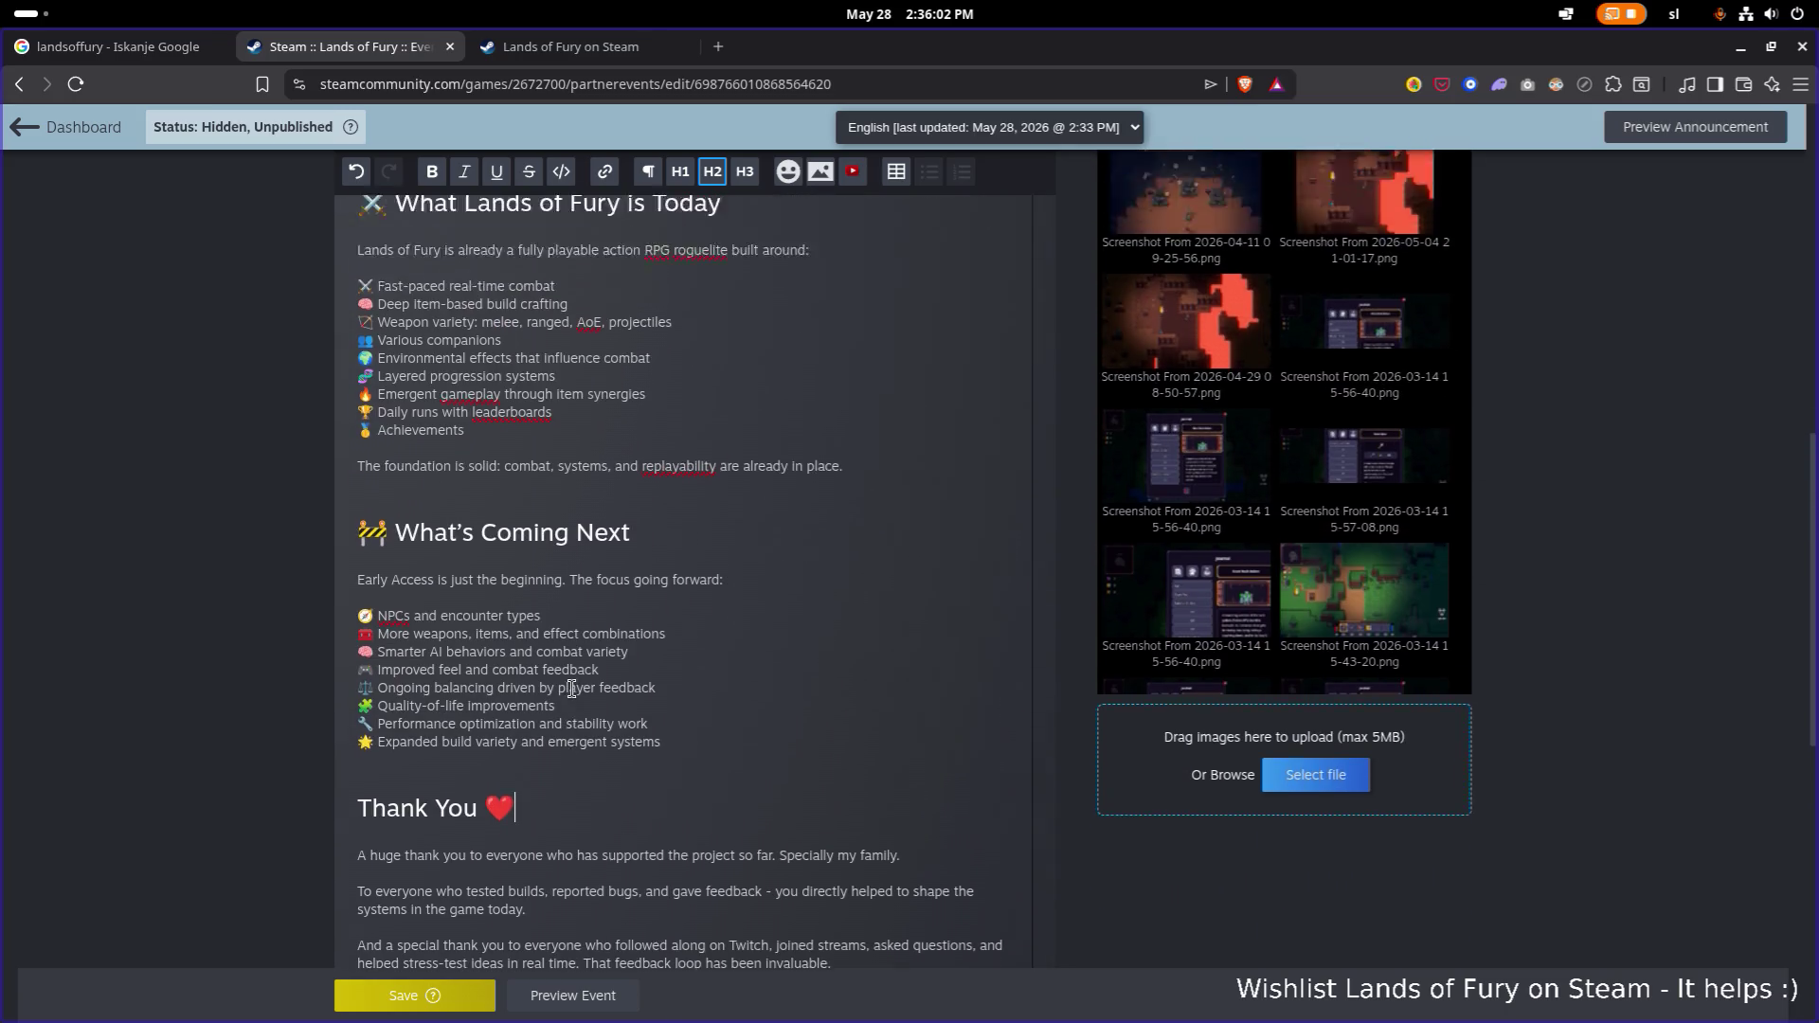
pyautogui.scroll(-3, 571, 689)
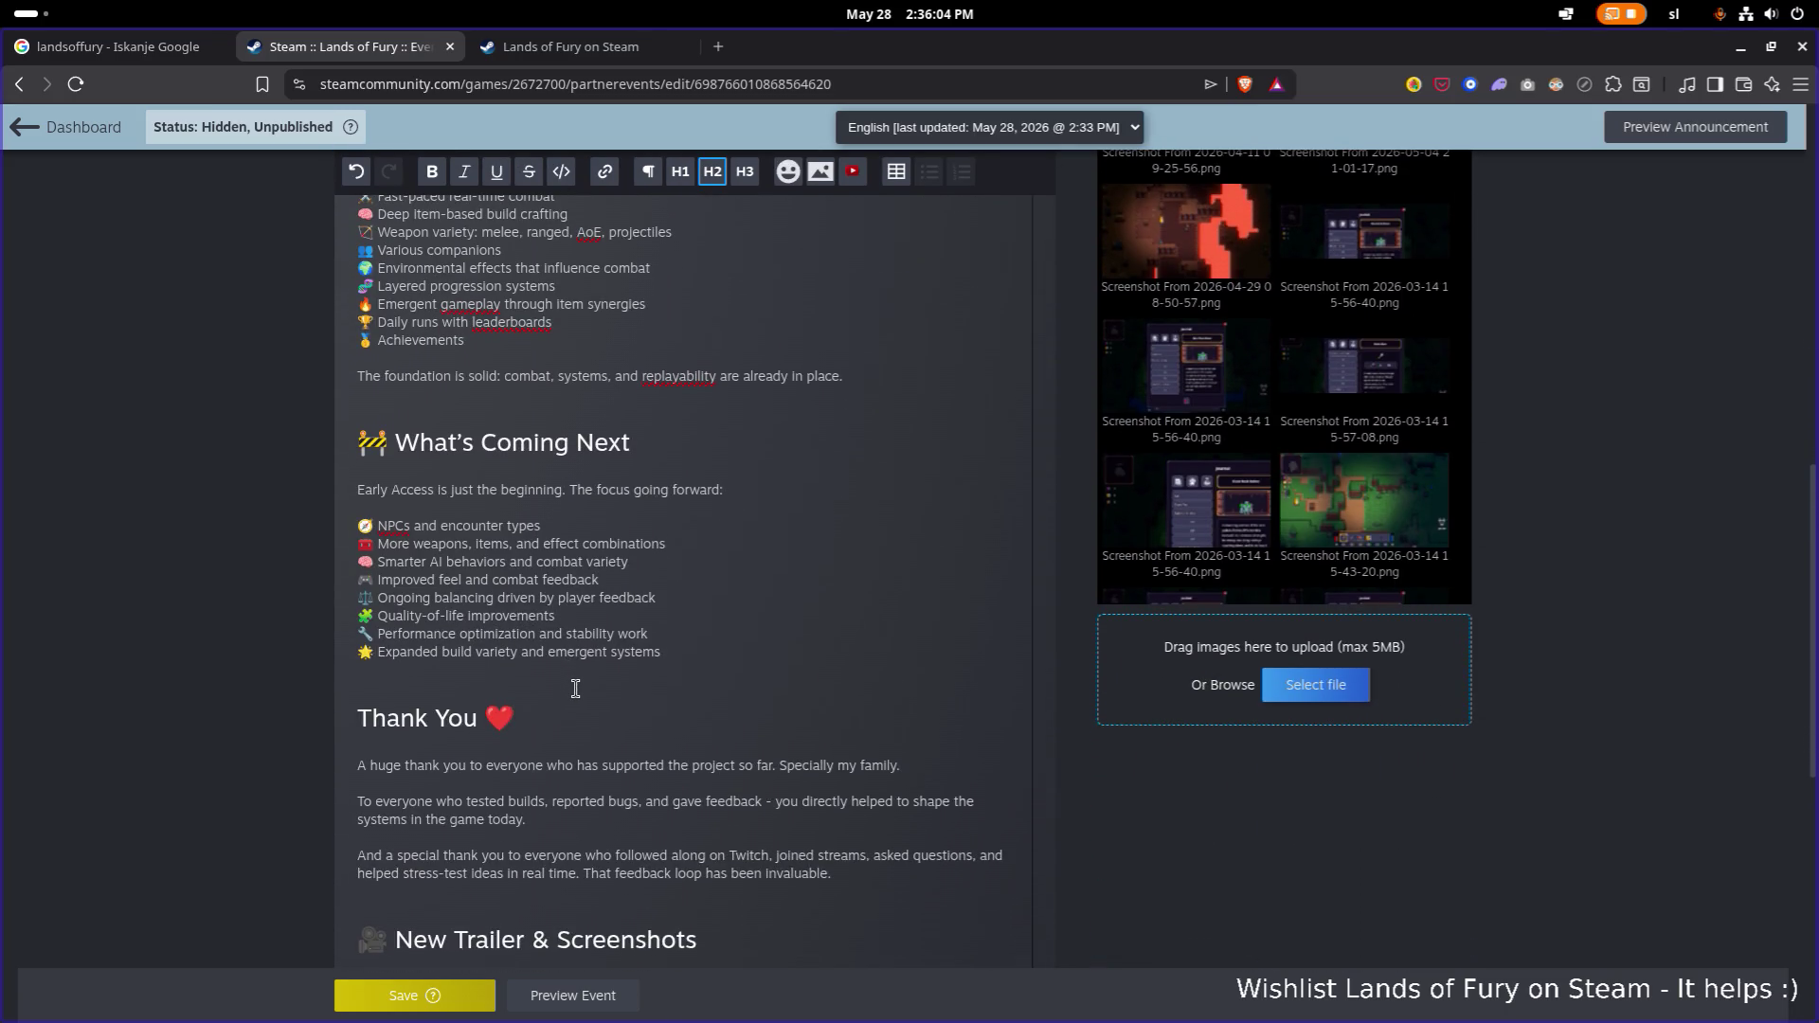
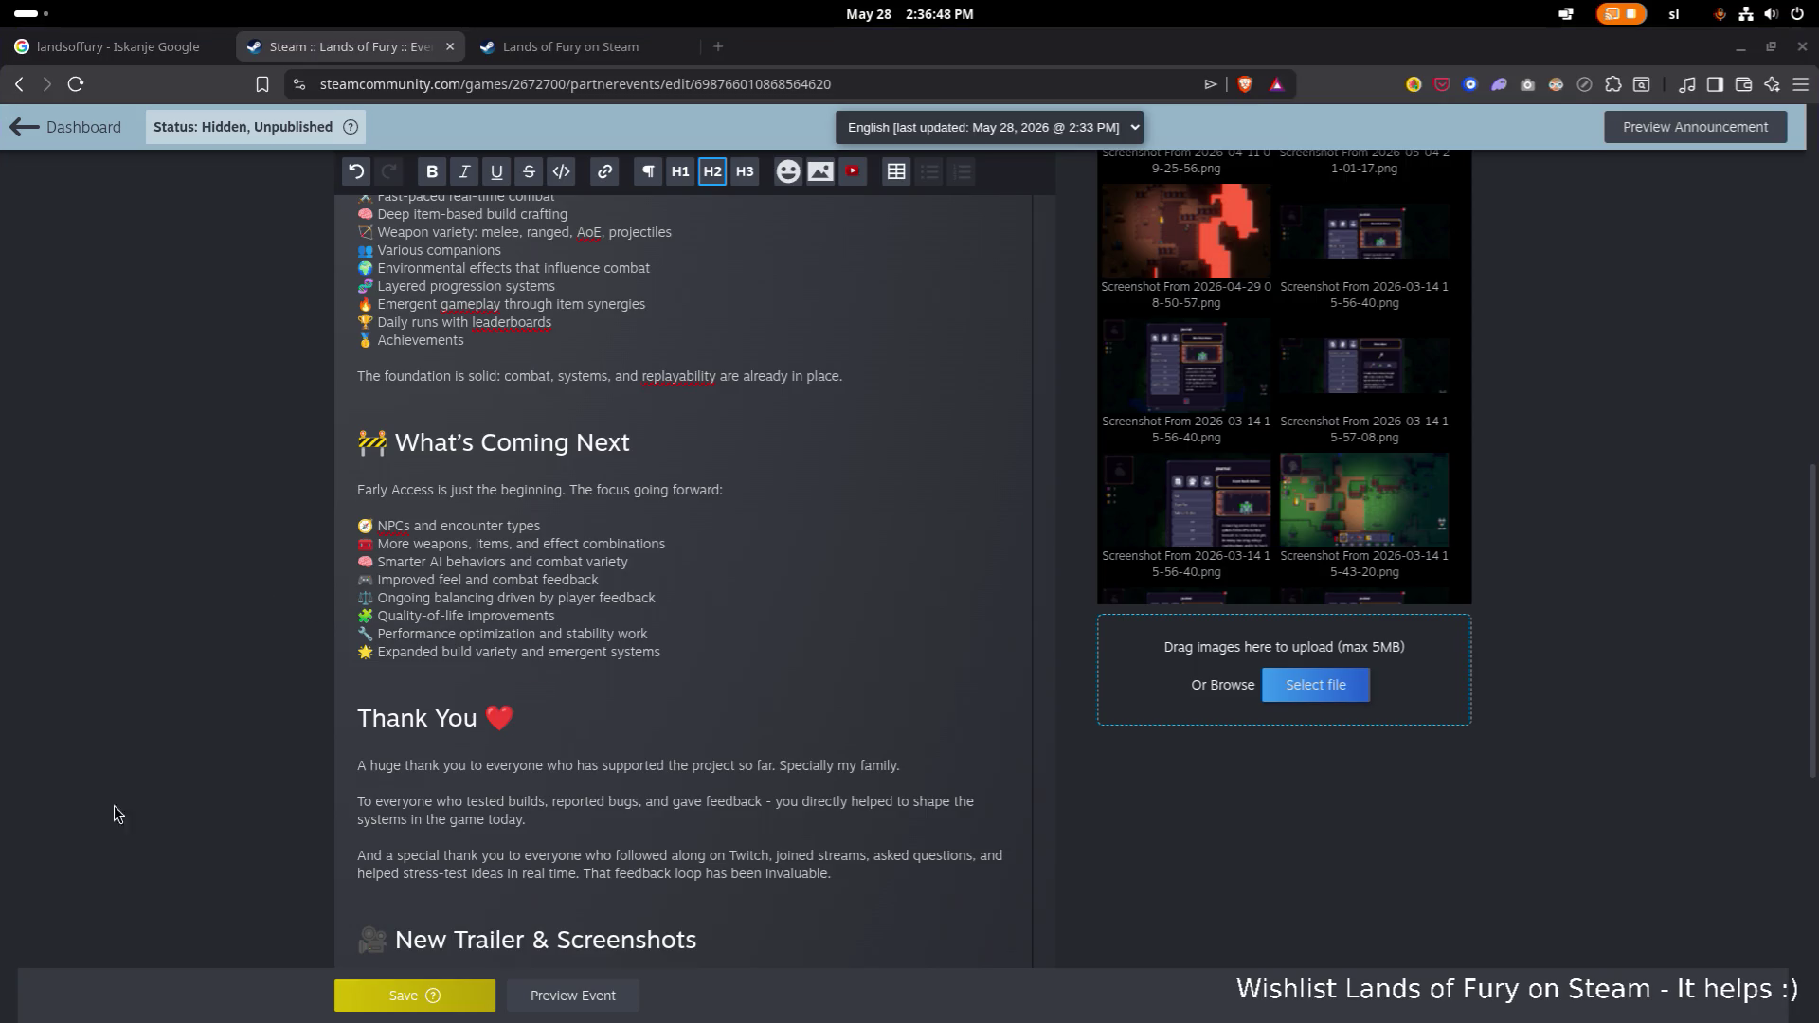
# Find 'speciall' and correct 'Specially my family' to 'Especially my family'.
pyautogui.click(692, 621)
pyautogui.scroll(-1, 711, 606)
pyautogui.hotkey('ctrl', 'f')
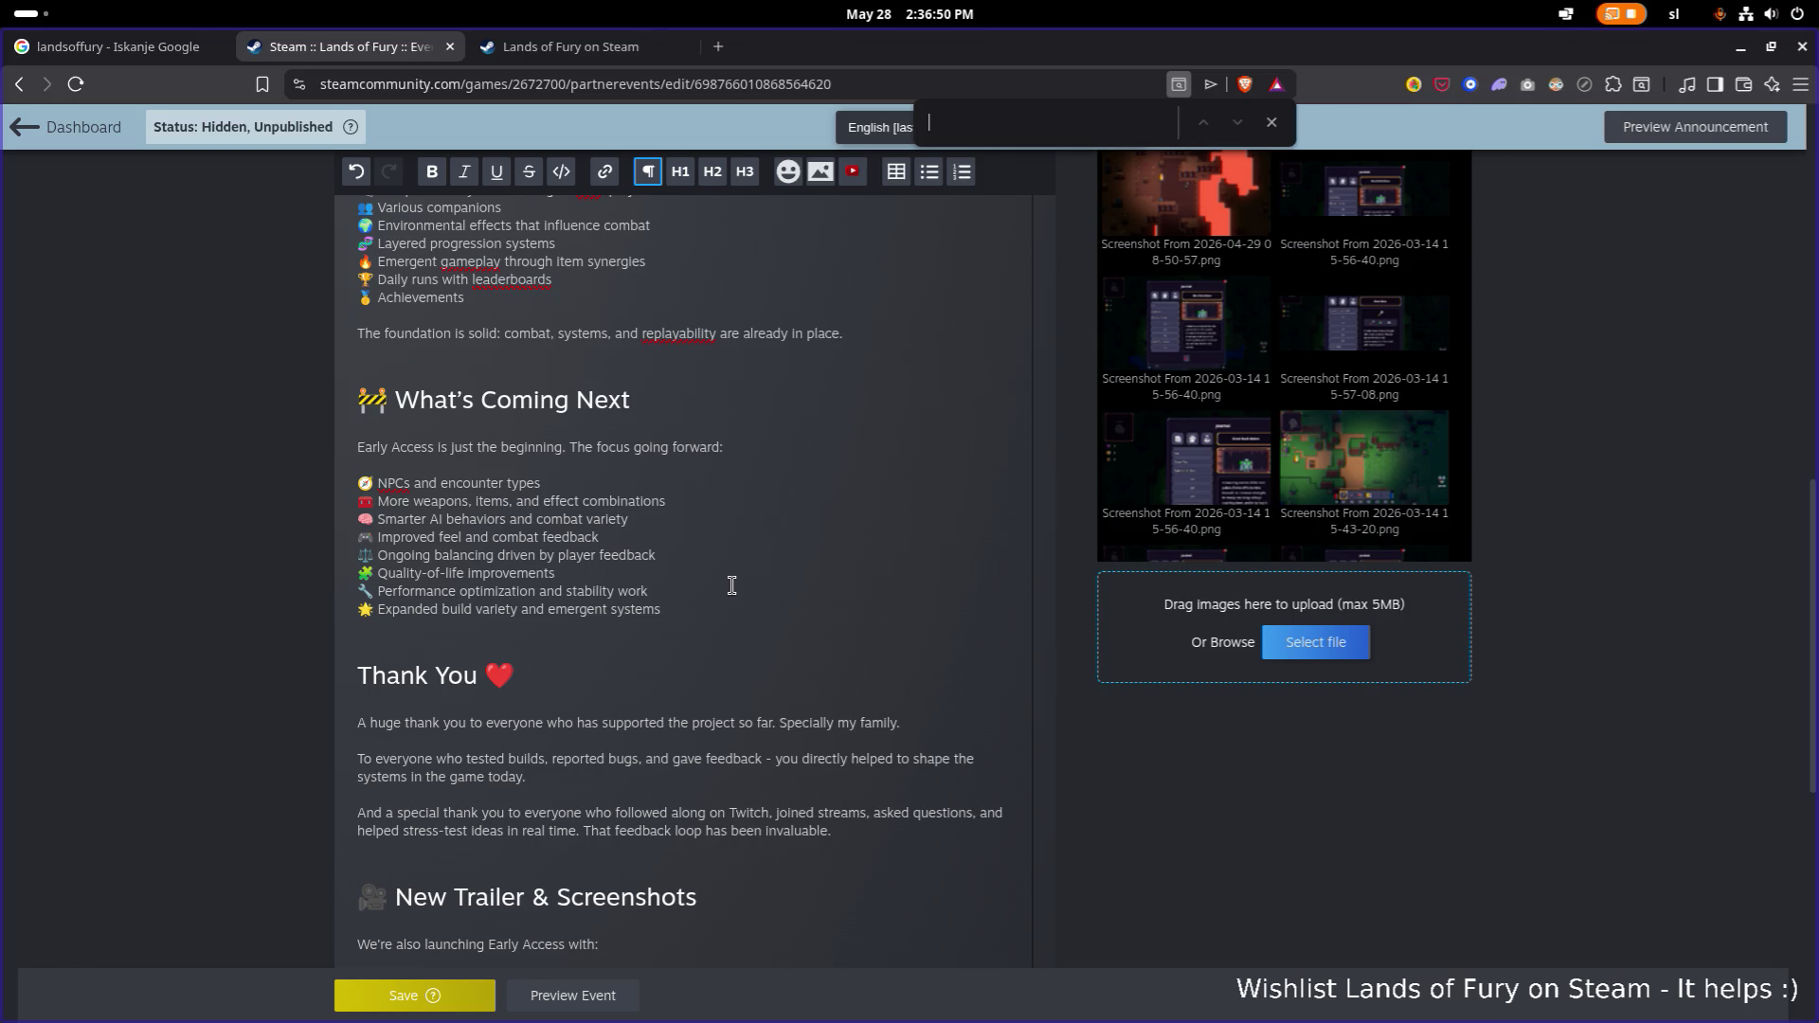
pyautogui.write('speciall')
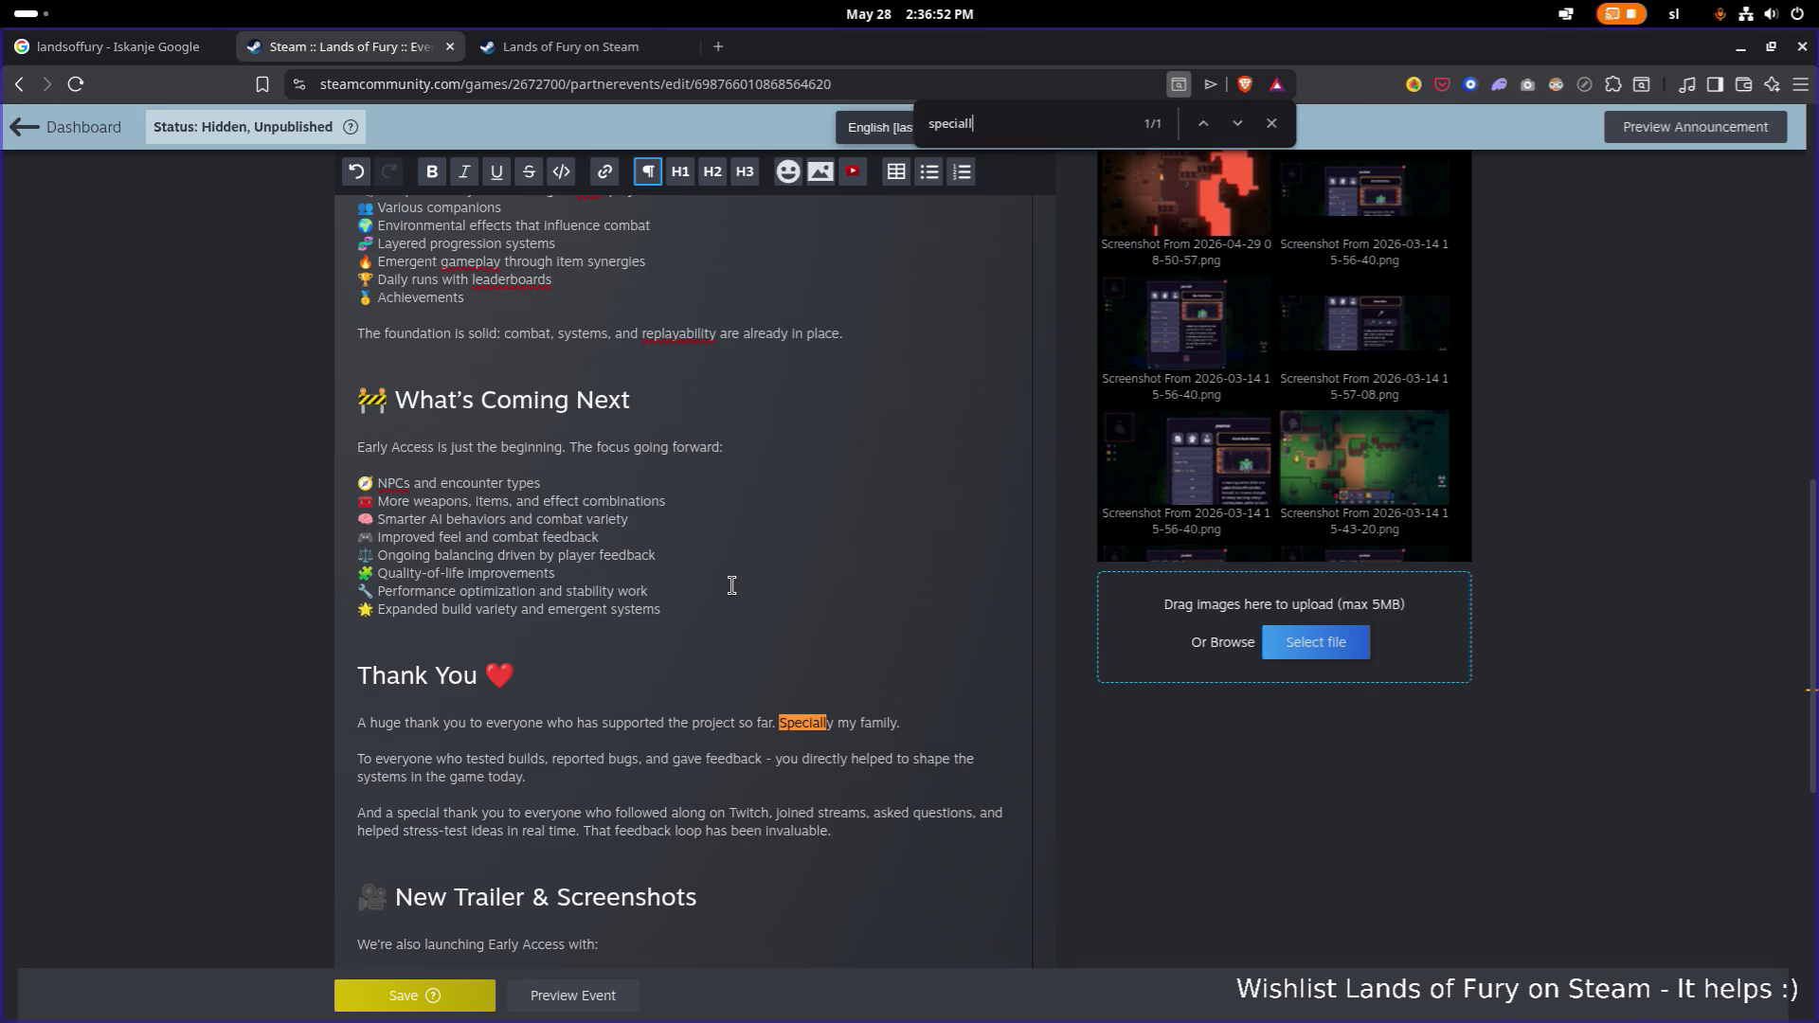
pyautogui.click(783, 723)
pyautogui.press('BackSpace')
pyautogui.write('Es')
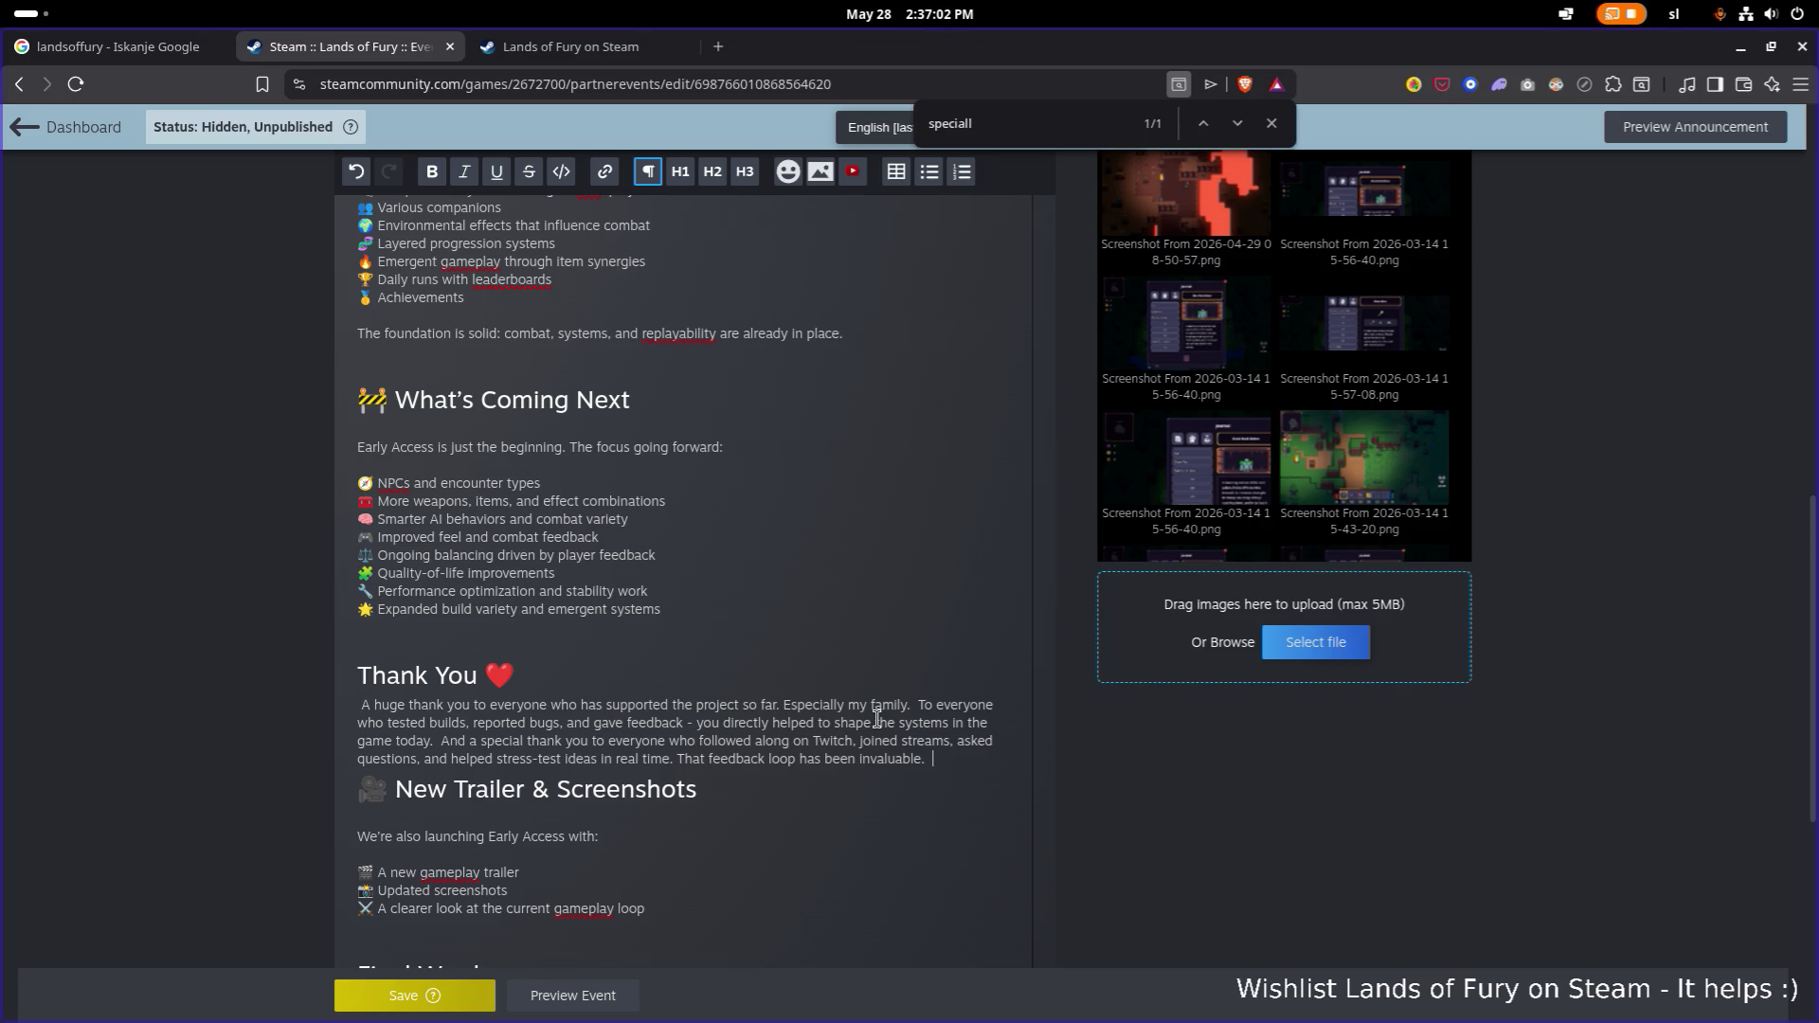
# Split the Thank You text into three paragraphs at 'To everyone' and 'And a special thank you'.
pyautogui.press('Return')
pyautogui.hotkey('ctrl', 'z')
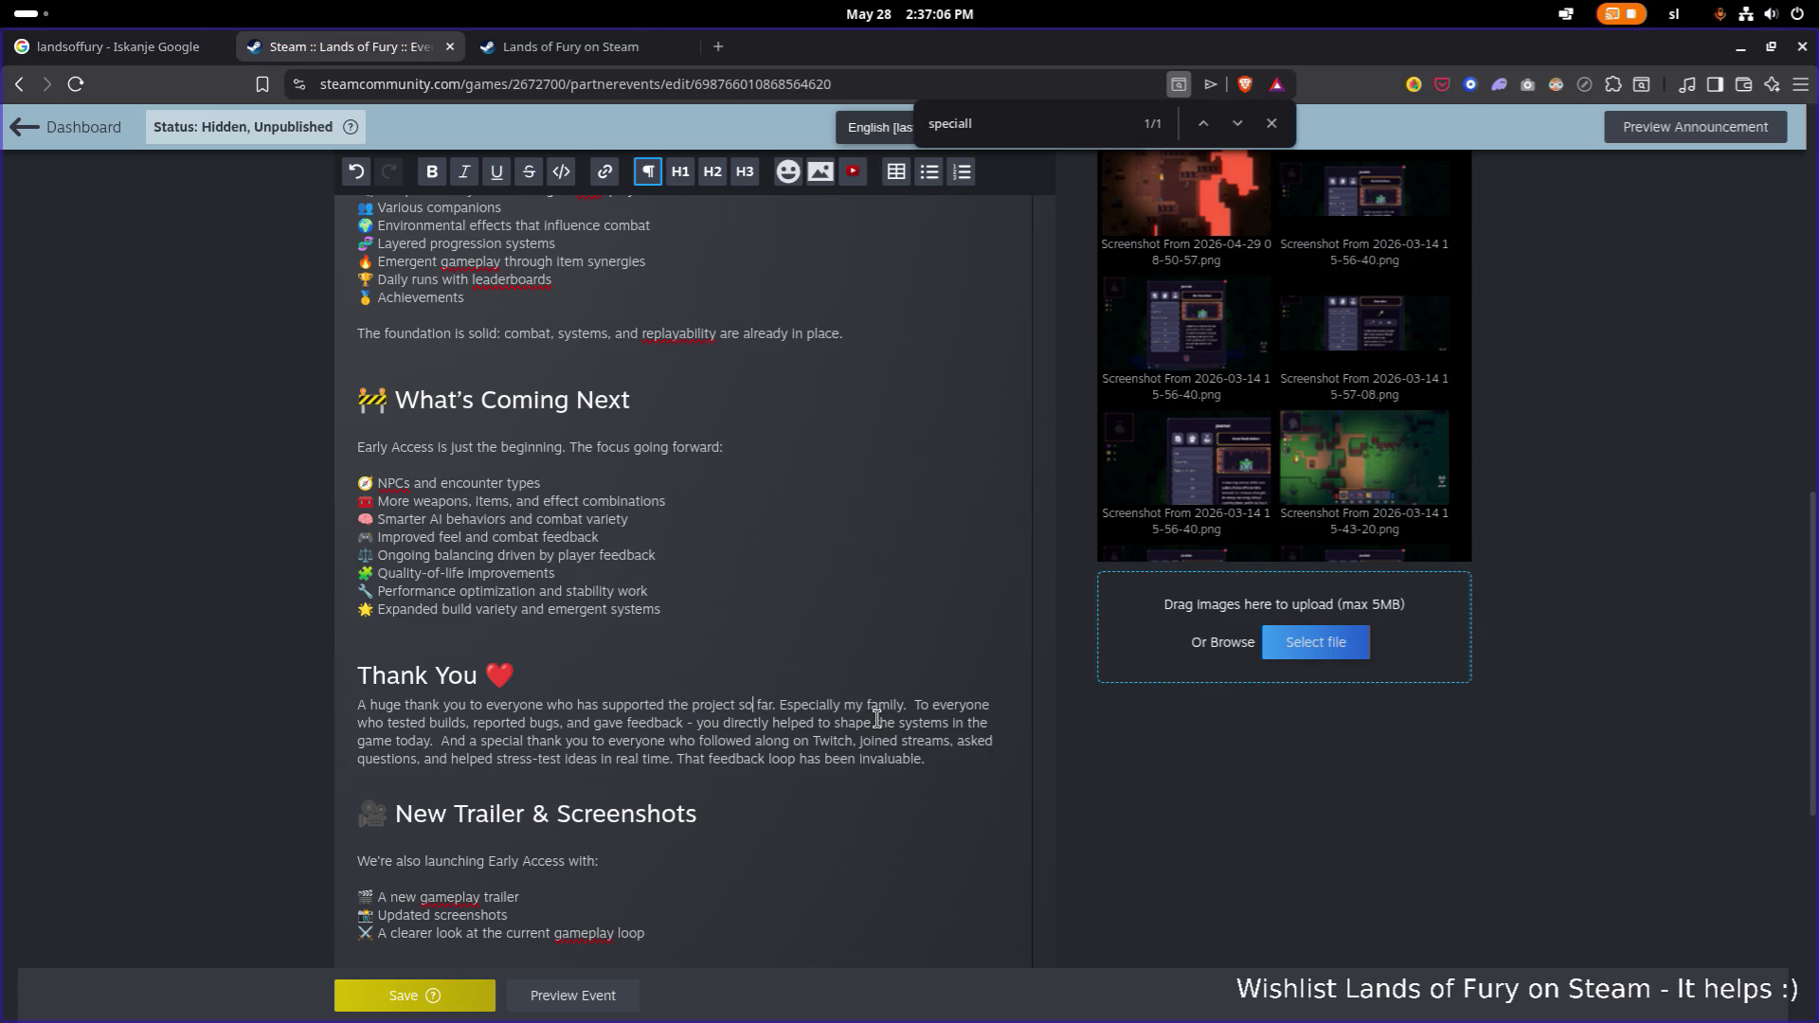
pyautogui.hotkey('ctrl', 'Right')
pyautogui.hotkey('ctrl', 'Right')
pyautogui.press('Return')
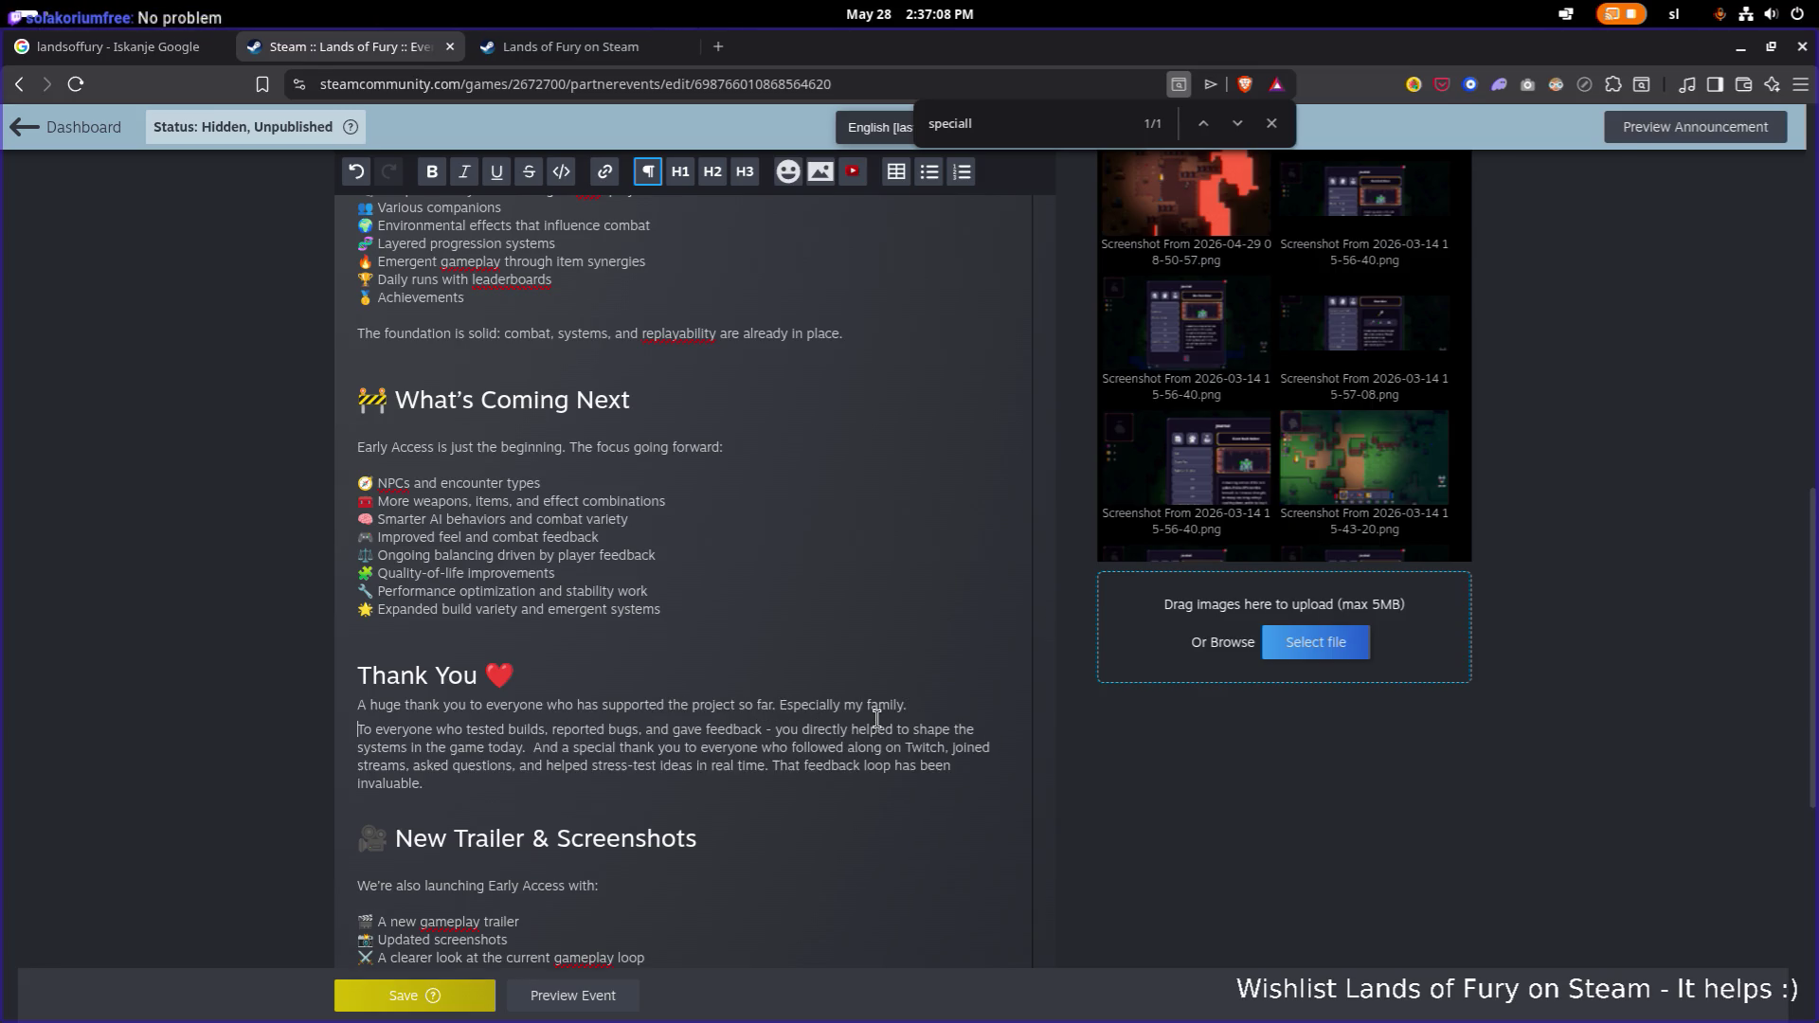
pyautogui.hotkey('ctrl', 'Right')
pyautogui.press('Return')
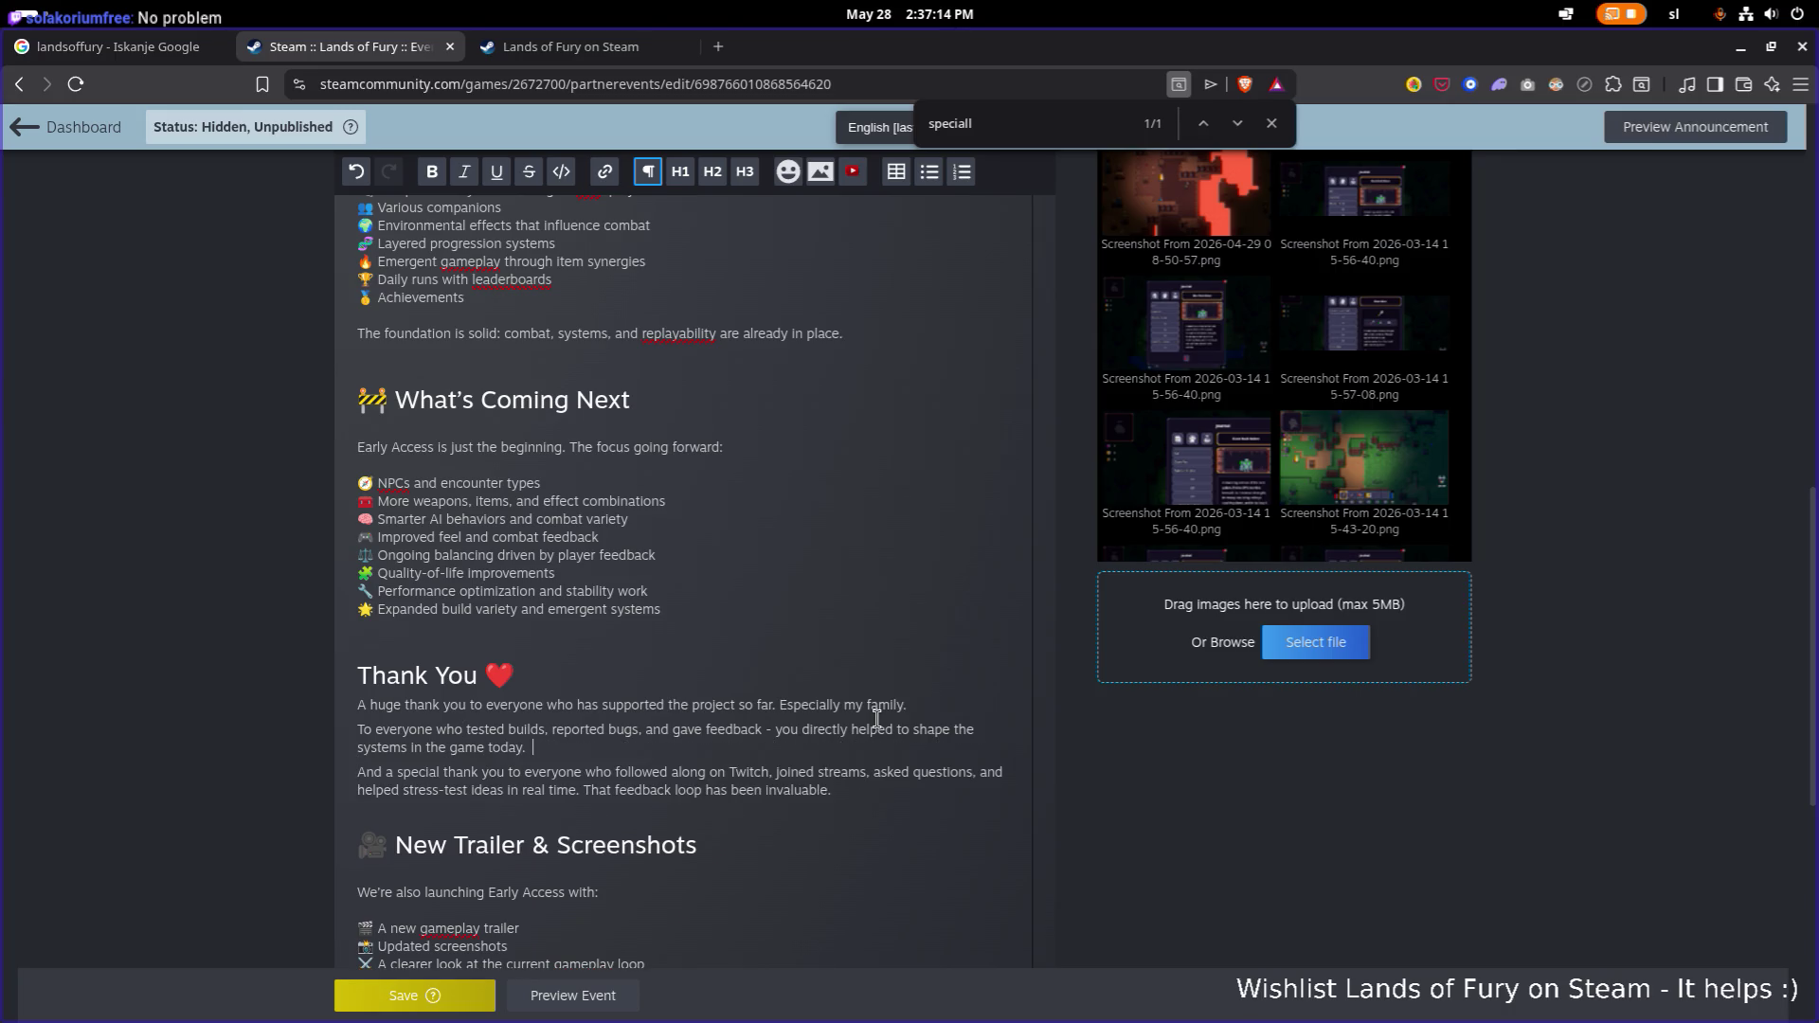
pyautogui.press('Down')
pyautogui.press('Down')
pyautogui.scroll(-3, 629, 713)
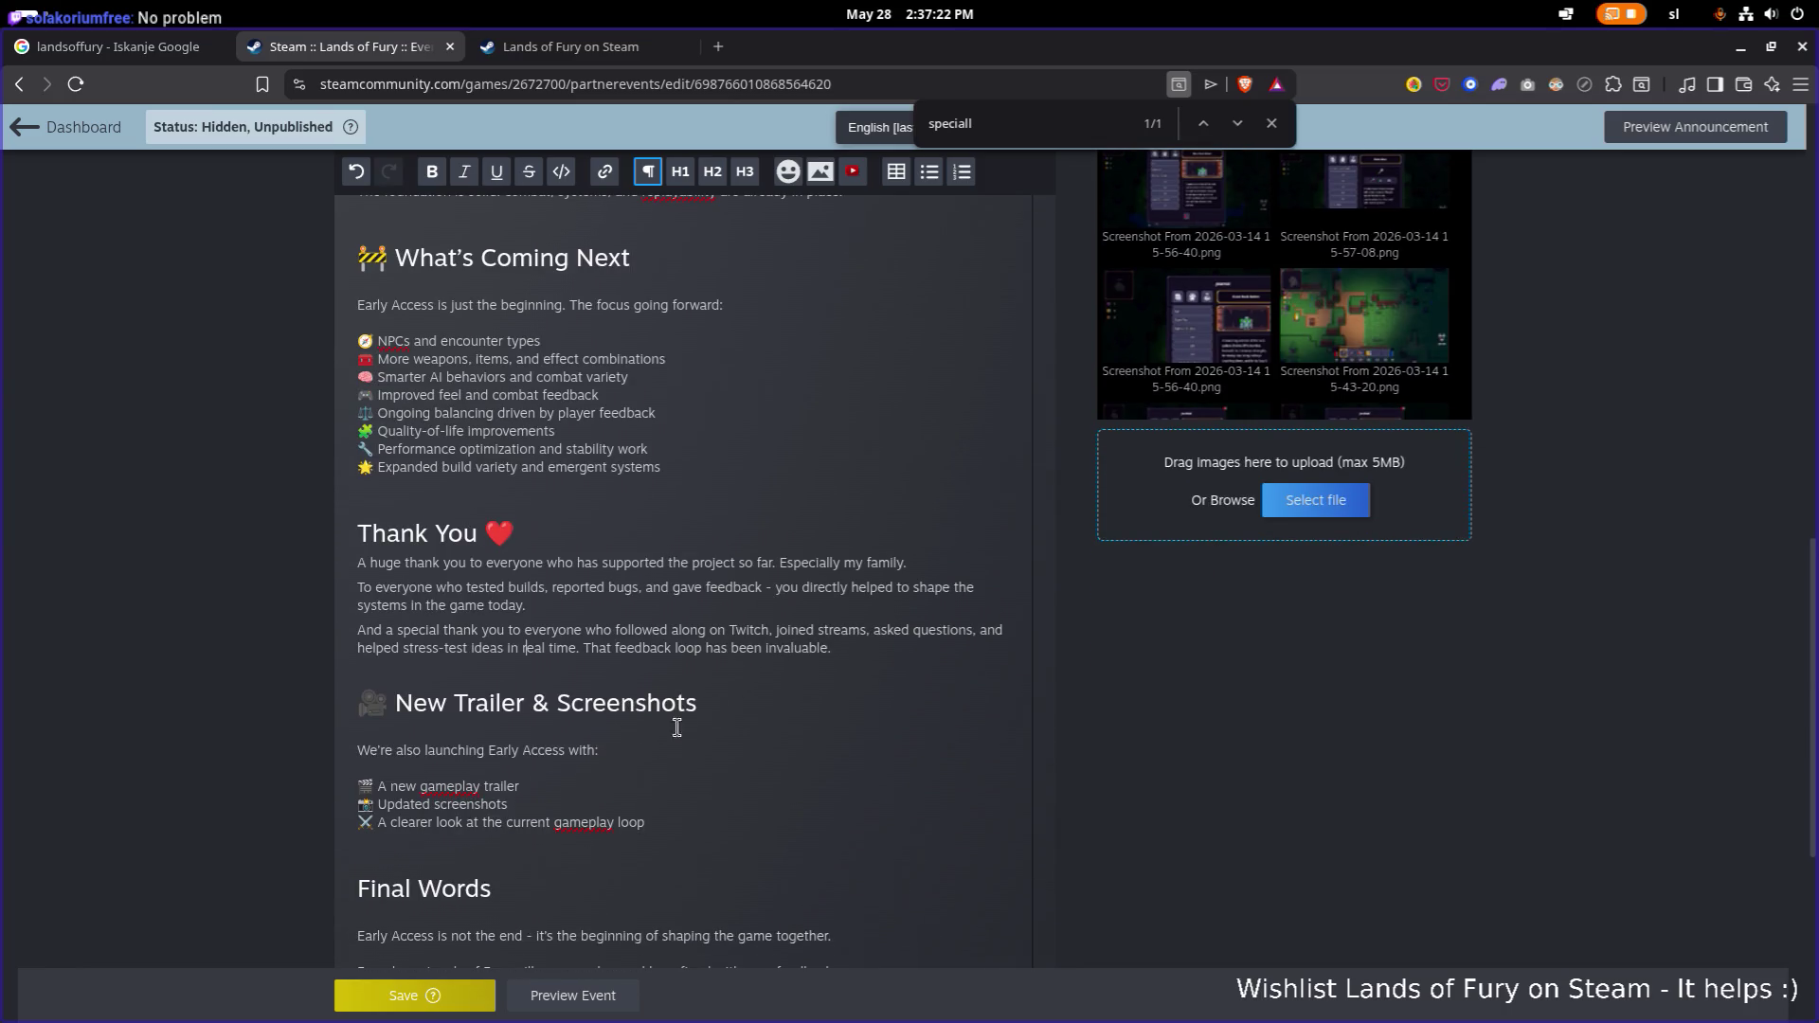
pyautogui.scroll(-4, 631, 730)
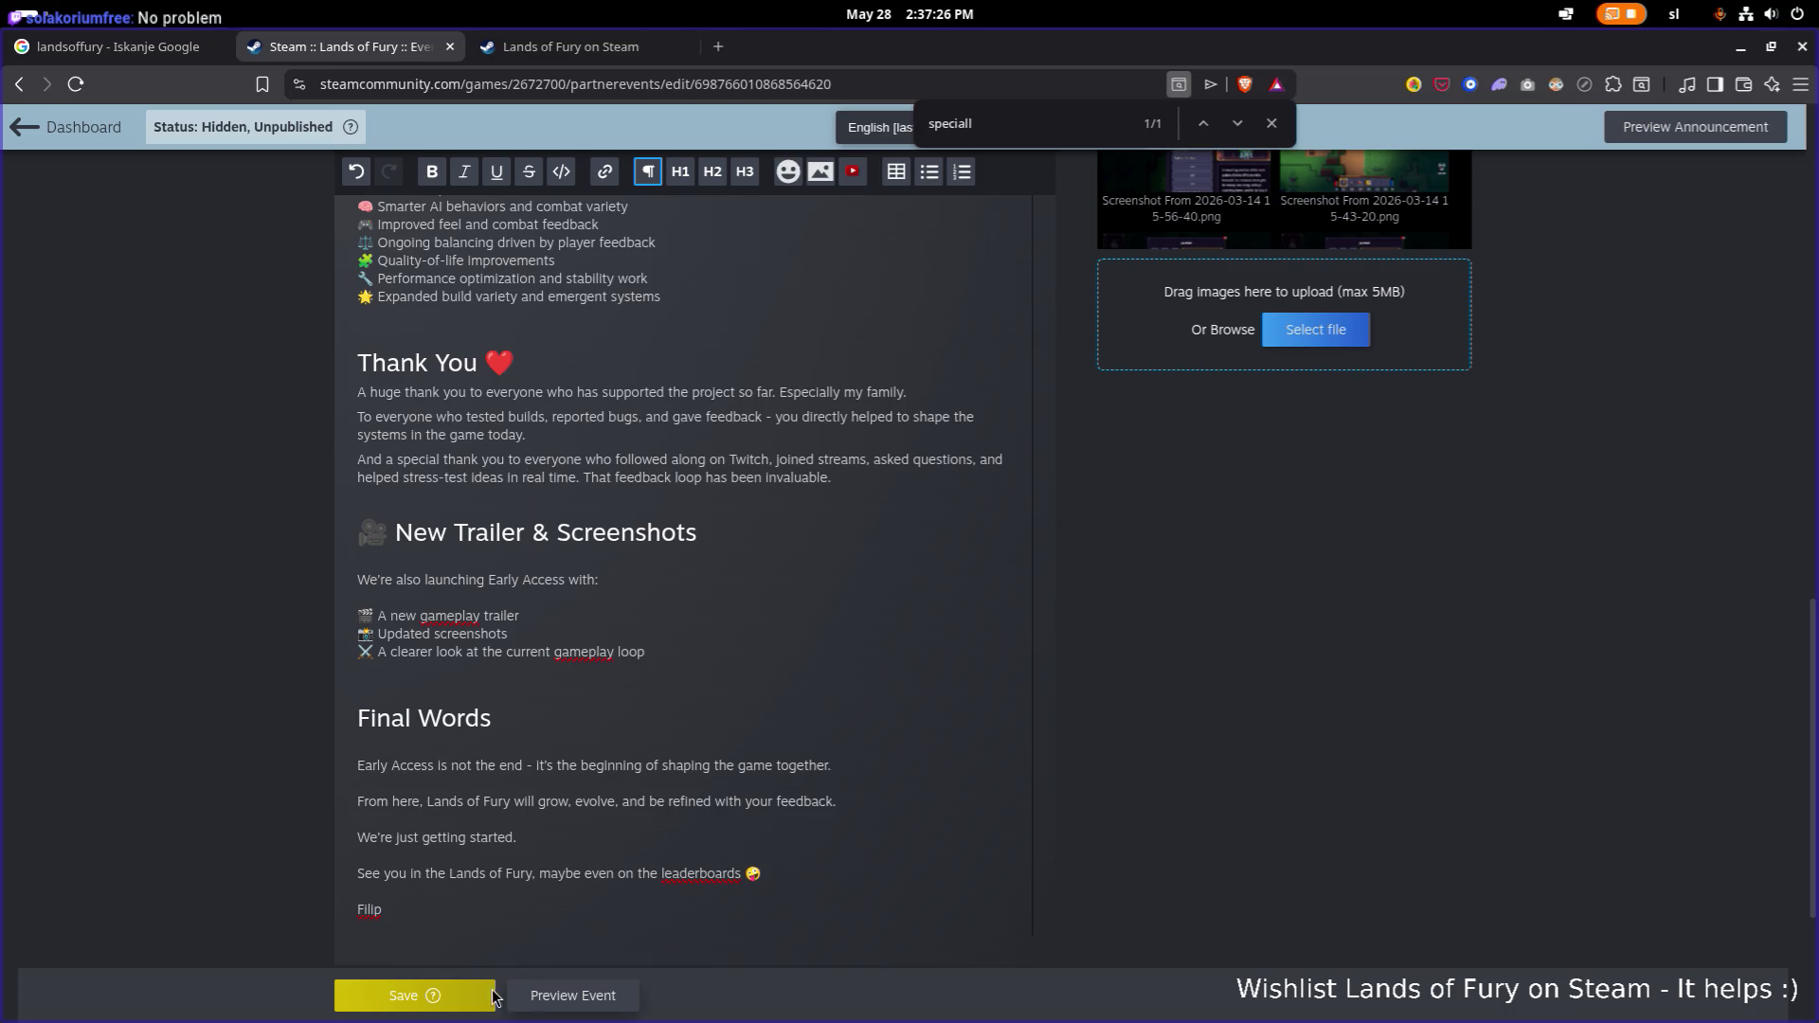
# Save the corrected announcement.
pyautogui.click(407, 995)
pyautogui.scroll(10, 775, 647)
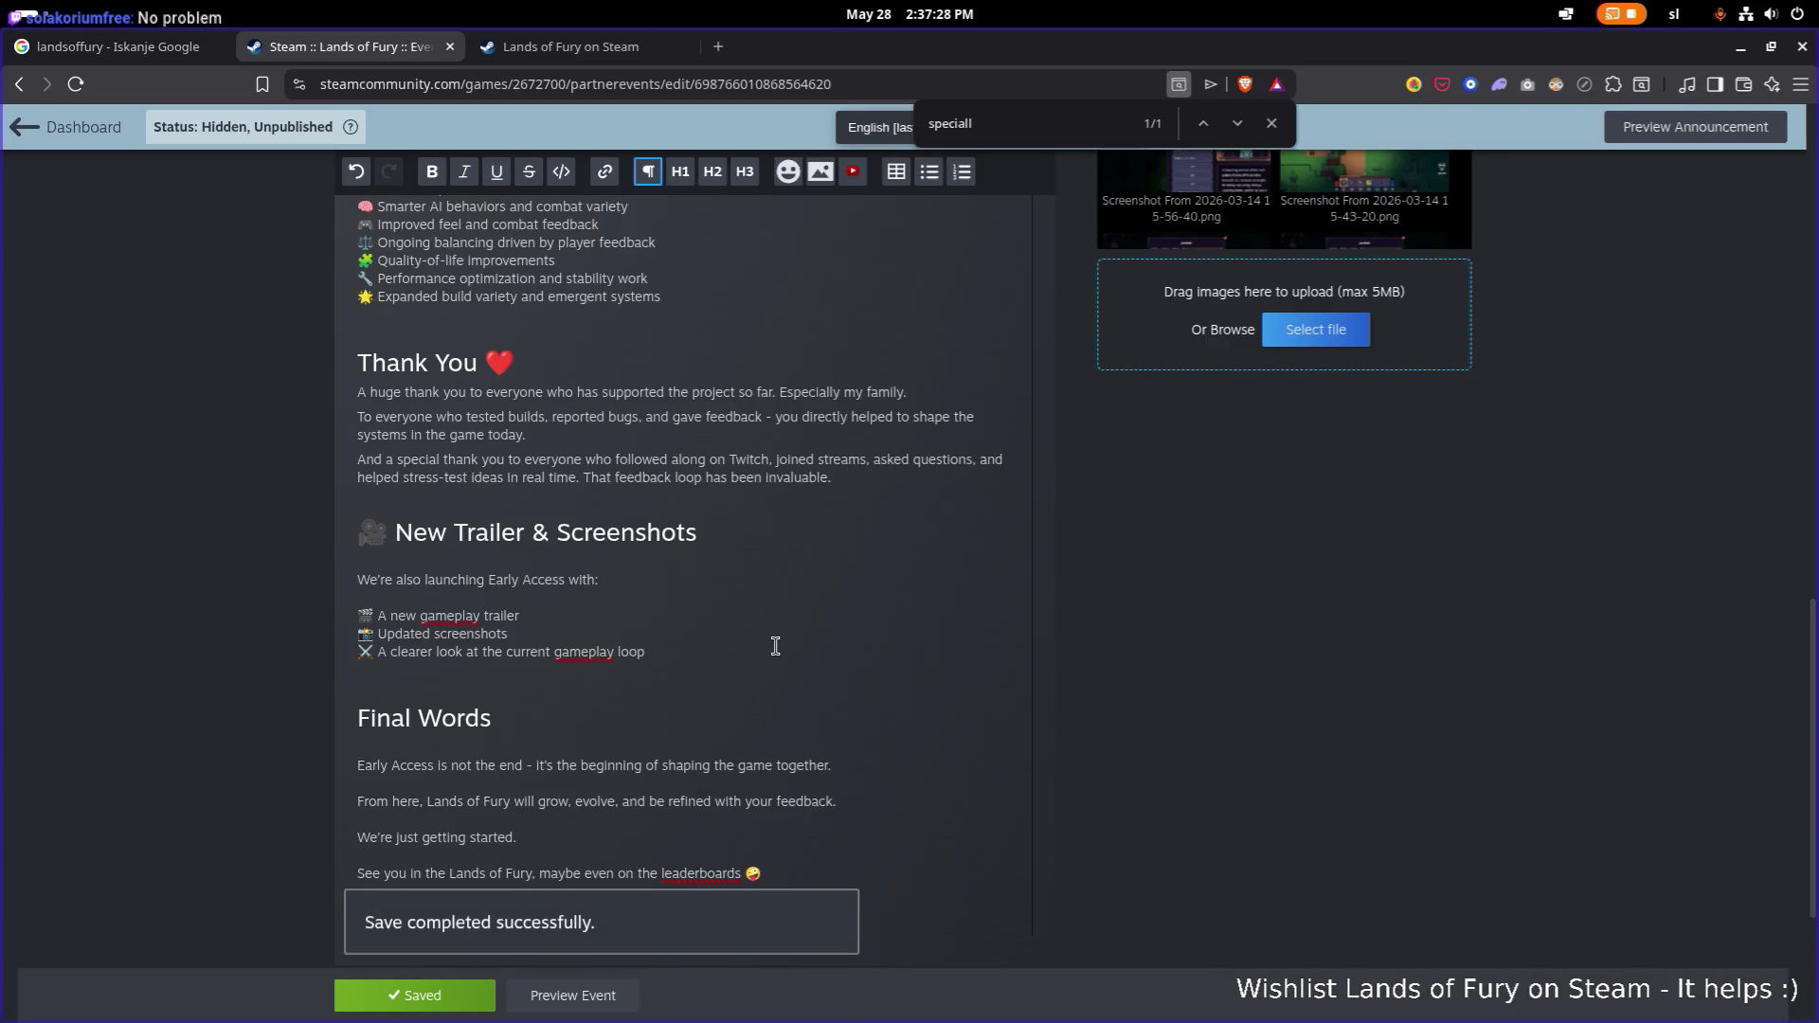
pyautogui.scroll(3, 775, 647)
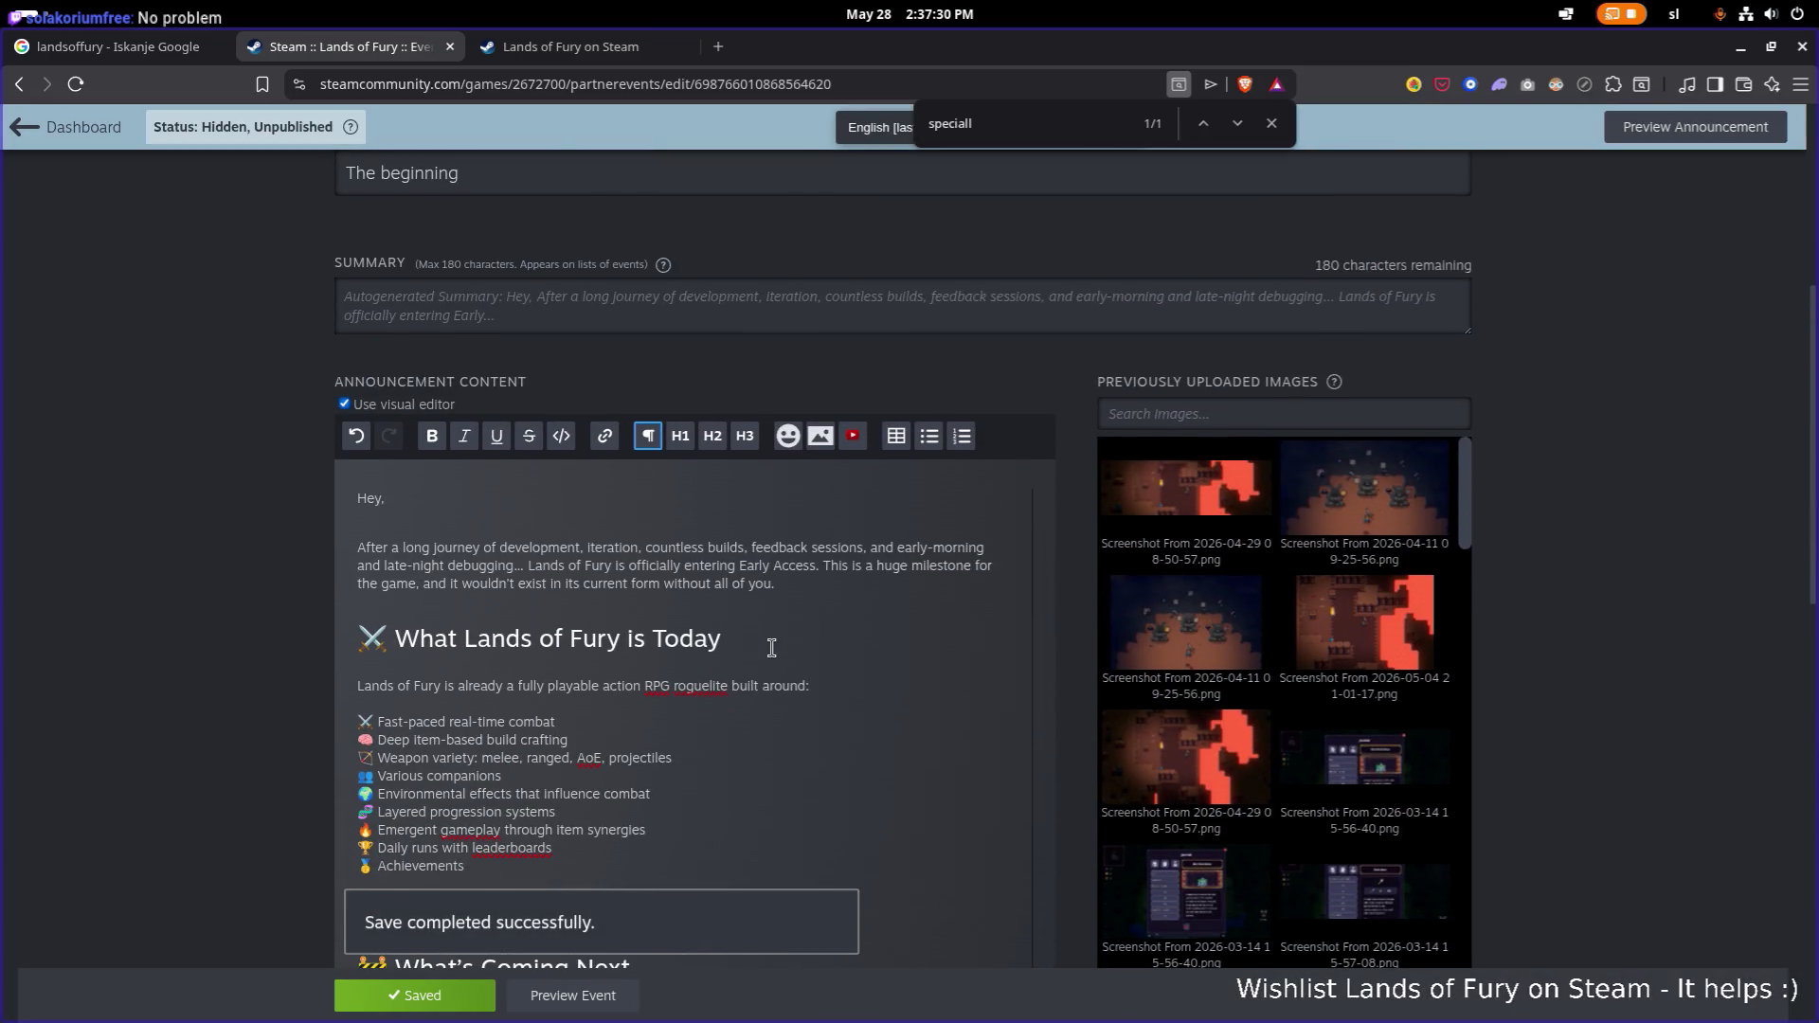
pyautogui.scroll(-15, 772, 649)
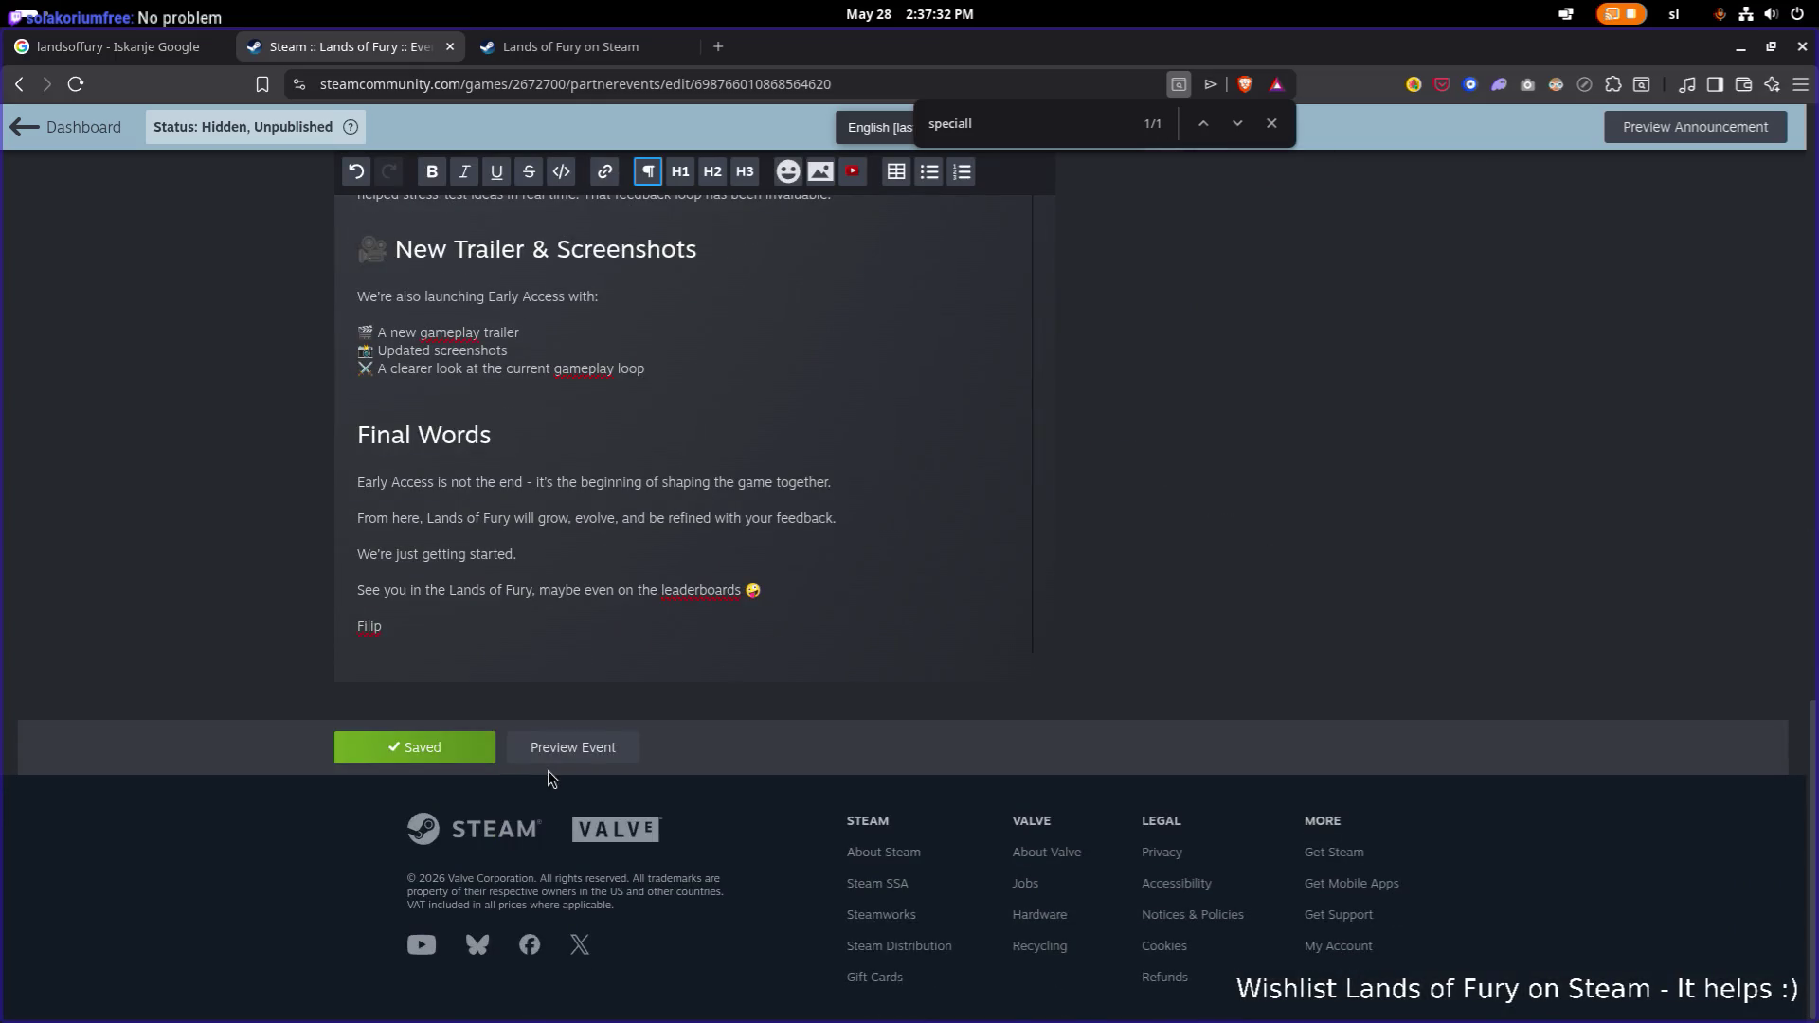
# Review the announcement's preview page, then return to the event editor.
pyautogui.click(559, 749)
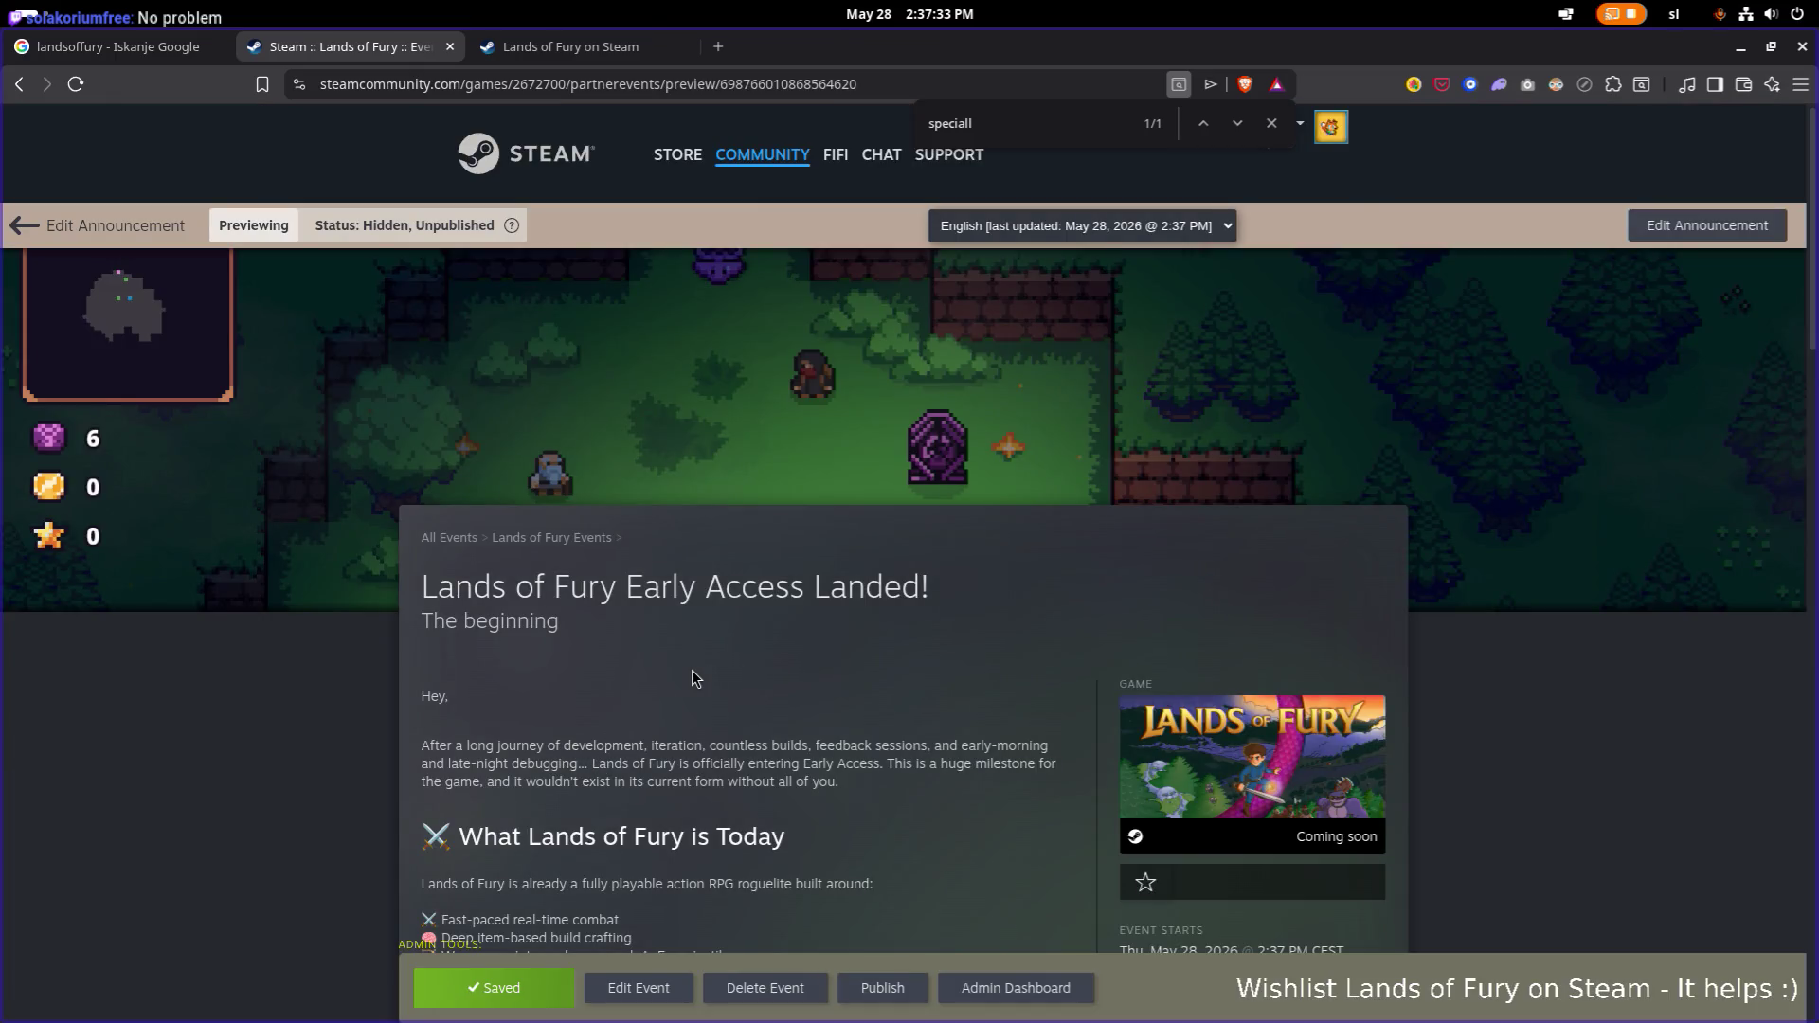
pyautogui.scroll(-5, 691, 670)
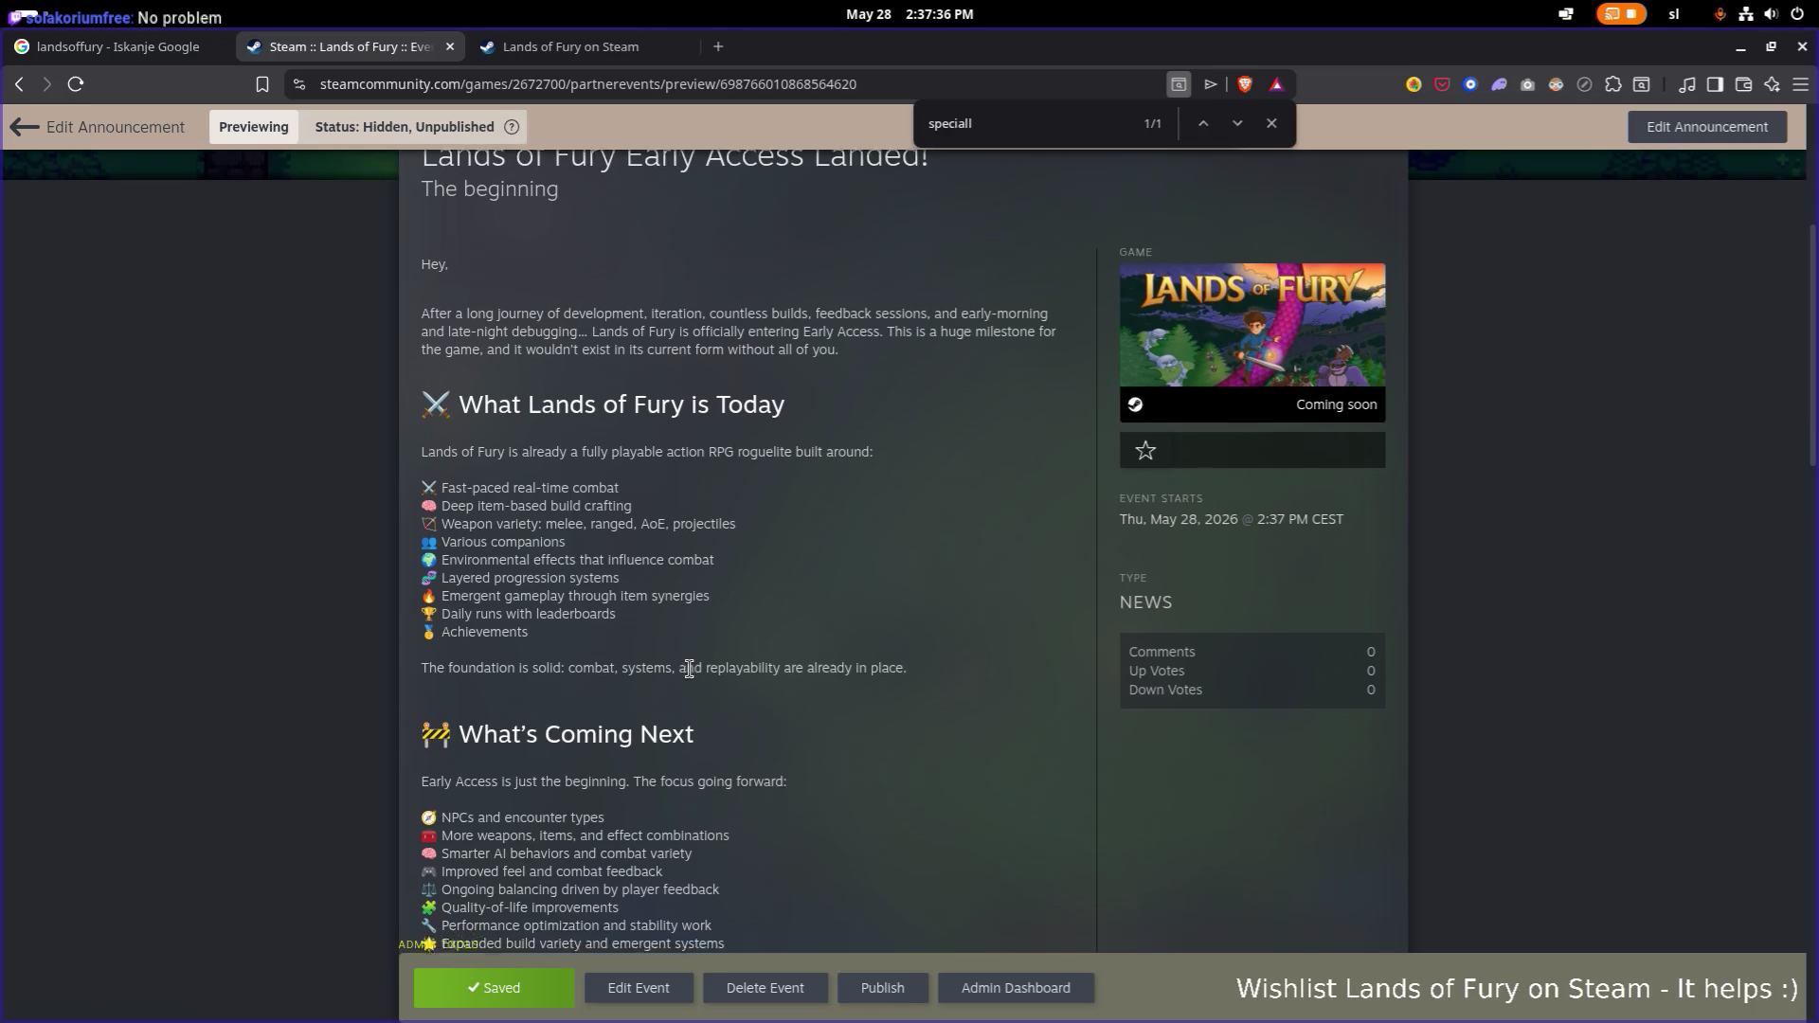
pyautogui.scroll(-8, 690, 669)
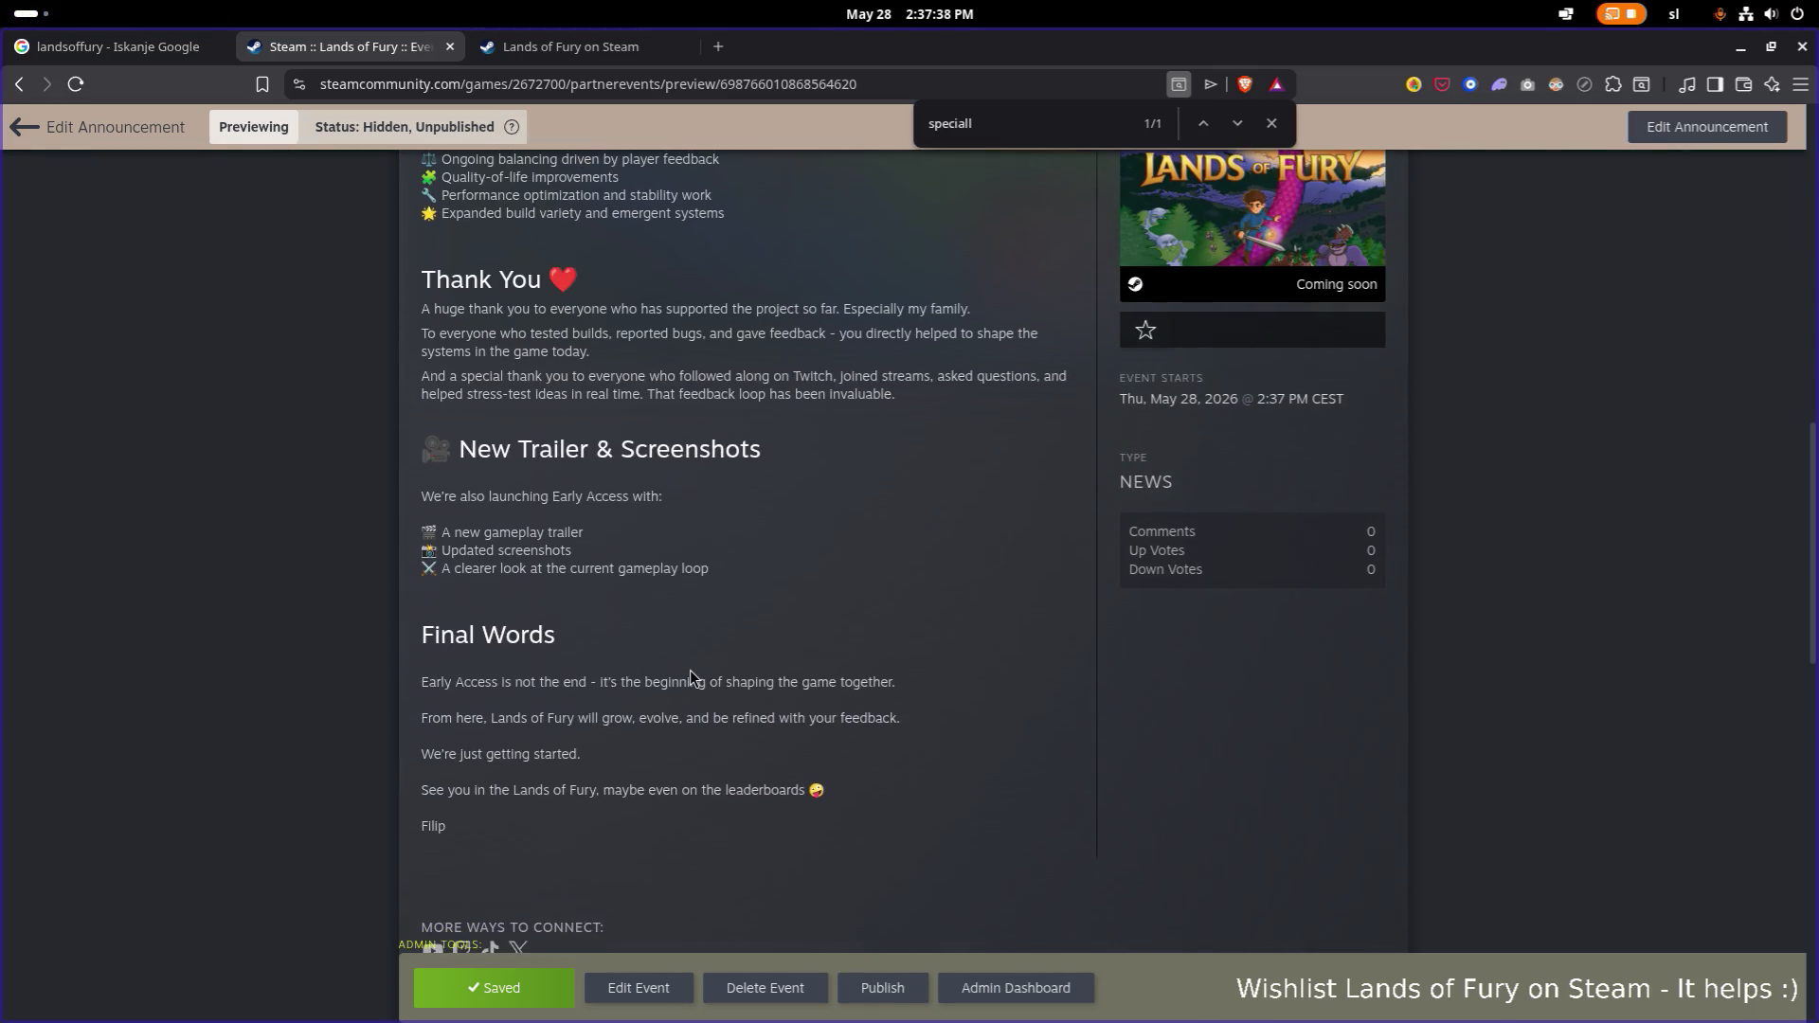
pyautogui.scroll(-3, 682, 663)
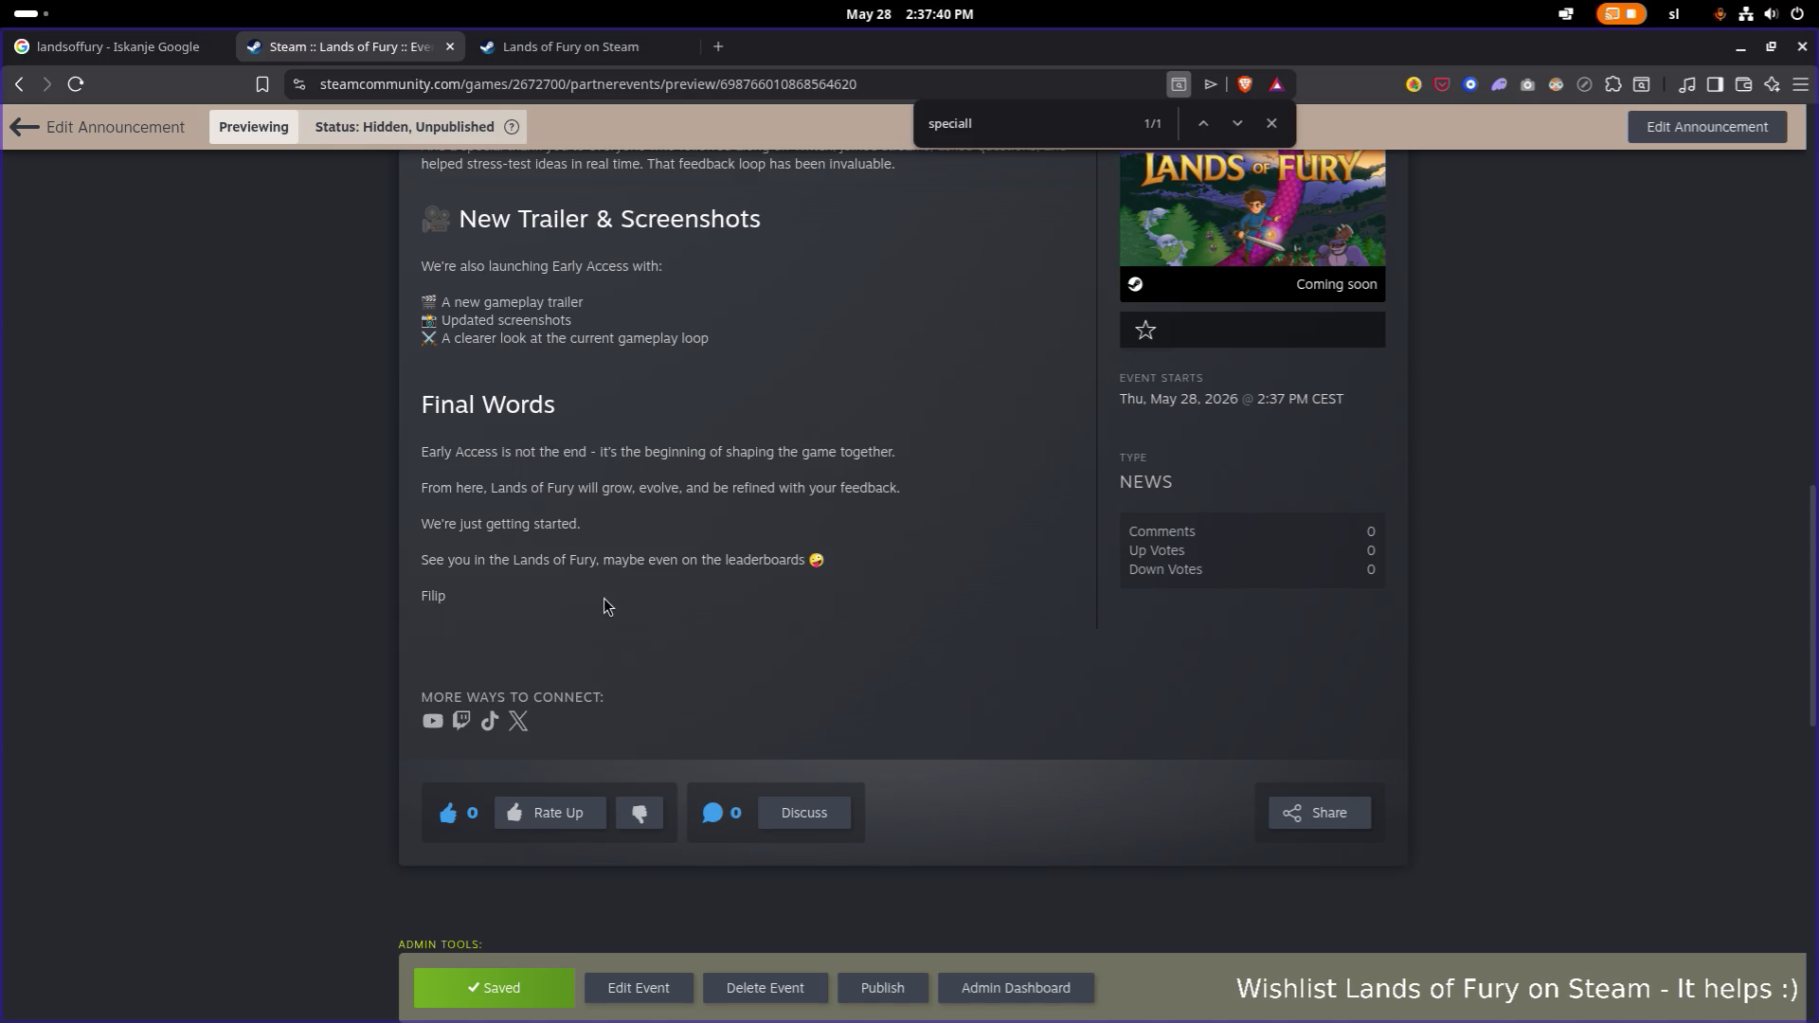
pyautogui.scroll(4, 568, 644)
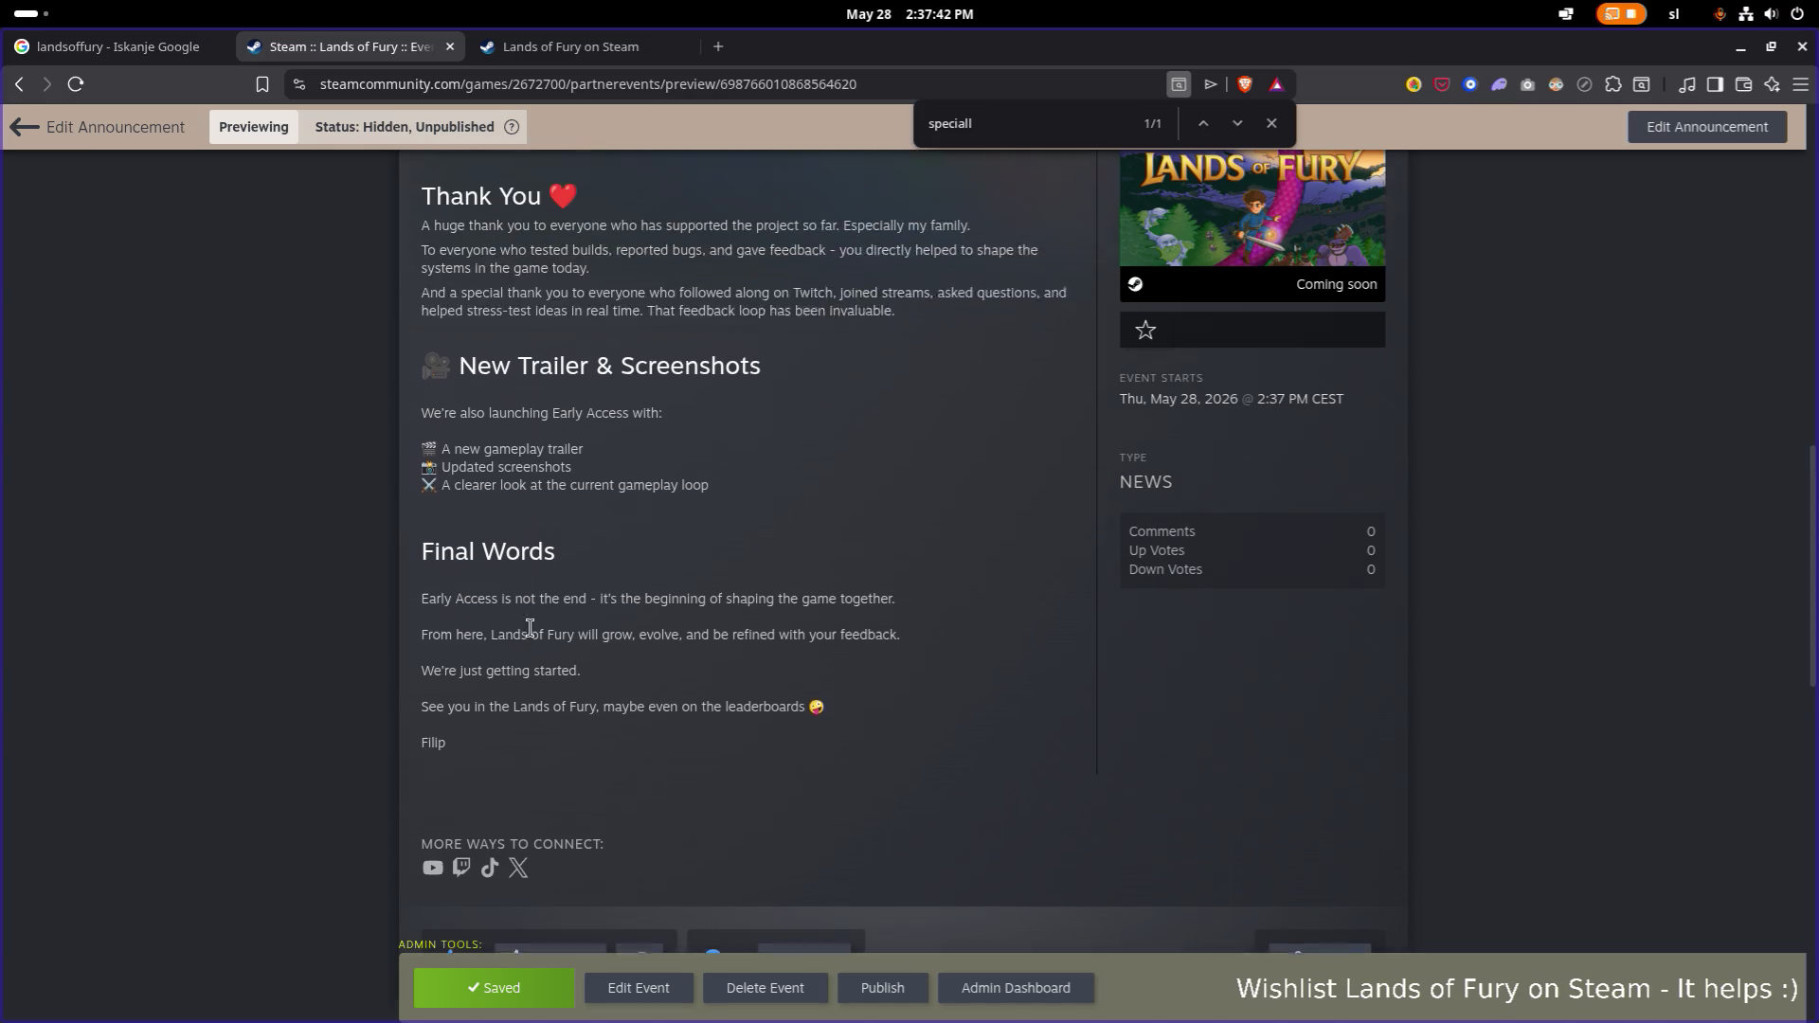
pyautogui.scroll(-2, 530, 629)
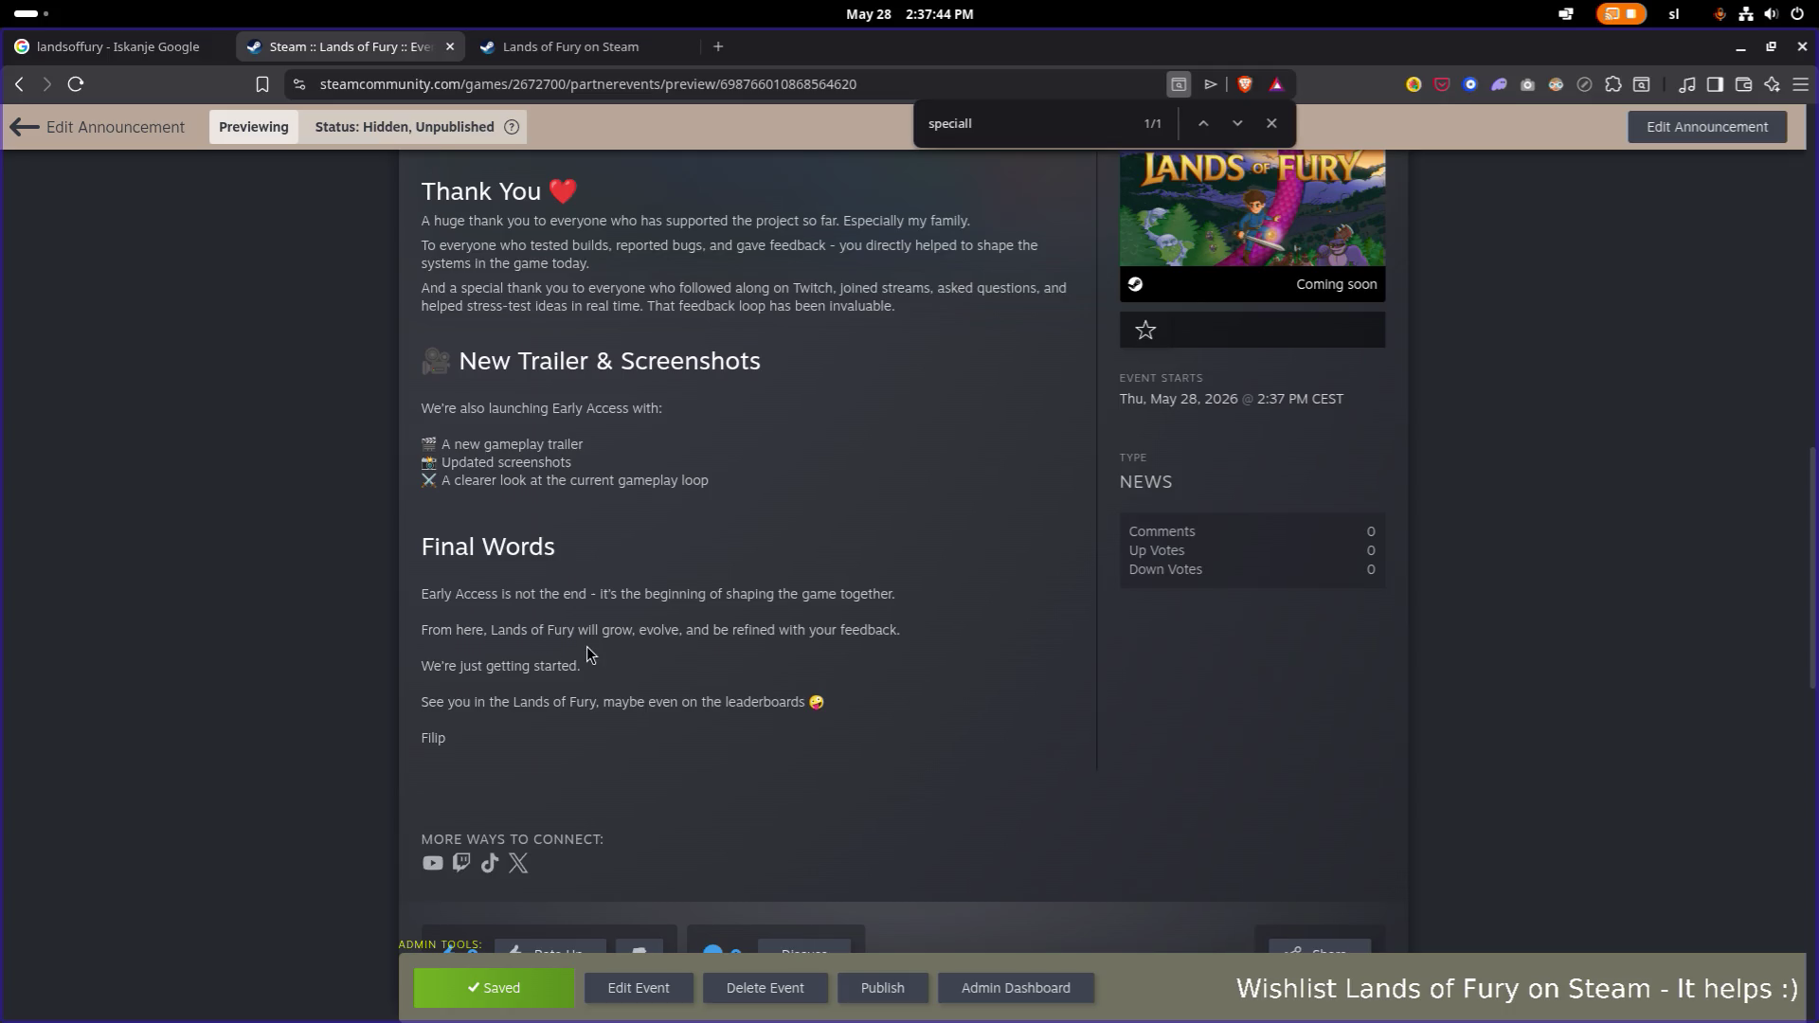
pyautogui.scroll(-3, 588, 648)
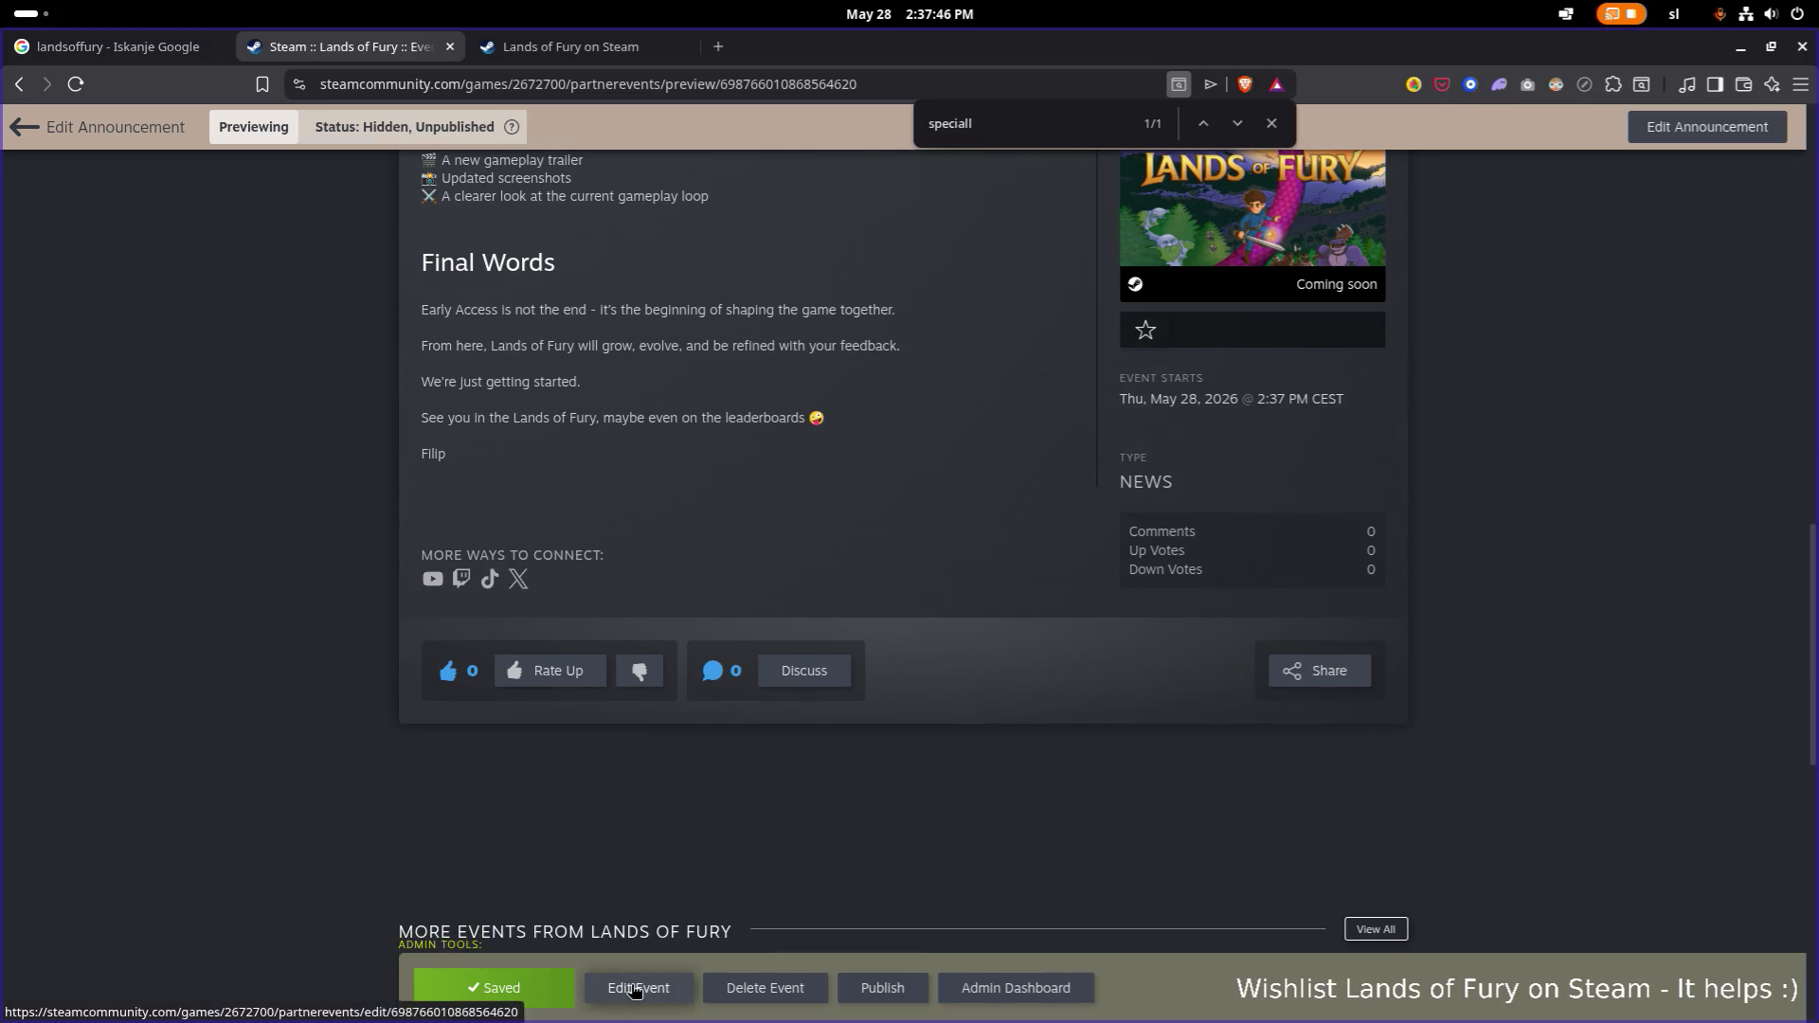
pyautogui.click(635, 990)
pyautogui.scroll(-10, 569, 663)
pyautogui.click(621, 465)
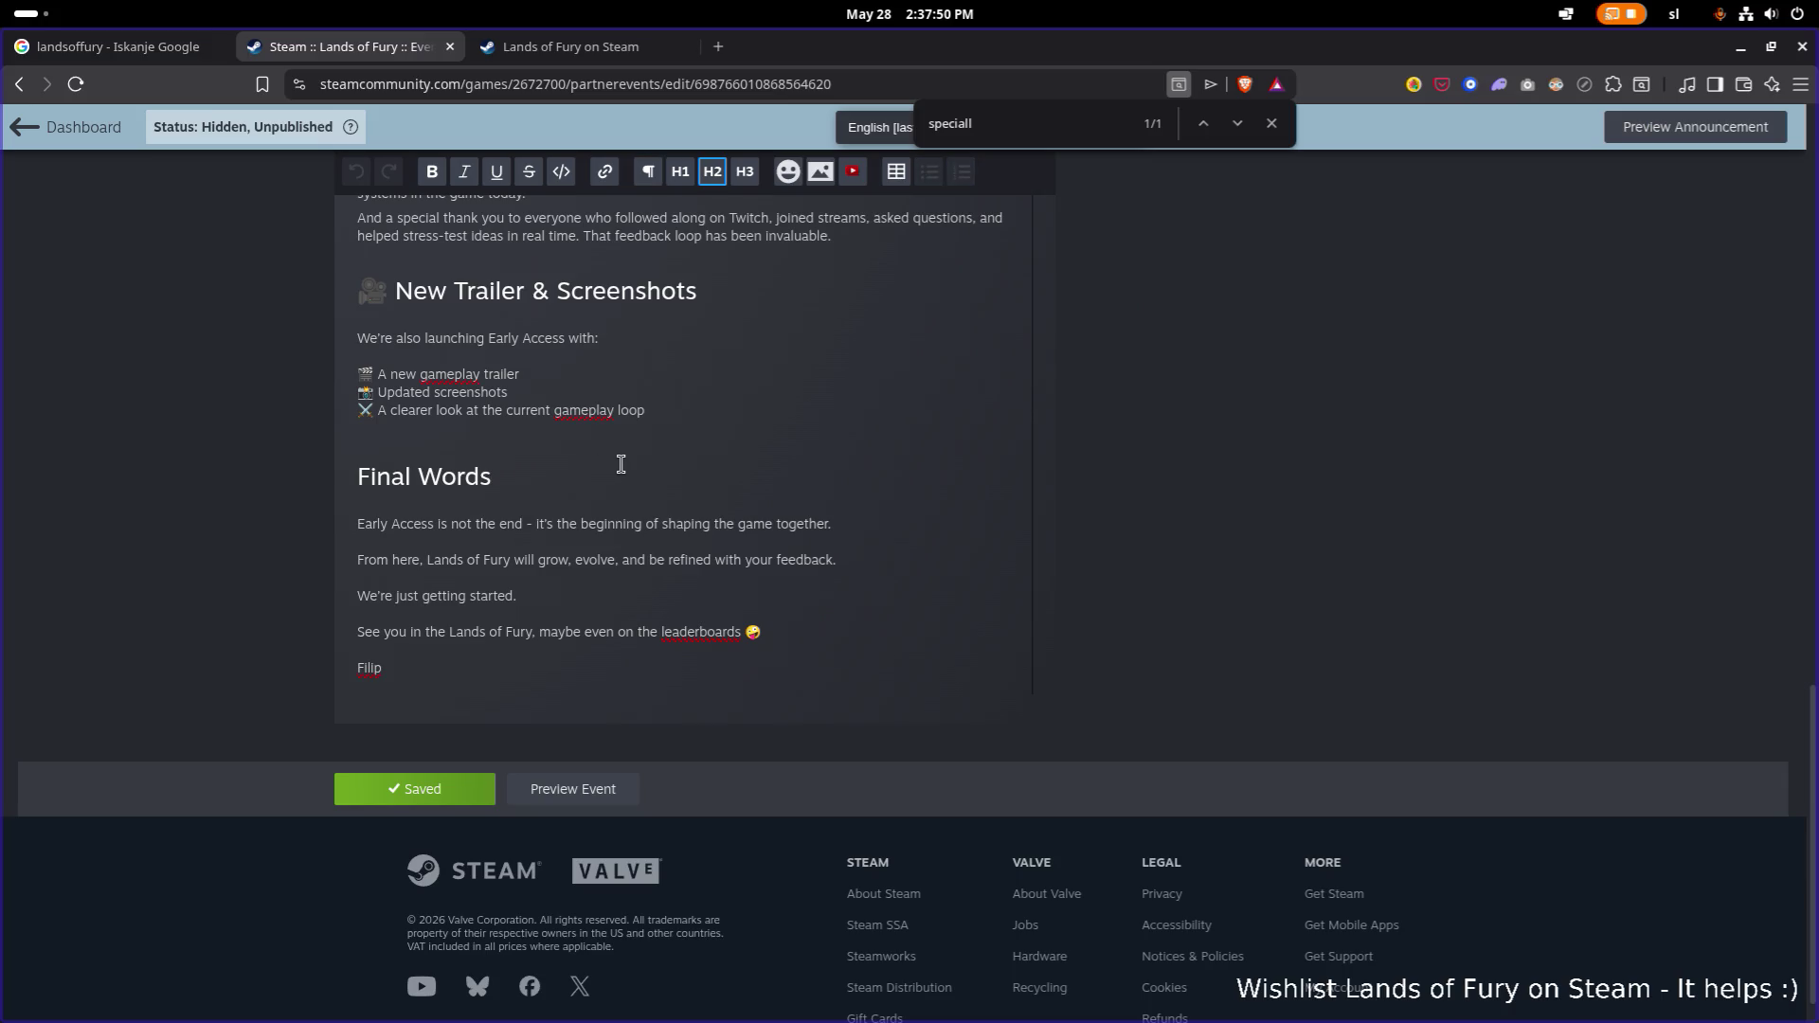
pyautogui.press('Down')
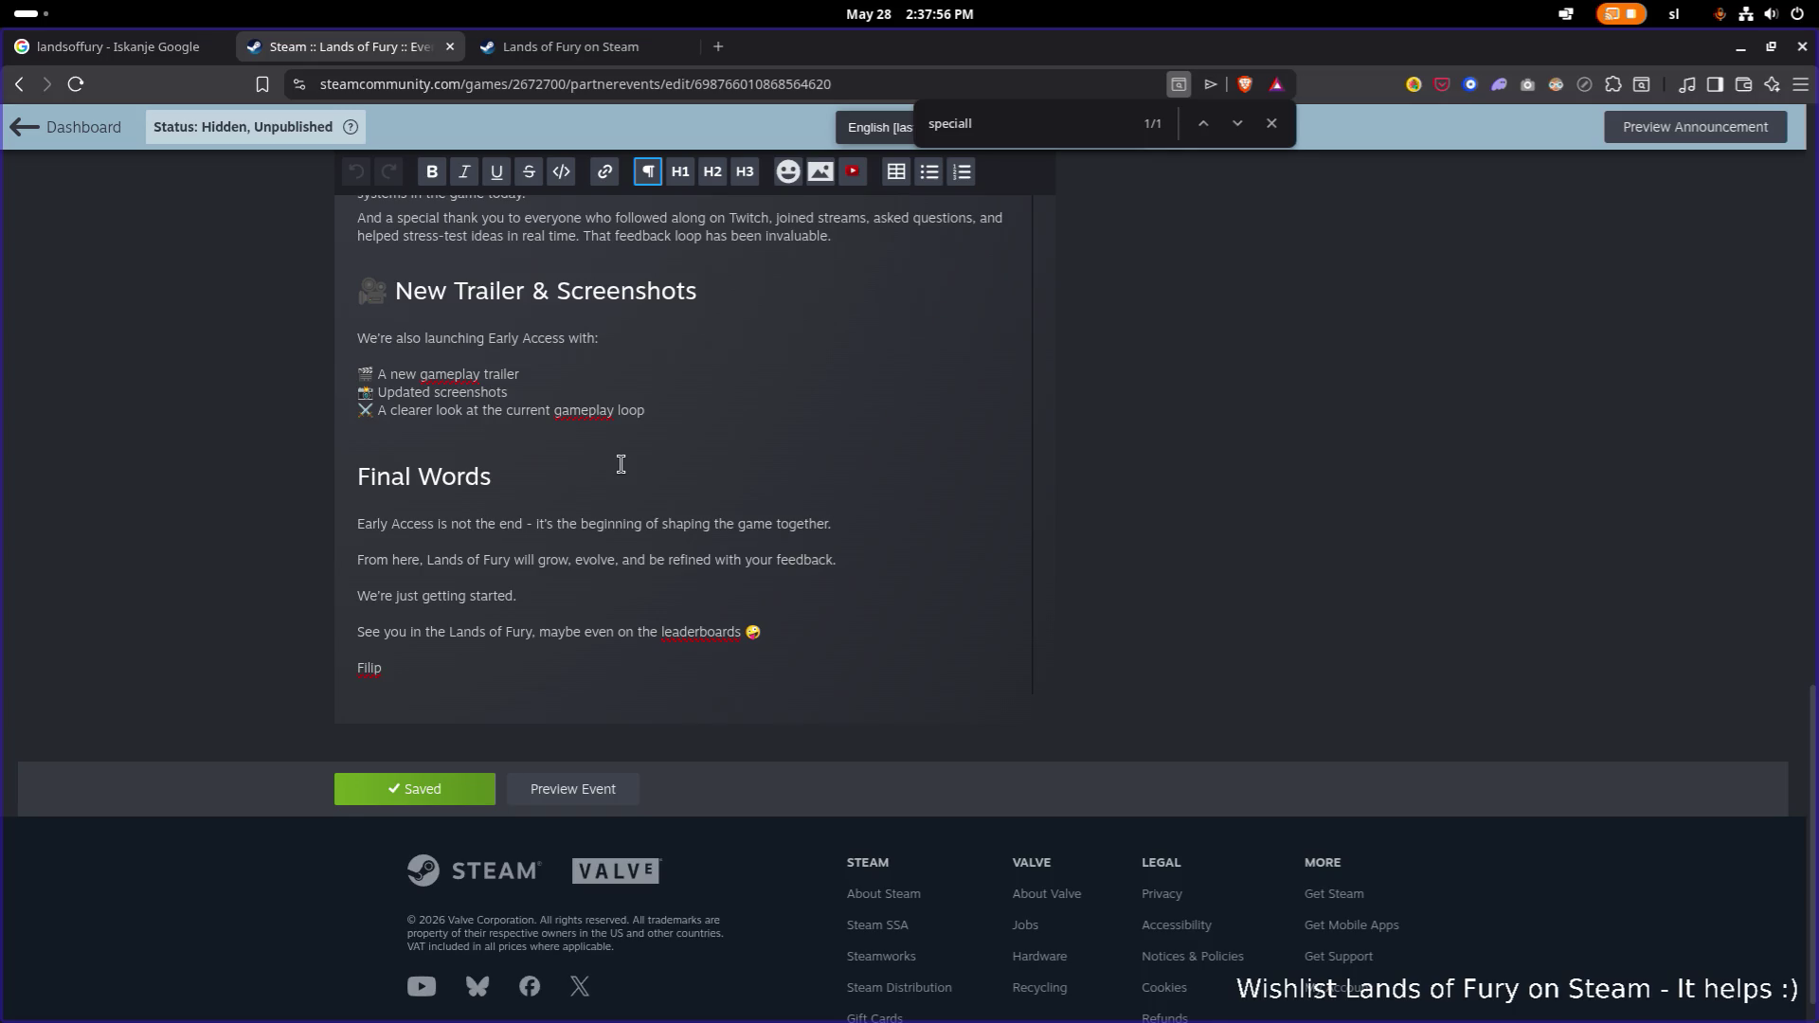
pyautogui.scroll(8, 620, 464)
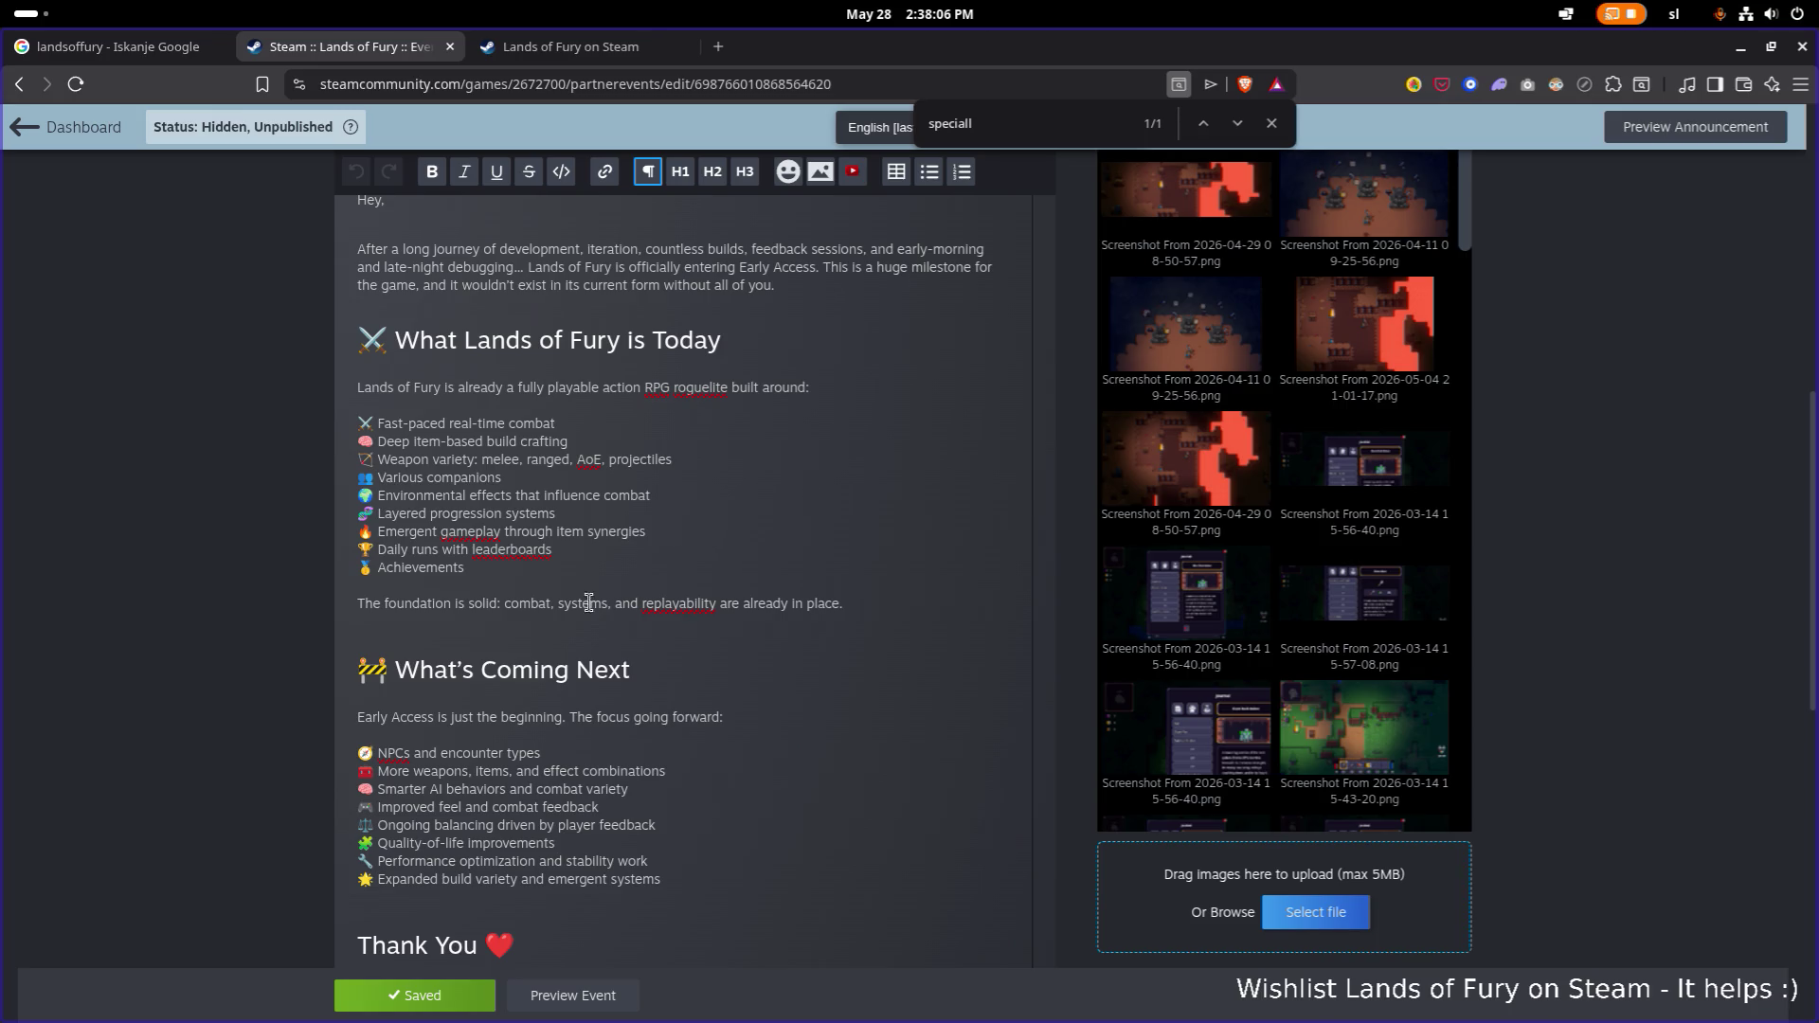
pyautogui.scroll(4, 497, 690)
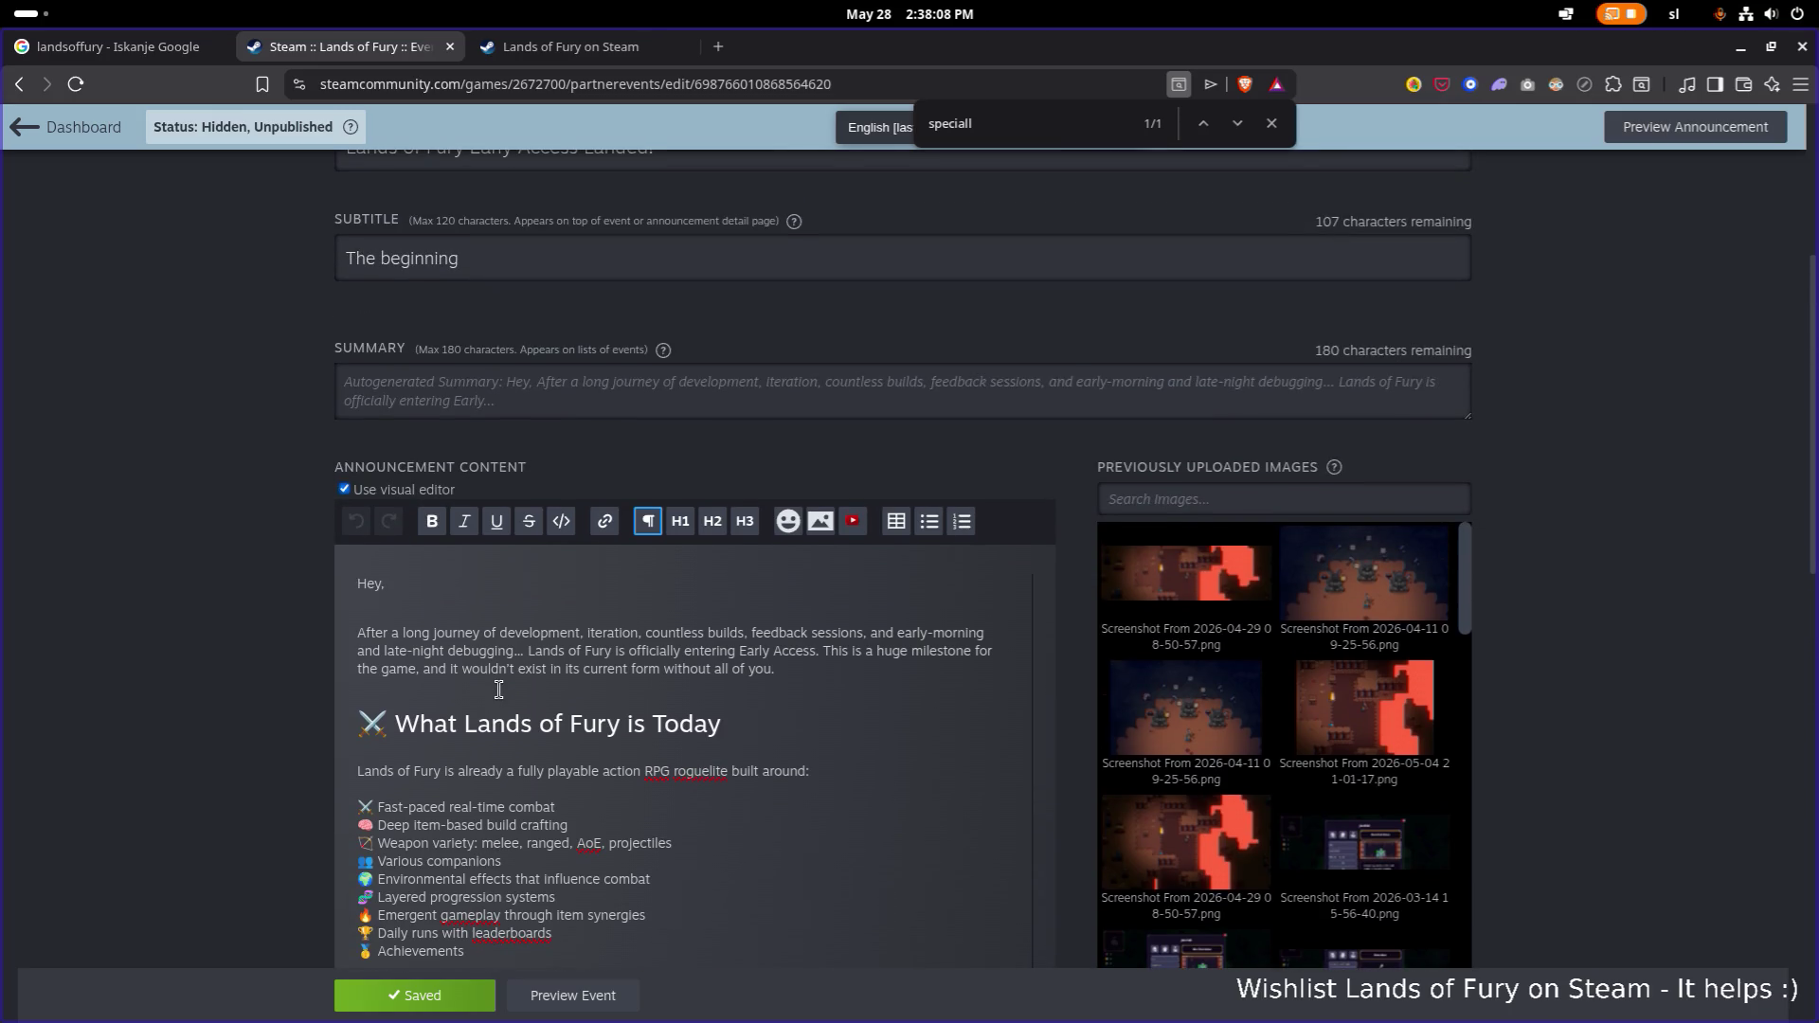
pyautogui.scroll(1, 499, 690)
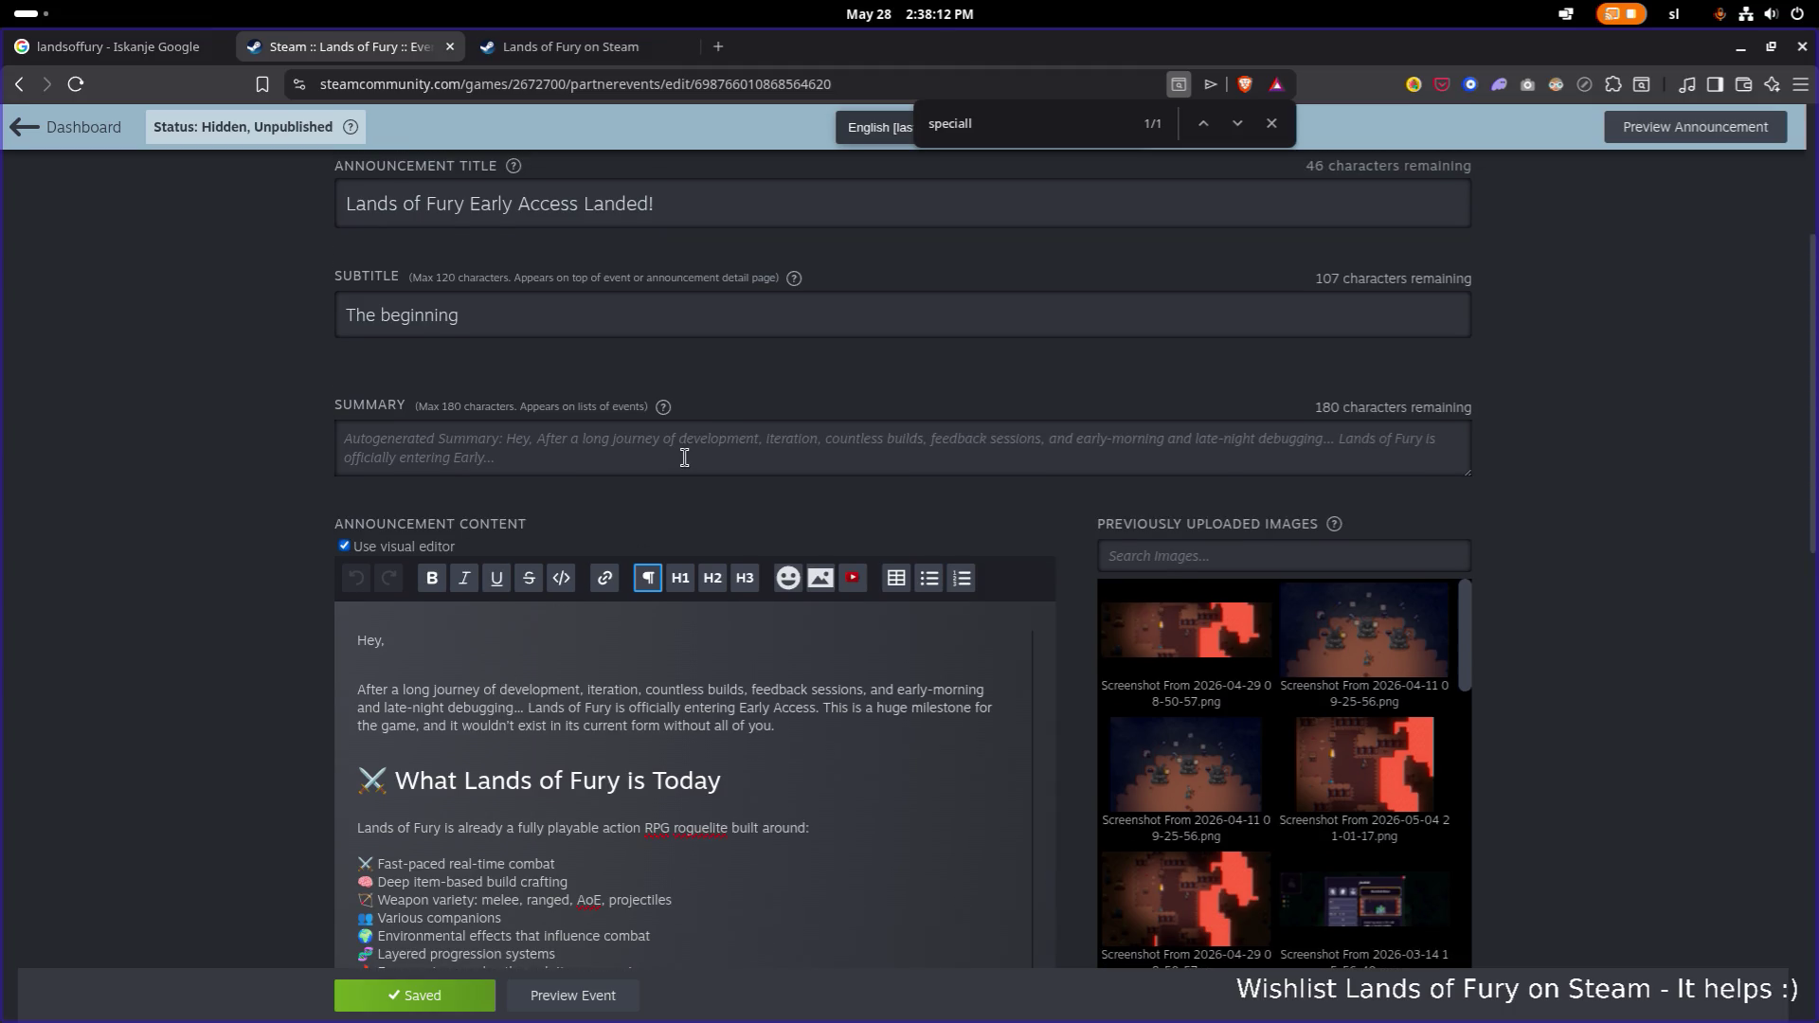
pyautogui.scroll(2, 683, 460)
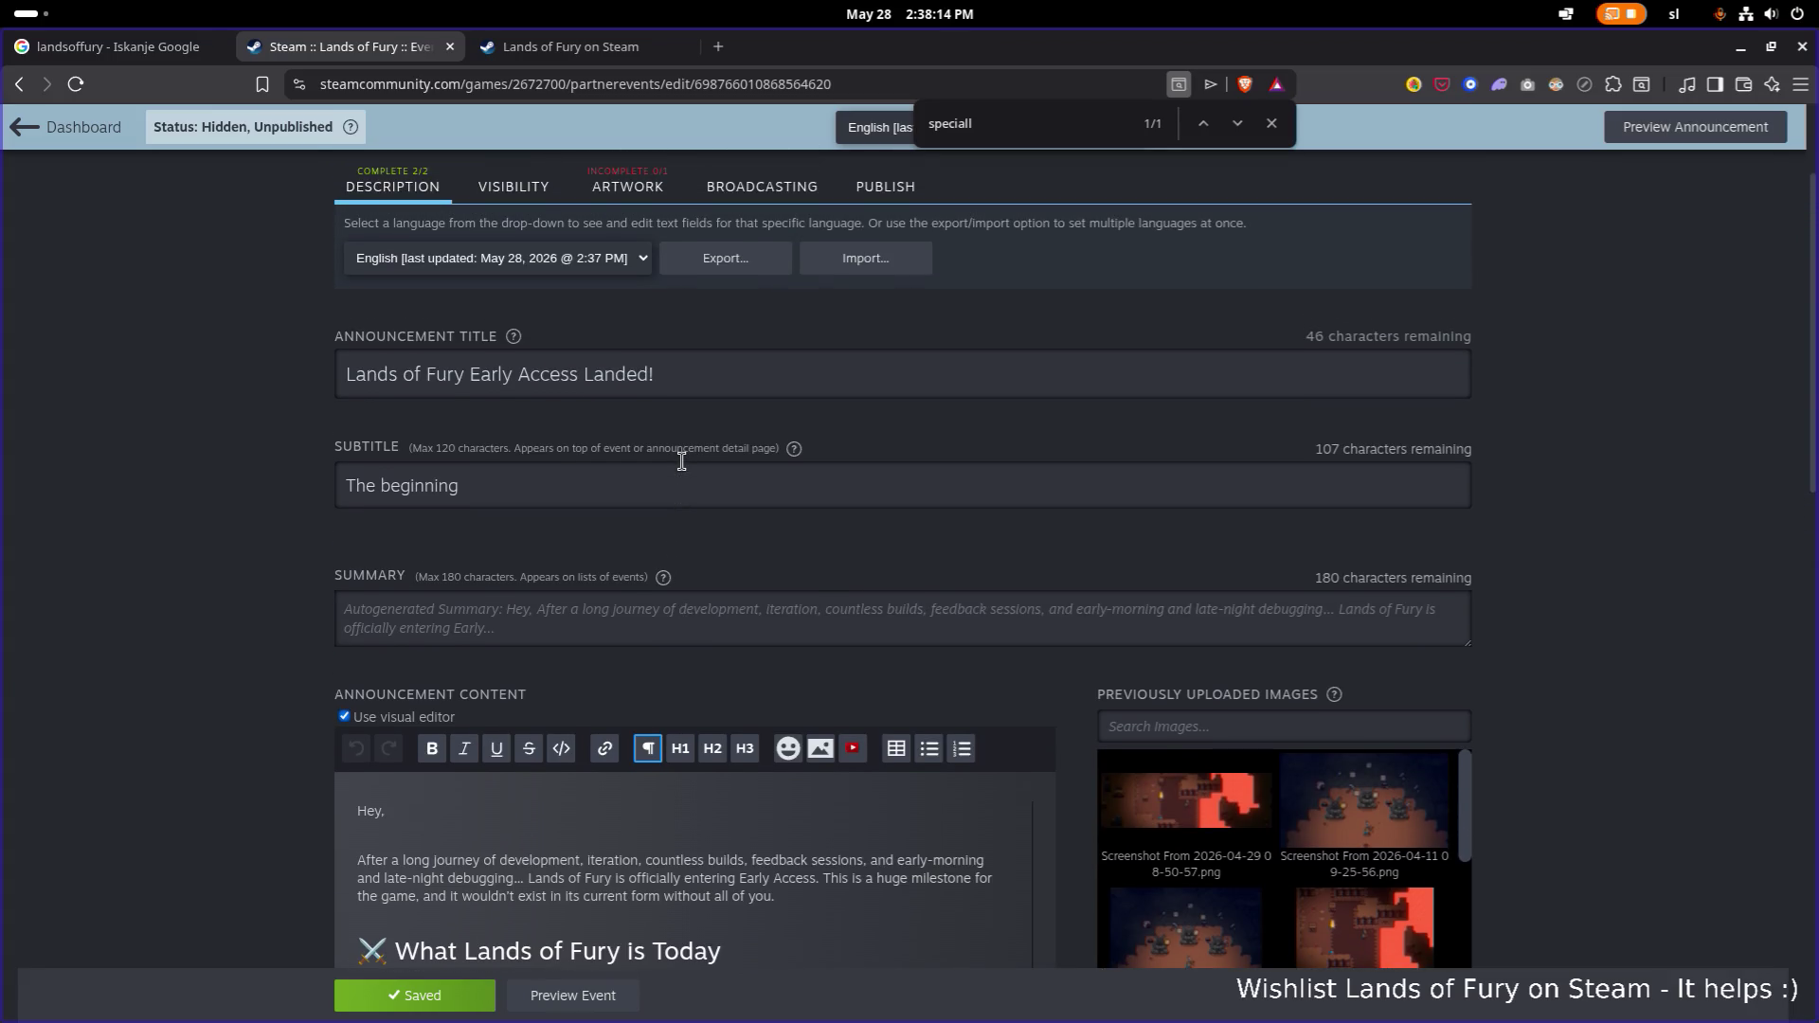
pyautogui.scroll(-15, 681, 461)
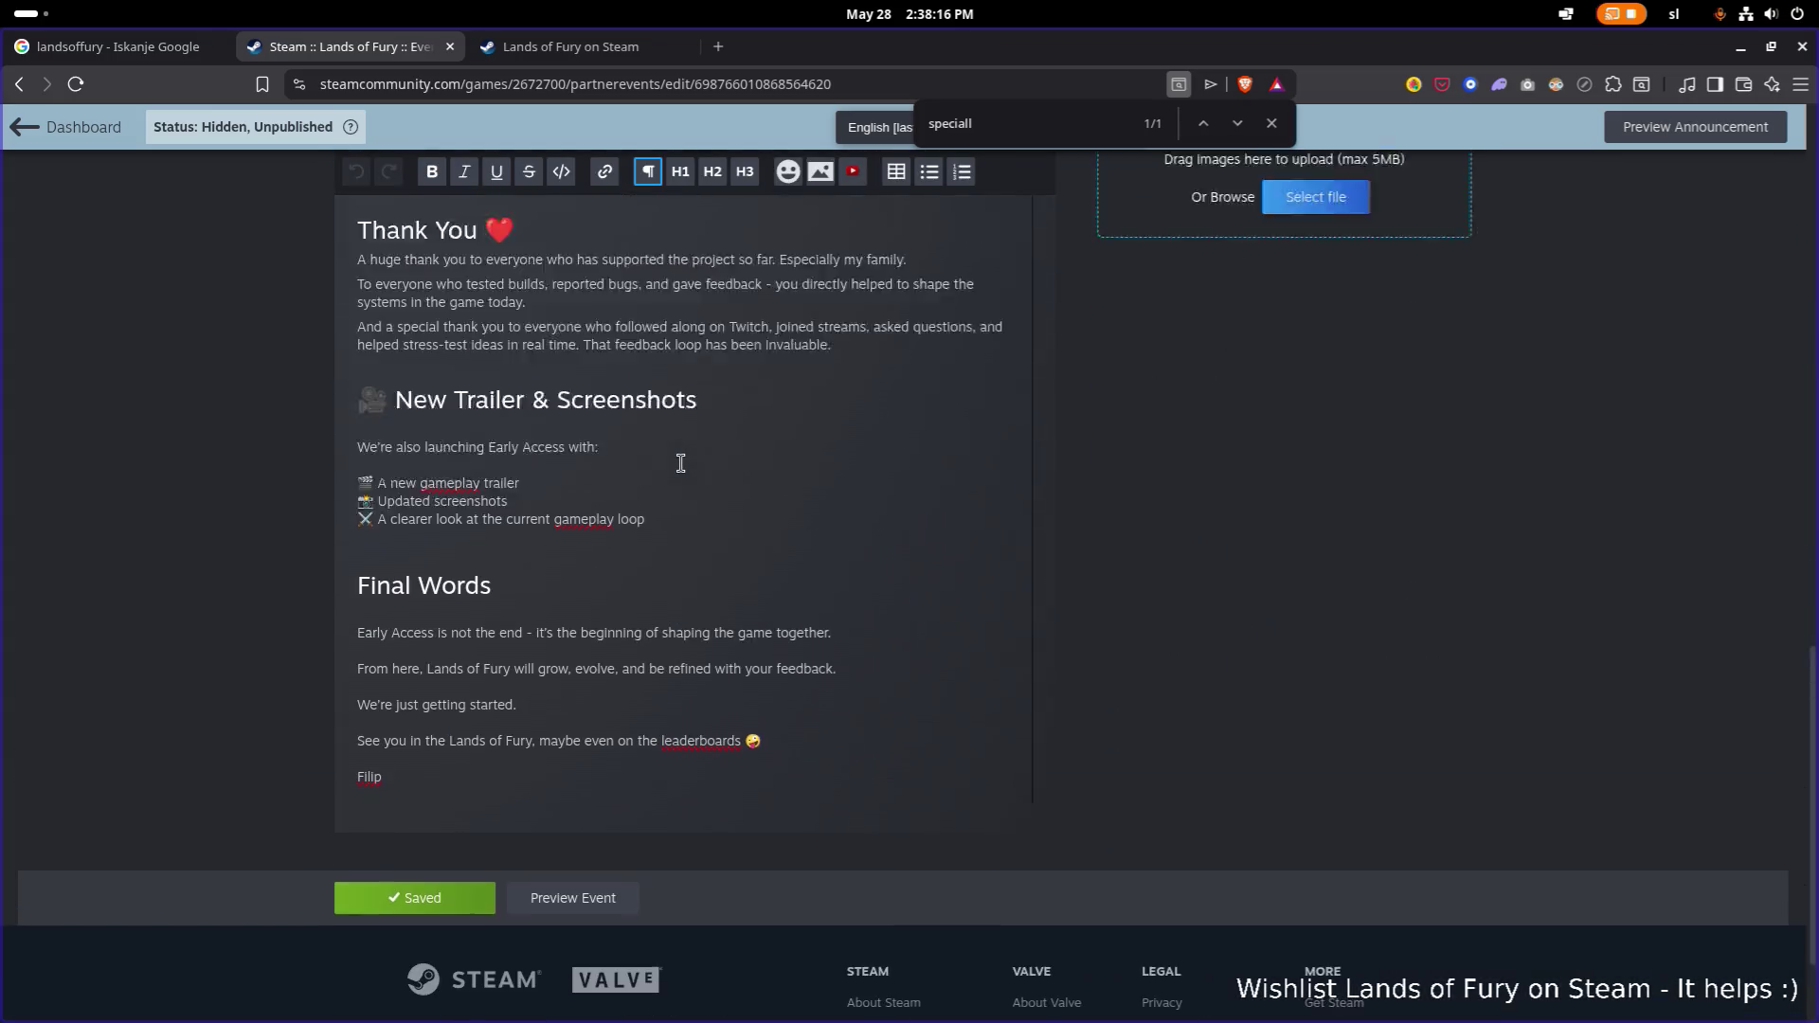
pyautogui.scroll(15, 681, 462)
pyautogui.scroll(-5, 682, 463)
pyautogui.scroll(6, 681, 462)
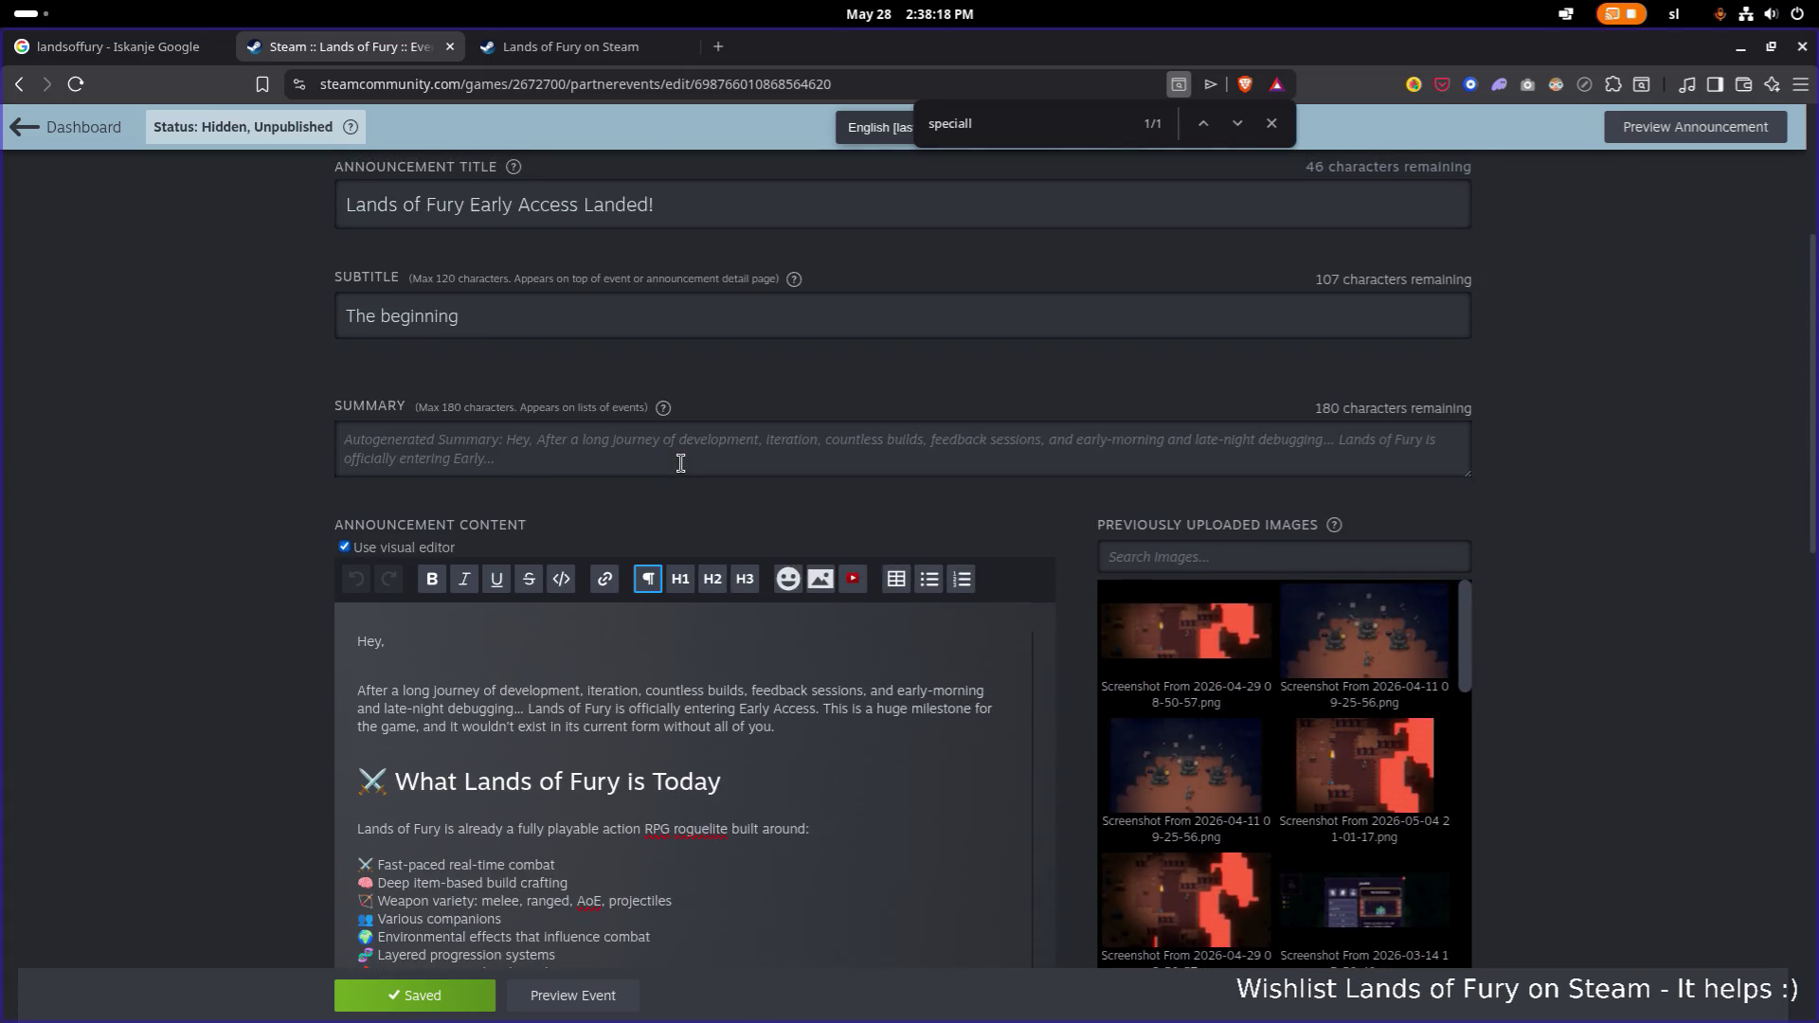
pyautogui.scroll(-4, 680, 462)
pyautogui.click(573, 995)
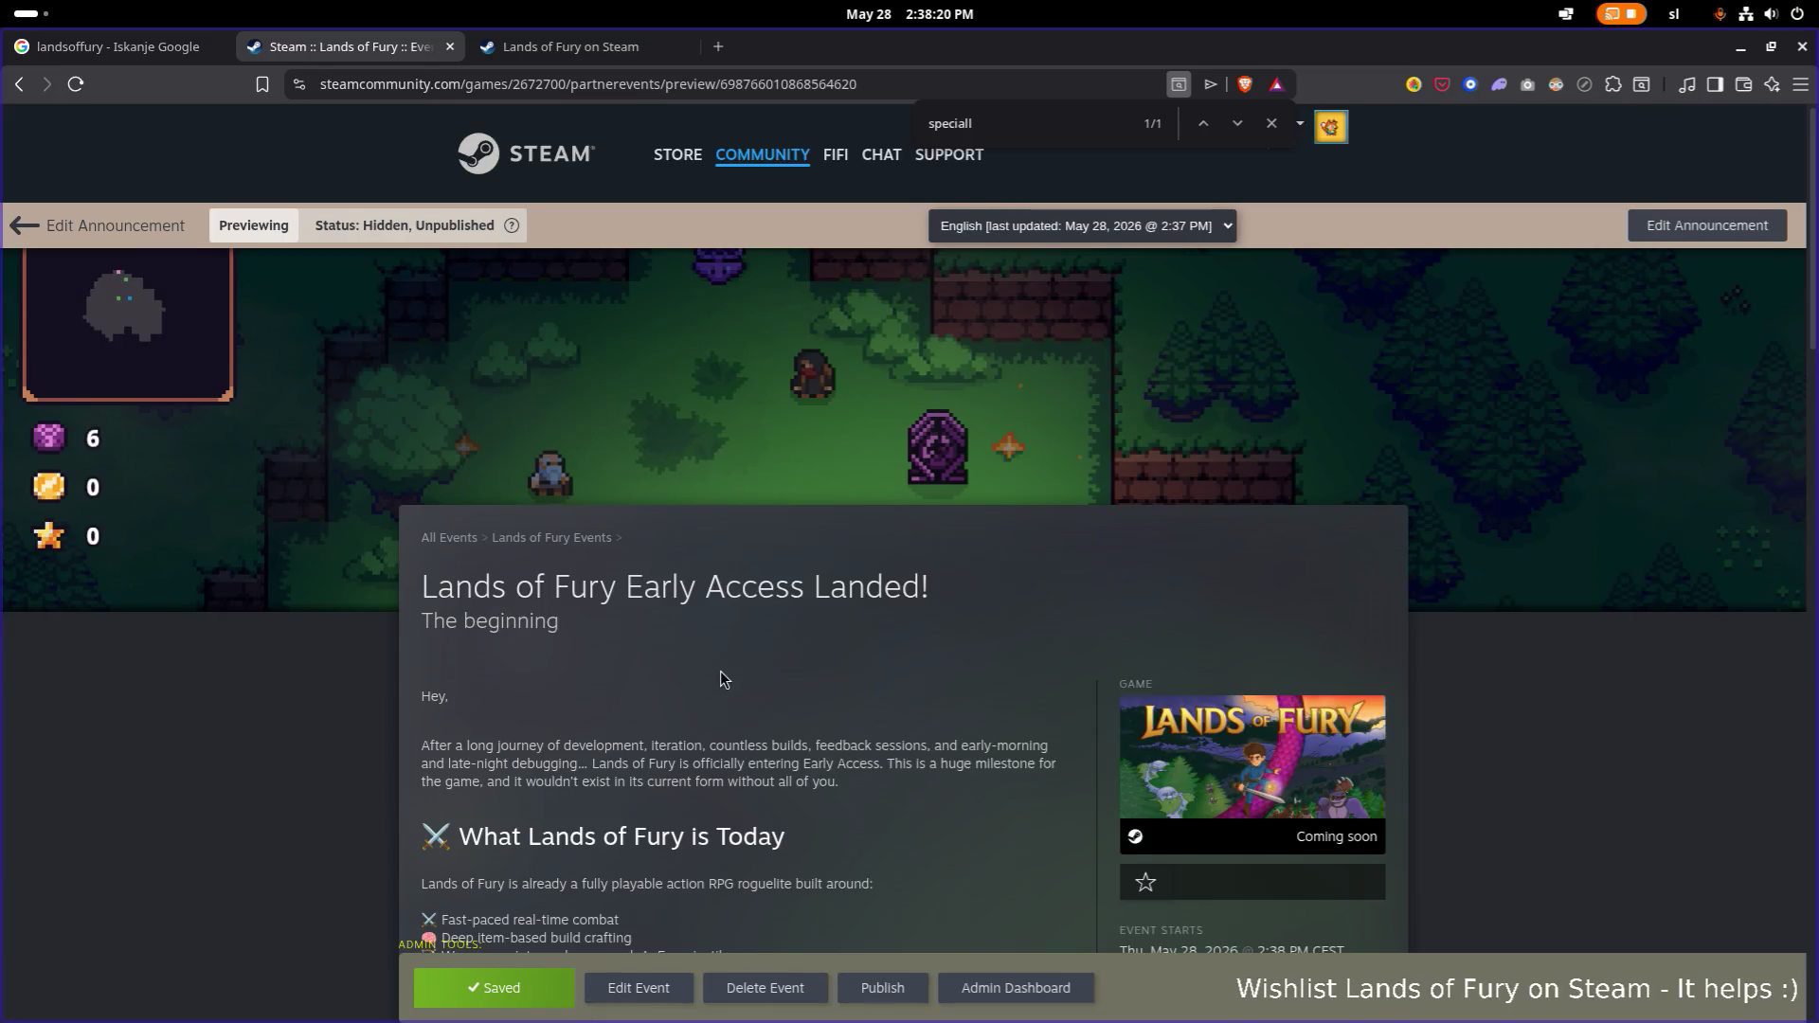
pyautogui.scroll(-5, 948, 443)
pyautogui.scroll(5, 906, 460)
pyautogui.scroll(-3, 929, 476)
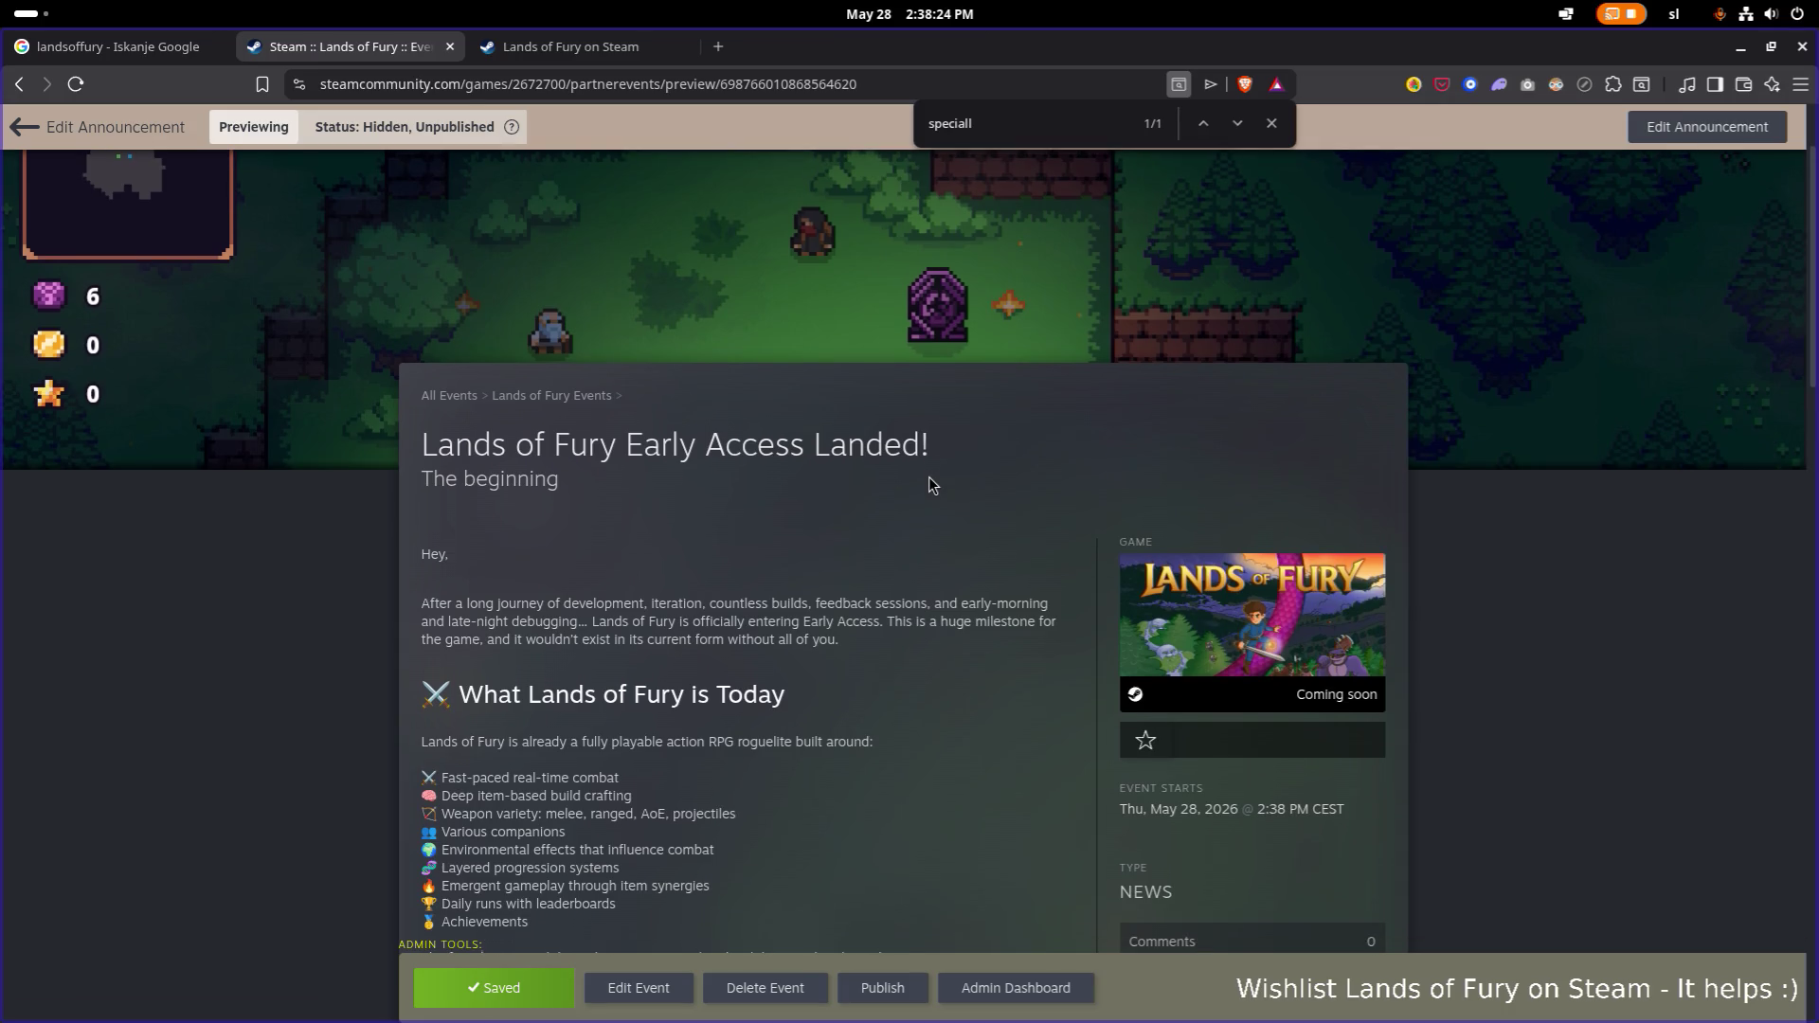
pyautogui.scroll(-3, 928, 476)
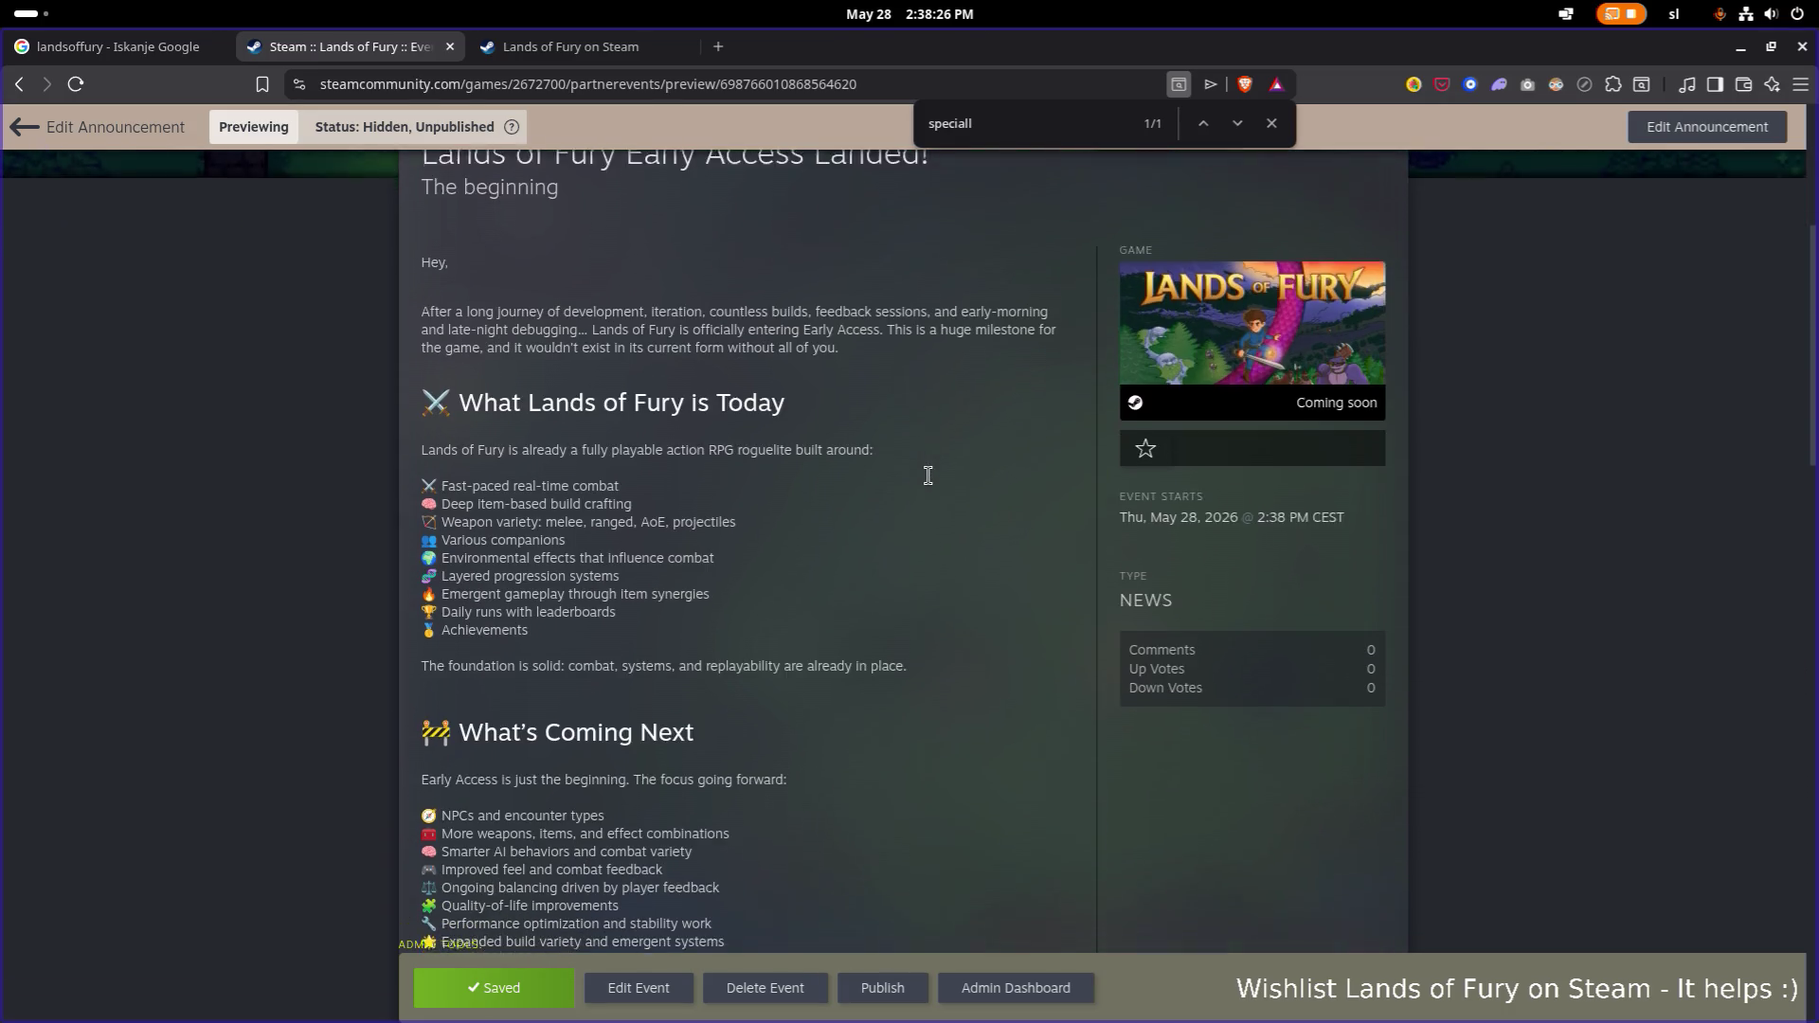
pyautogui.scroll(-3, 929, 475)
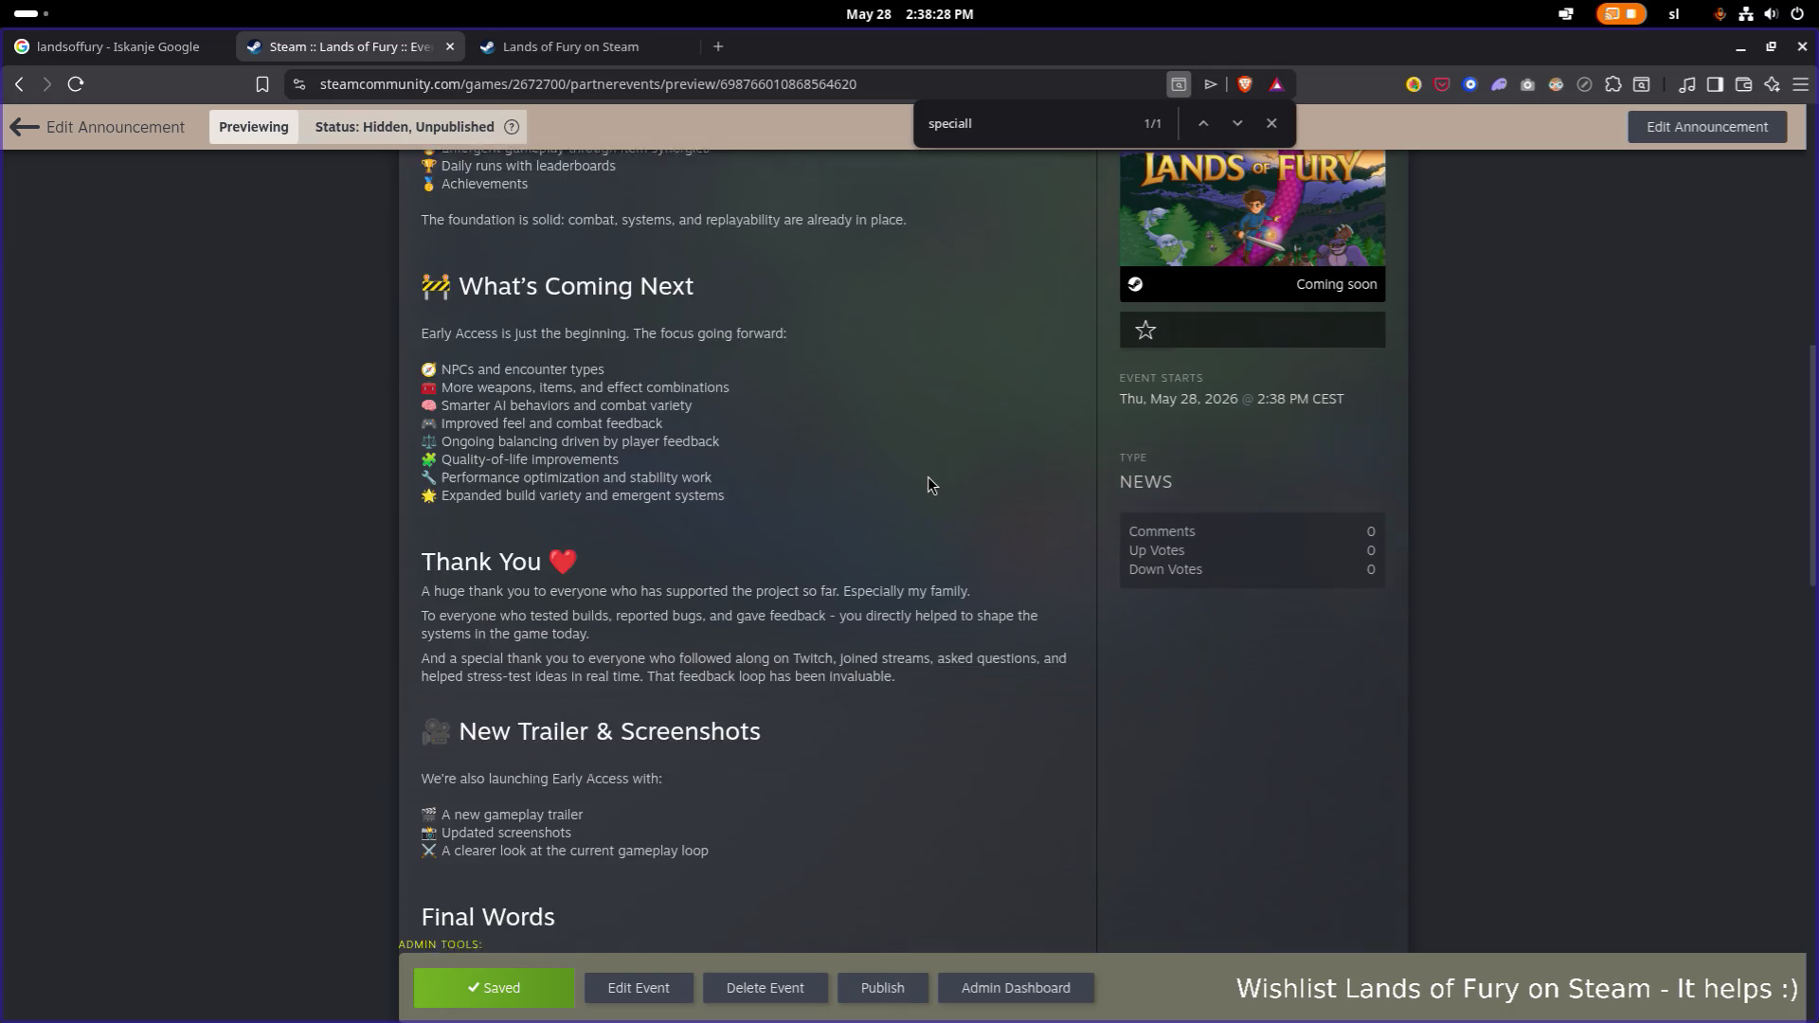
pyautogui.scroll(-3, 928, 485)
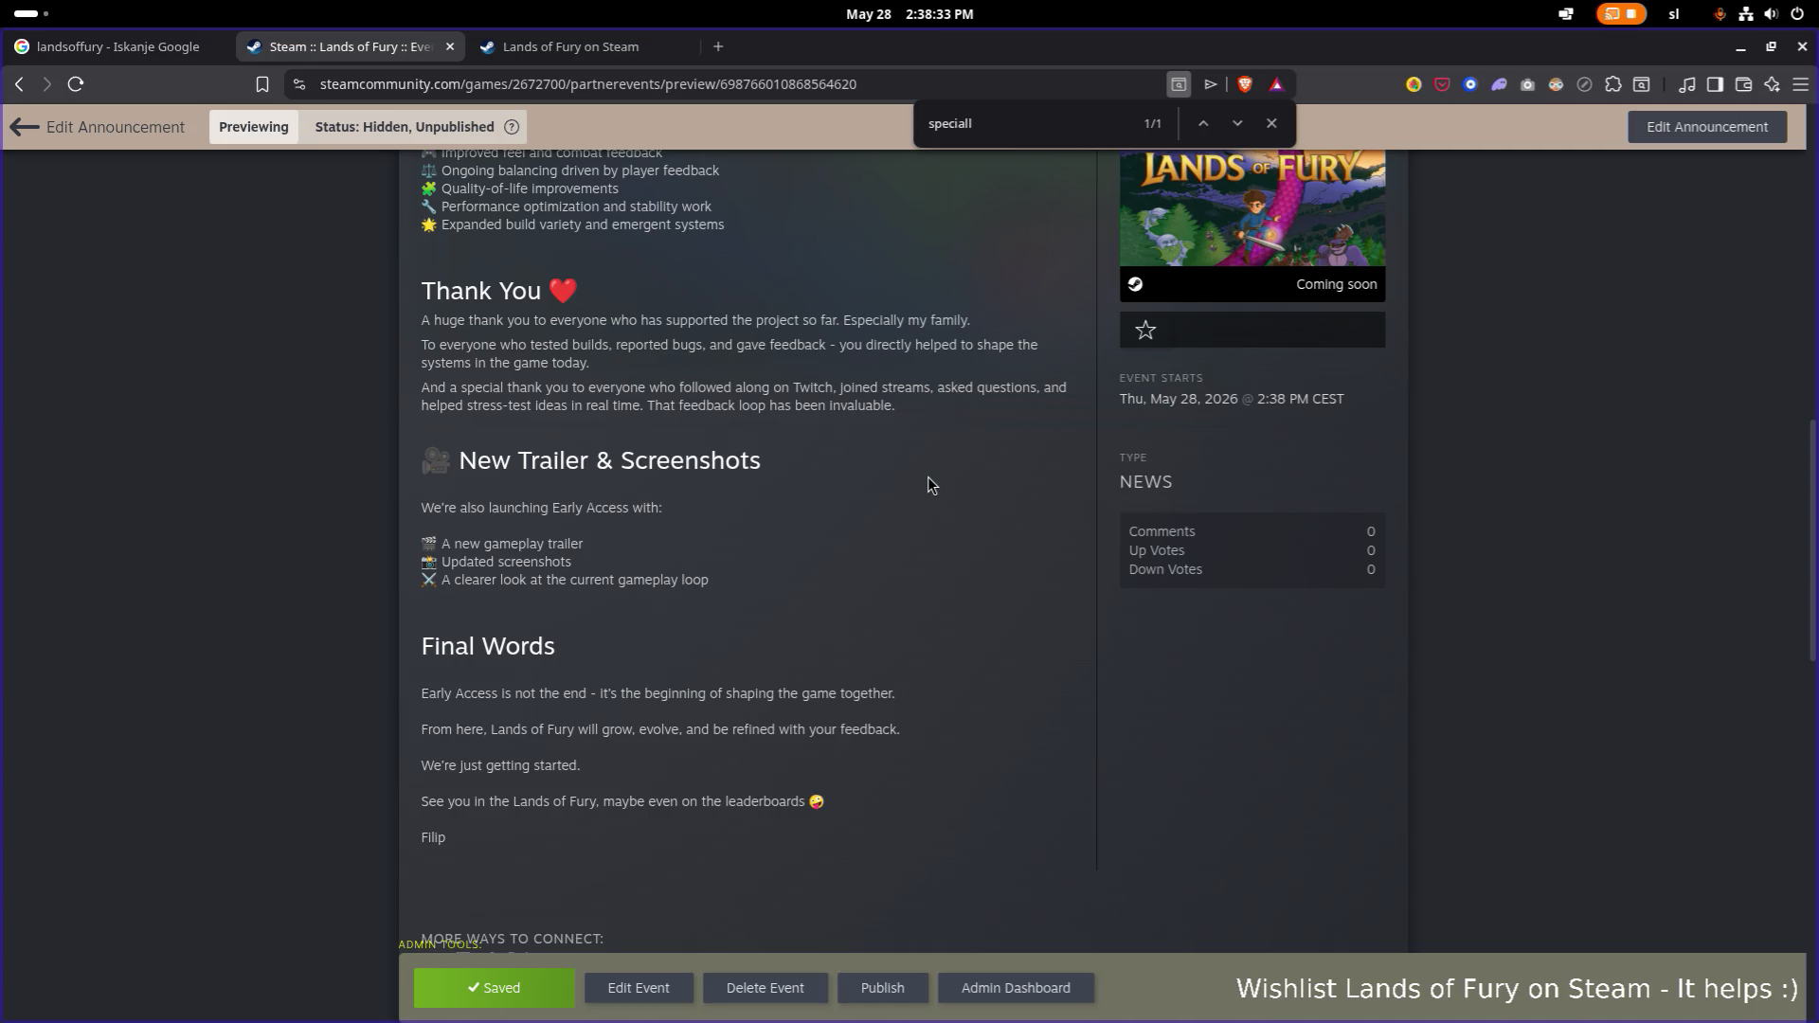
pyautogui.scroll(1, 929, 485)
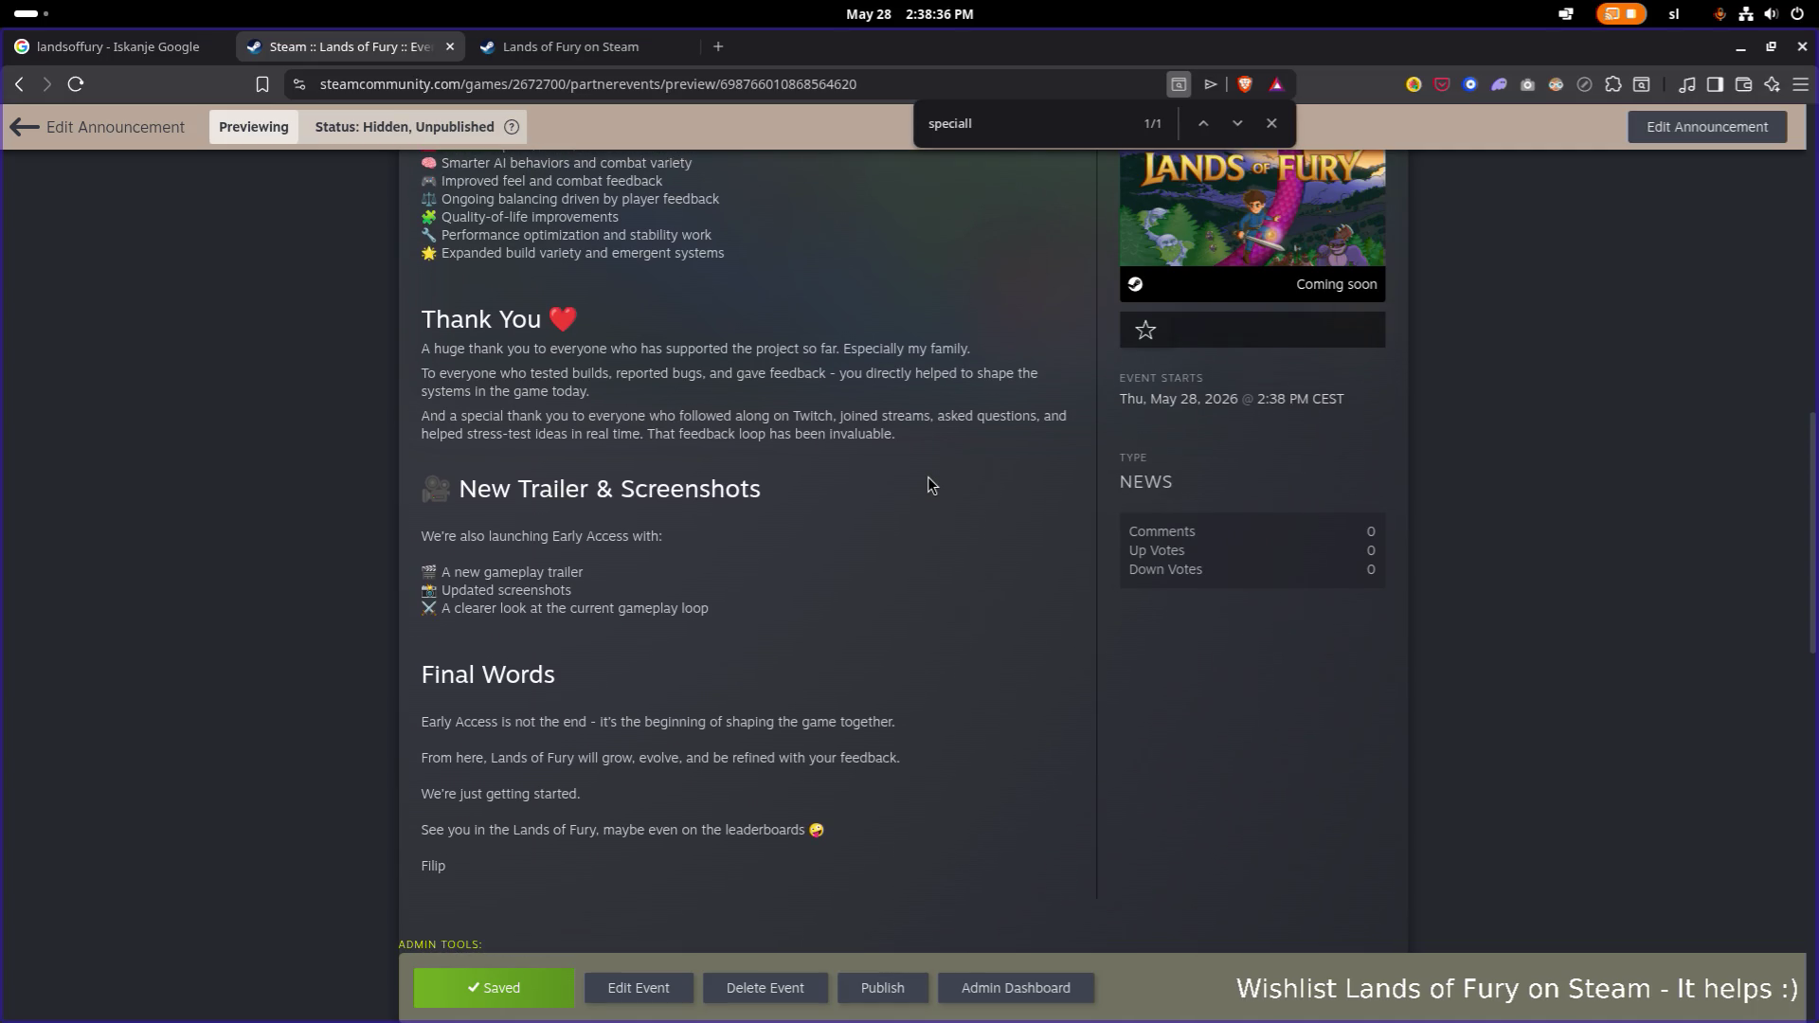
pyautogui.scroll(3, 929, 481)
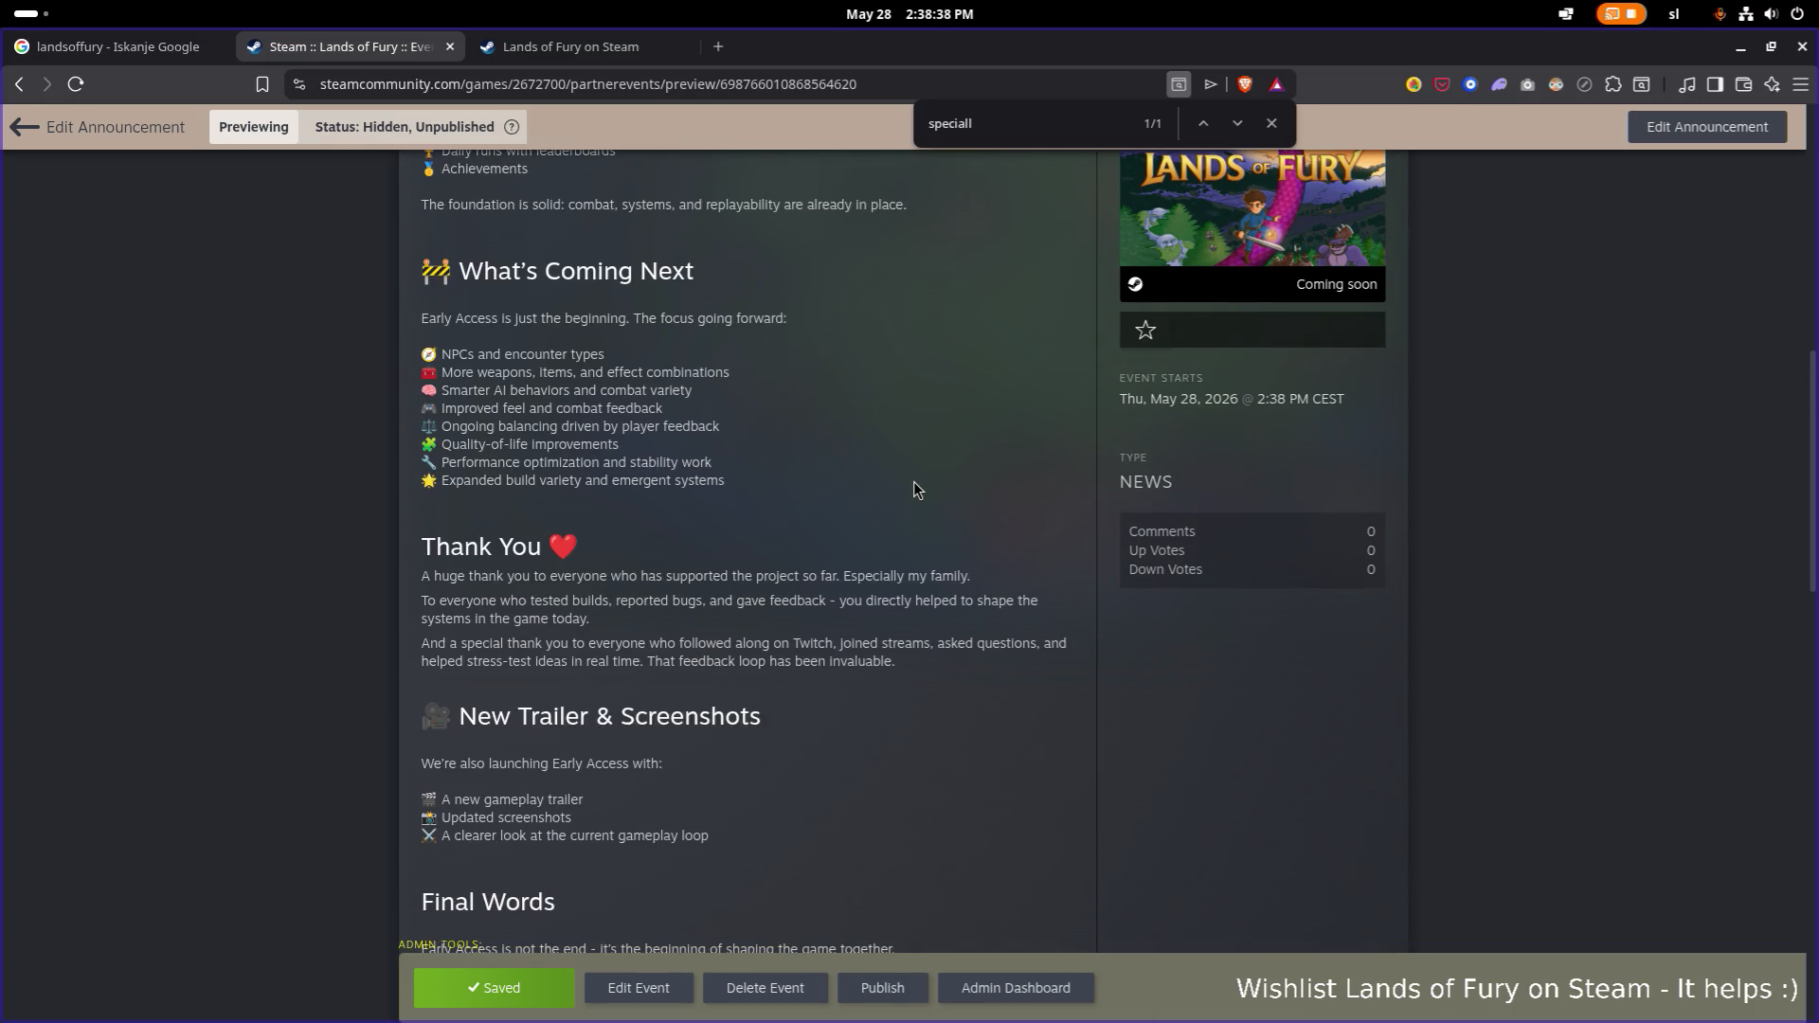
# Cut the Thank You section and paste it above Final Words, after the gameplay loop bullet.
pyautogui.click(611, 985)
pyautogui.scroll(-10, 650, 712)
pyautogui.moveTo(864, 706)
pyautogui.mouseDown()
pyautogui.moveTo(360, 620)
pyautogui.moveTo(535, 571)
pyautogui.mouseUp()
pyautogui.hotkey('ctrl', 'c')
pyautogui.press('BackSpace')
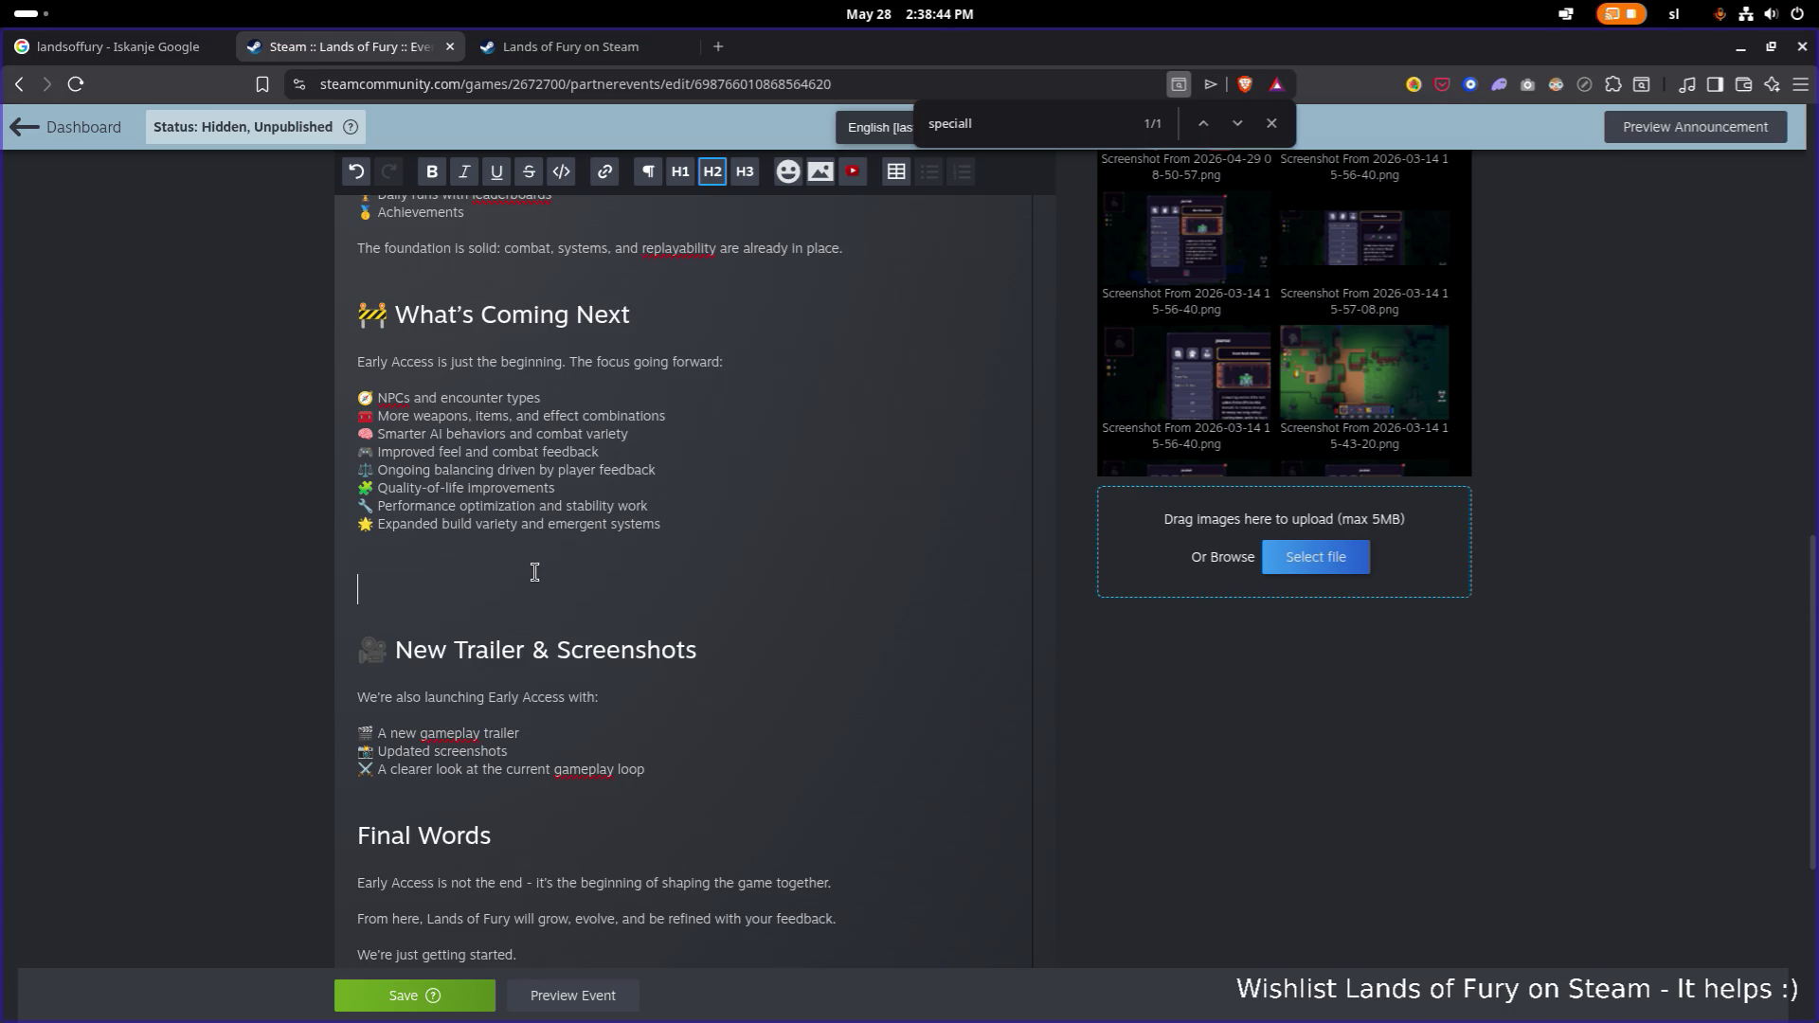
pyautogui.press('BackSpace')
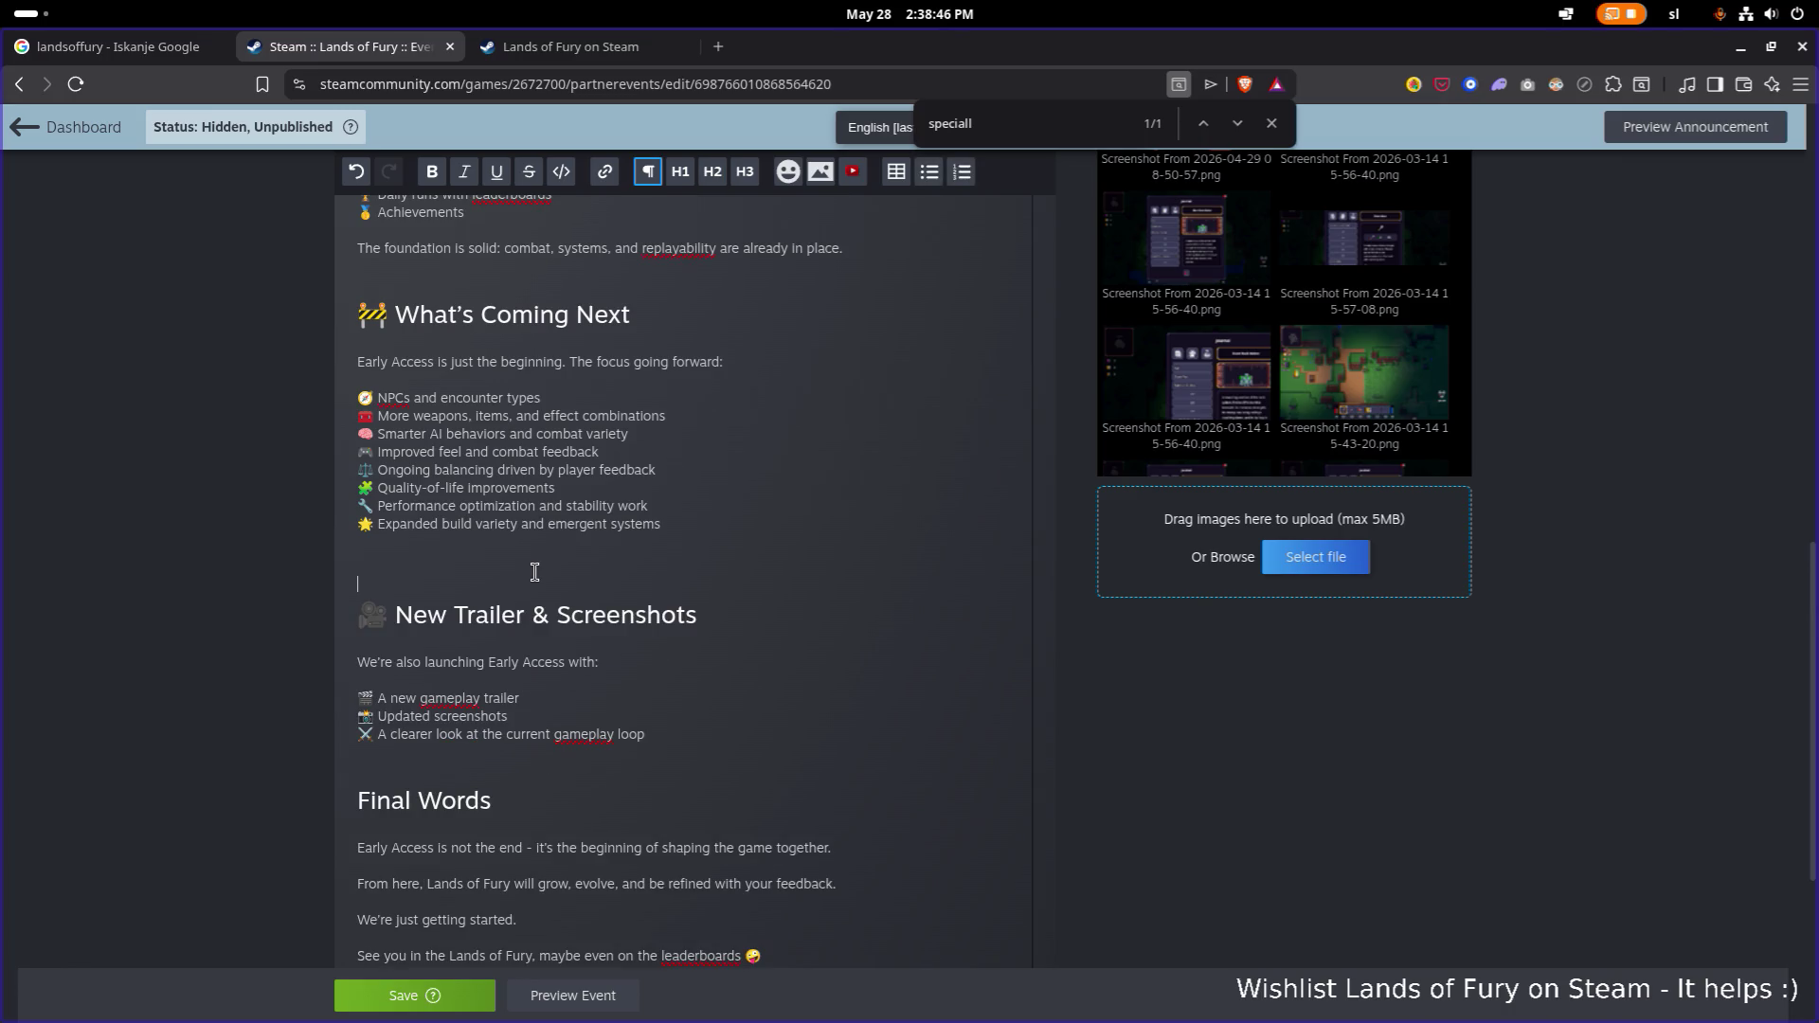
pyautogui.press('BackSpace')
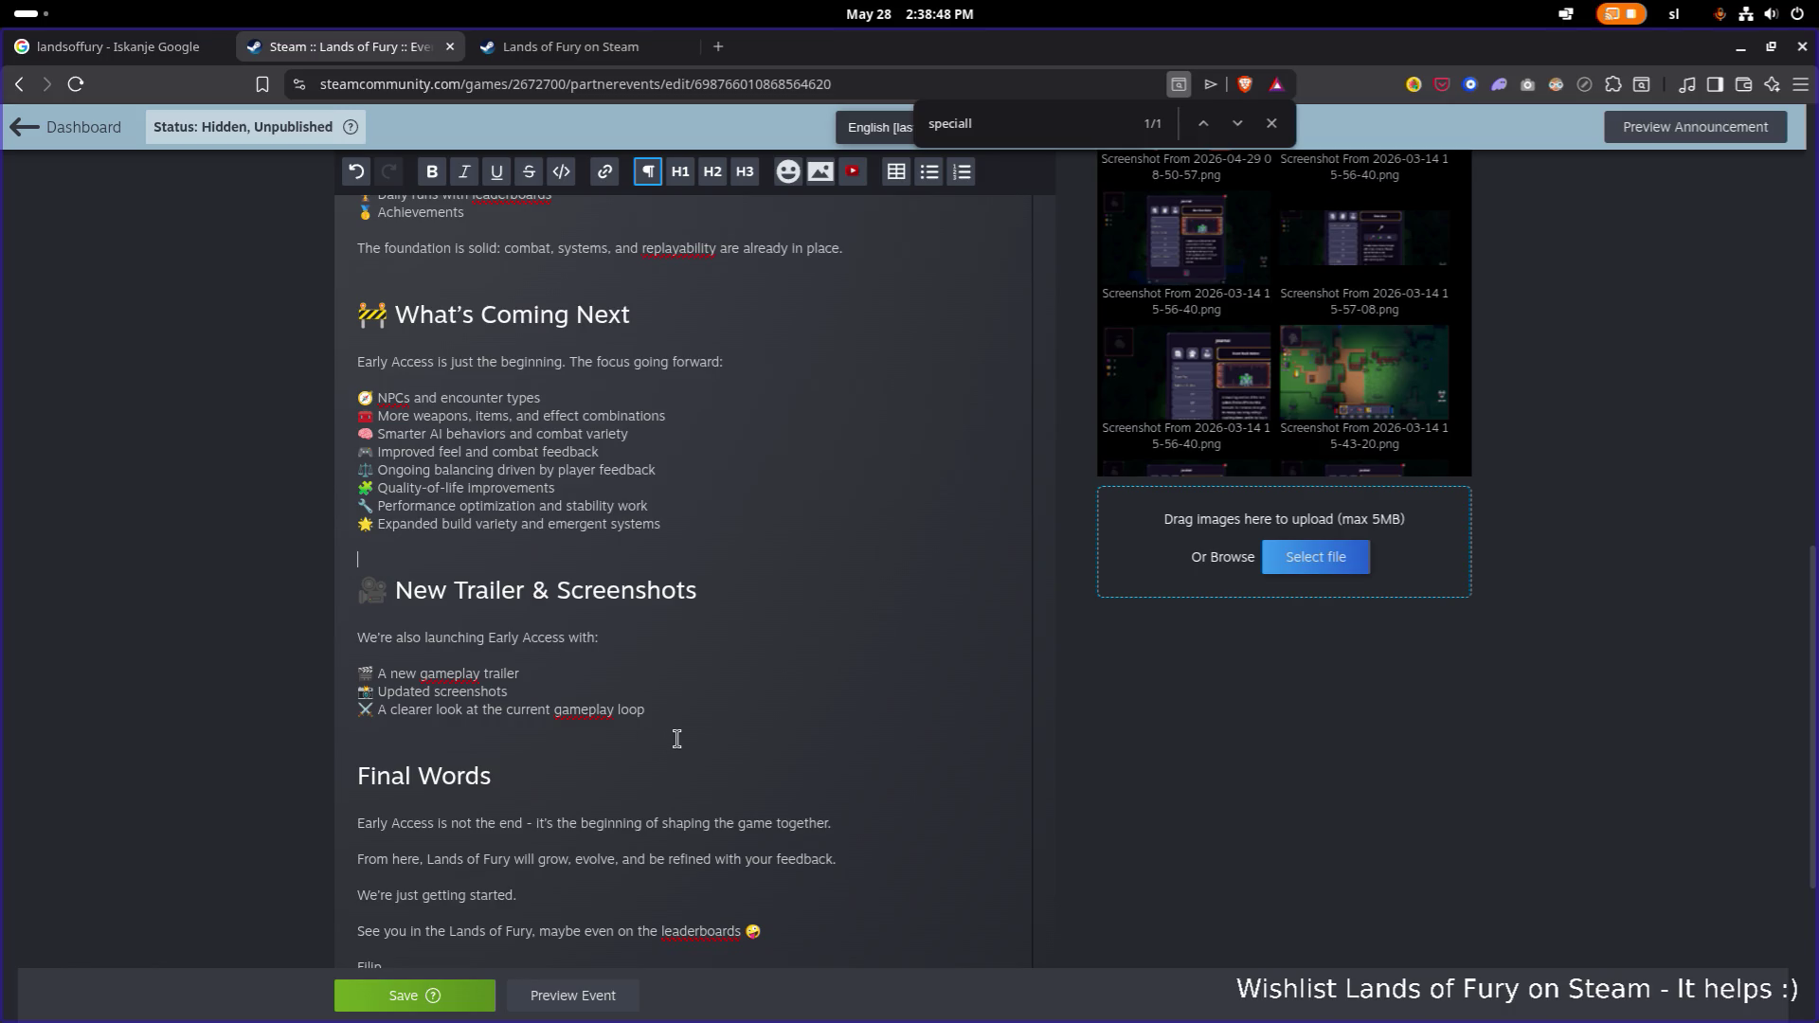
pyautogui.press('Return')
pyautogui.press('Return')
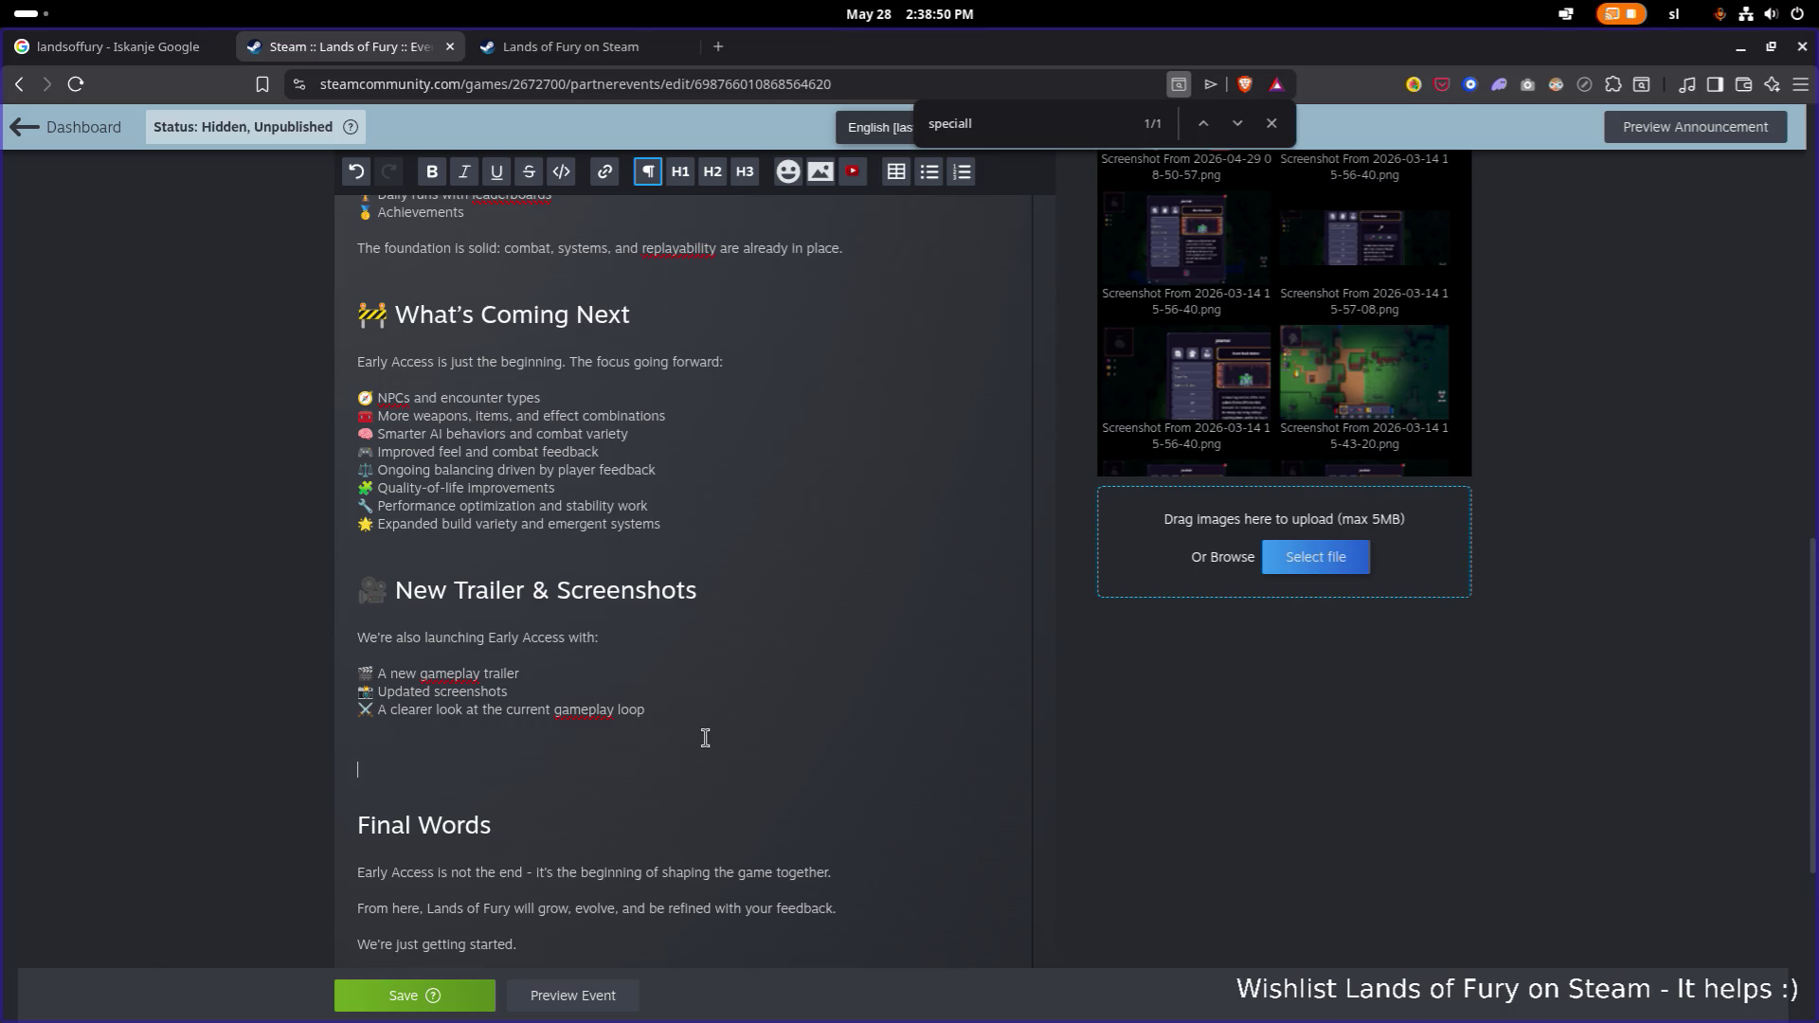
pyautogui.hotkey('ctrl', 'v')
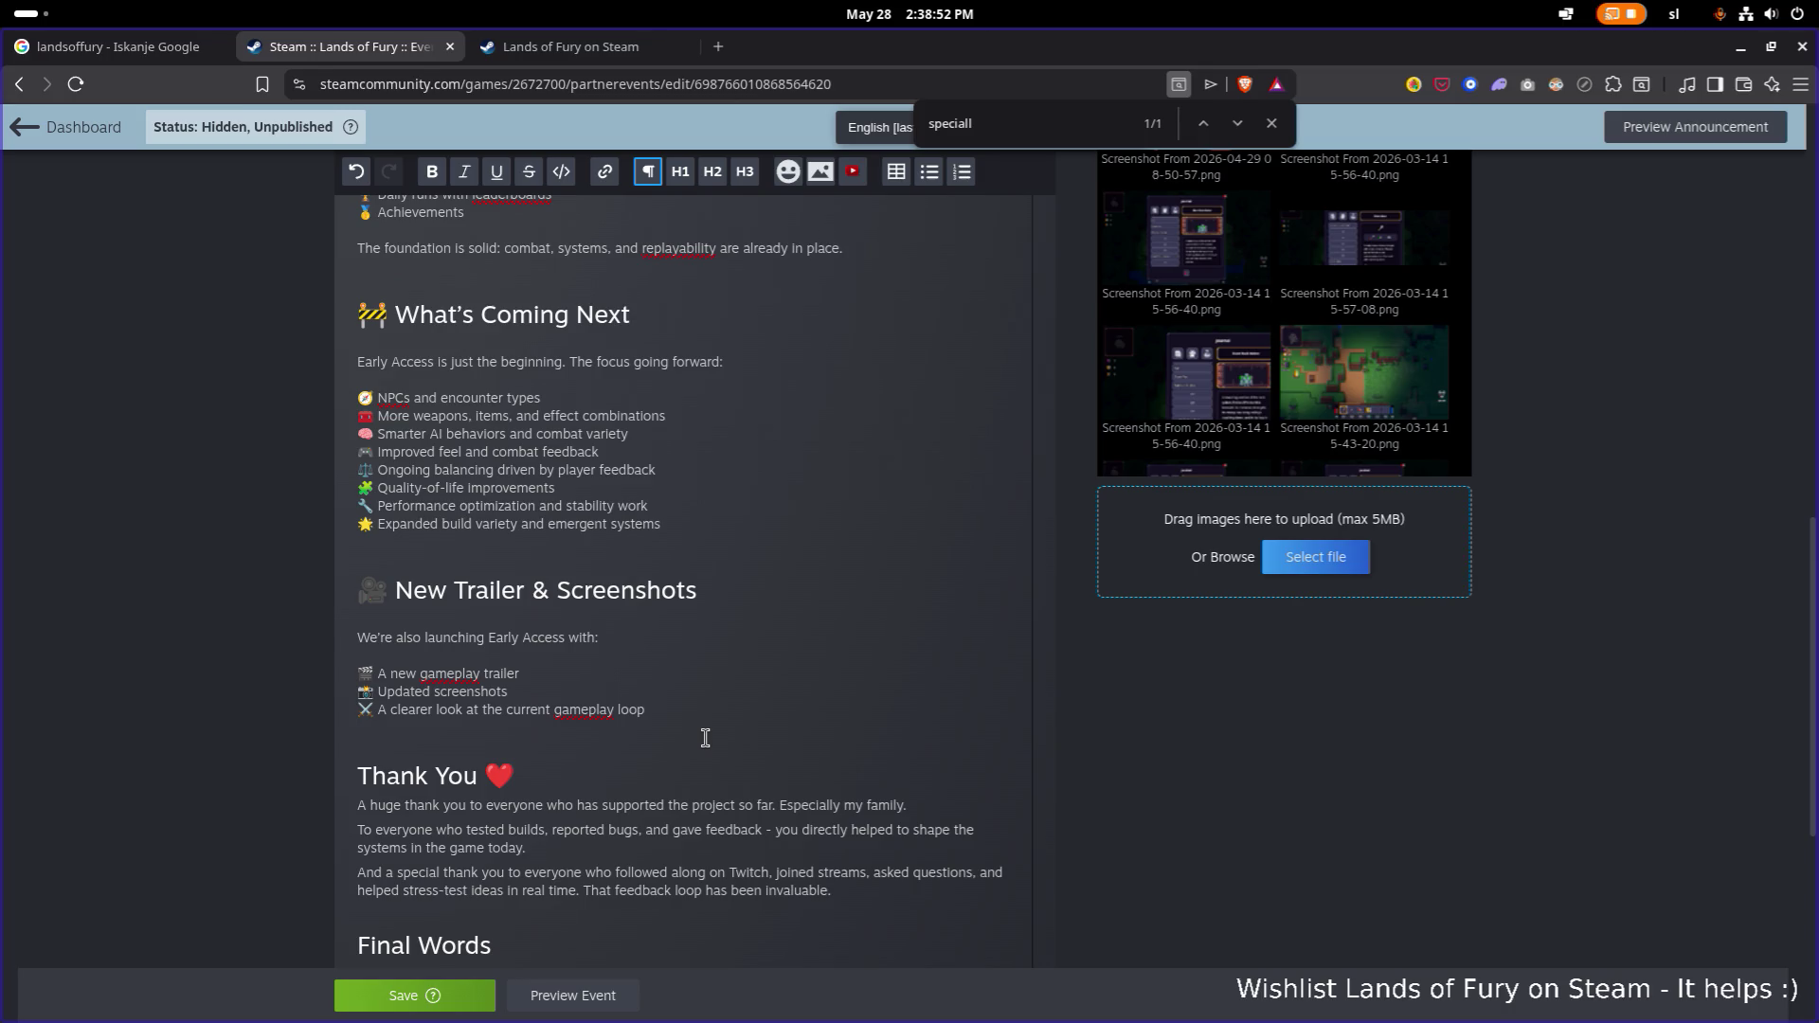
# Move the heart emoji from the end of the Thank You heading to its start.
pyautogui.click(515, 764)
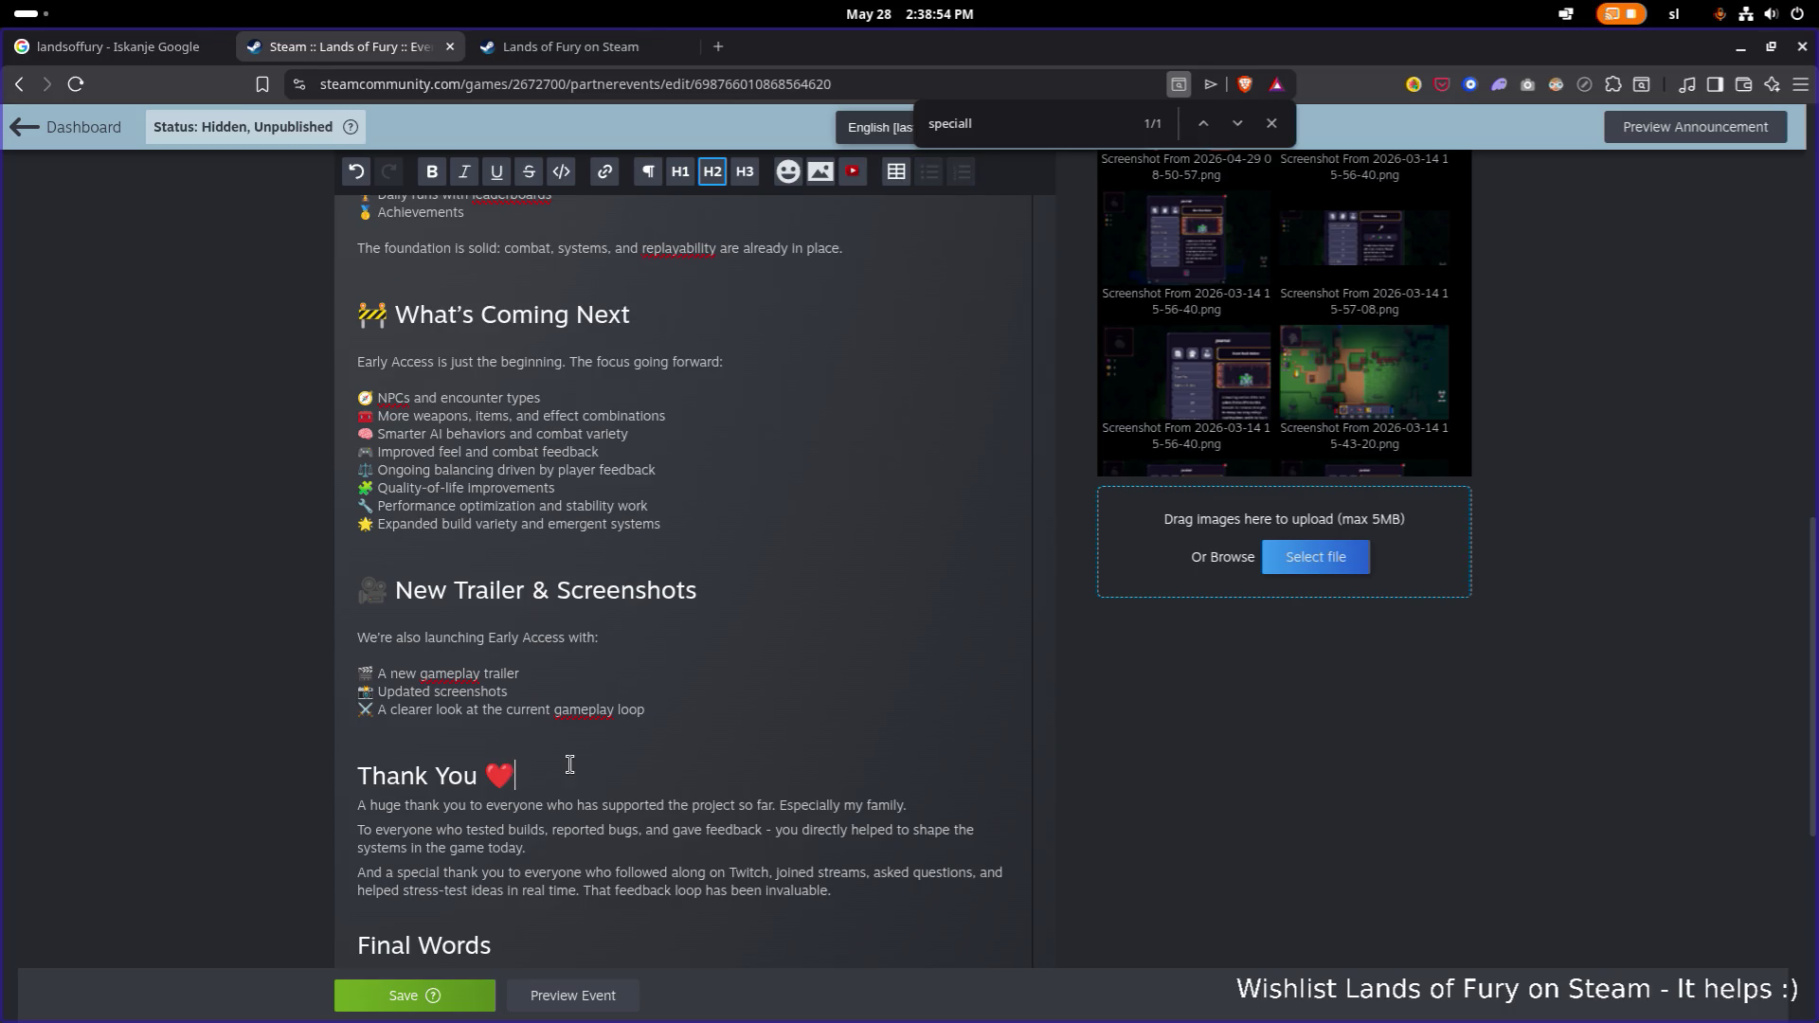
pyautogui.hotkey('shift', 'Left')
pyautogui.hotkey('ctrl', 'x')
pyautogui.press('Home')
pyautogui.hotkey('ctrl', 'v')
pyautogui.press('Down')
pyautogui.press('Down')
pyautogui.scroll(-3, 570, 763)
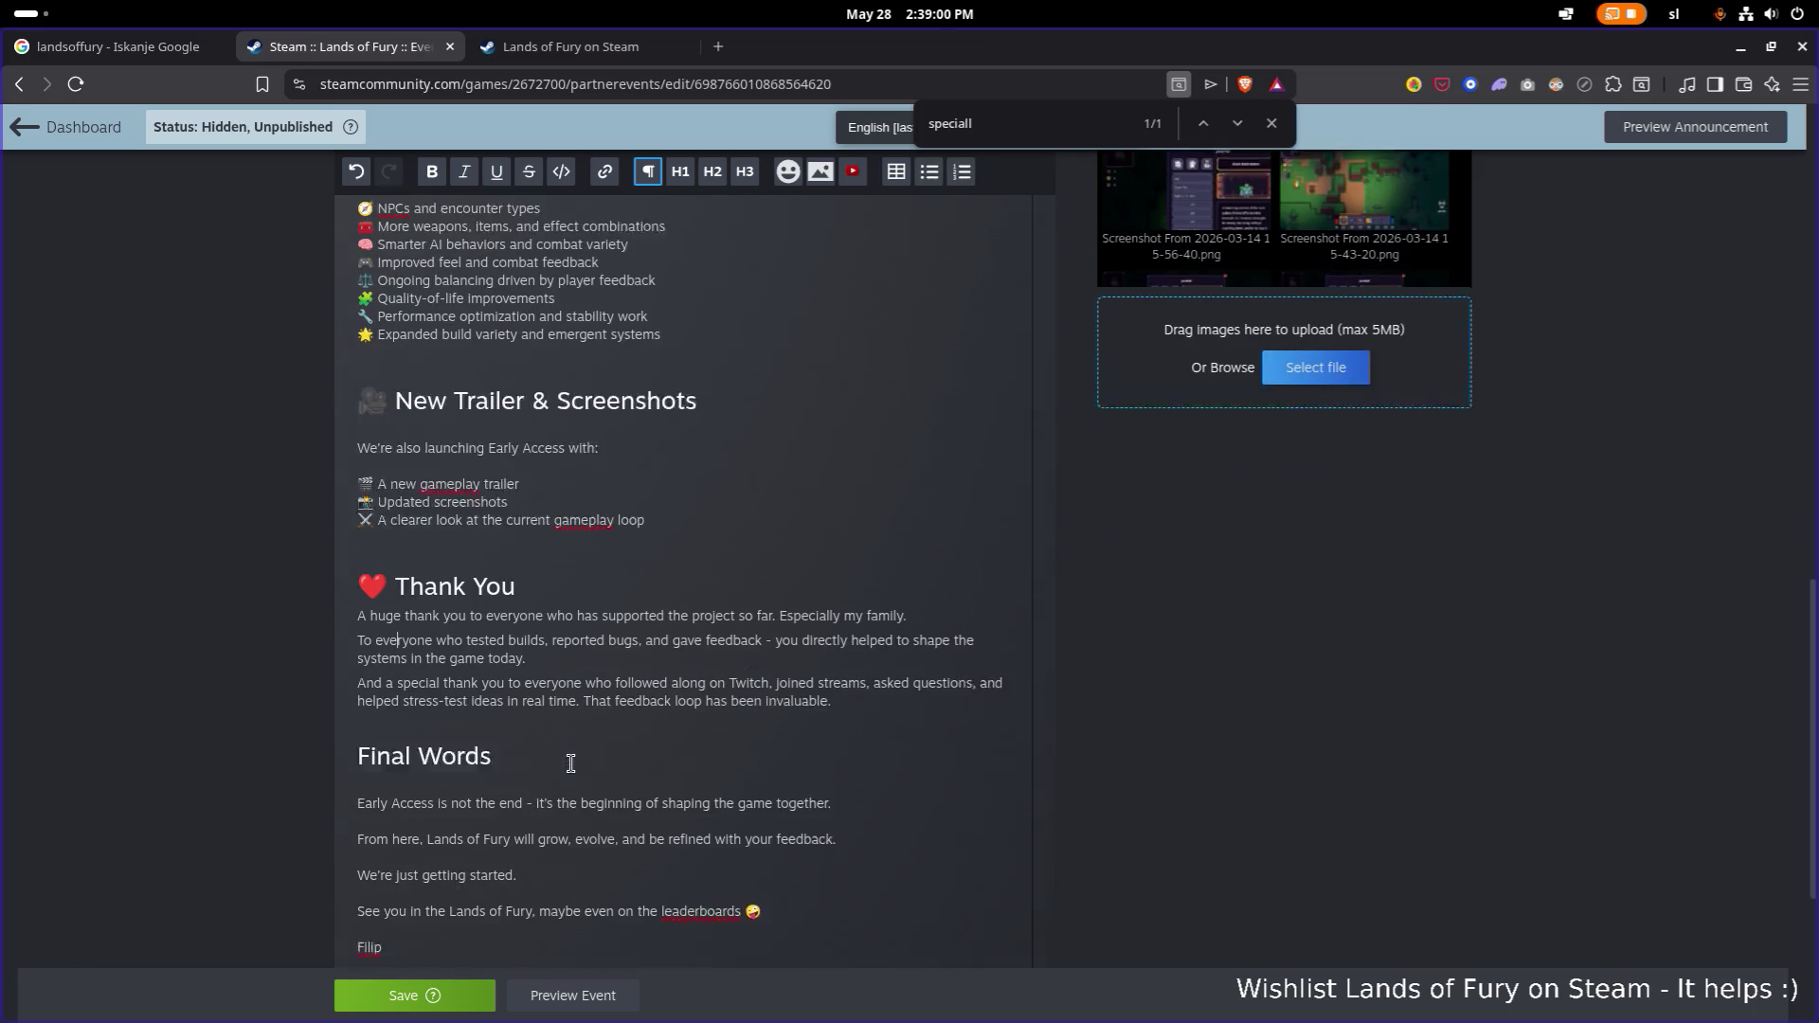
# Delete the Final Words heading, merging its closing lines into one paragraph.
pyautogui.click(769, 723)
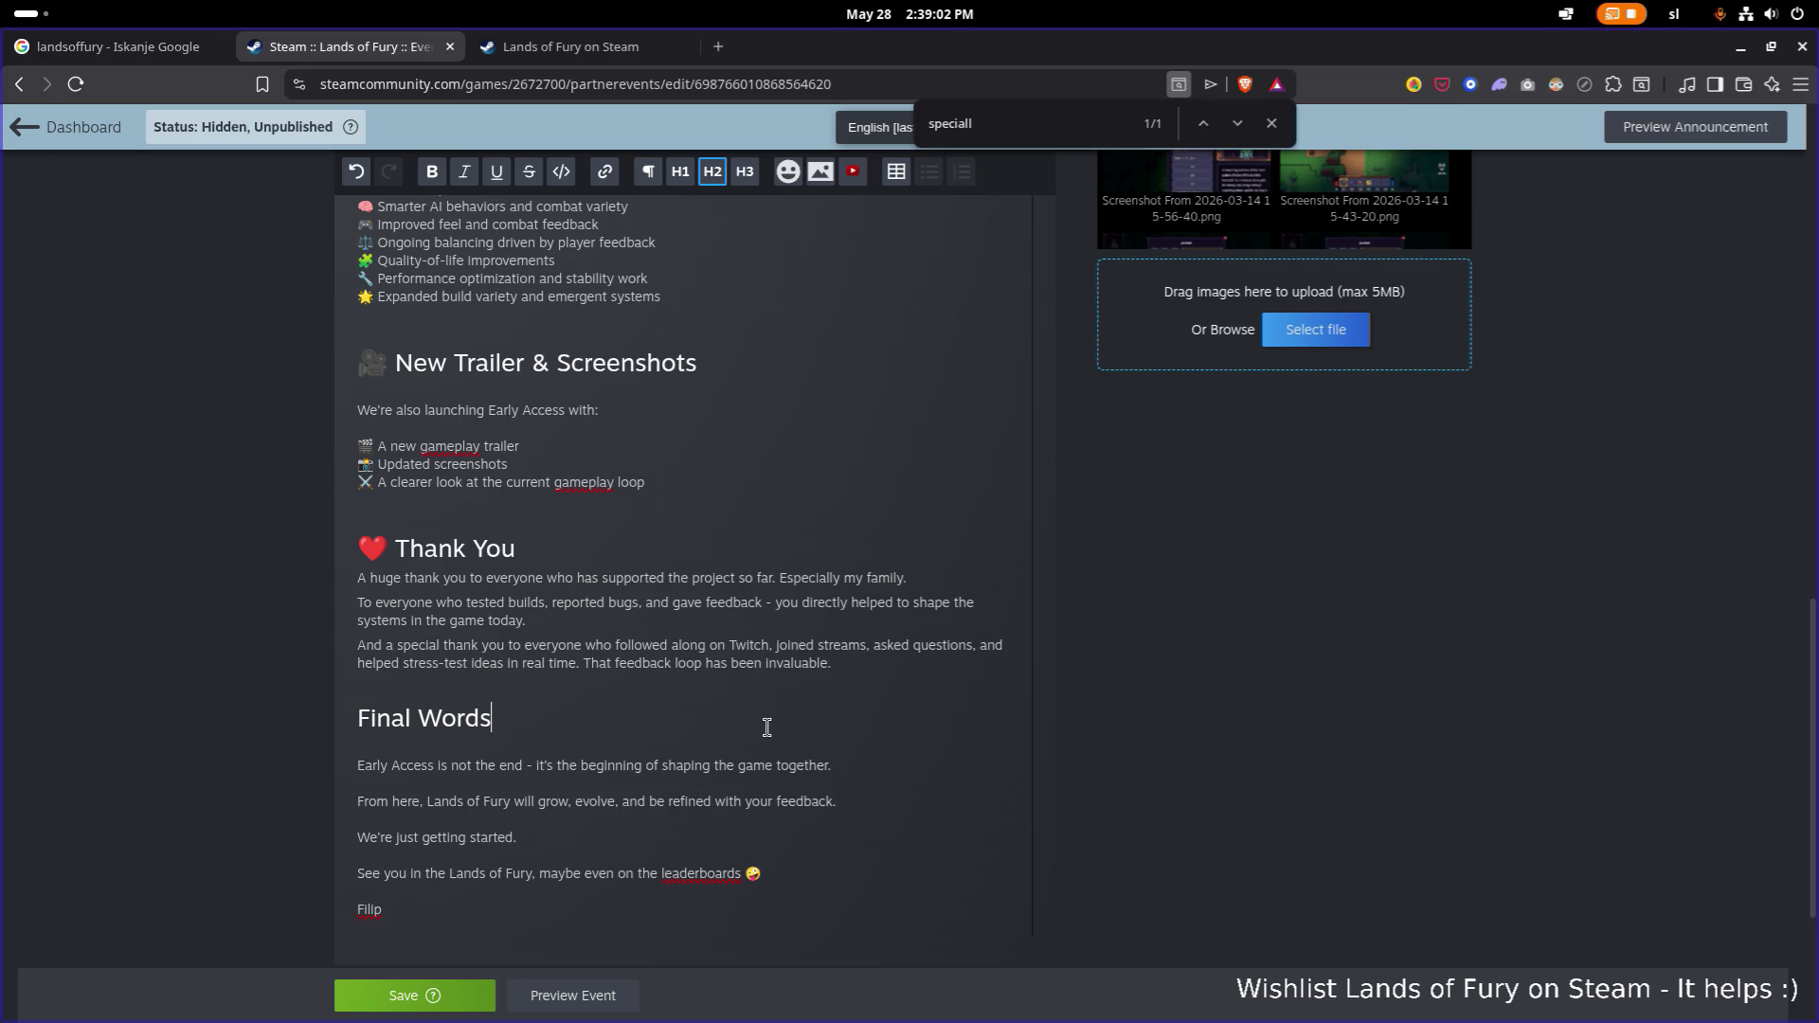
pyautogui.hotkey('shift', 'Home')
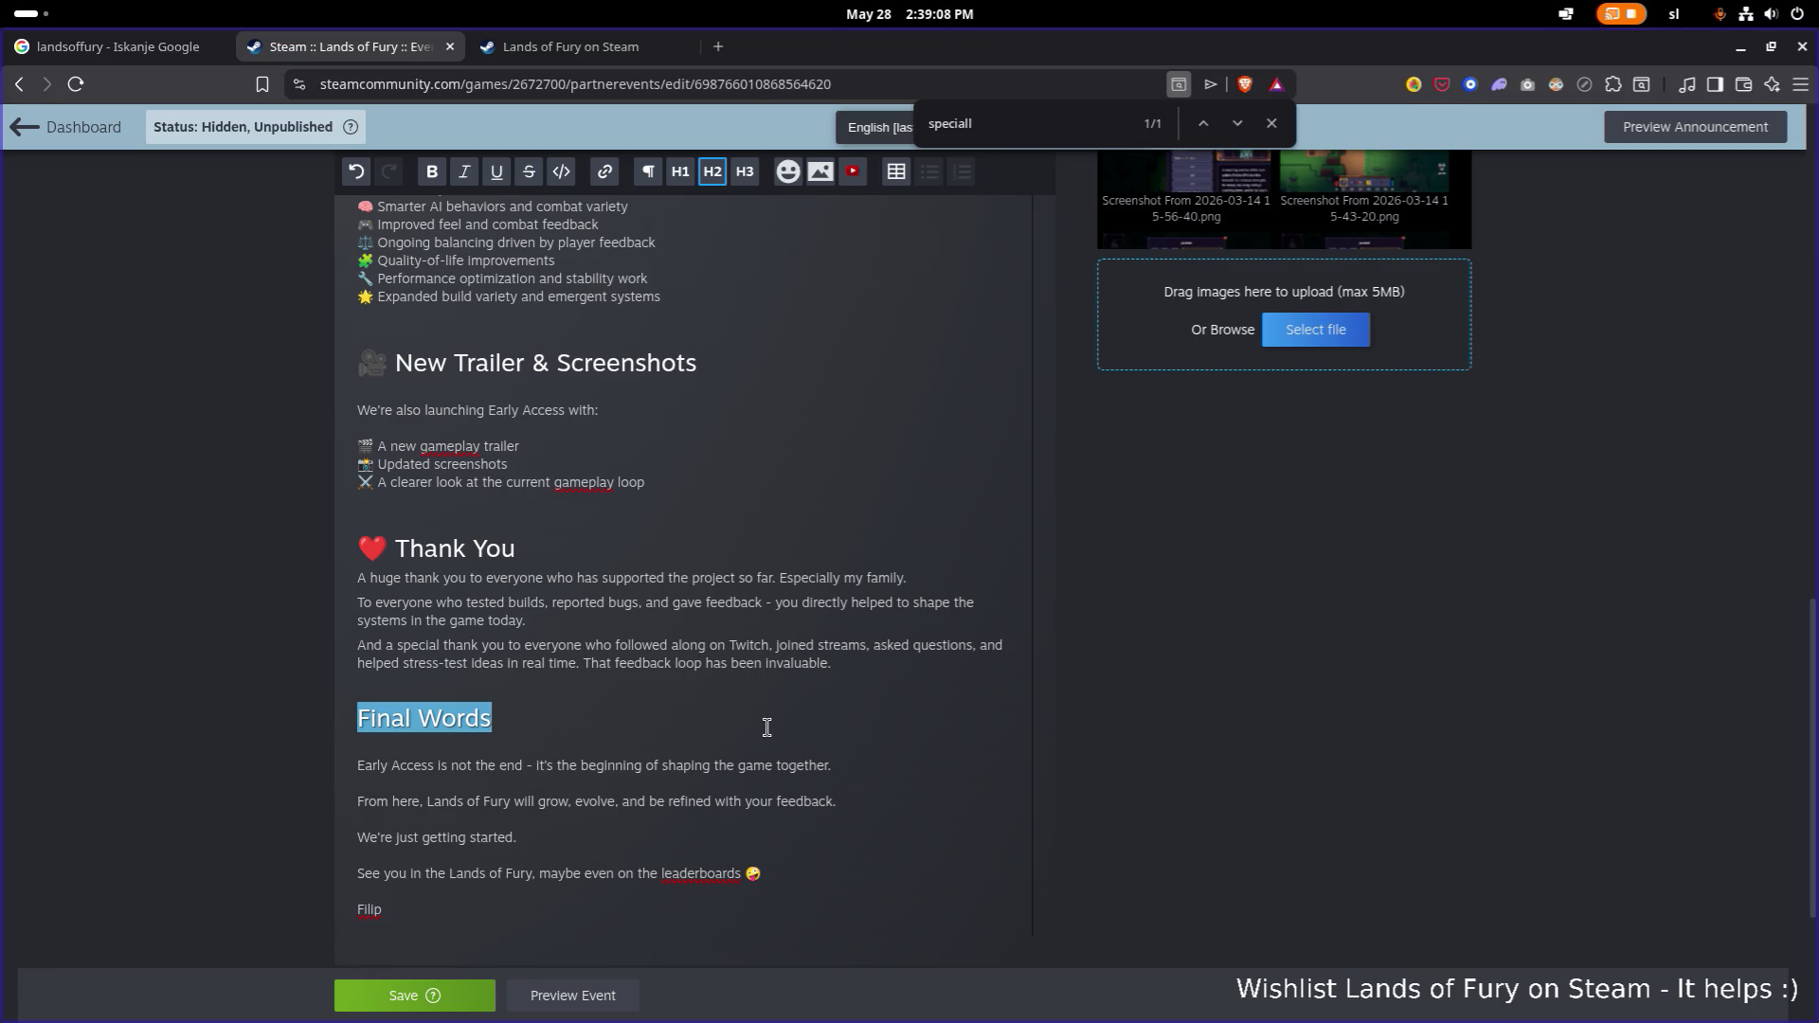
pyautogui.press('BackSpace')
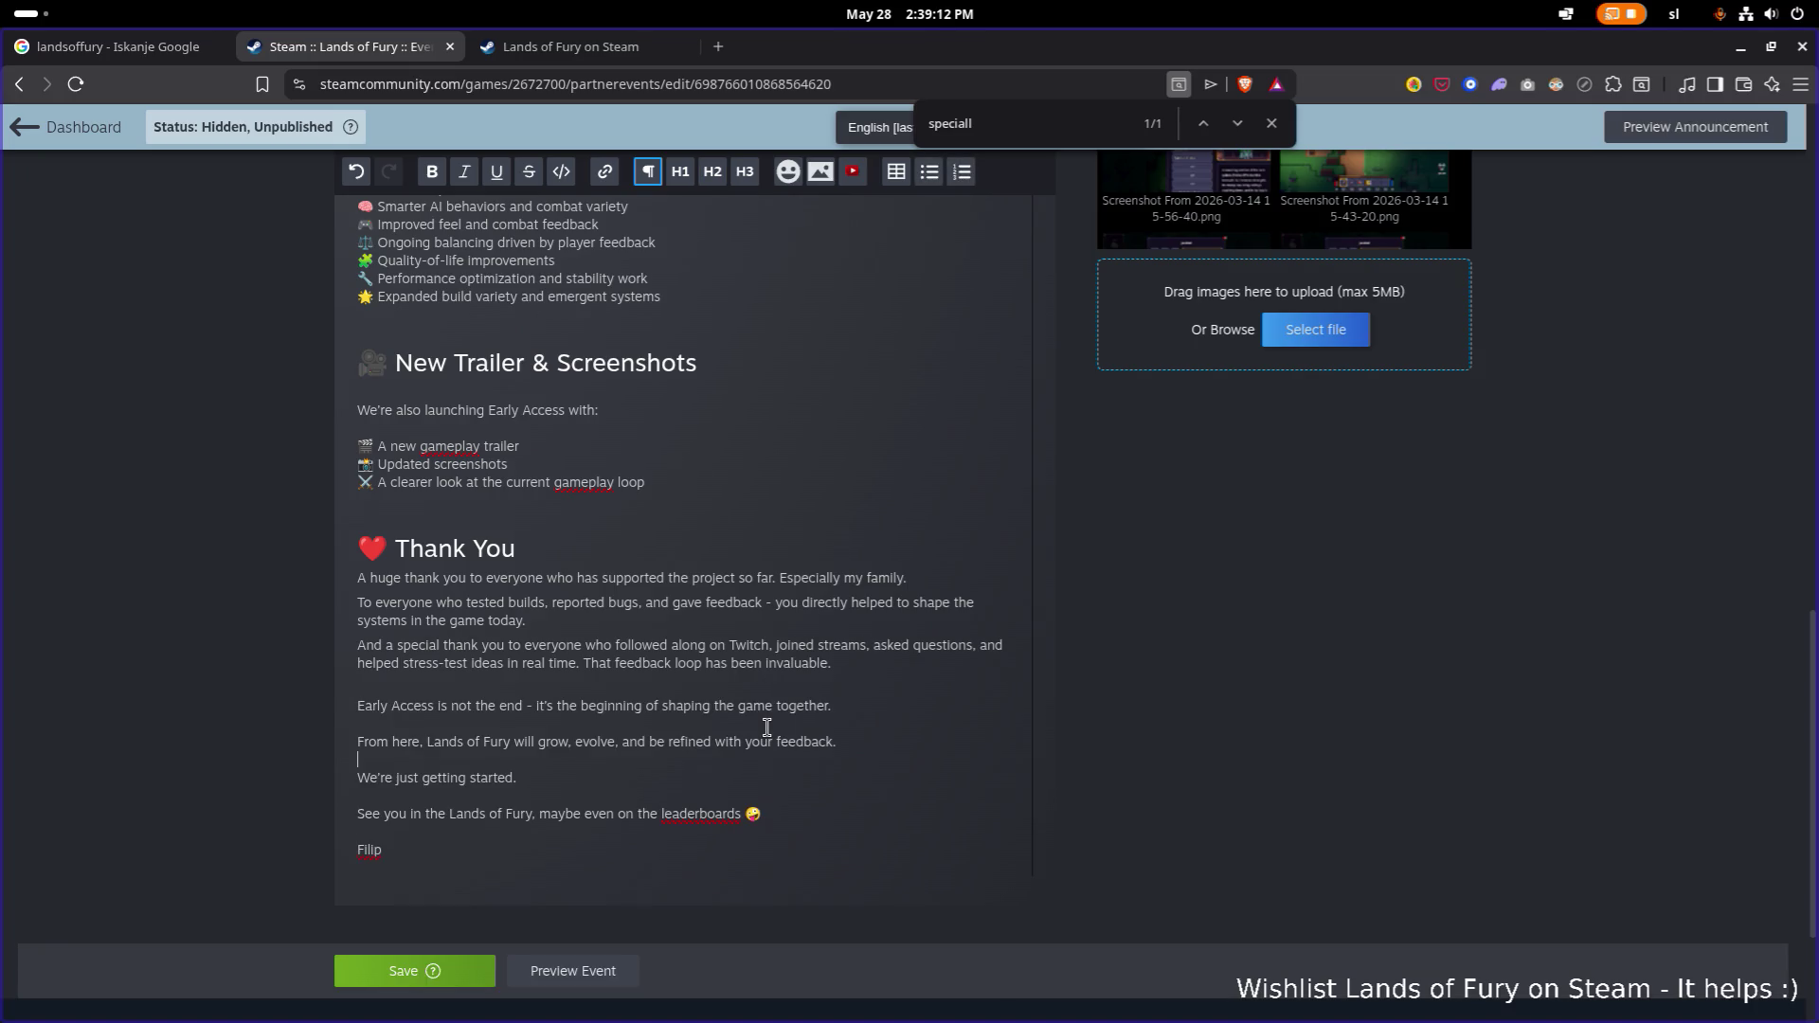
pyautogui.press('Down')
pyautogui.press('End')
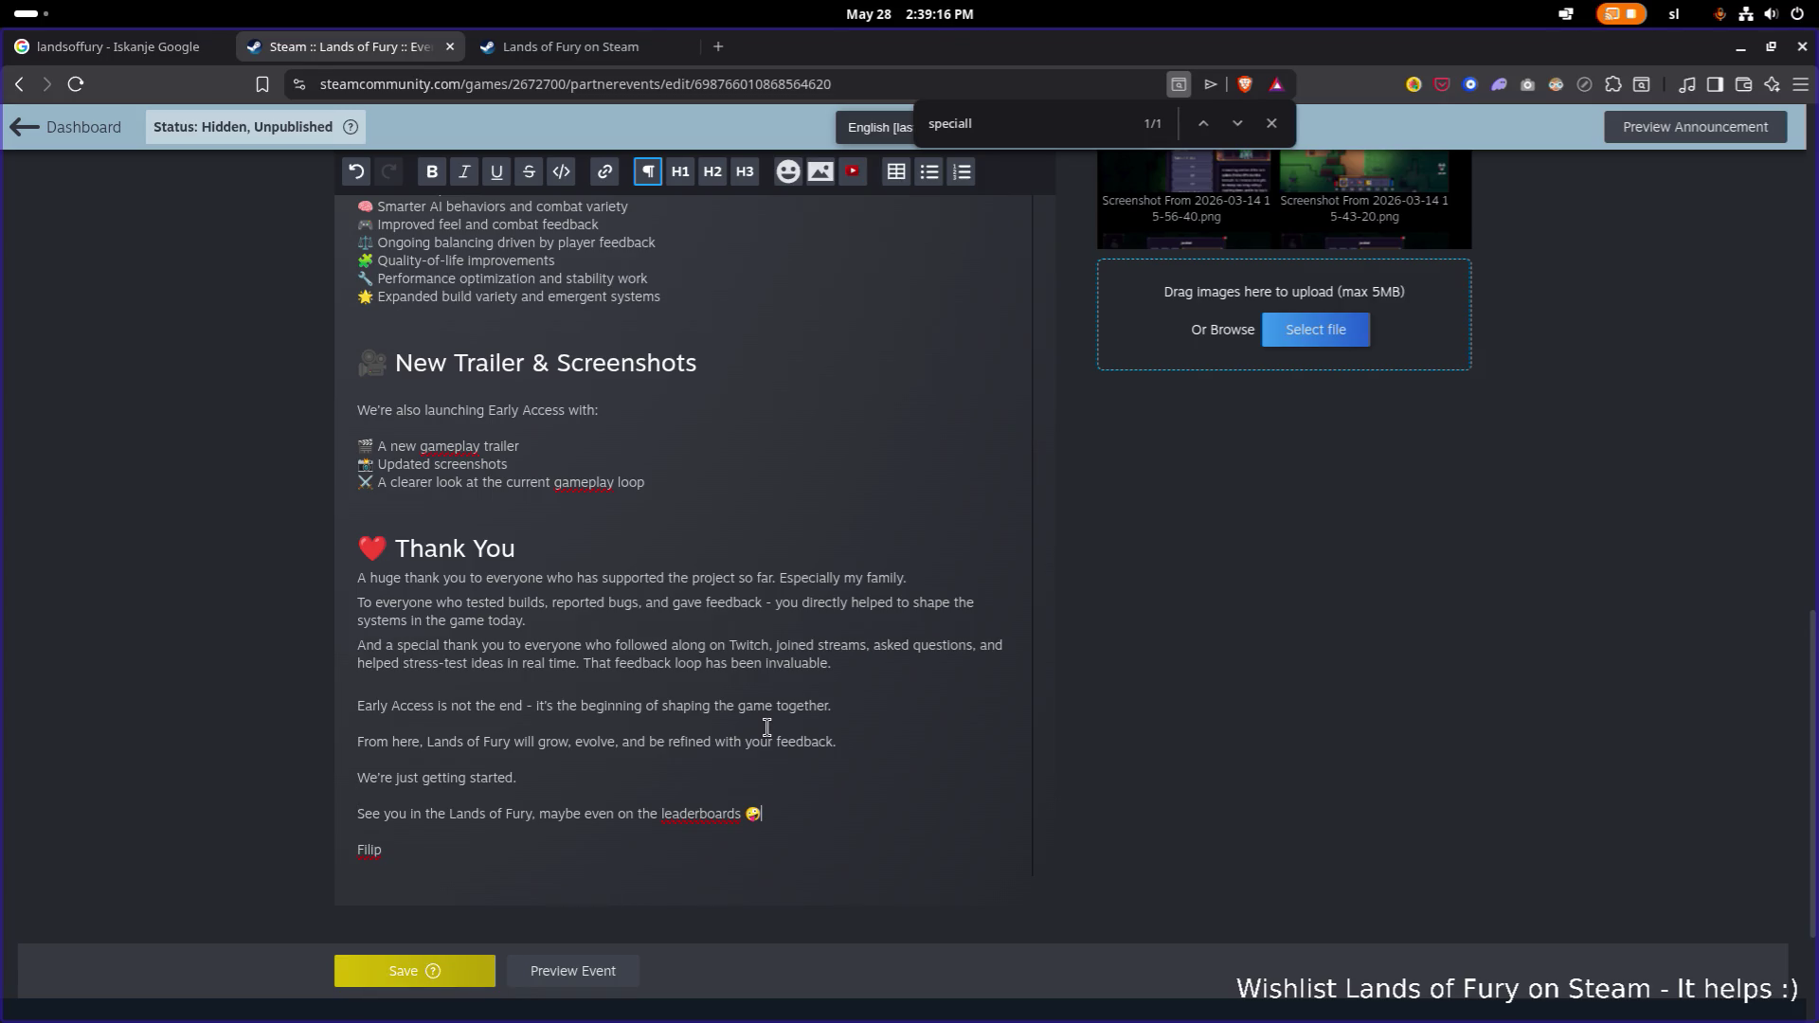
pyautogui.hotkey('ctrl', 'z')
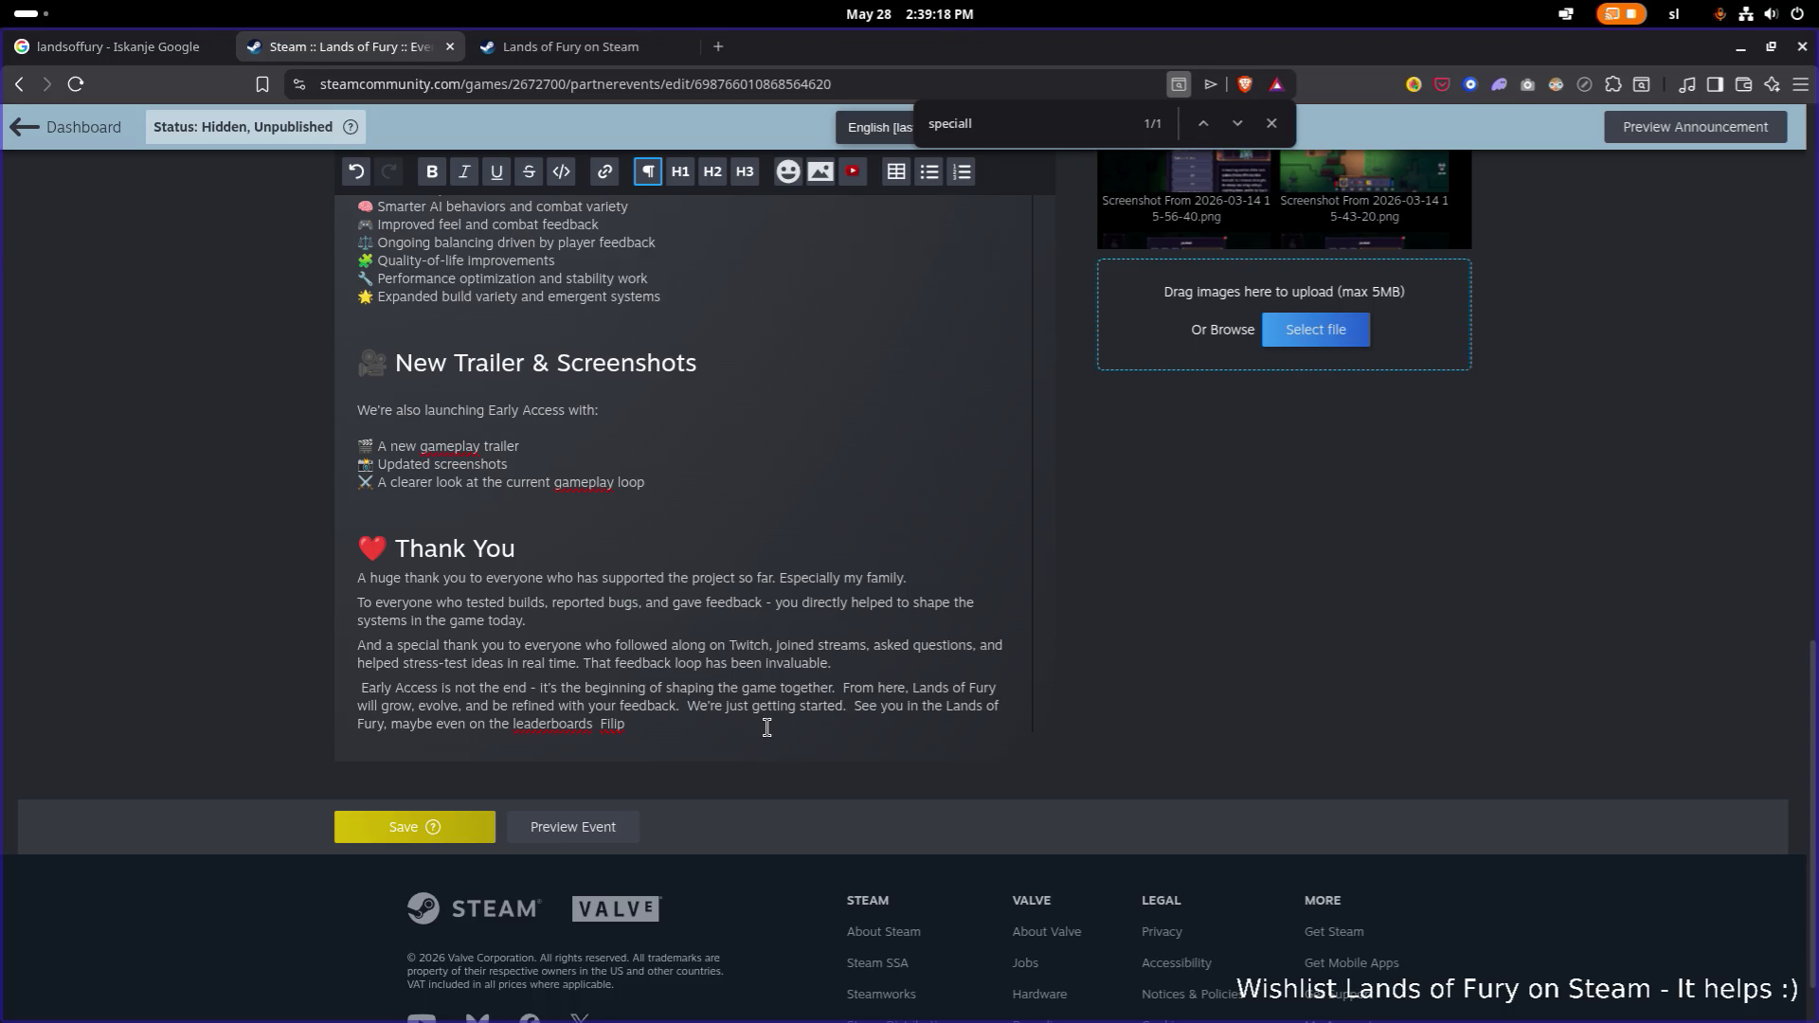
pyautogui.scroll(10, 580, 462)
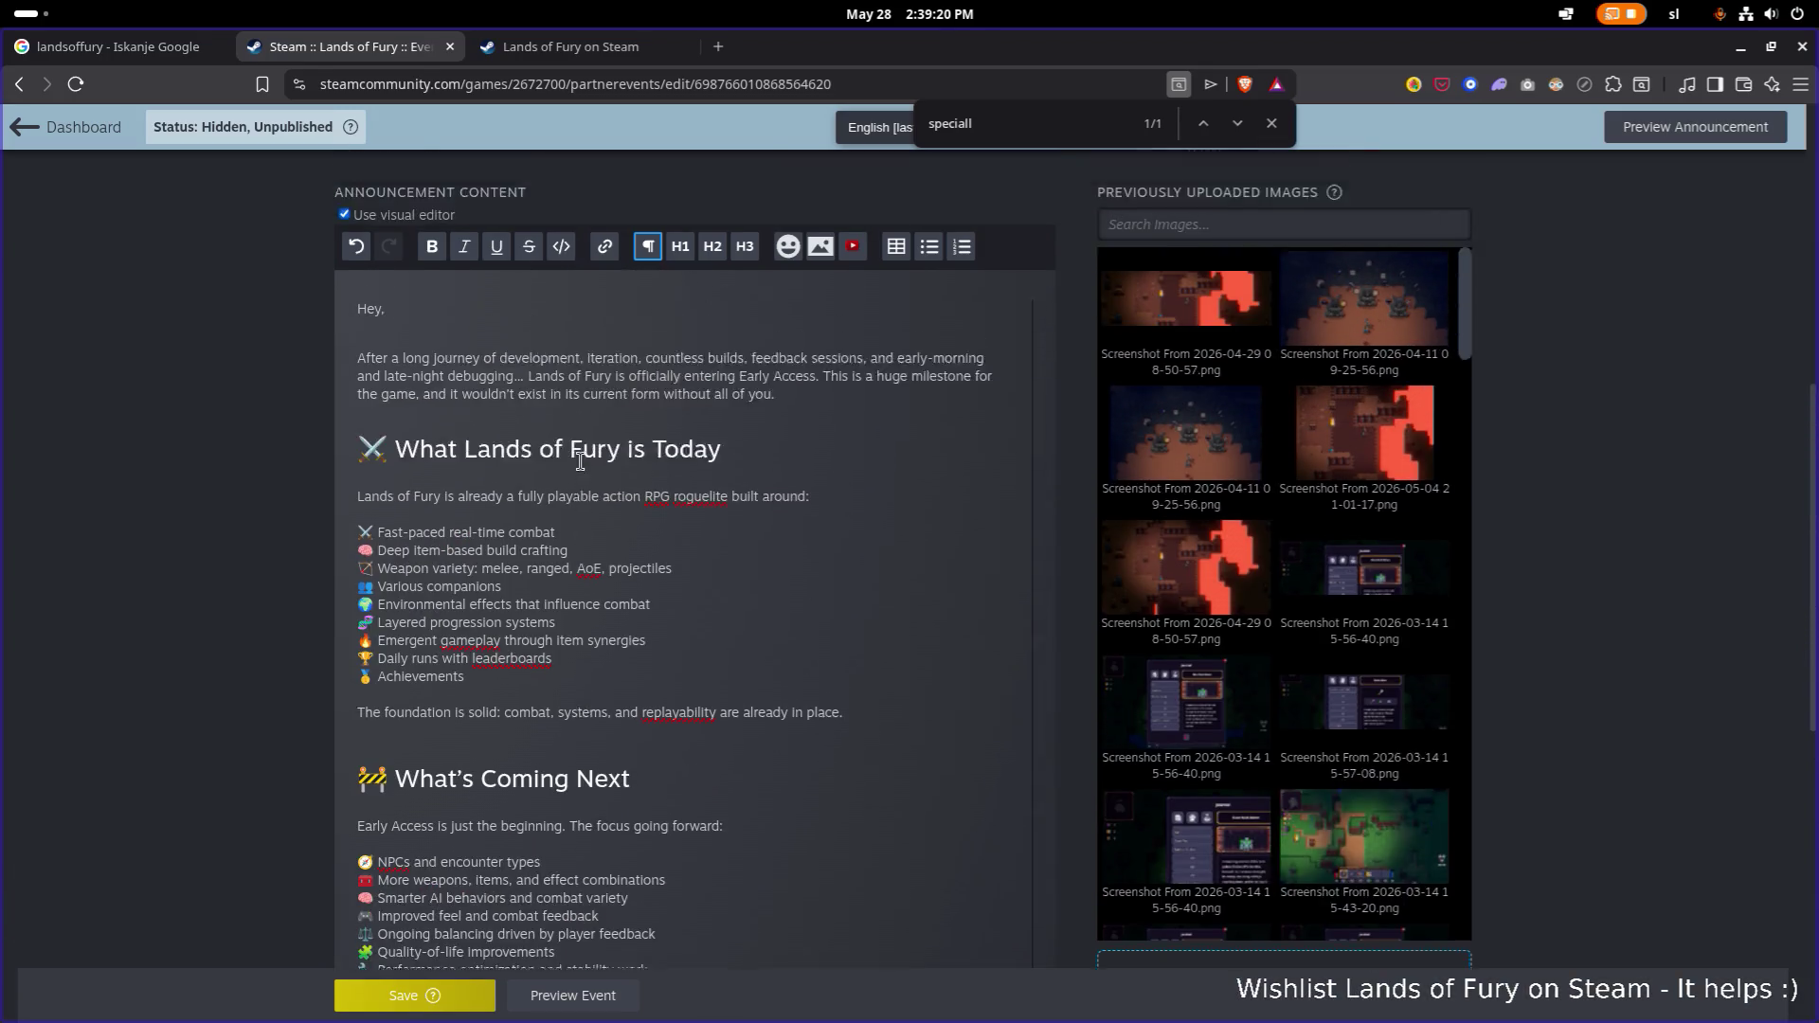
# Toggle the visual editor off and back on to inspect the raw markup.
pyautogui.click(379, 277)
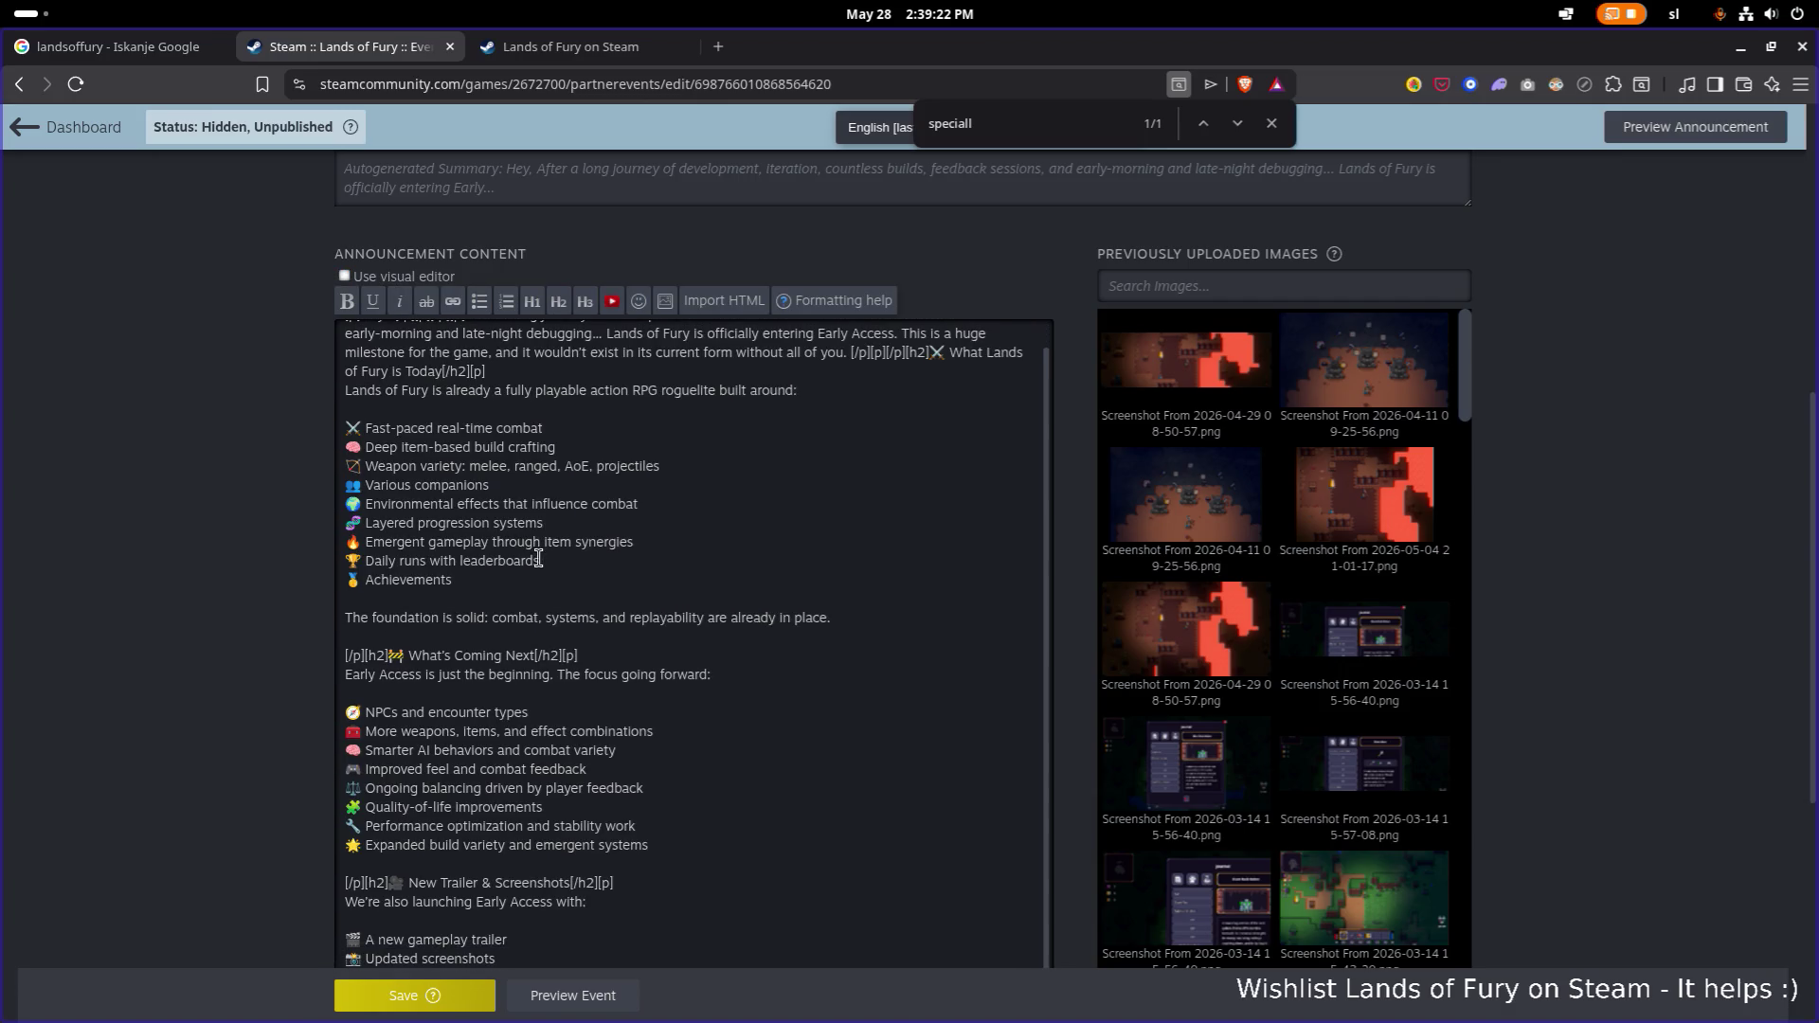
pyautogui.scroll(-5, 642, 660)
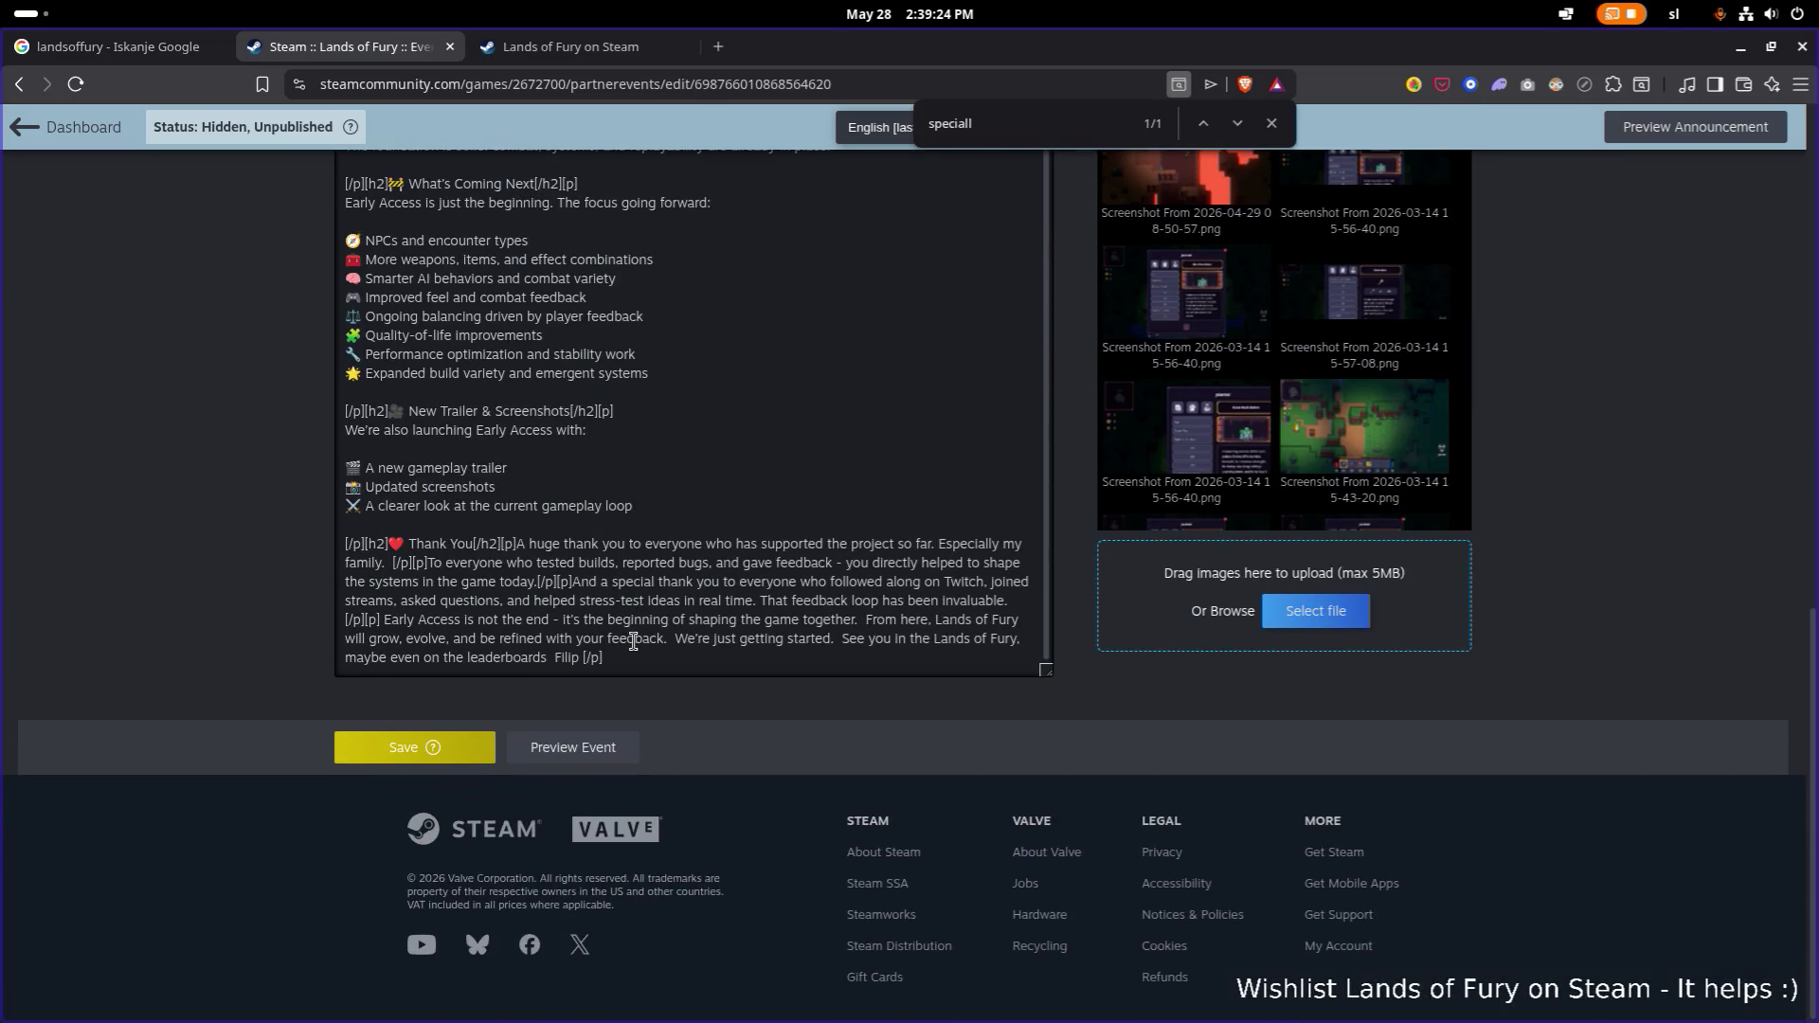
pyautogui.scroll(15, 337, 580)
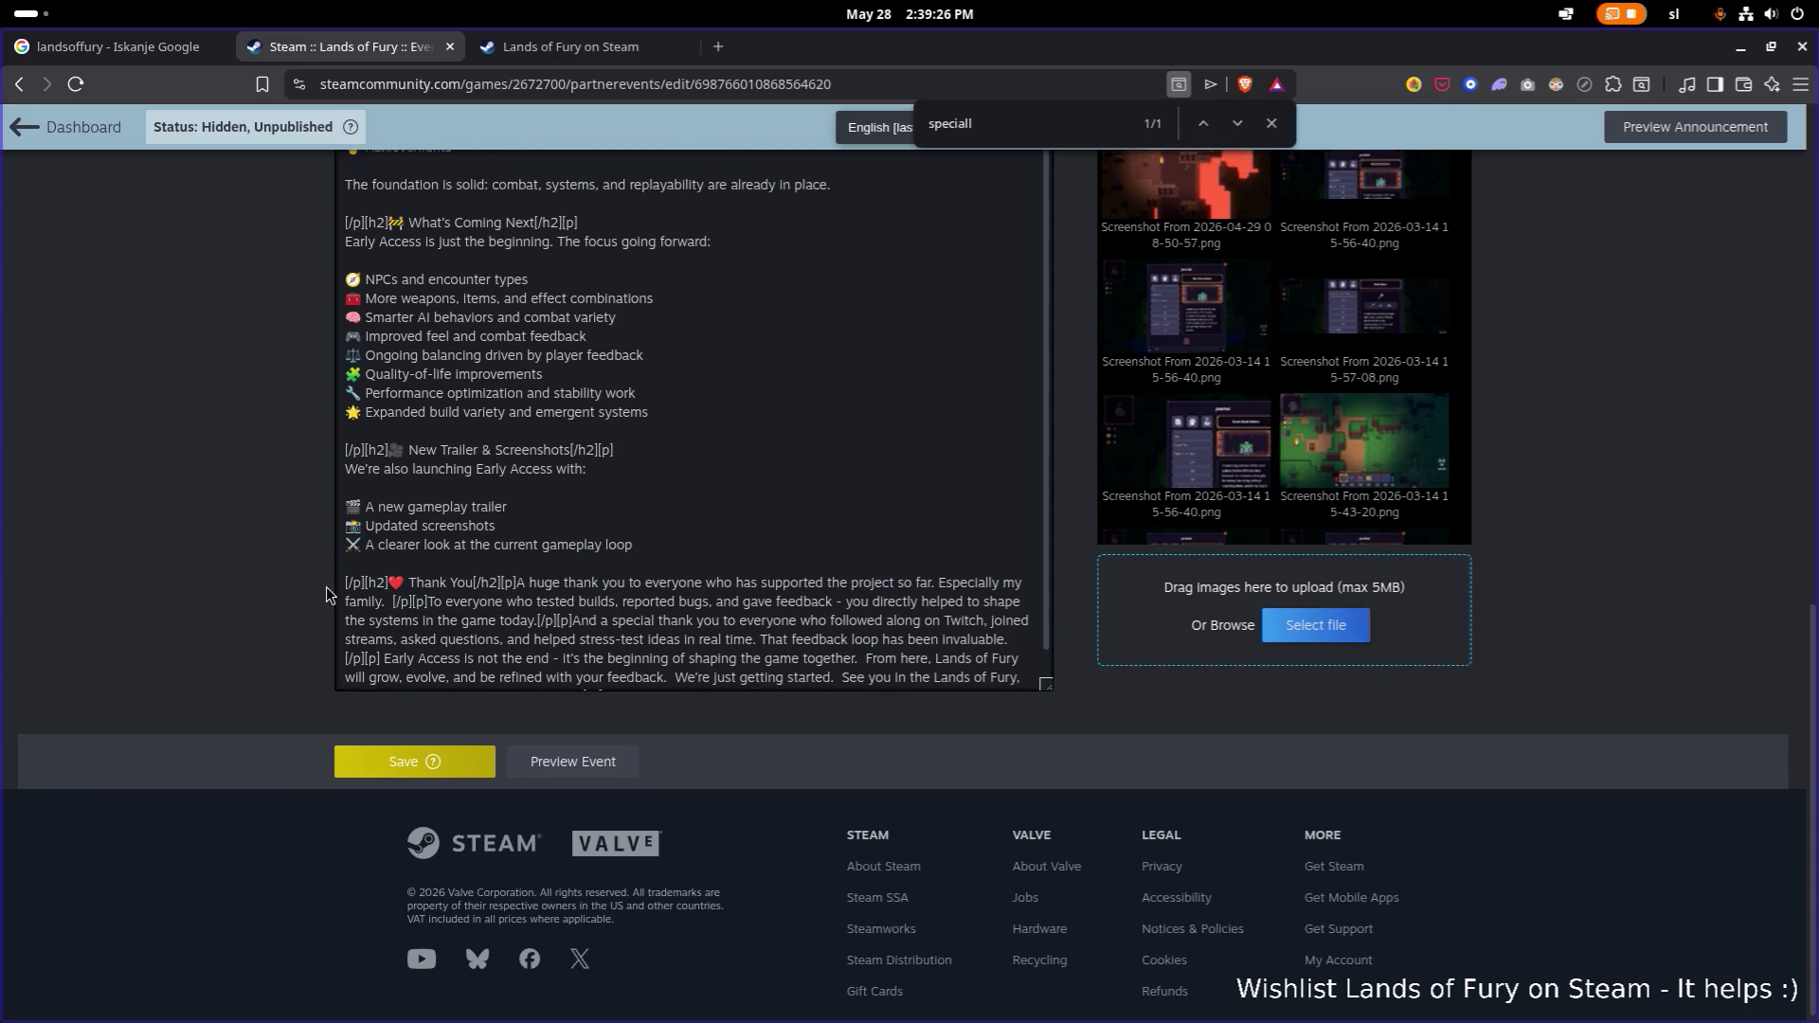
pyautogui.scroll(-3, 256, 573)
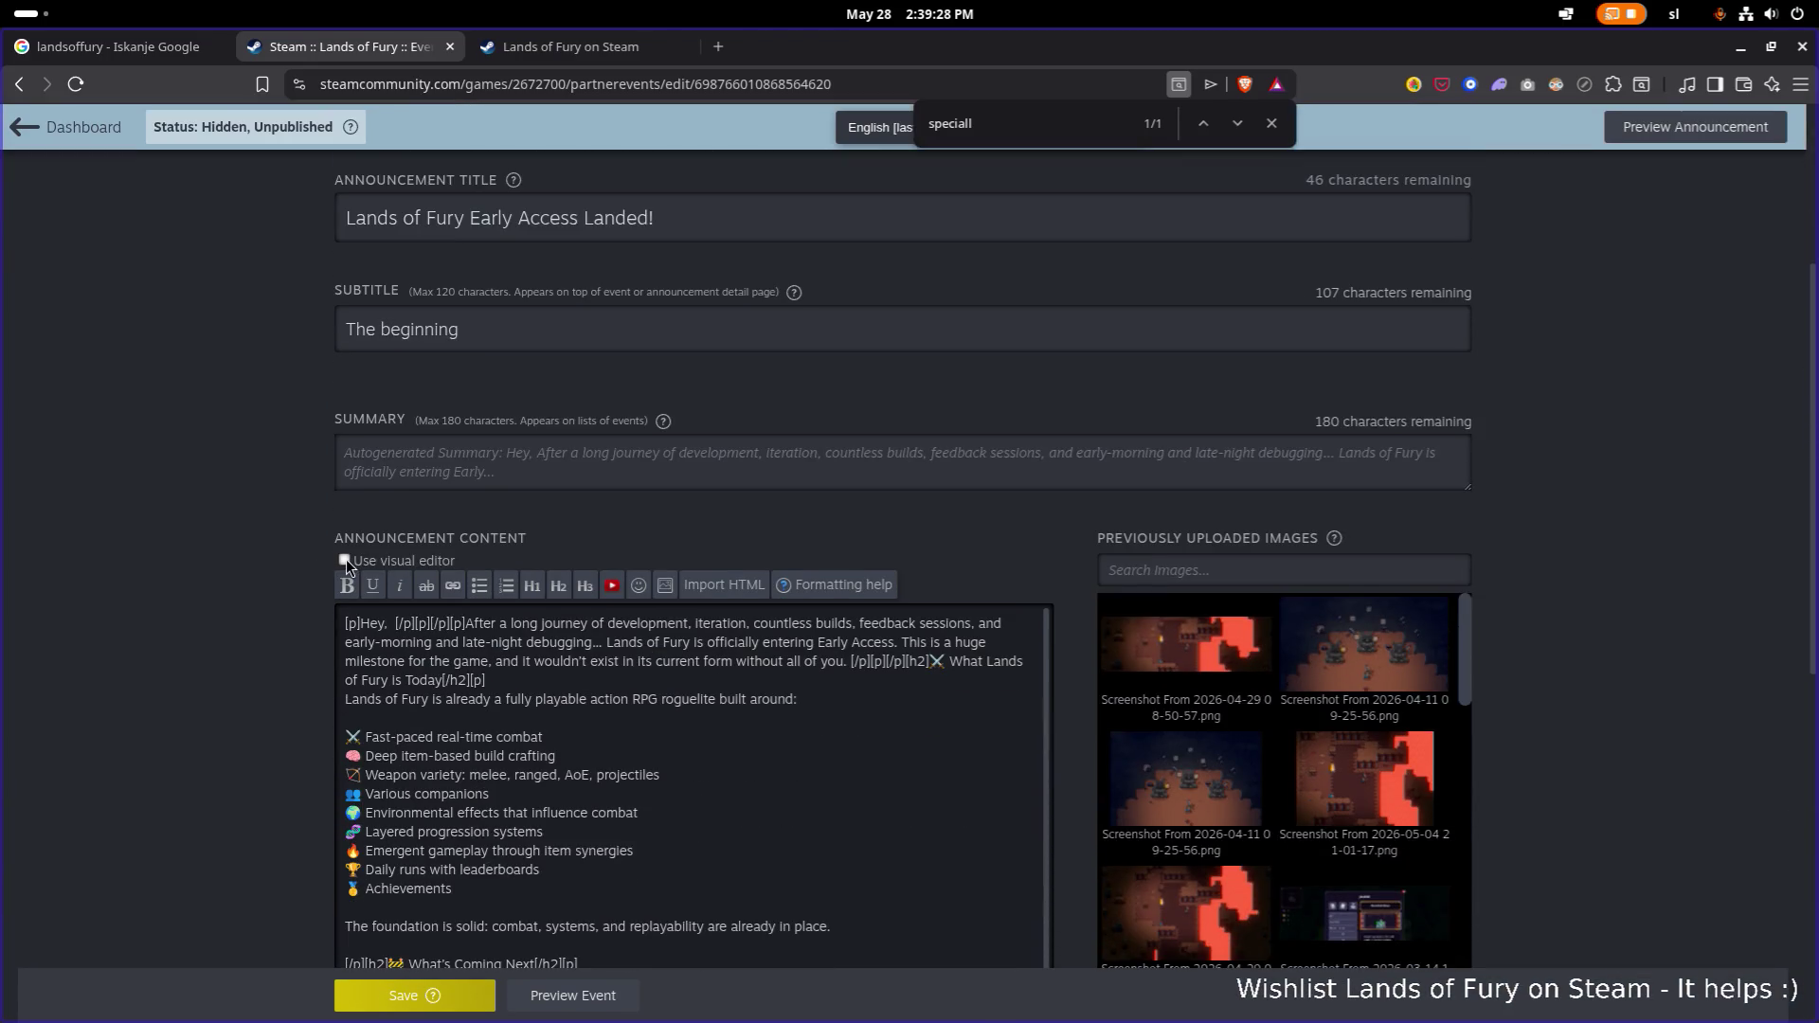
pyautogui.click(345, 560)
pyautogui.scroll(-5, 280, 573)
pyautogui.scroll(-3, 592, 628)
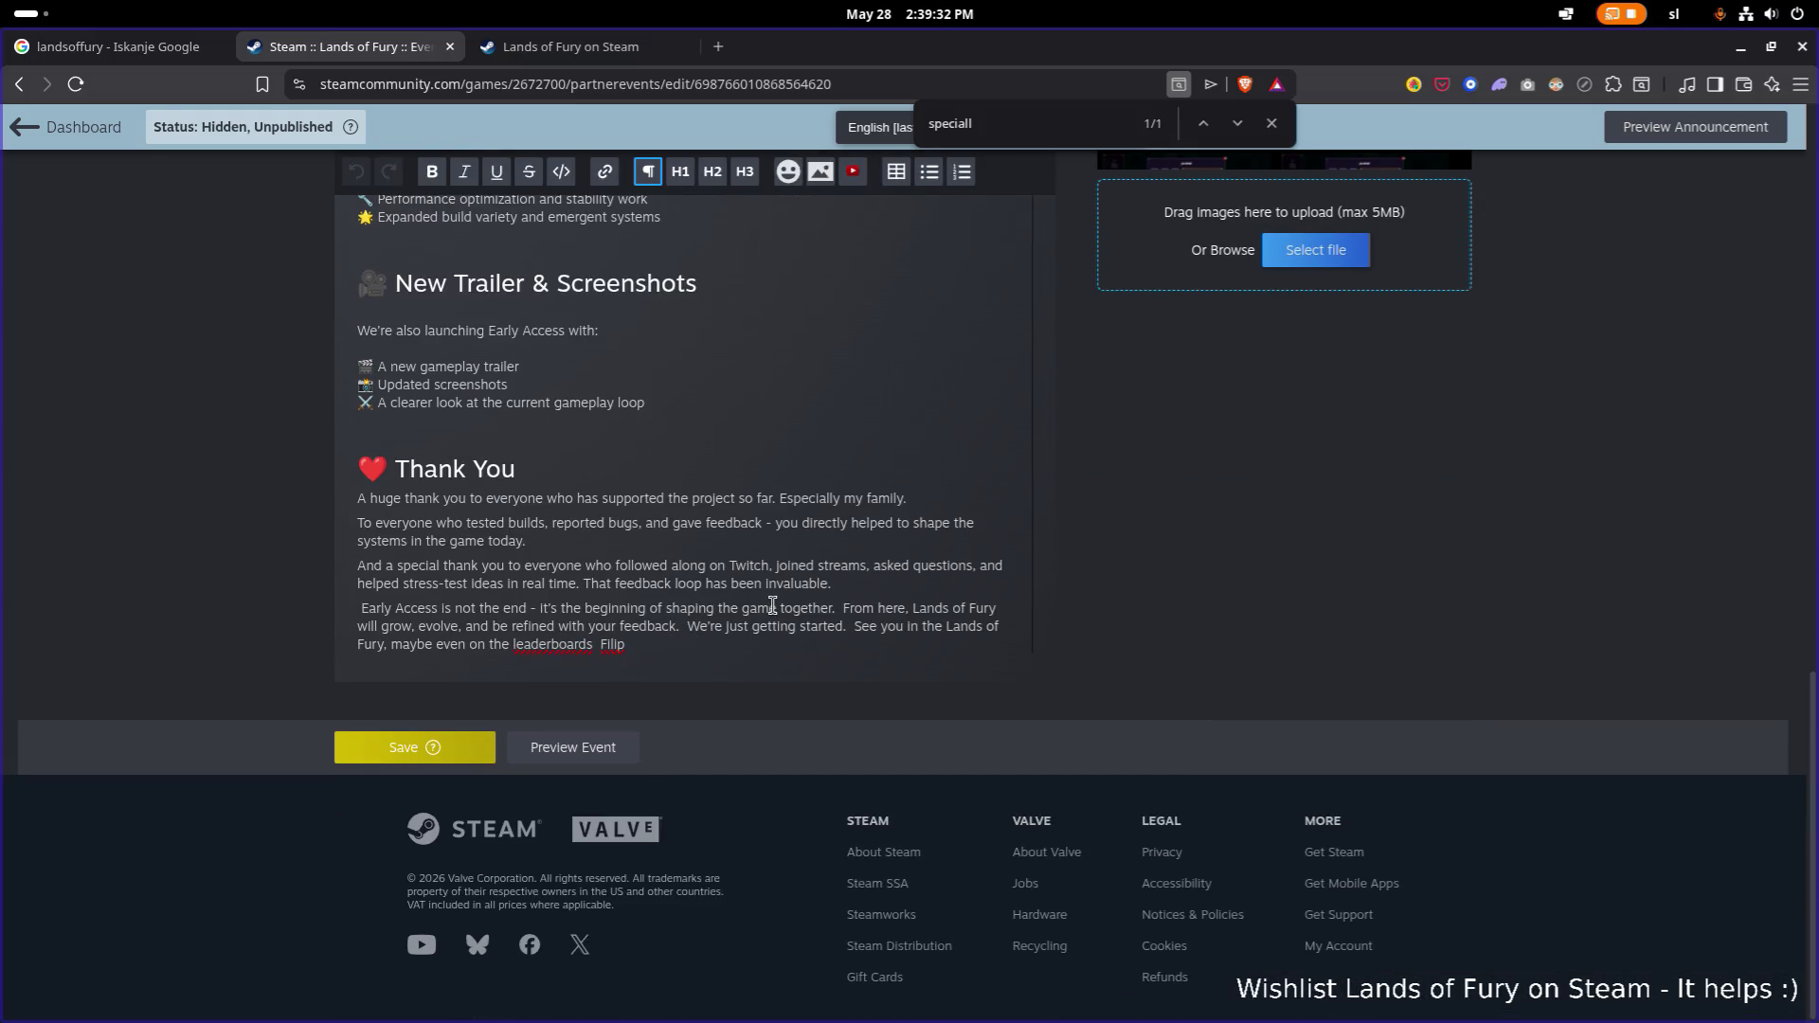
# Remove the leading space and put 'See you in the Lands of Fury' and the signature on separate lines.
pyautogui.press('Delete')
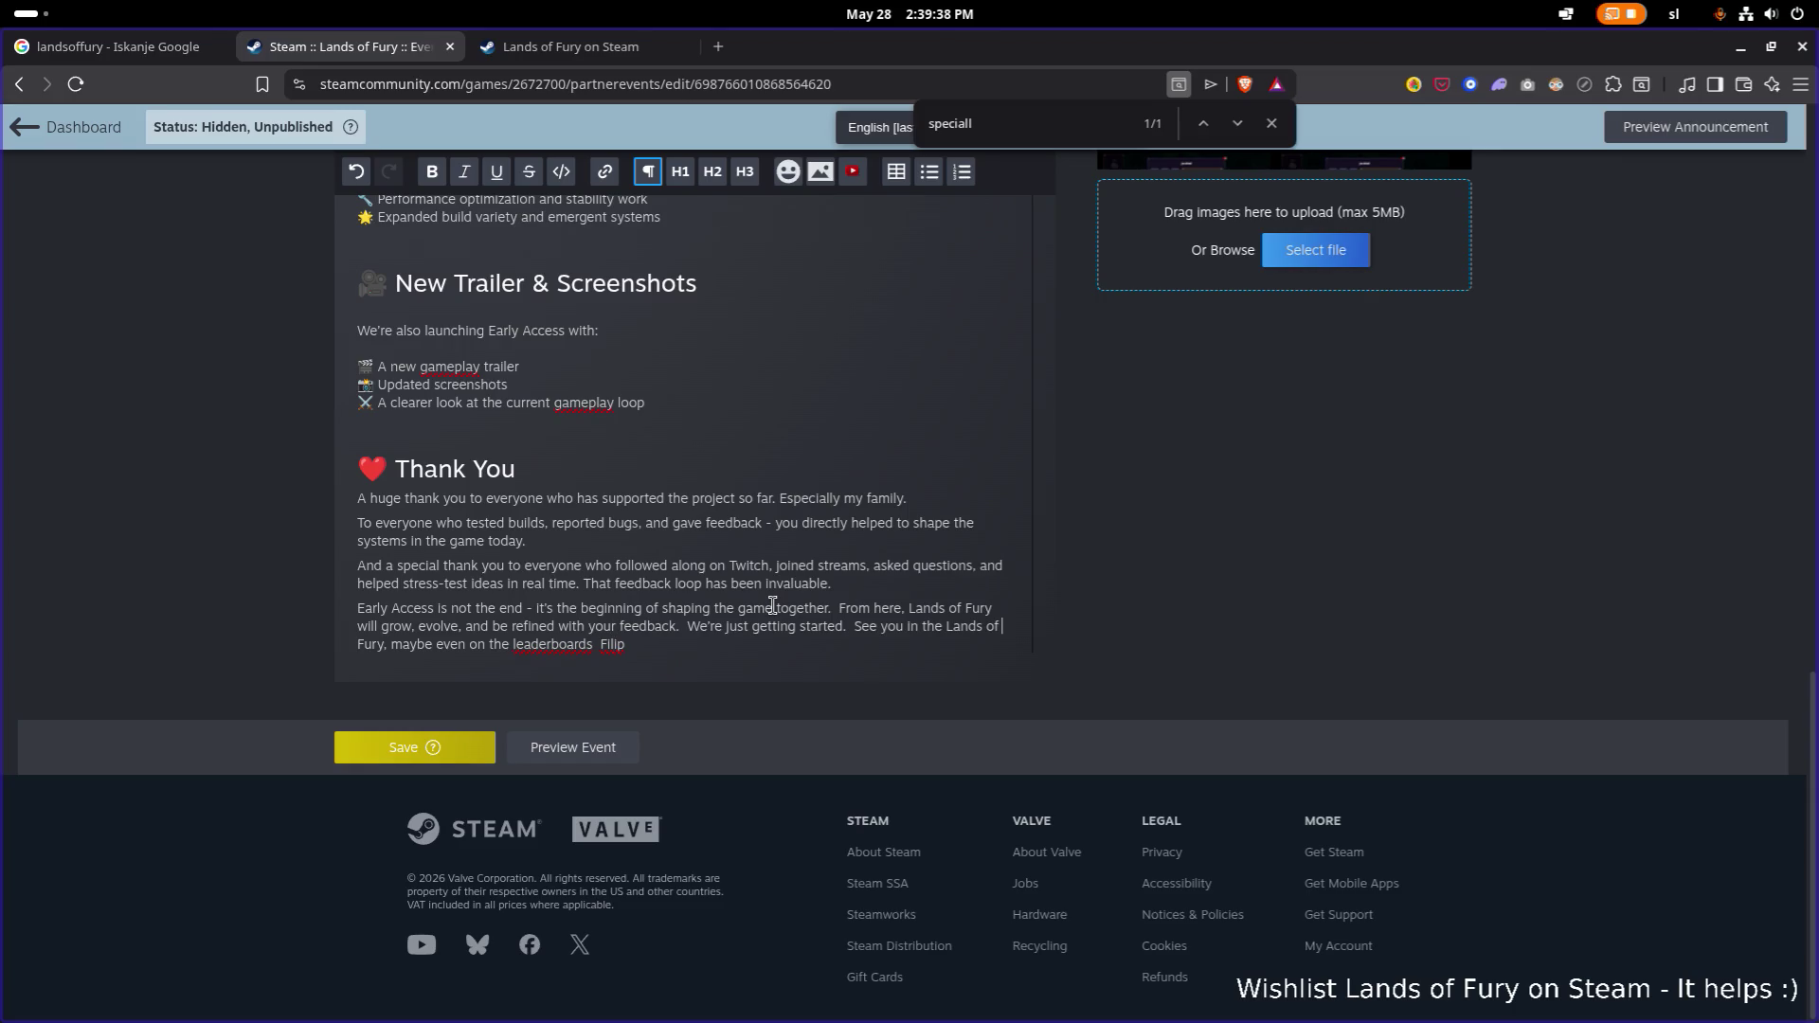
pyautogui.press('Return')
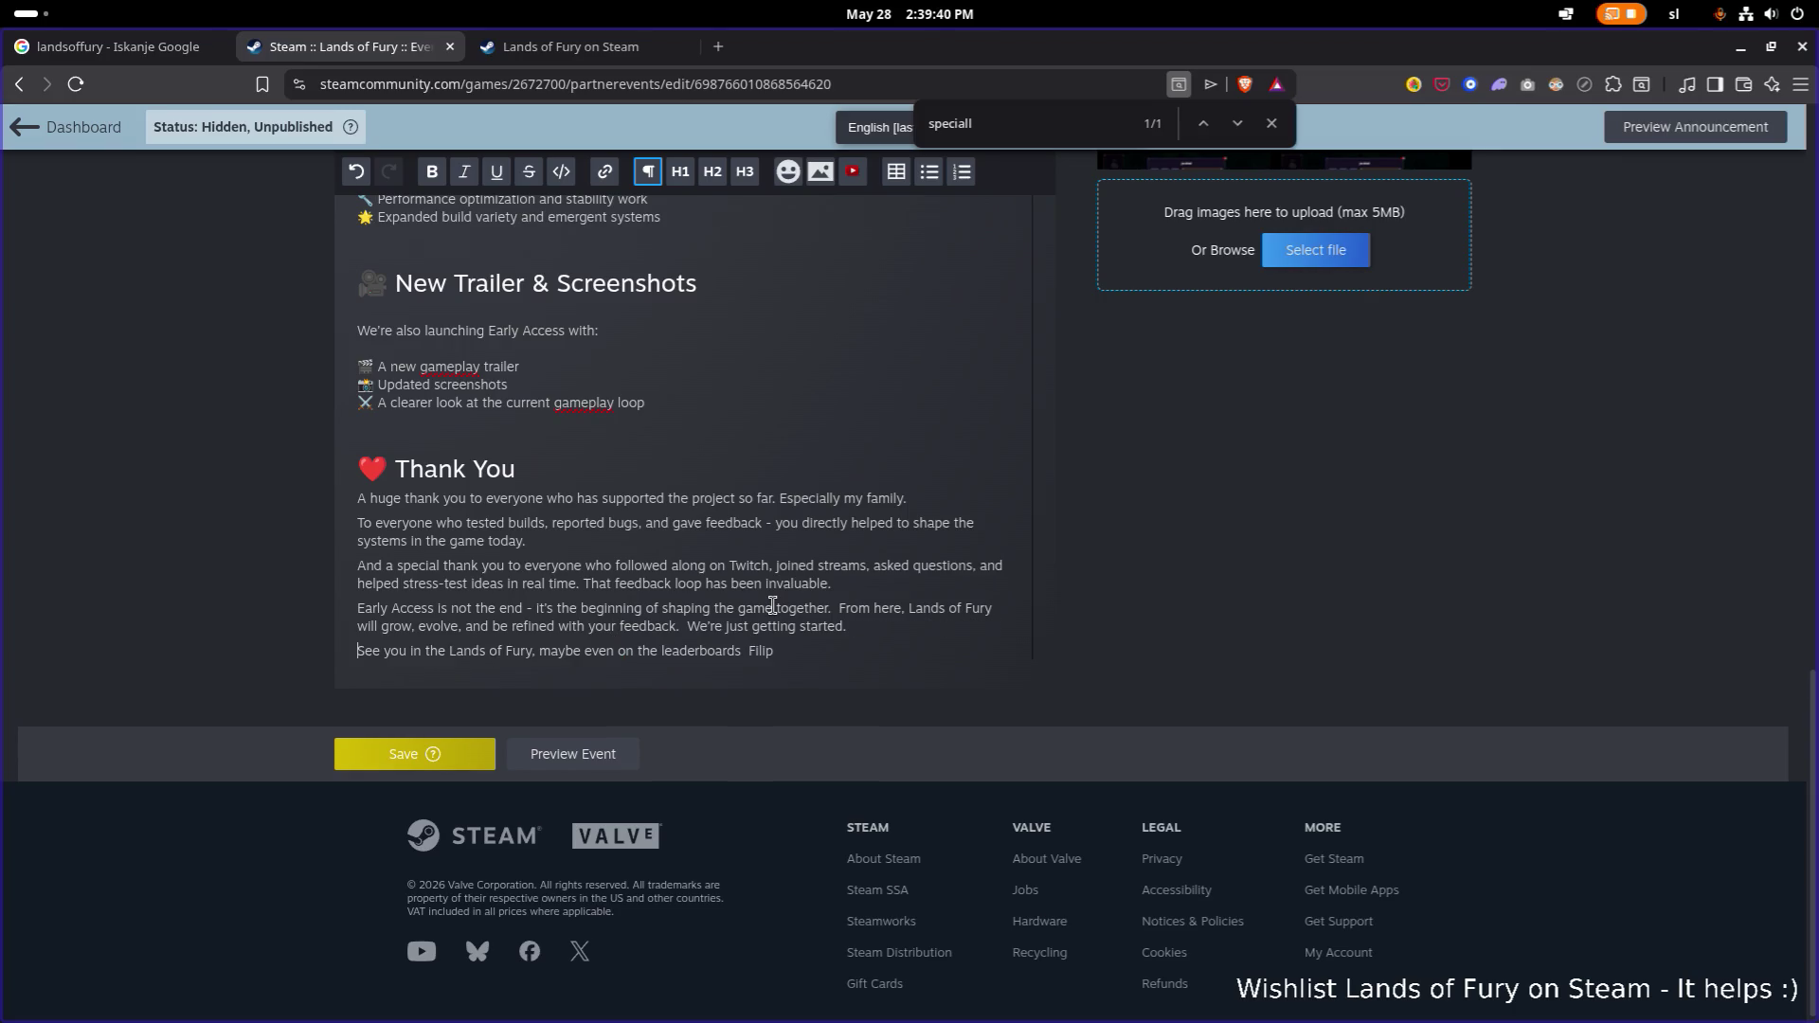
pyautogui.press('Return')
pyautogui.press('BackSpace')
pyautogui.press('Left')
pyautogui.press('Return')
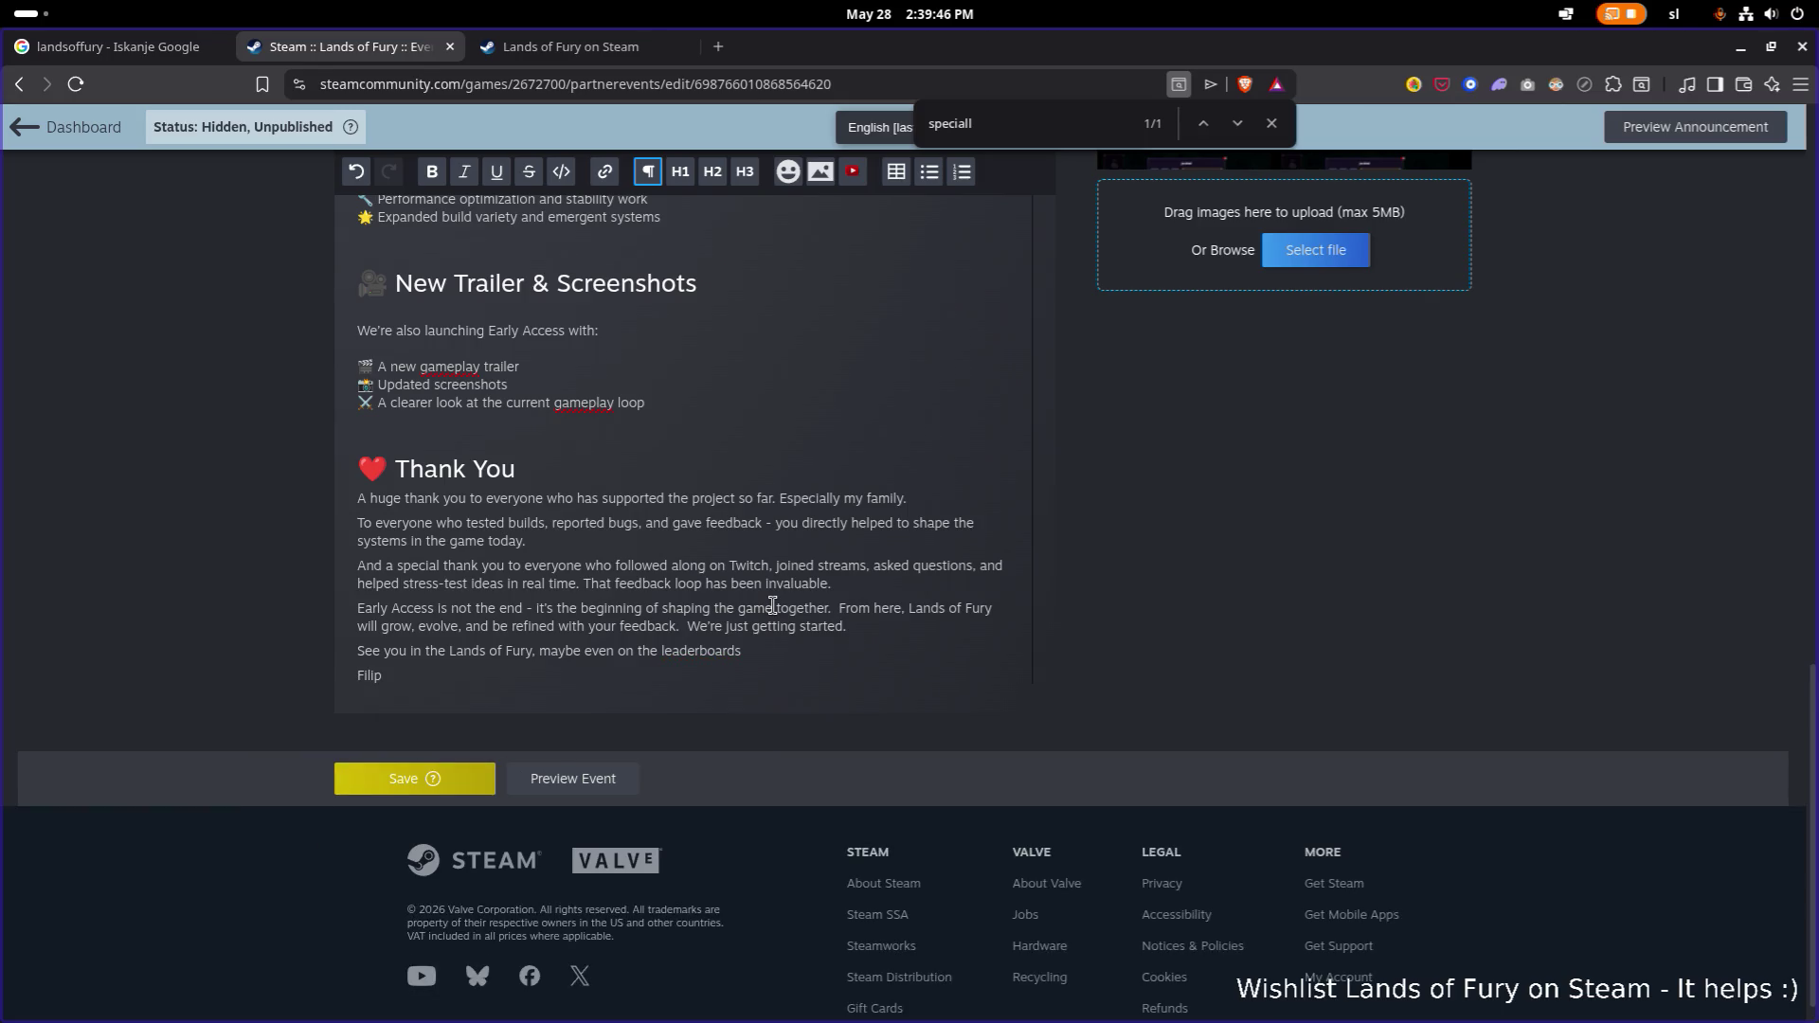
# Add a :steamhappy: emoticon after leaderboards and remove the space before the medal emoji.
pyautogui.click(787, 171)
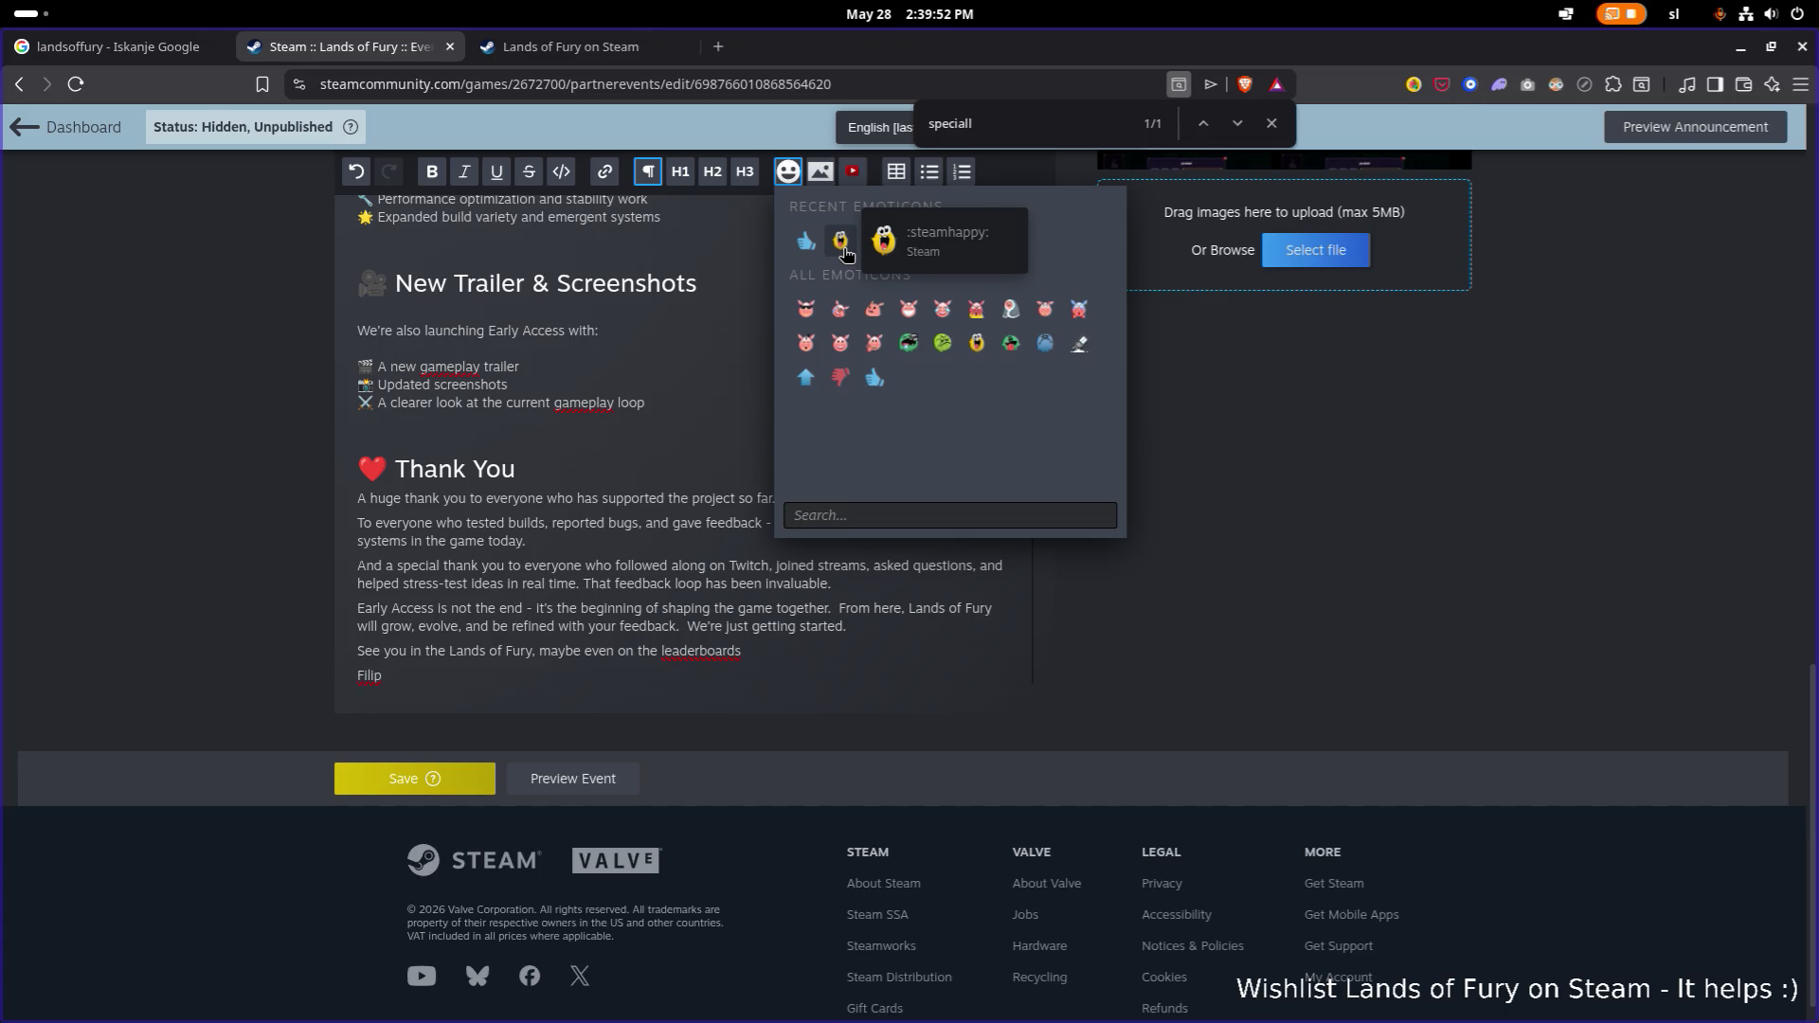
pyautogui.click(842, 243)
pyautogui.click(745, 654)
pyautogui.press('BackSpace')
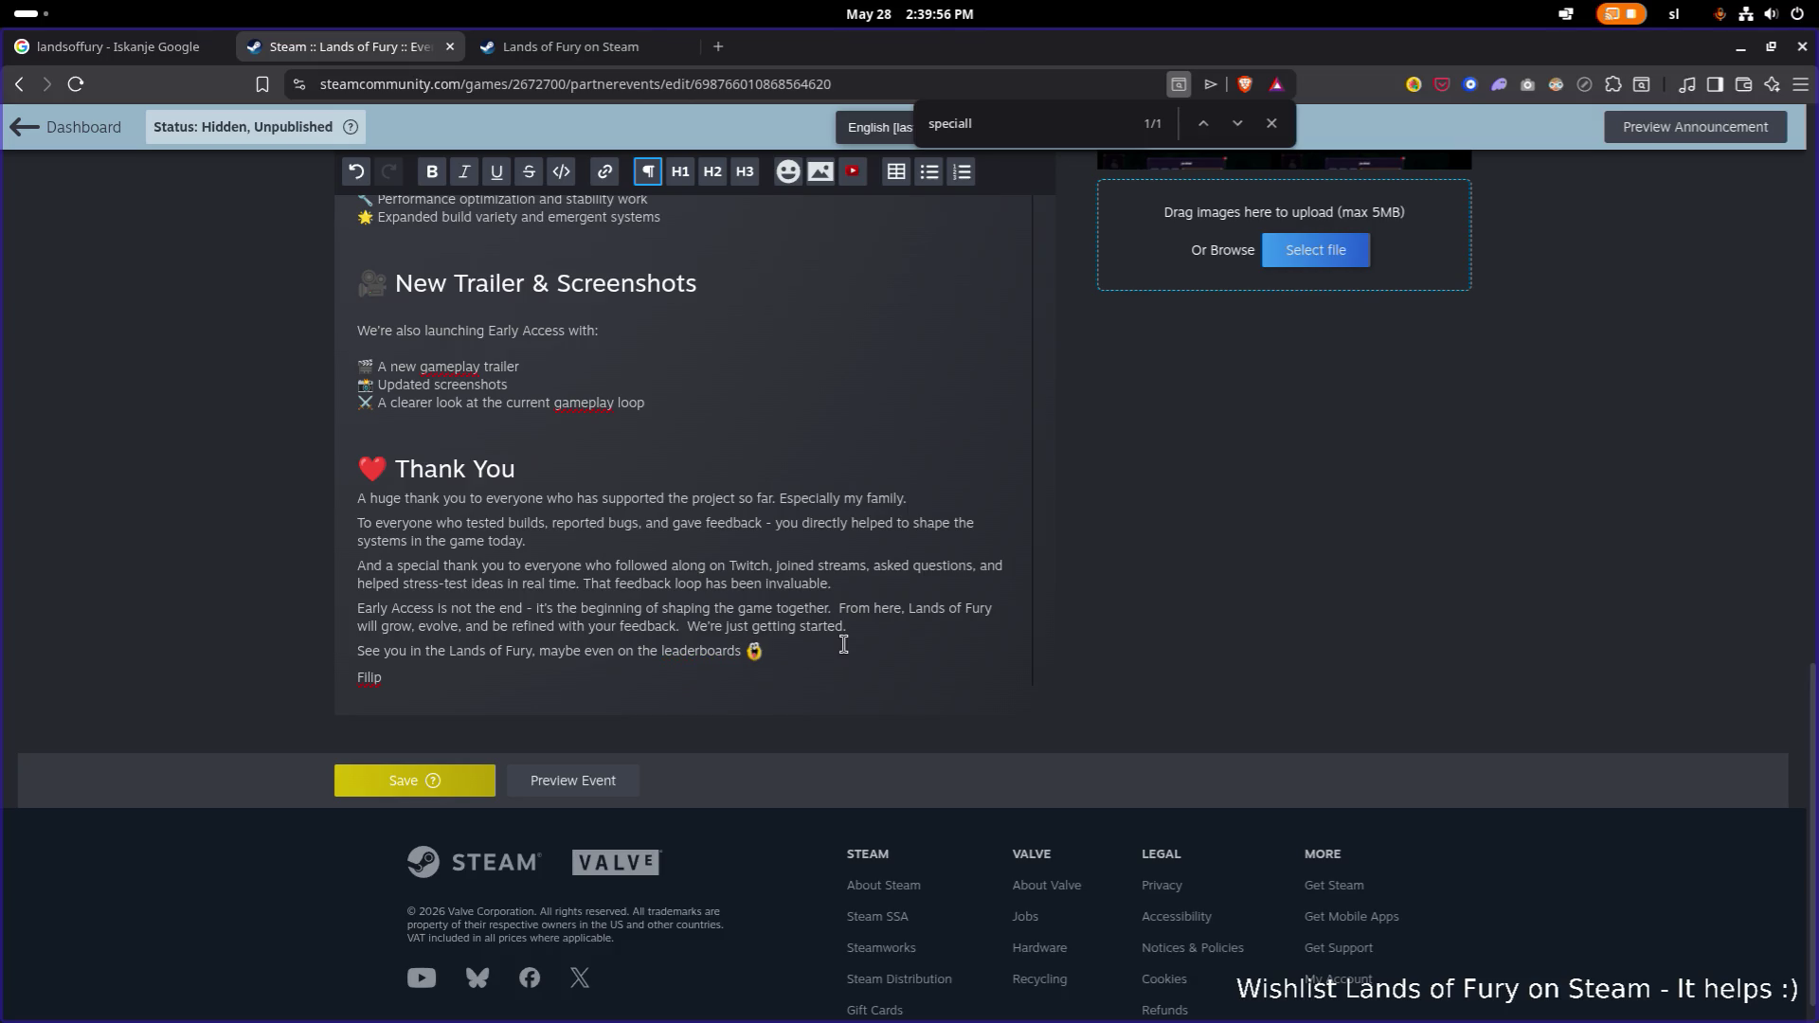
pyautogui.scroll(4, 775, 530)
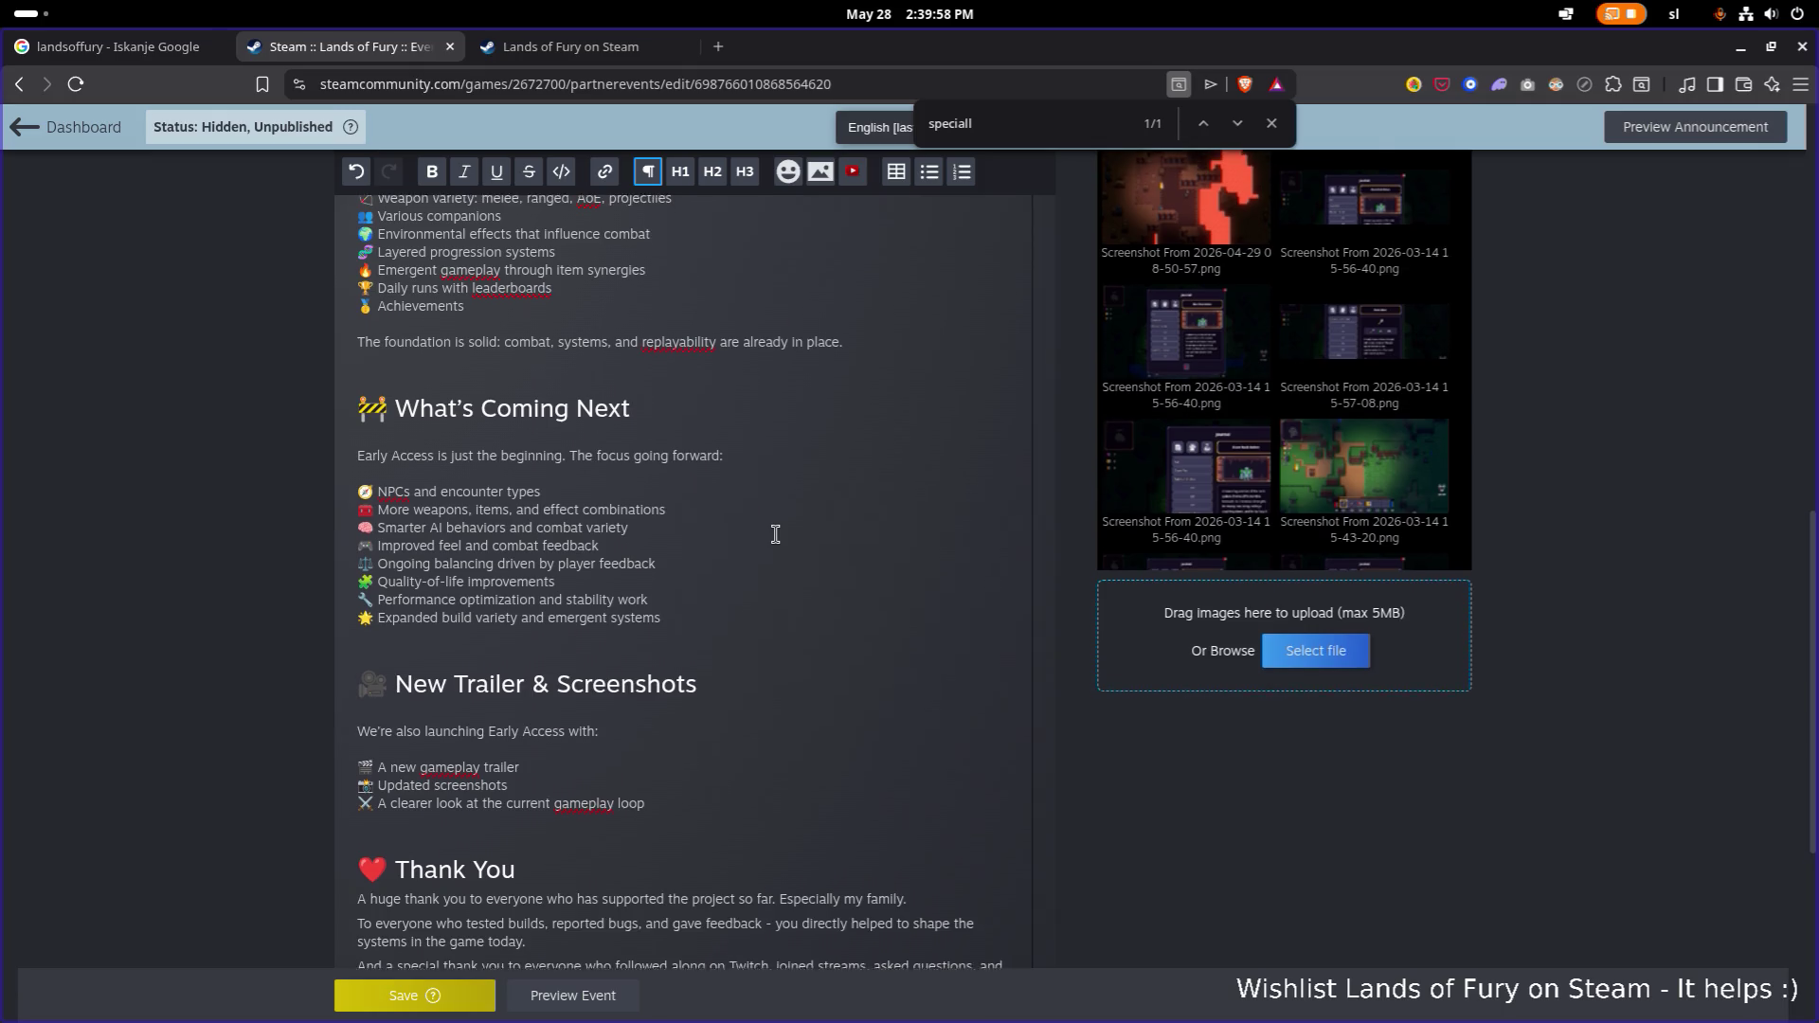
# Save the announcement and open its reader preview.
pyautogui.click(458, 990)
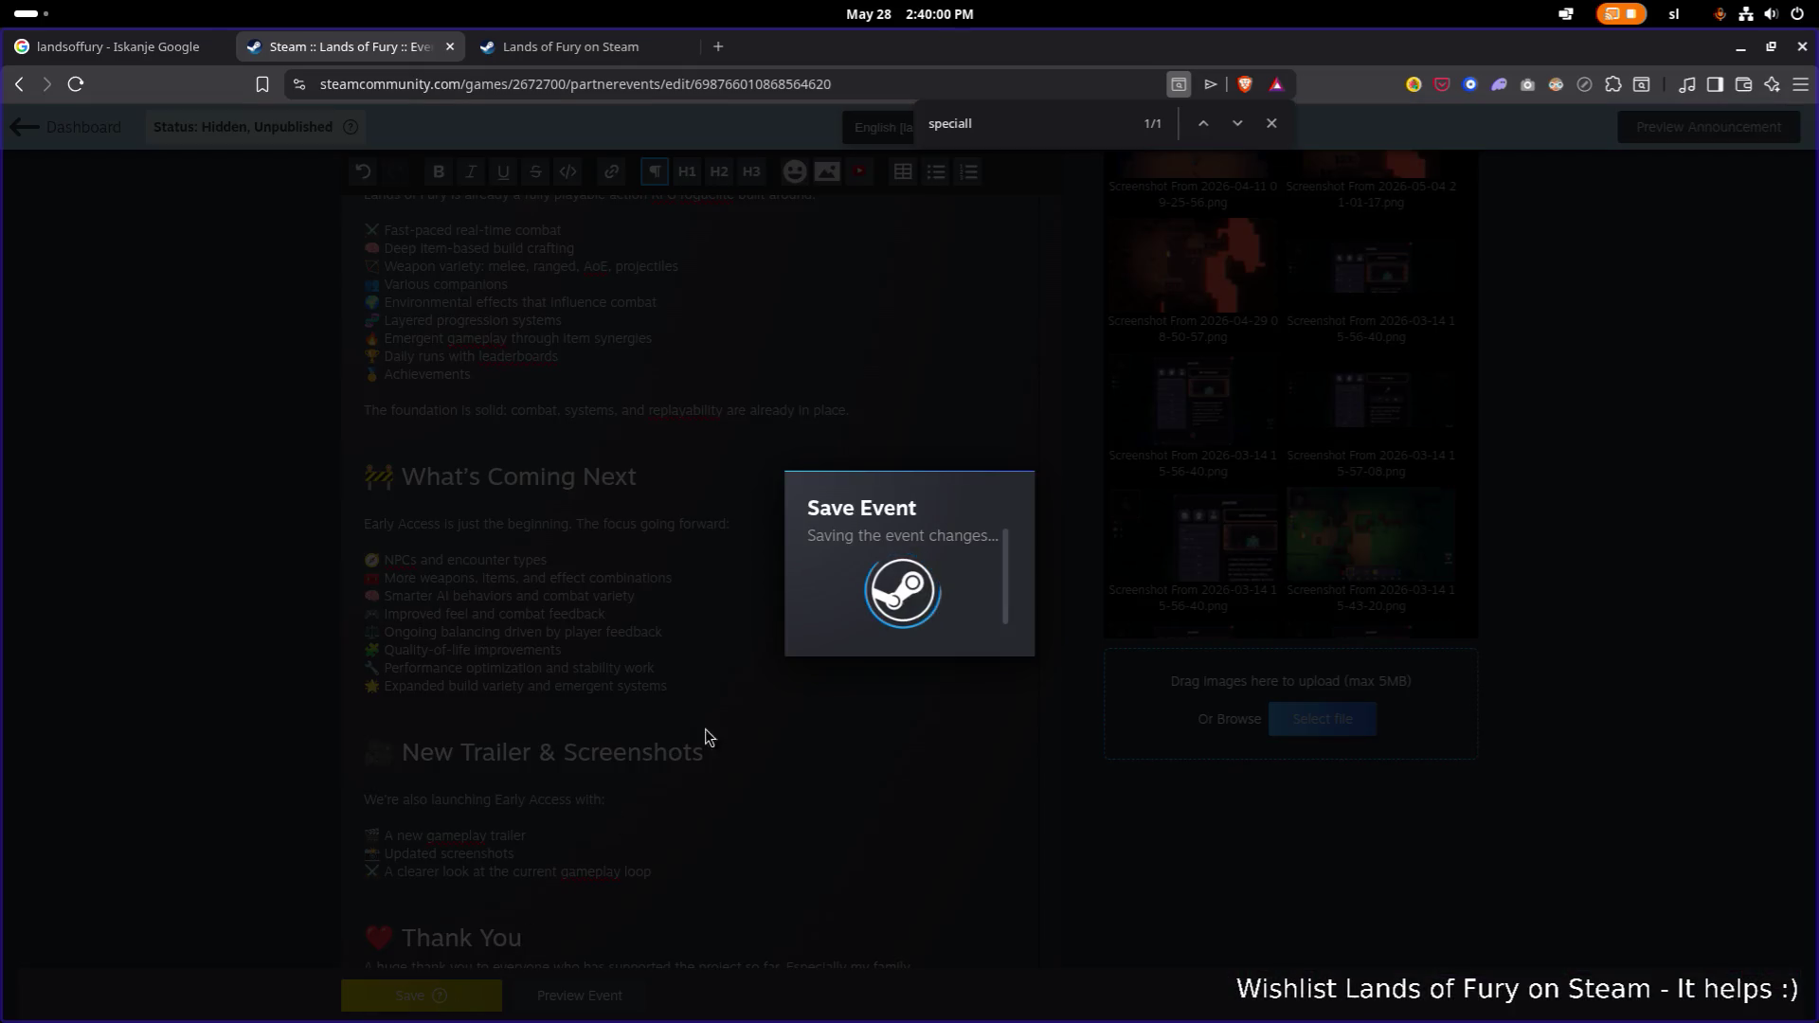
pyautogui.scroll(-4, 717, 657)
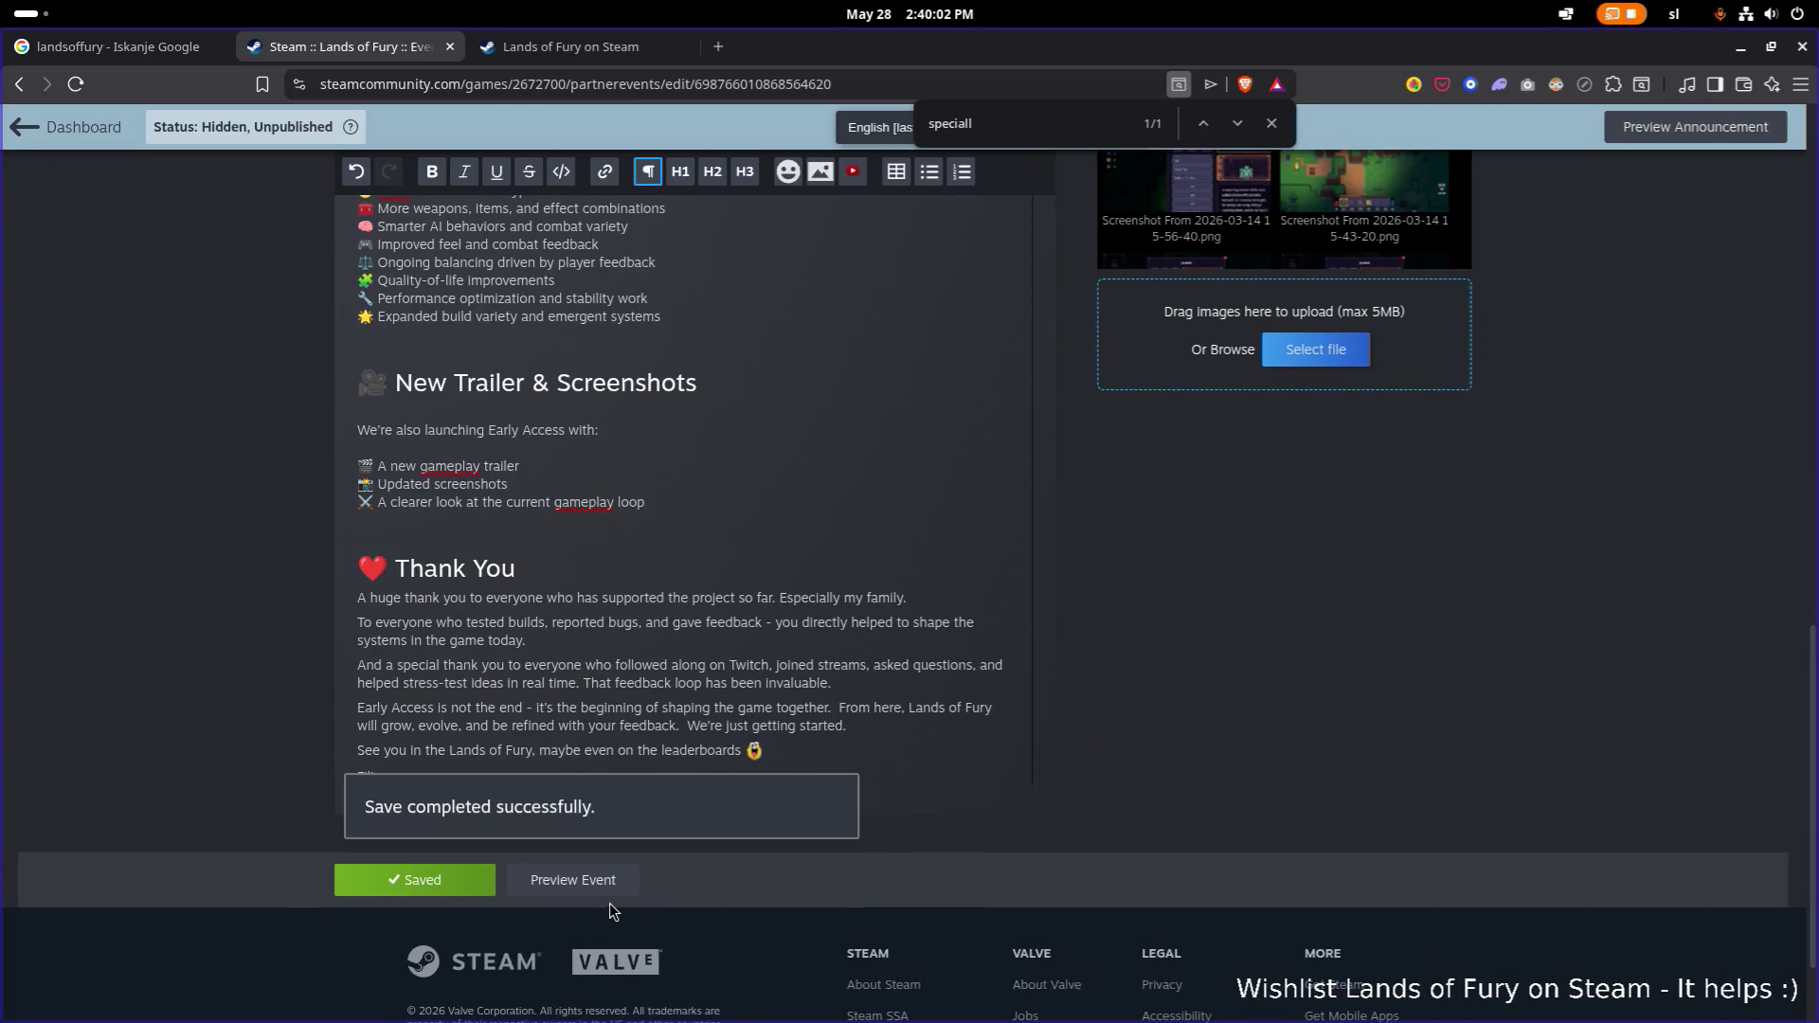
pyautogui.click(607, 883)
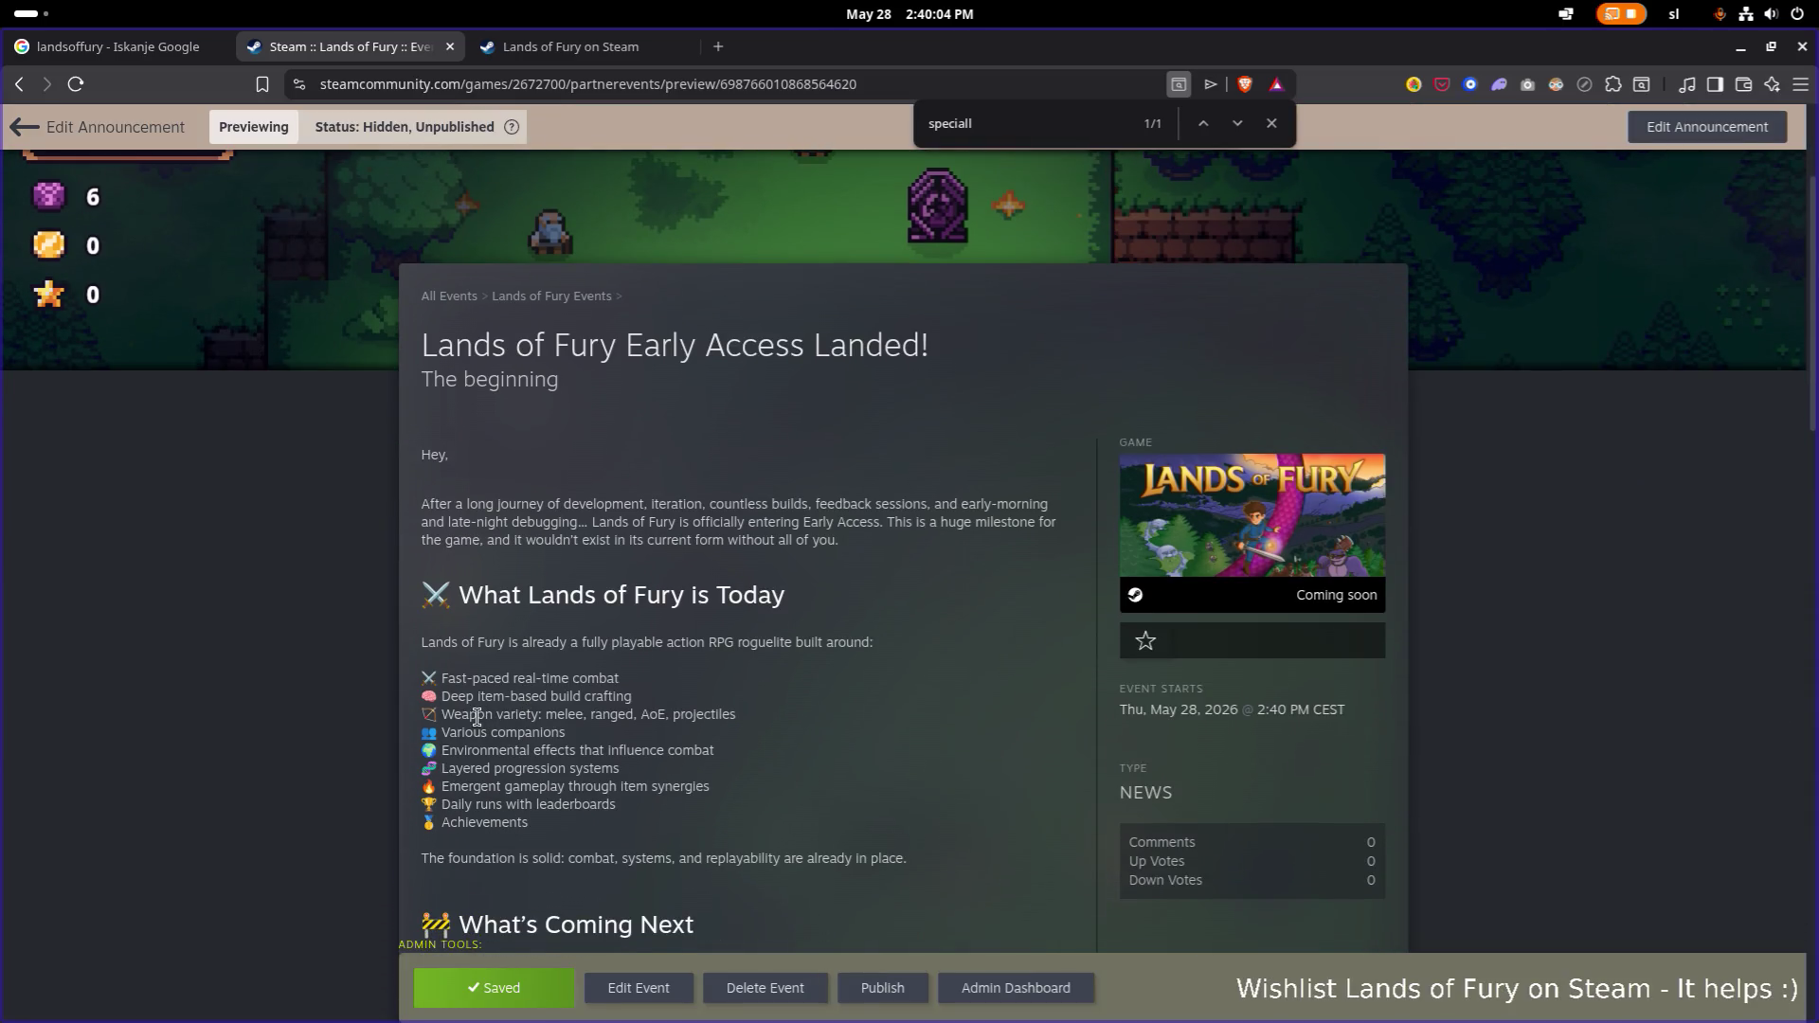
# Read through the preview and copy the announcement text from 'Hey' to the signature.
pyautogui.scroll(-4, 478, 718)
pyautogui.scroll(-5, 284, 754)
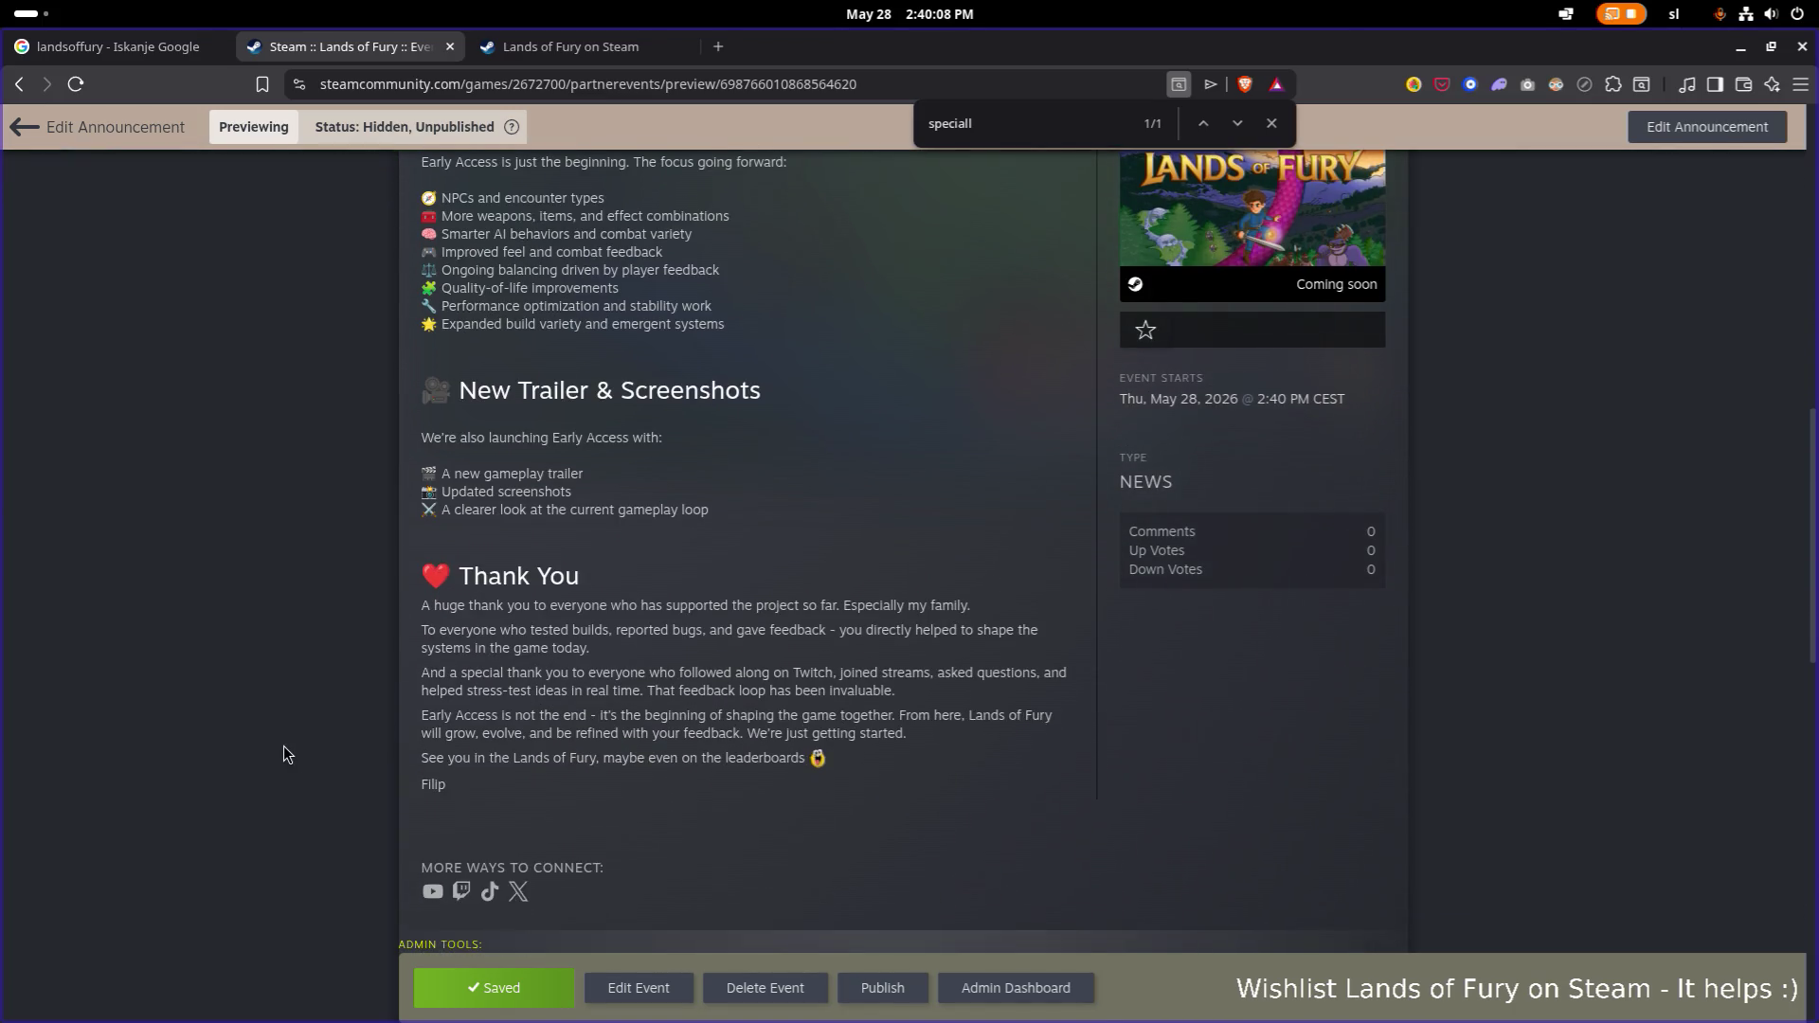
pyautogui.scroll(6, 283, 754)
pyautogui.scroll(-5, 284, 755)
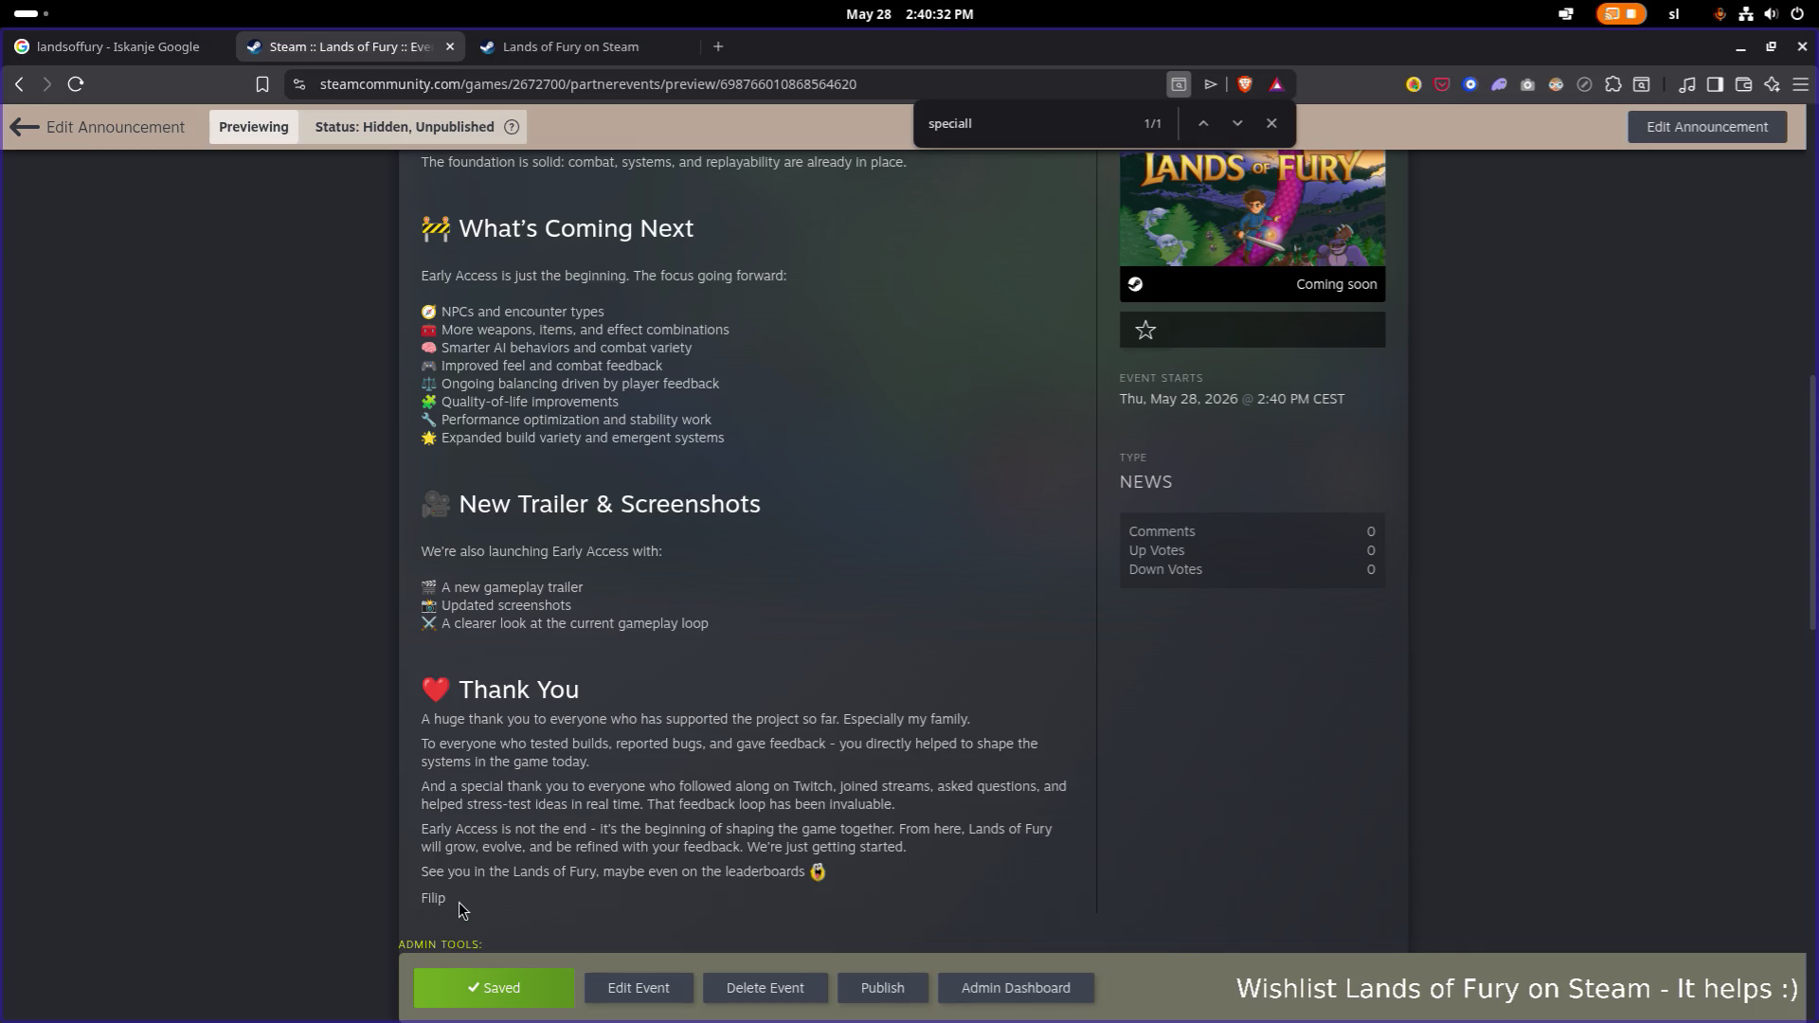
pyautogui.moveTo(458, 901)
pyautogui.mouseDown()
pyautogui.moveTo(510, 665)
pyautogui.moveTo(582, 684)
pyautogui.mouseUp()
pyautogui.scroll(5, 510, 665)
pyautogui.scroll(-6, 509, 667)
pyautogui.scroll(5, 581, 680)
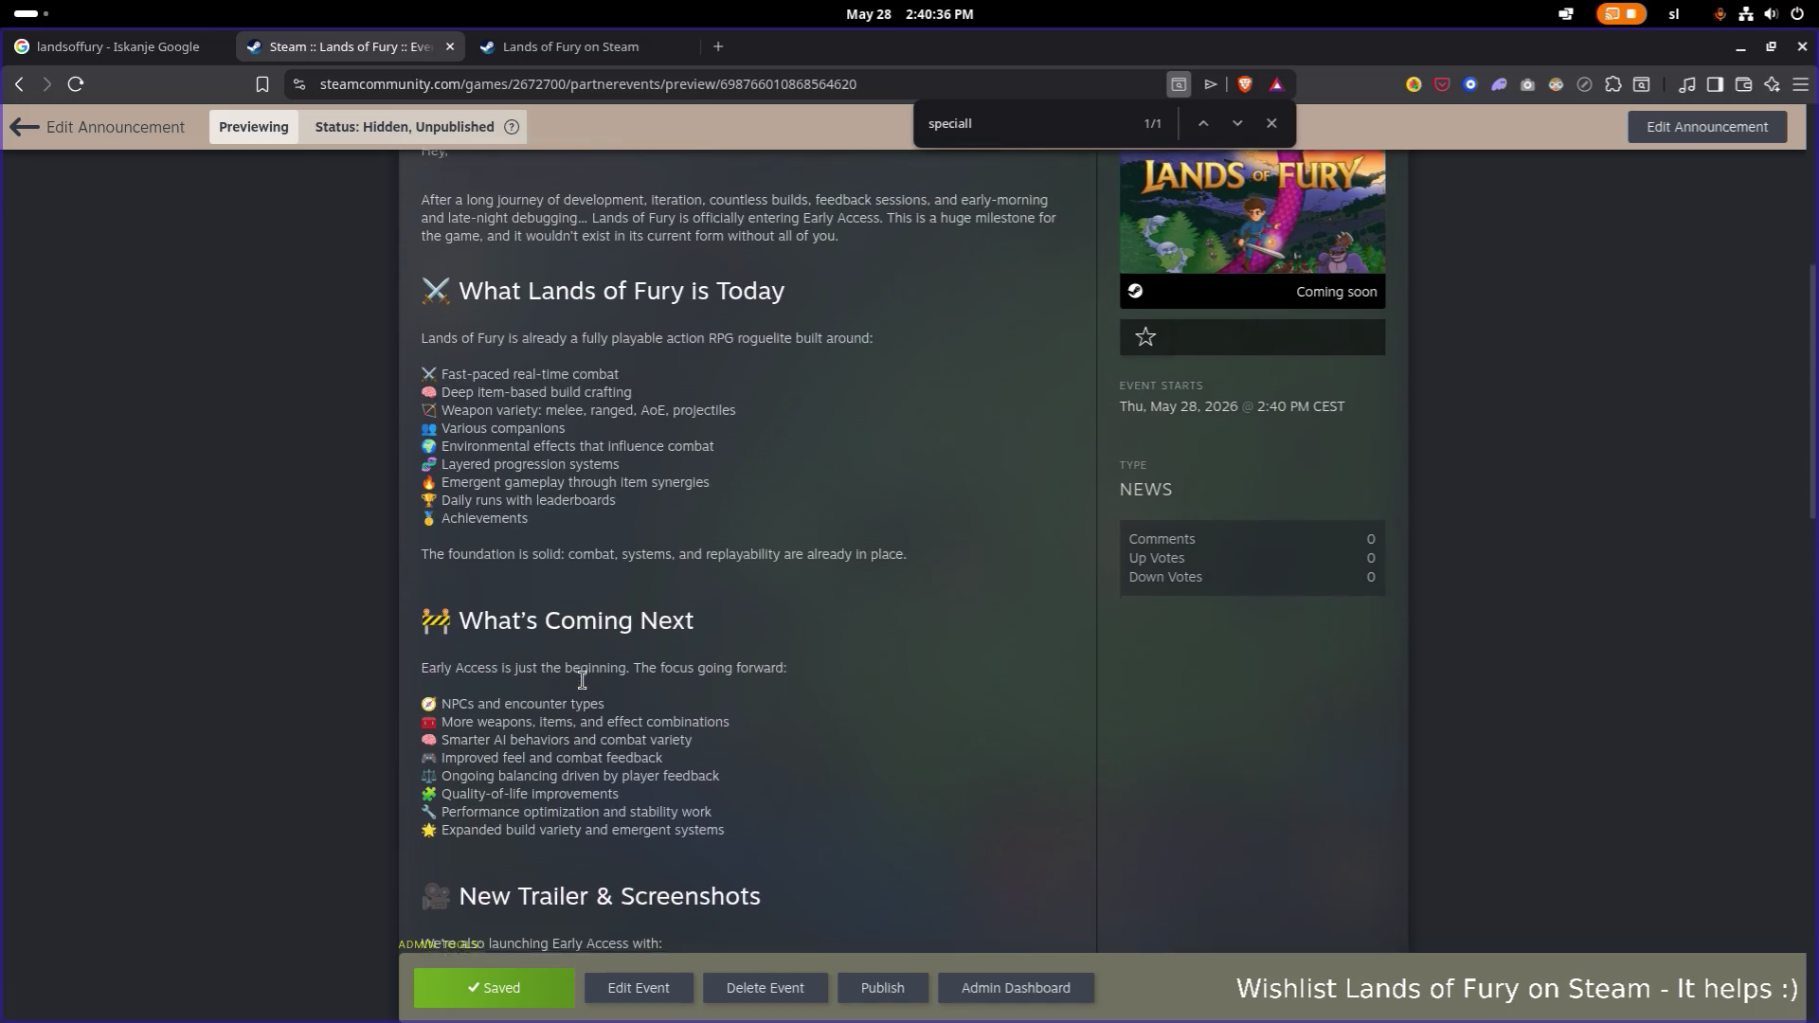
pyautogui.scroll(3, 581, 681)
pyautogui.scroll(-1, 582, 681)
pyautogui.moveTo(582, 681)
pyautogui.mouseDown()
pyautogui.moveTo(475, 383)
pyautogui.moveTo(384, 350)
pyautogui.moveTo(423, 355)
pyautogui.mouseUp()
pyautogui.rightClick(424, 356)
pyautogui.click(488, 378)
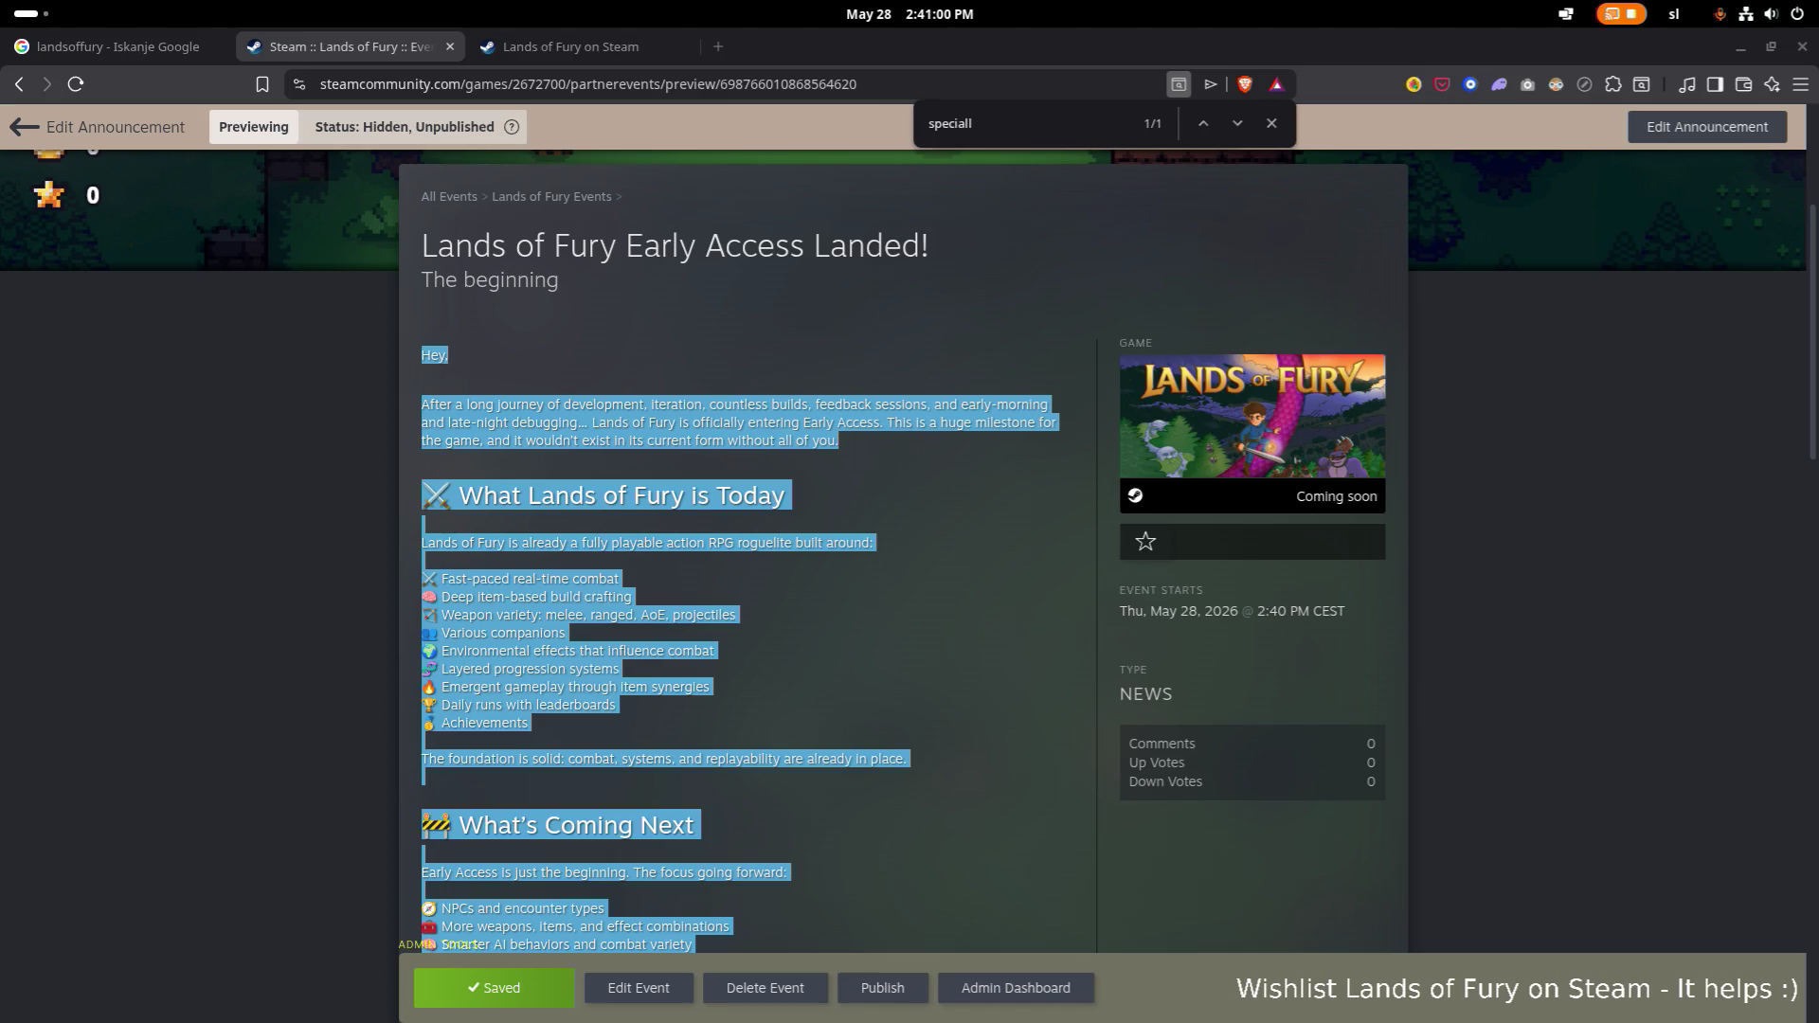
# Clear the selection and go back to the event editor.
pyautogui.click(649, 698)
pyautogui.scroll(-1, 648, 698)
pyautogui.scroll(-3, 649, 699)
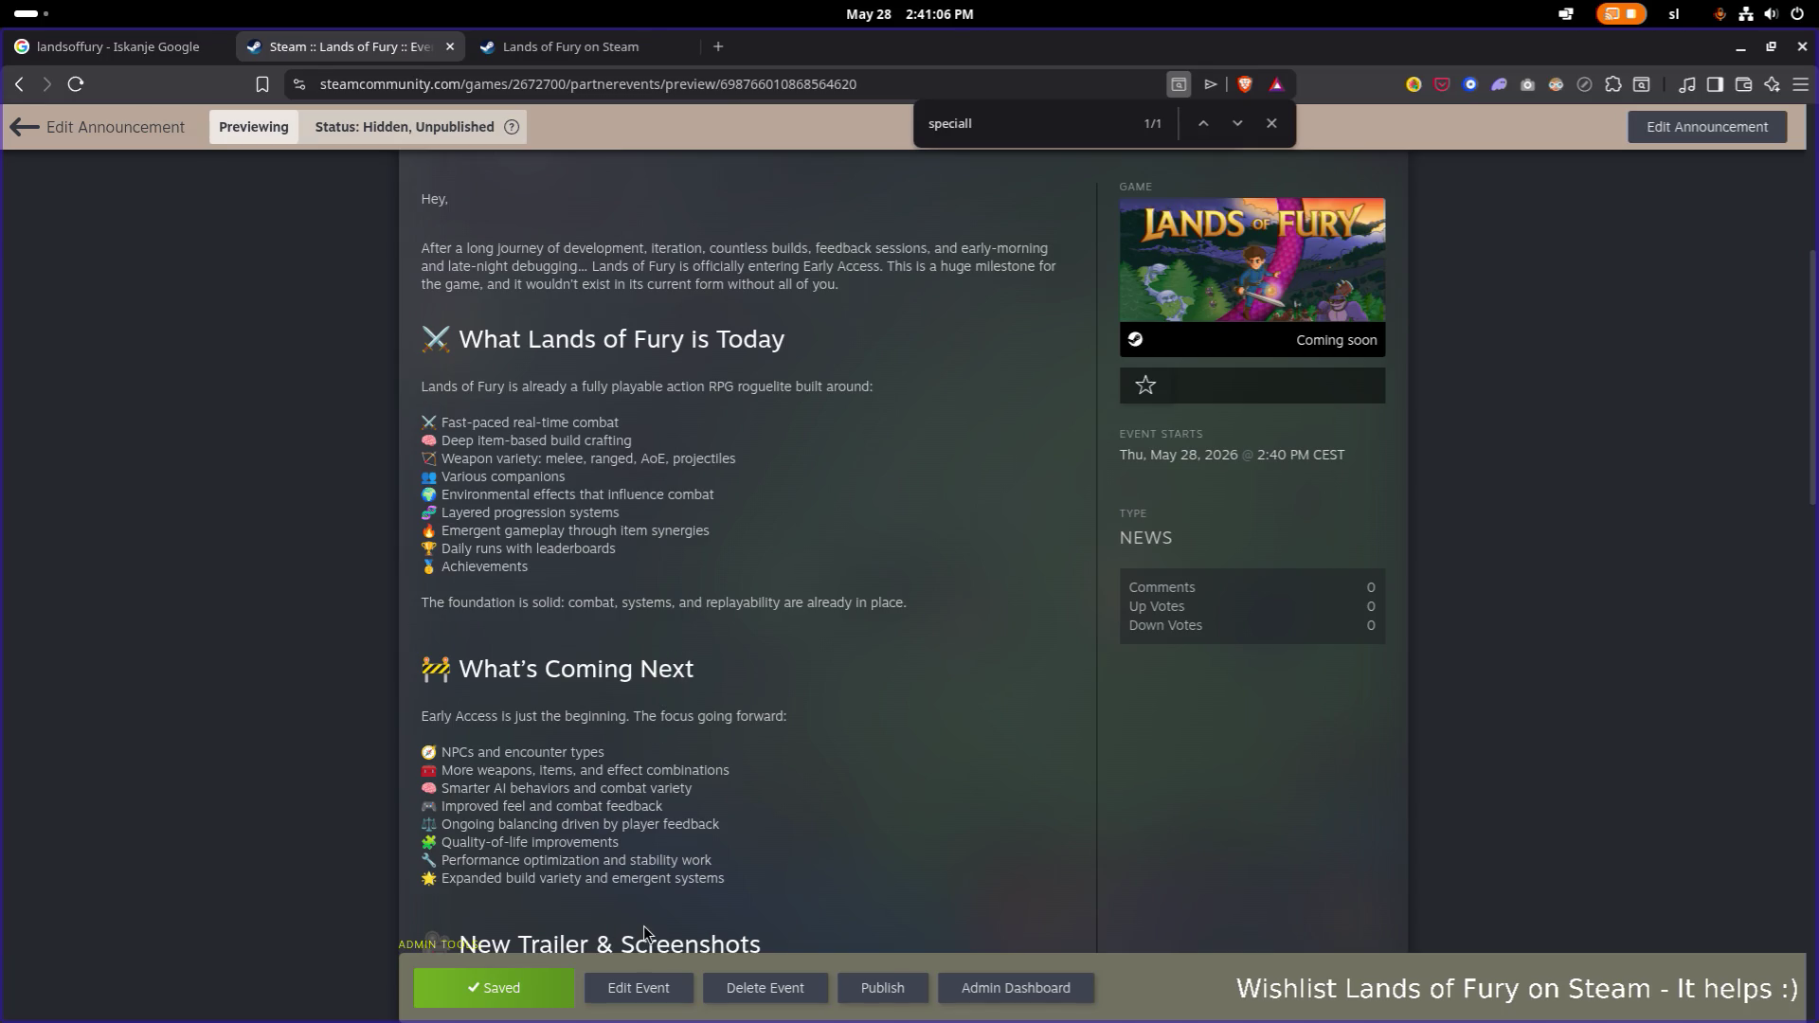
pyautogui.click(644, 988)
pyautogui.scroll(-2, 730, 641)
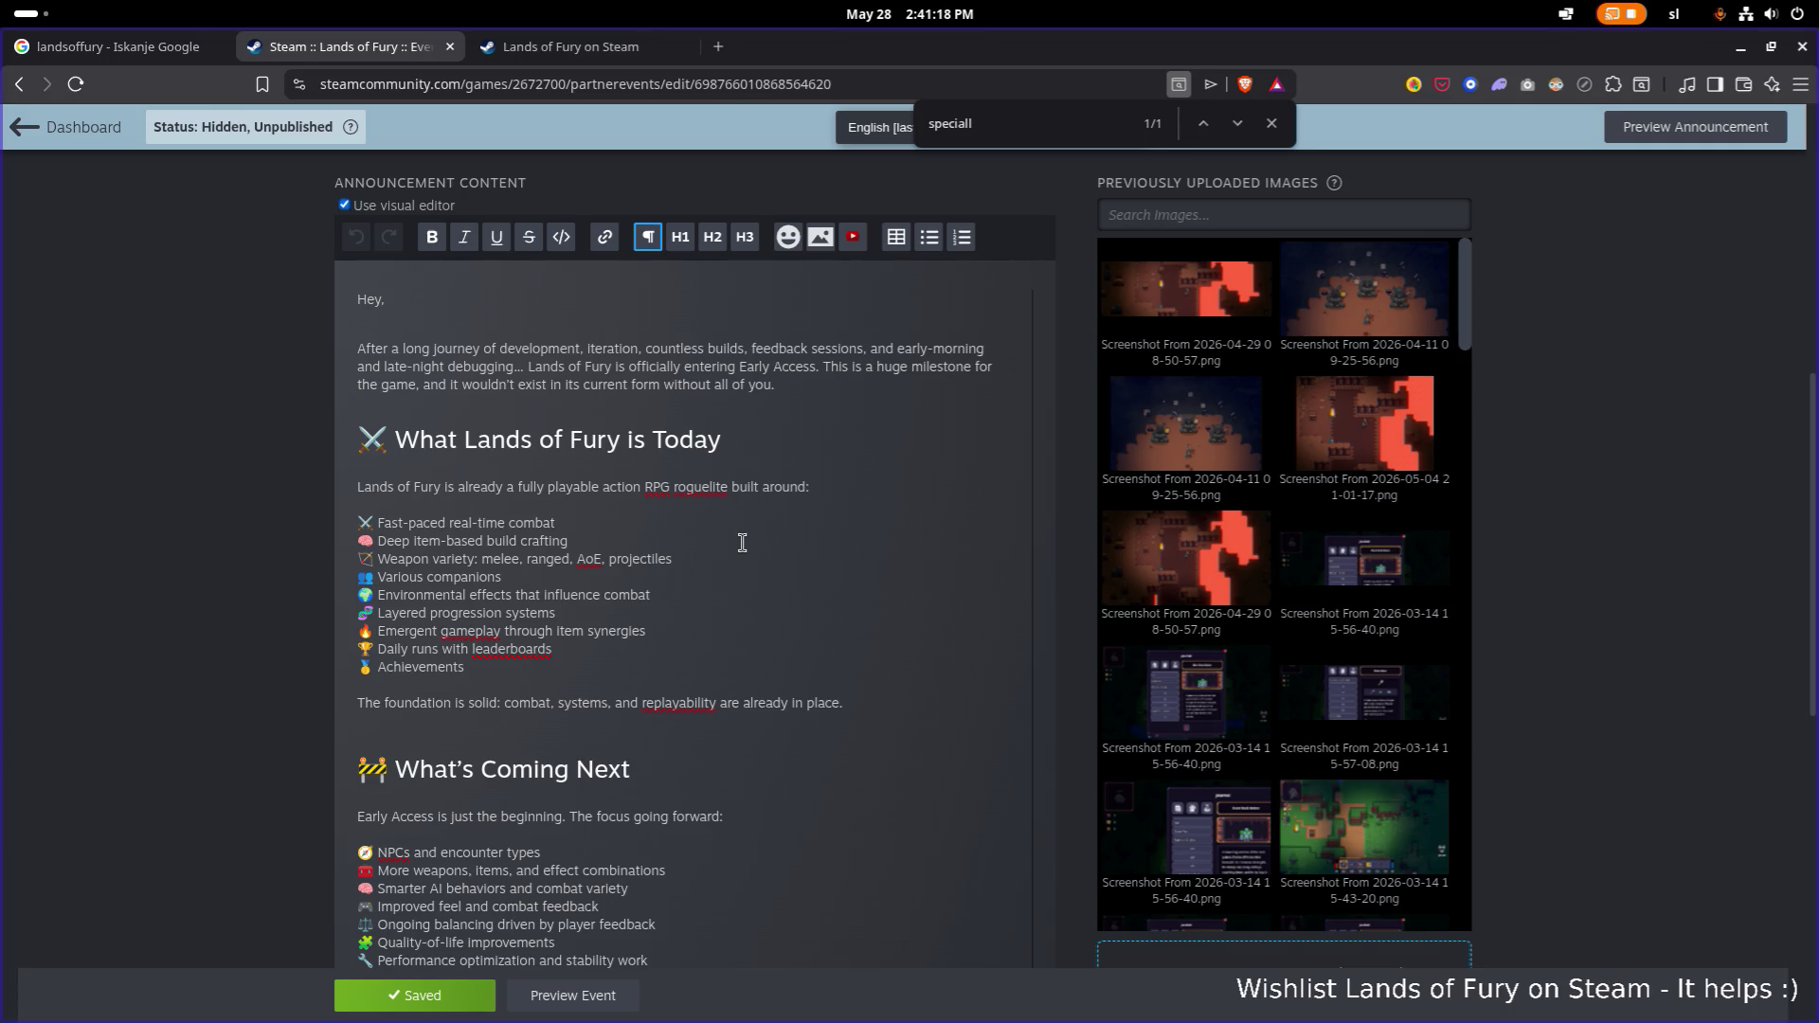
# Click into the build crafting line, save the announcement, and open its reader preview.
pyautogui.click(742, 543)
pyautogui.click(417, 996)
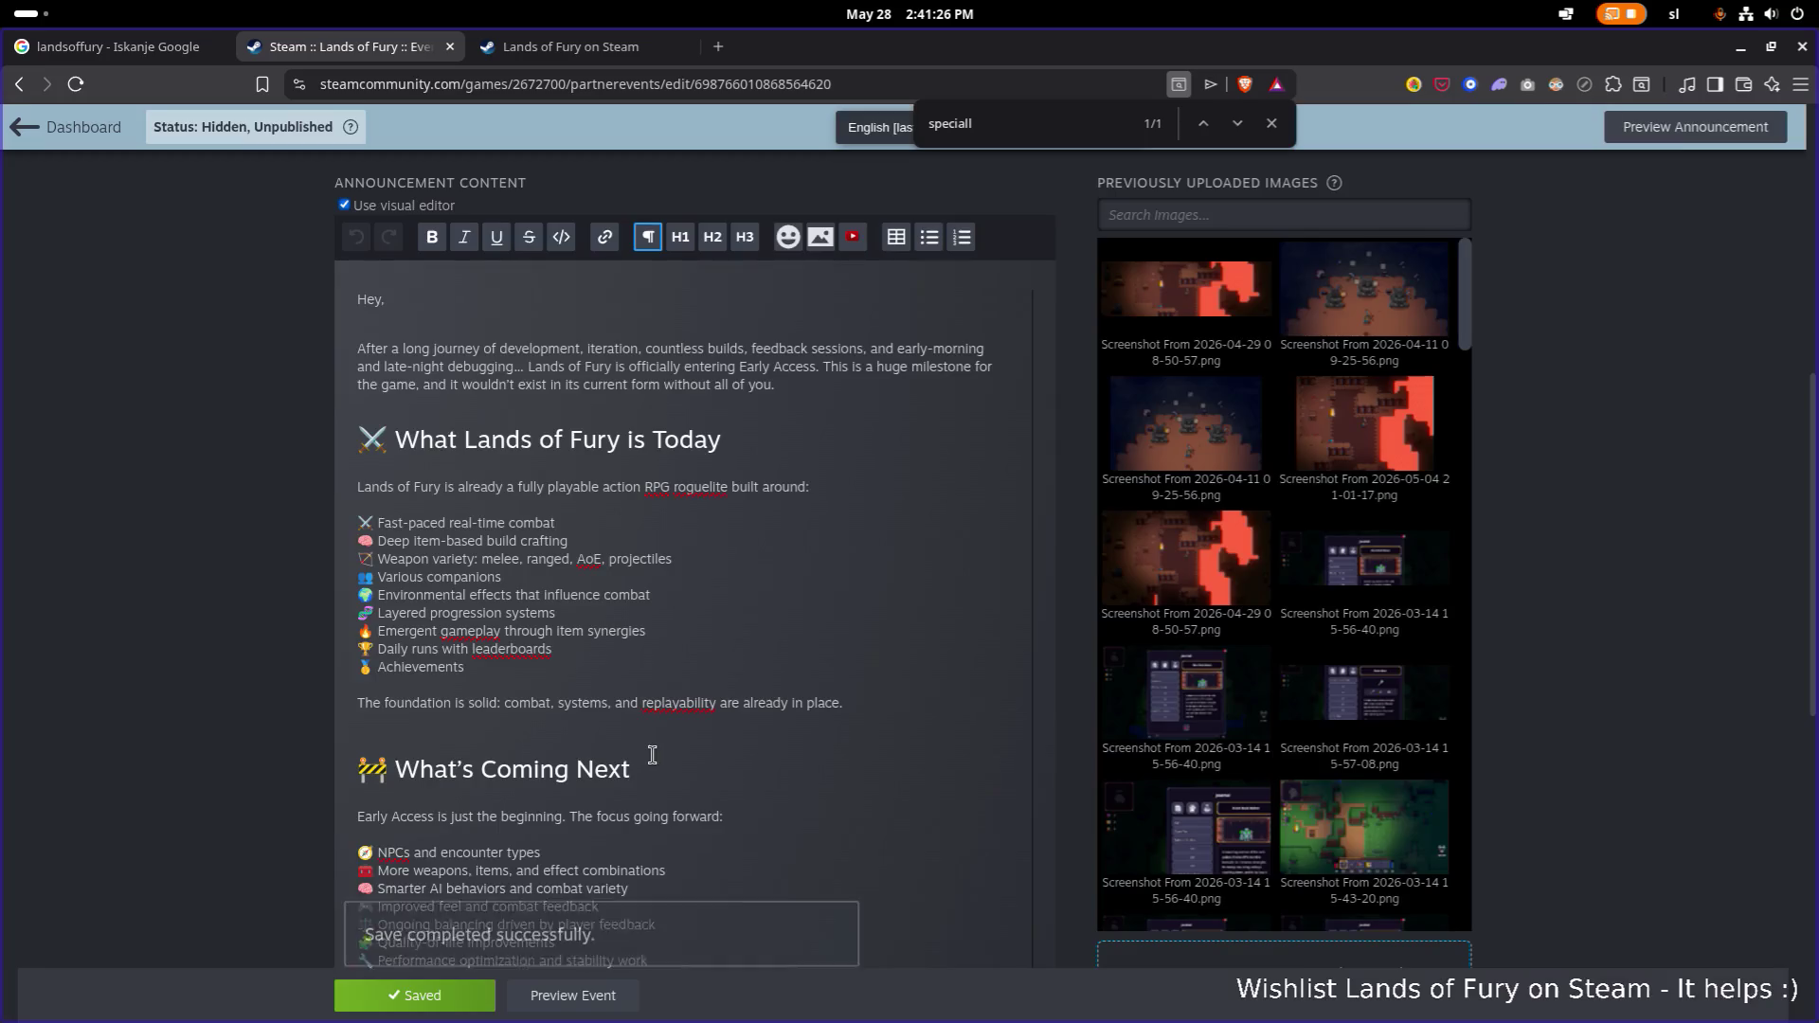
pyautogui.click(582, 993)
pyautogui.scroll(-6, 771, 629)
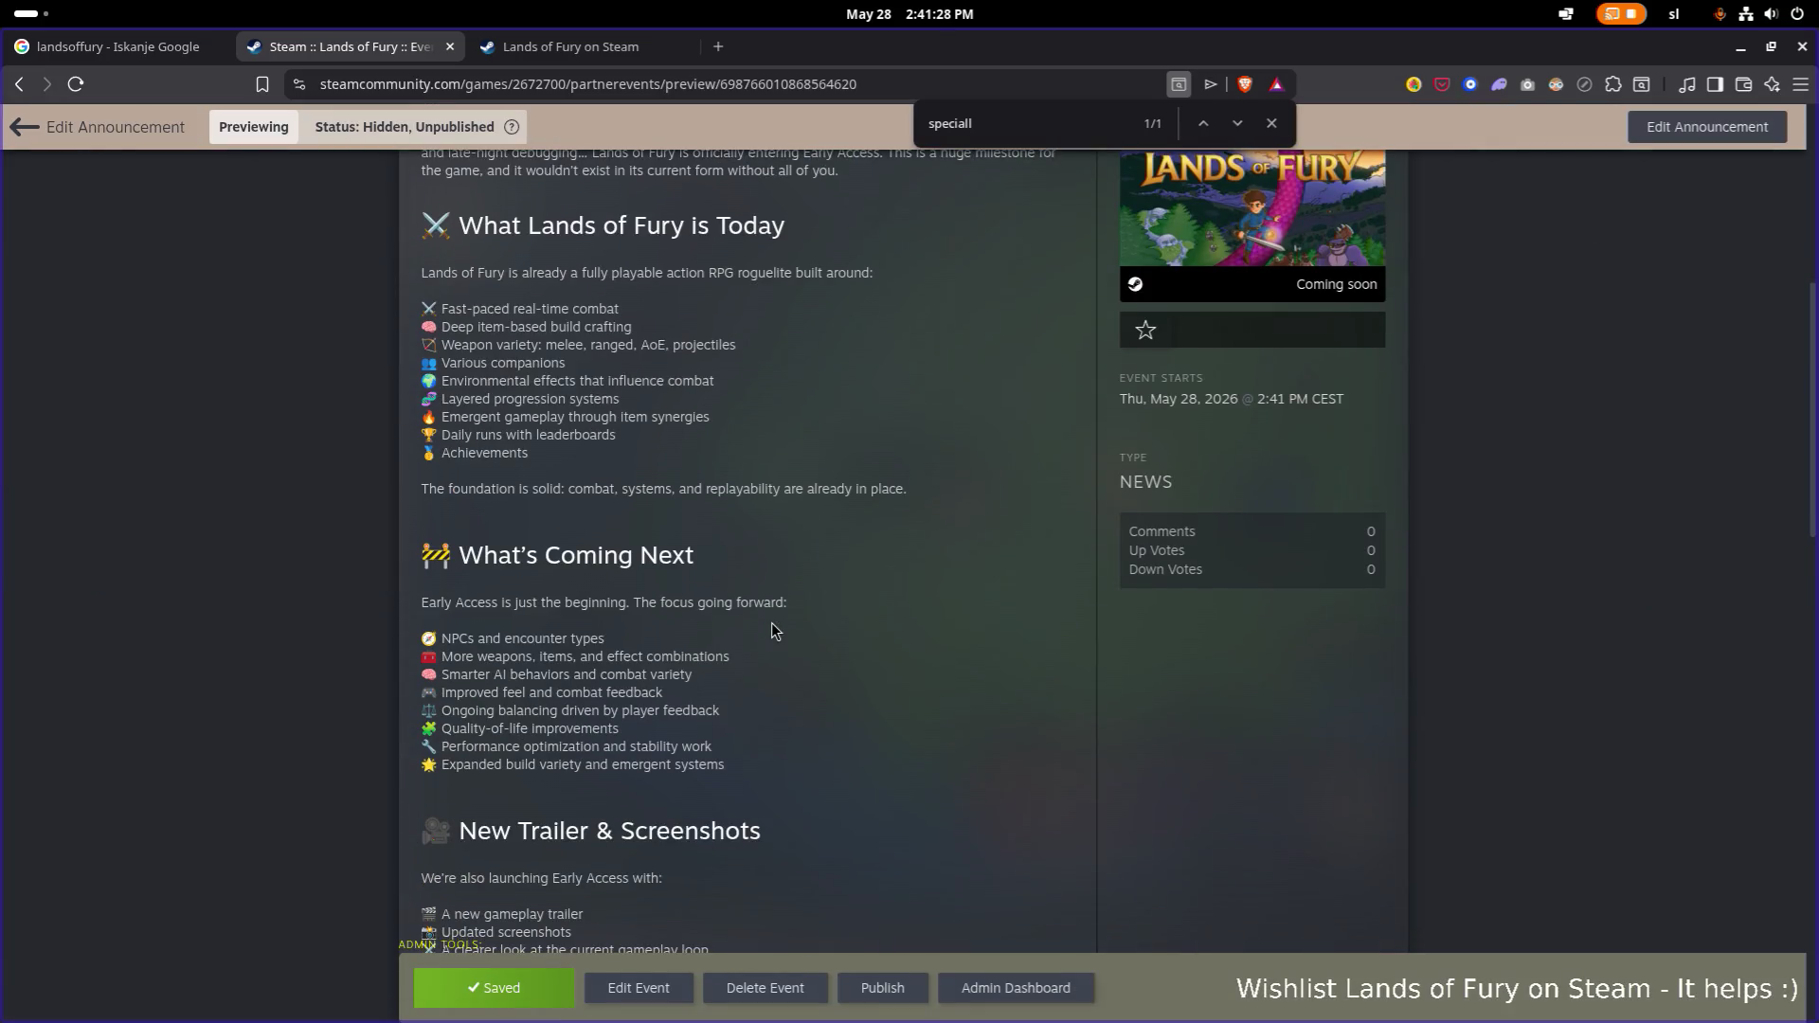
pyautogui.scroll(5, 771, 625)
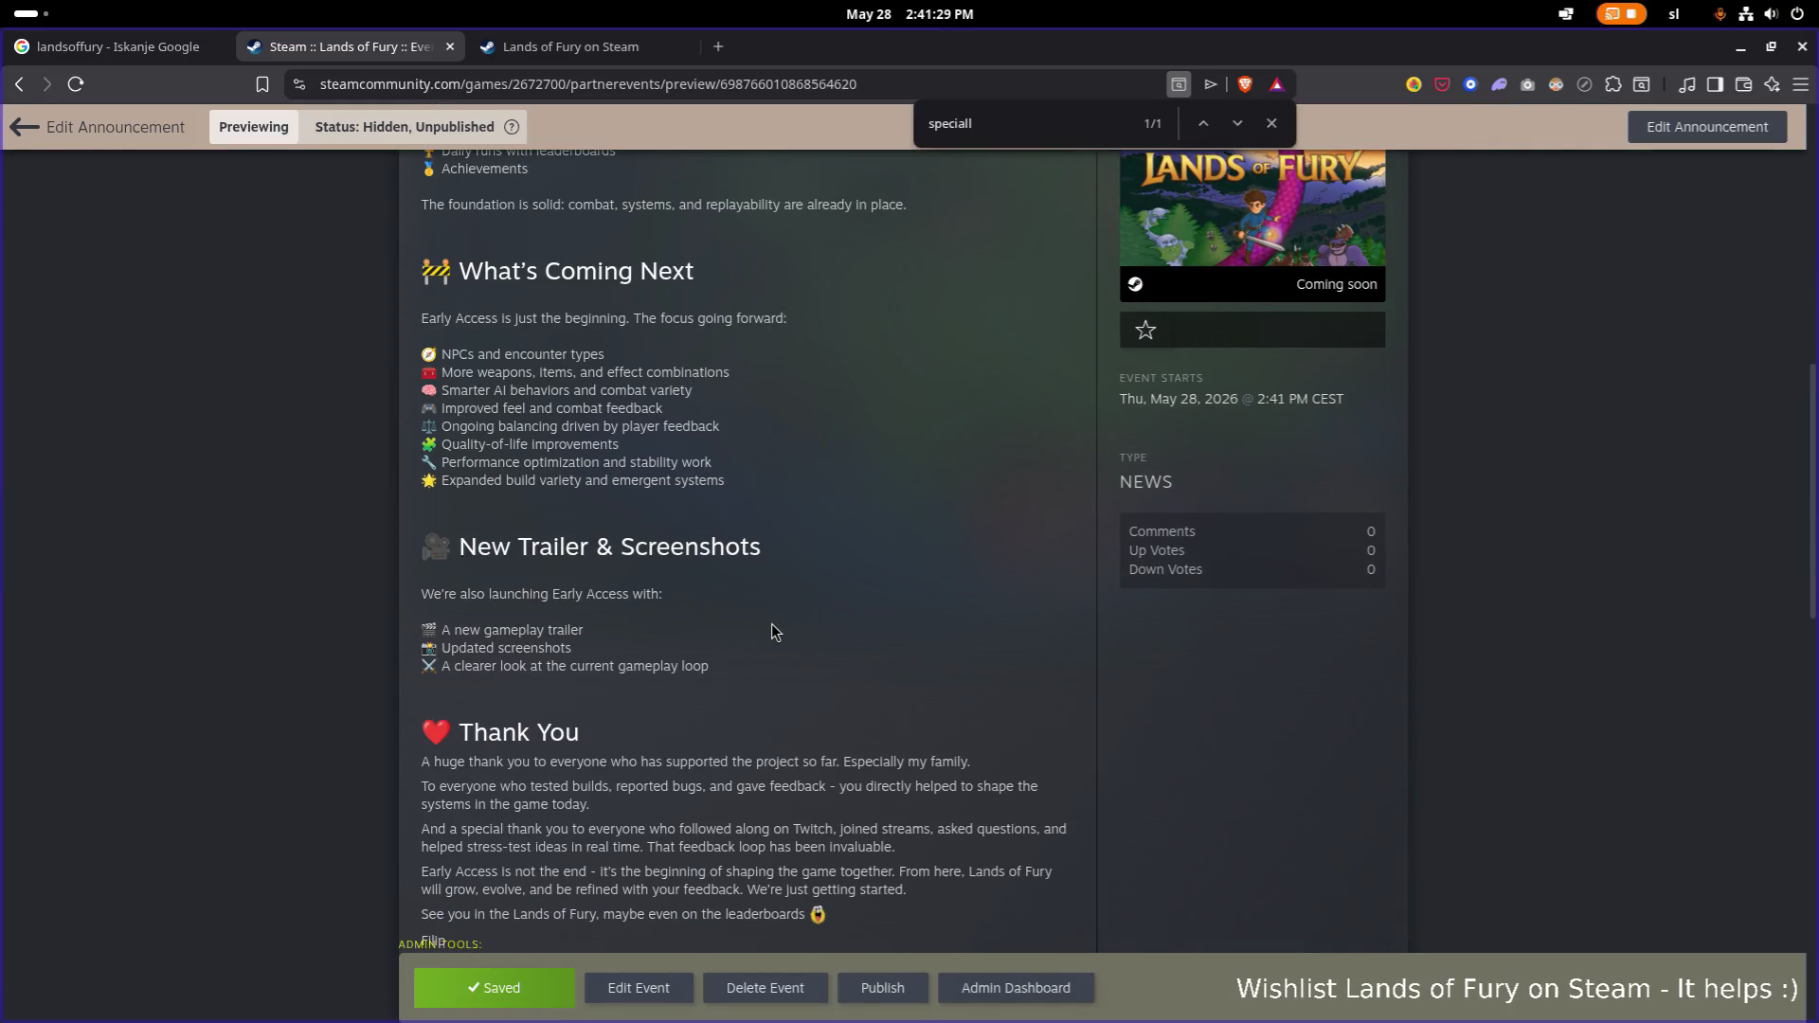
pyautogui.scroll(3, 772, 624)
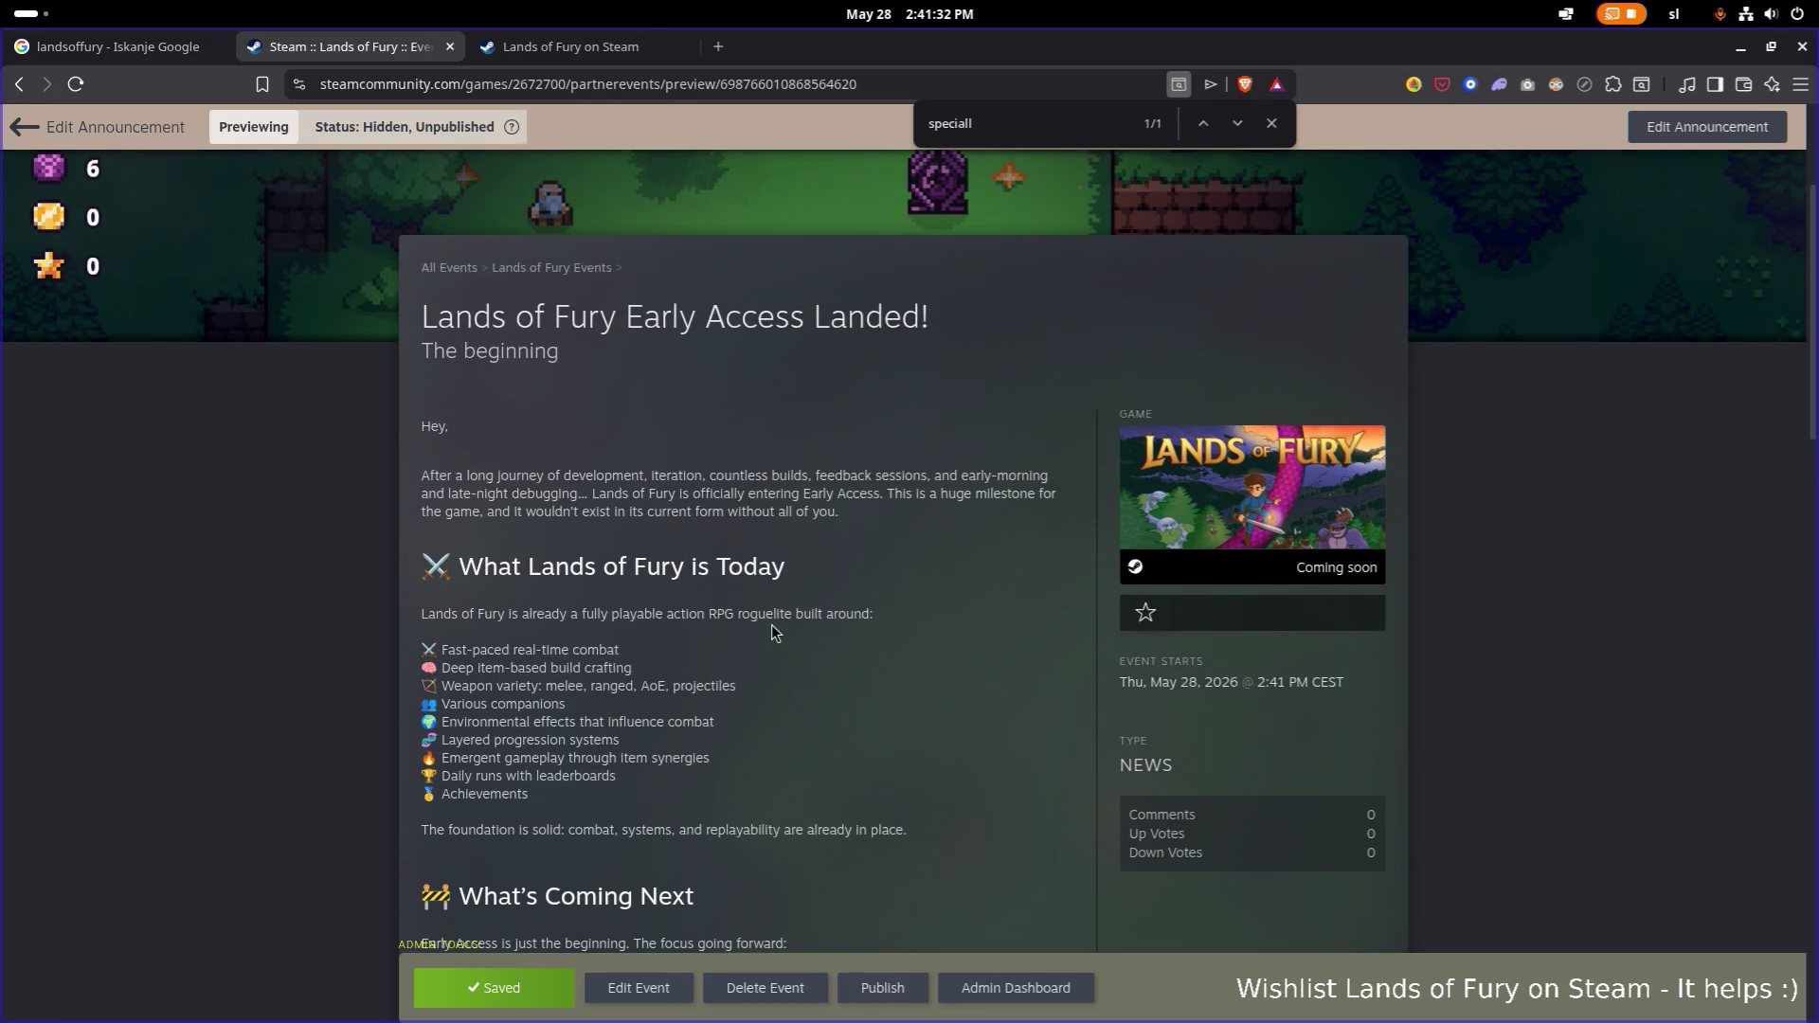
pyautogui.scroll(-7, 770, 628)
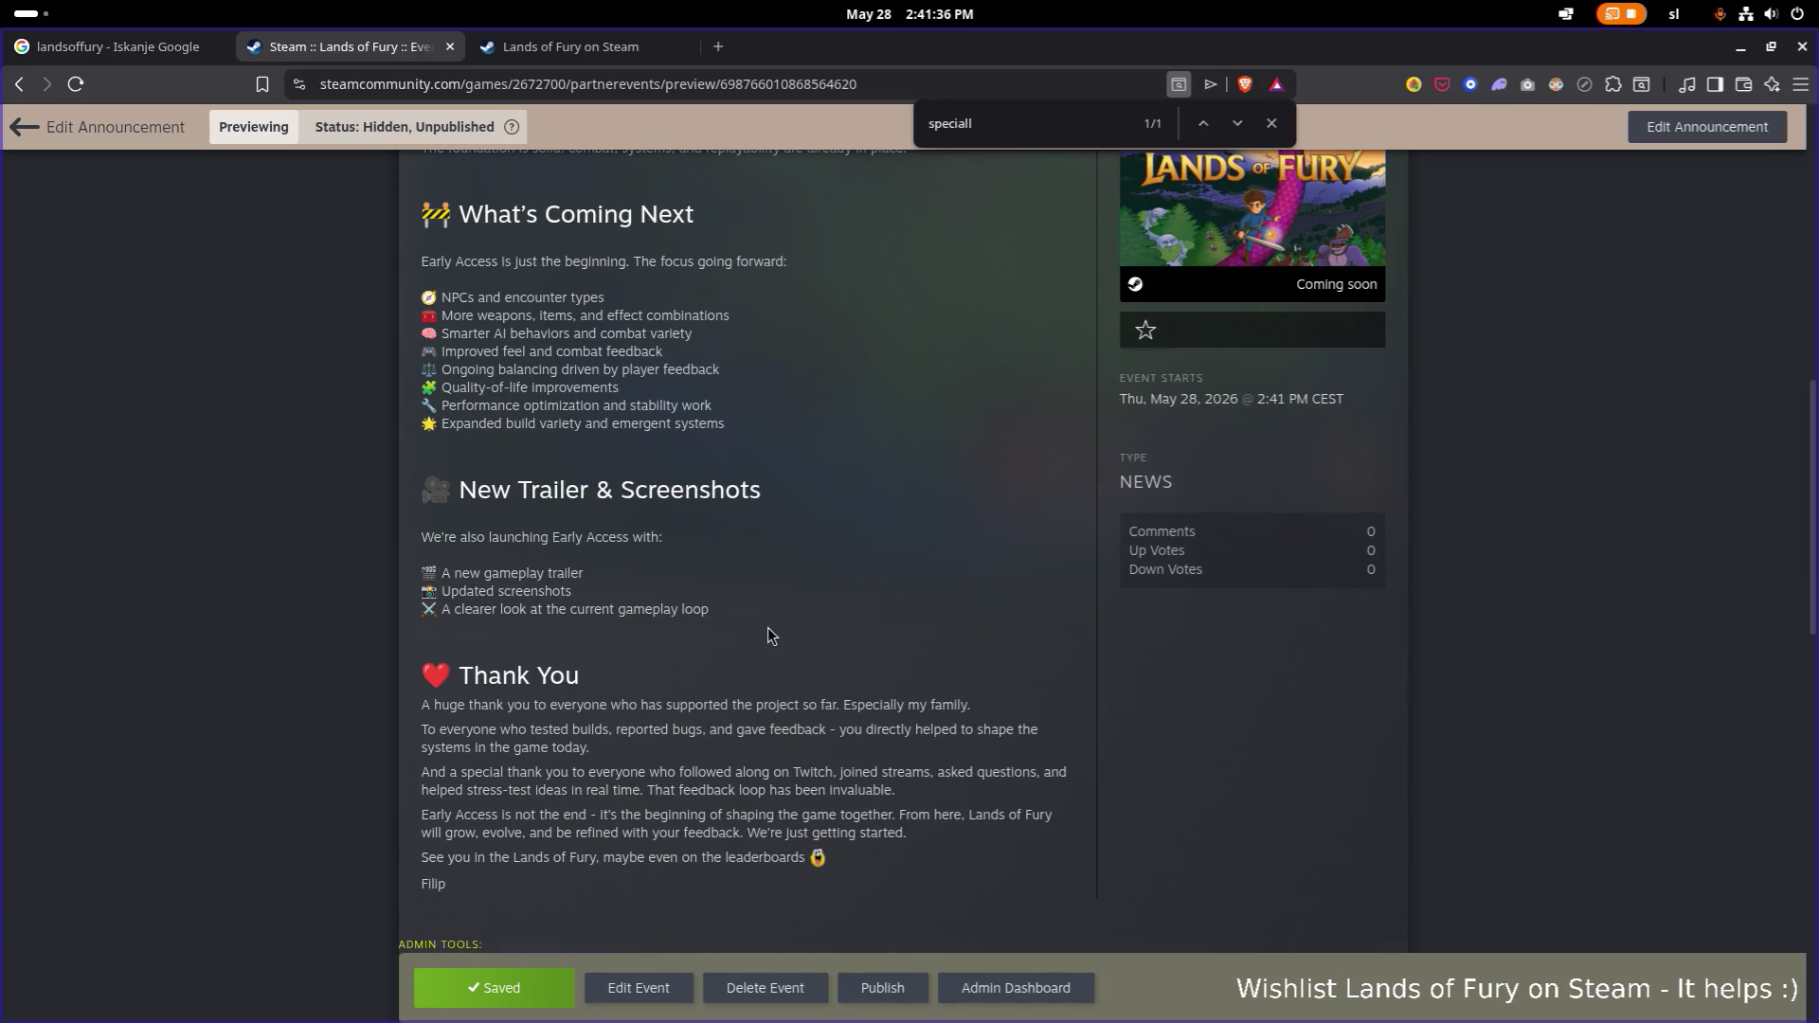
pyautogui.scroll(-1, 711, 634)
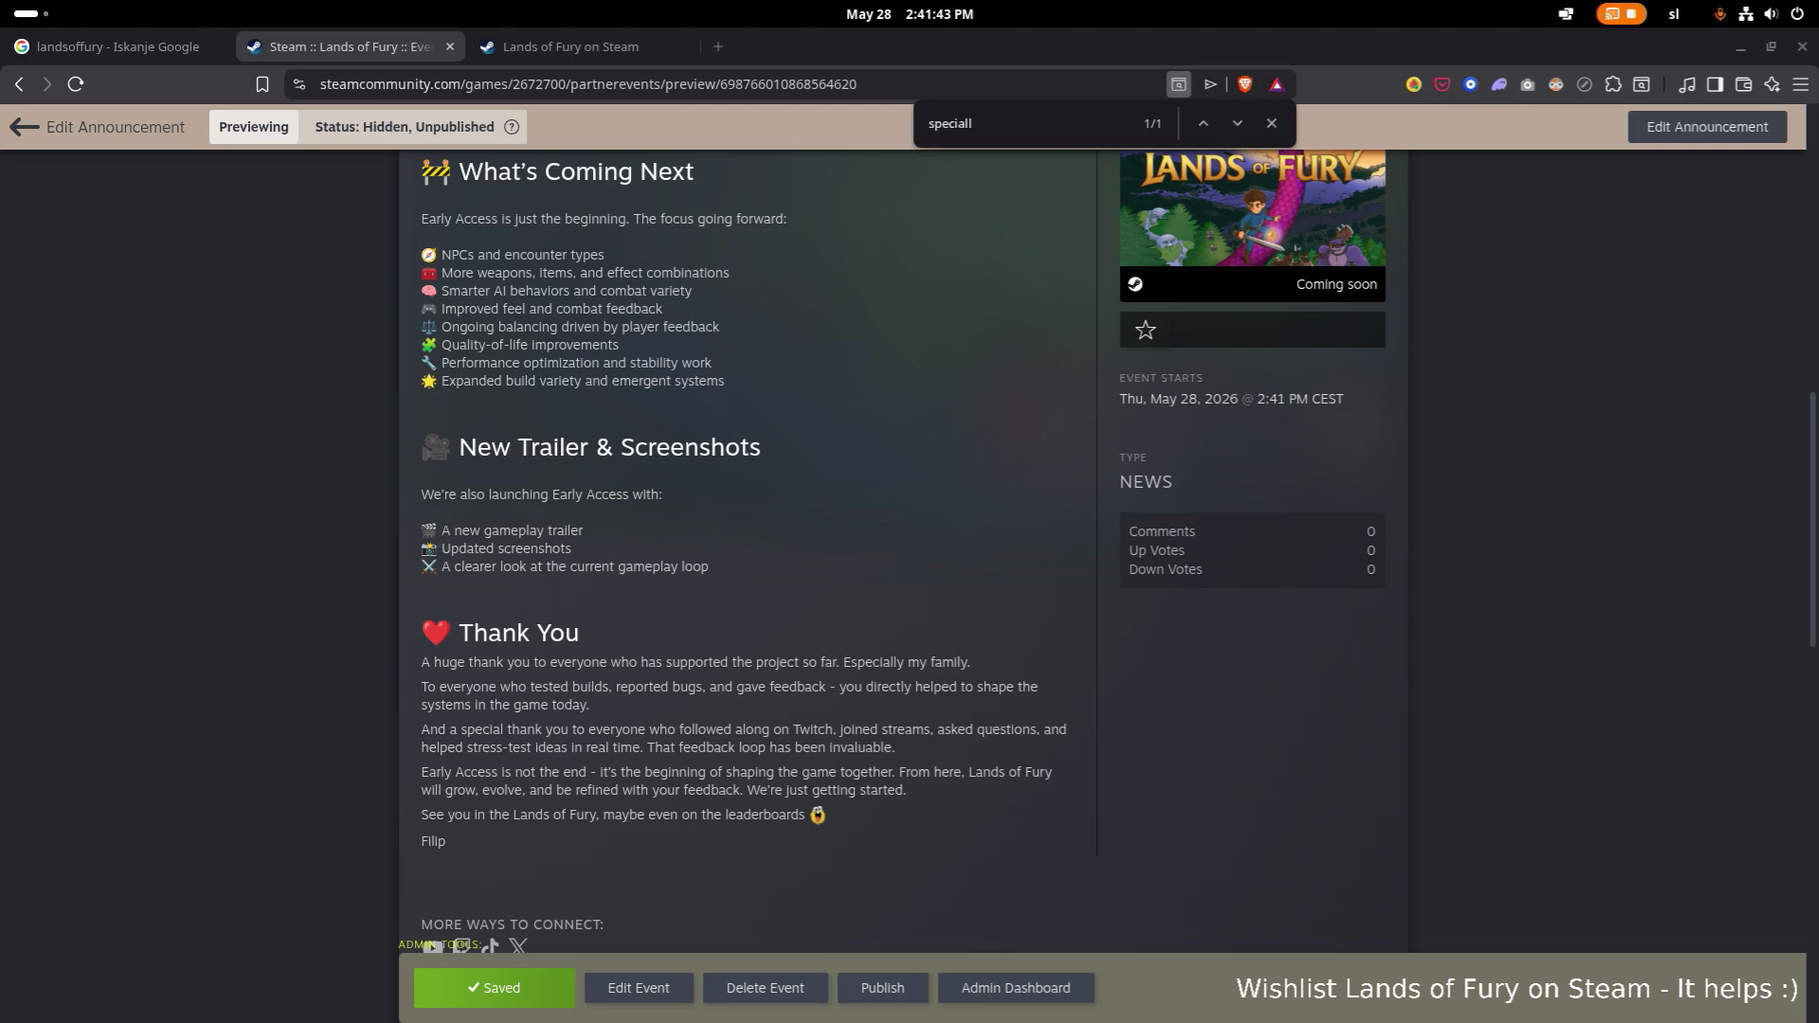
pyautogui.scroll(10, 735, 493)
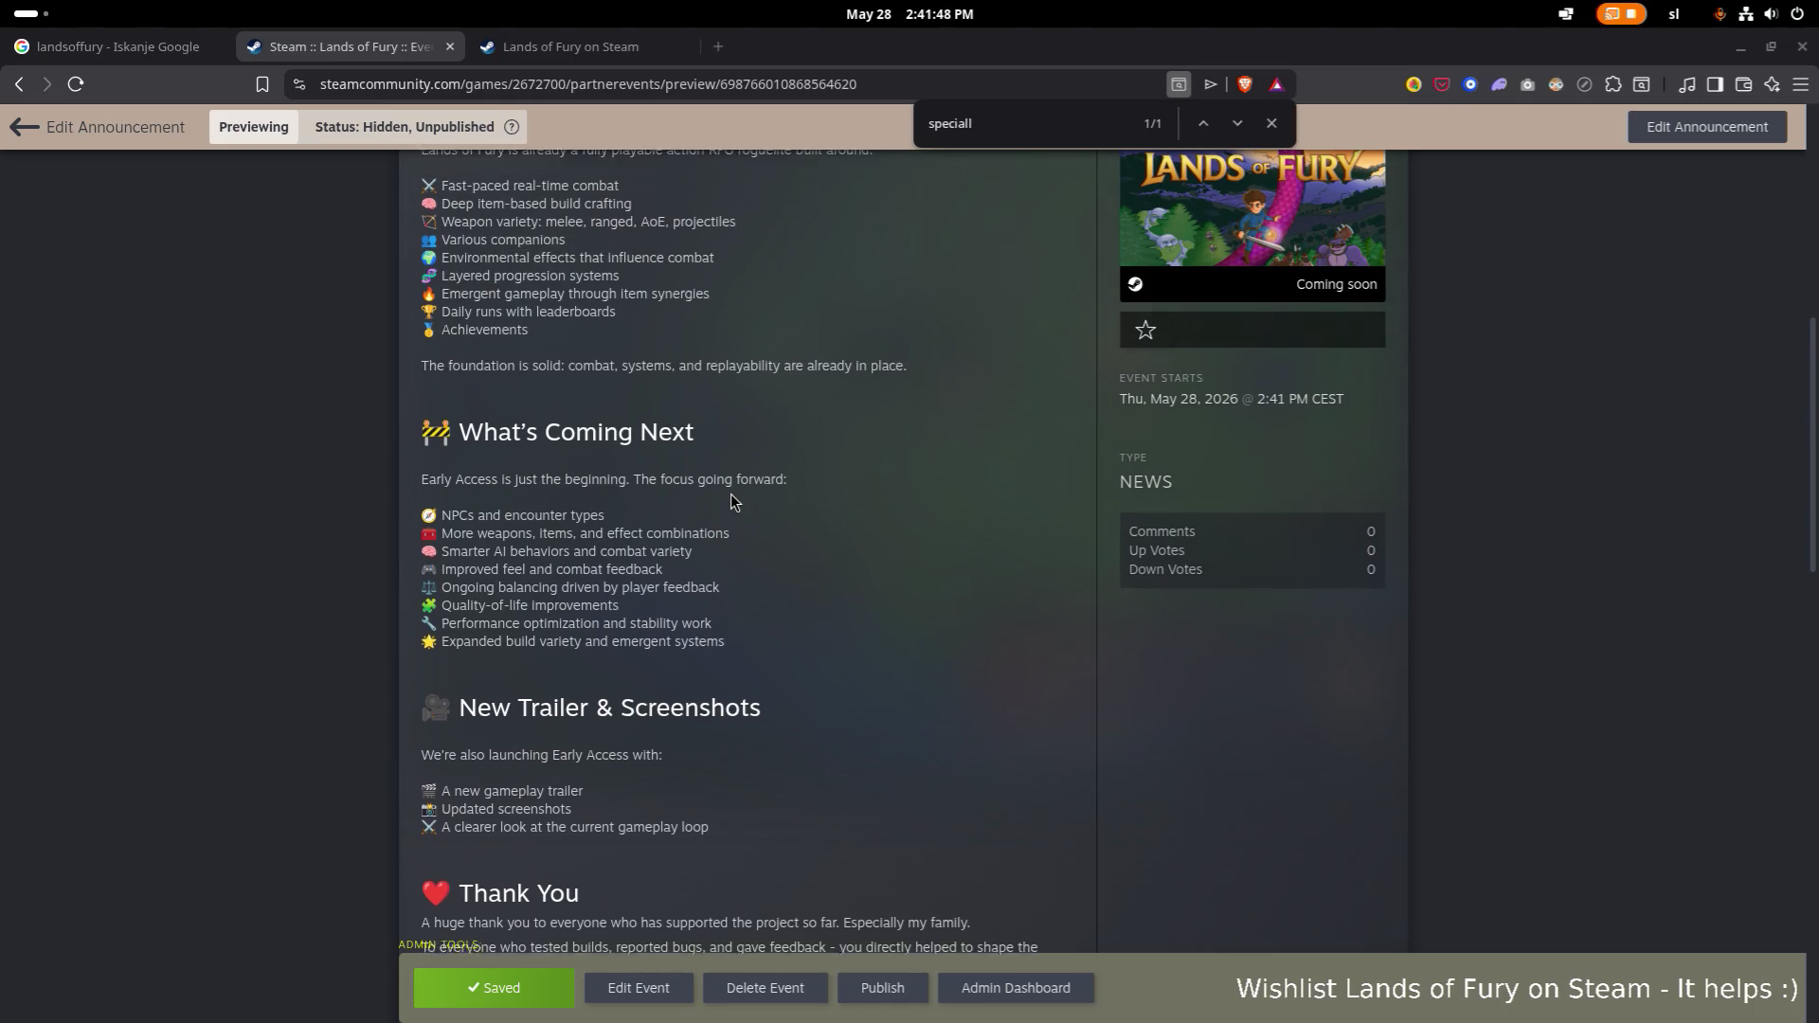
pyautogui.scroll(-1, 899, 547)
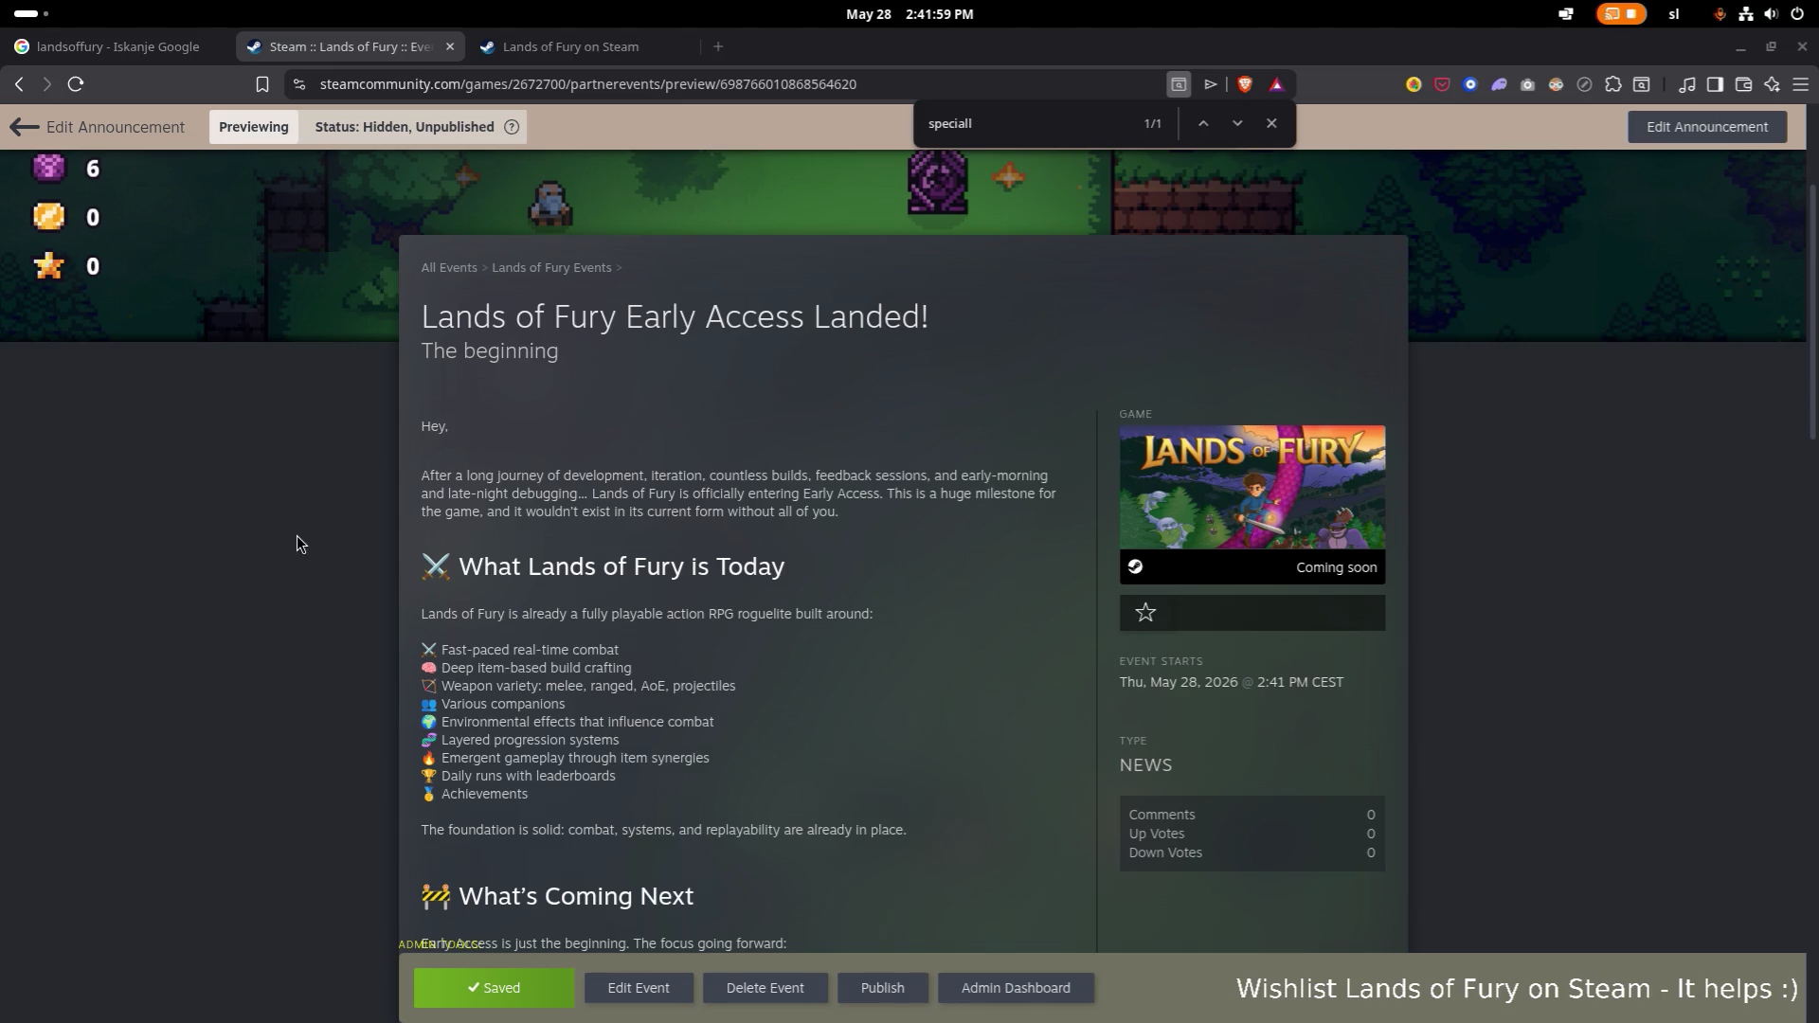
pyautogui.scroll(-10, 753, 616)
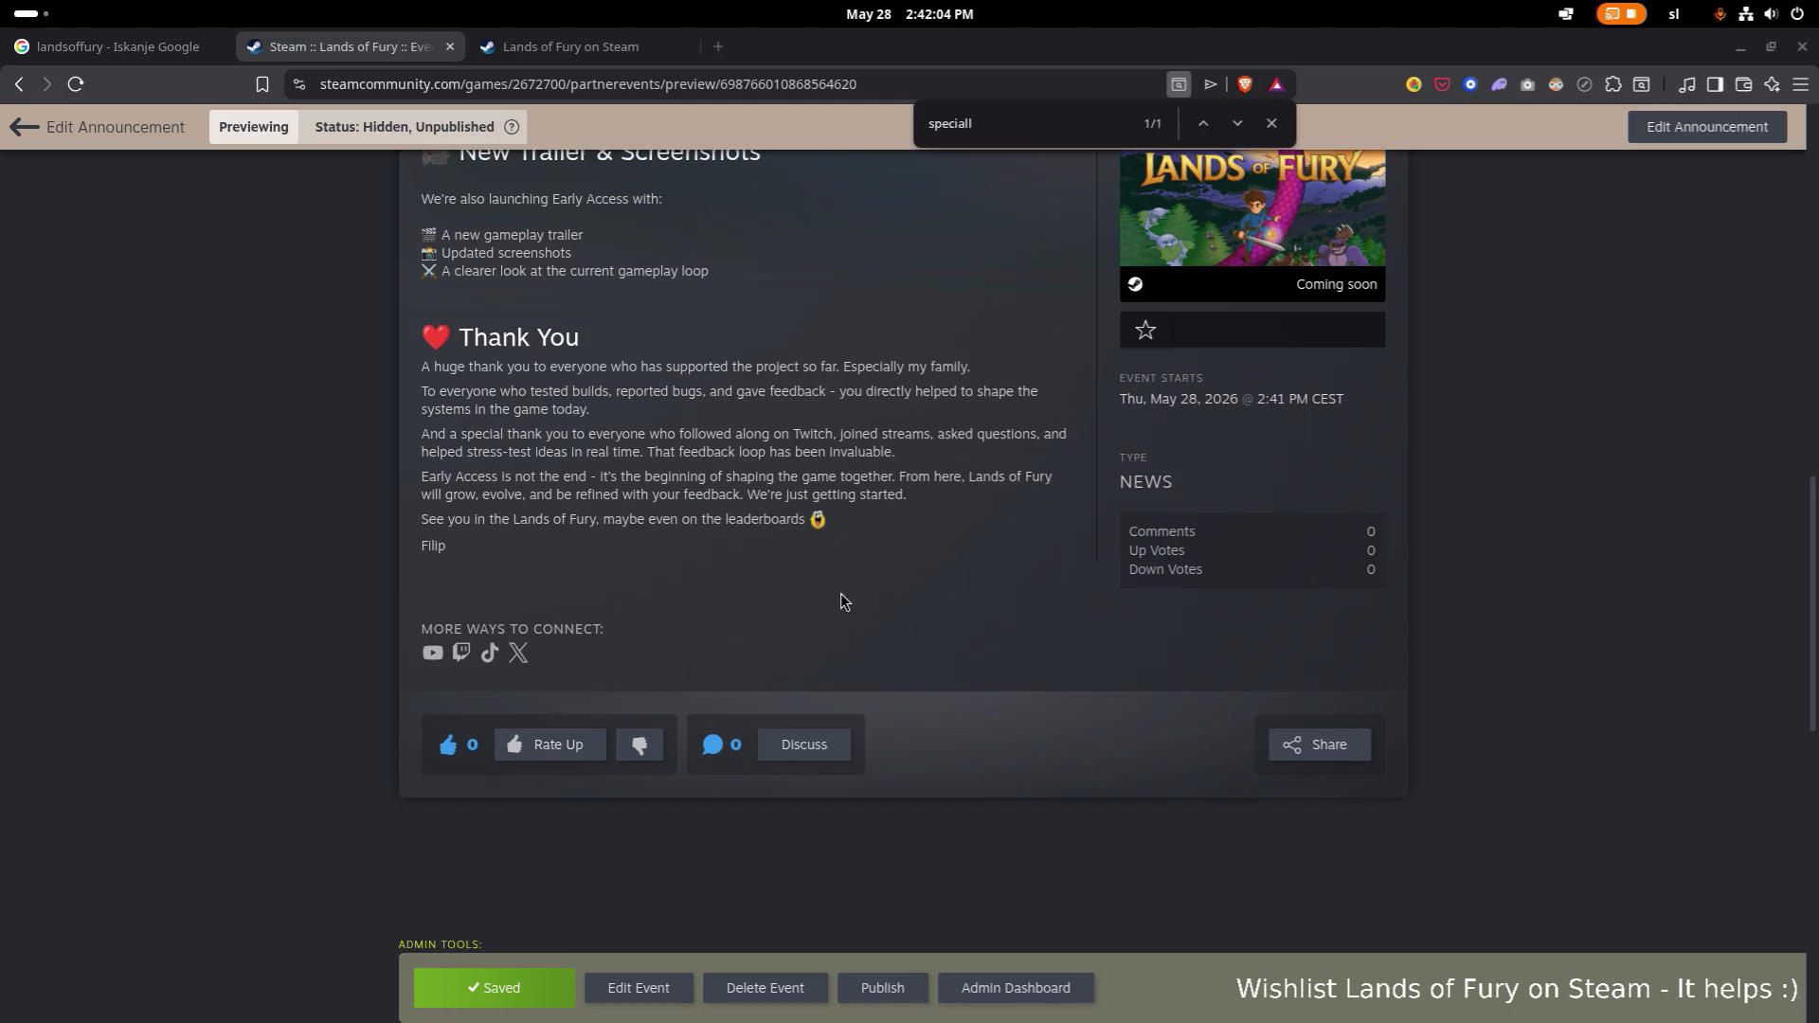
pyautogui.scroll(2, 758, 758)
pyautogui.click(651, 979)
# Change 'so far. Especially' to 'so far, especially' in the thank-you line.
pyautogui.scroll(-15, 754, 595)
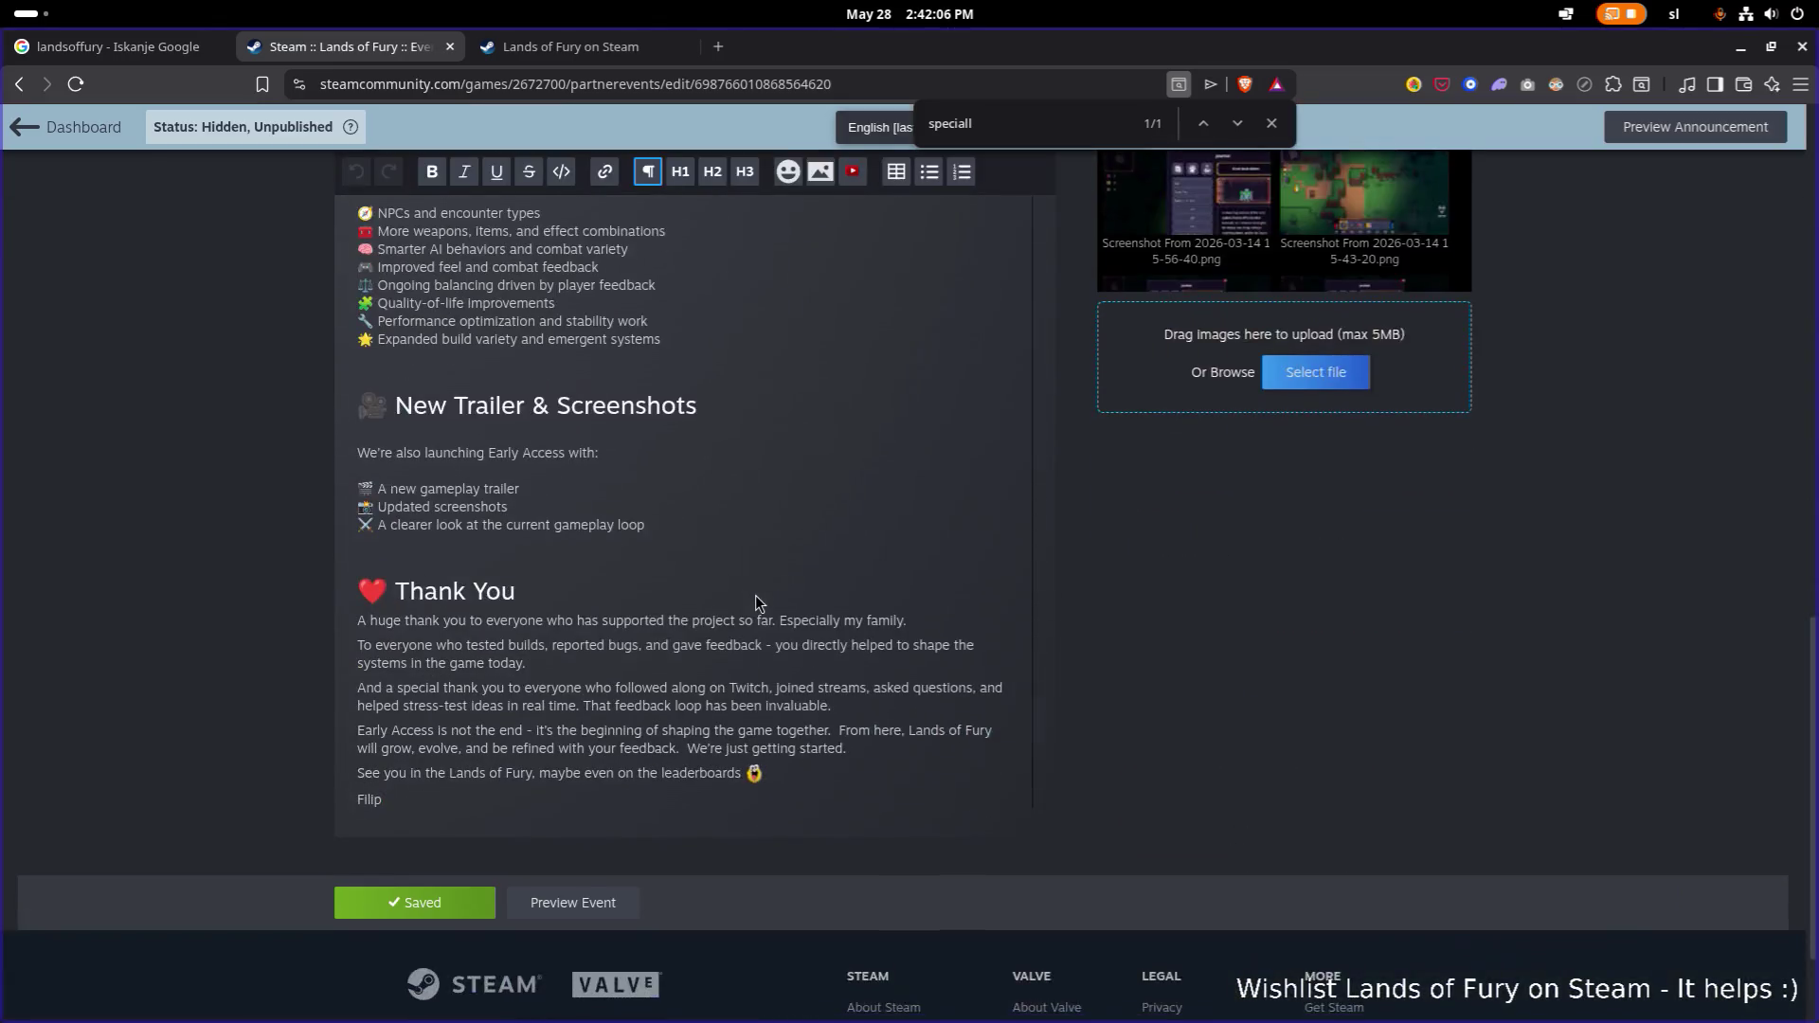
pyautogui.click(779, 492)
pyautogui.press('BackSpace')
pyautogui.press('BackSpace')
pyautogui.write(',')
pyautogui.press('Delete')
pyautogui.write('e')
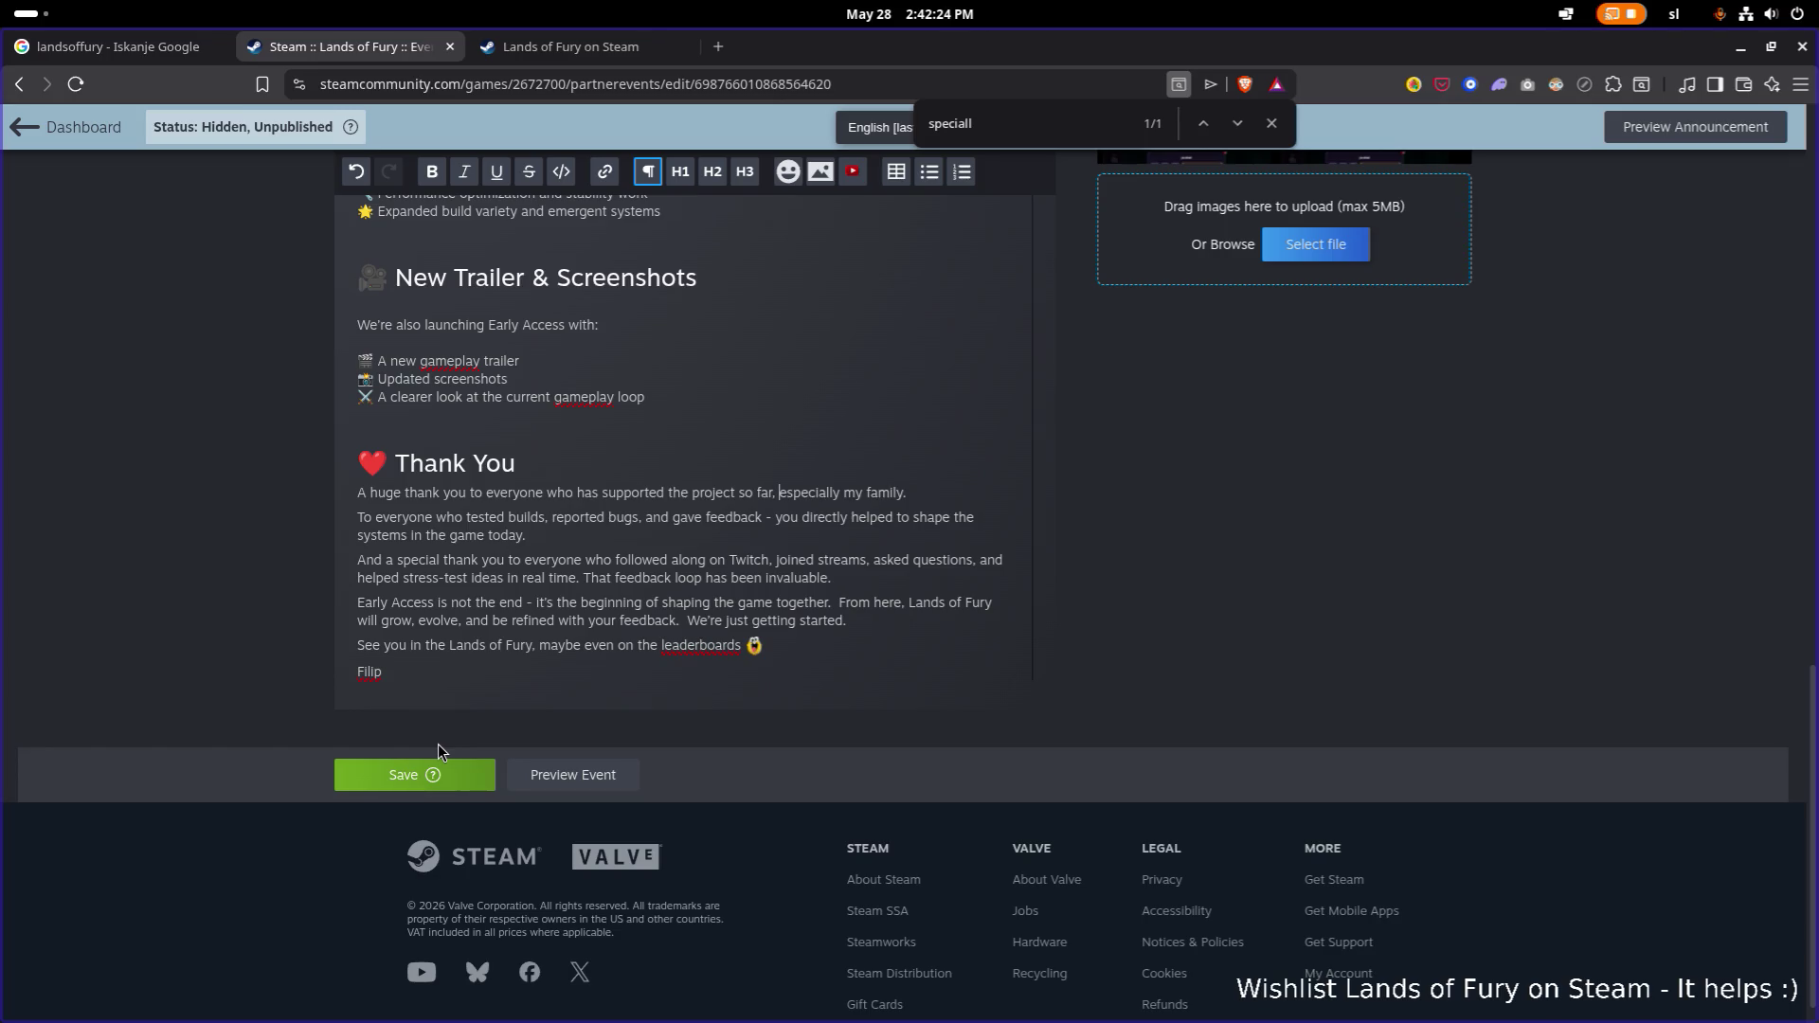
# Save the announcement and view its Visibility settings.
pyautogui.scroll(10, 548, 590)
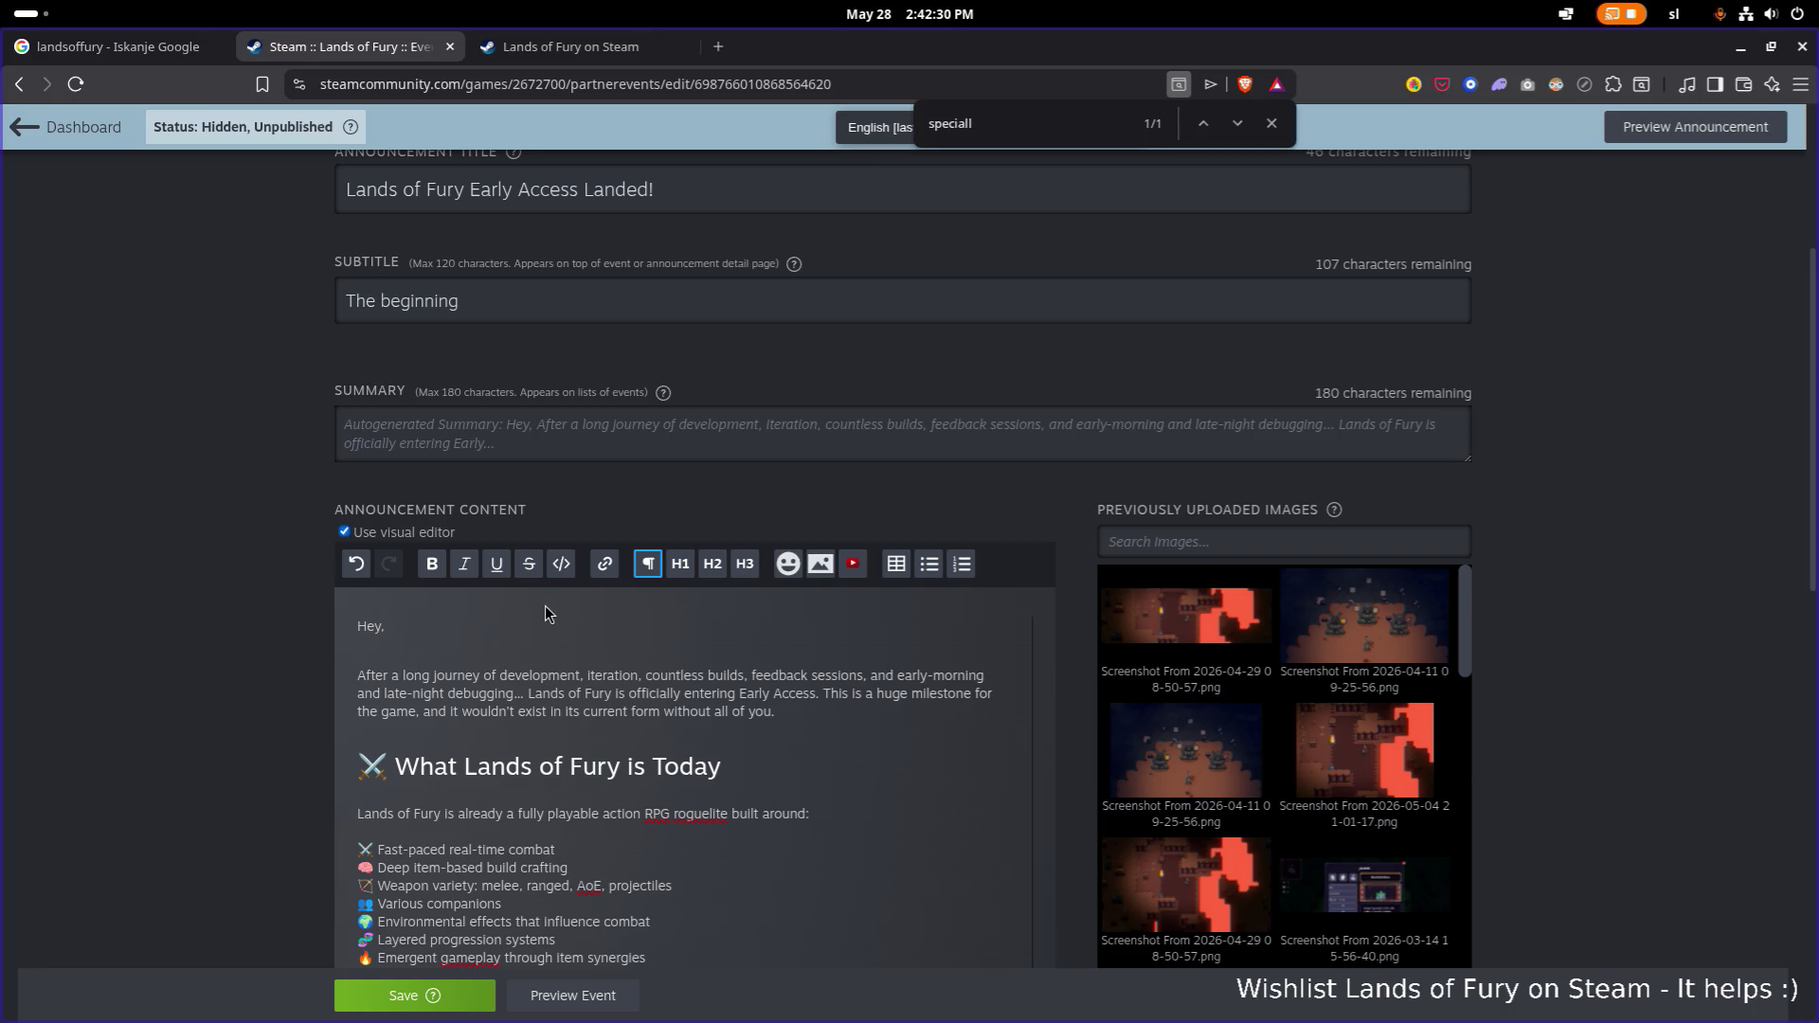
pyautogui.scroll(-10, 544, 609)
pyautogui.click(437, 815)
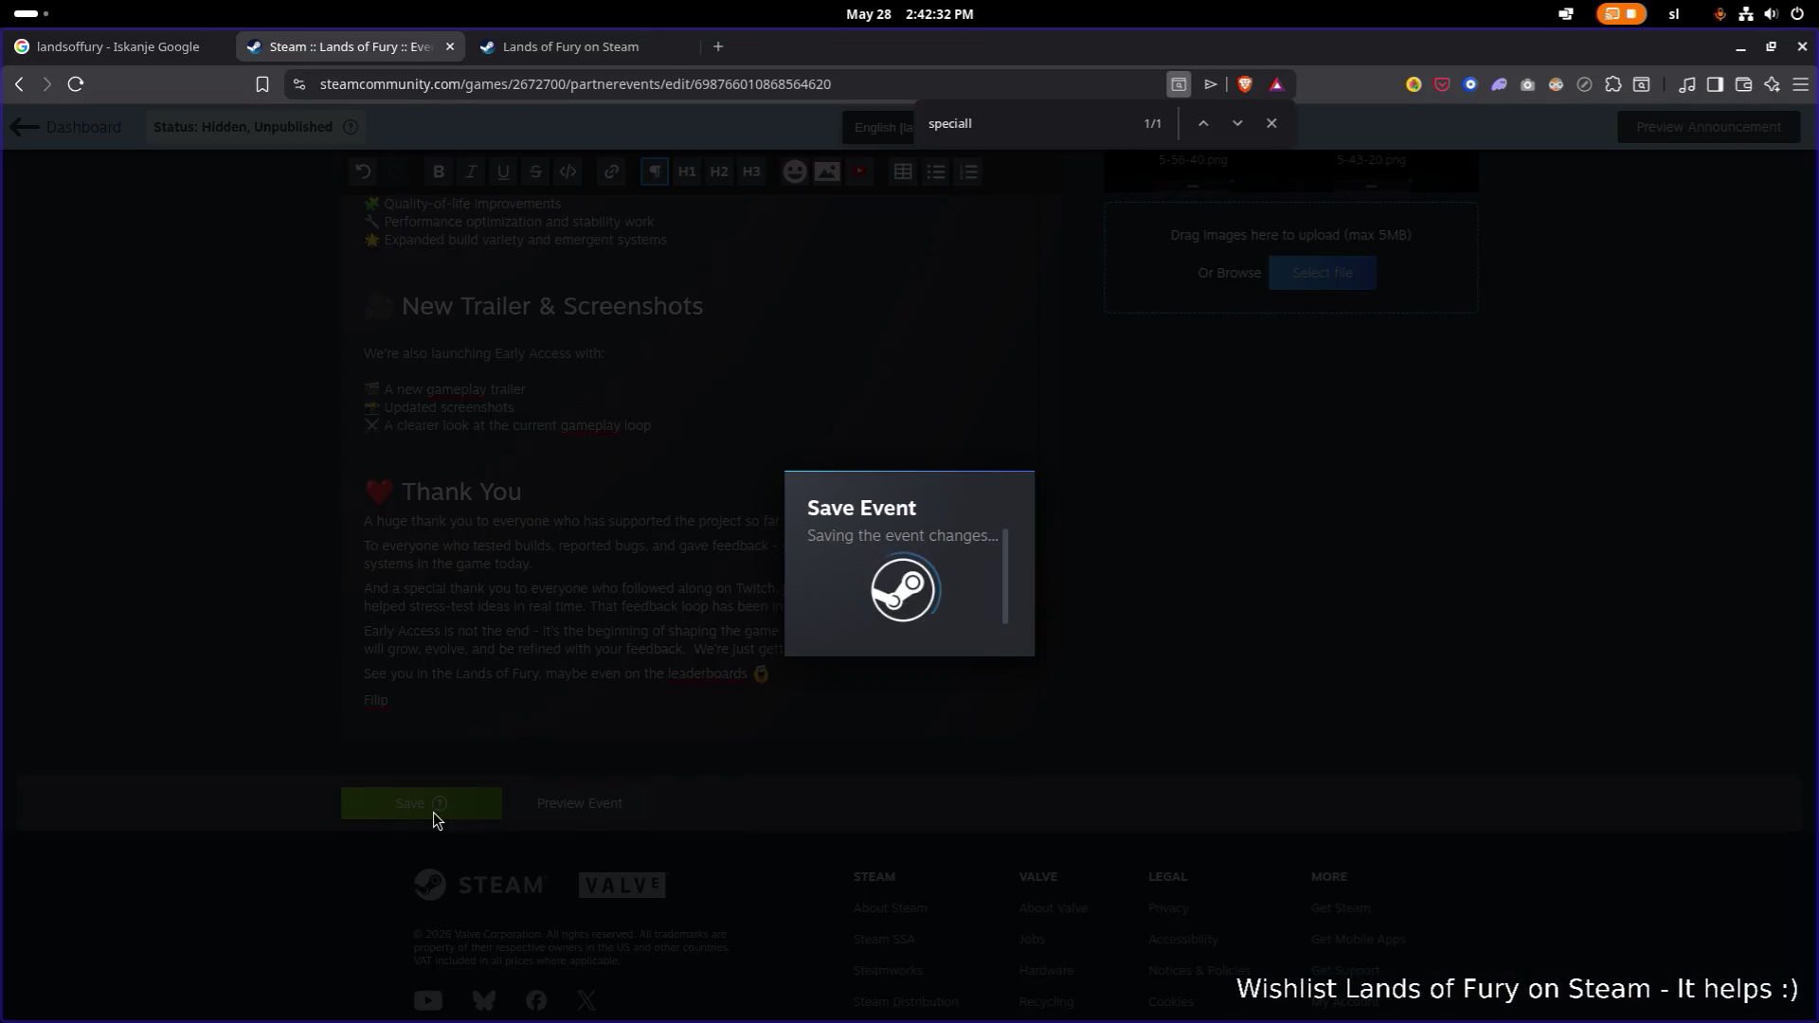
pyautogui.scroll(10, 1051, 672)
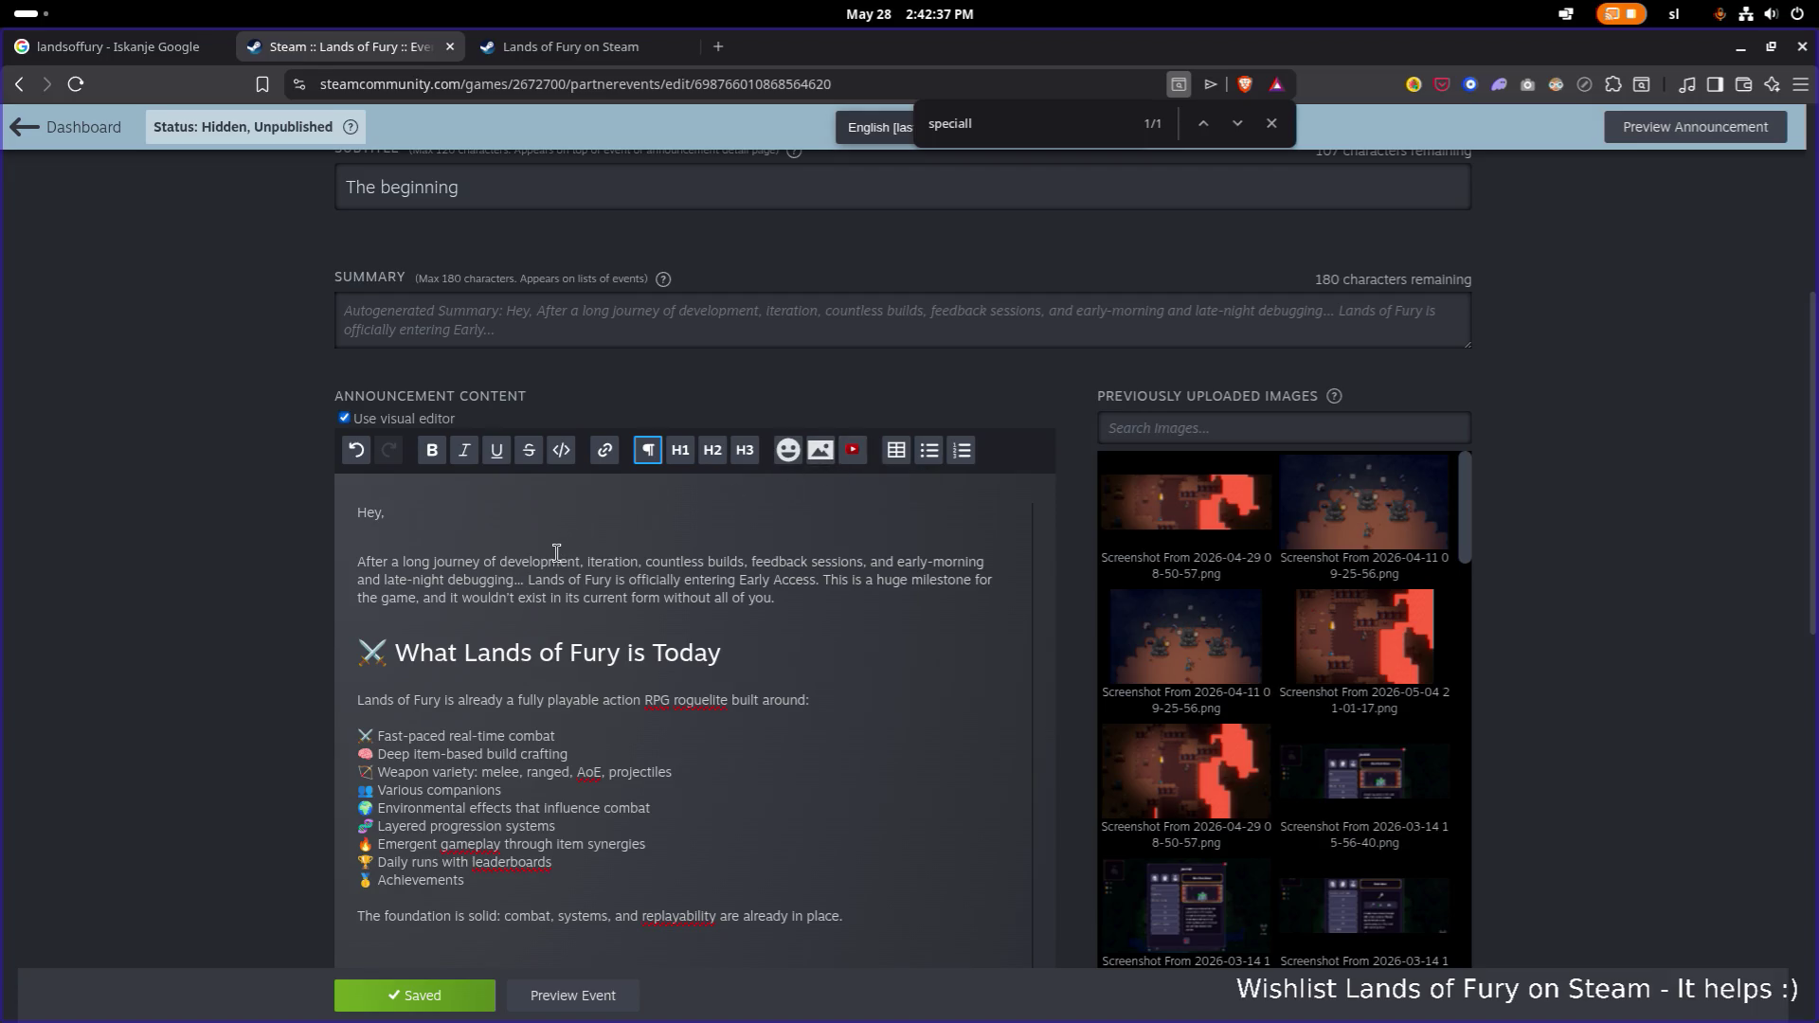
pyautogui.scroll(5, 586, 571)
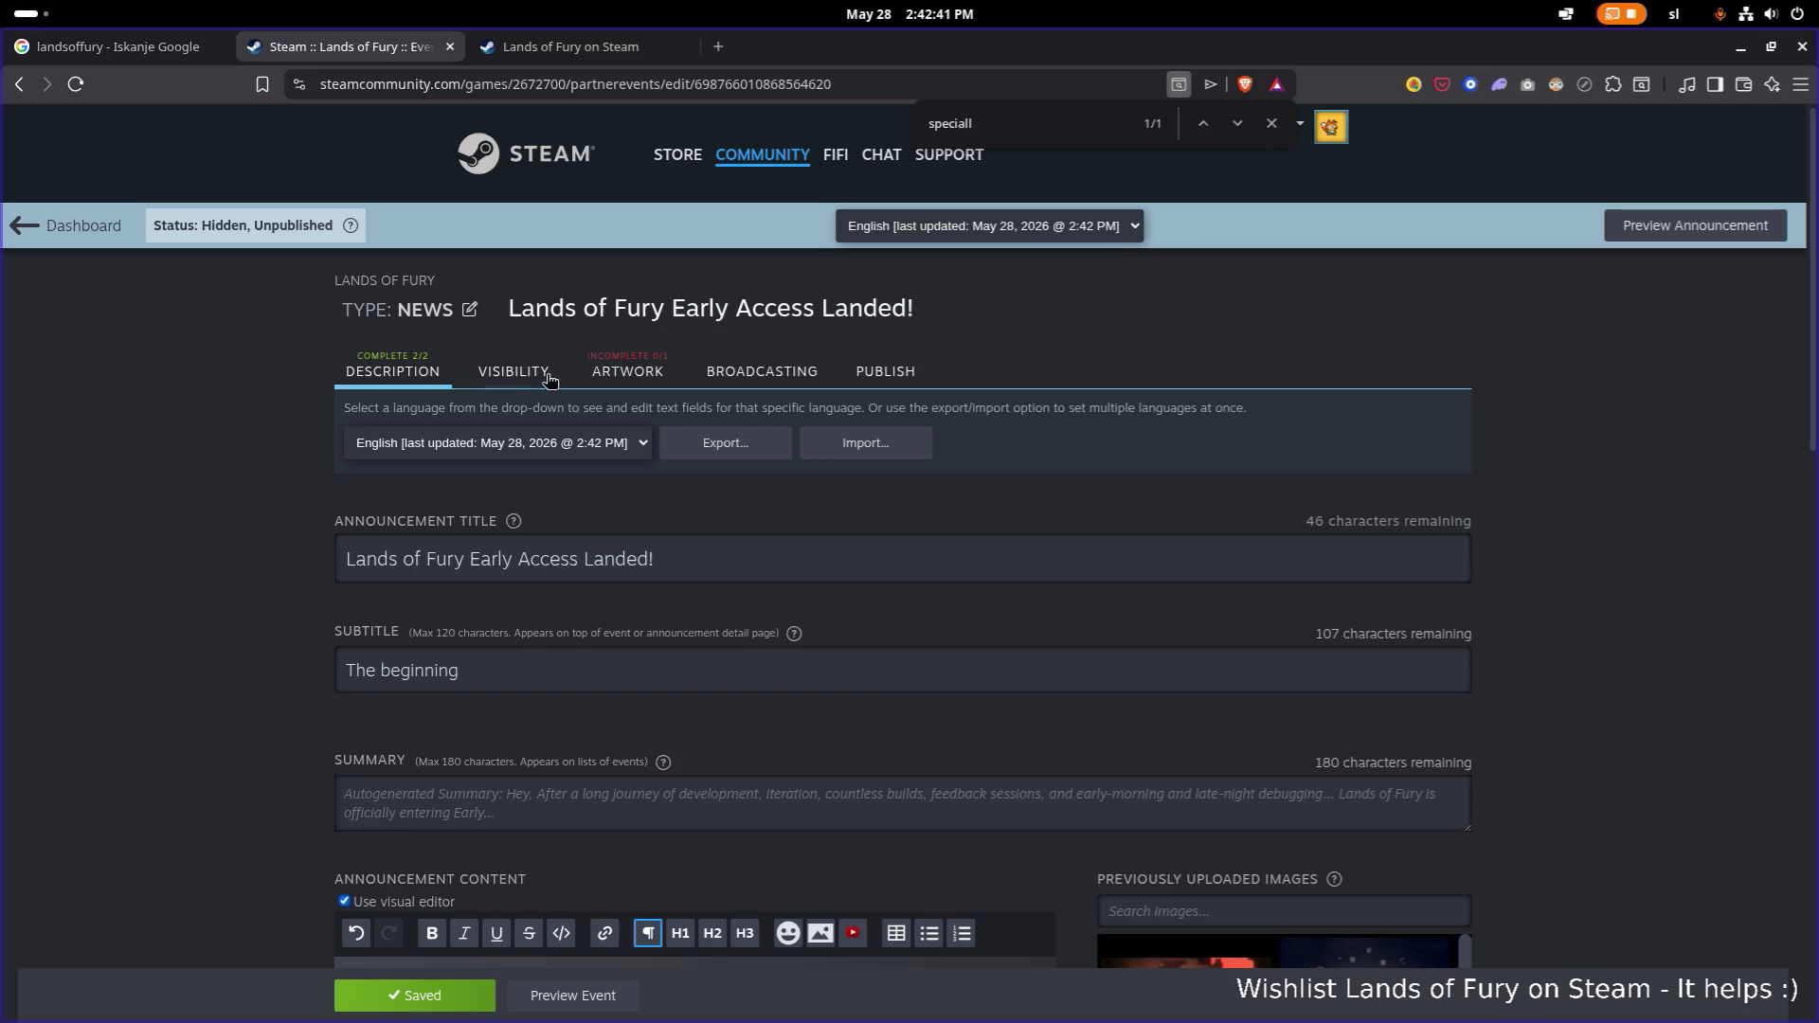
pyautogui.click(550, 379)
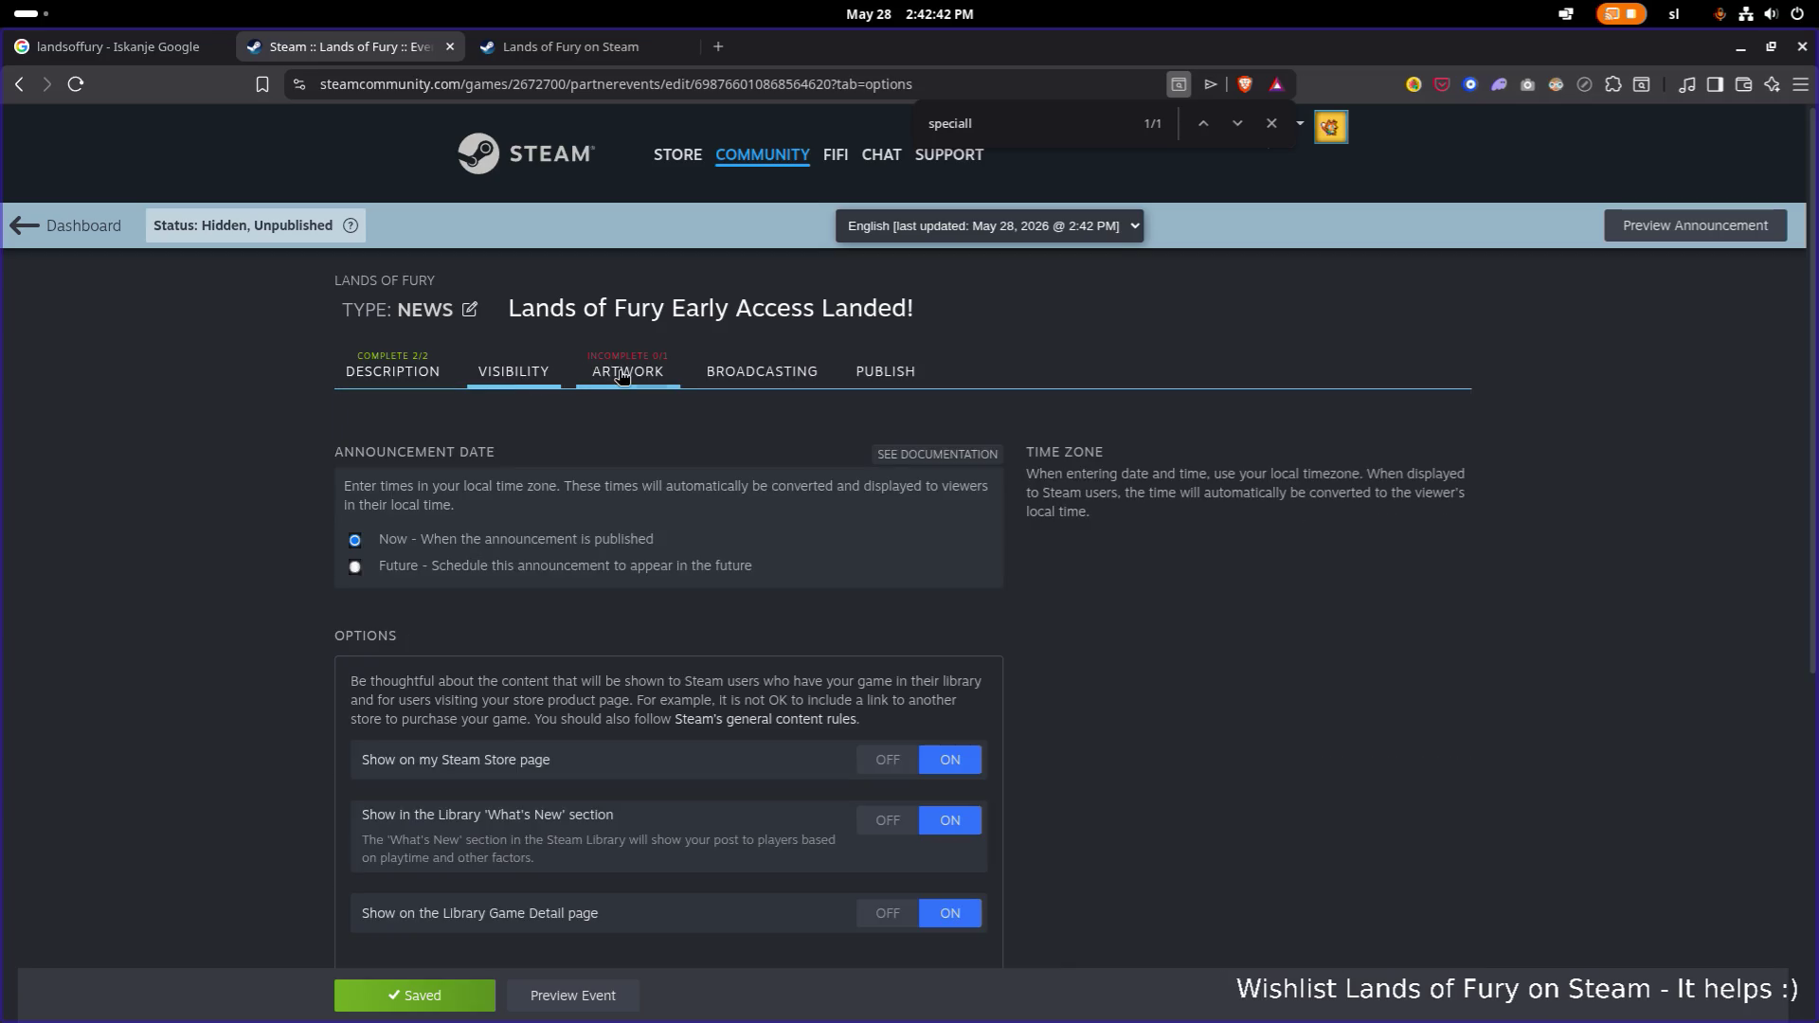
# Go to the Artwork settings and start choosing a header image file.
pyautogui.click(620, 375)
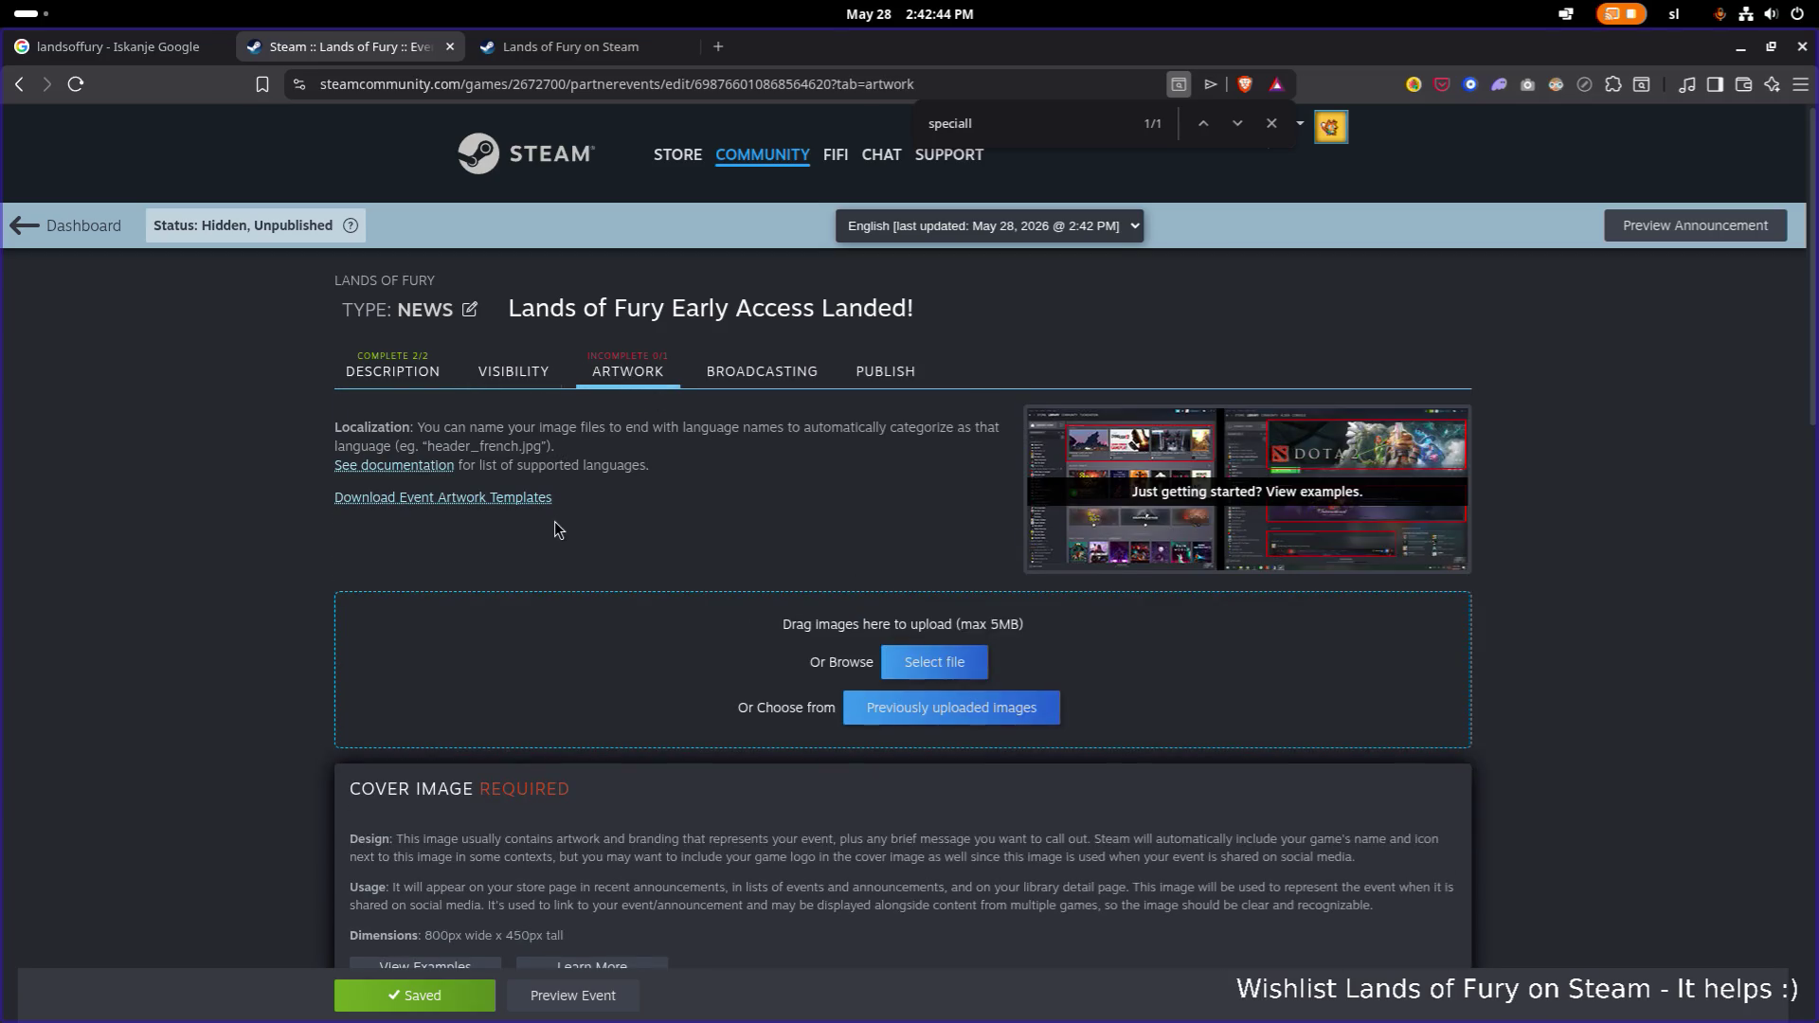
pyautogui.scroll(-3, 556, 522)
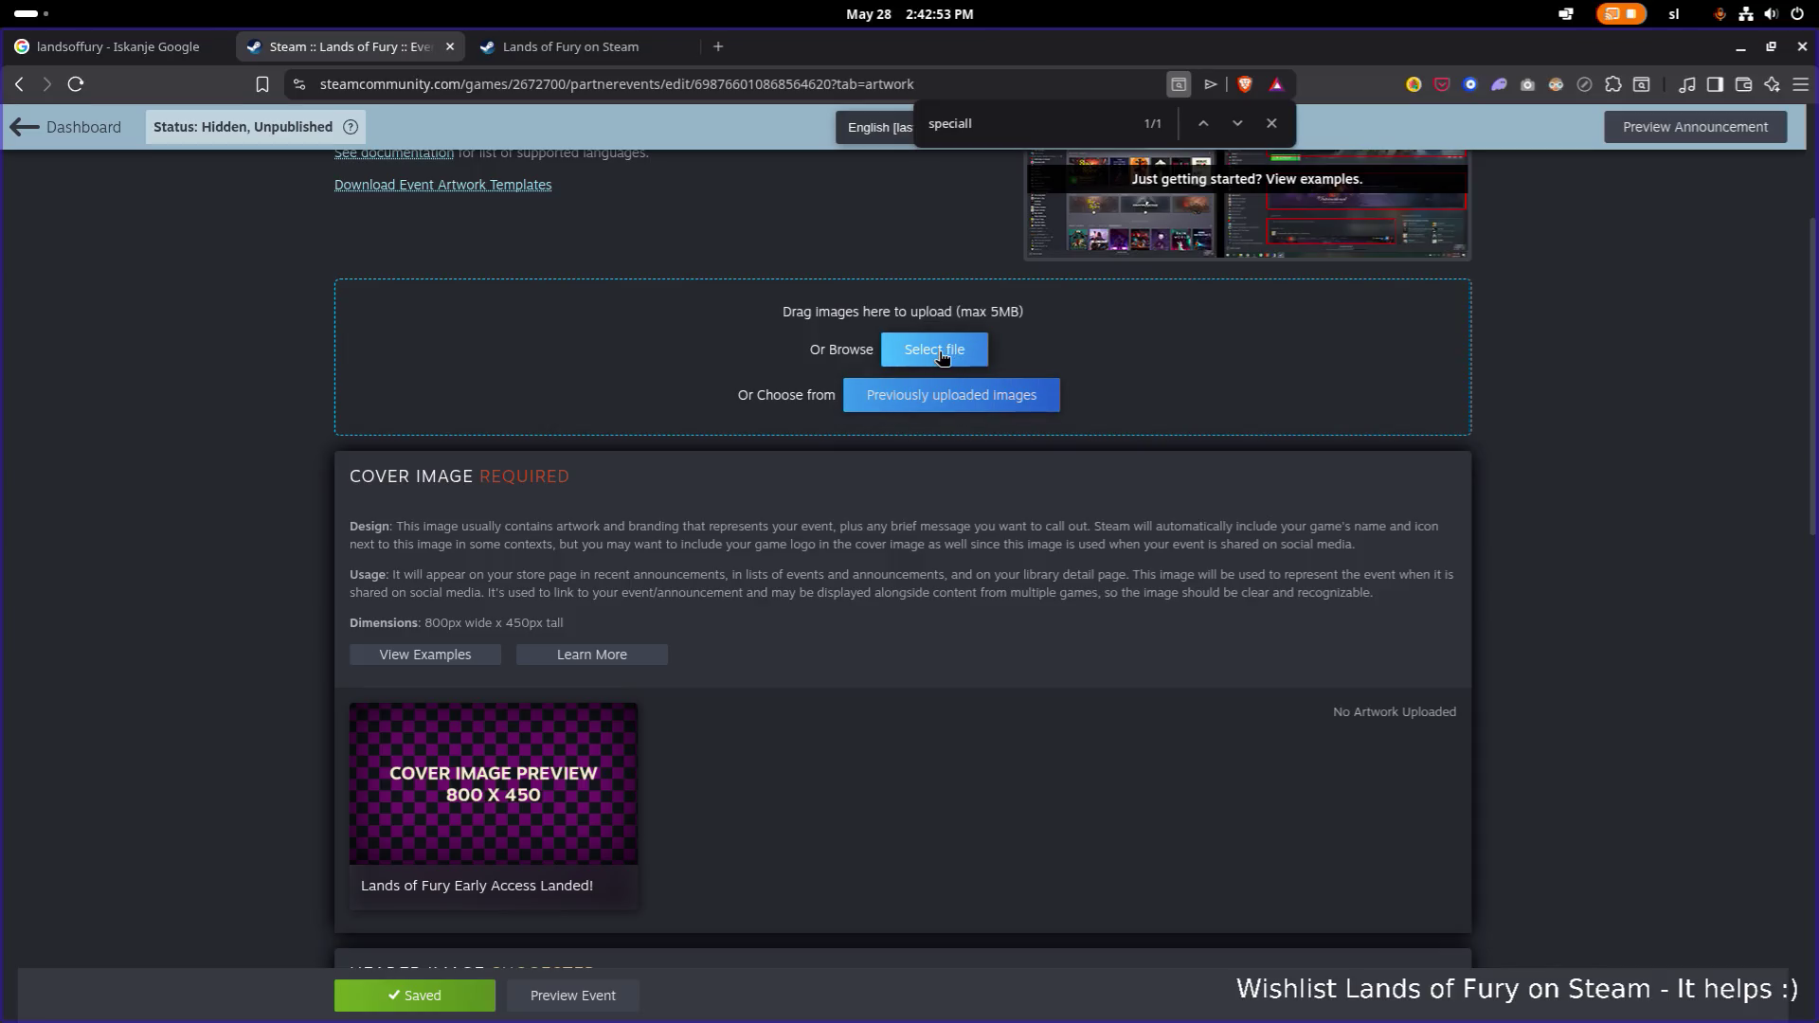
pyautogui.click(918, 356)
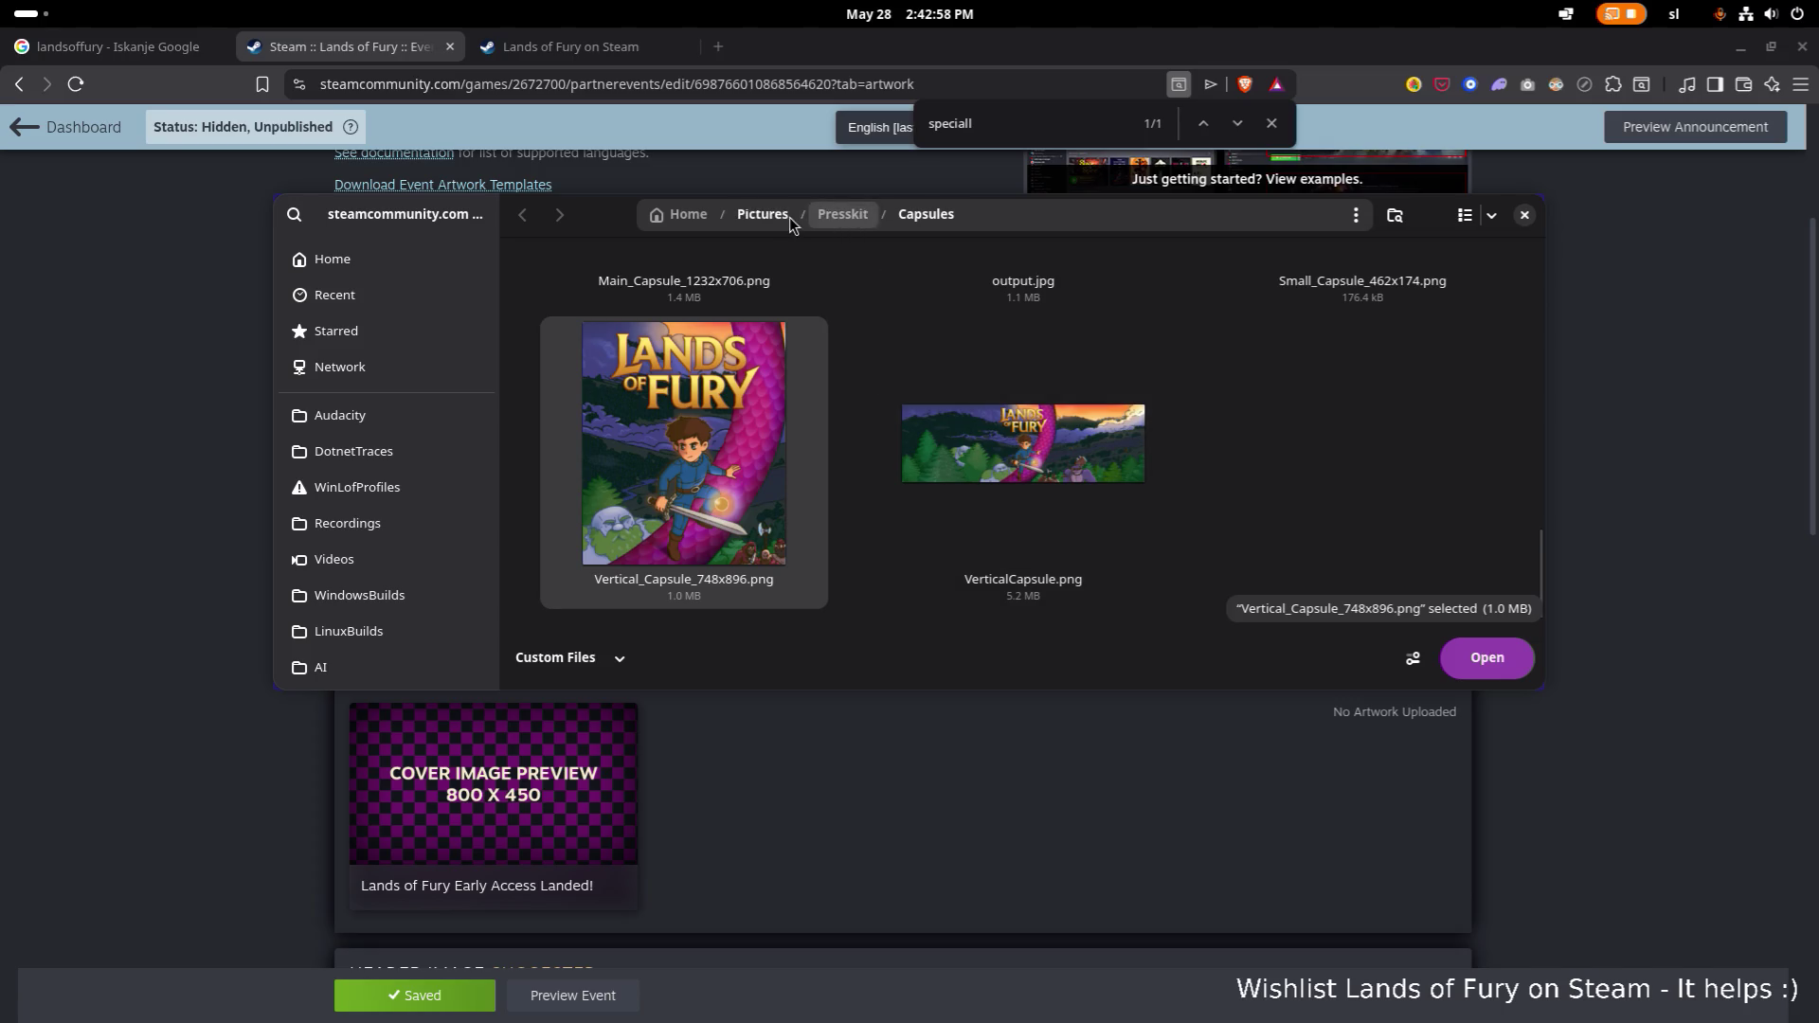
# In the file chooser, go up to Pictures and switch between list and thumbnail views.
pyautogui.click(763, 214)
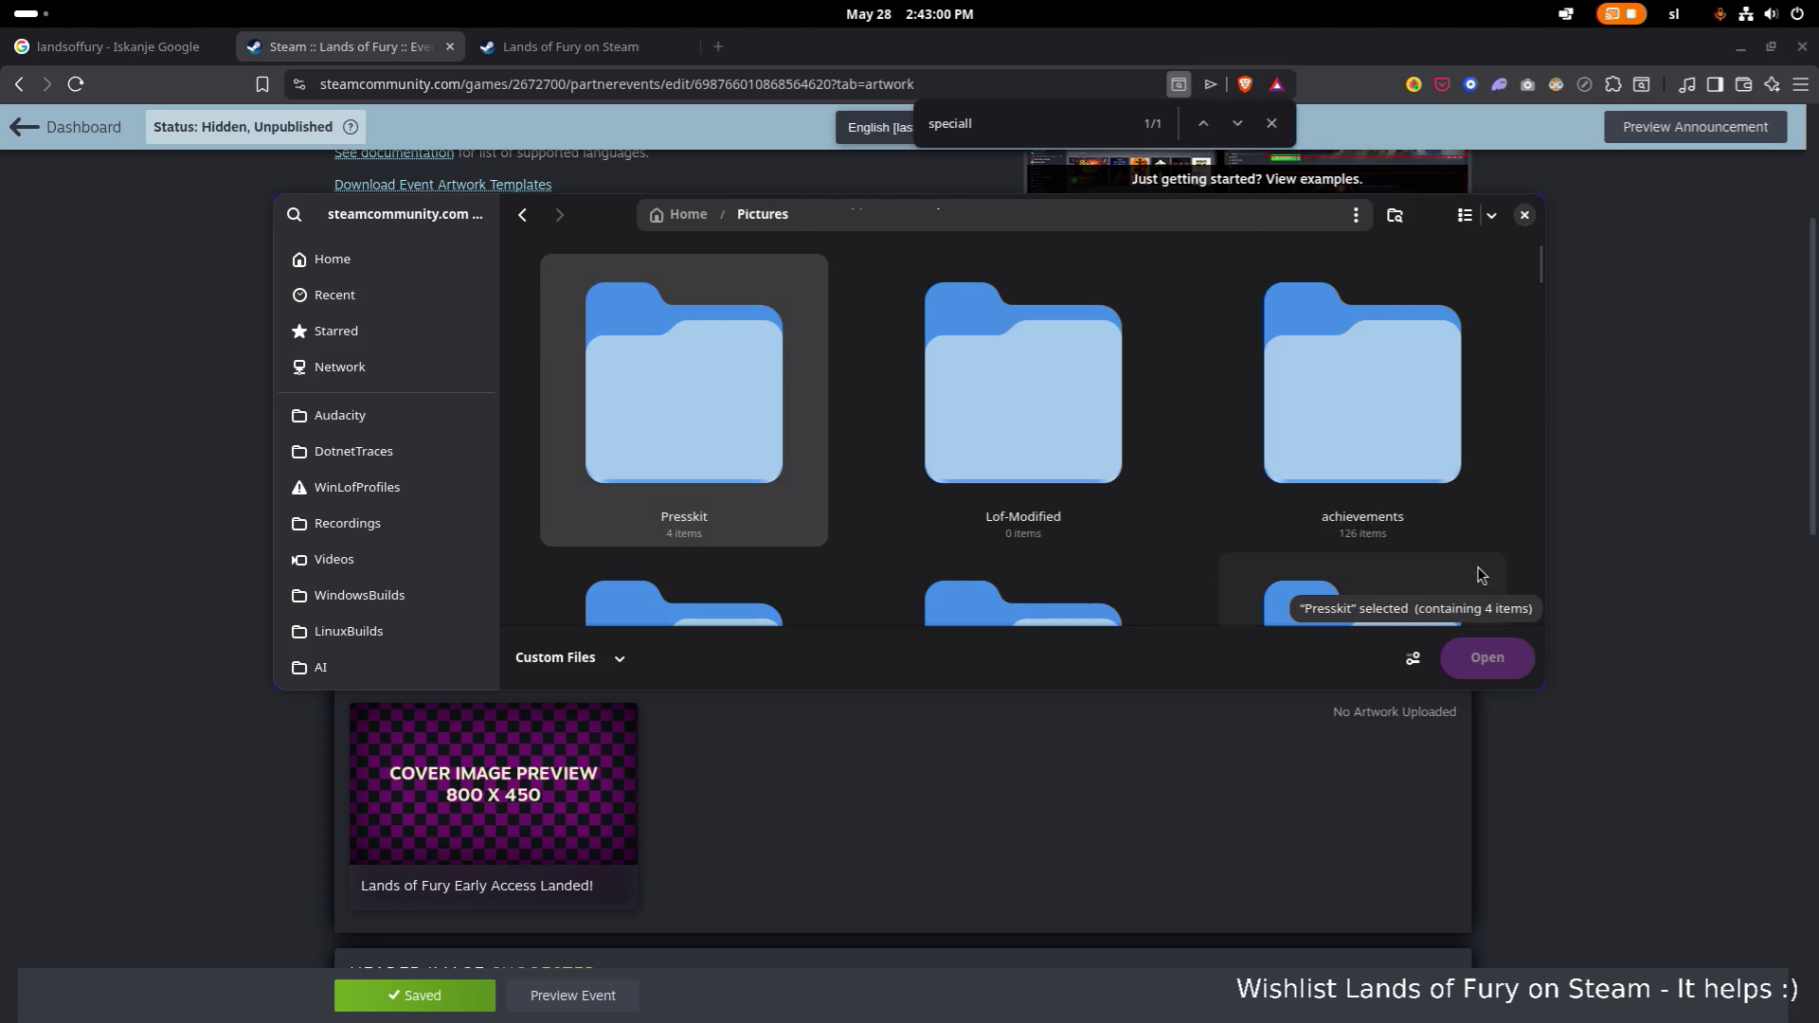
pyautogui.click(1465, 217)
pyautogui.scroll(-3, 869, 394)
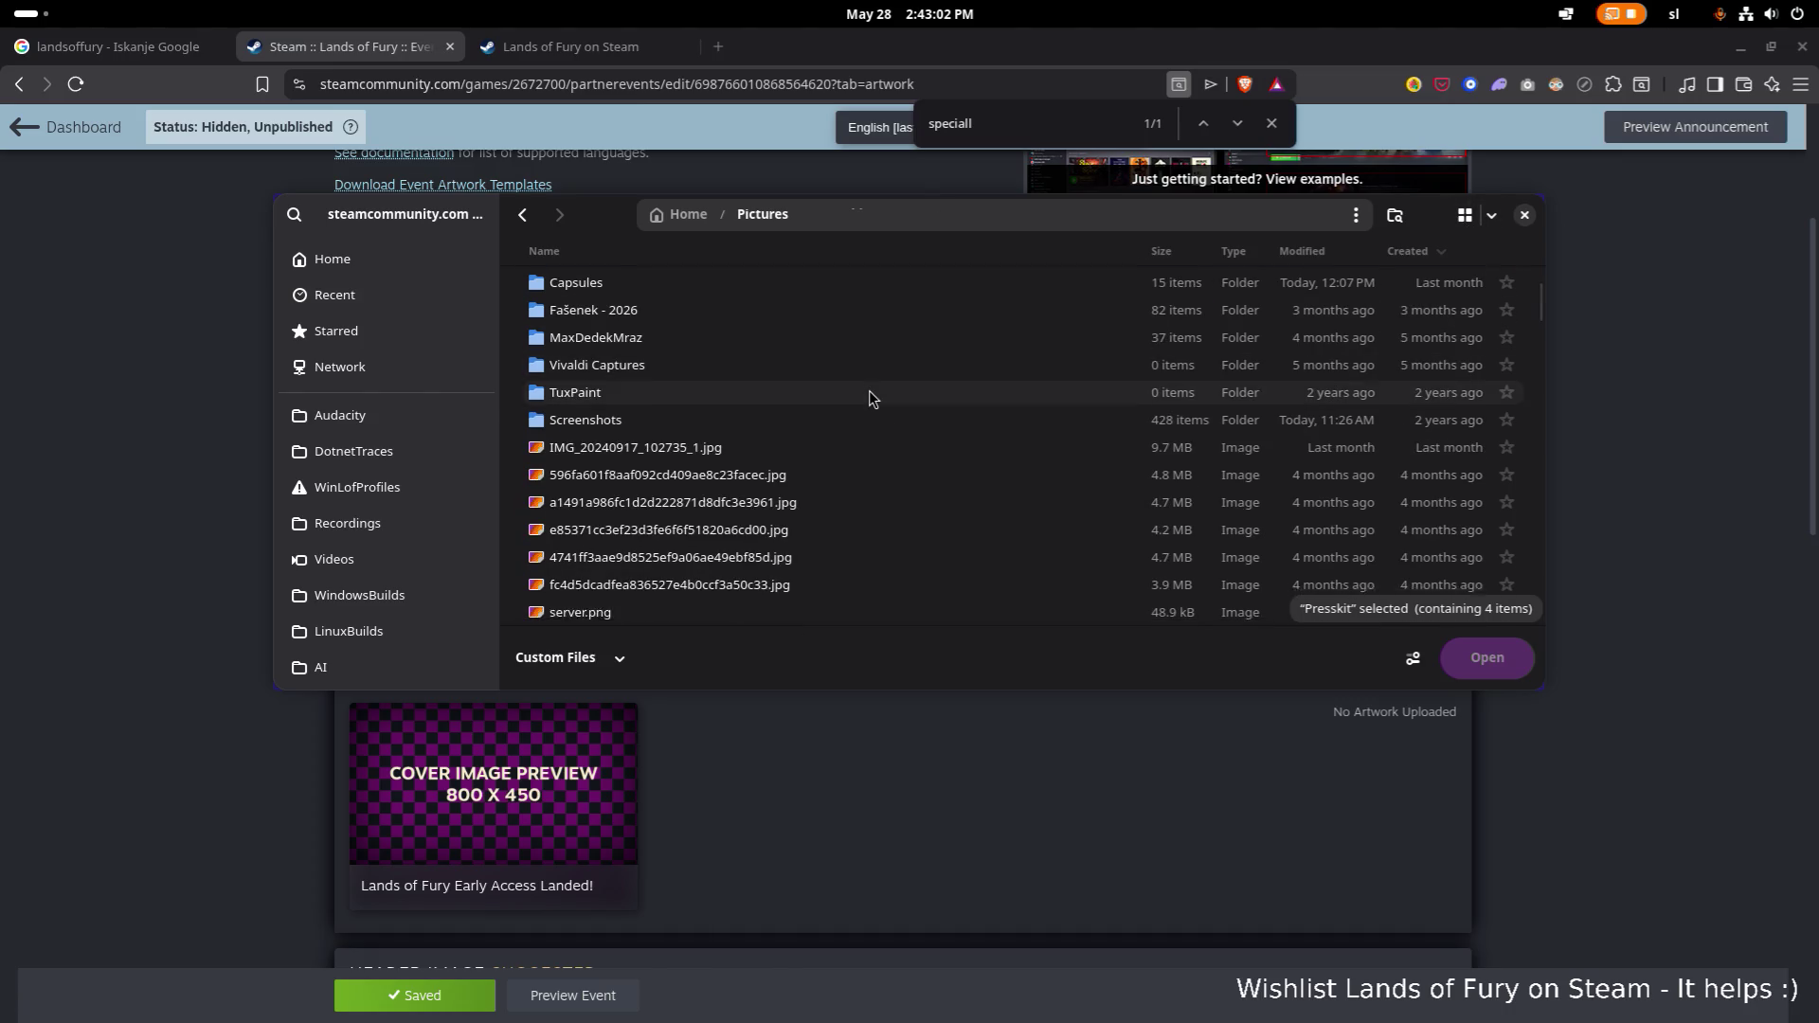
pyautogui.click(1395, 217)
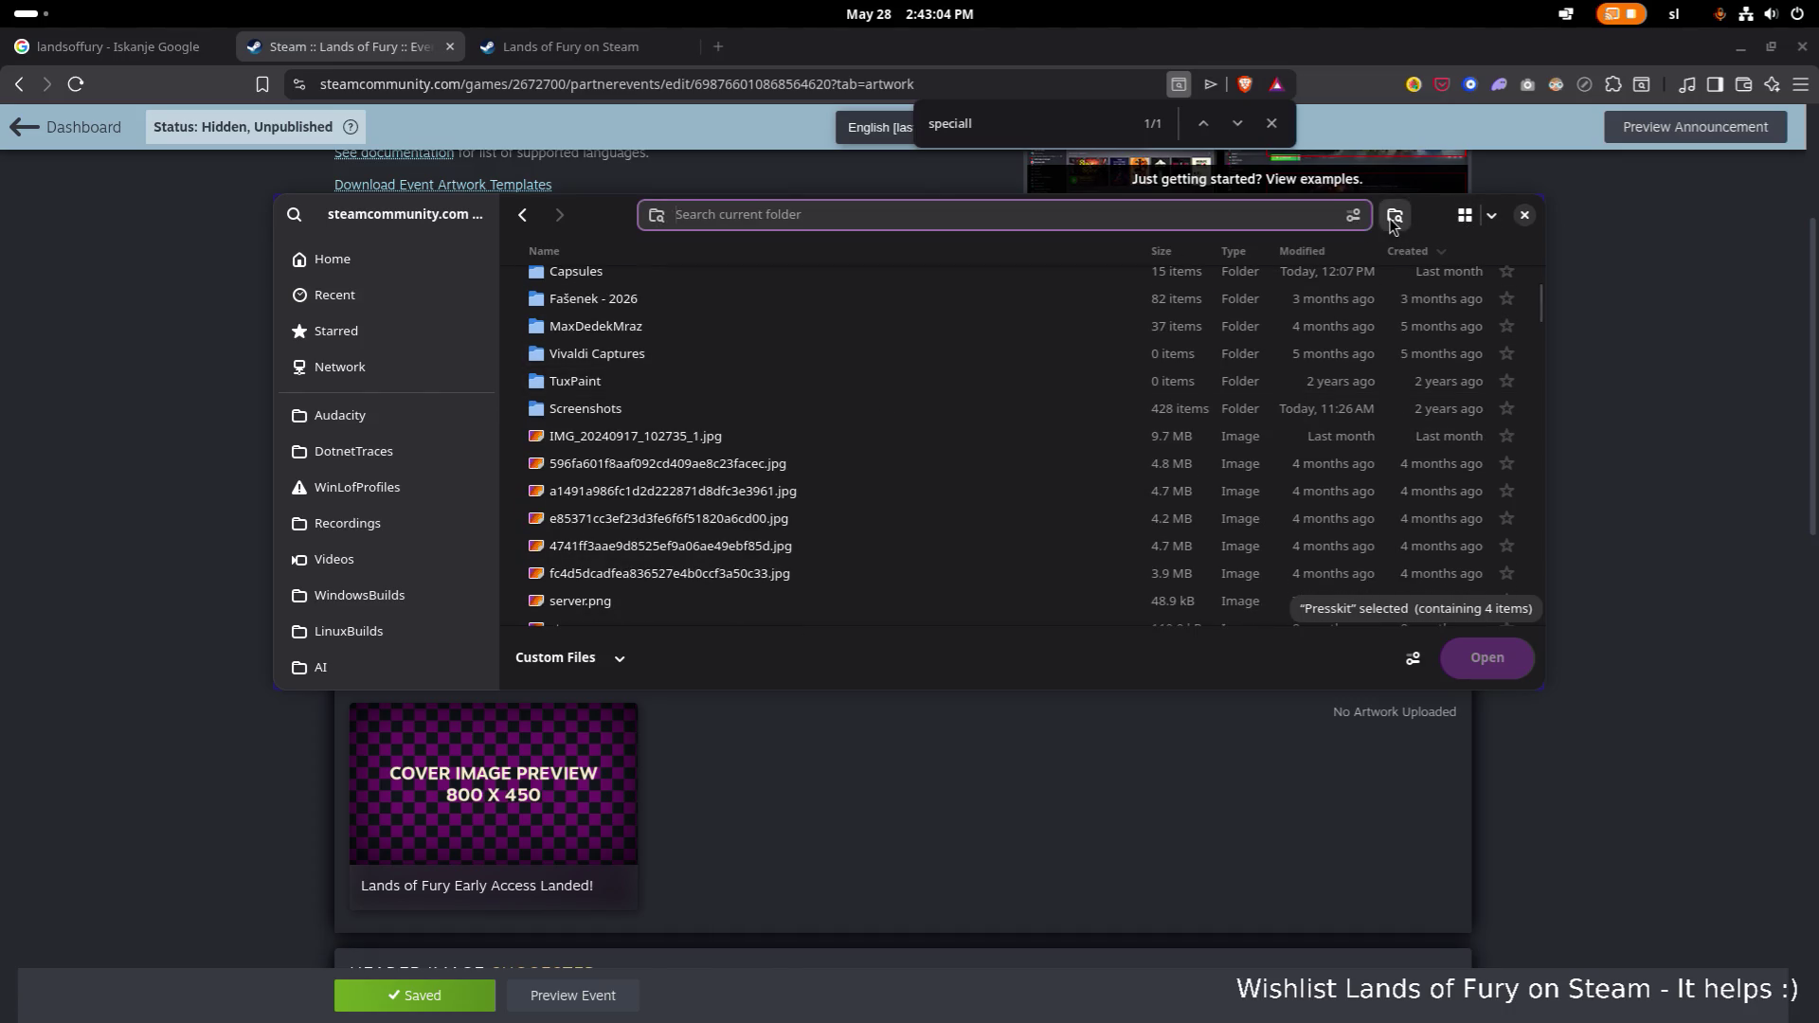
pyautogui.click(1464, 215)
pyautogui.scroll(-5, 1167, 326)
pyautogui.scroll(-3, 1168, 326)
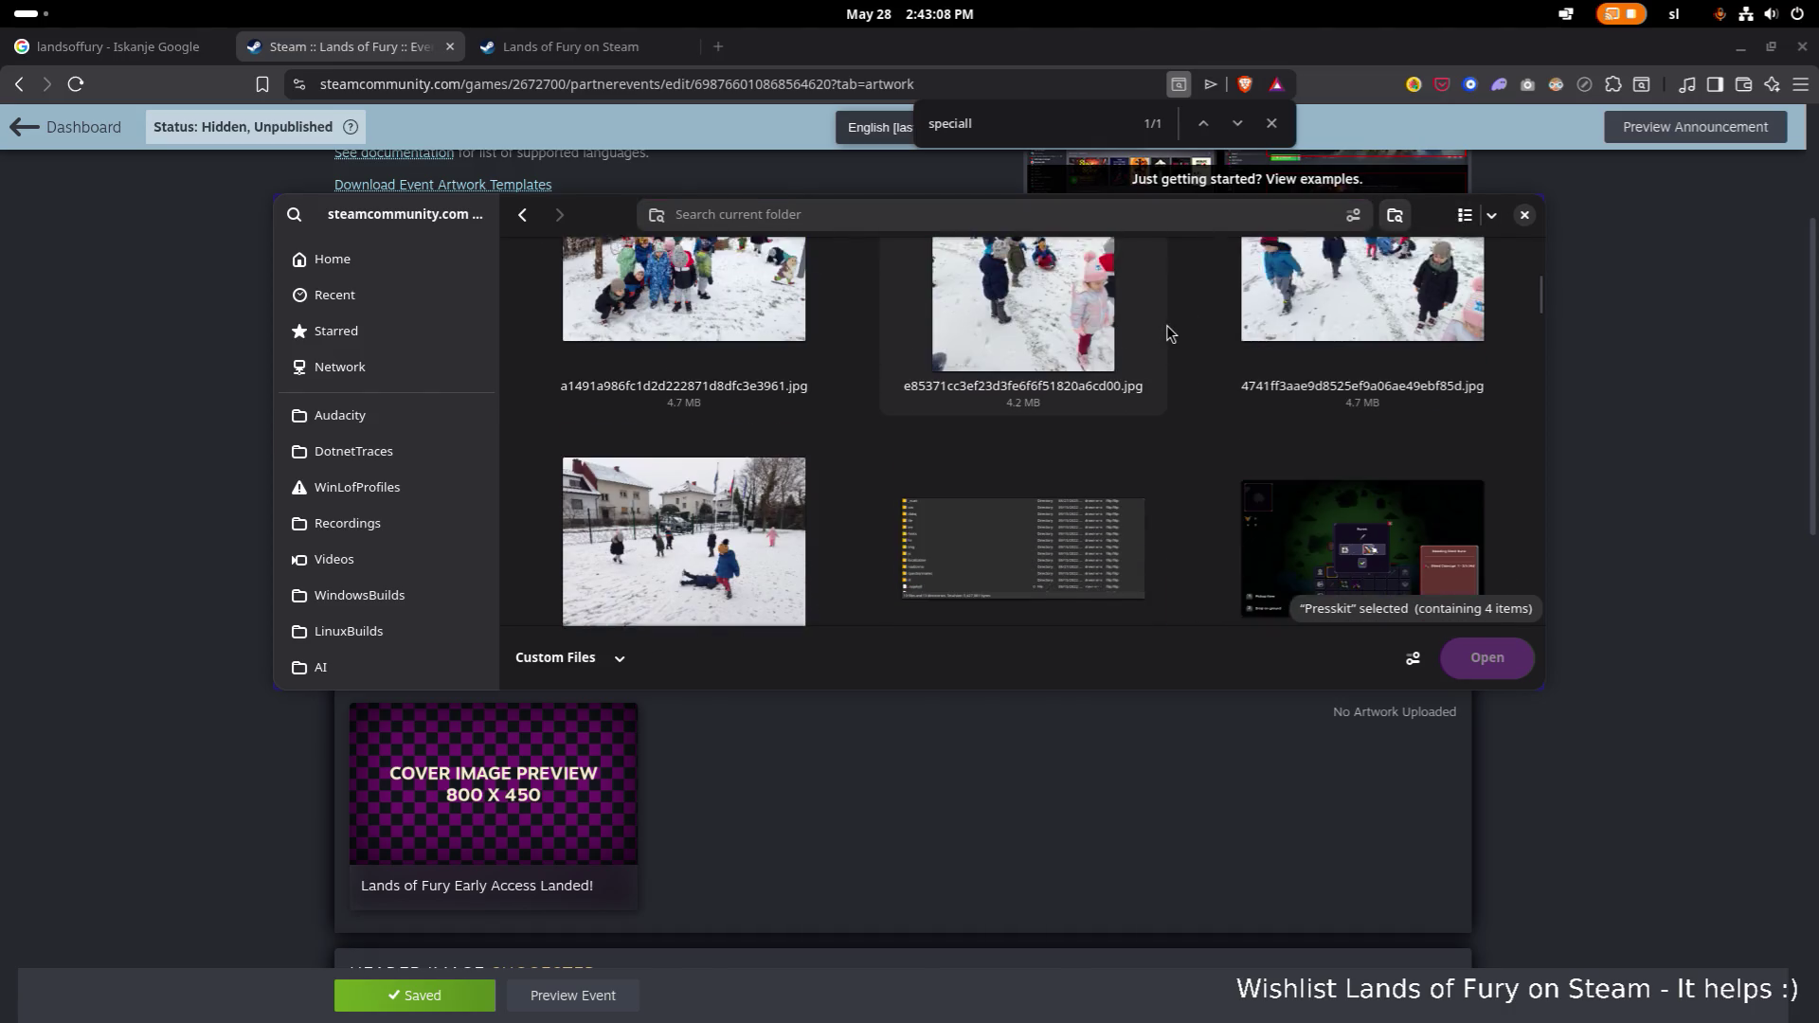
pyautogui.scroll(6, 1168, 326)
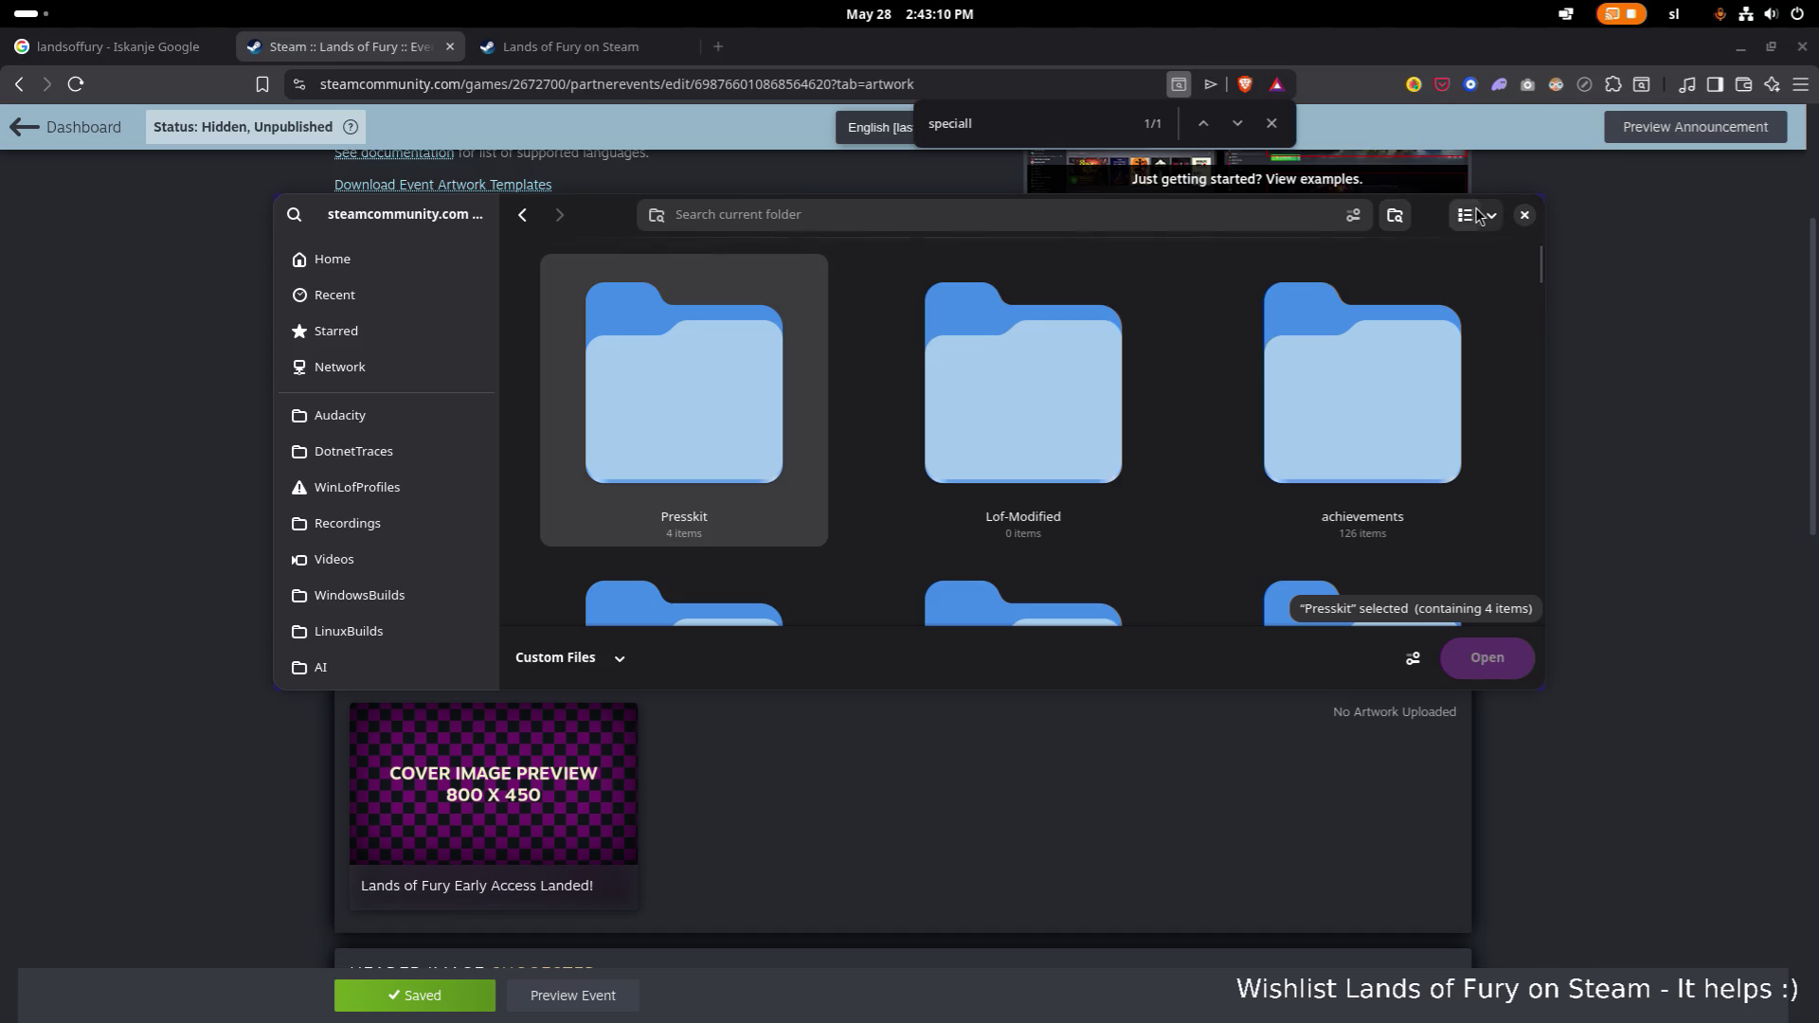
# Open the Screenshots folder in list view to find a 1920x1080 screenshot.
pyautogui.click(1464, 215)
pyautogui.scroll(-5, 1148, 366)
pyautogui.scroll(-10, 1148, 367)
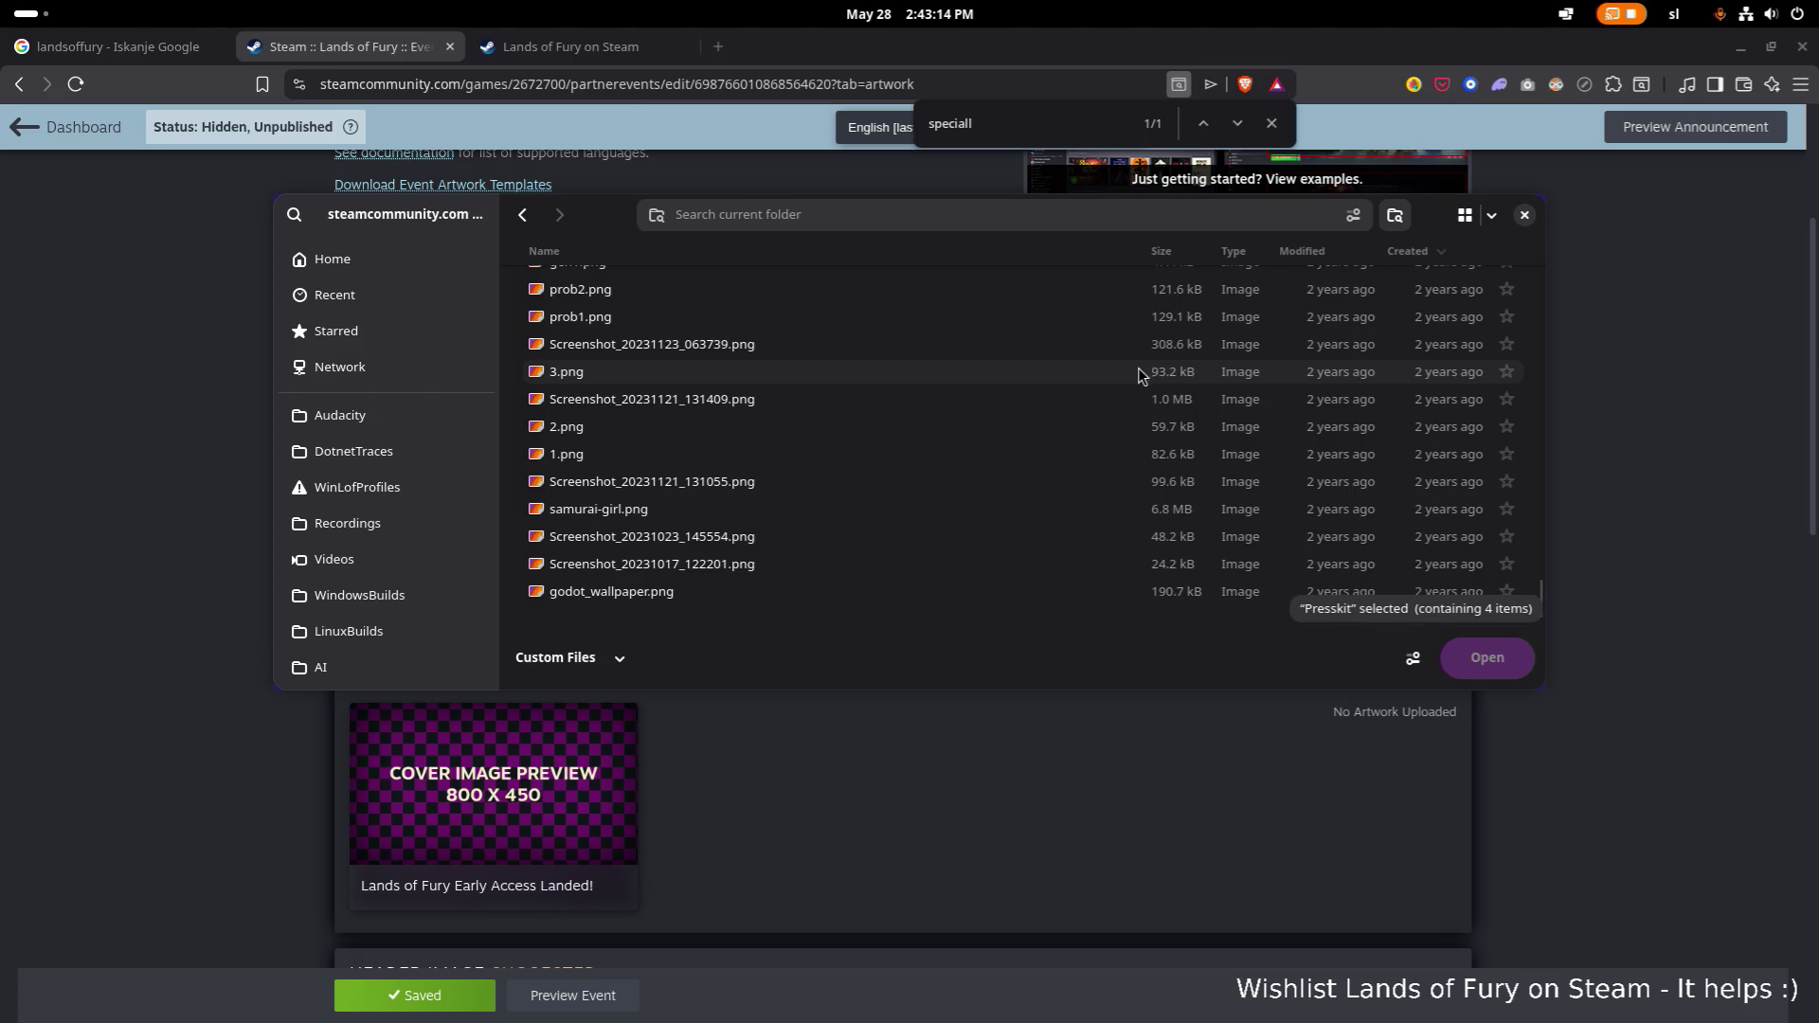
pyautogui.scroll(6, 798, 388)
pyautogui.scroll(5, 797, 389)
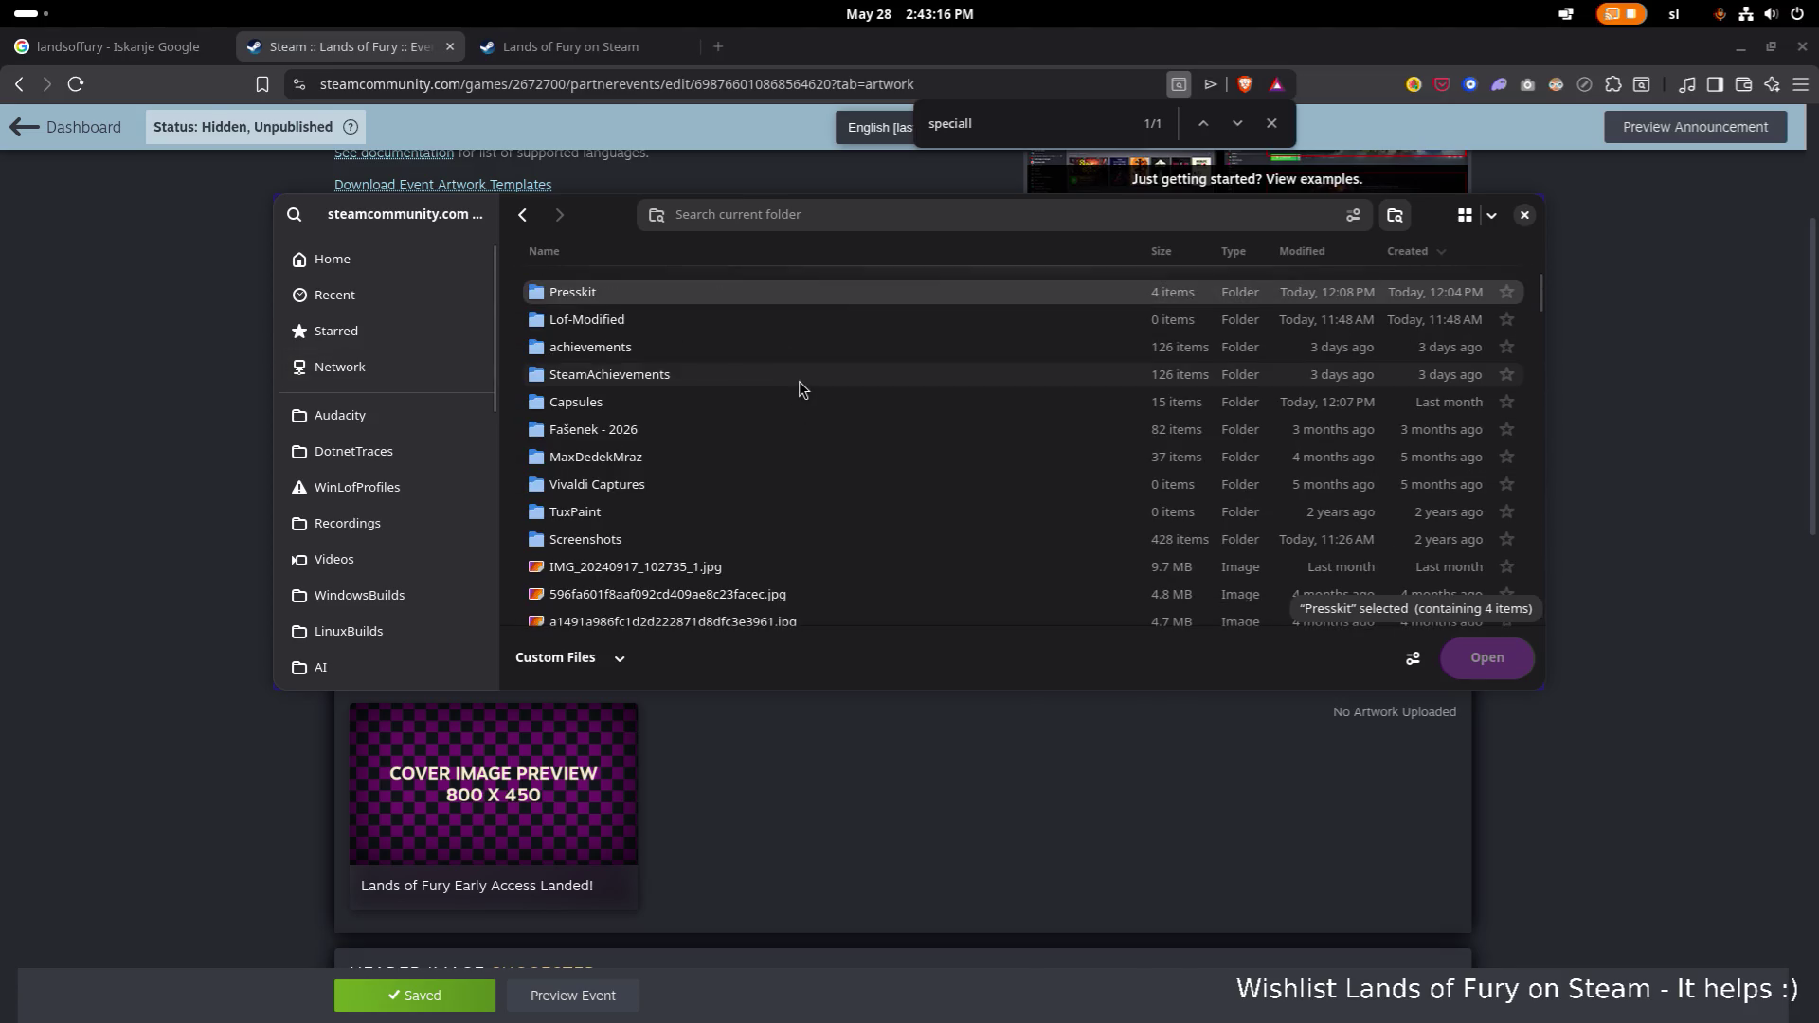
pyautogui.doubleClick(631, 517)
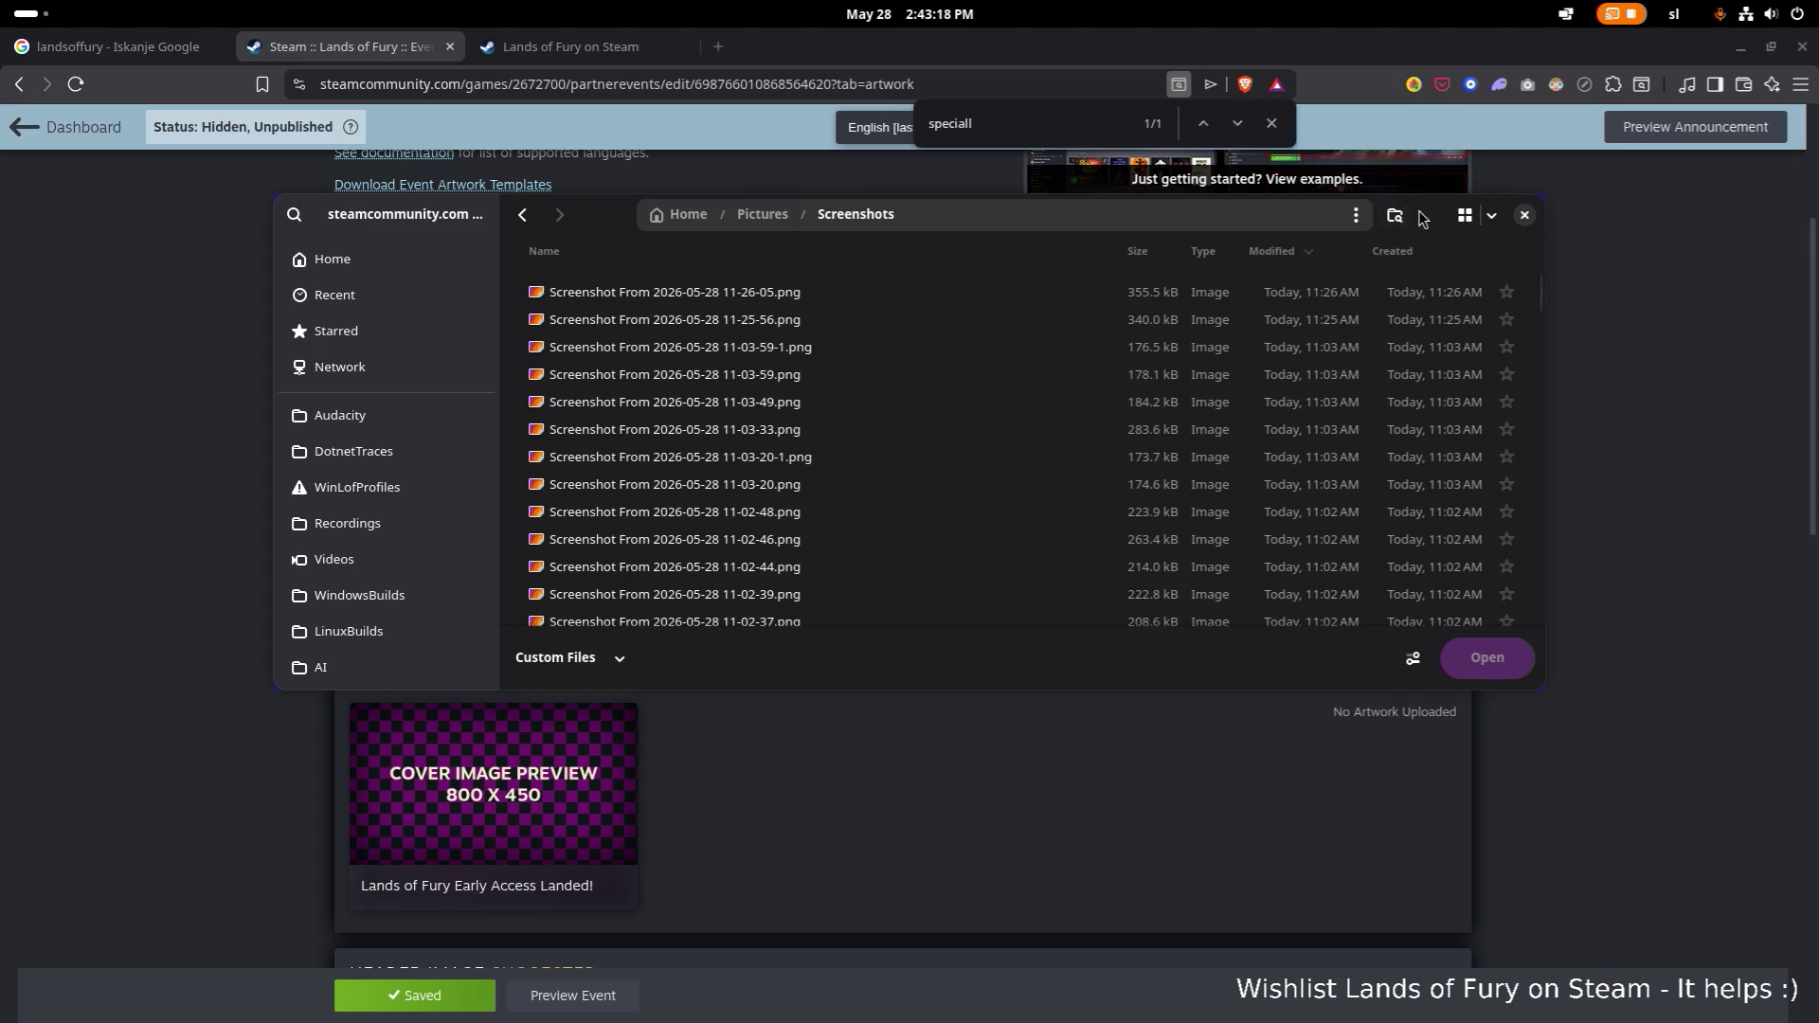
pyautogui.click(1524, 215)
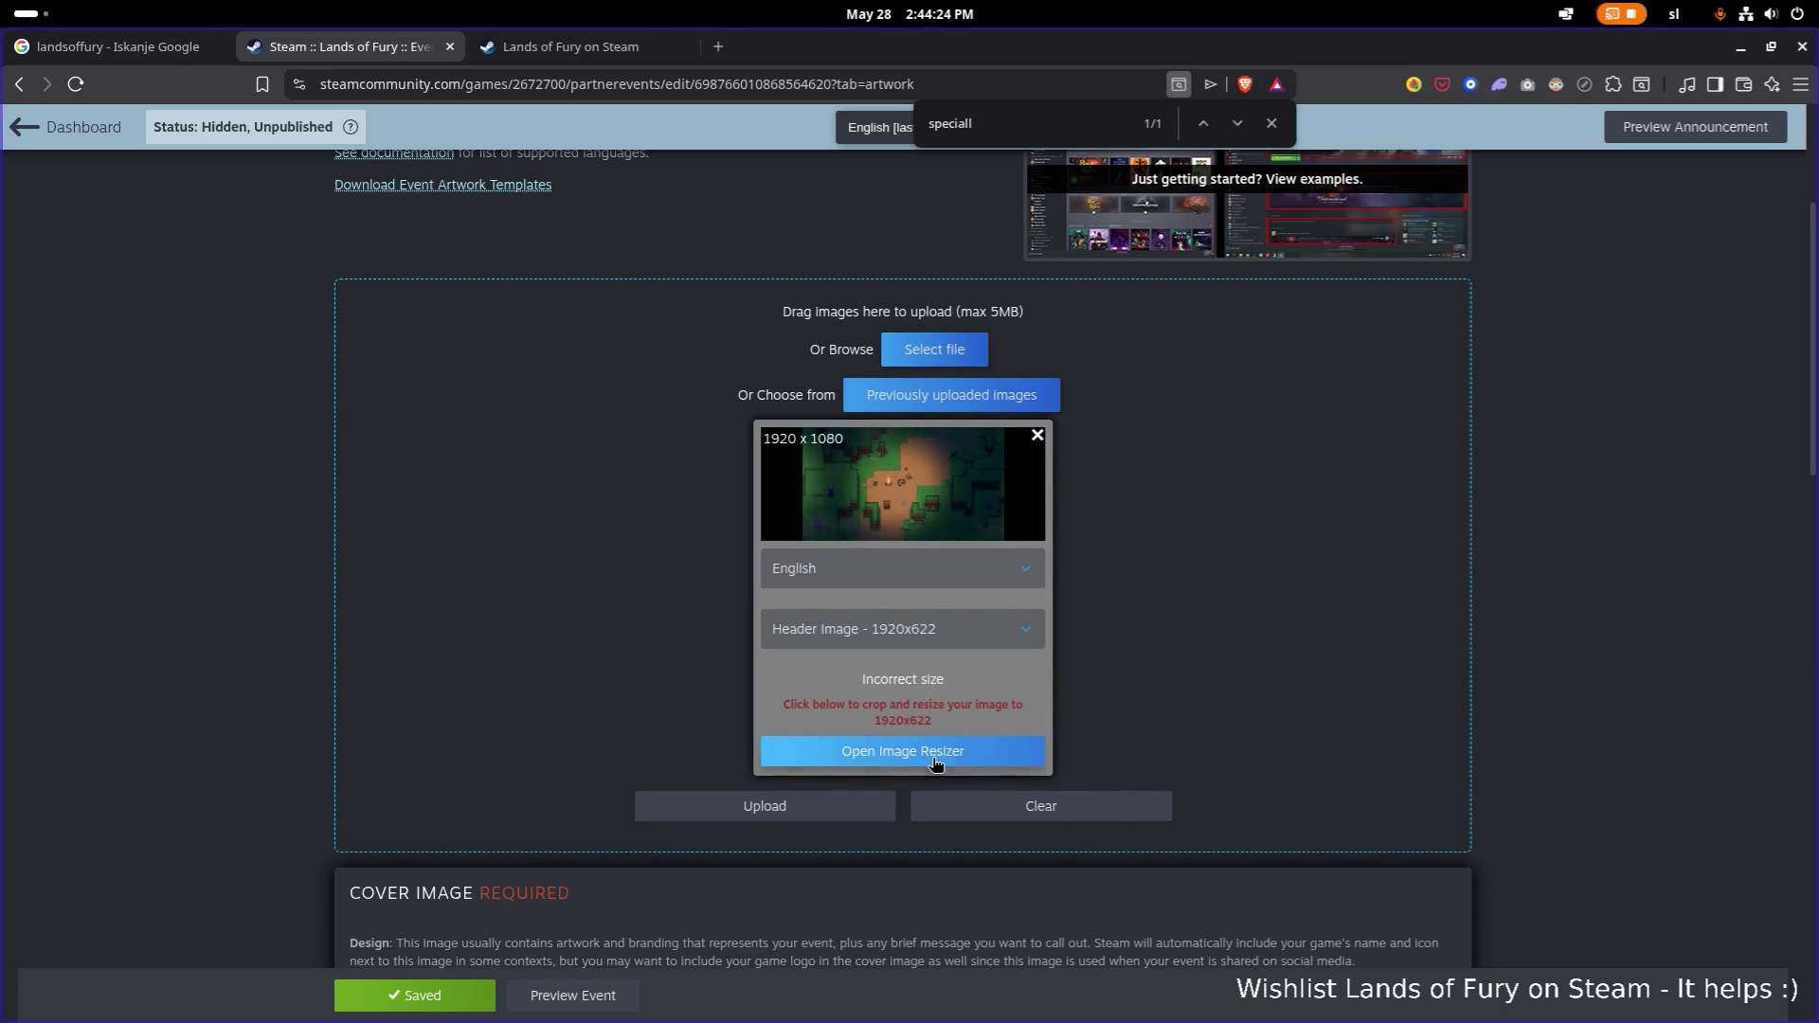
# Crop the screenshot to 1920x622 over the campfire scene and upload it as the English header.
pyautogui.scroll(1, 925, 740)
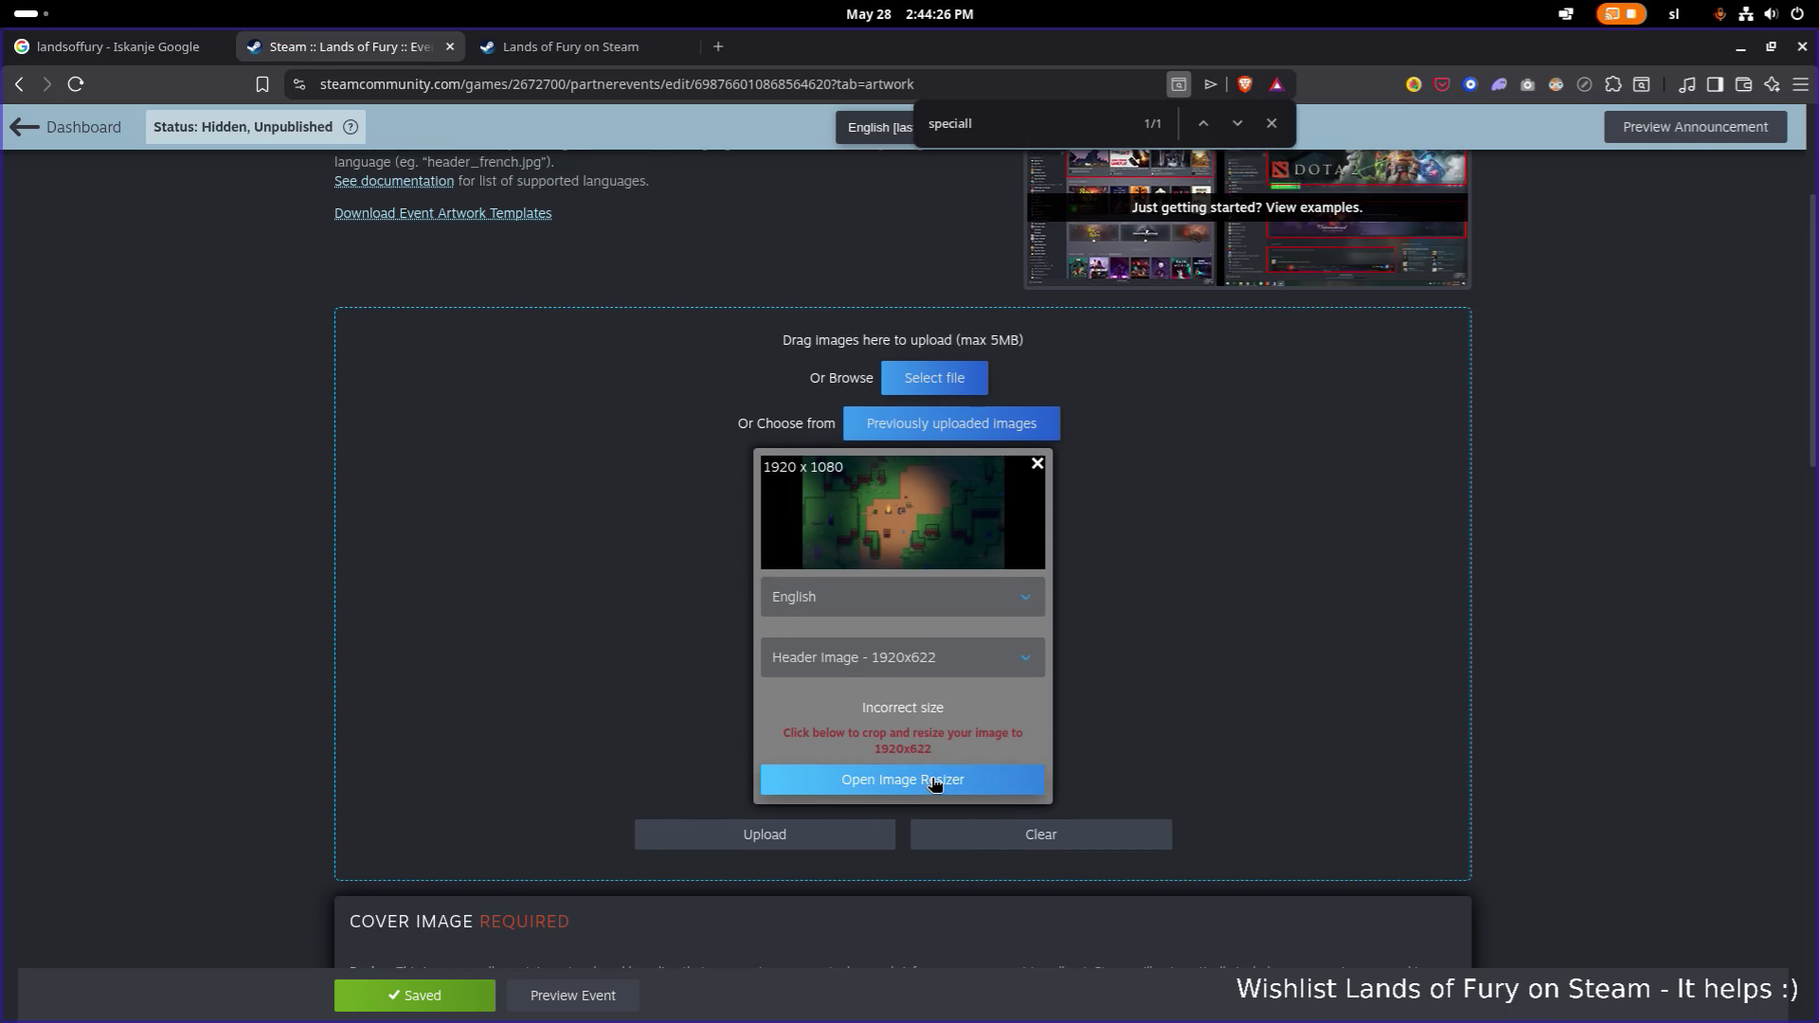
pyautogui.scroll(1, 933, 783)
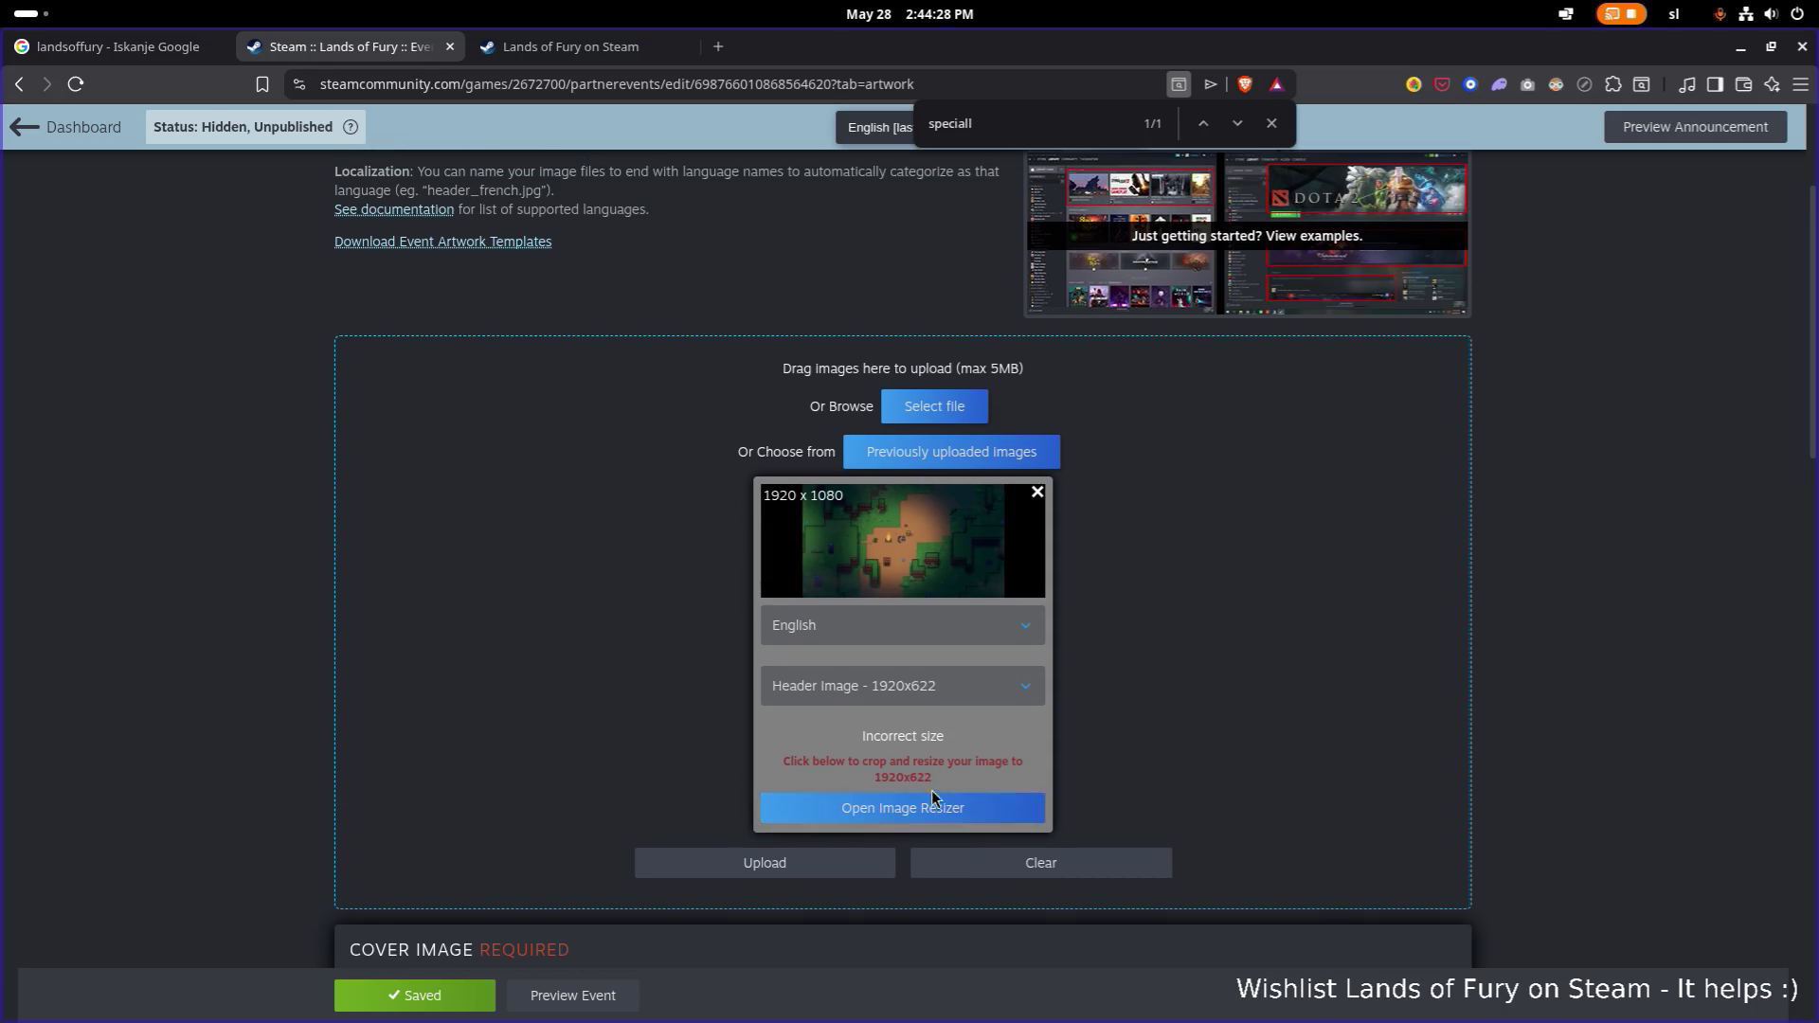
pyautogui.click(931, 803)
pyautogui.moveTo(1017, 447)
pyautogui.mouseDown()
pyautogui.moveTo(1008, 548)
pyautogui.moveTo(1004, 526)
pyautogui.mouseUp()
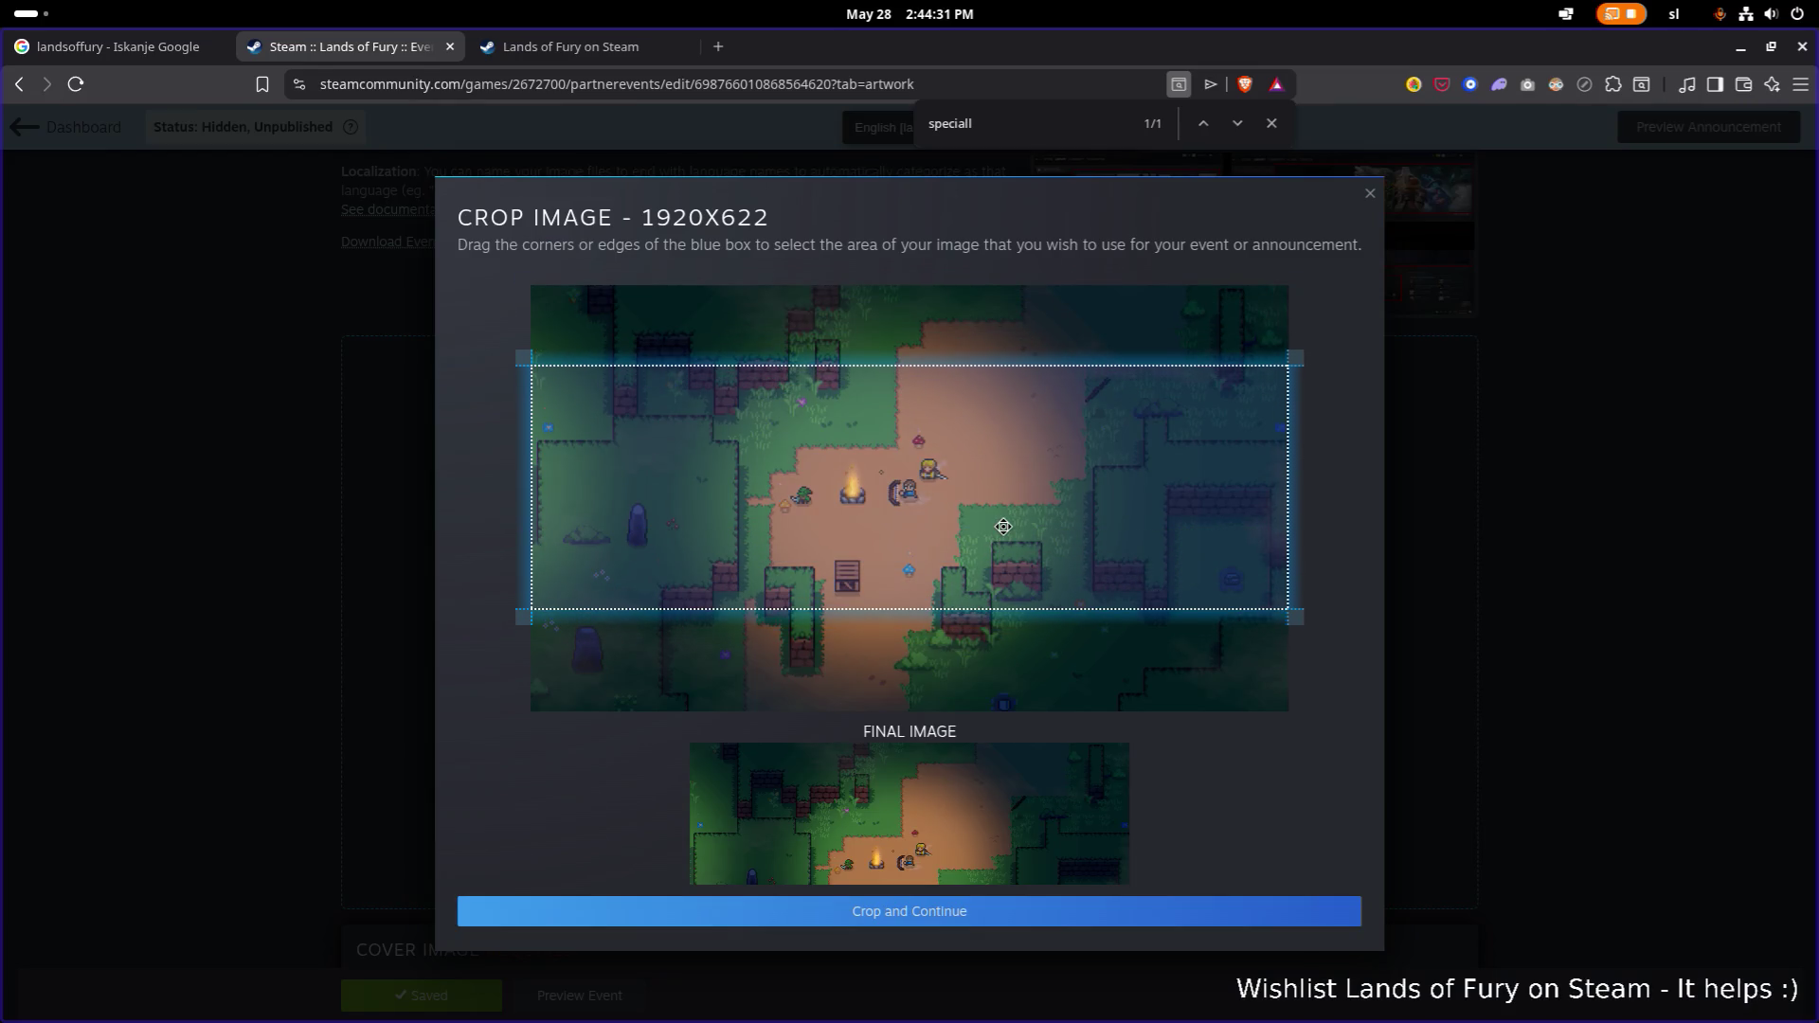
pyautogui.moveTo(1003, 526); pyautogui.dragTo(1002, 553)
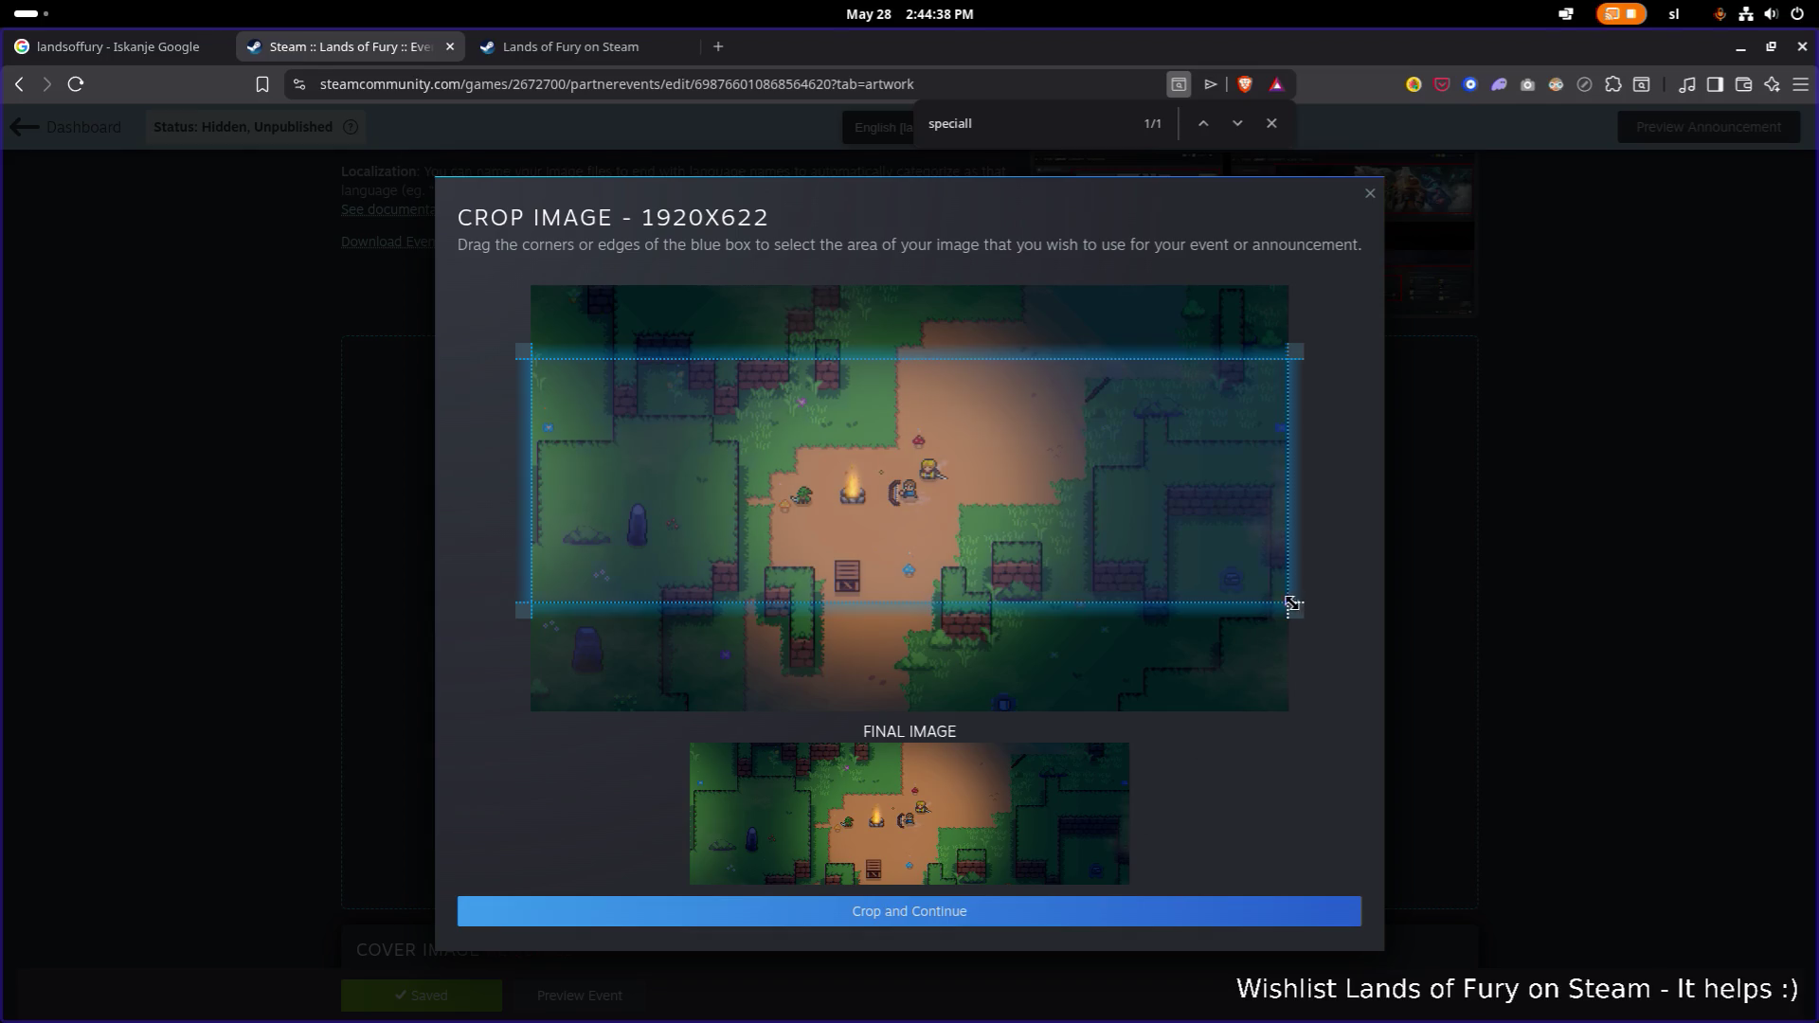
pyautogui.click(1136, 900)
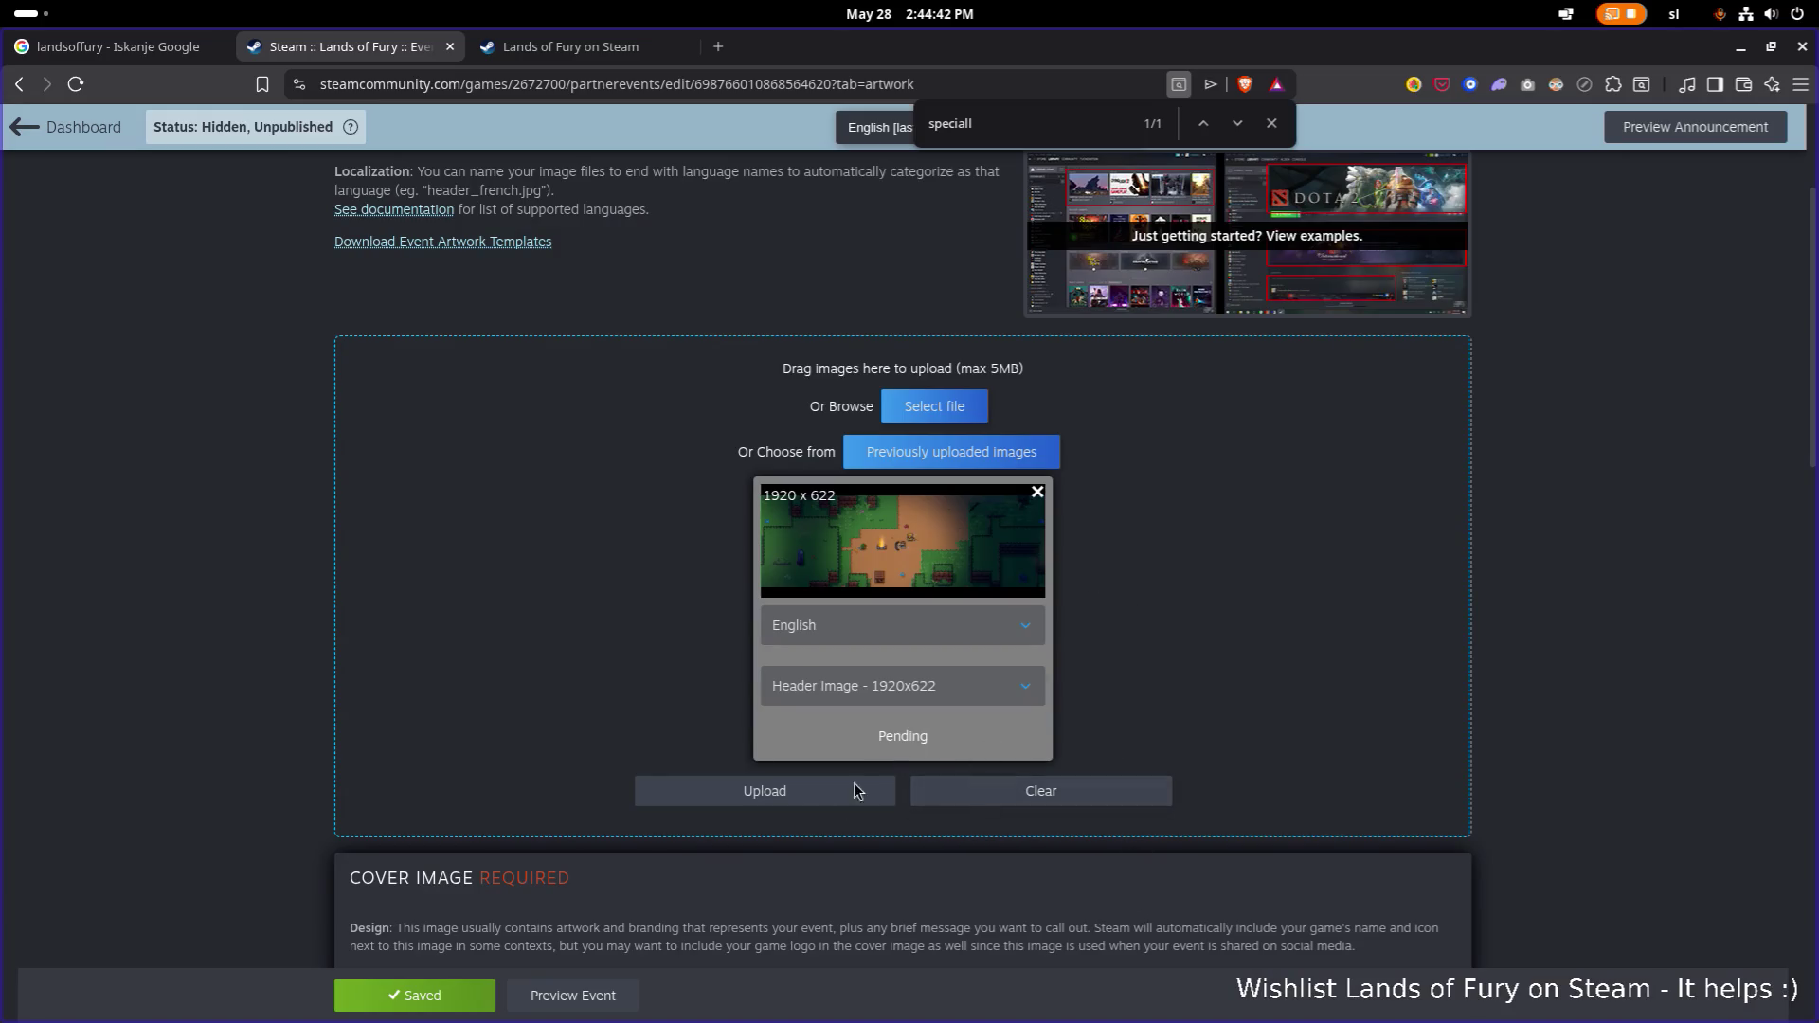
pyautogui.click(819, 802)
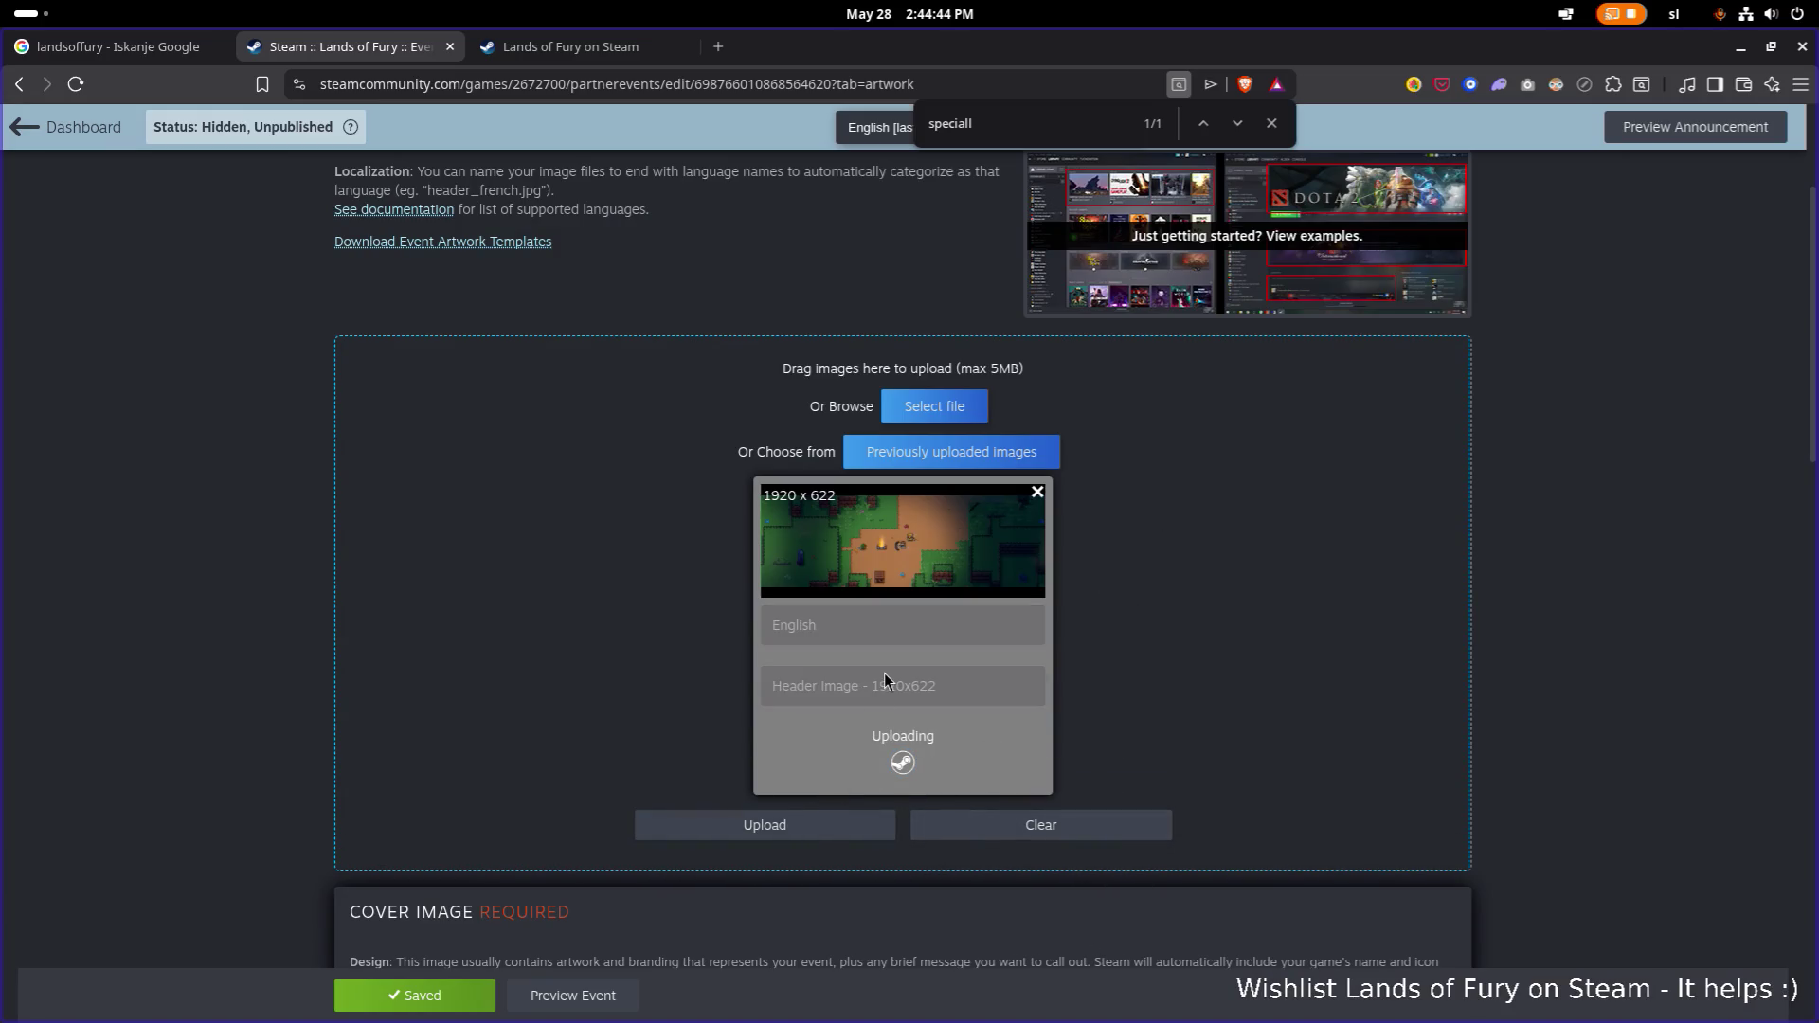
pyautogui.scroll(-5, 570, 611)
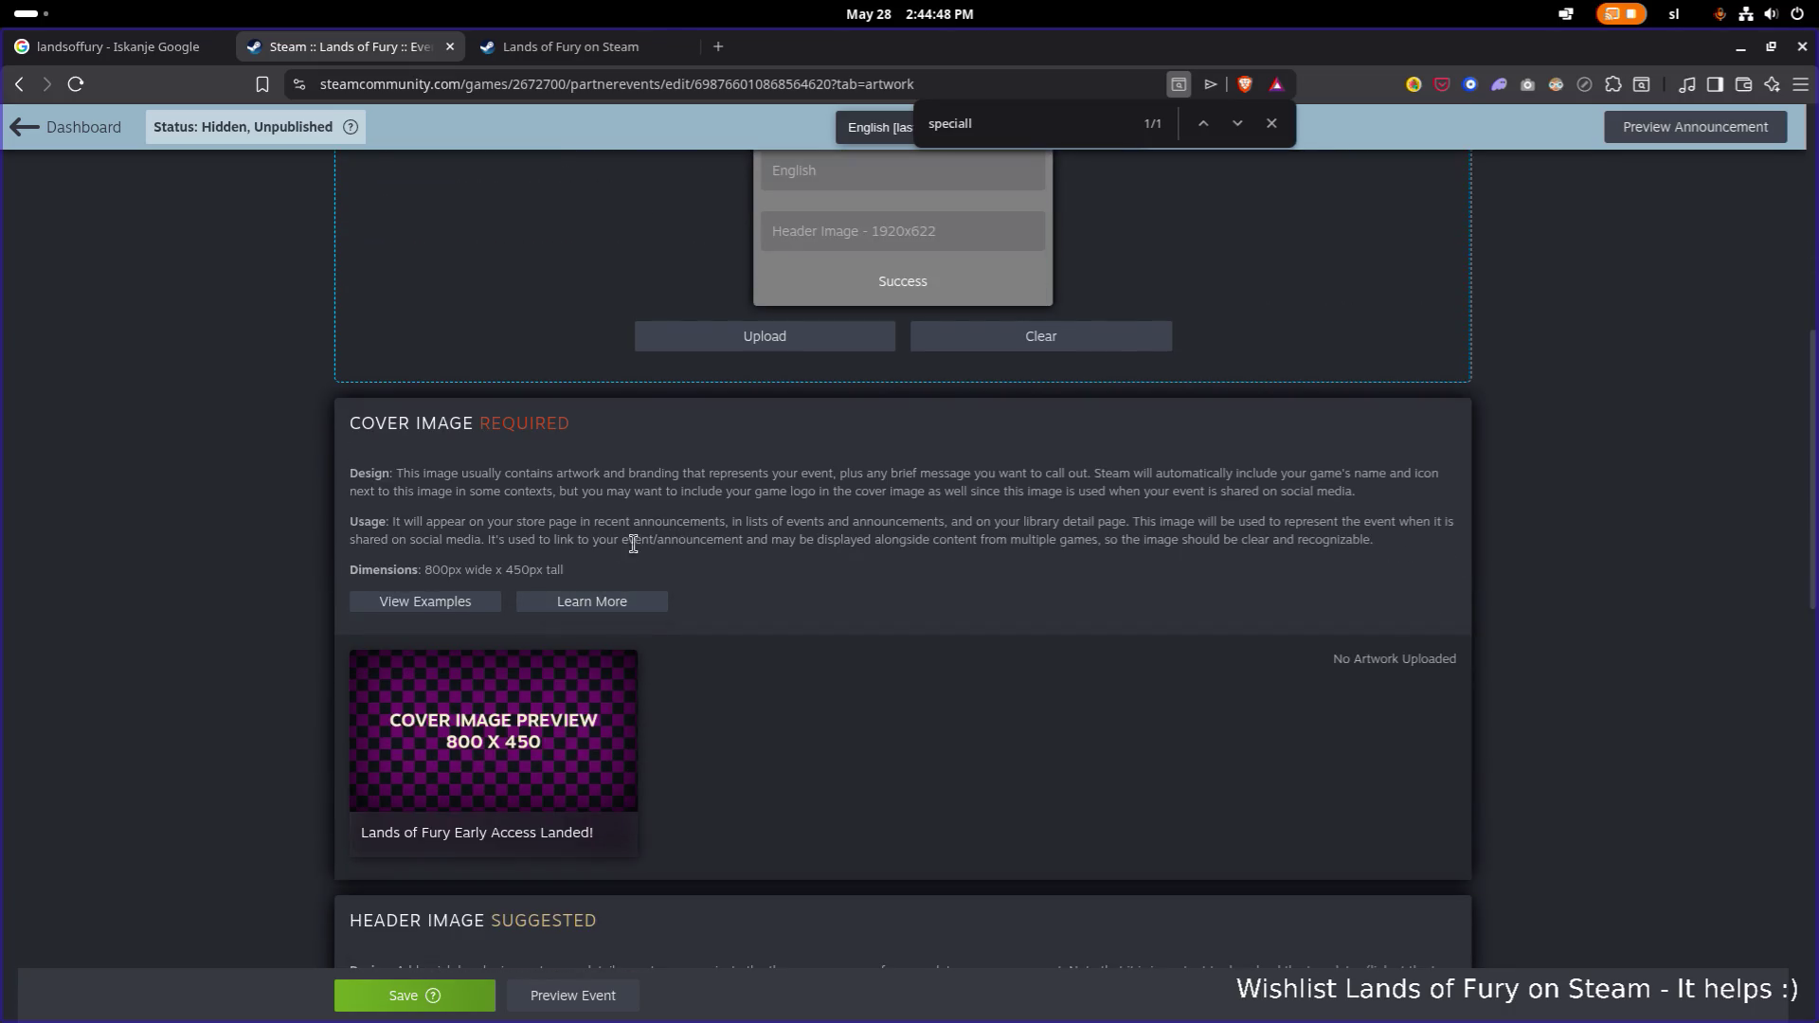
pyautogui.scroll(7, 667, 564)
pyautogui.scroll(-7, 665, 566)
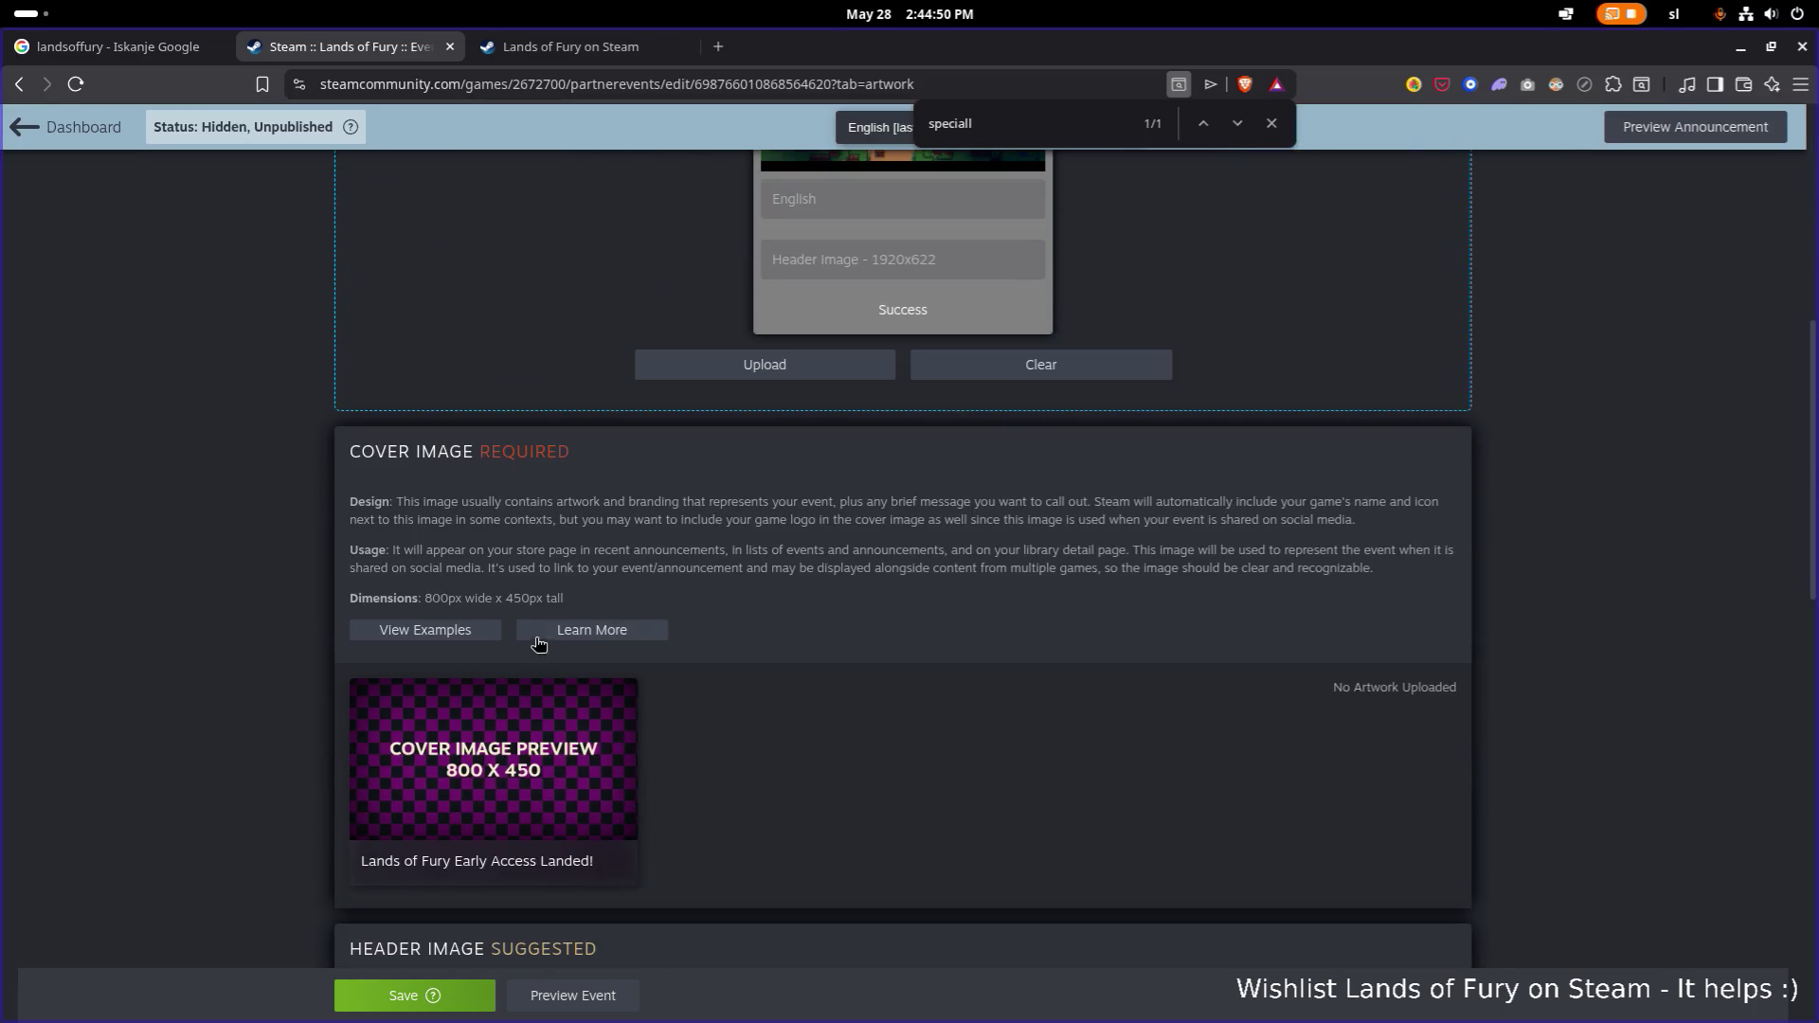
pyautogui.scroll(1, 521, 638)
pyautogui.scroll(-7, 521, 639)
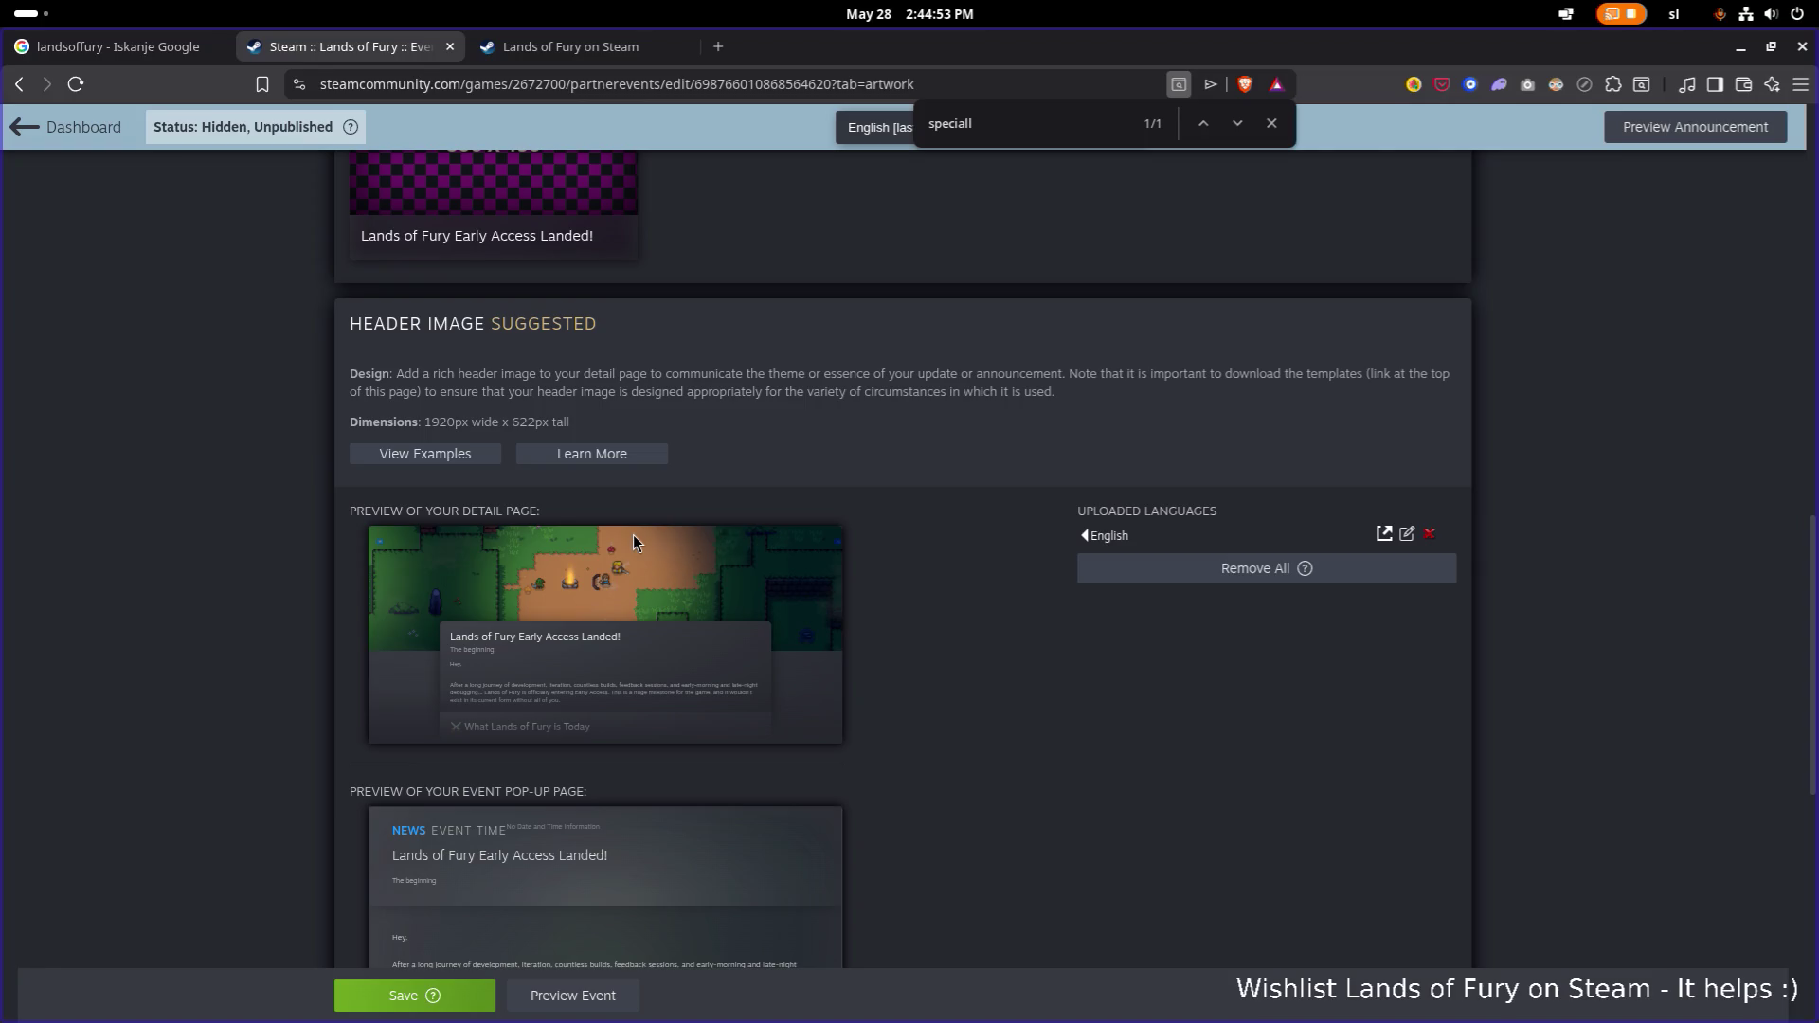
pyautogui.scroll(-1, 624, 530)
pyautogui.scroll(-1, 397, 339)
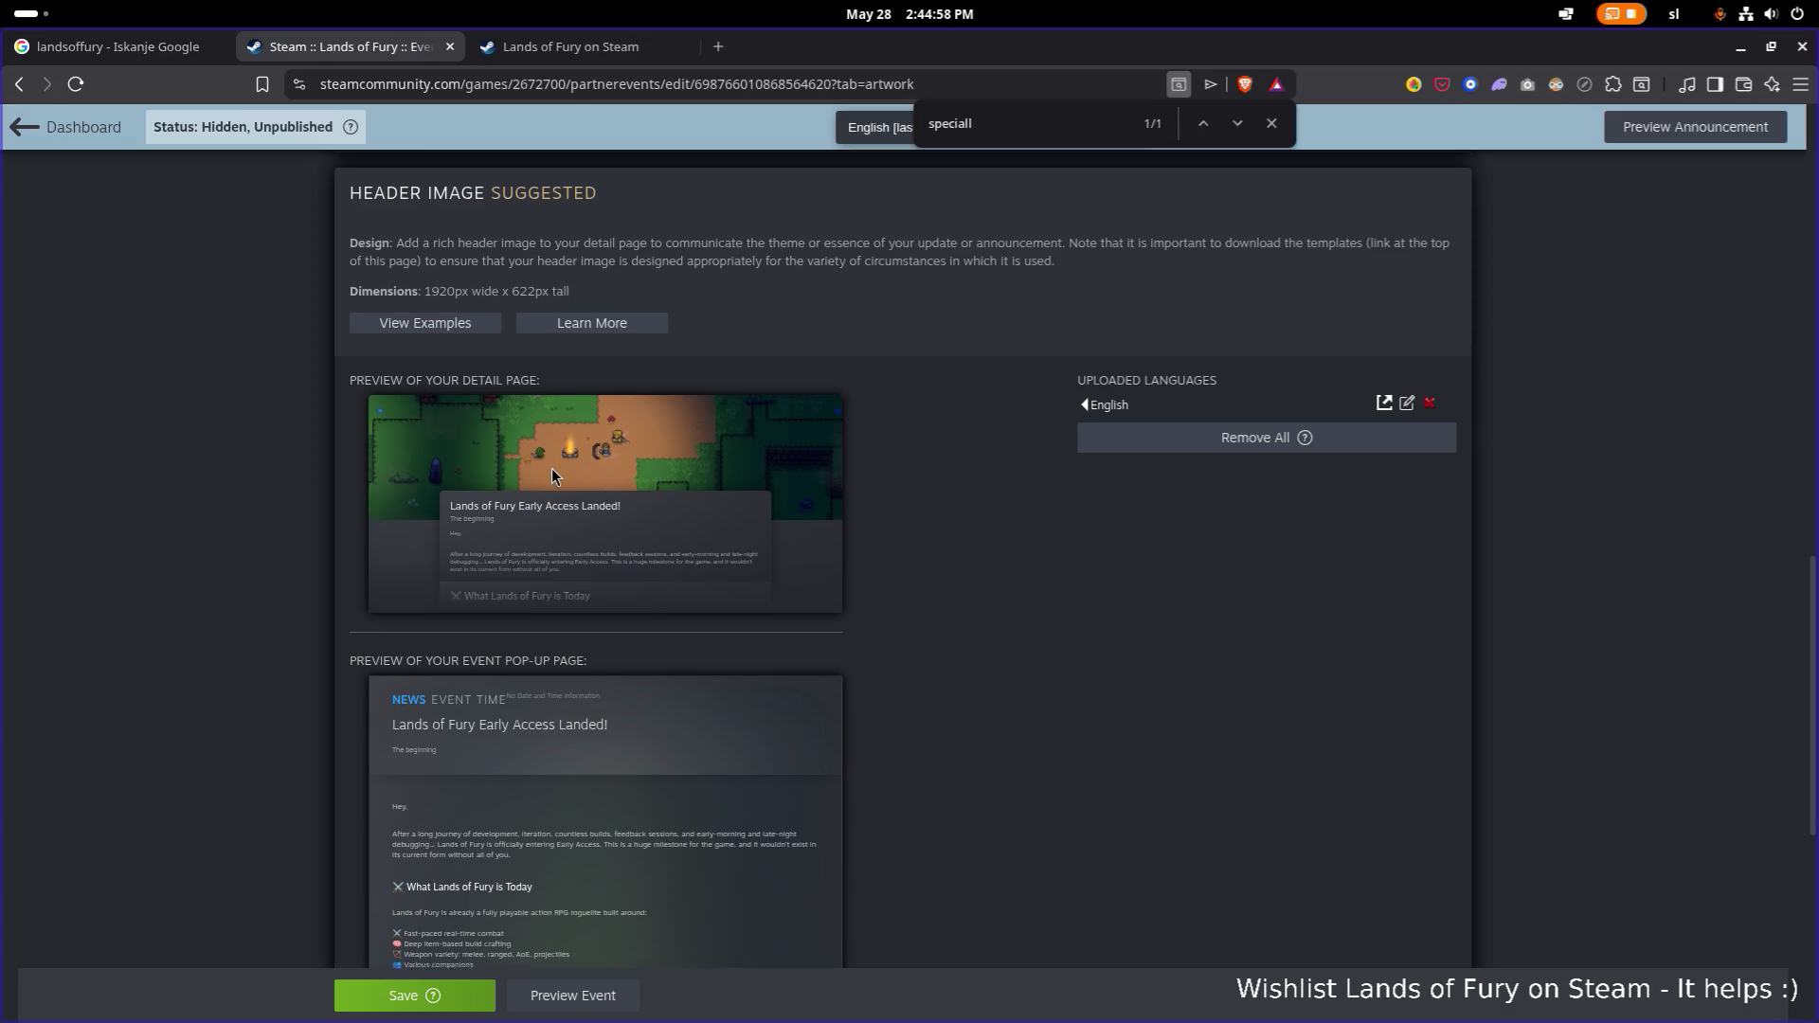
pyautogui.scroll(-9, 551, 468)
pyautogui.scroll(8, 551, 469)
pyautogui.scroll(6, 552, 469)
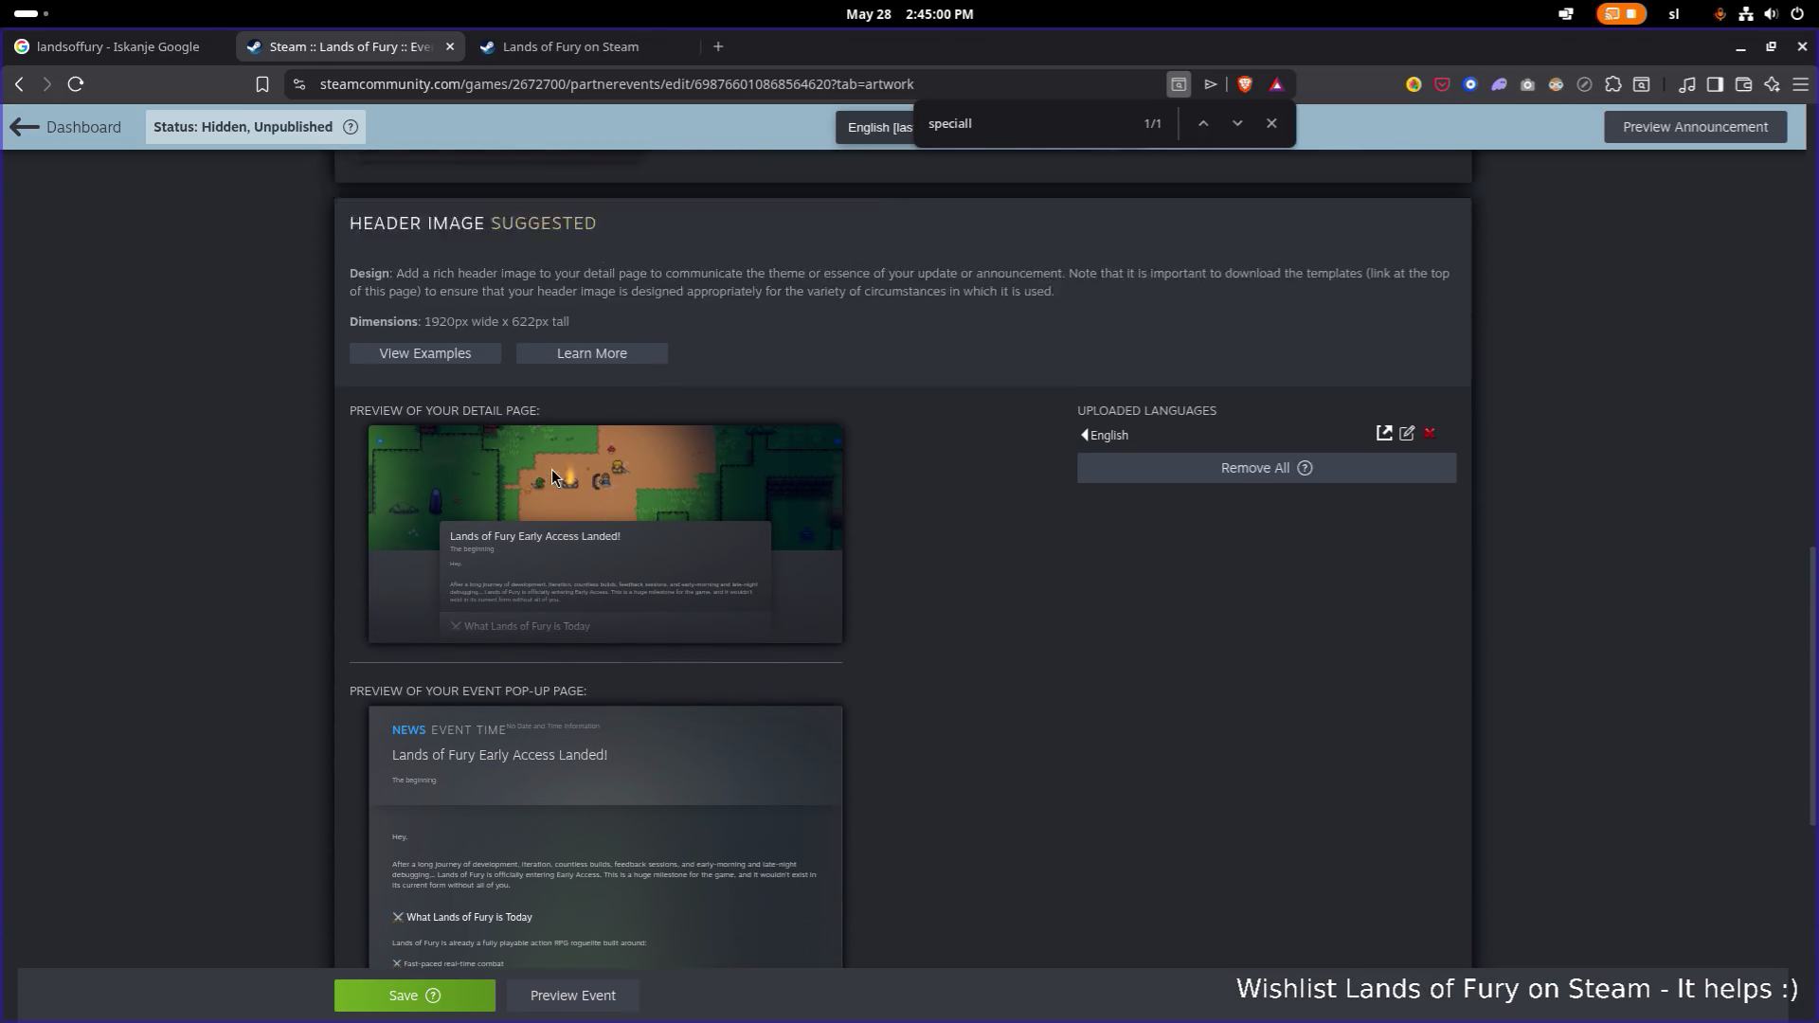
pyautogui.scroll(3, 551, 469)
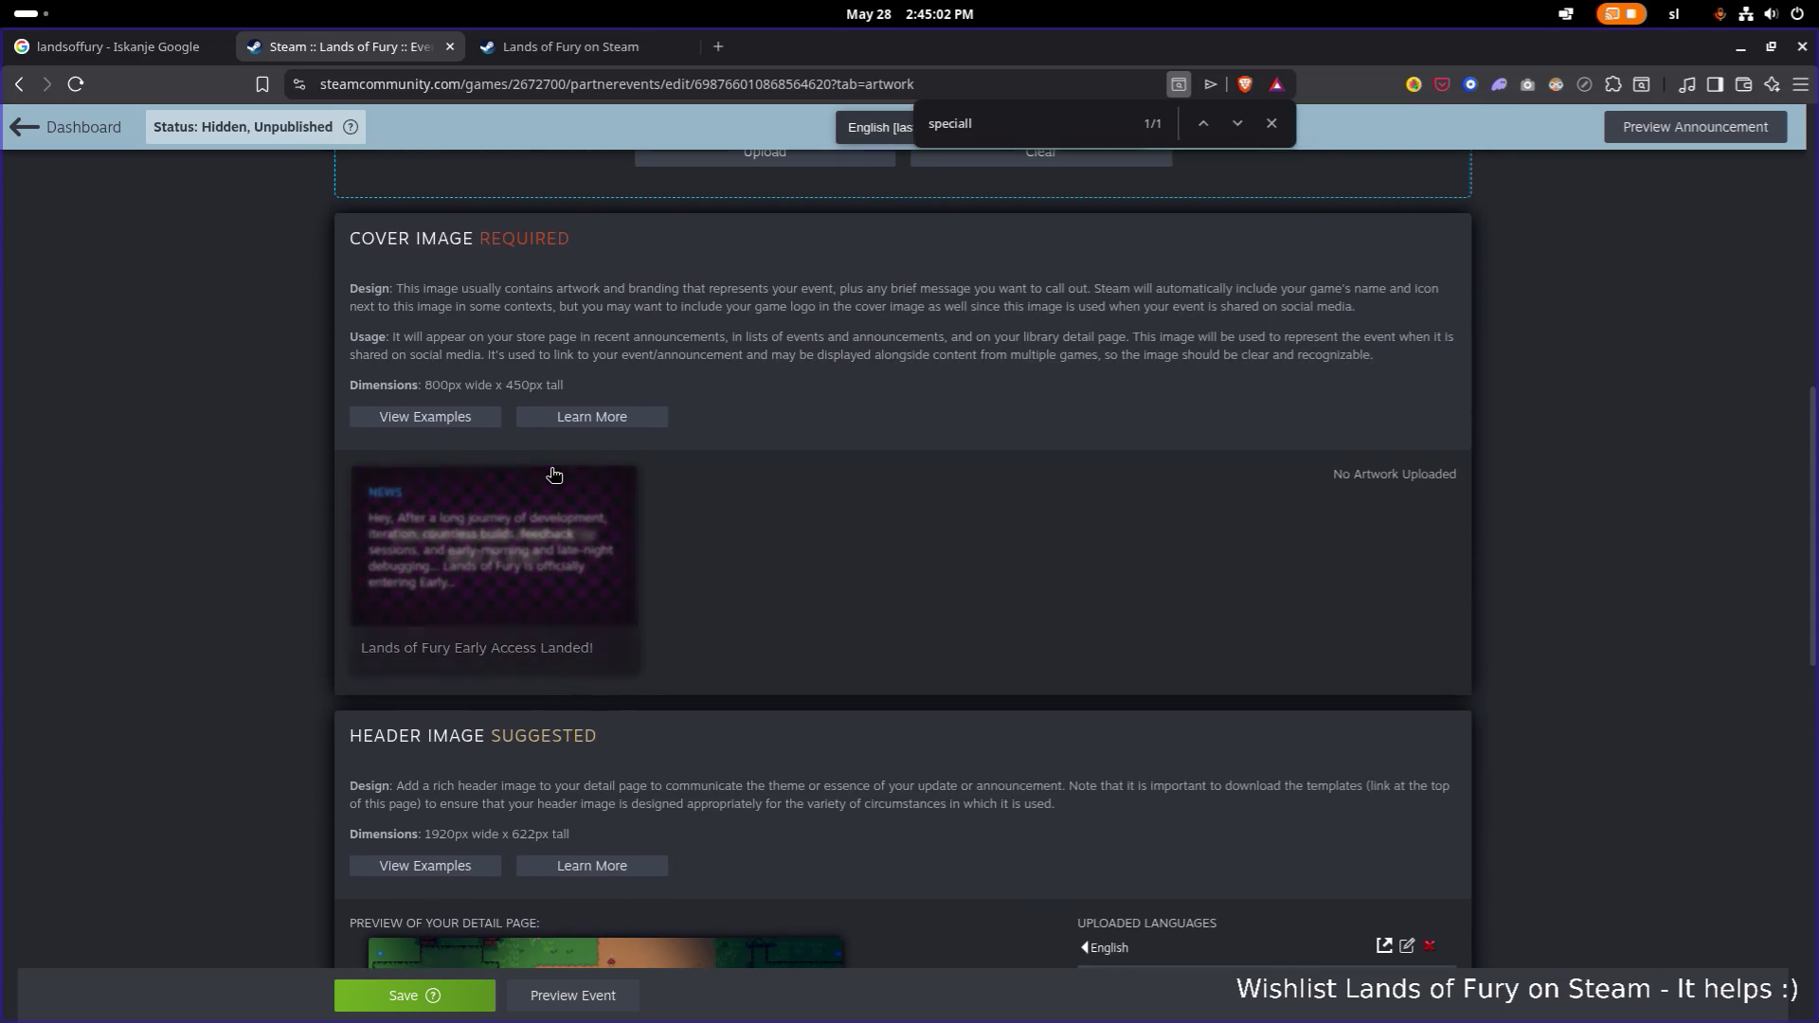
pyautogui.scroll(6, 544, 452)
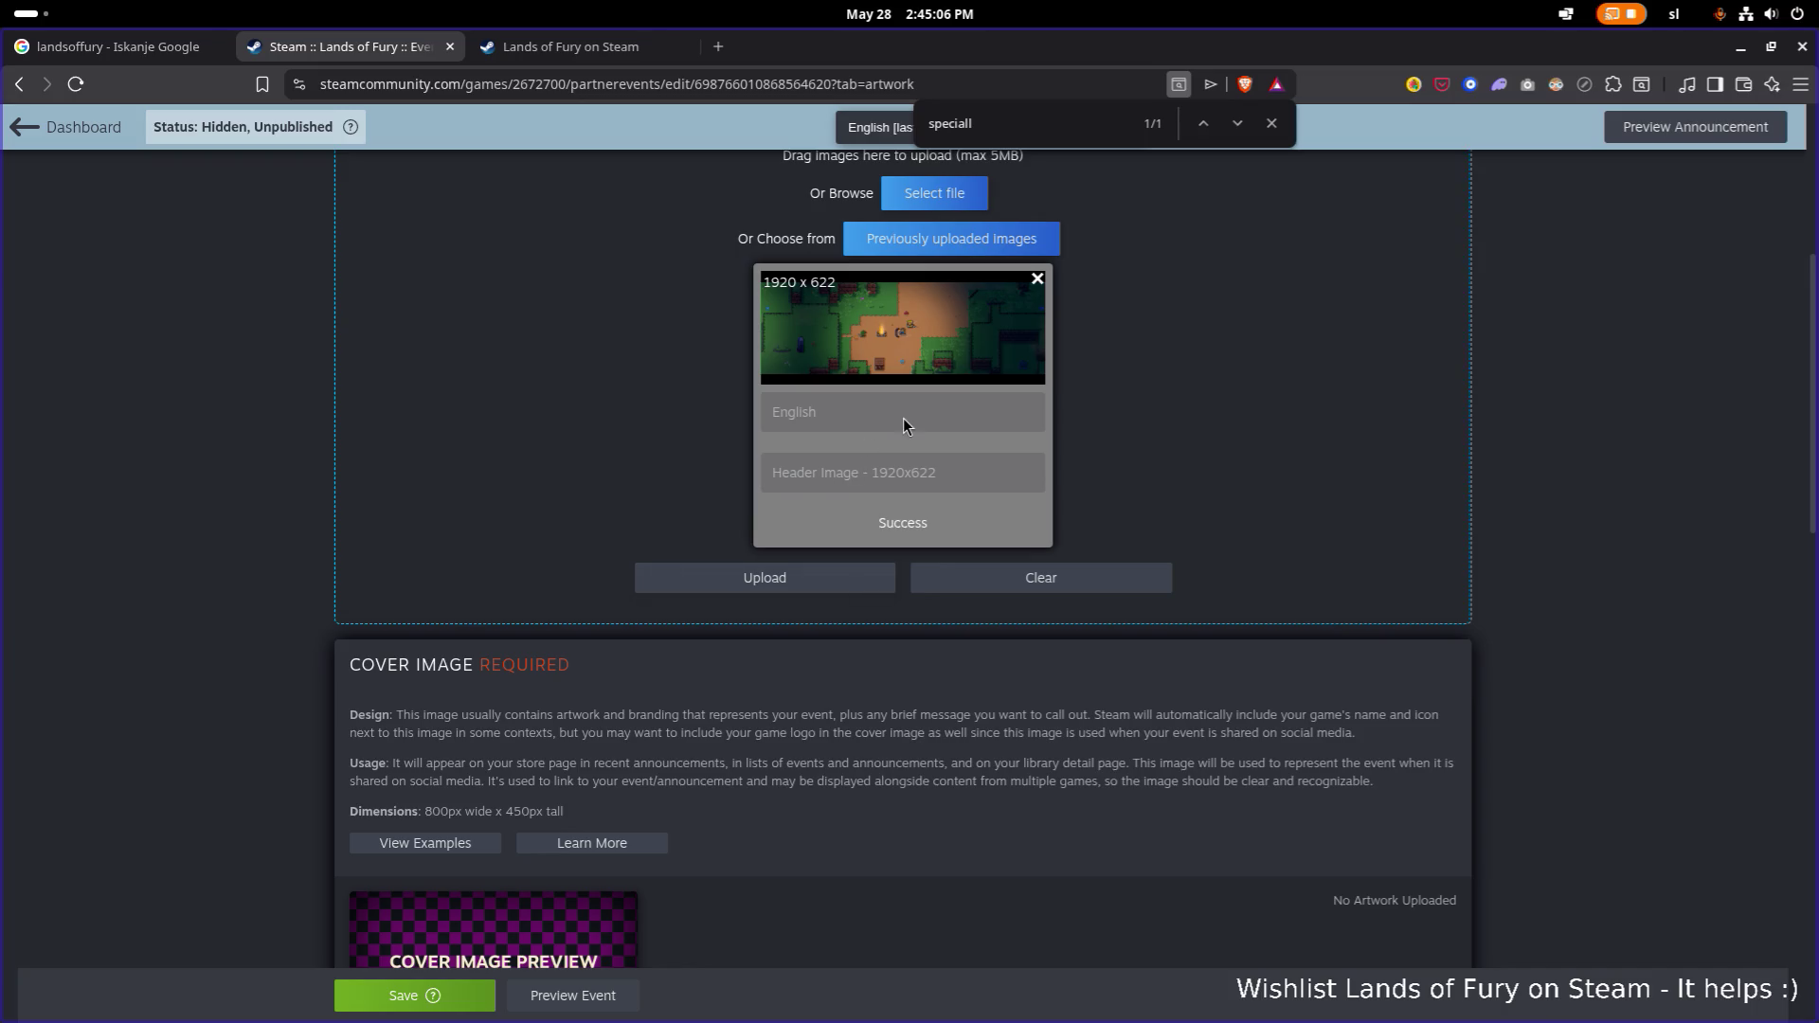
pyautogui.scroll(-1, 907, 445)
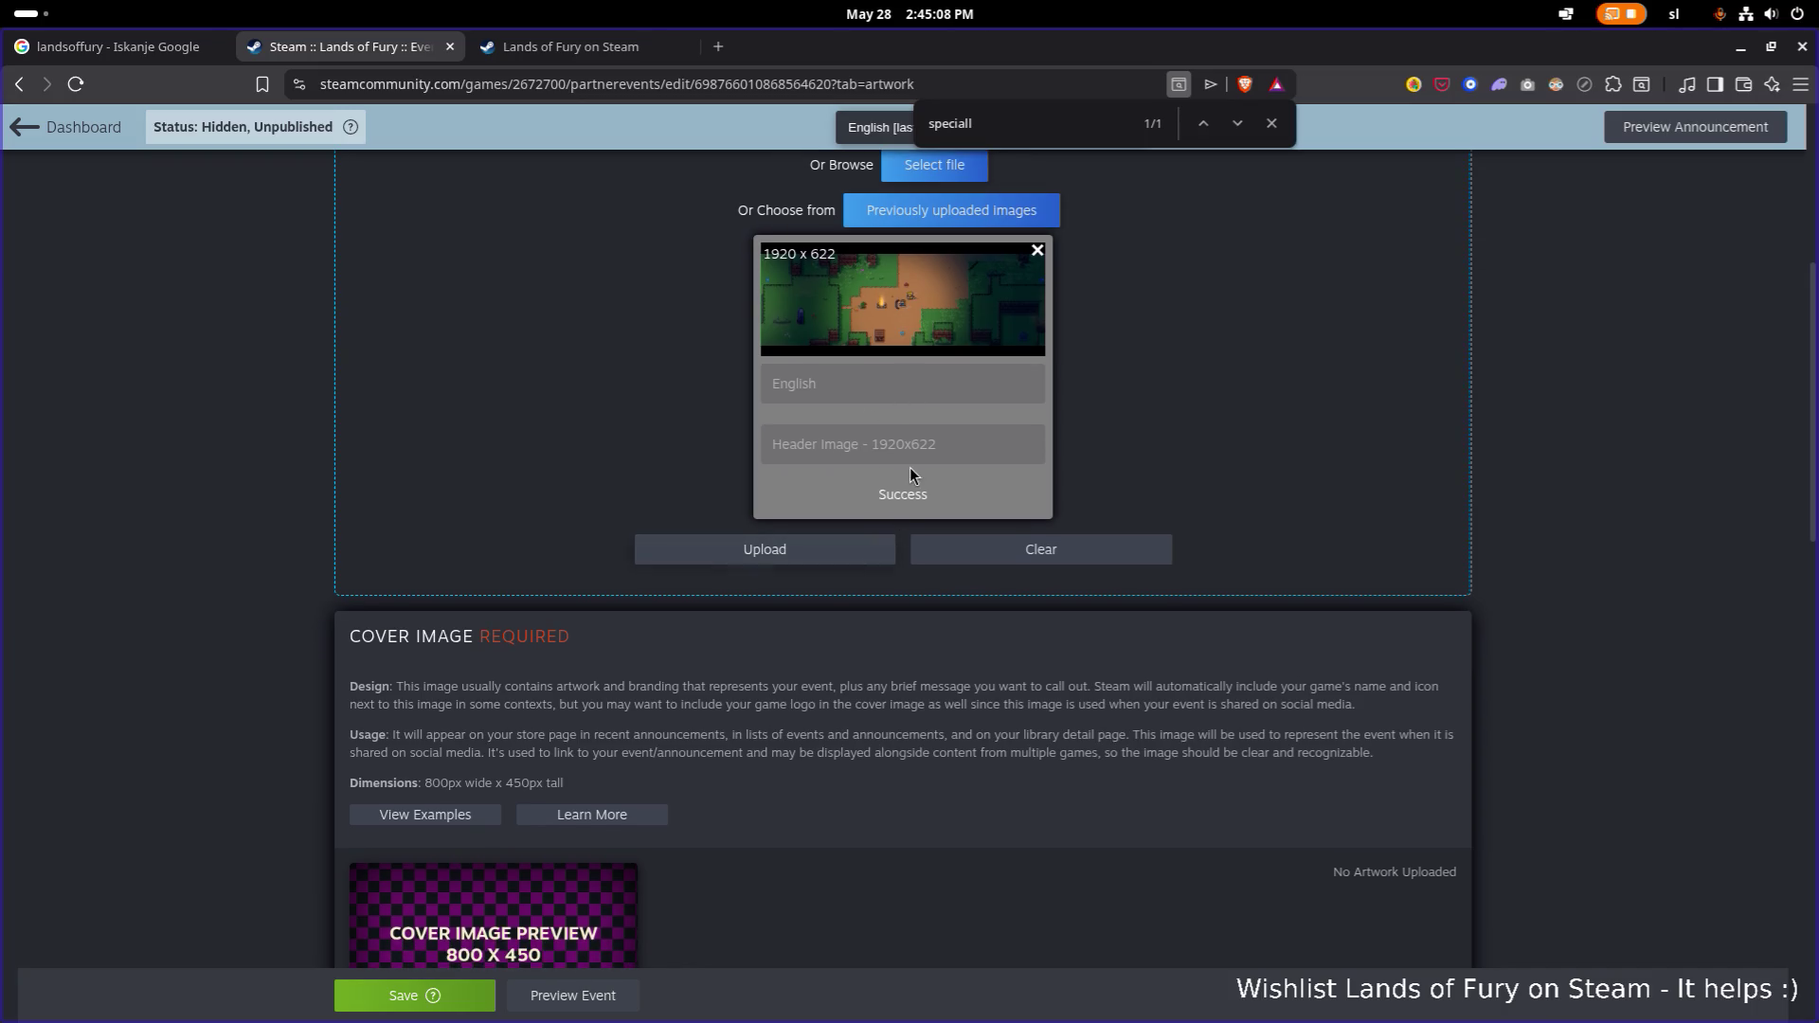
pyautogui.click(1267, 133)
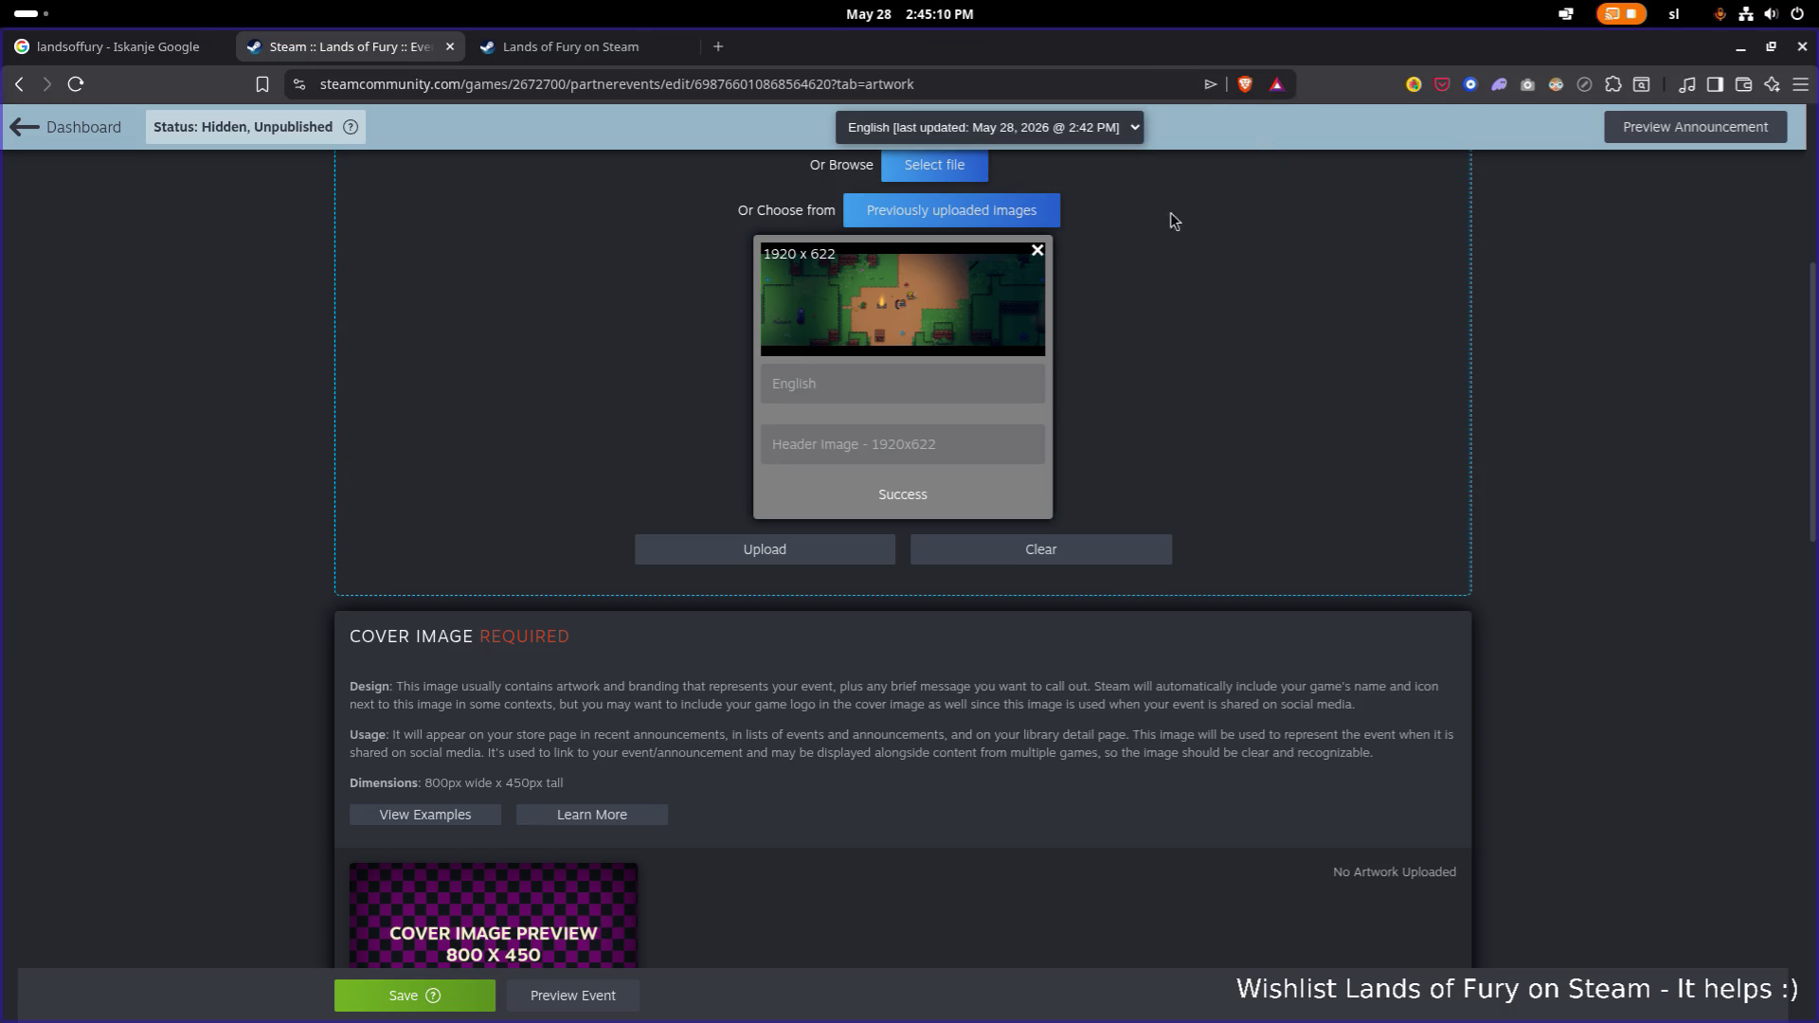
pyautogui.scroll(-2, 686, 621)
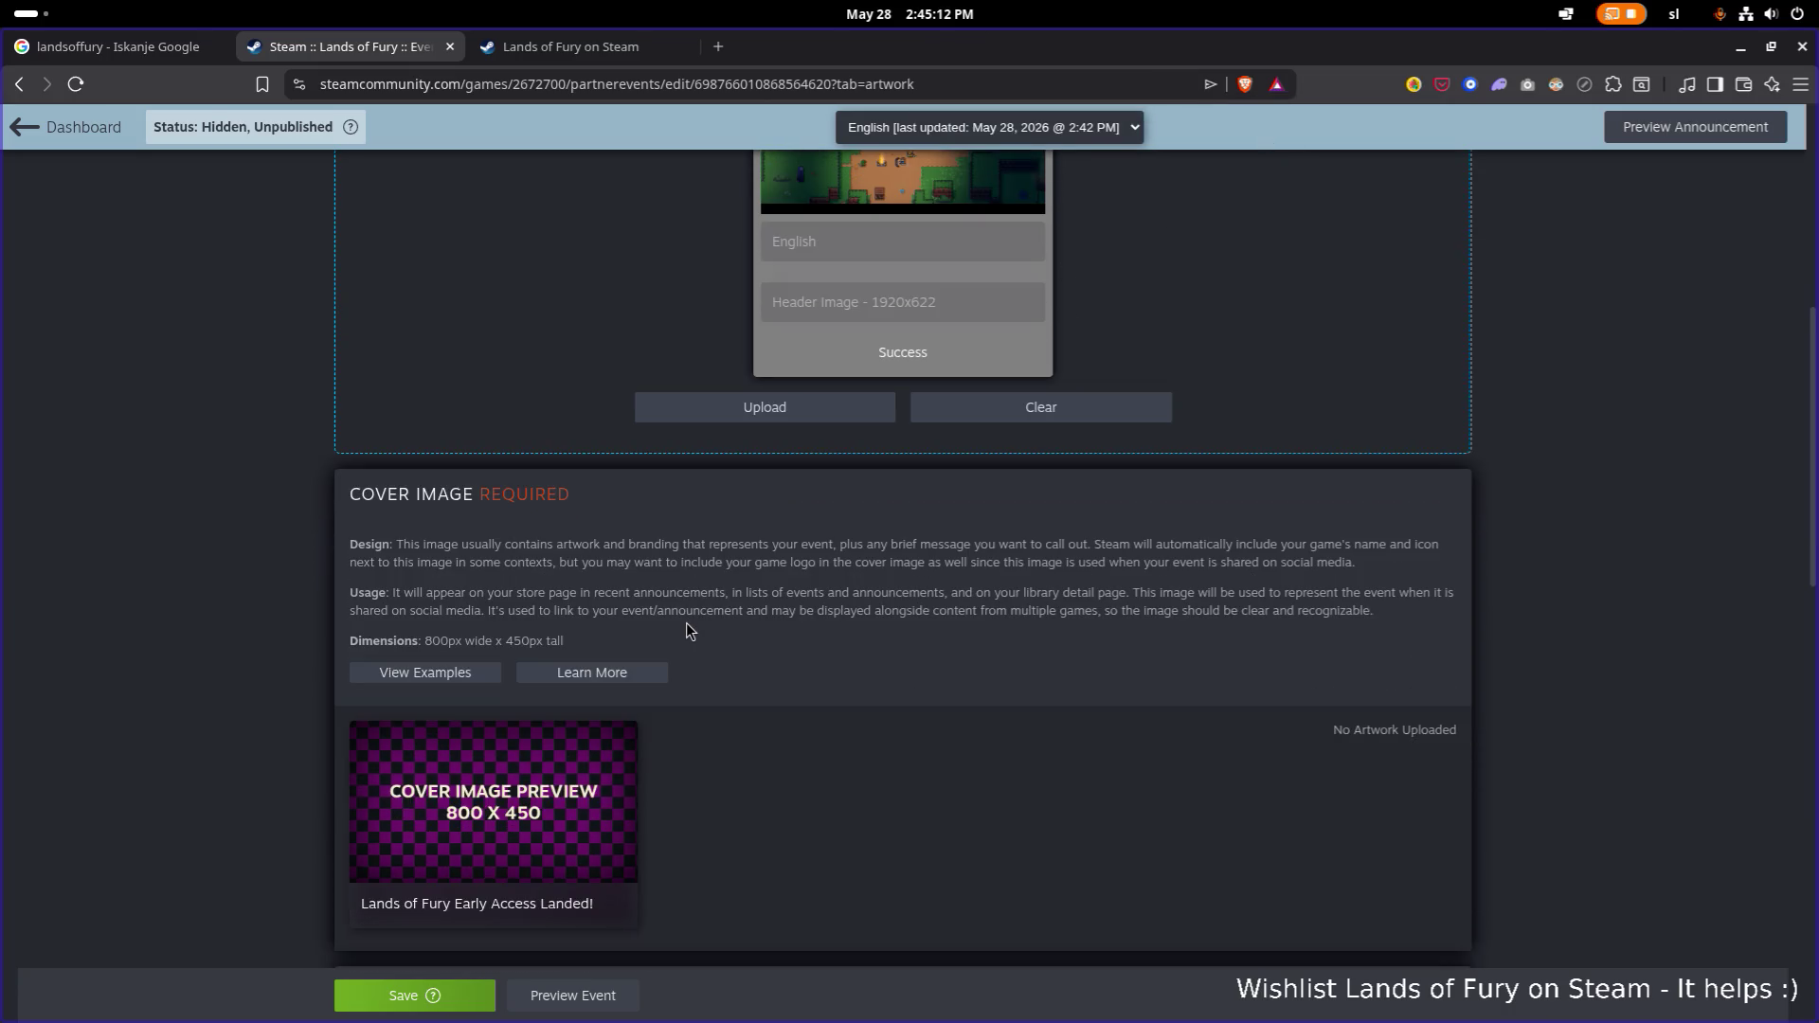
pyautogui.scroll(2, 686, 626)
pyautogui.scroll(-3, 686, 626)
pyautogui.scroll(3, 685, 623)
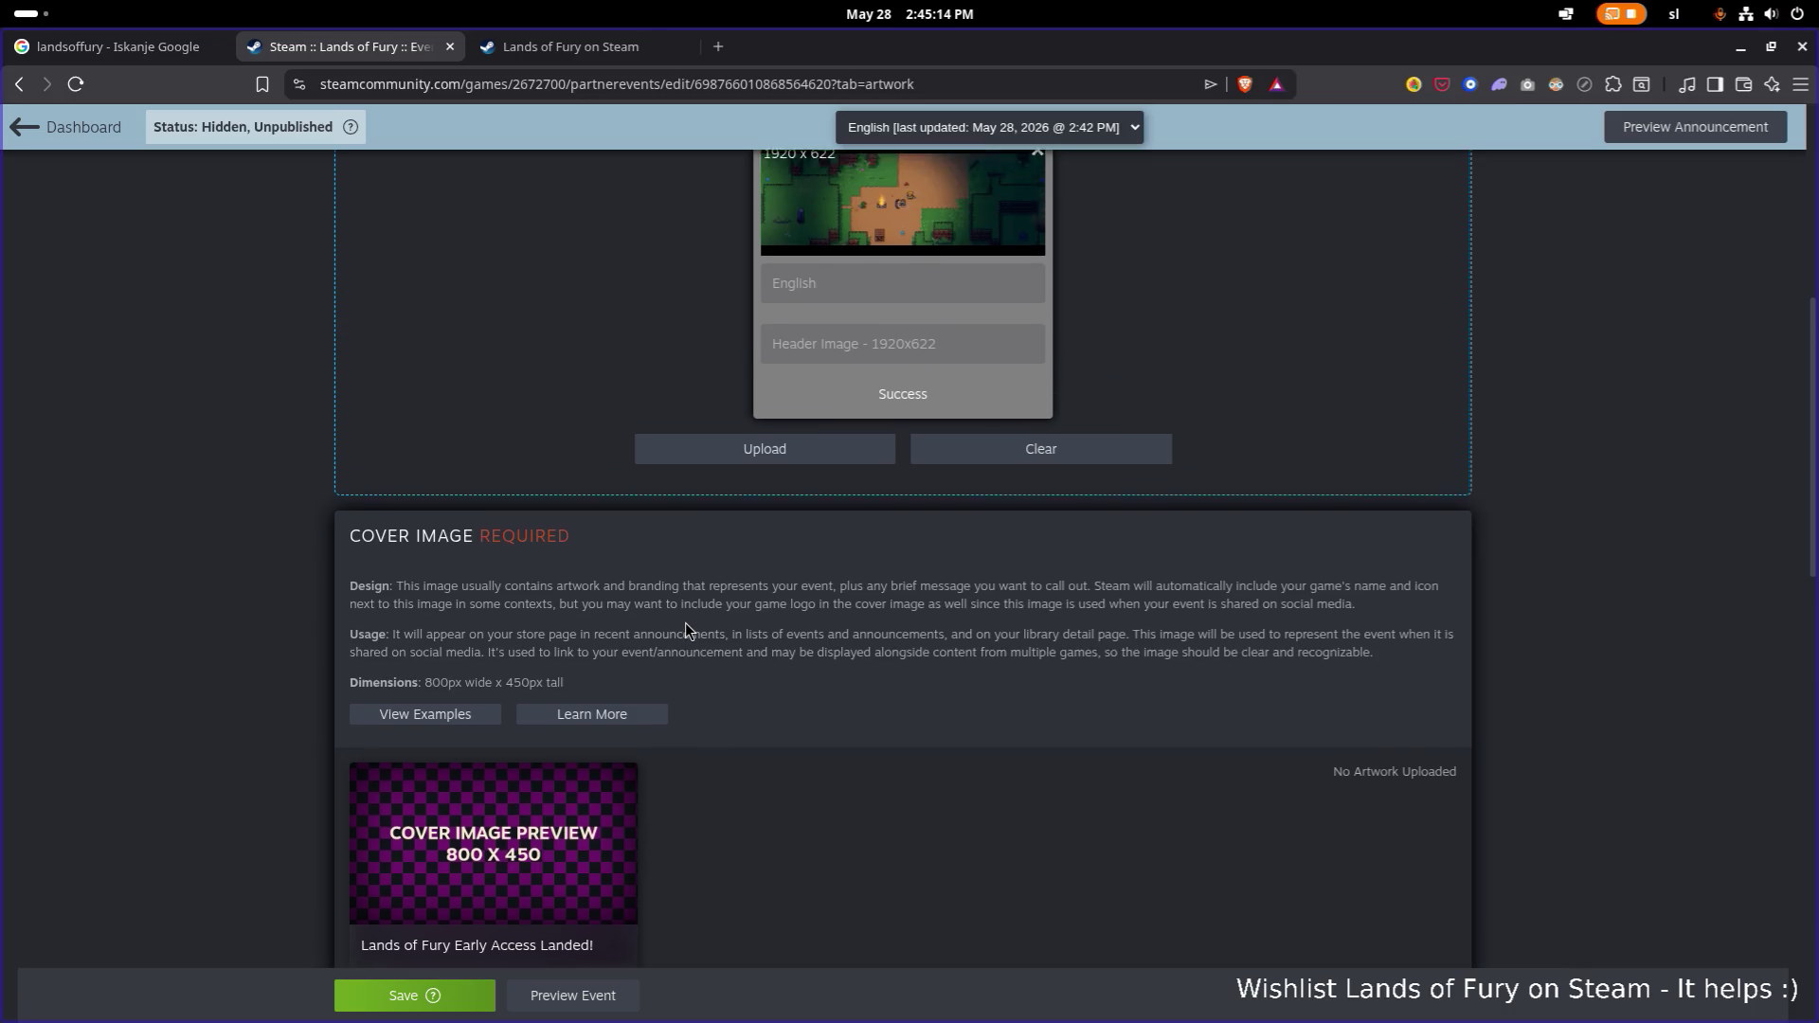
pyautogui.scroll(-6, 688, 441)
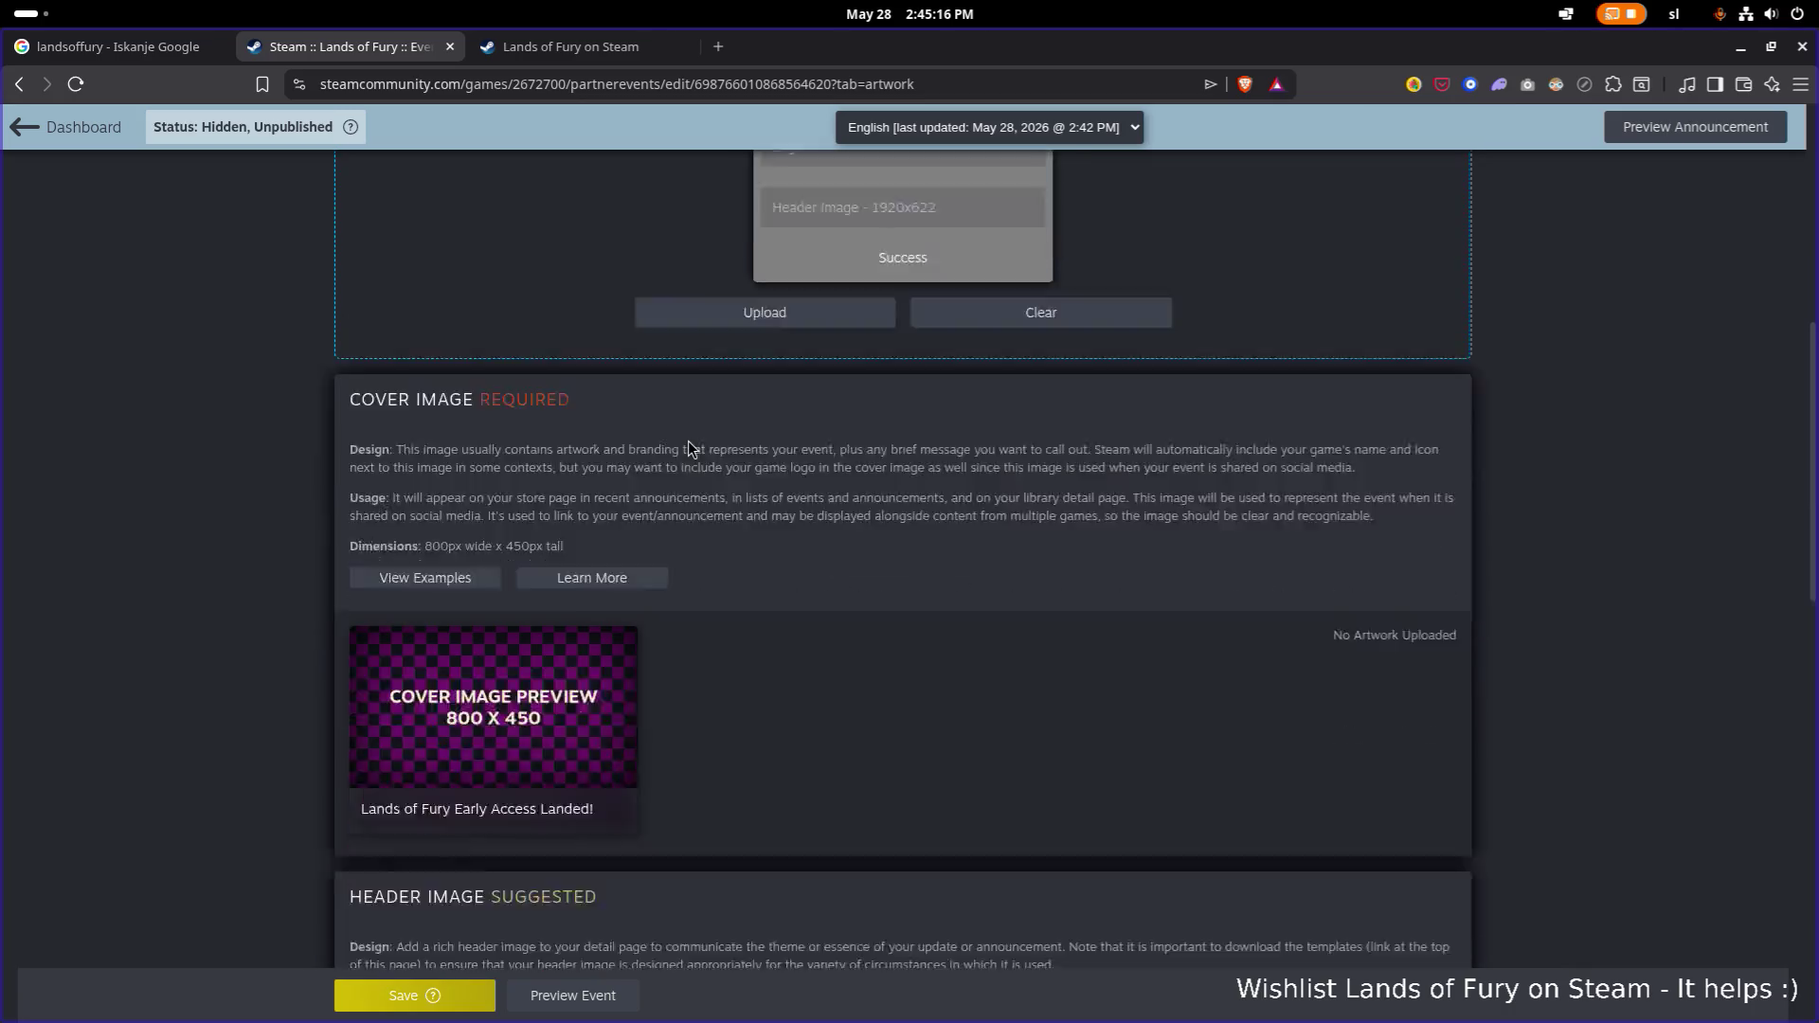
pyautogui.scroll(5, 688, 441)
pyautogui.scroll(-1, 694, 442)
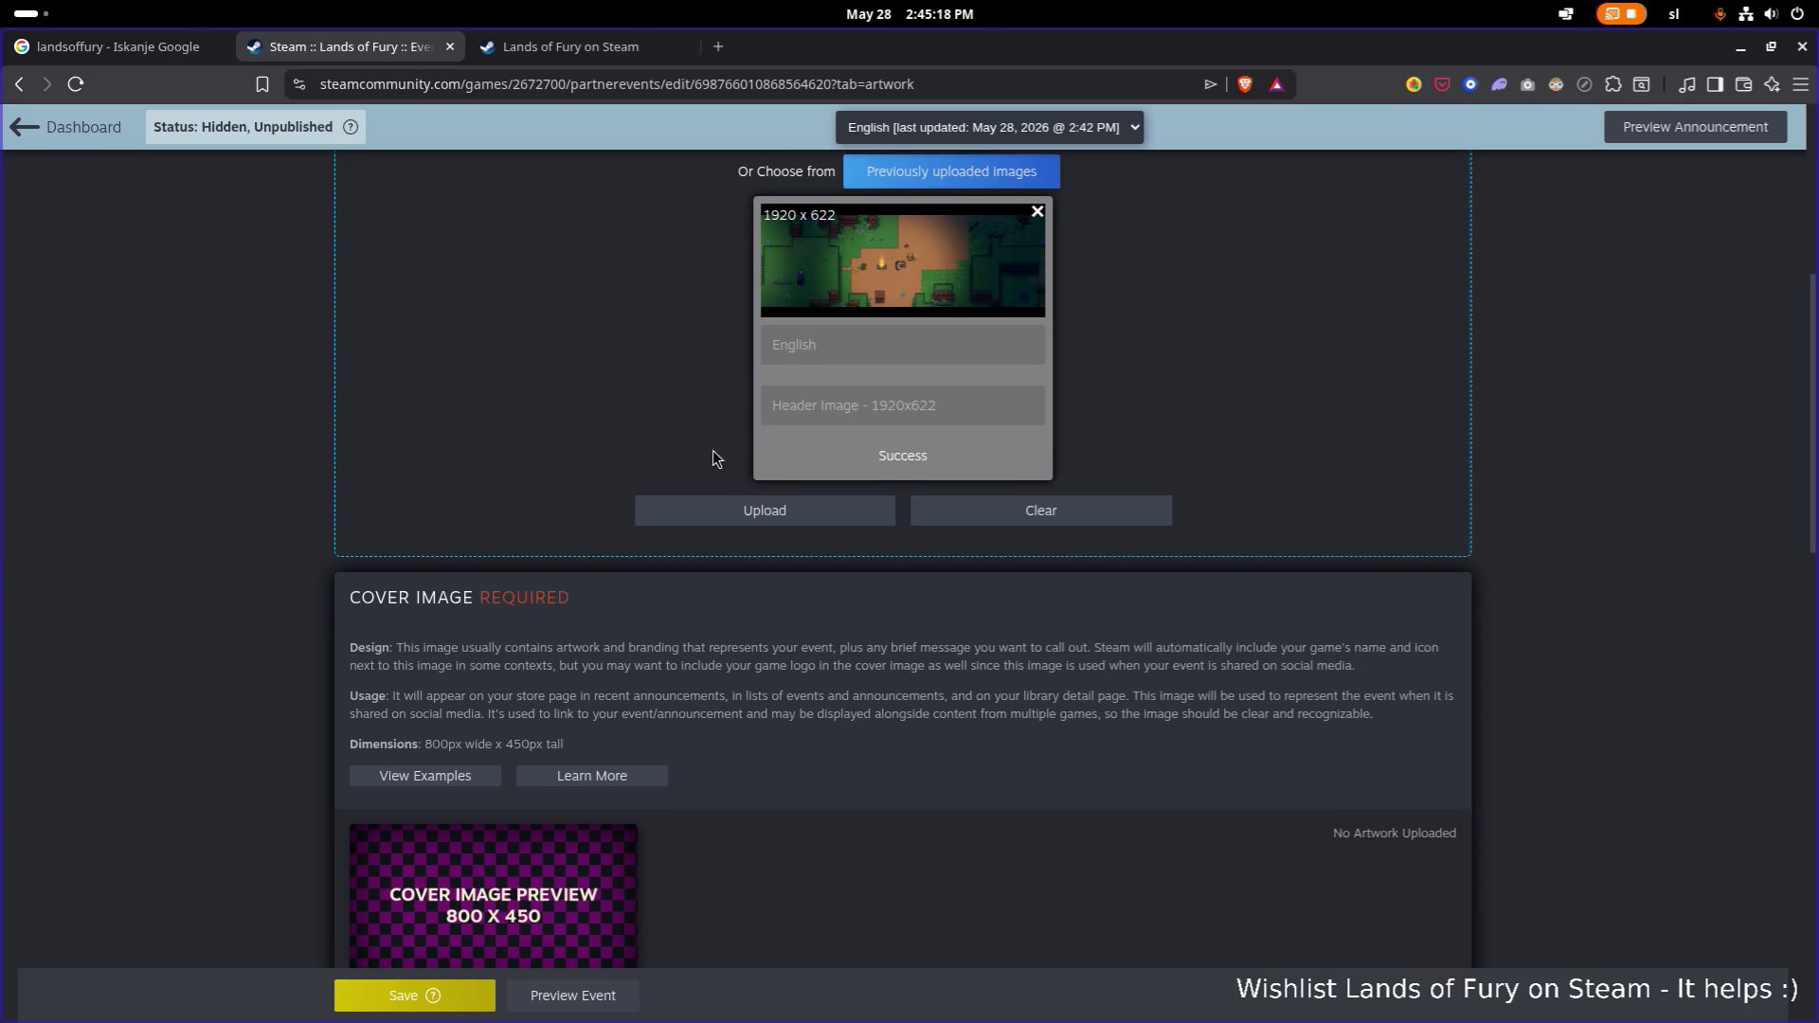
pyautogui.scroll(4, 739, 458)
pyautogui.scroll(-4, 737, 460)
pyautogui.scroll(-10, 737, 460)
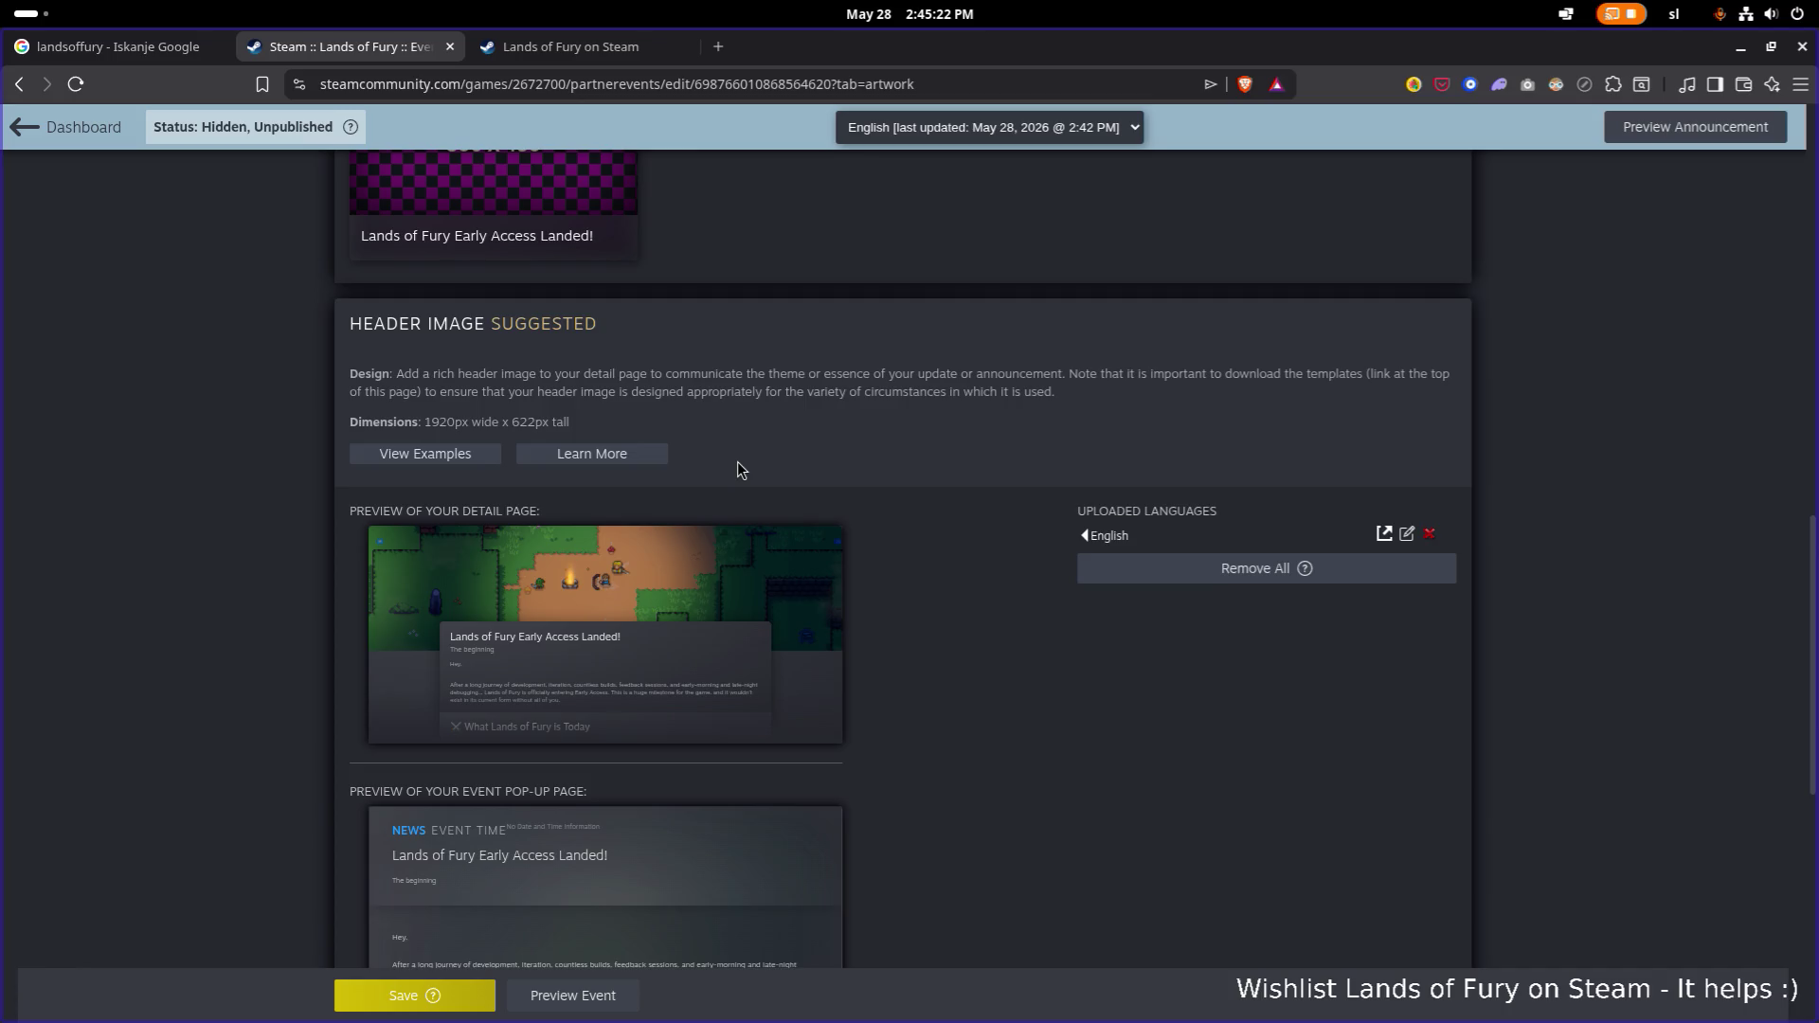
pyautogui.scroll(9, 737, 462)
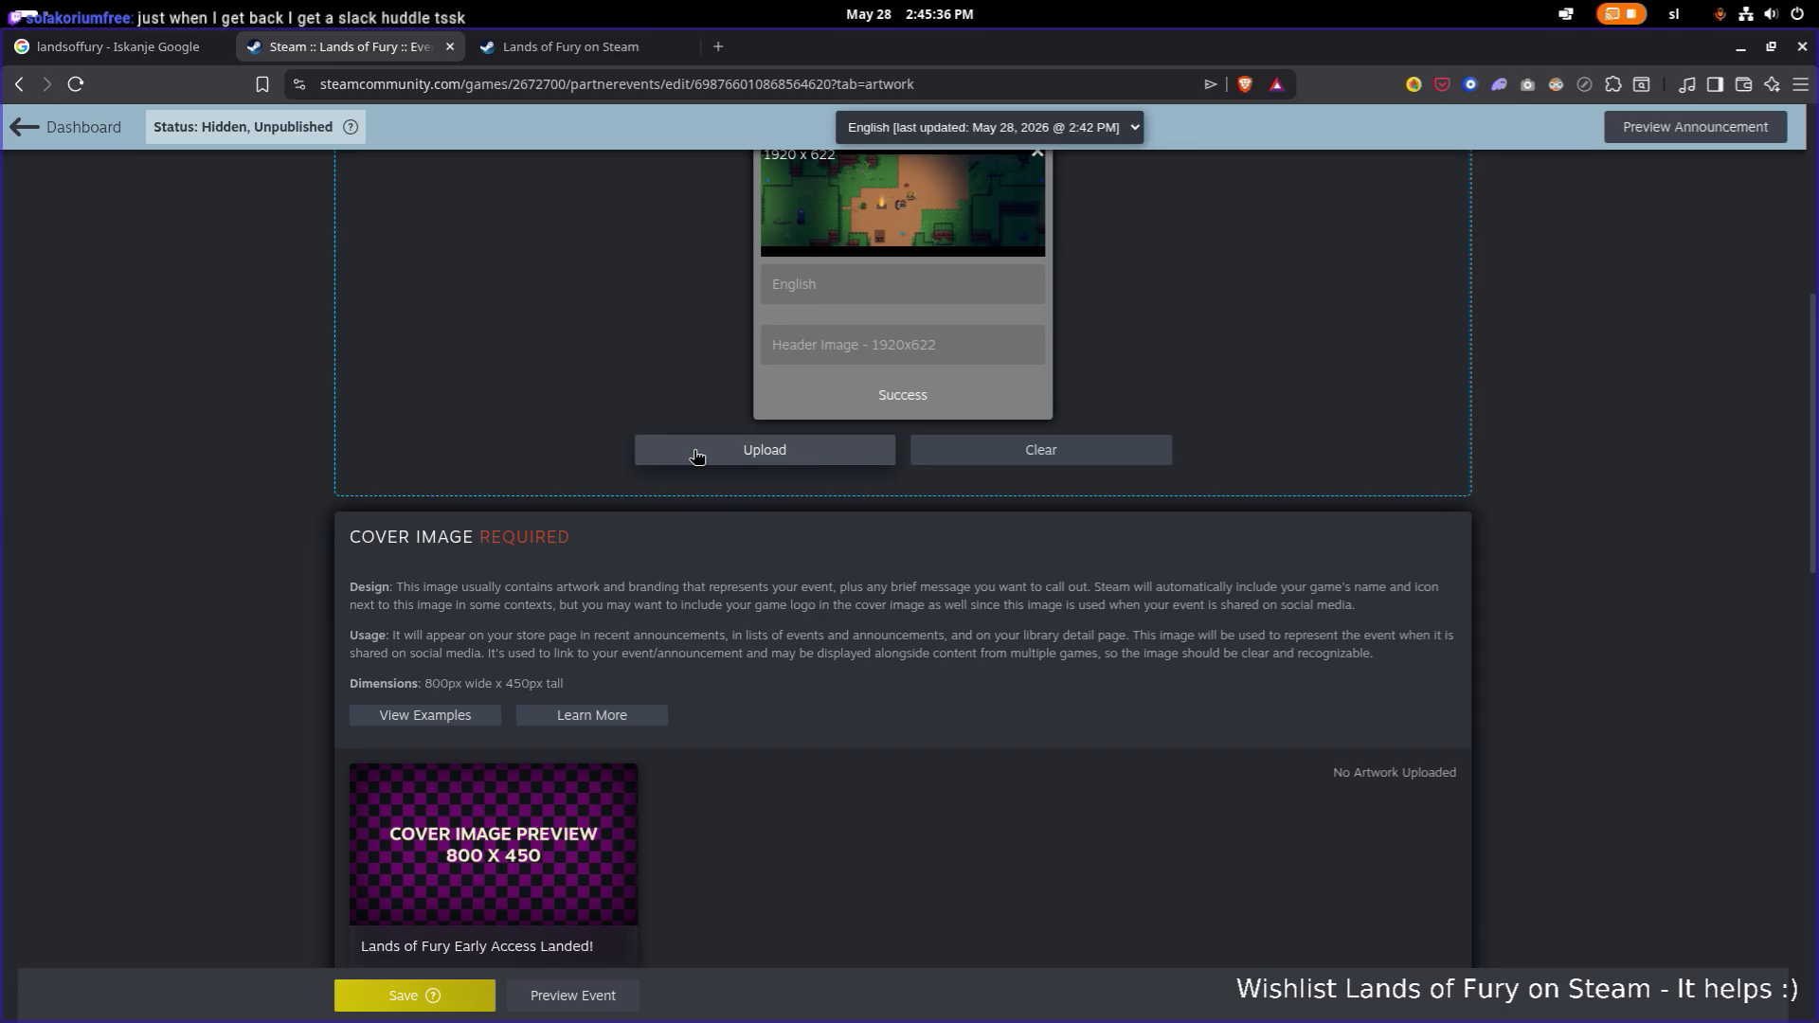
pyautogui.scroll(4, 728, 460)
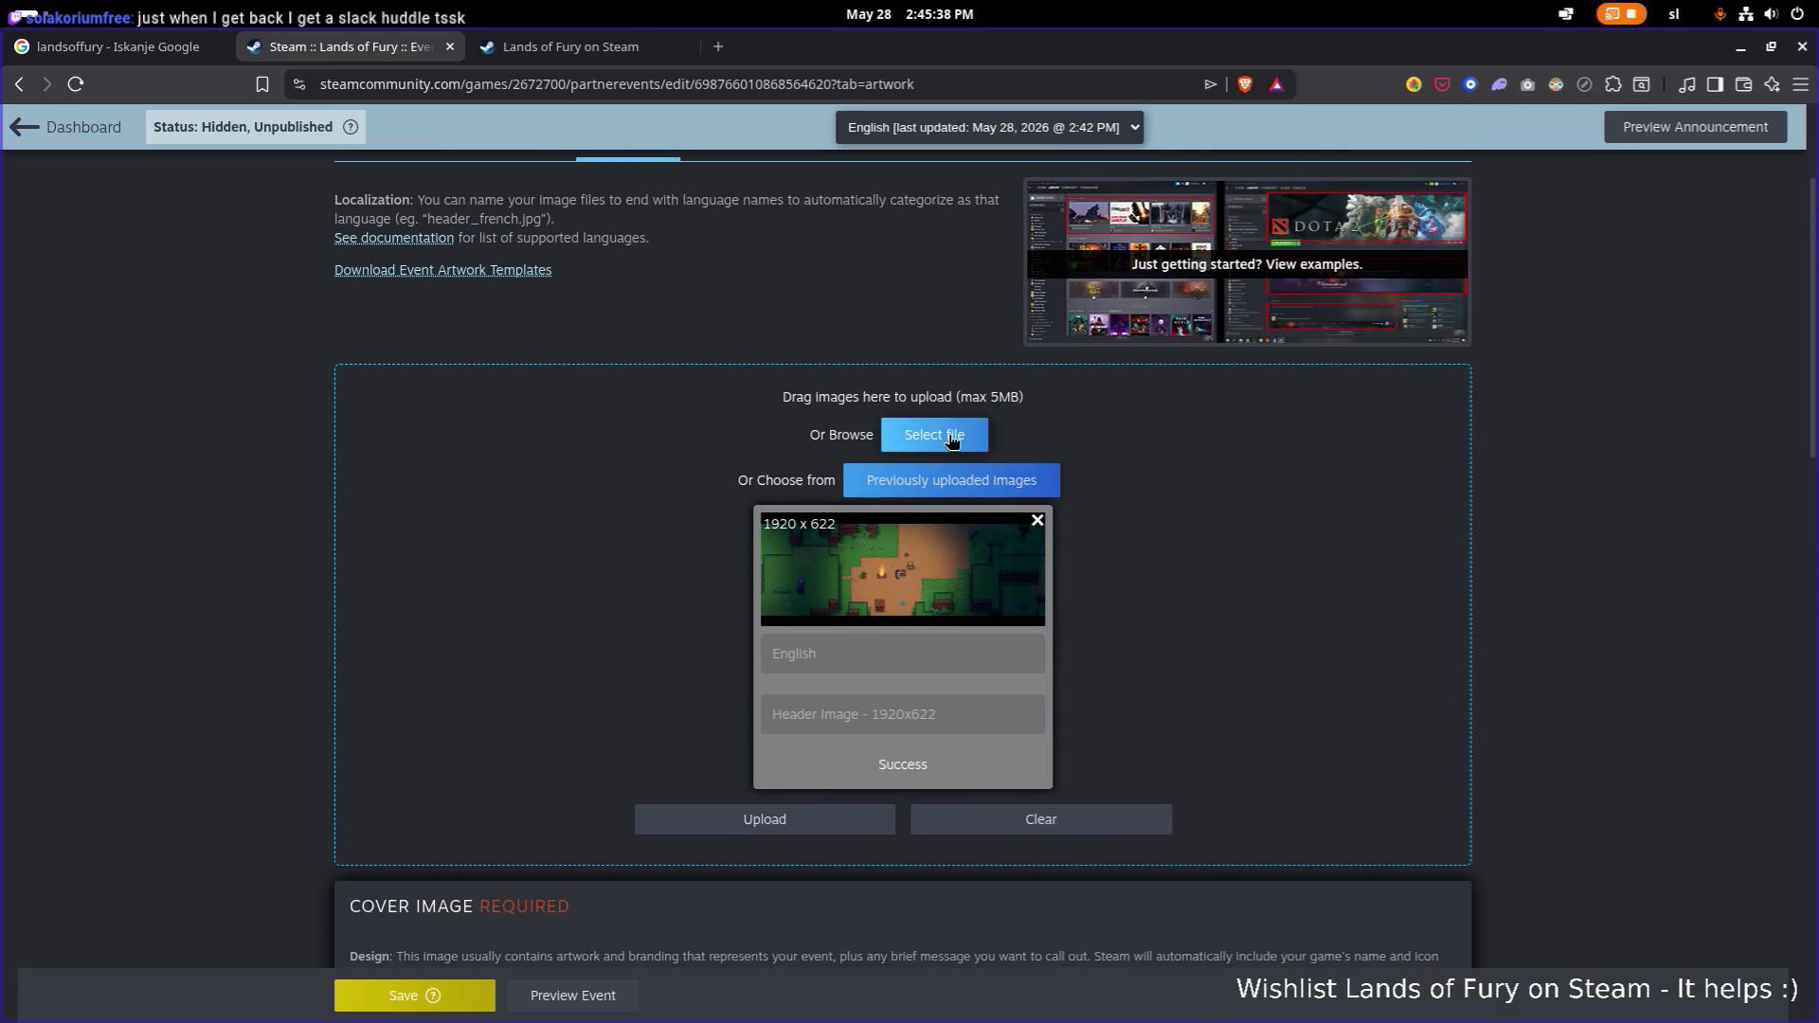
pyautogui.click(951, 441)
# Start a new event image upload and scroll through the file picker's locations.
pyautogui.click(970, 455)
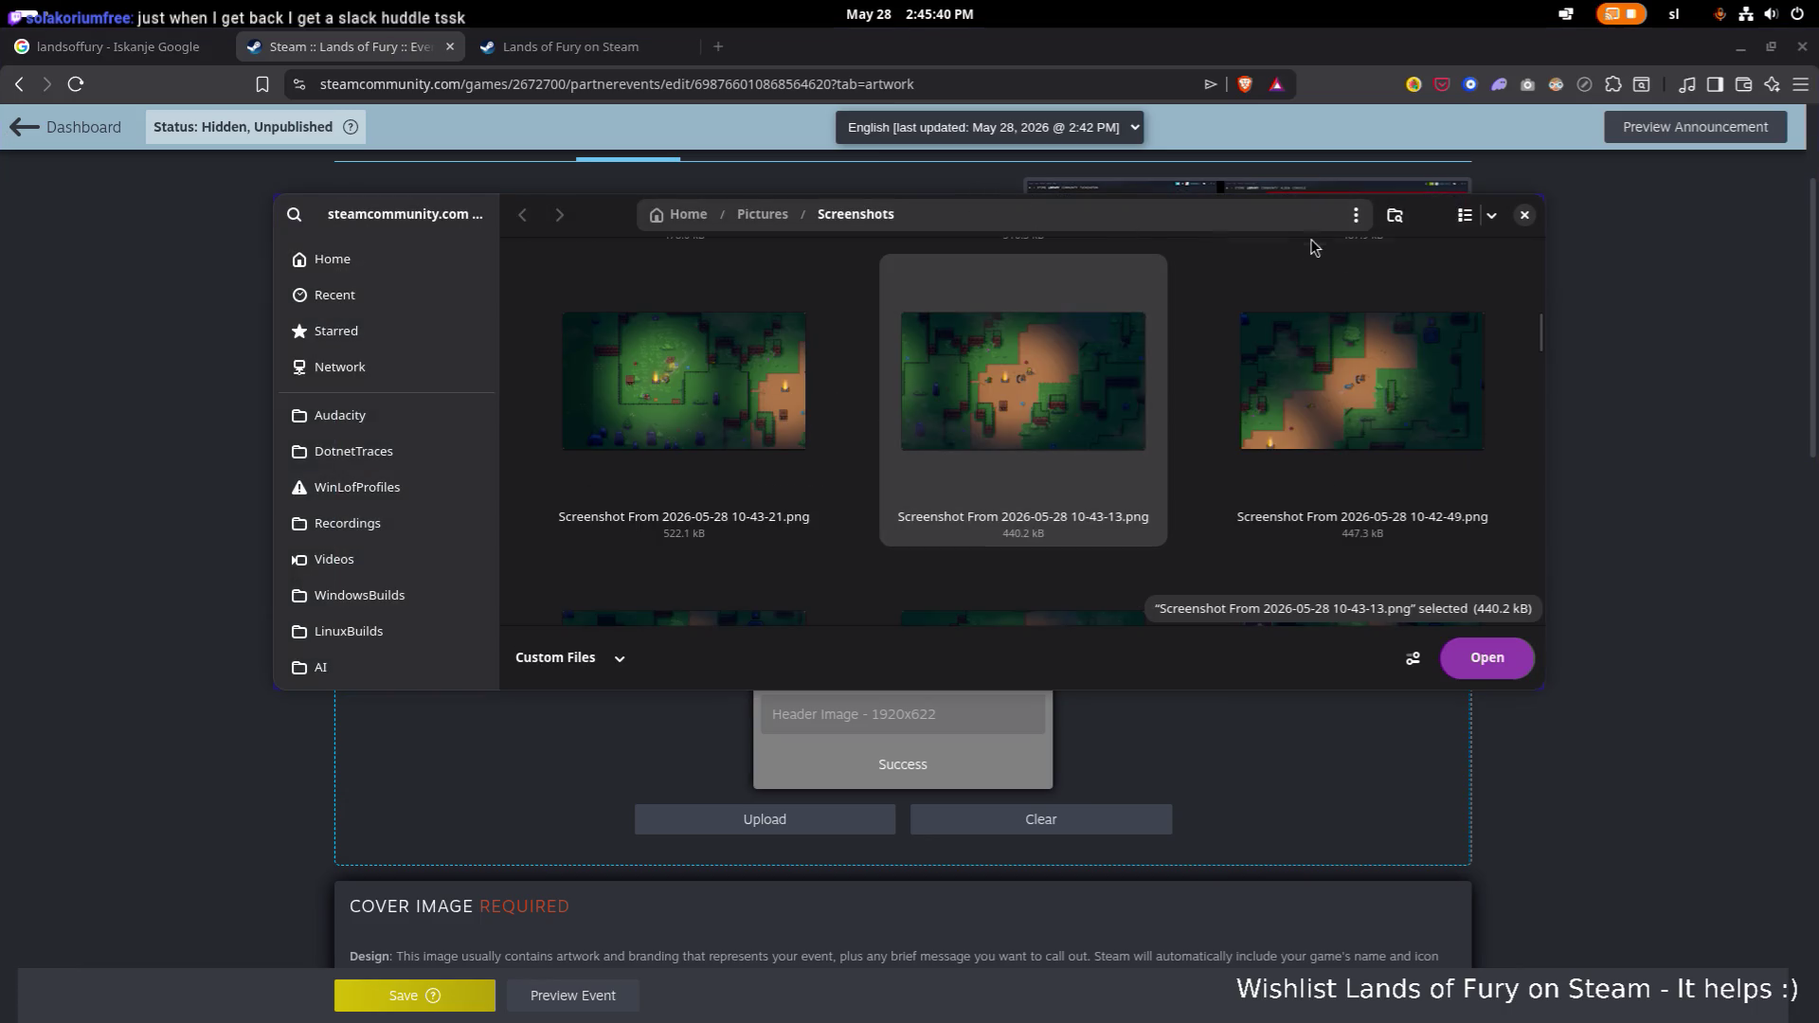
pyautogui.scroll(-6, 1190, 344)
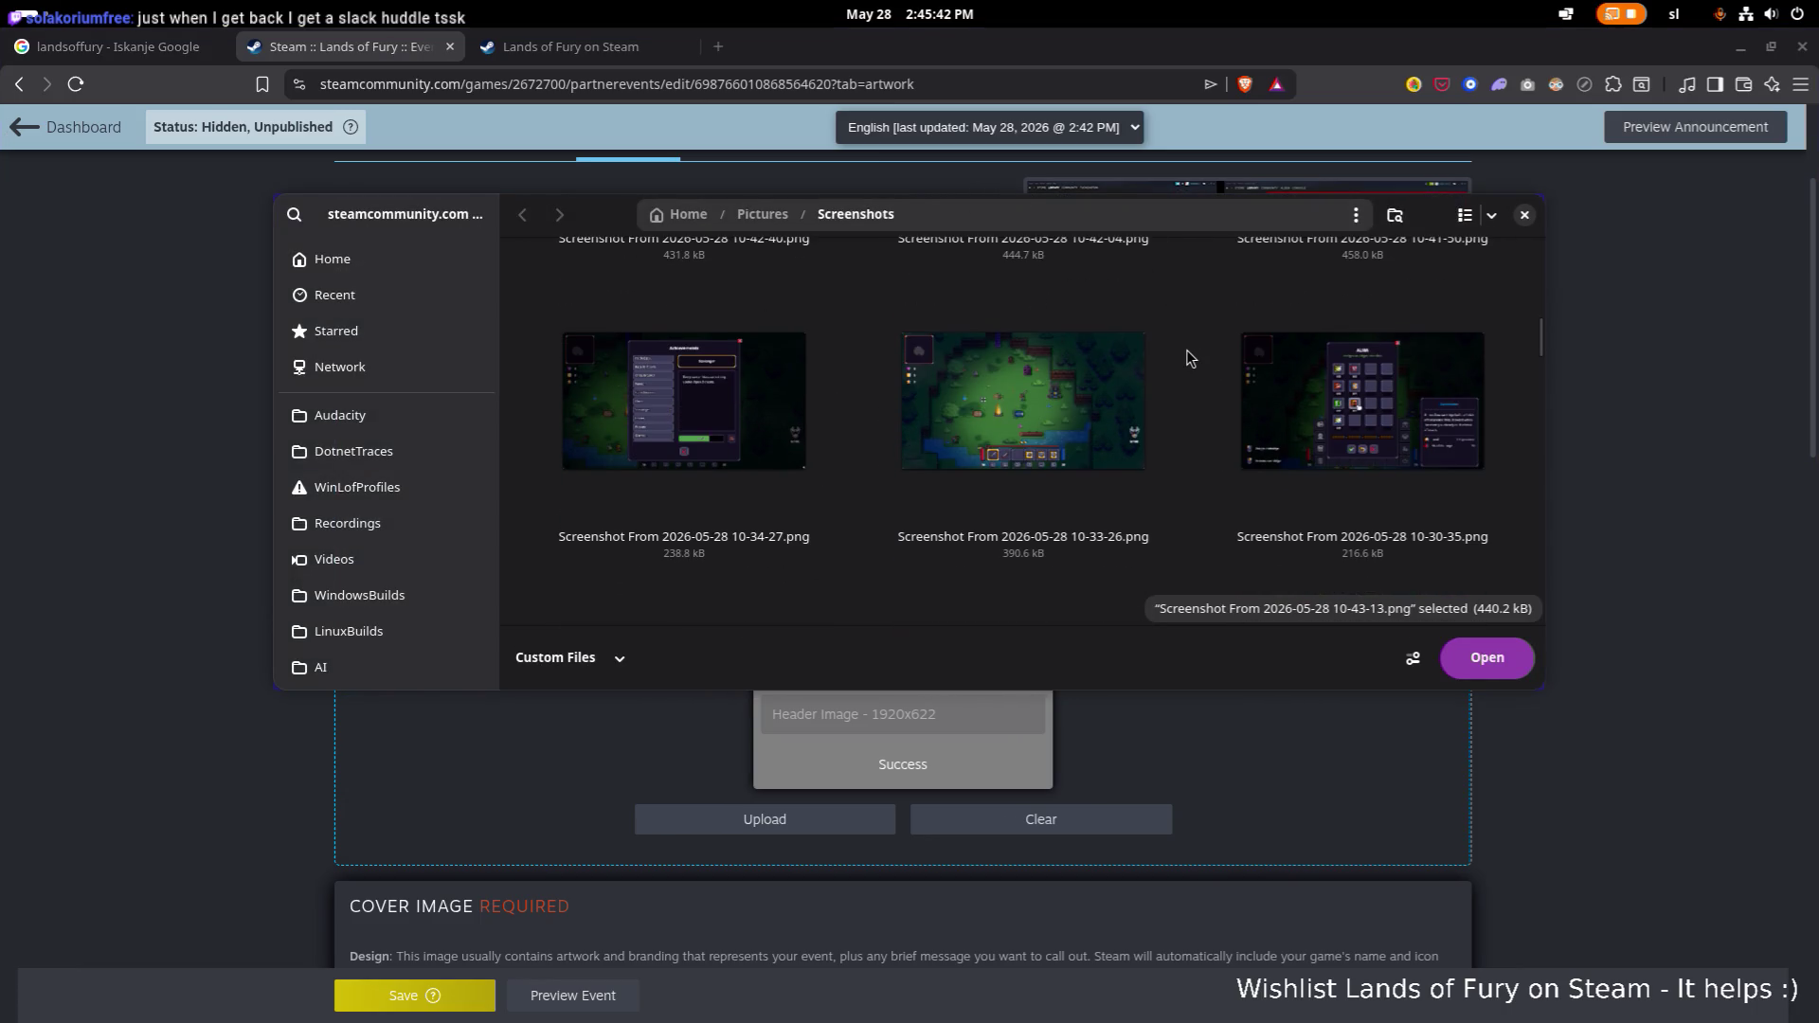
pyautogui.scroll(-2, 1183, 355)
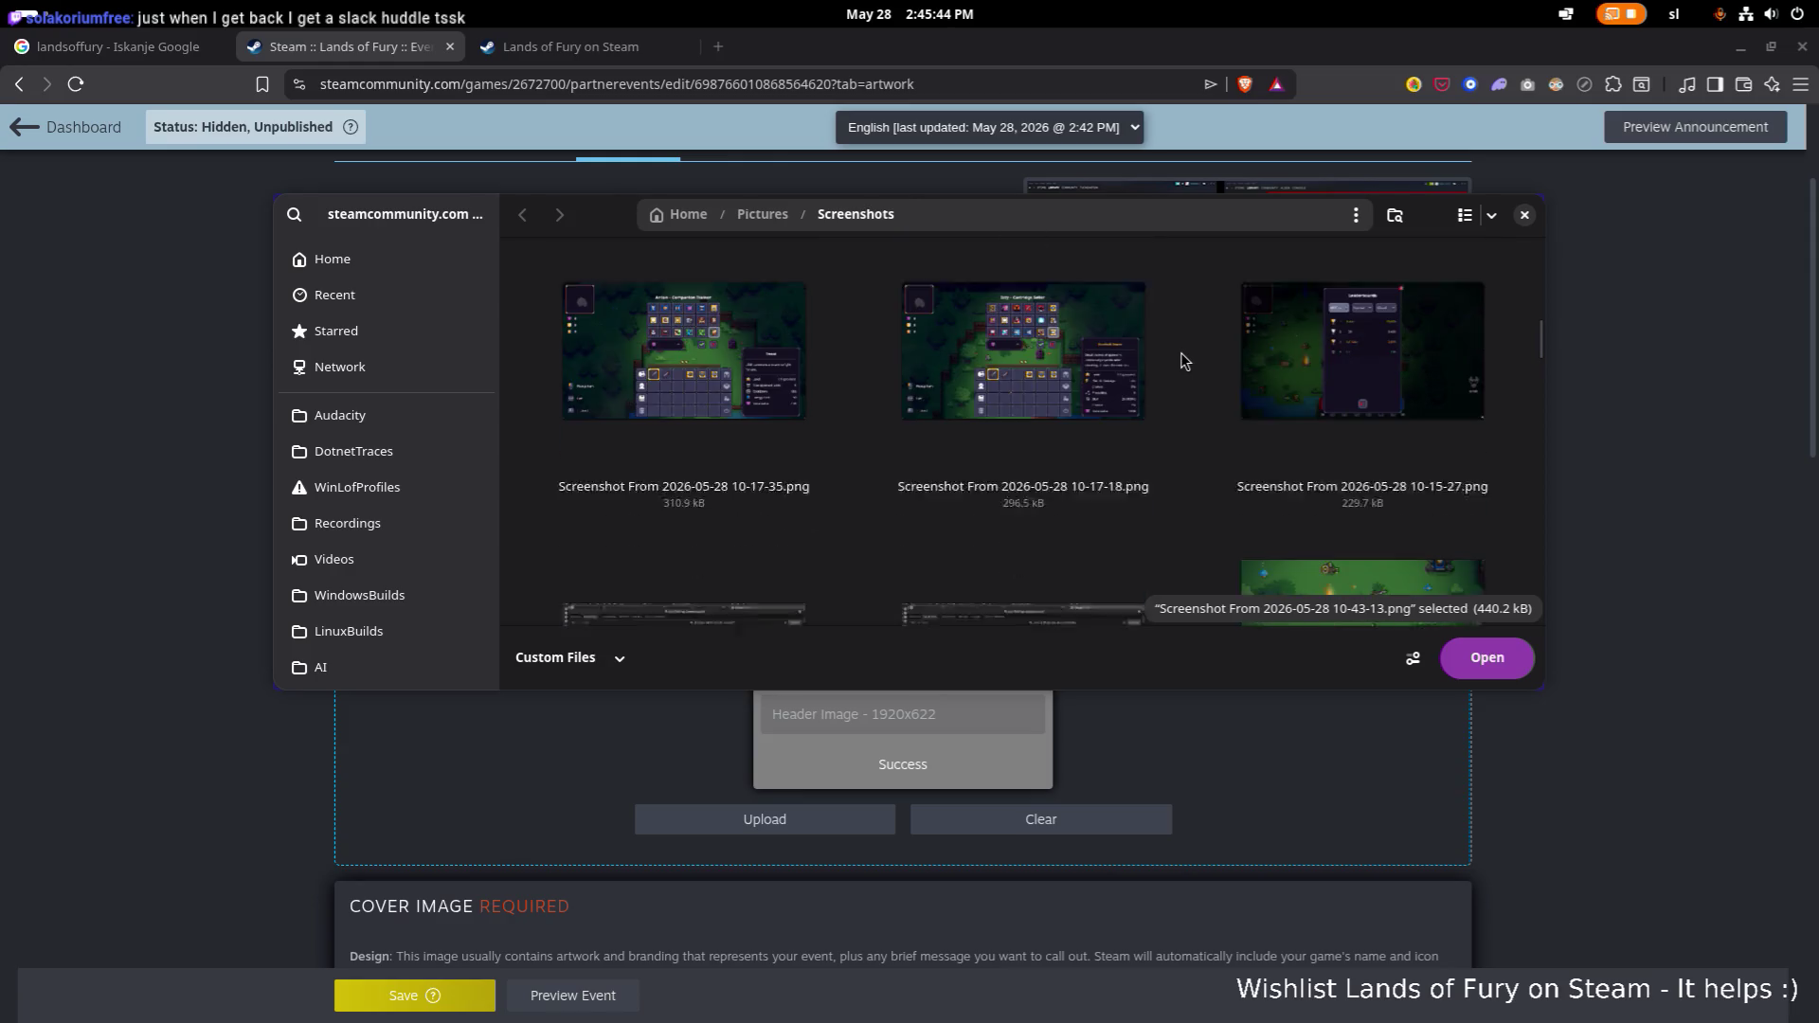
pyautogui.scroll(7, 1180, 360)
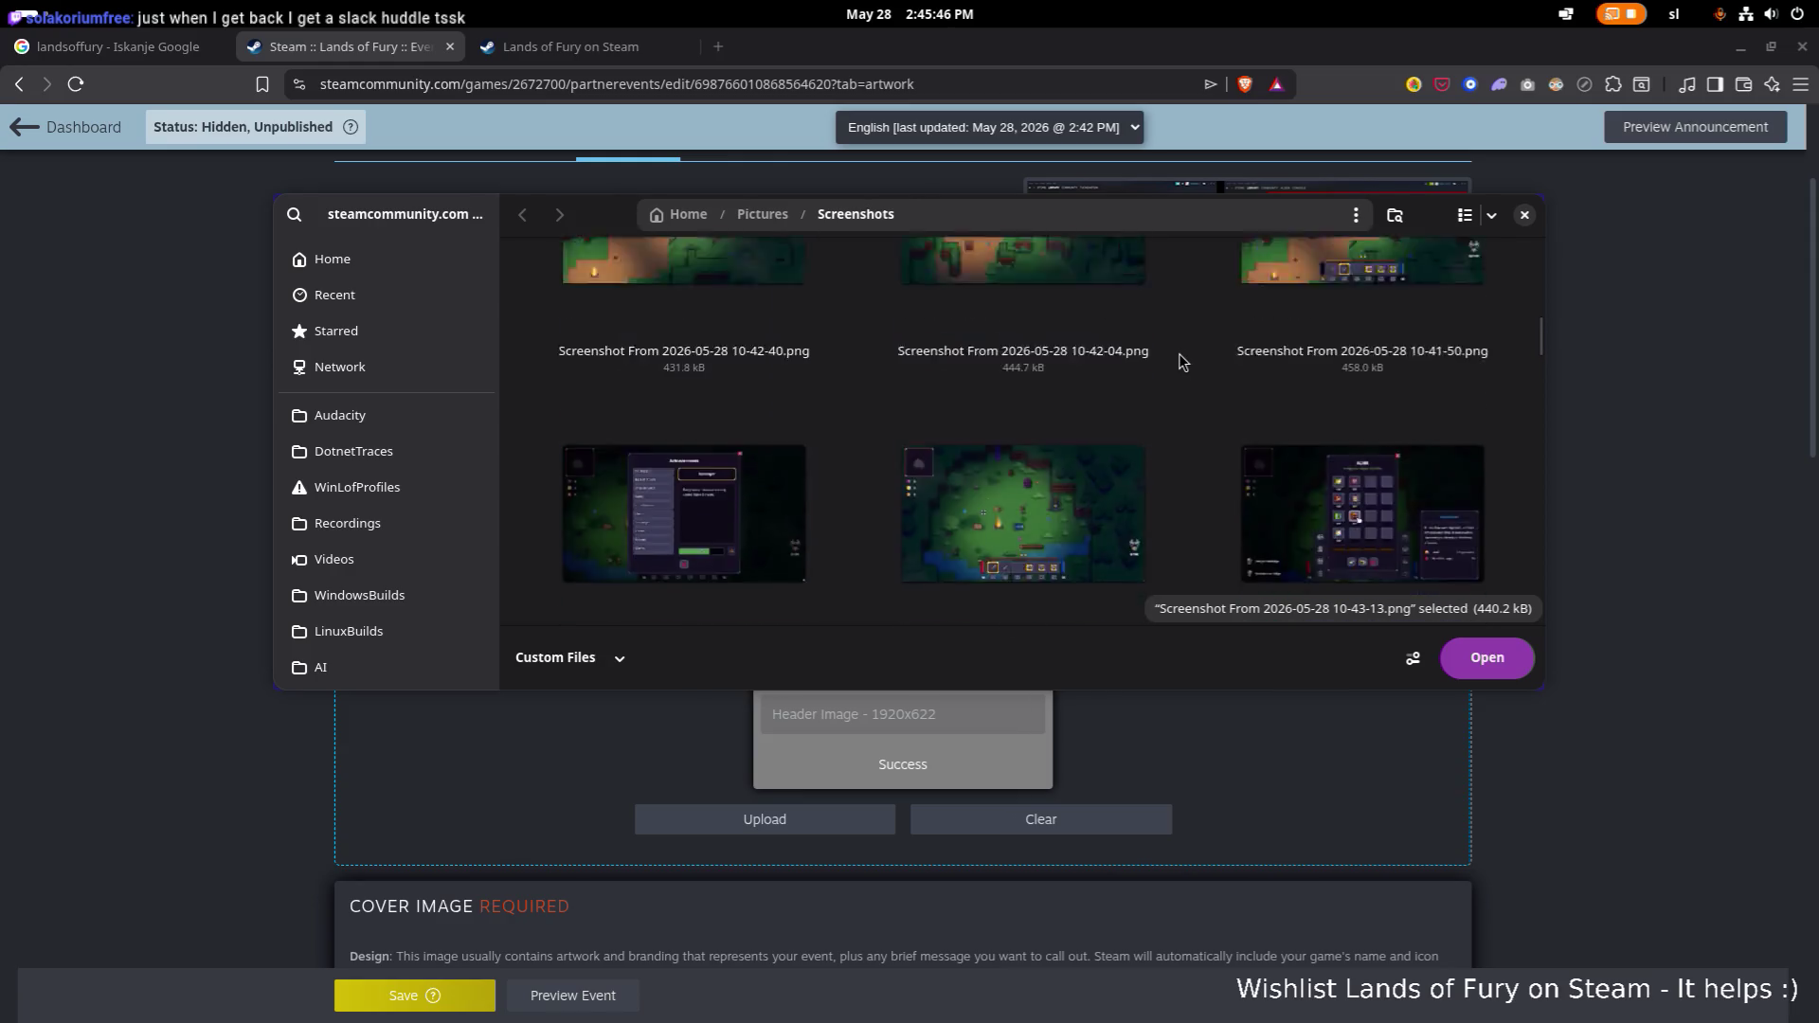
pyautogui.scroll(5, 1183, 362)
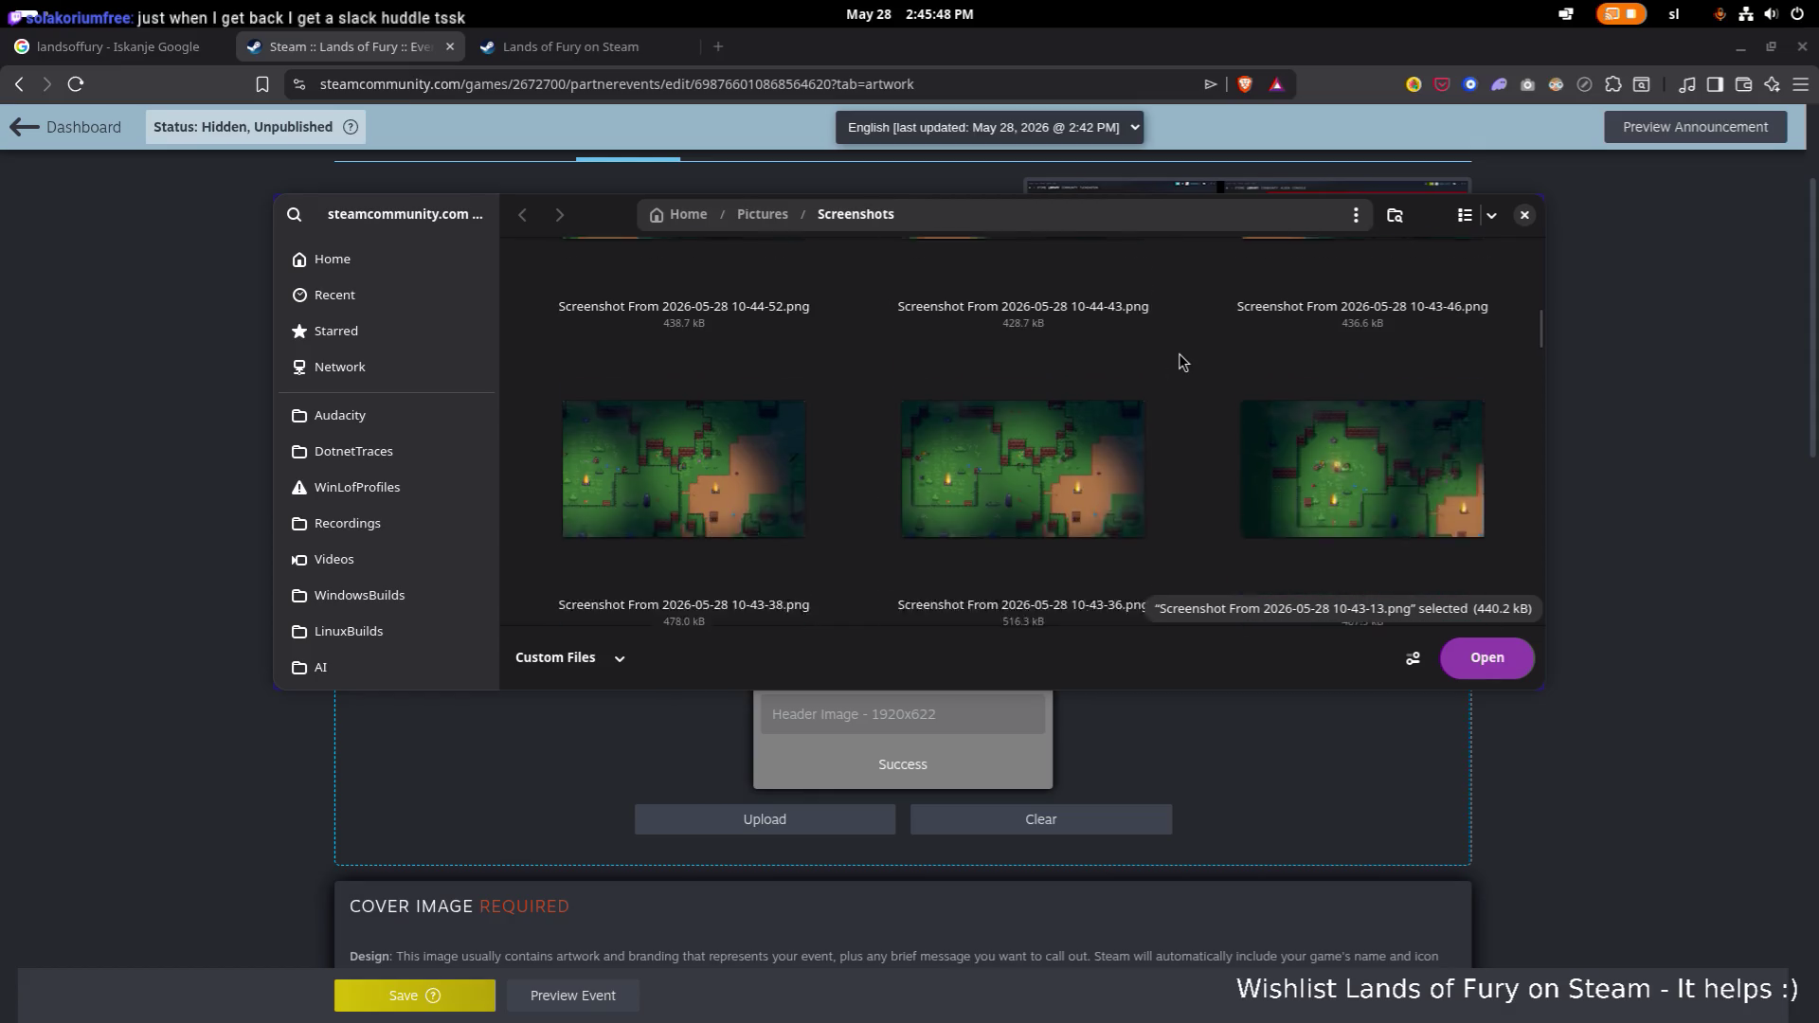
pyautogui.scroll(5, 1183, 362)
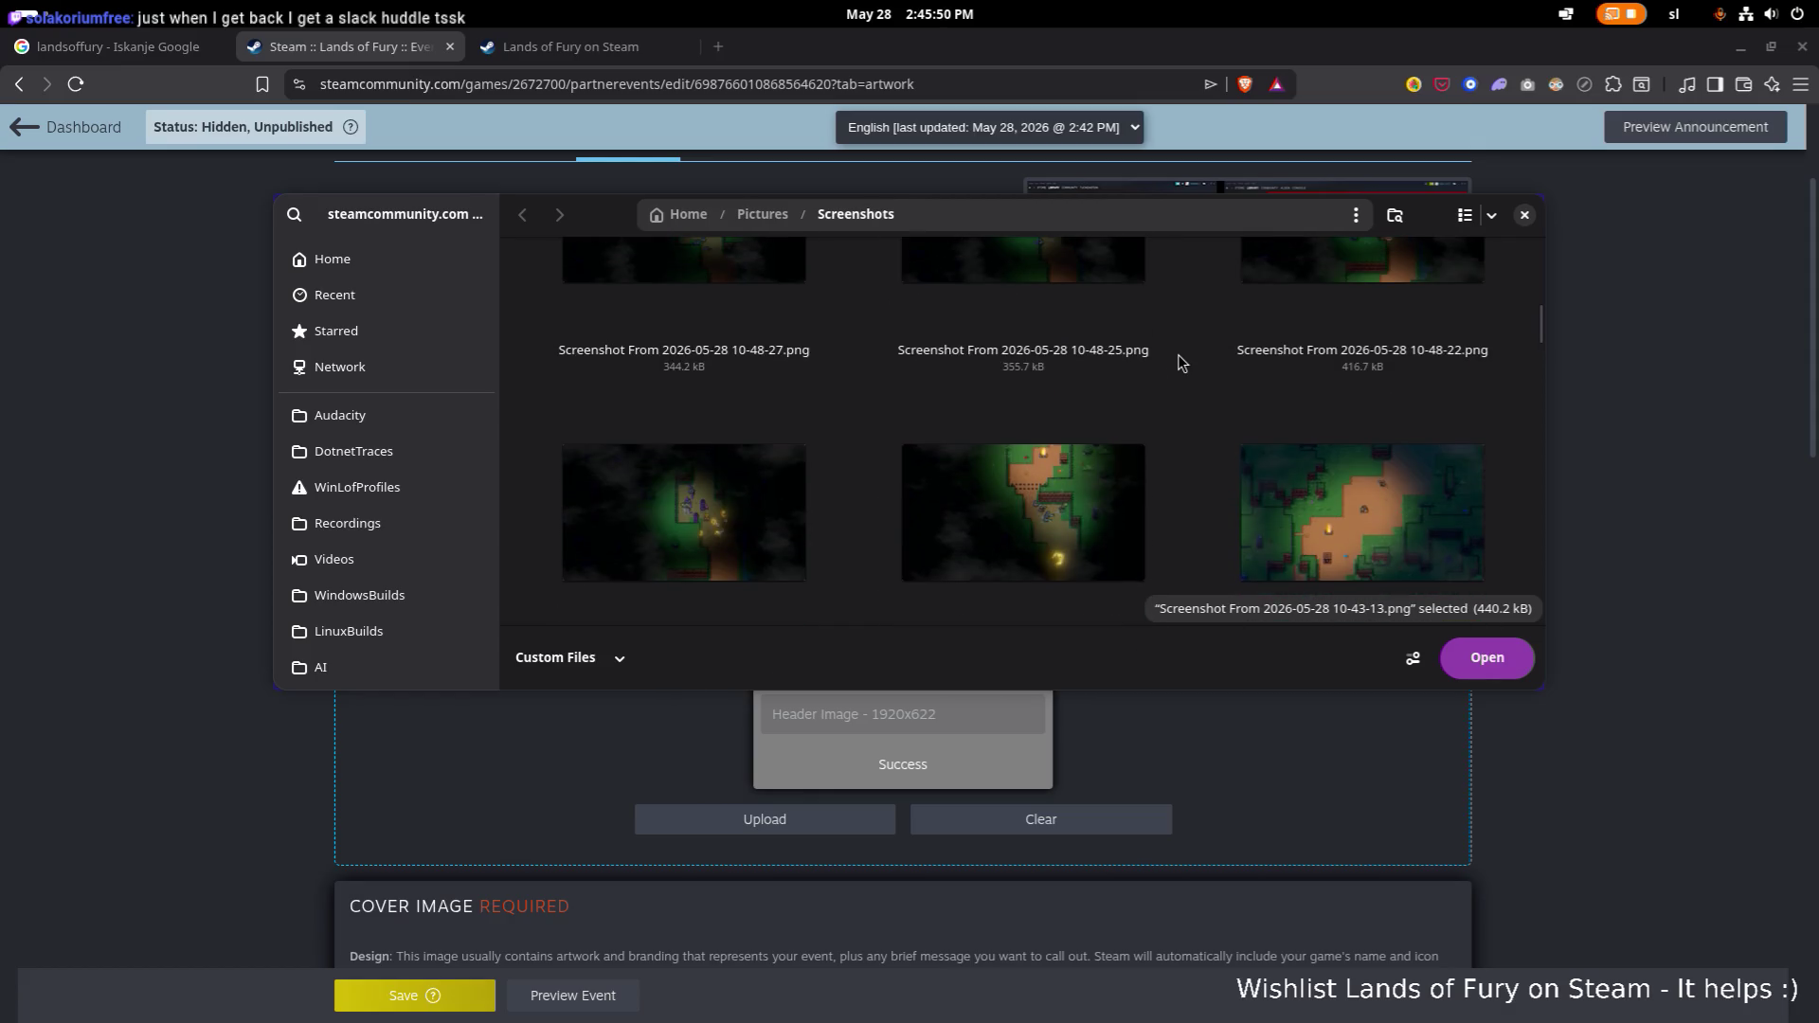
pyautogui.scroll(5, 1180, 361)
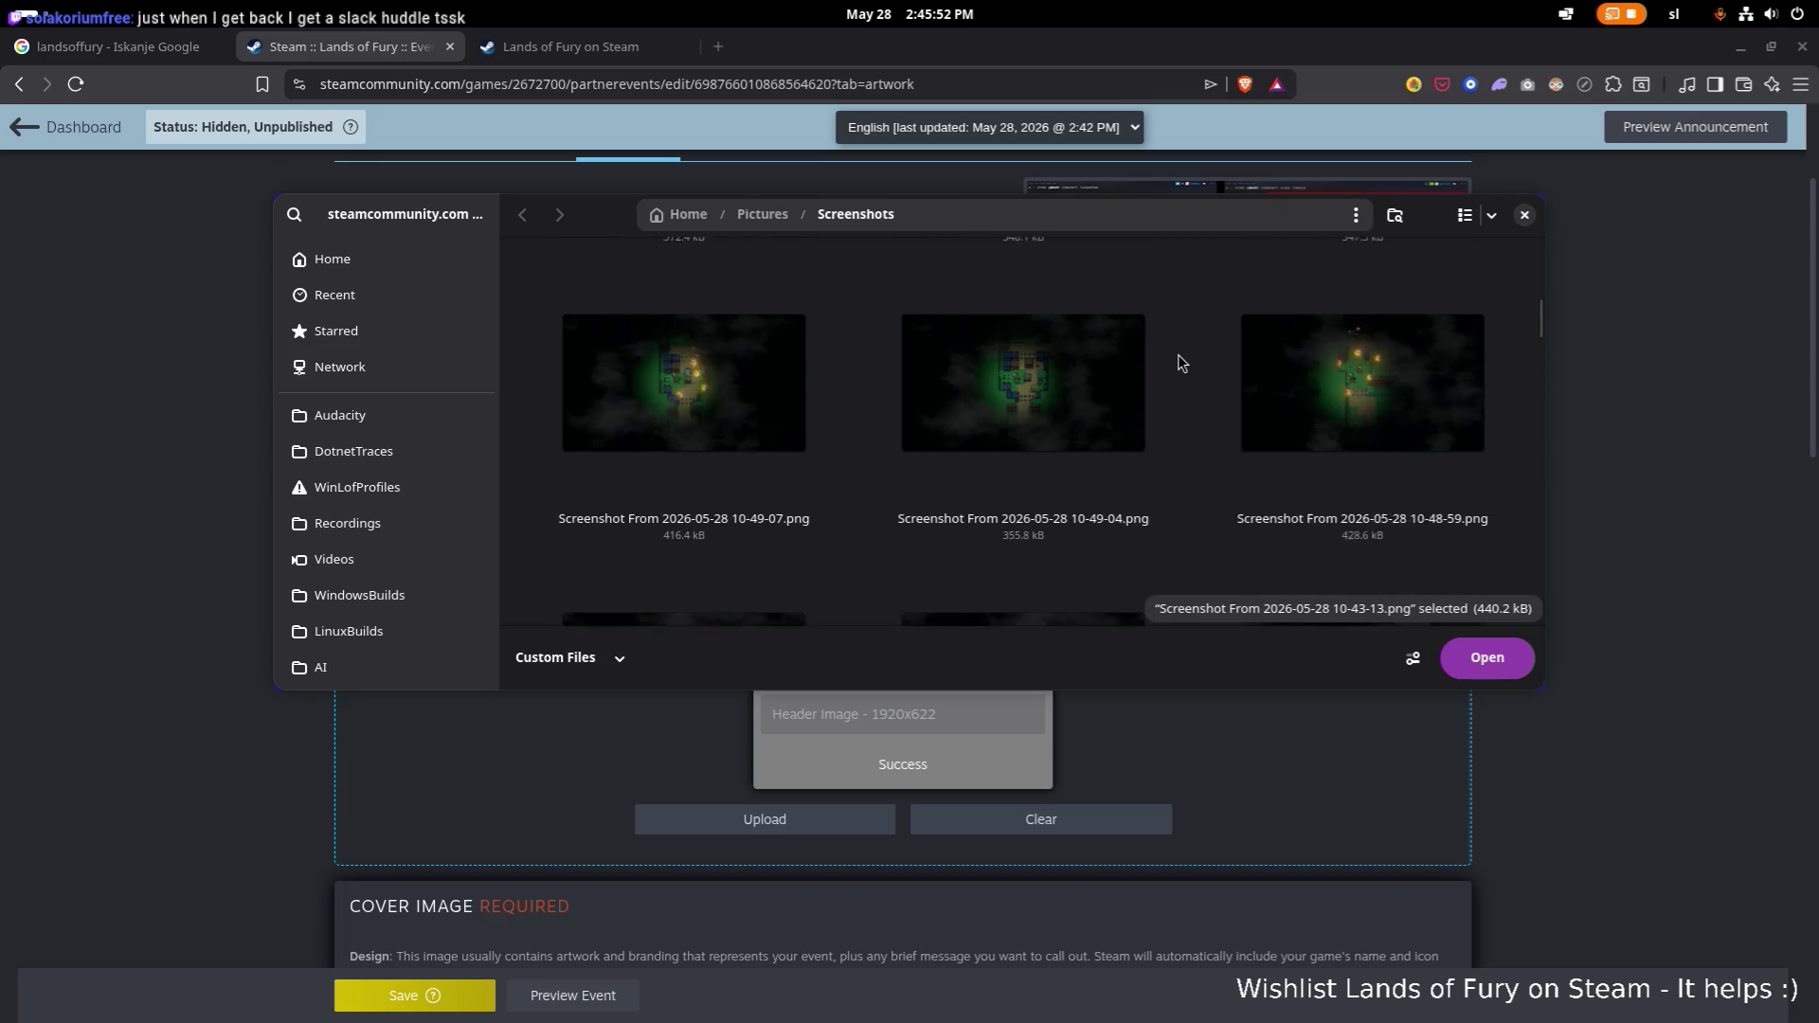
pyautogui.scroll(10, 1180, 362)
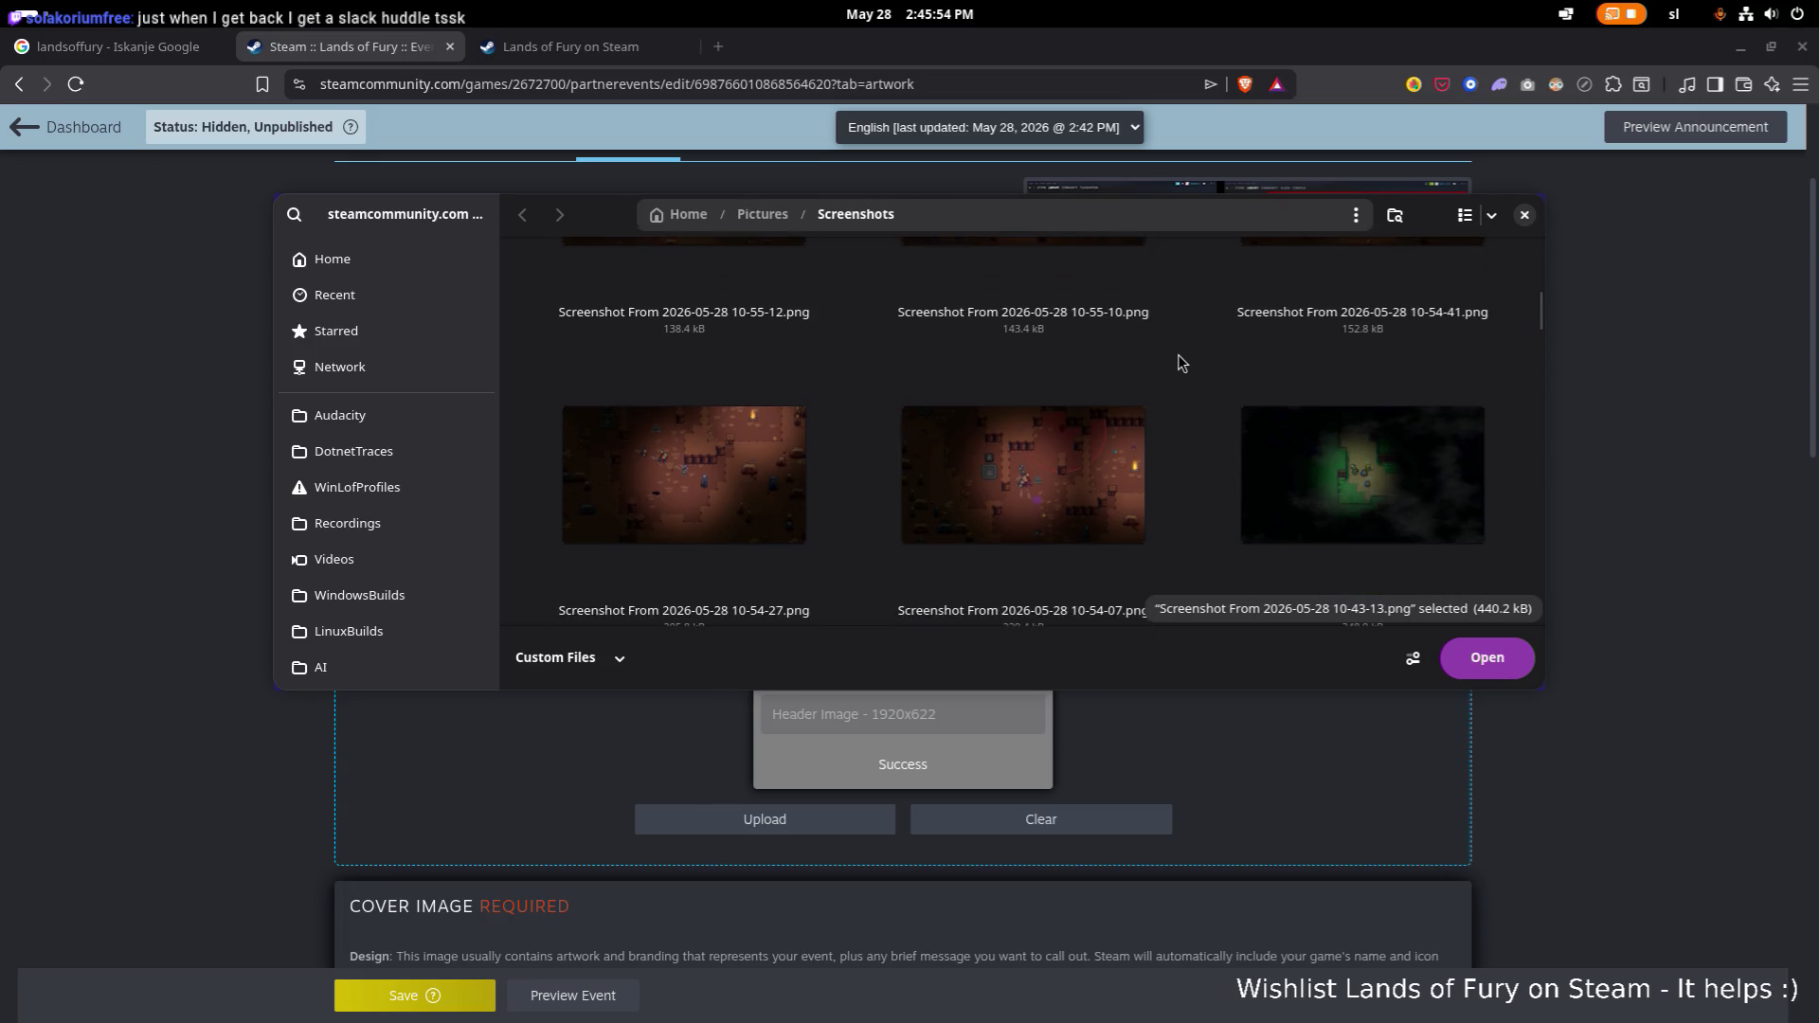
pyautogui.scroll(10, 1181, 362)
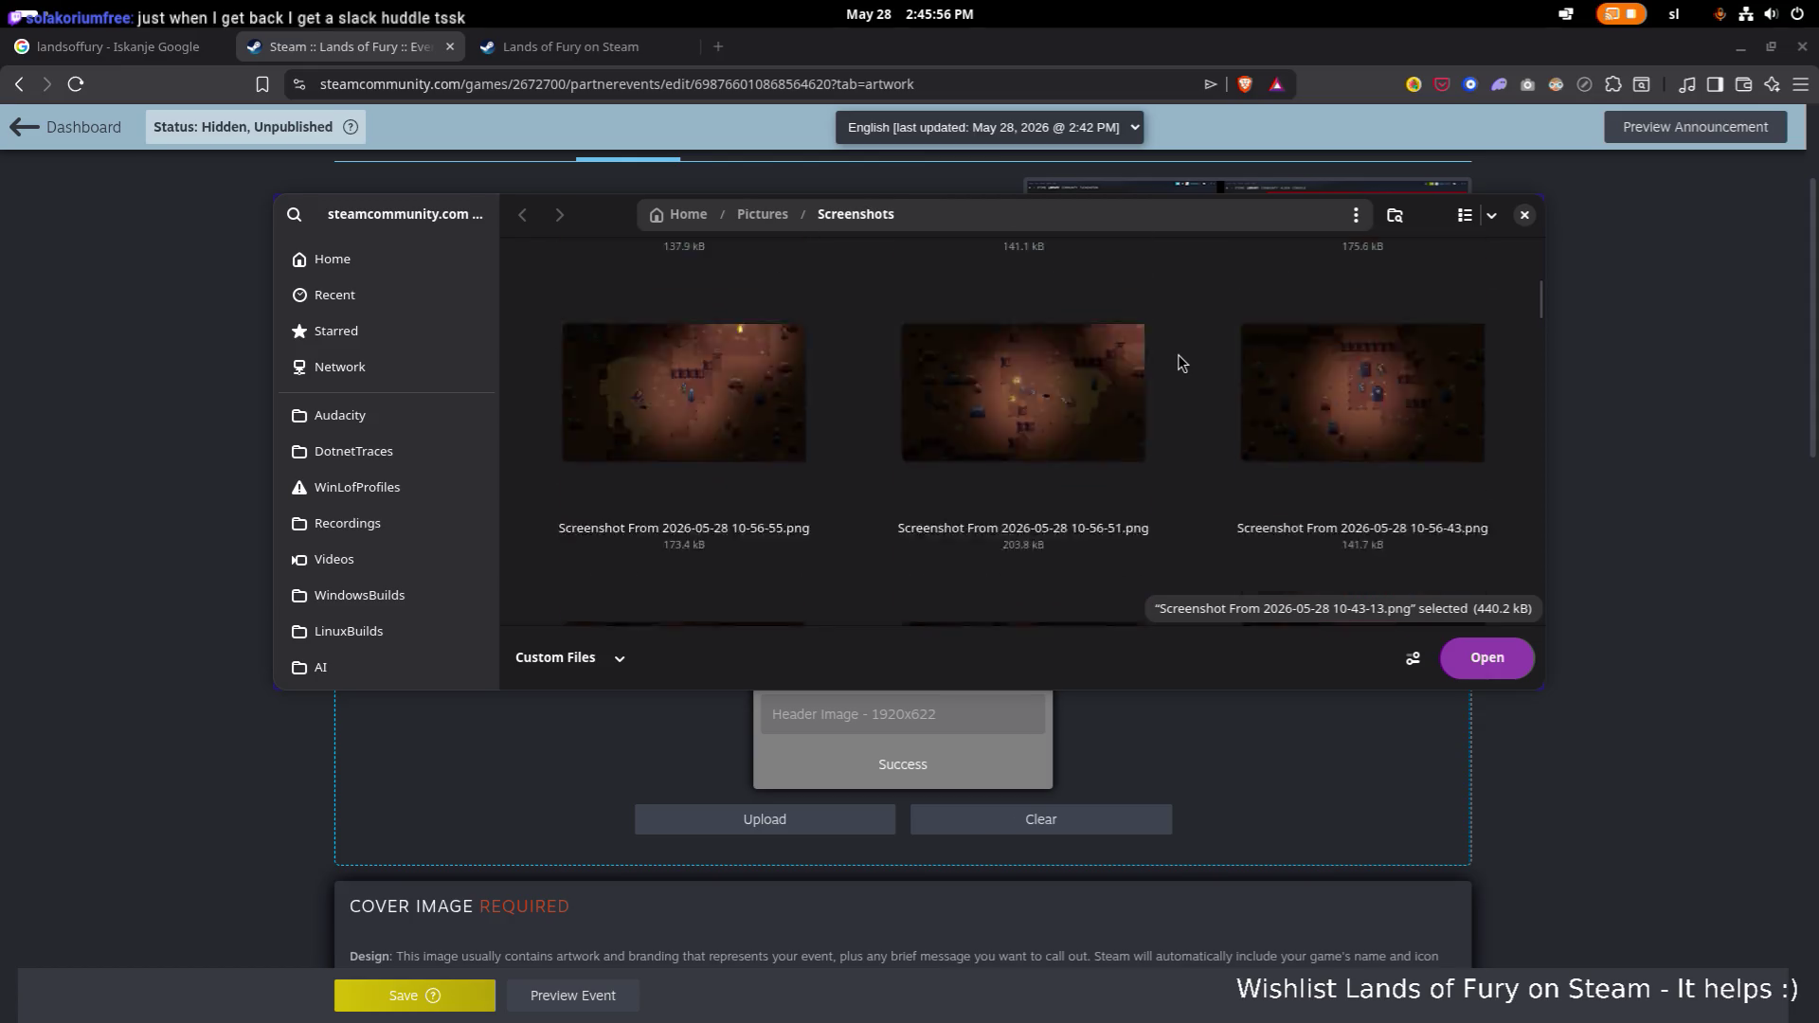
pyautogui.scroll(10, 1181, 362)
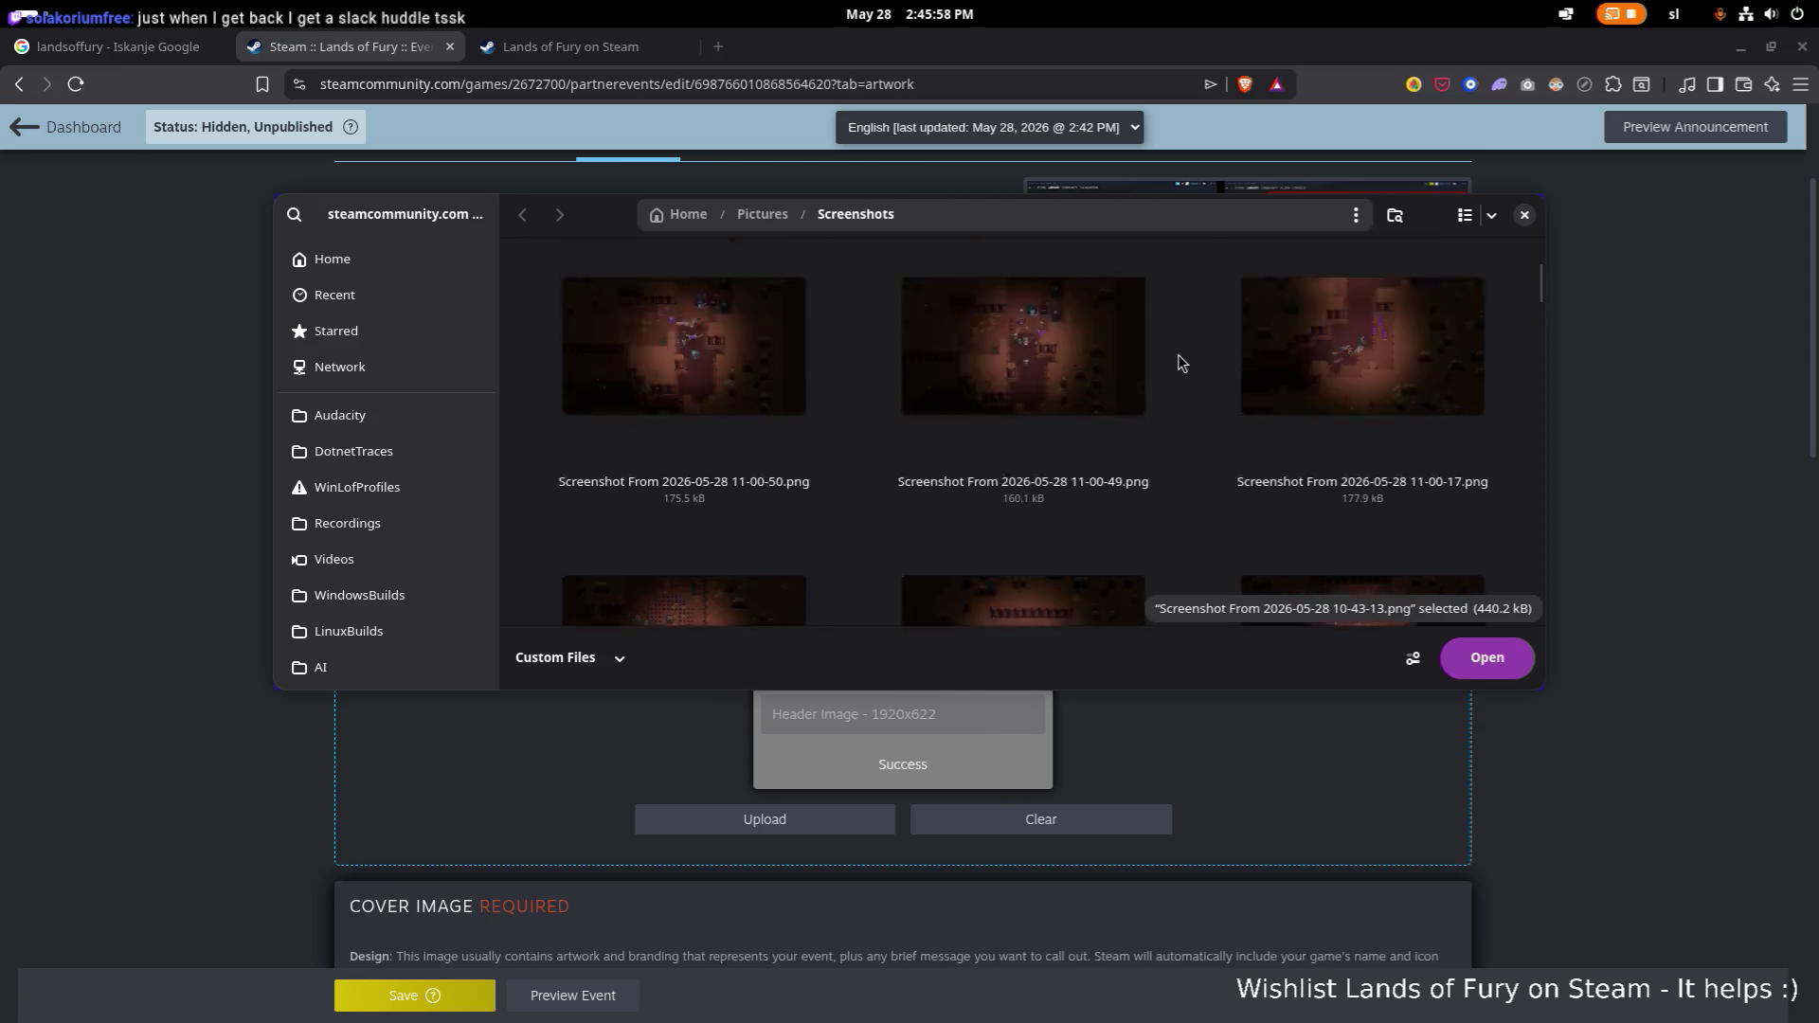
pyautogui.scroll(5, 1181, 362)
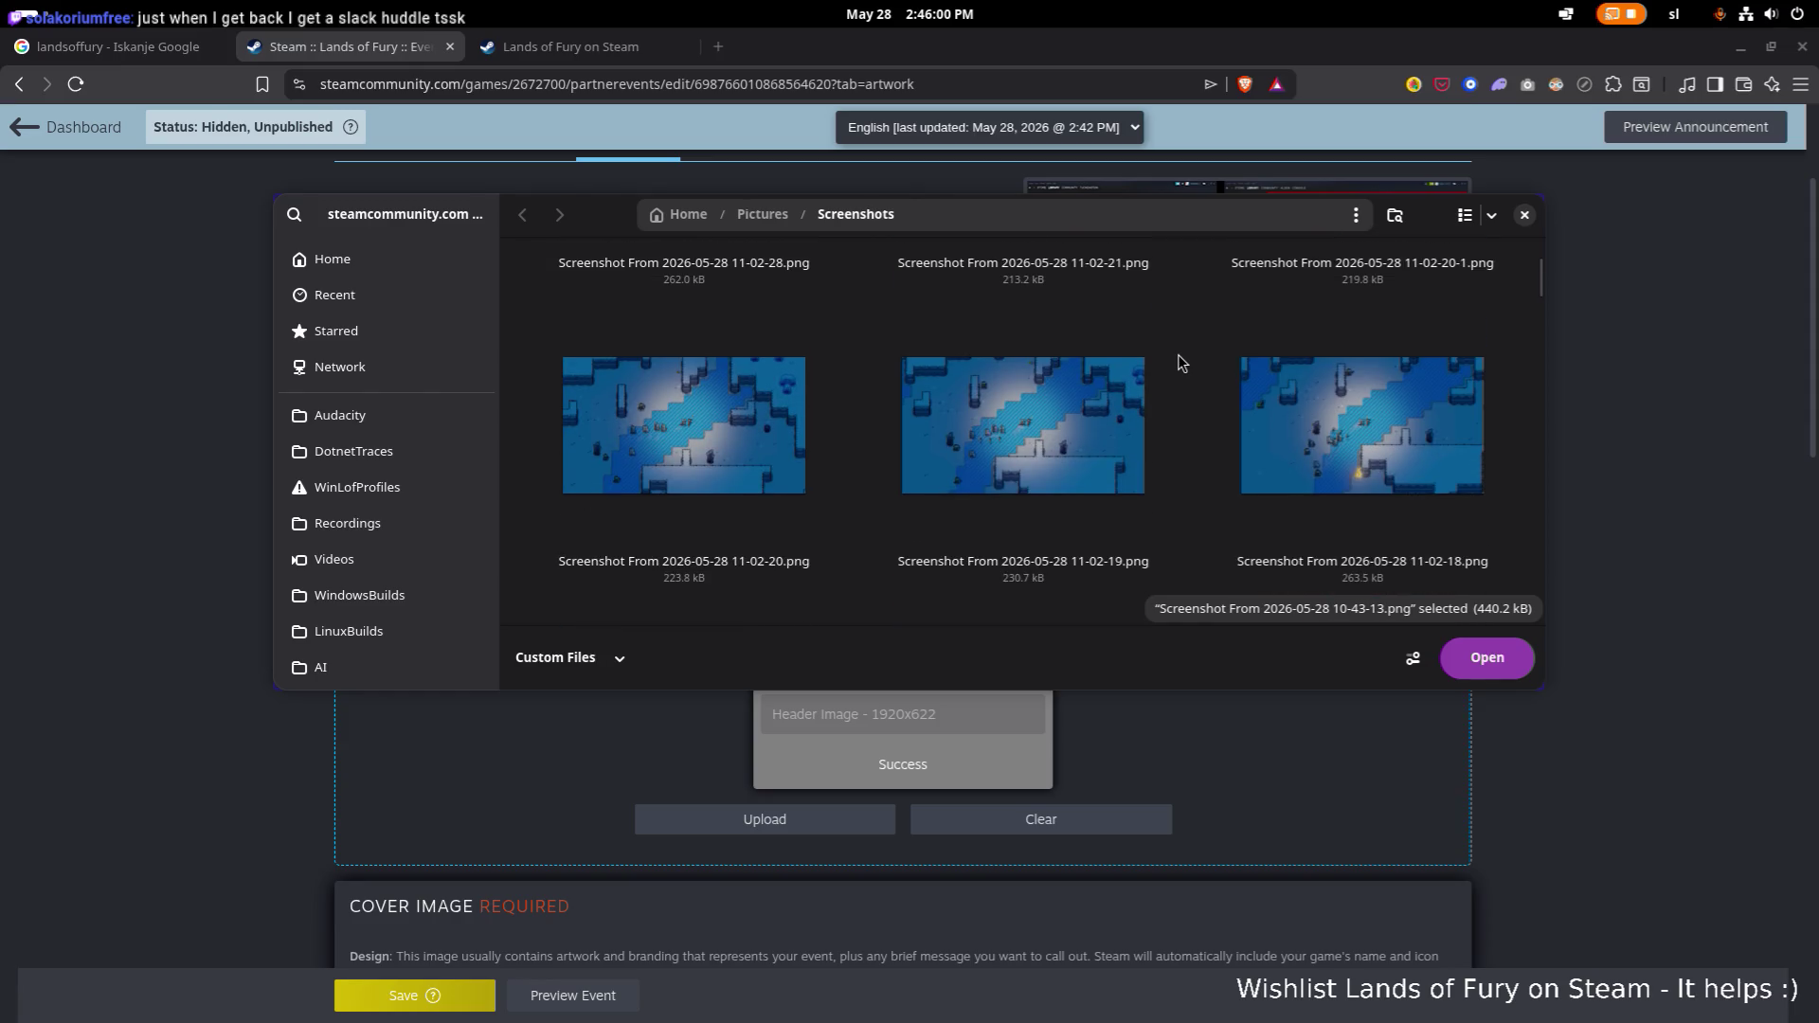
pyautogui.scroll(10, 1181, 362)
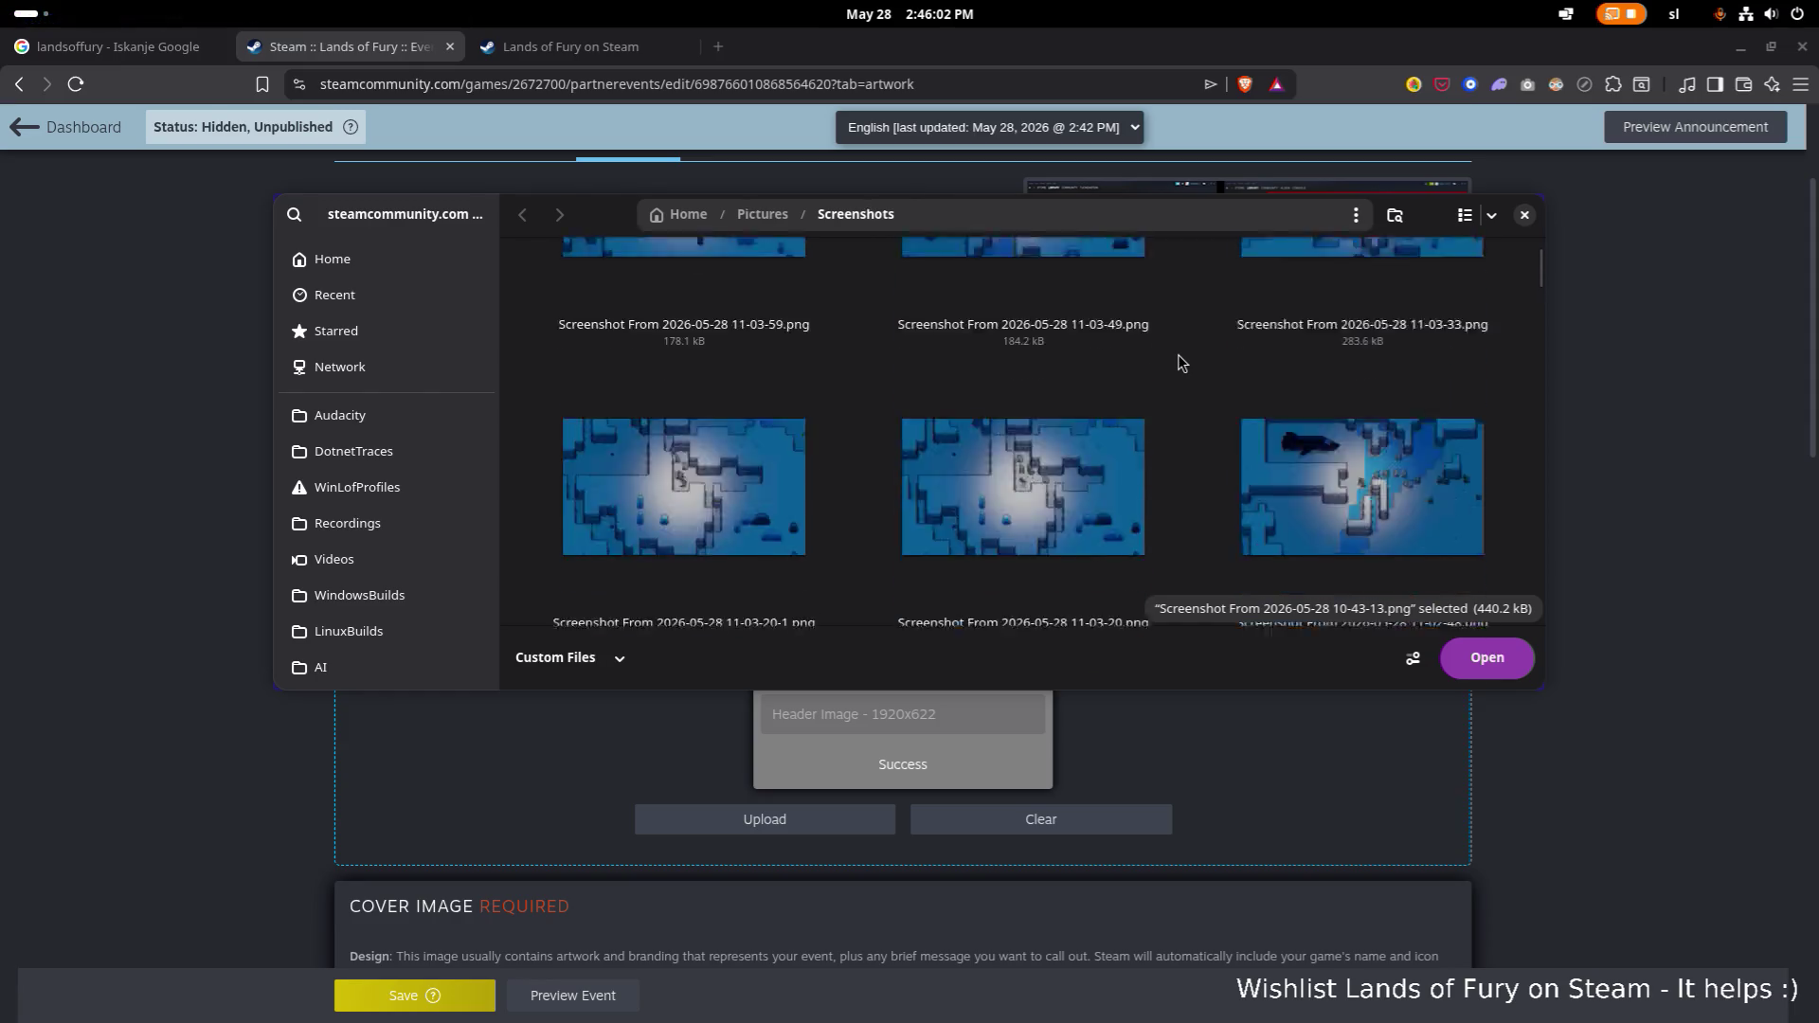
pyautogui.scroll(2, 1085, 375)
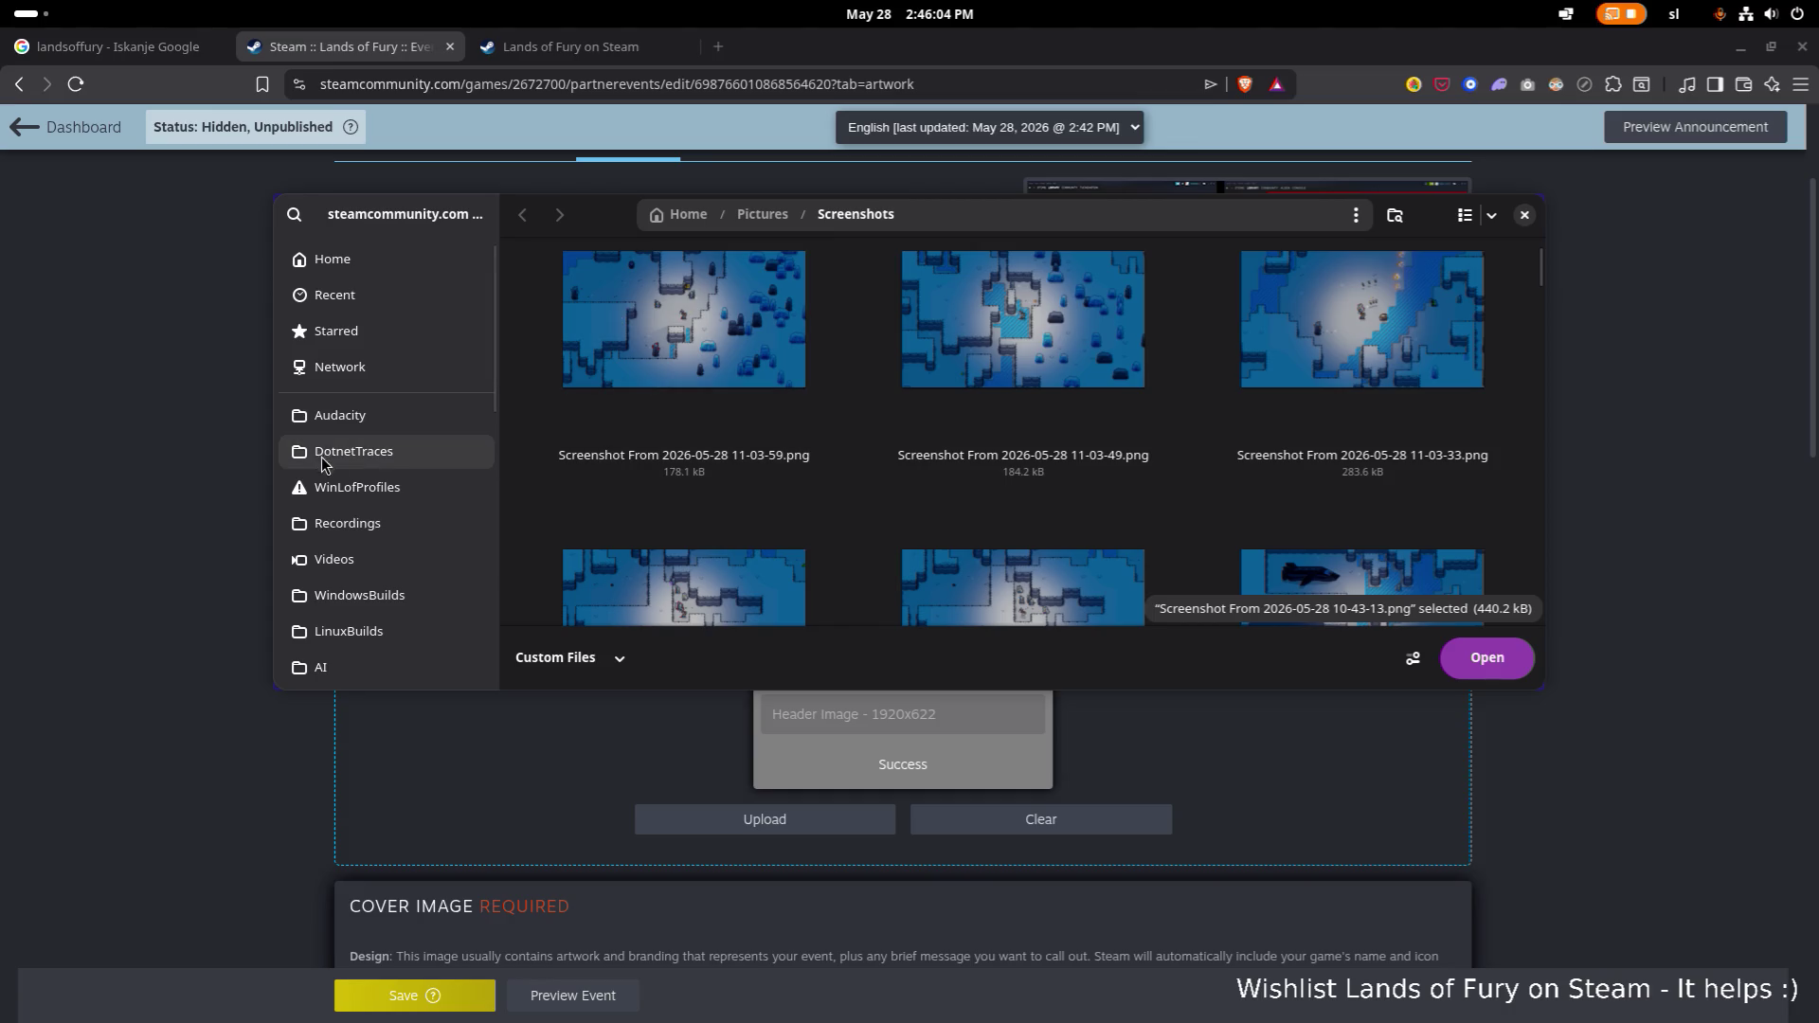
pyautogui.scroll(-2, 353, 512)
pyautogui.scroll(2, 378, 417)
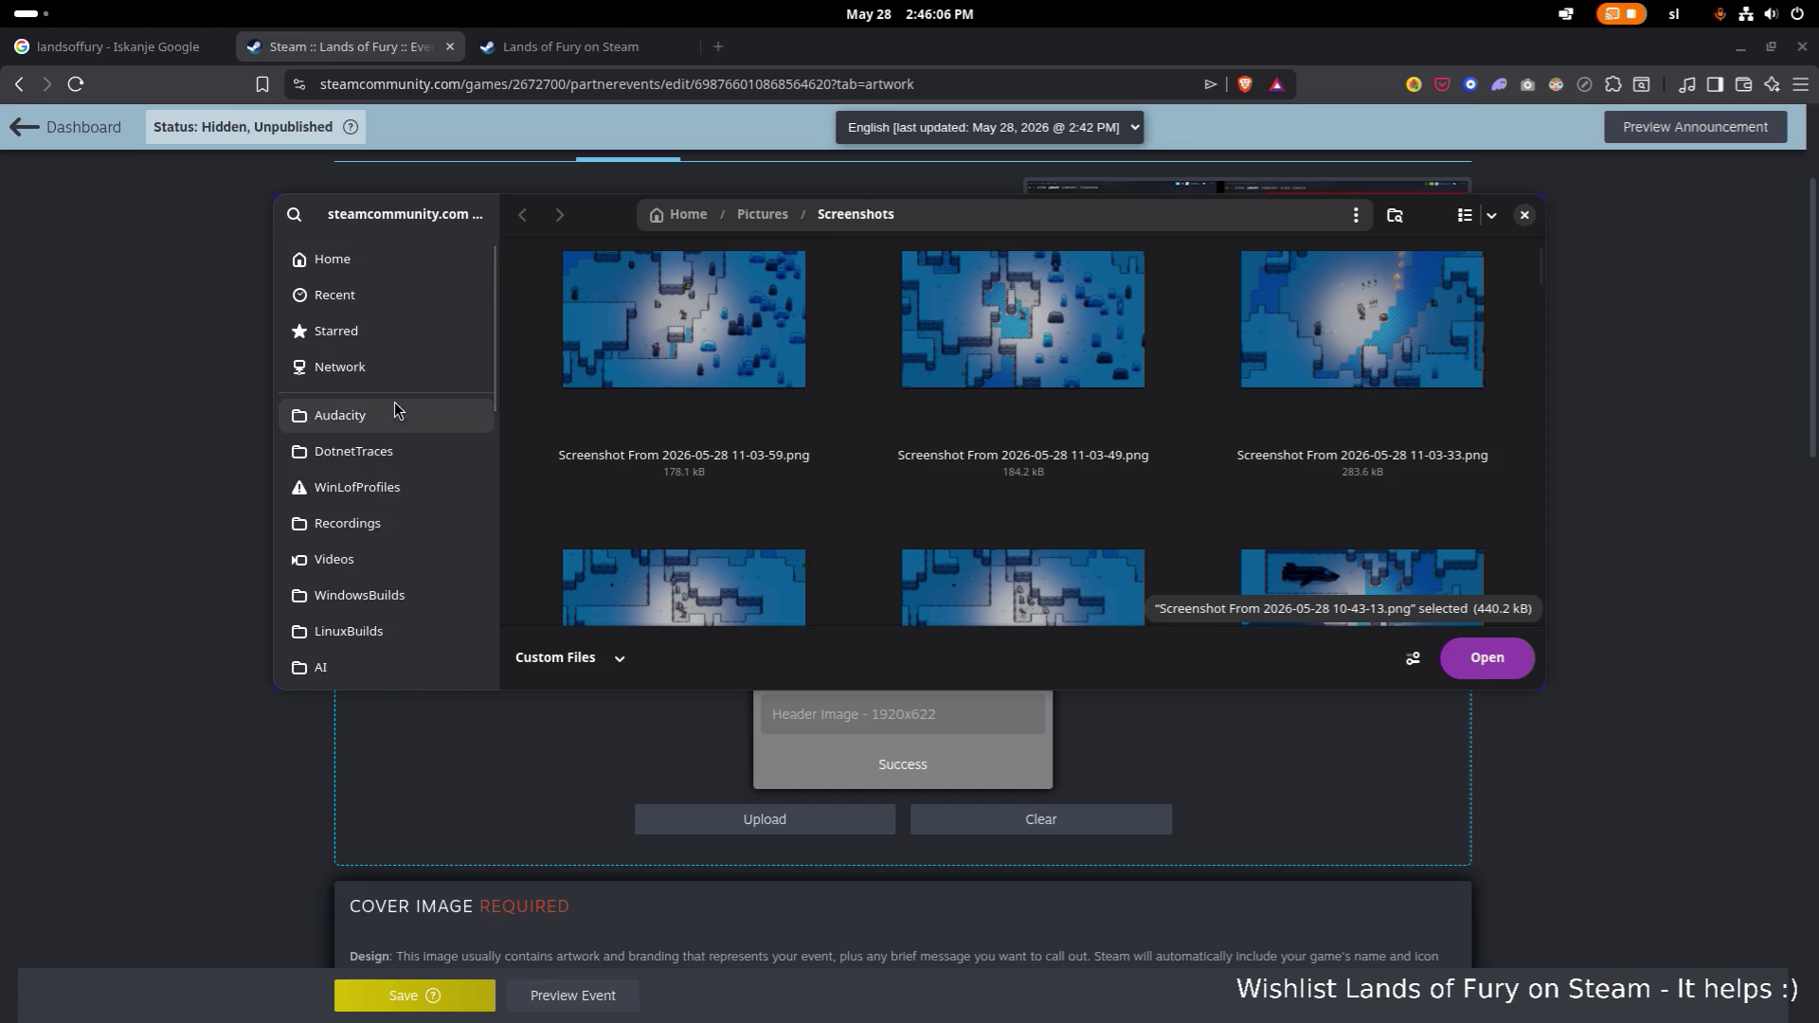
pyautogui.scroll(-6, 394, 430)
pyautogui.scroll(-3, 394, 429)
# Upload the blue snowy screenshot from Pictures > Presskit > Screenshots-ZoomedIn and list its image types.
pyautogui.click(369, 559)
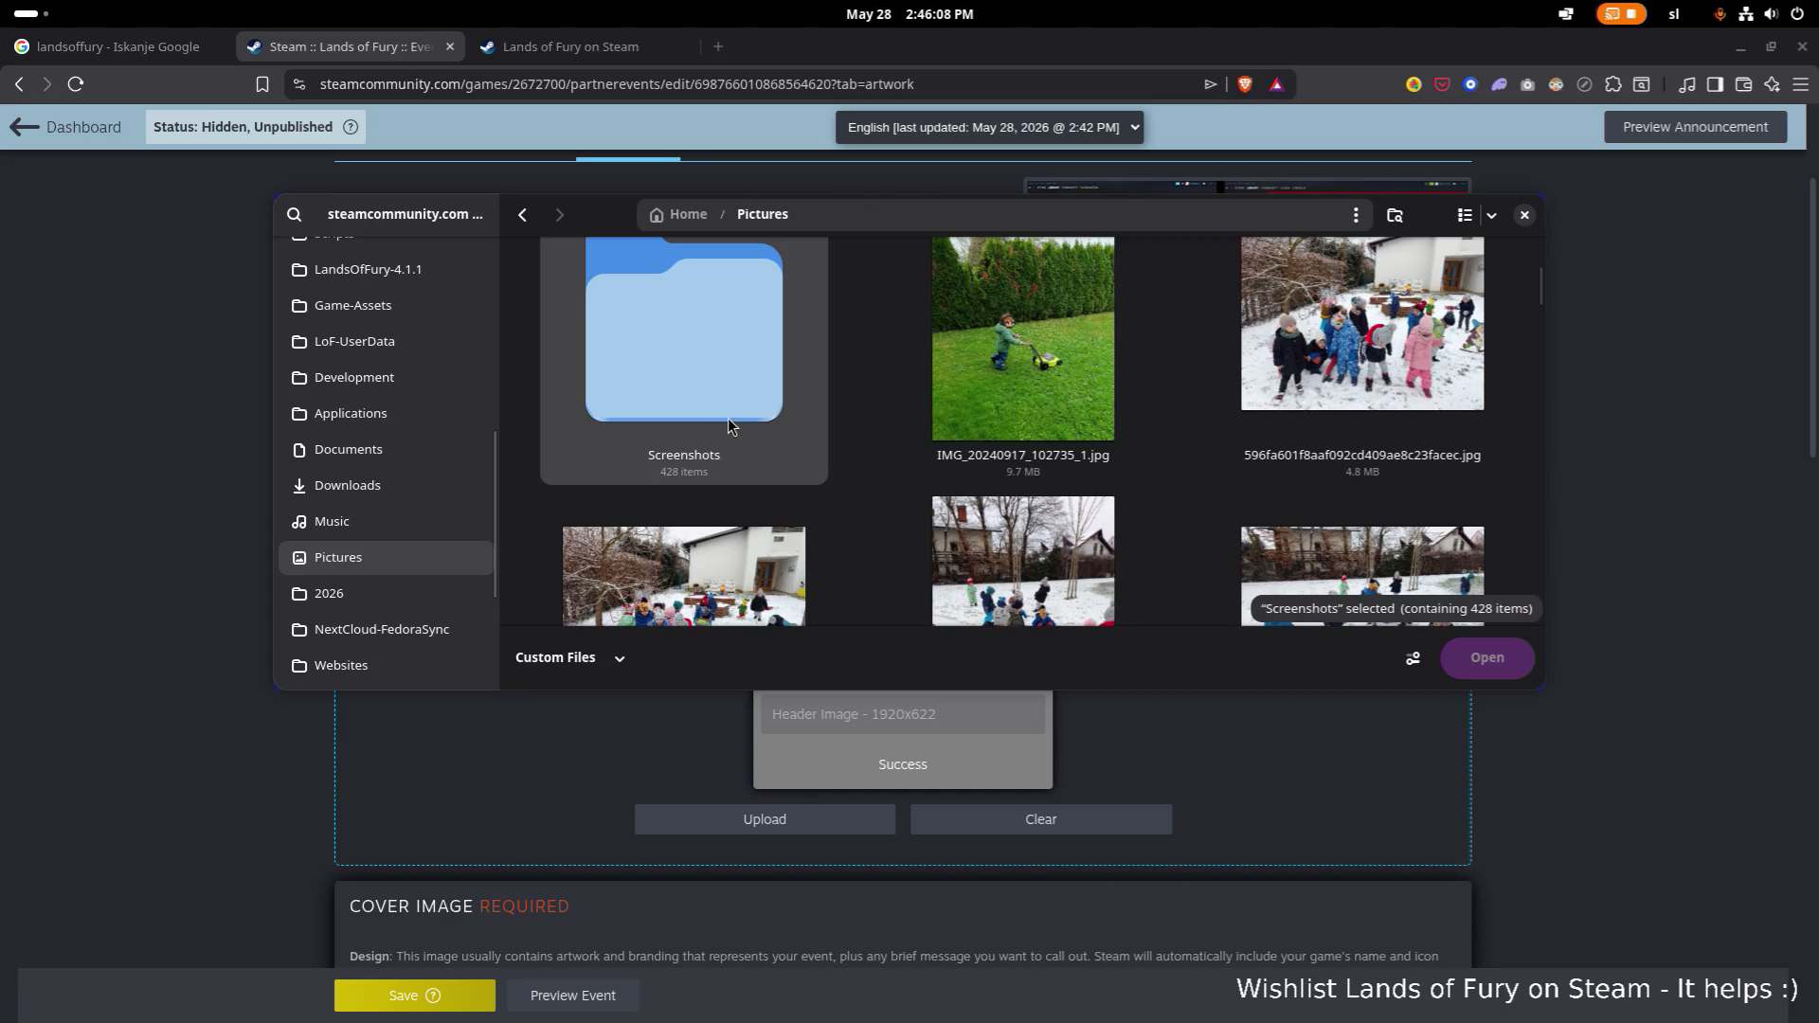
pyautogui.scroll(1, 729, 419)
pyautogui.doubleClick(737, 418)
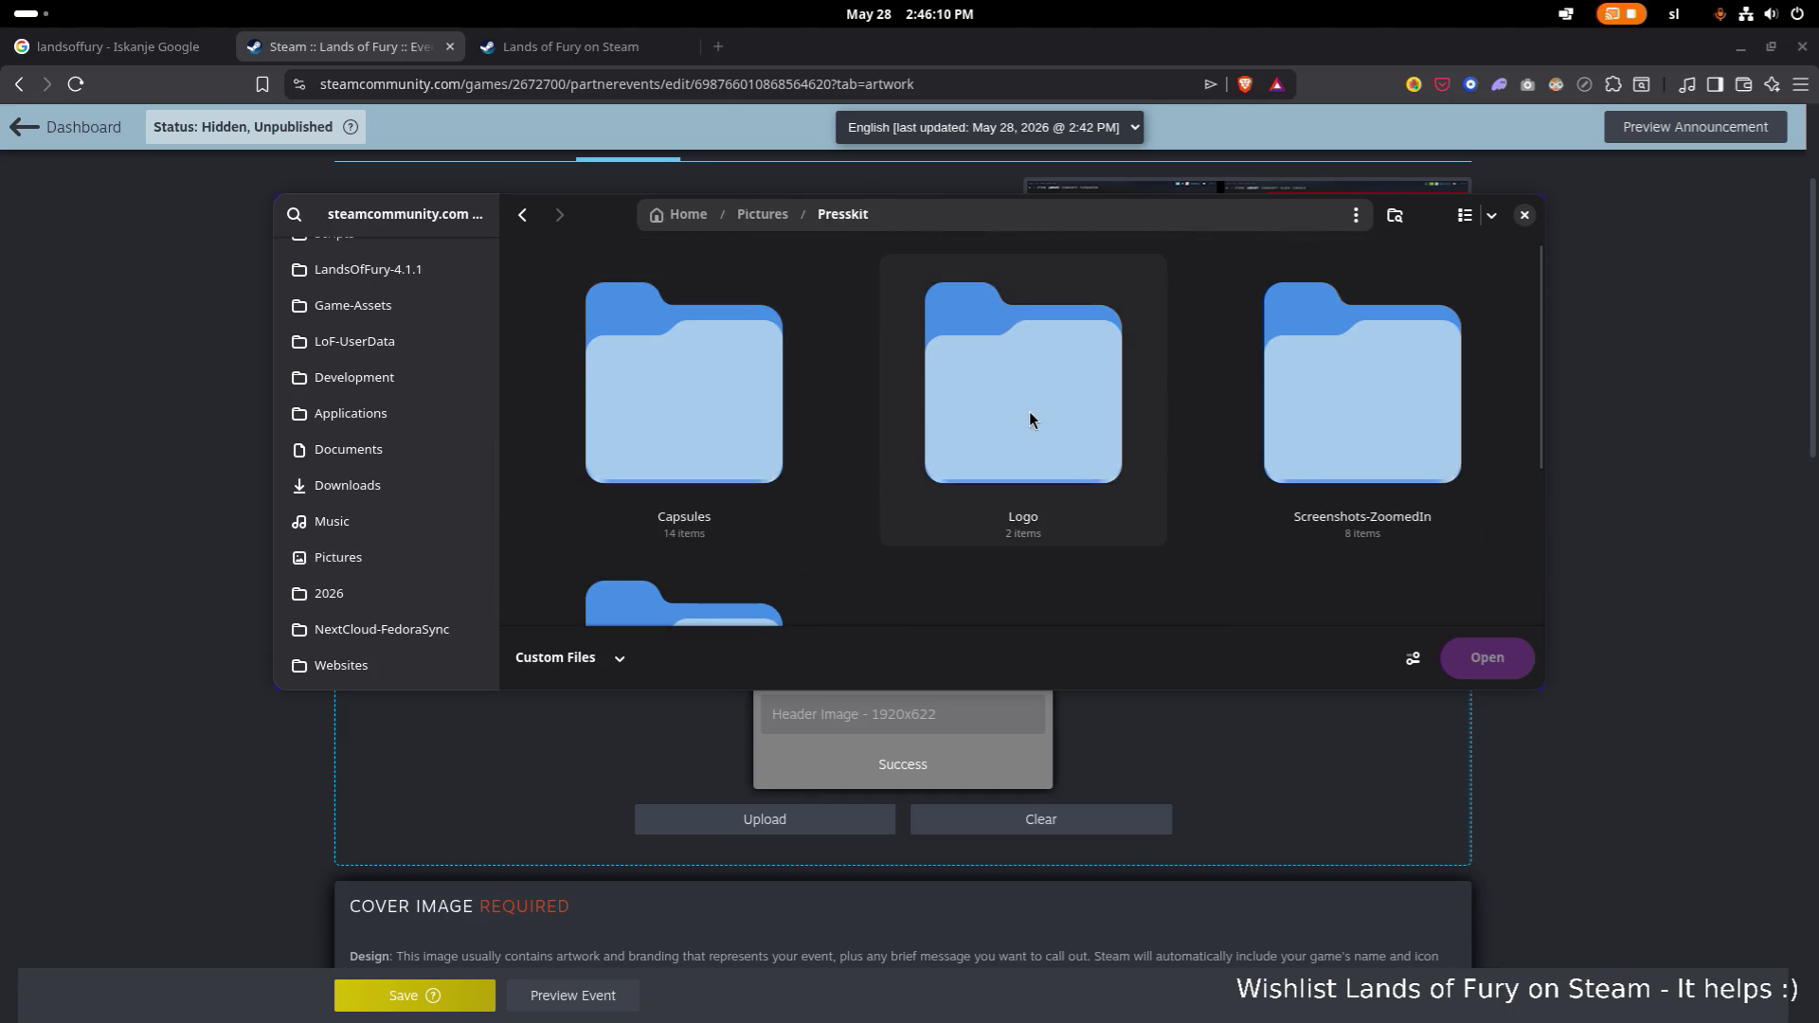
pyautogui.scroll(-1, 947, 379)
pyautogui.scroll(-1, 1119, 377)
pyautogui.scroll(1, 1322, 336)
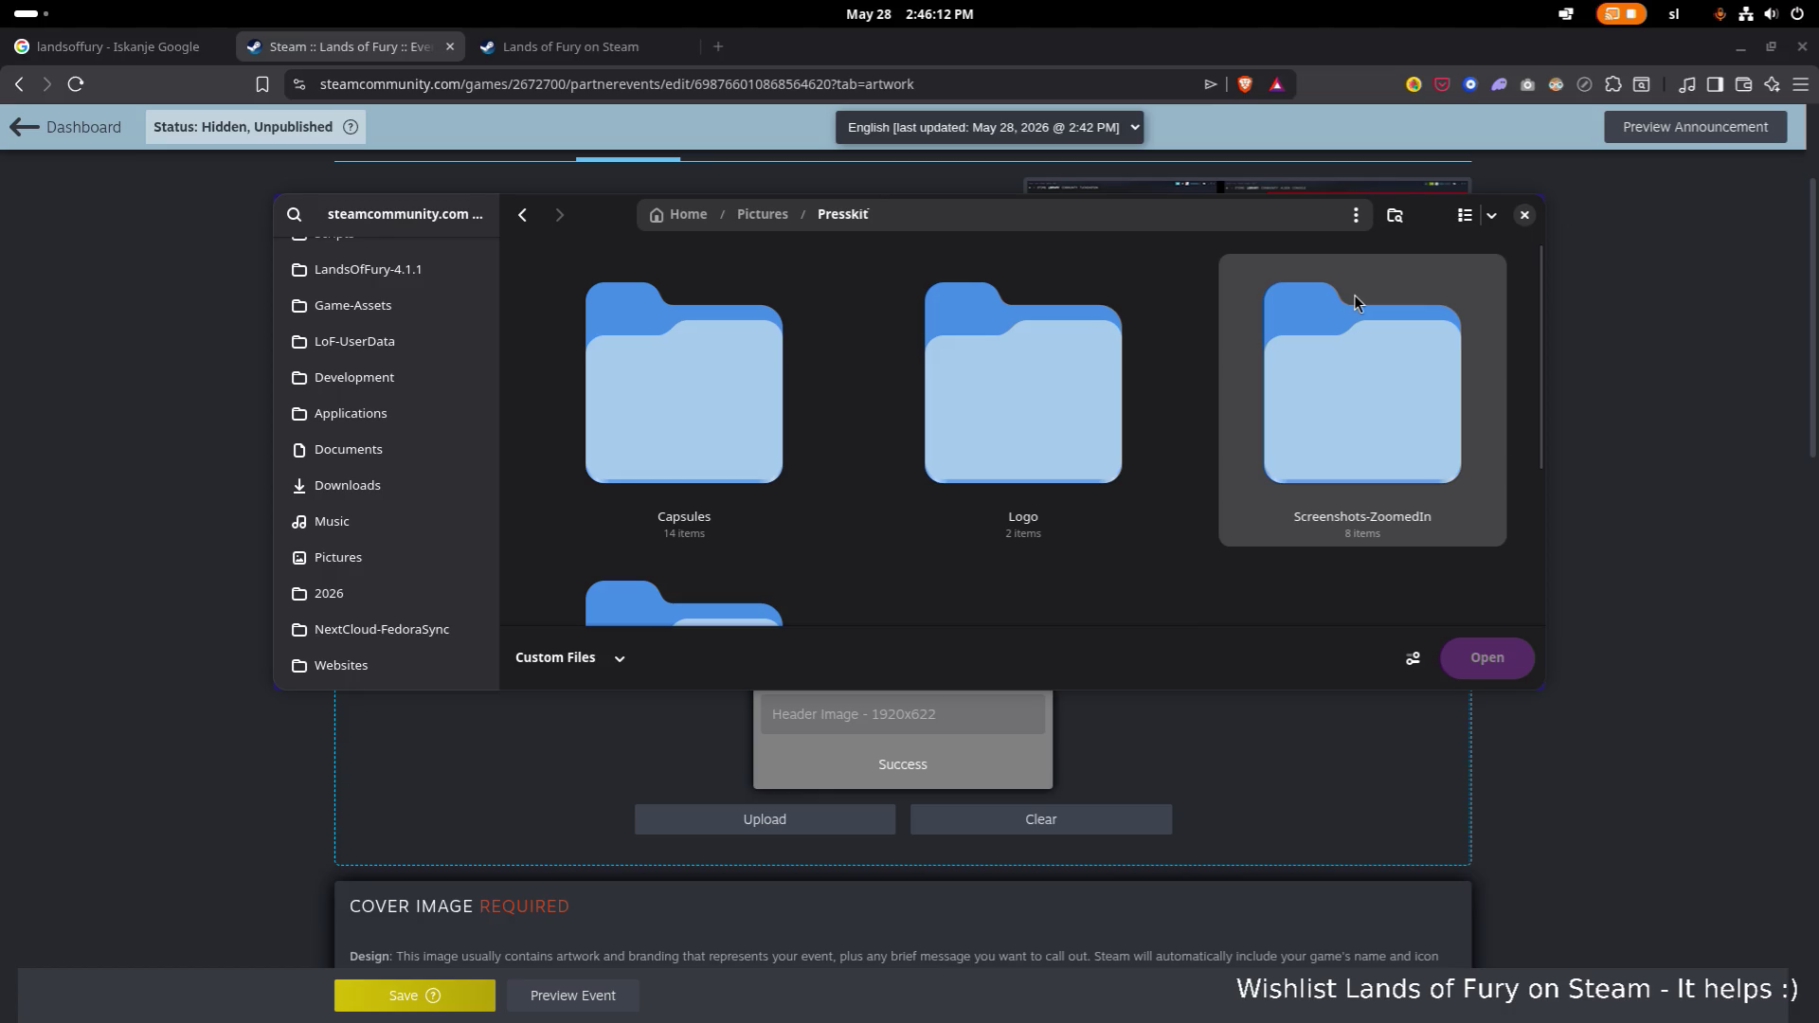
pyautogui.doubleClick(1316, 352)
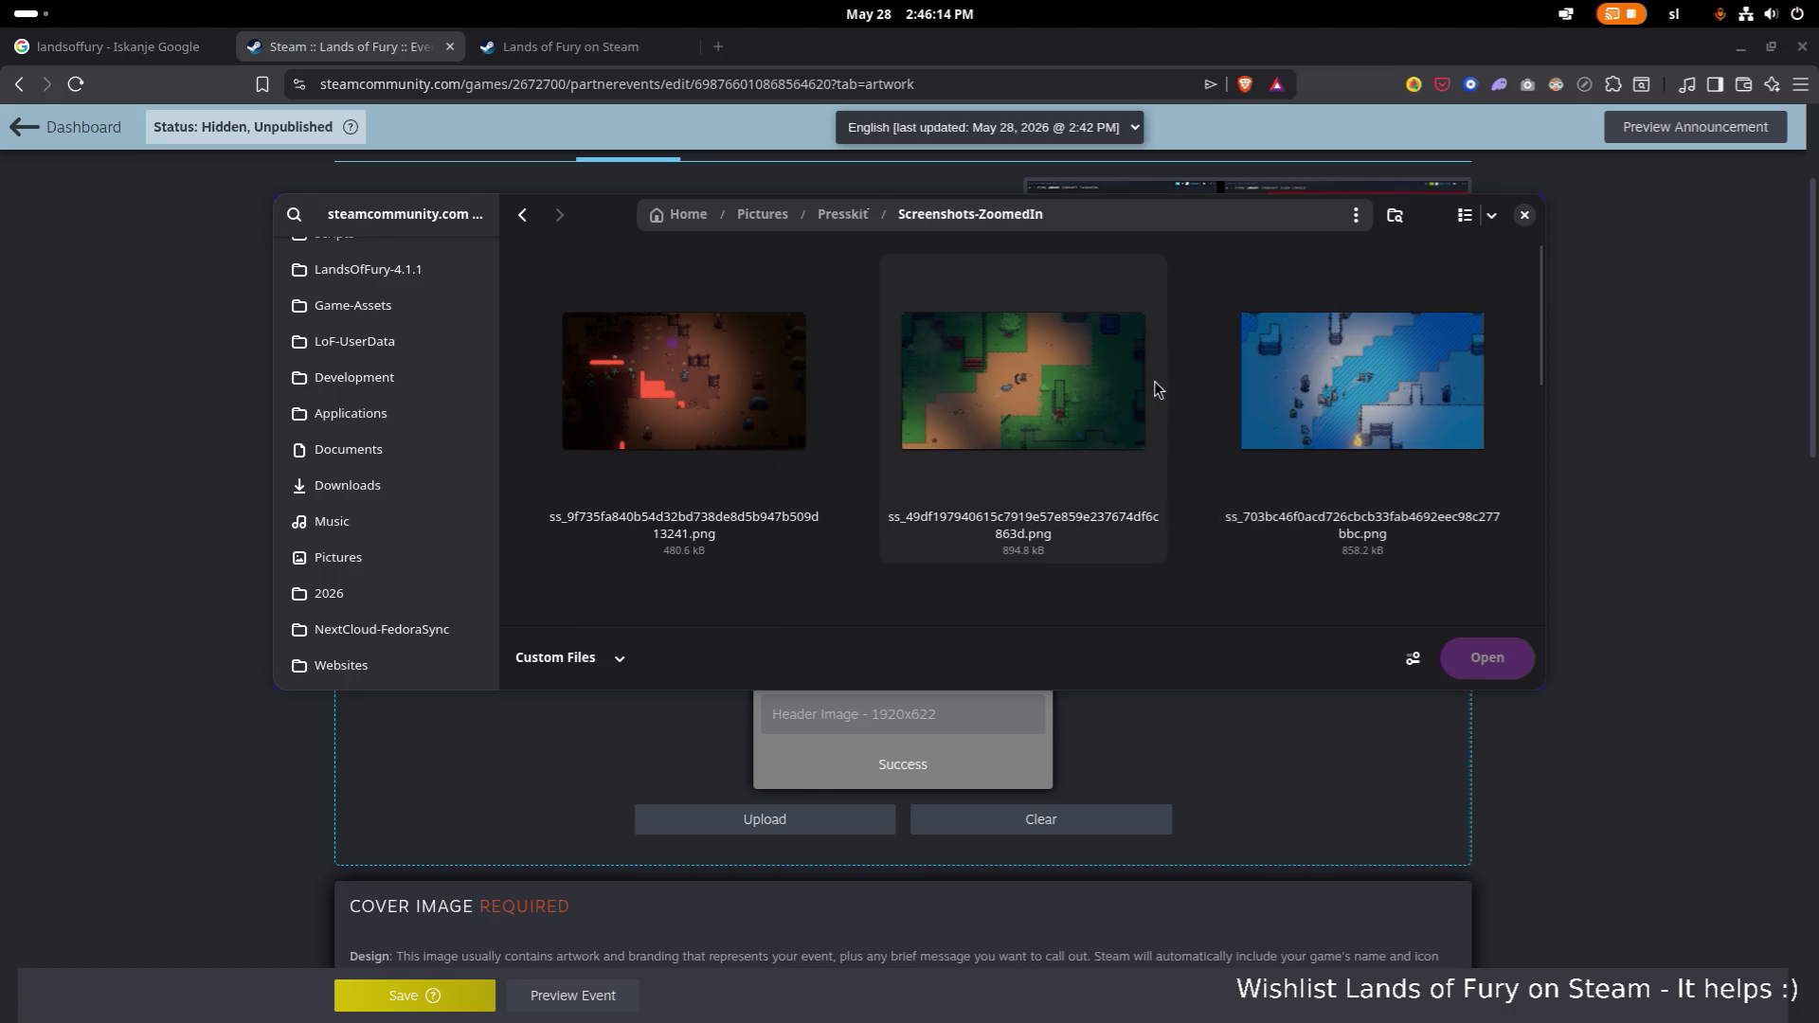
pyautogui.click(1400, 384)
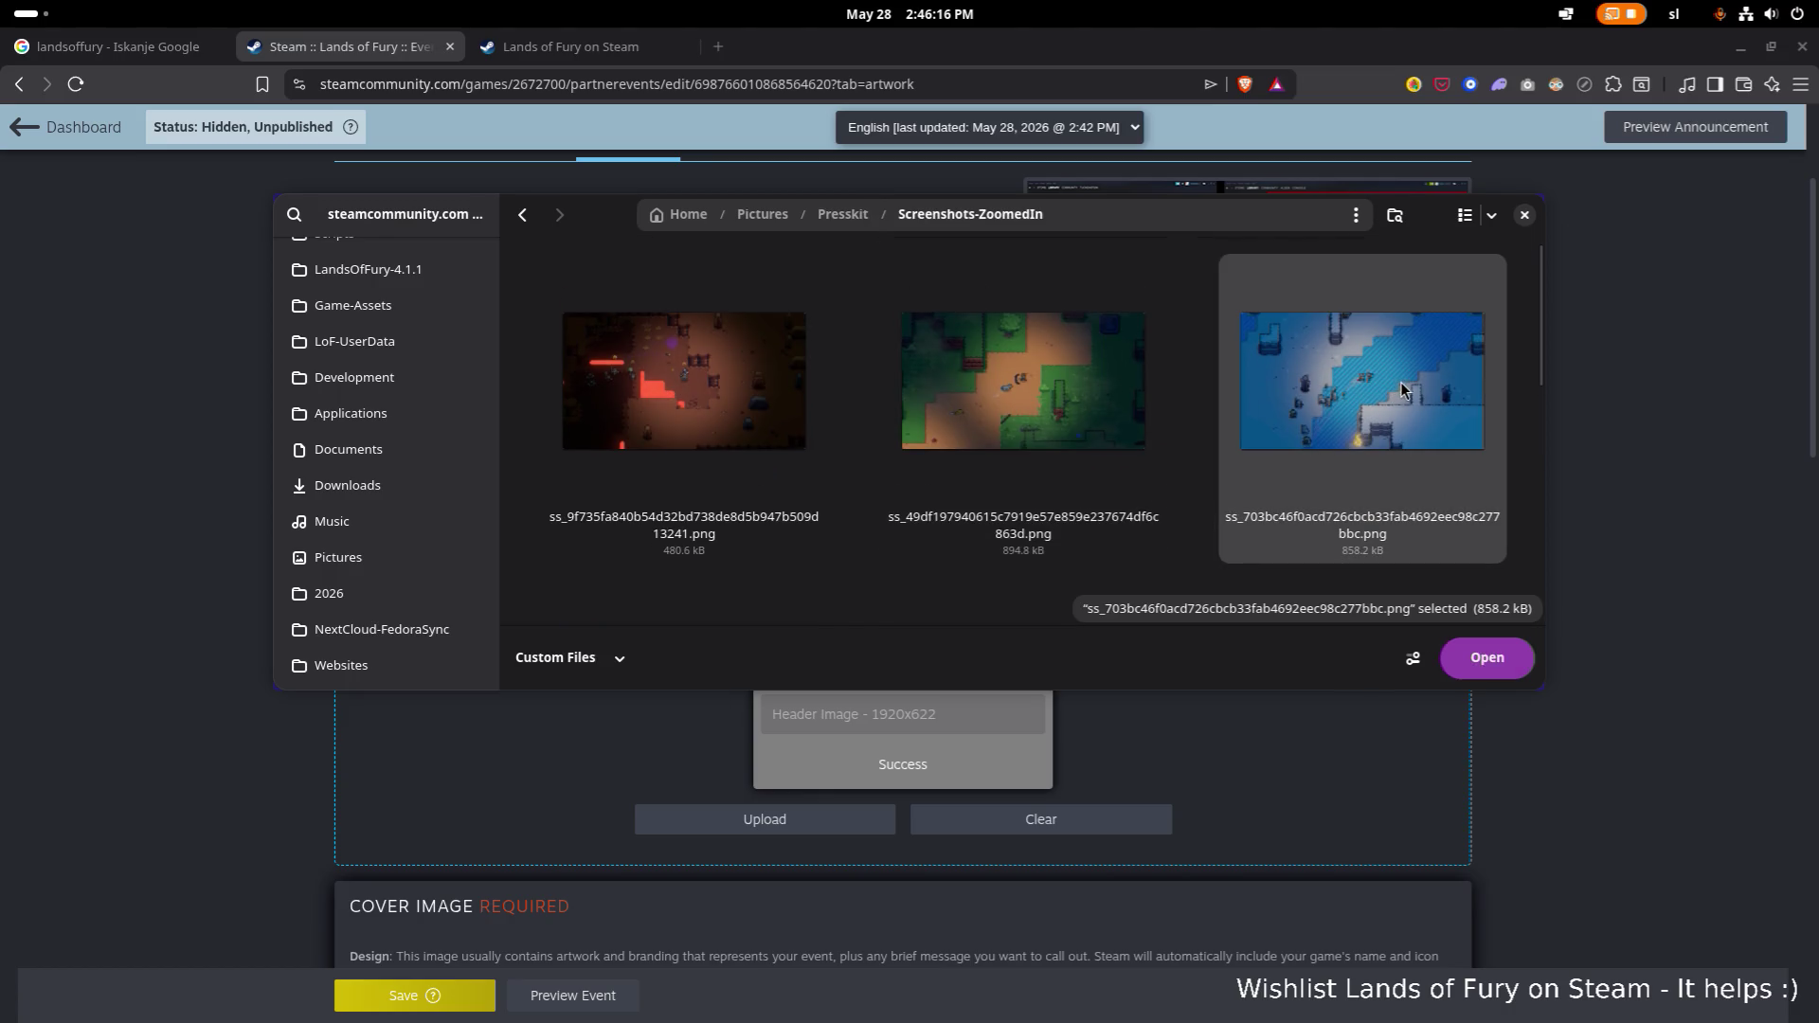
pyautogui.click(1496, 654)
pyautogui.scroll(-3, 1106, 556)
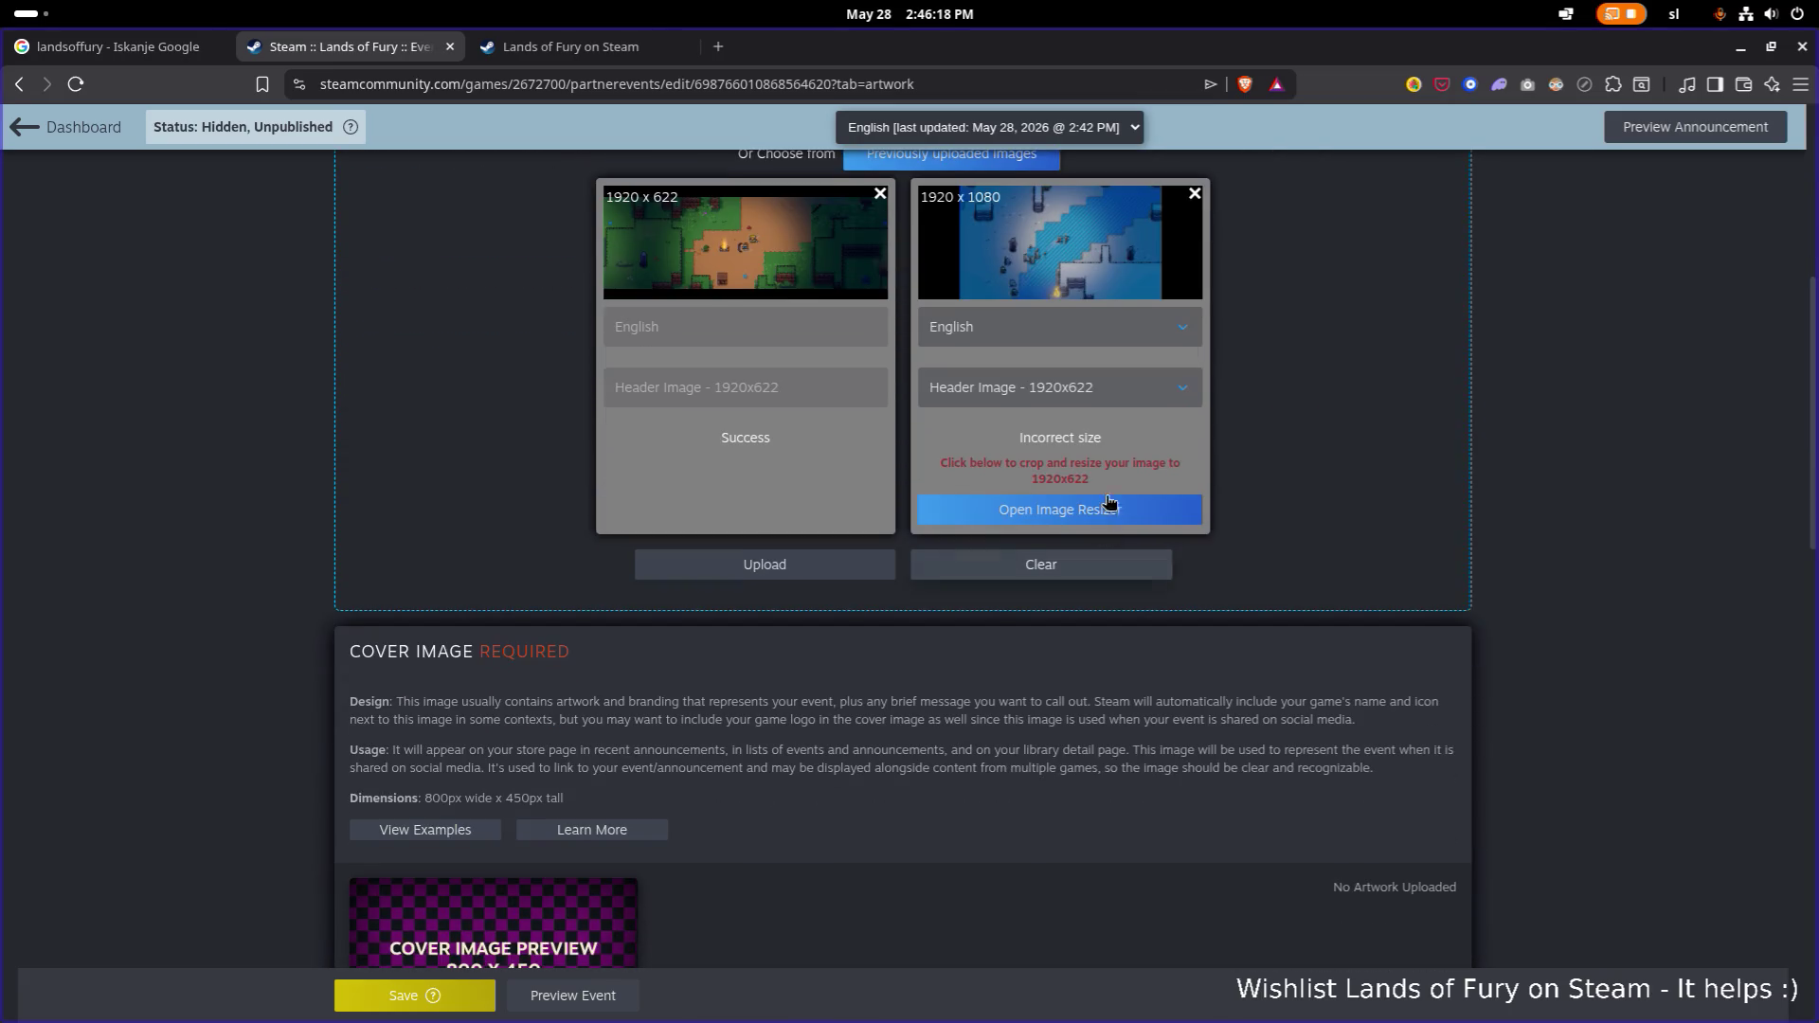
pyautogui.click(1120, 406)
# Mark the snowy screenshot as the 800x450 Cover Image, crop it near the centre and confirm.
pyautogui.click(1108, 474)
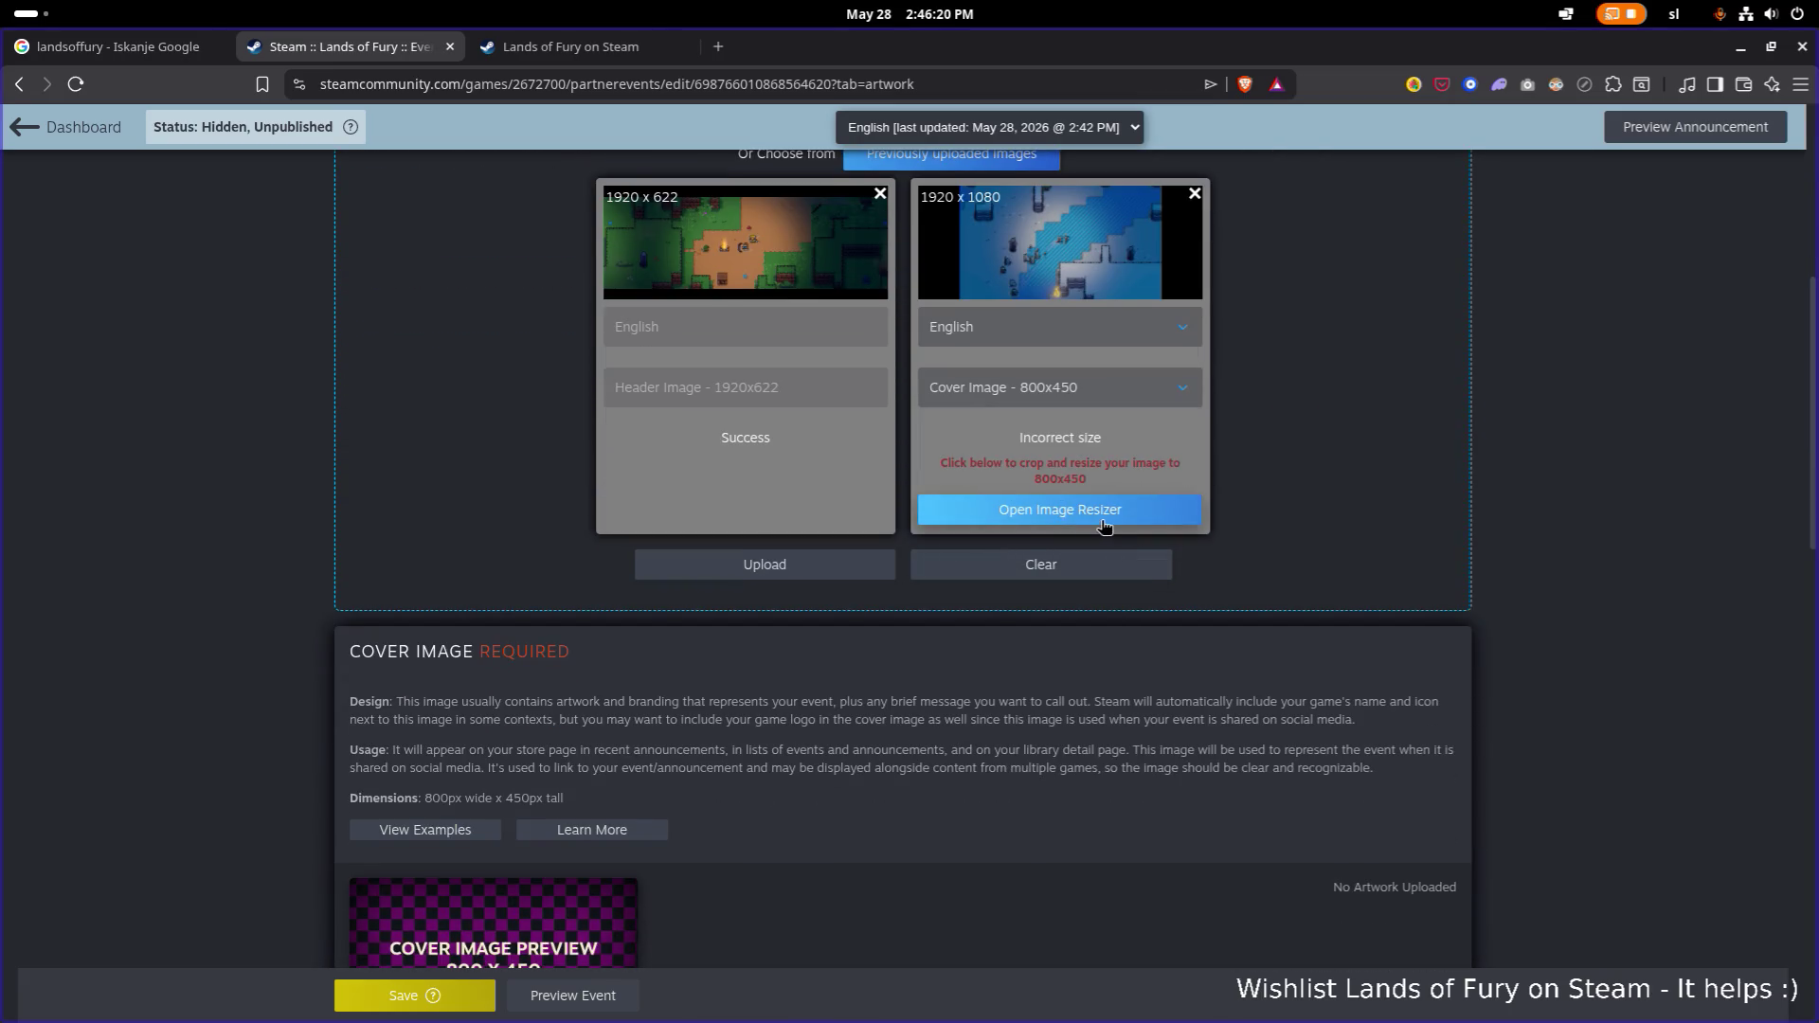
pyautogui.click(1099, 516)
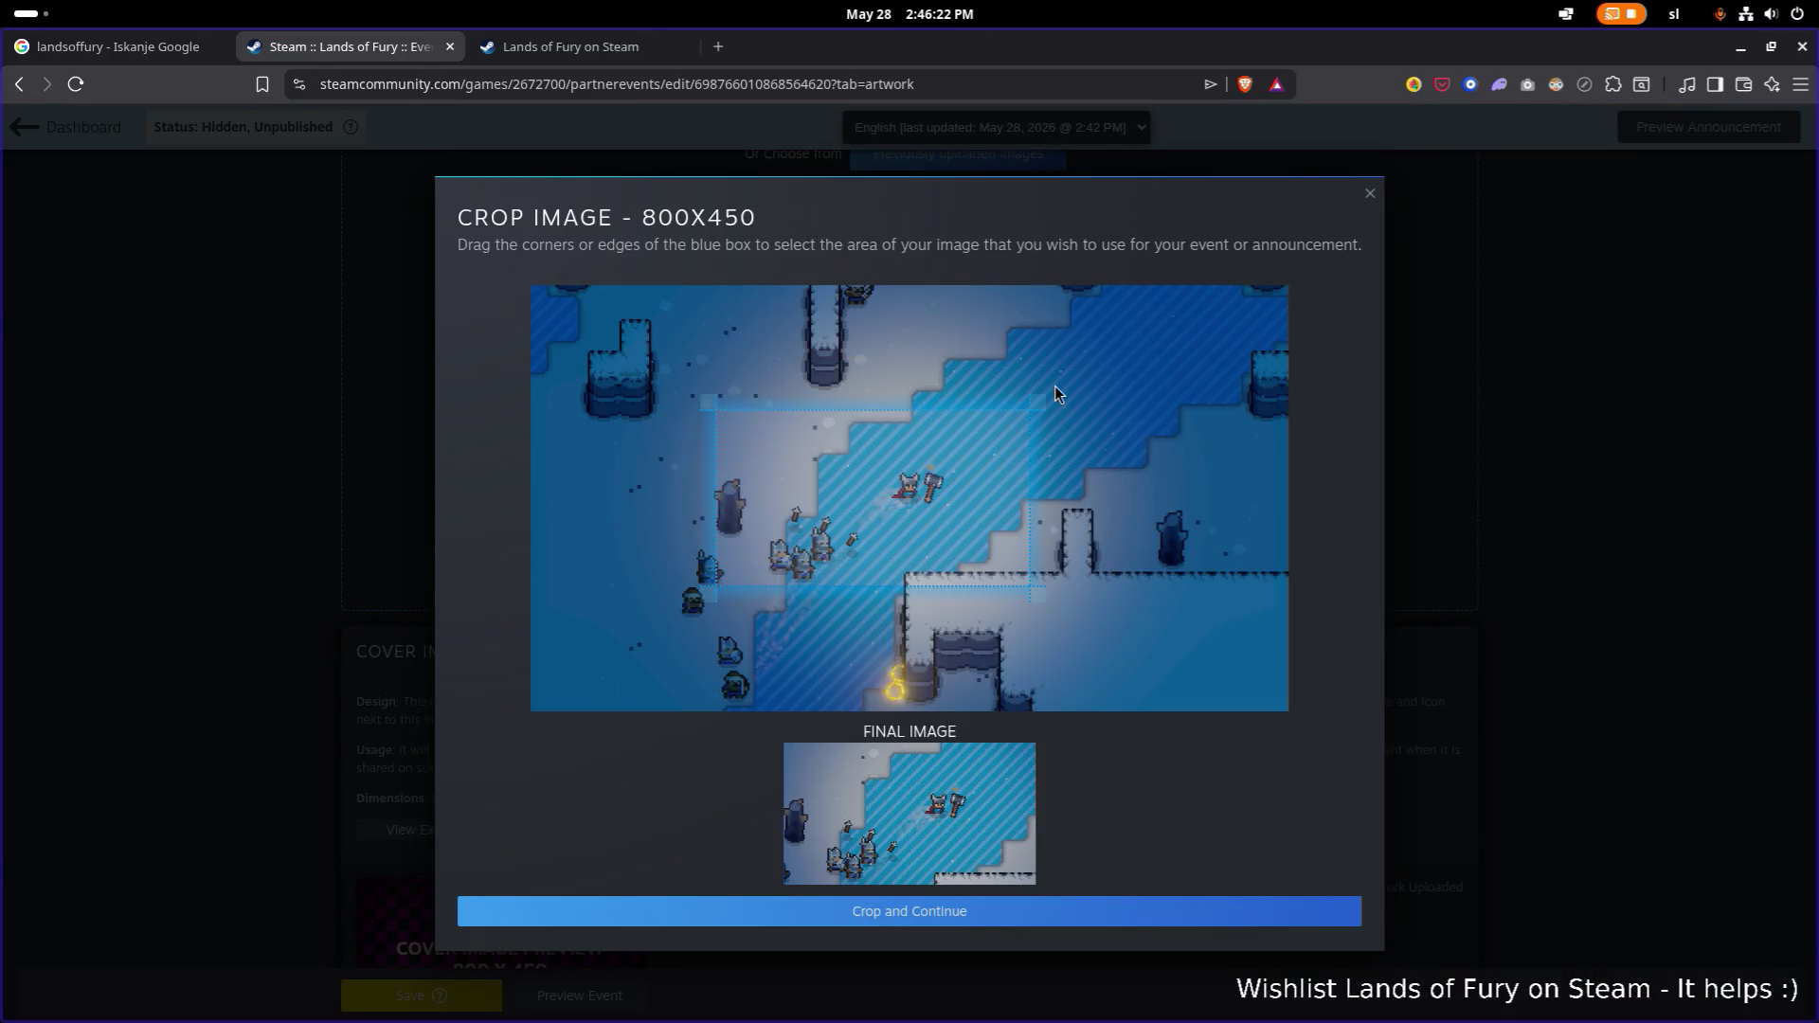
pyautogui.moveTo(1039, 401); pyautogui.dragTo(1200, 314)
pyautogui.moveTo(1071, 418)
pyautogui.mouseDown()
pyautogui.moveTo(938, 450)
pyautogui.moveTo(933, 492)
pyautogui.mouseUp()
pyautogui.moveTo(943, 488); pyautogui.dragTo(949, 488)
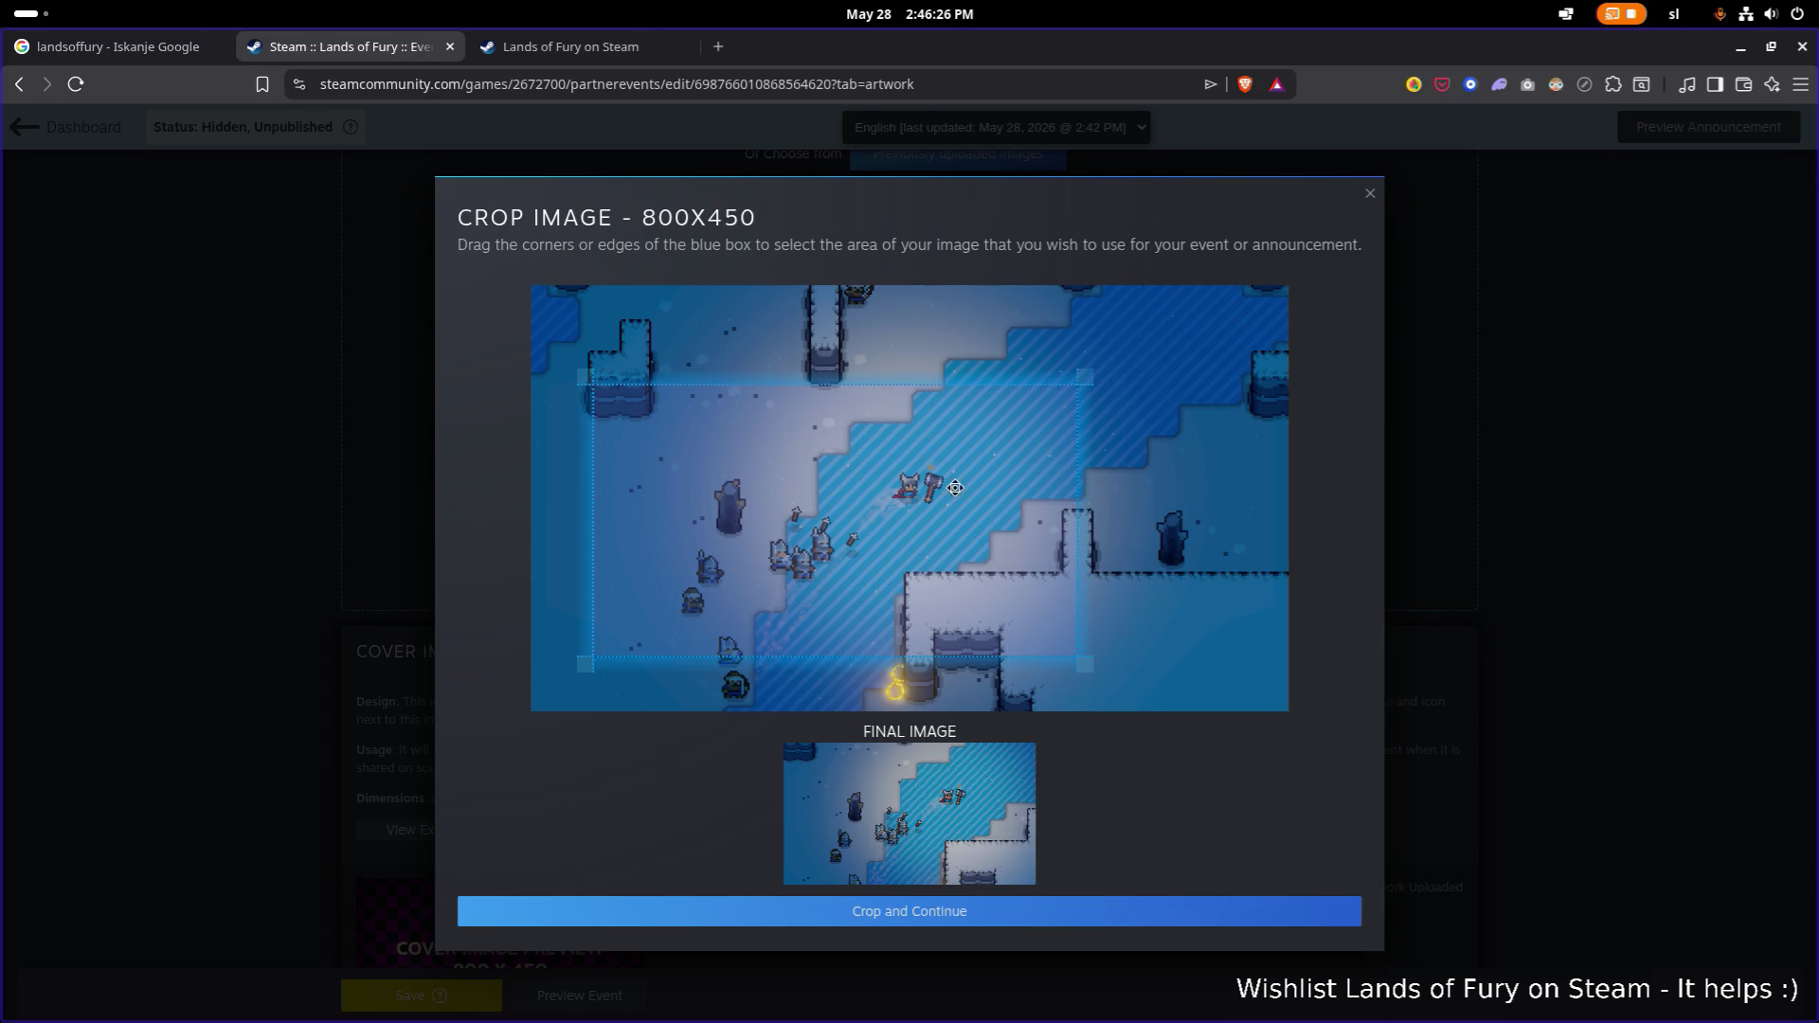
pyautogui.moveTo(1073, 398); pyautogui.dragTo(977, 436)
pyautogui.moveTo(902, 499); pyautogui.dragTo(956, 478)
pyautogui.moveTo(1028, 417); pyautogui.dragTo(1019, 426)
pyautogui.moveTo(972, 483); pyautogui.dragTo(976, 484)
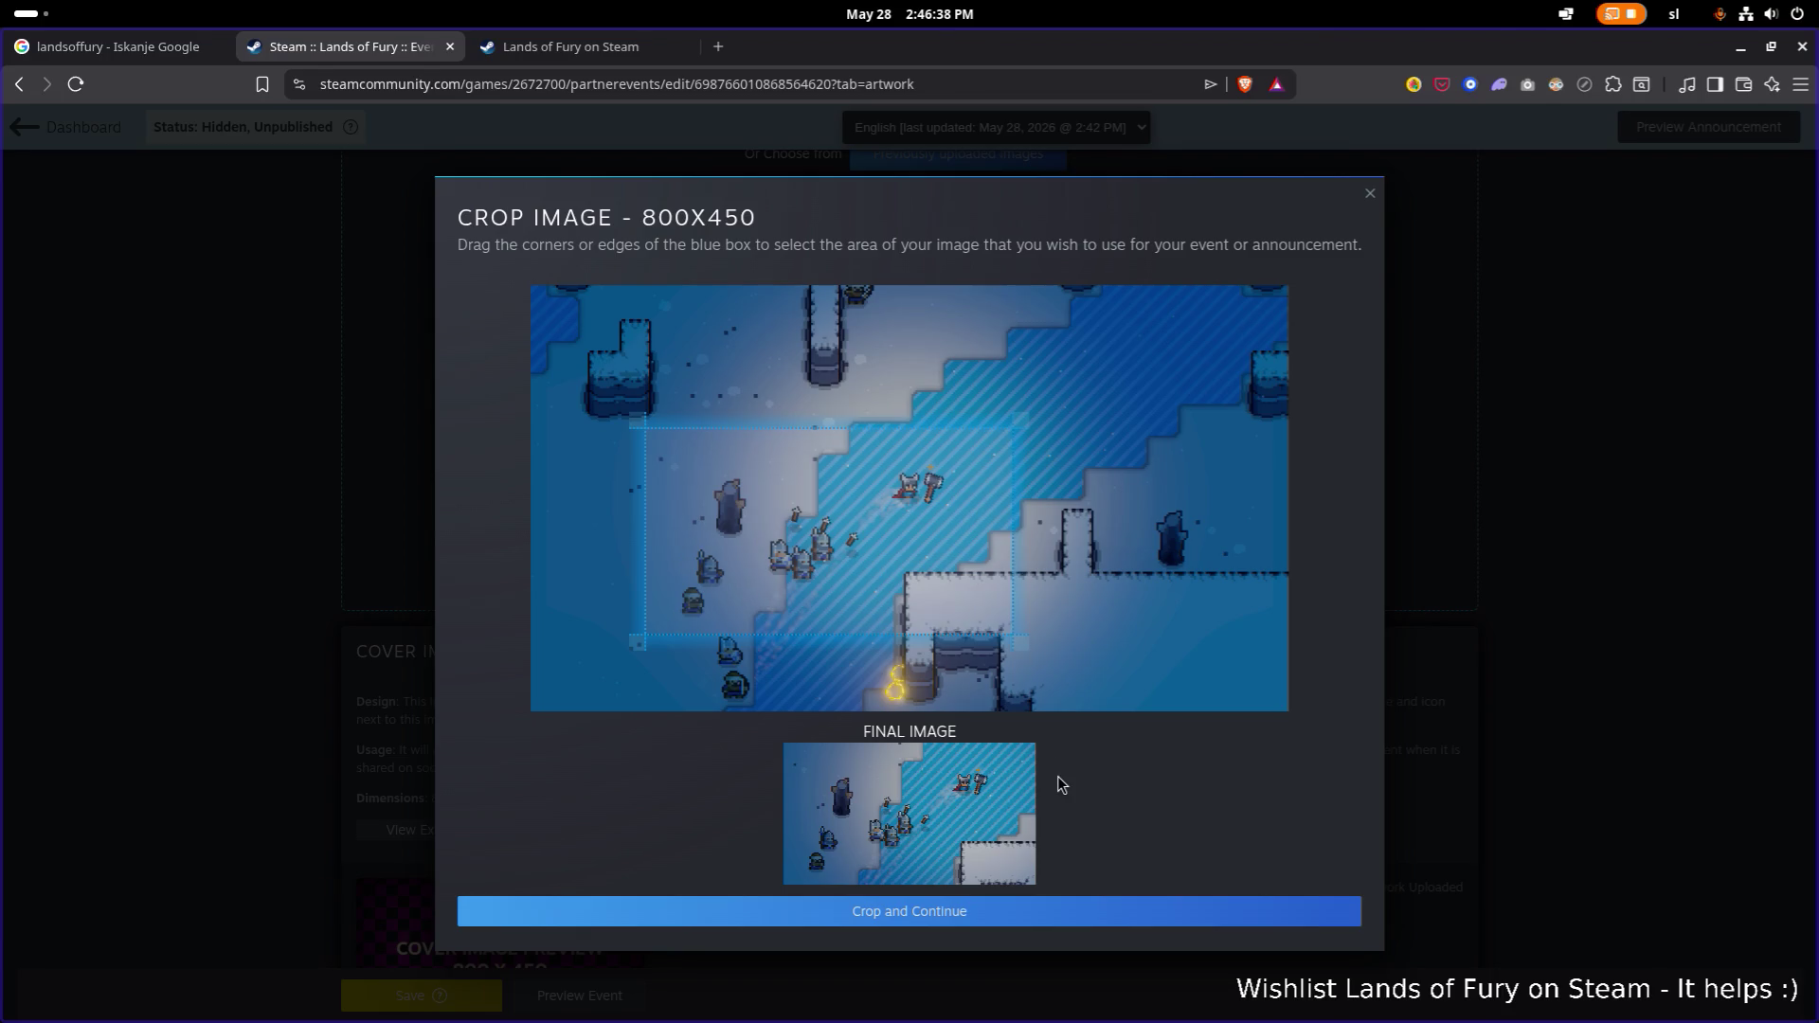
pyautogui.click(1087, 915)
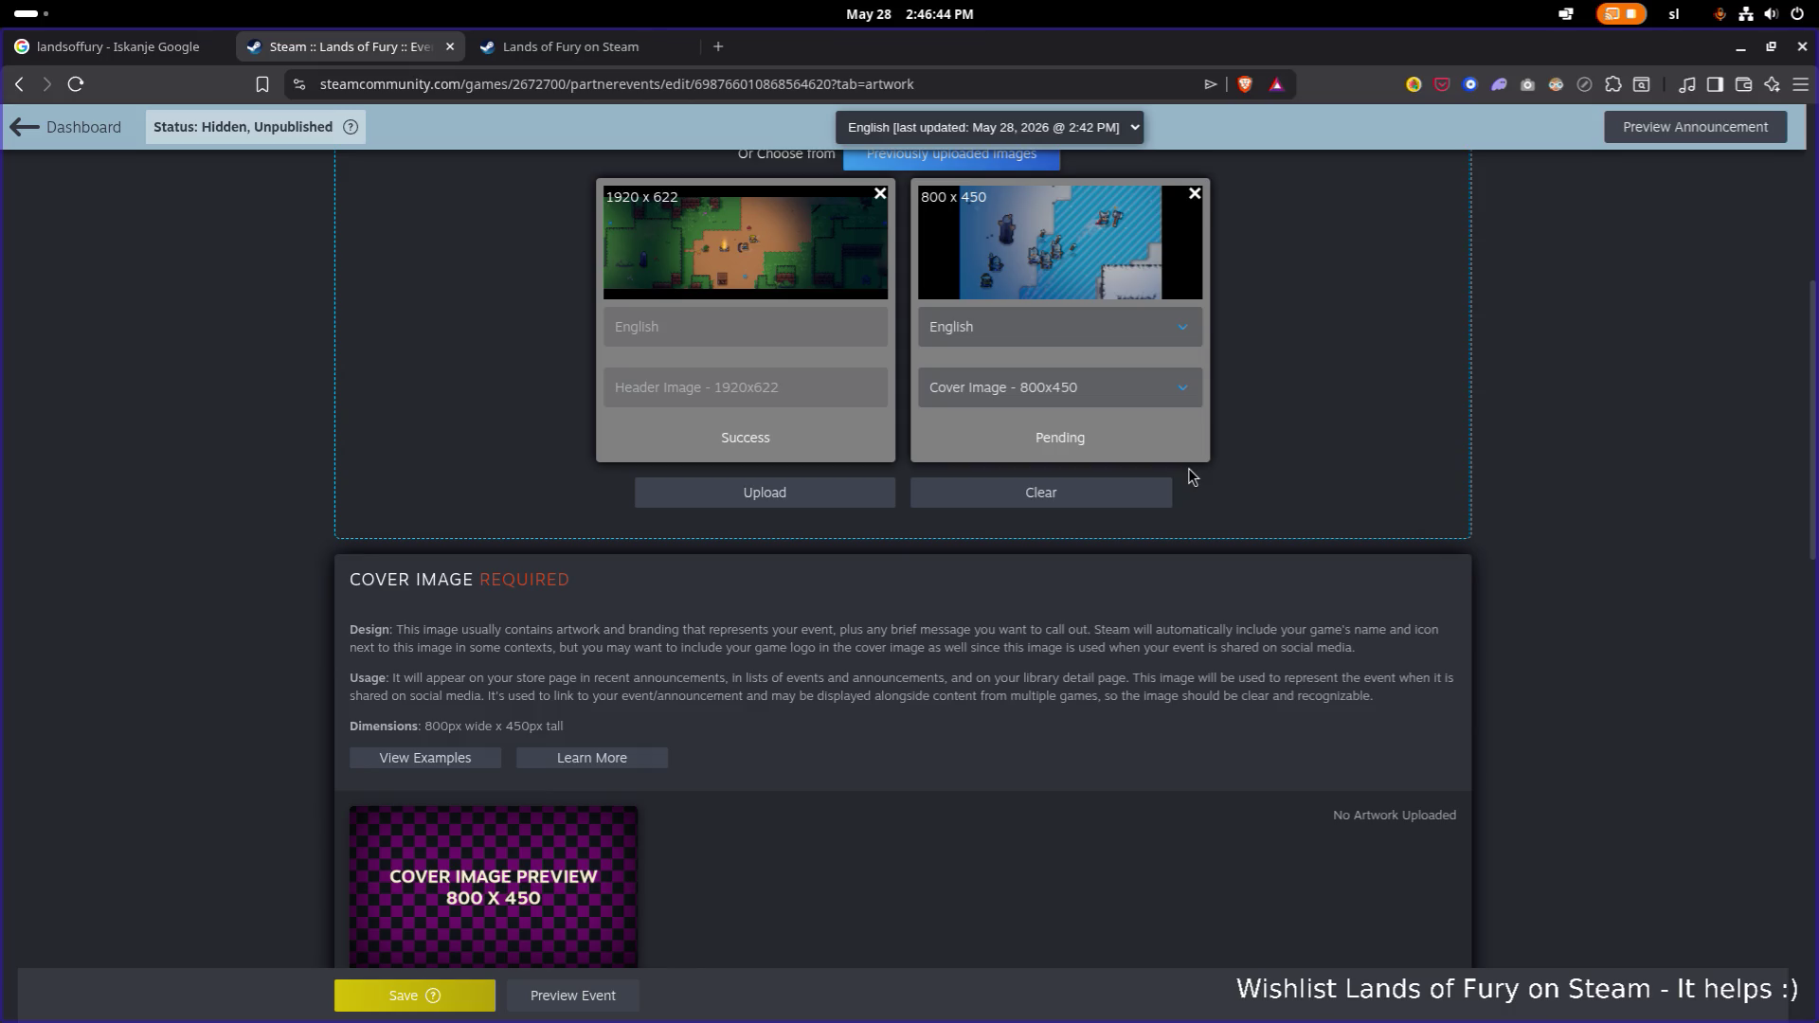
# Upload the pending 800x450 snowy cover image, then check the Cover and Header Image previews.
pyautogui.scroll(2, 1289, 488)
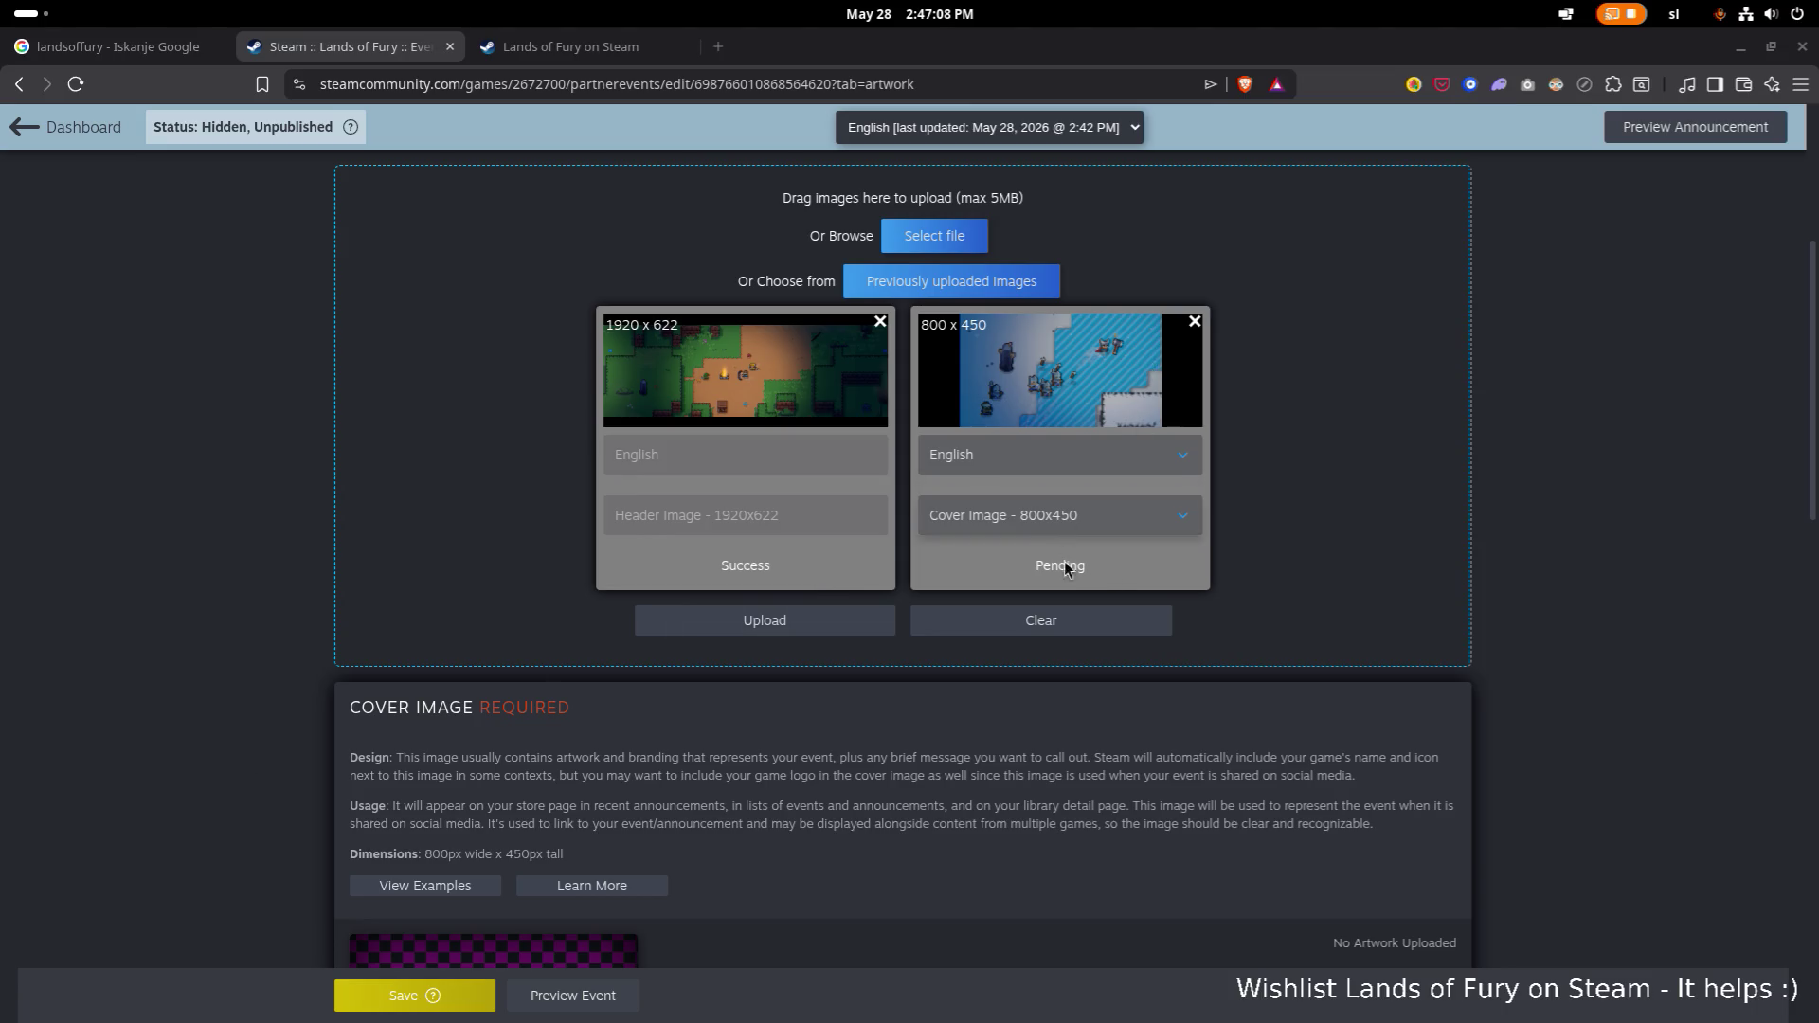
pyautogui.click(812, 621)
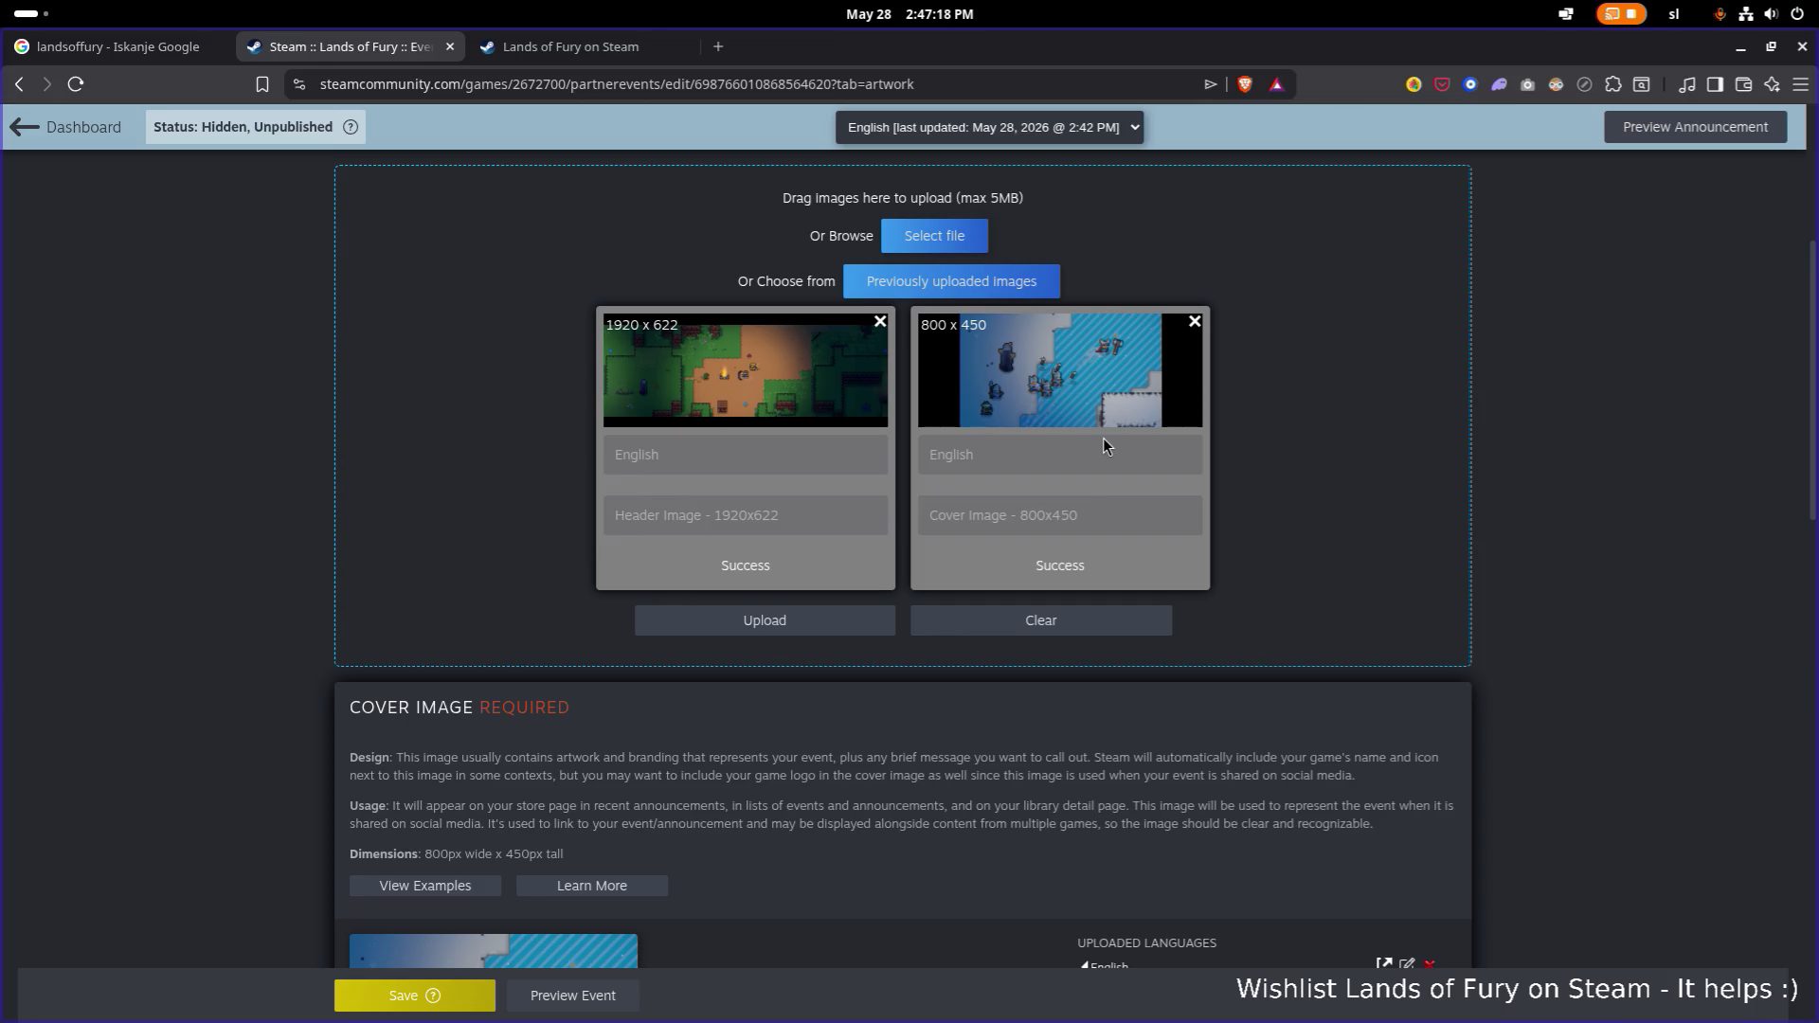
pyautogui.scroll(-6, 853, 699)
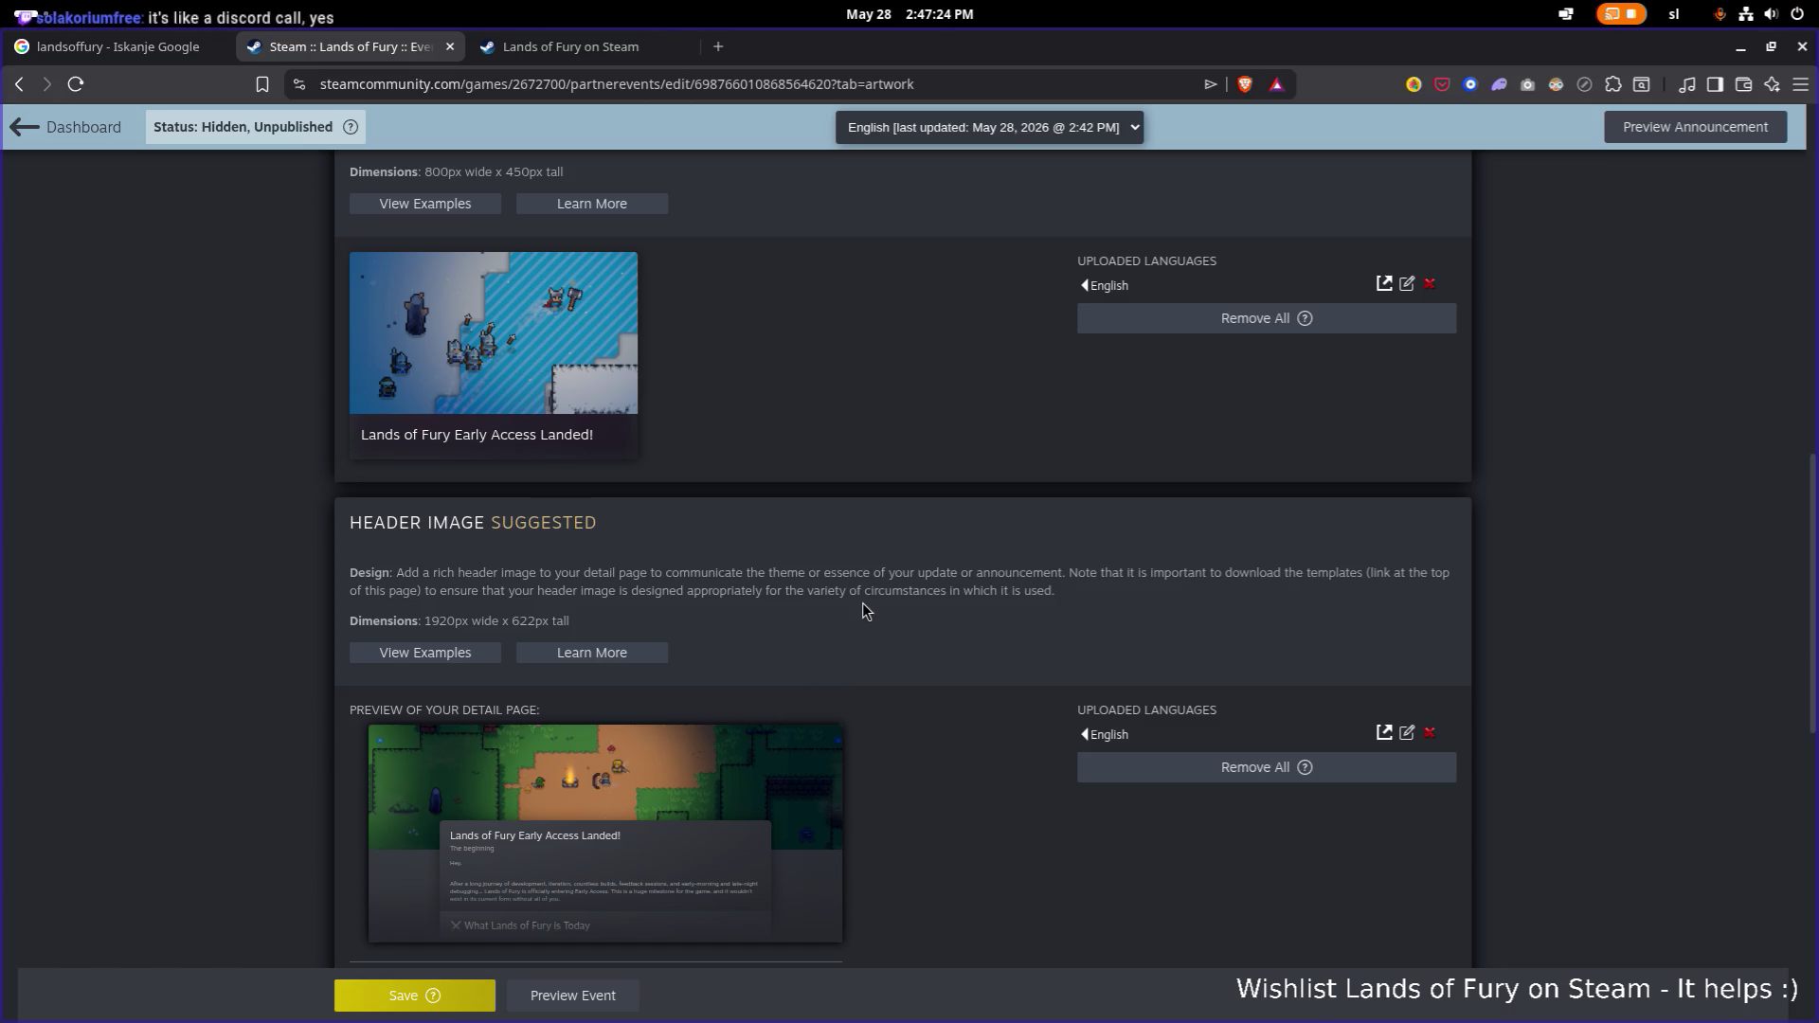
pyautogui.scroll(-4, 862, 611)
pyautogui.scroll(-1, 863, 611)
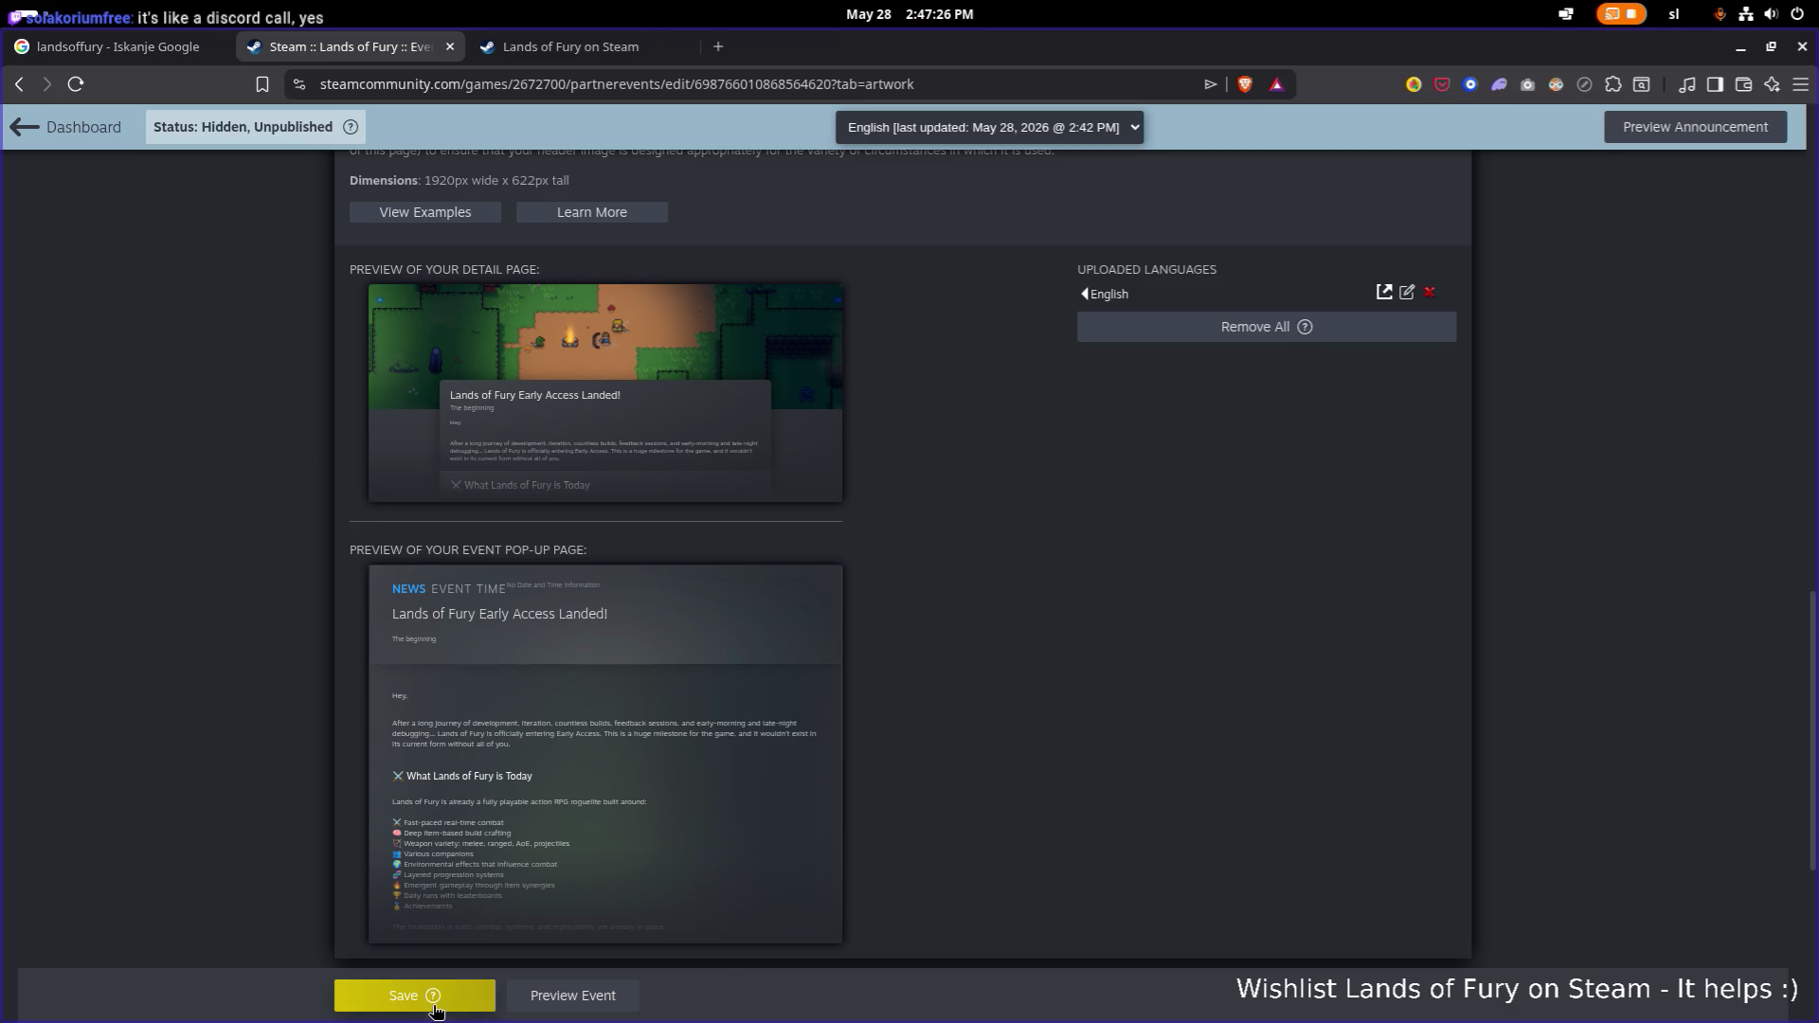
# Save the event with its new artwork and scroll through the announcement preview.
pyautogui.click(409, 995)
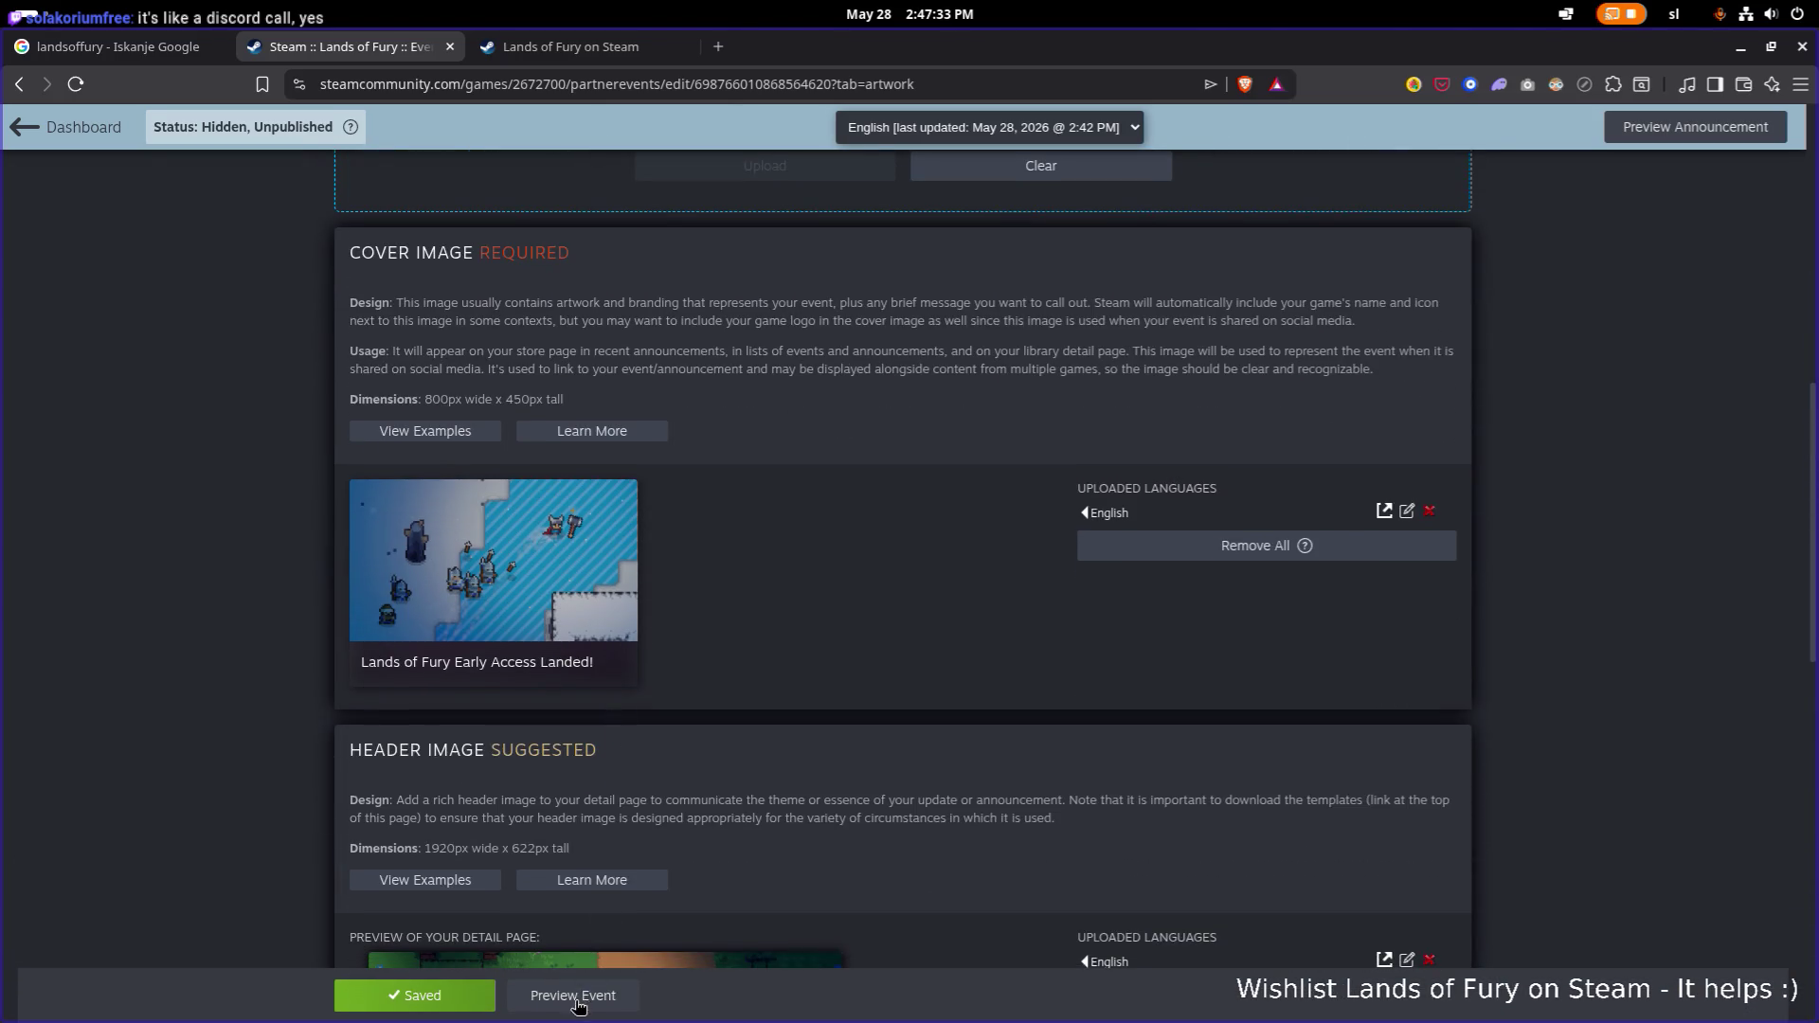
pyautogui.click(572, 995)
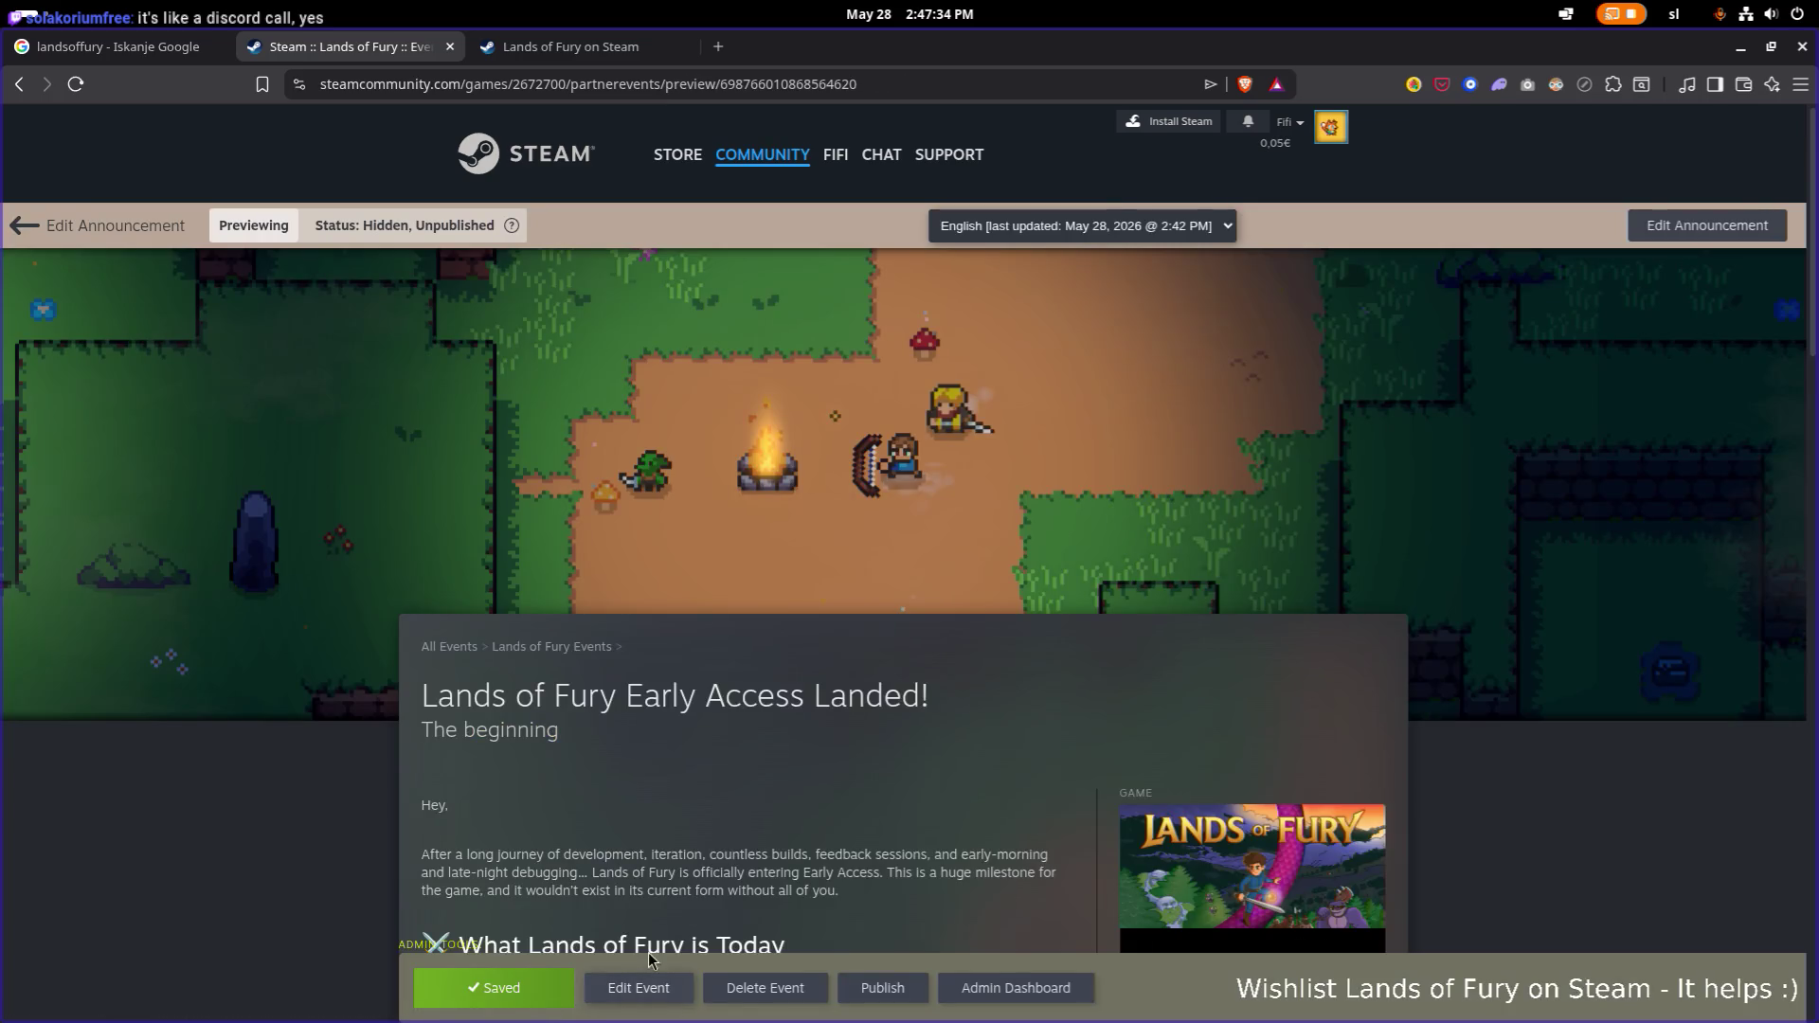
pyautogui.scroll(-5, 625, 682)
pyautogui.scroll(-15, 671, 684)
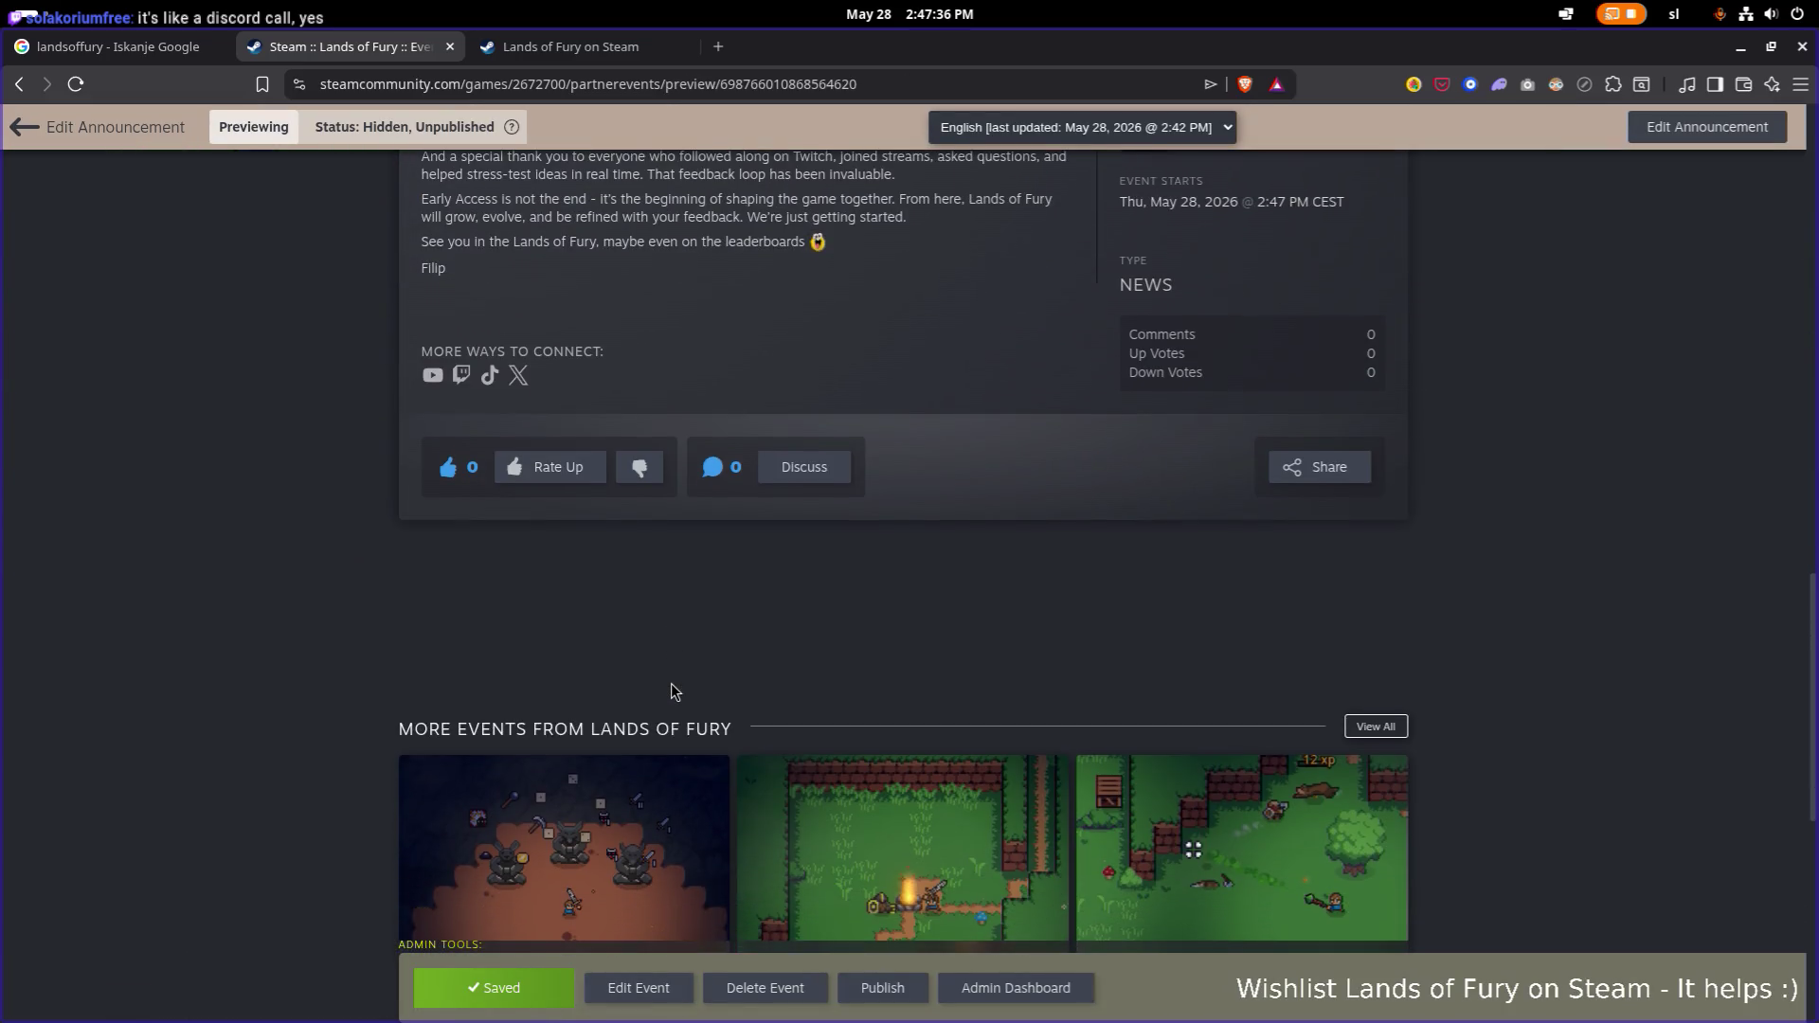
pyautogui.scroll(15, 671, 684)
pyautogui.scroll(5, 671, 693)
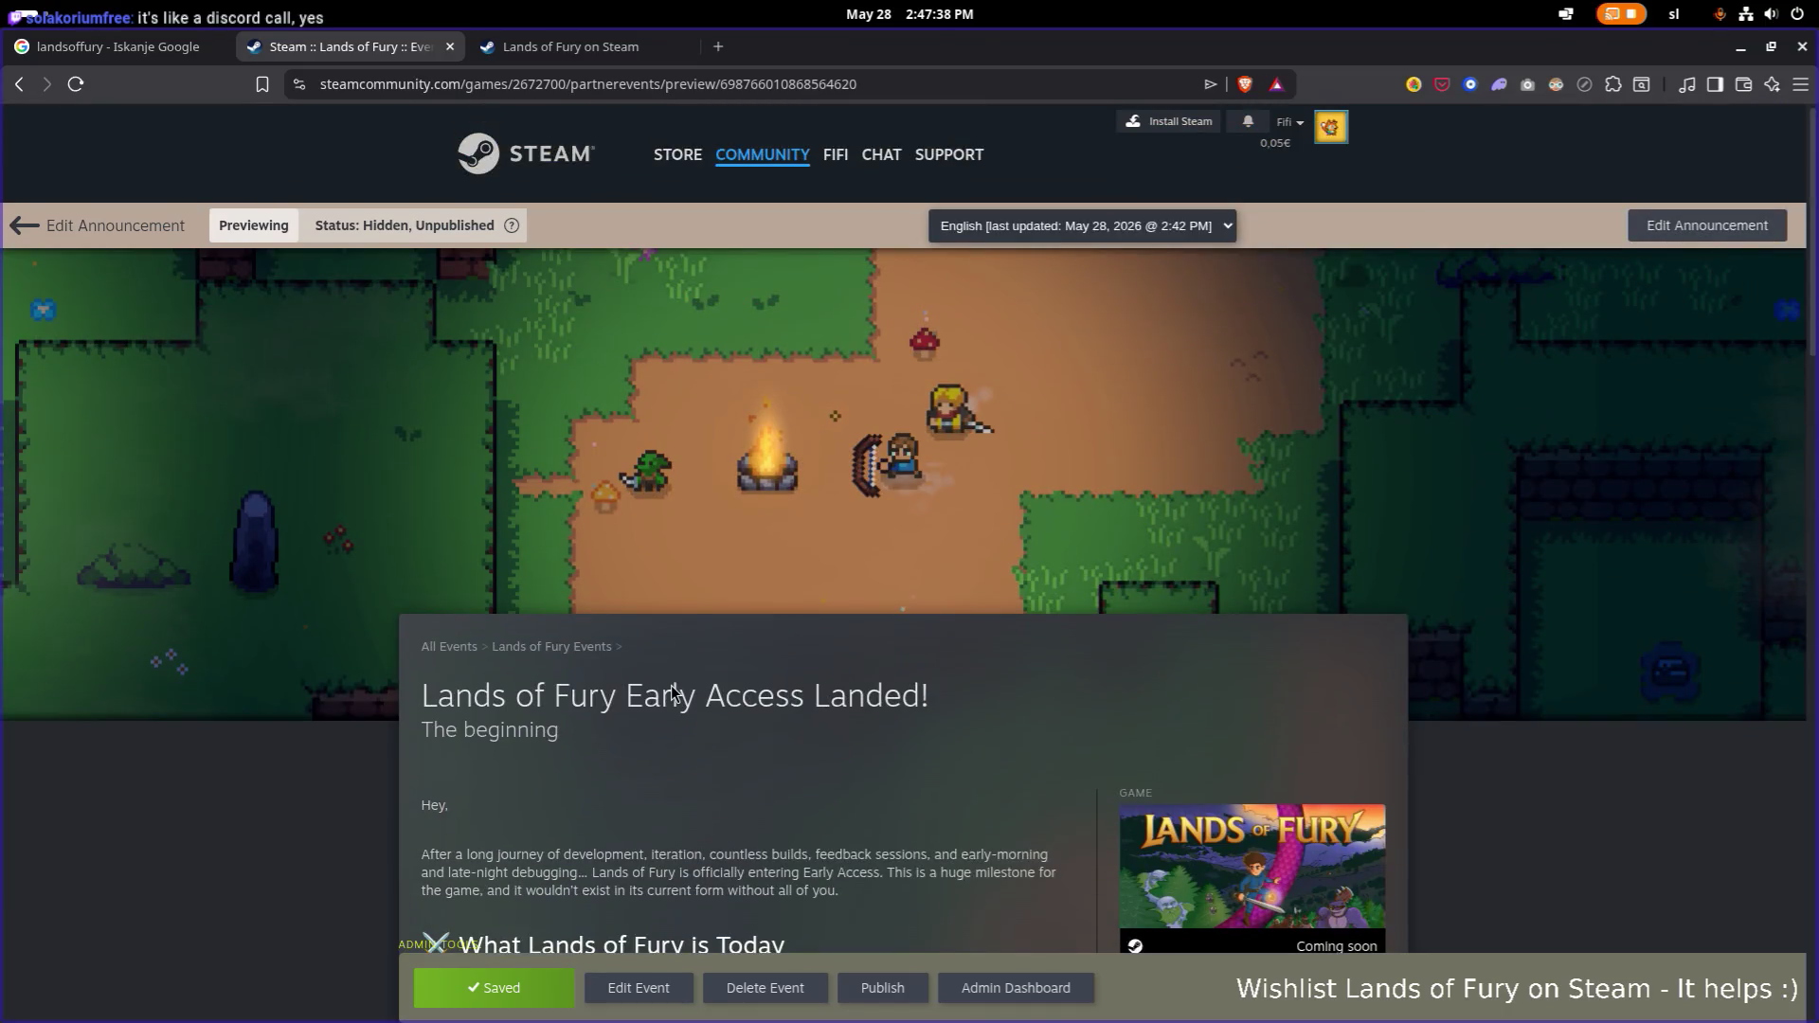
pyautogui.scroll(-7, 672, 692)
pyautogui.scroll(-10, 669, 685)
pyautogui.scroll(5, 669, 685)
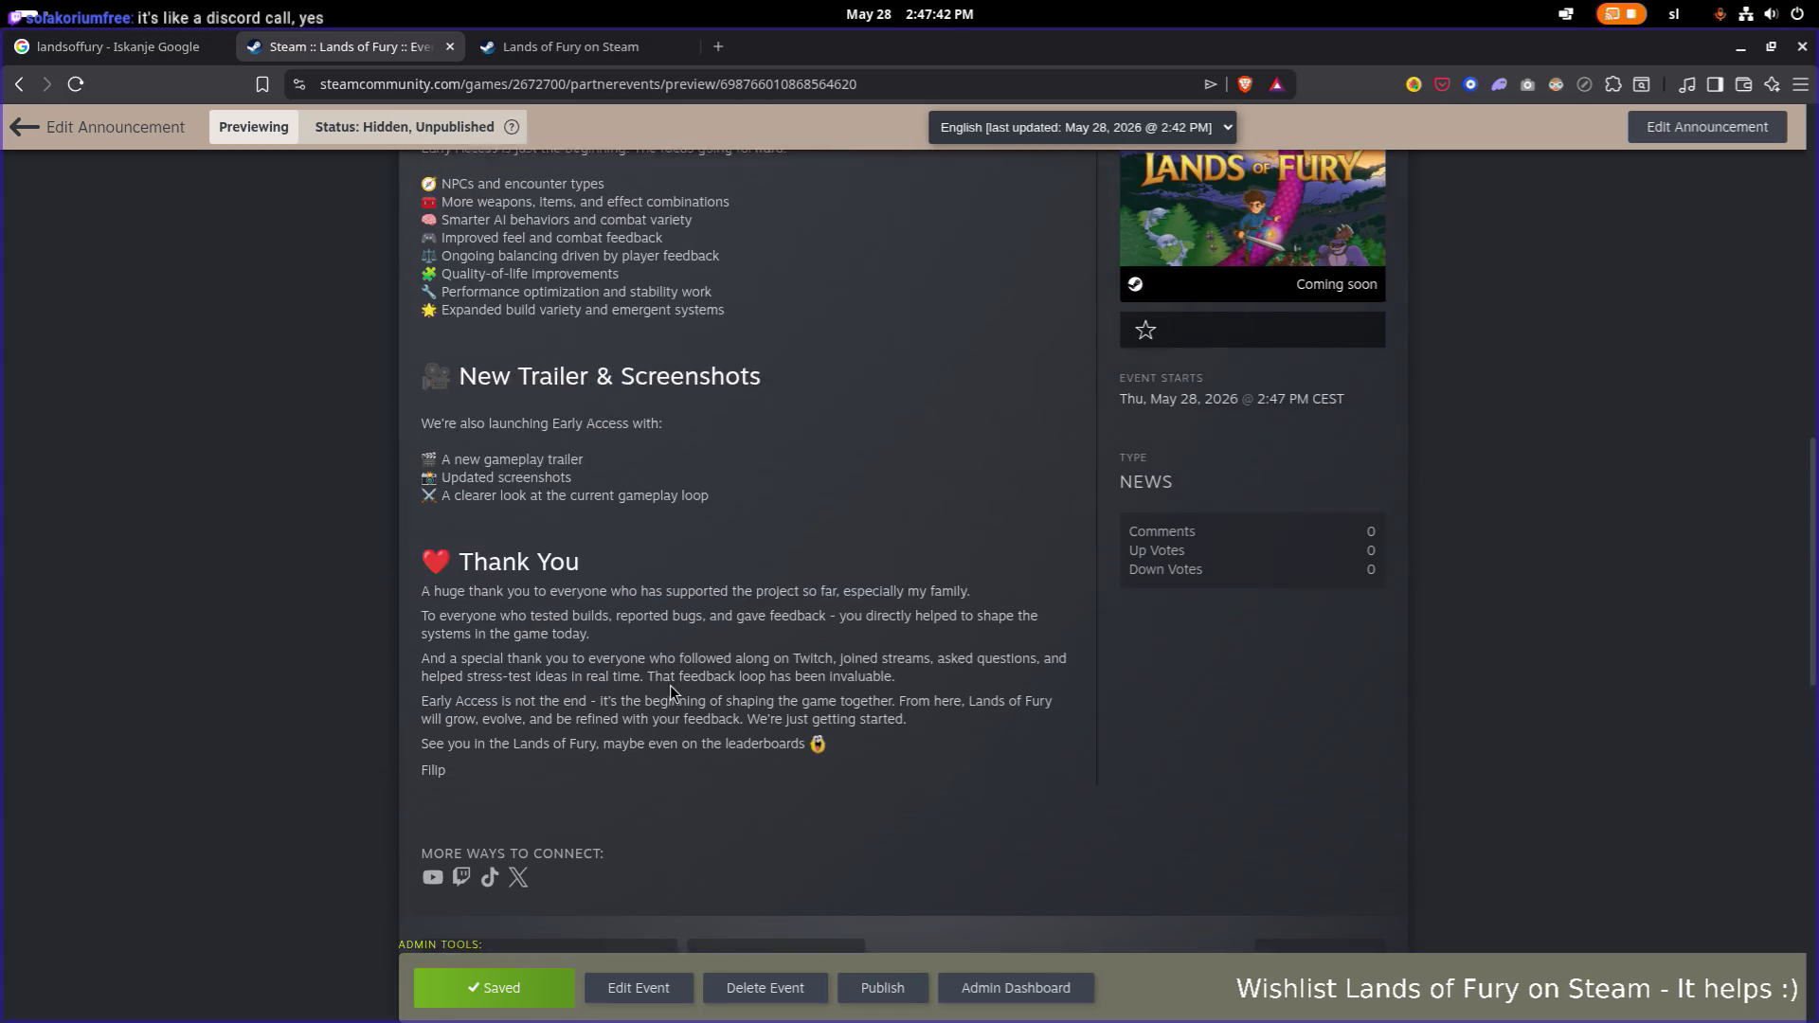
pyautogui.scroll(-4, 670, 688)
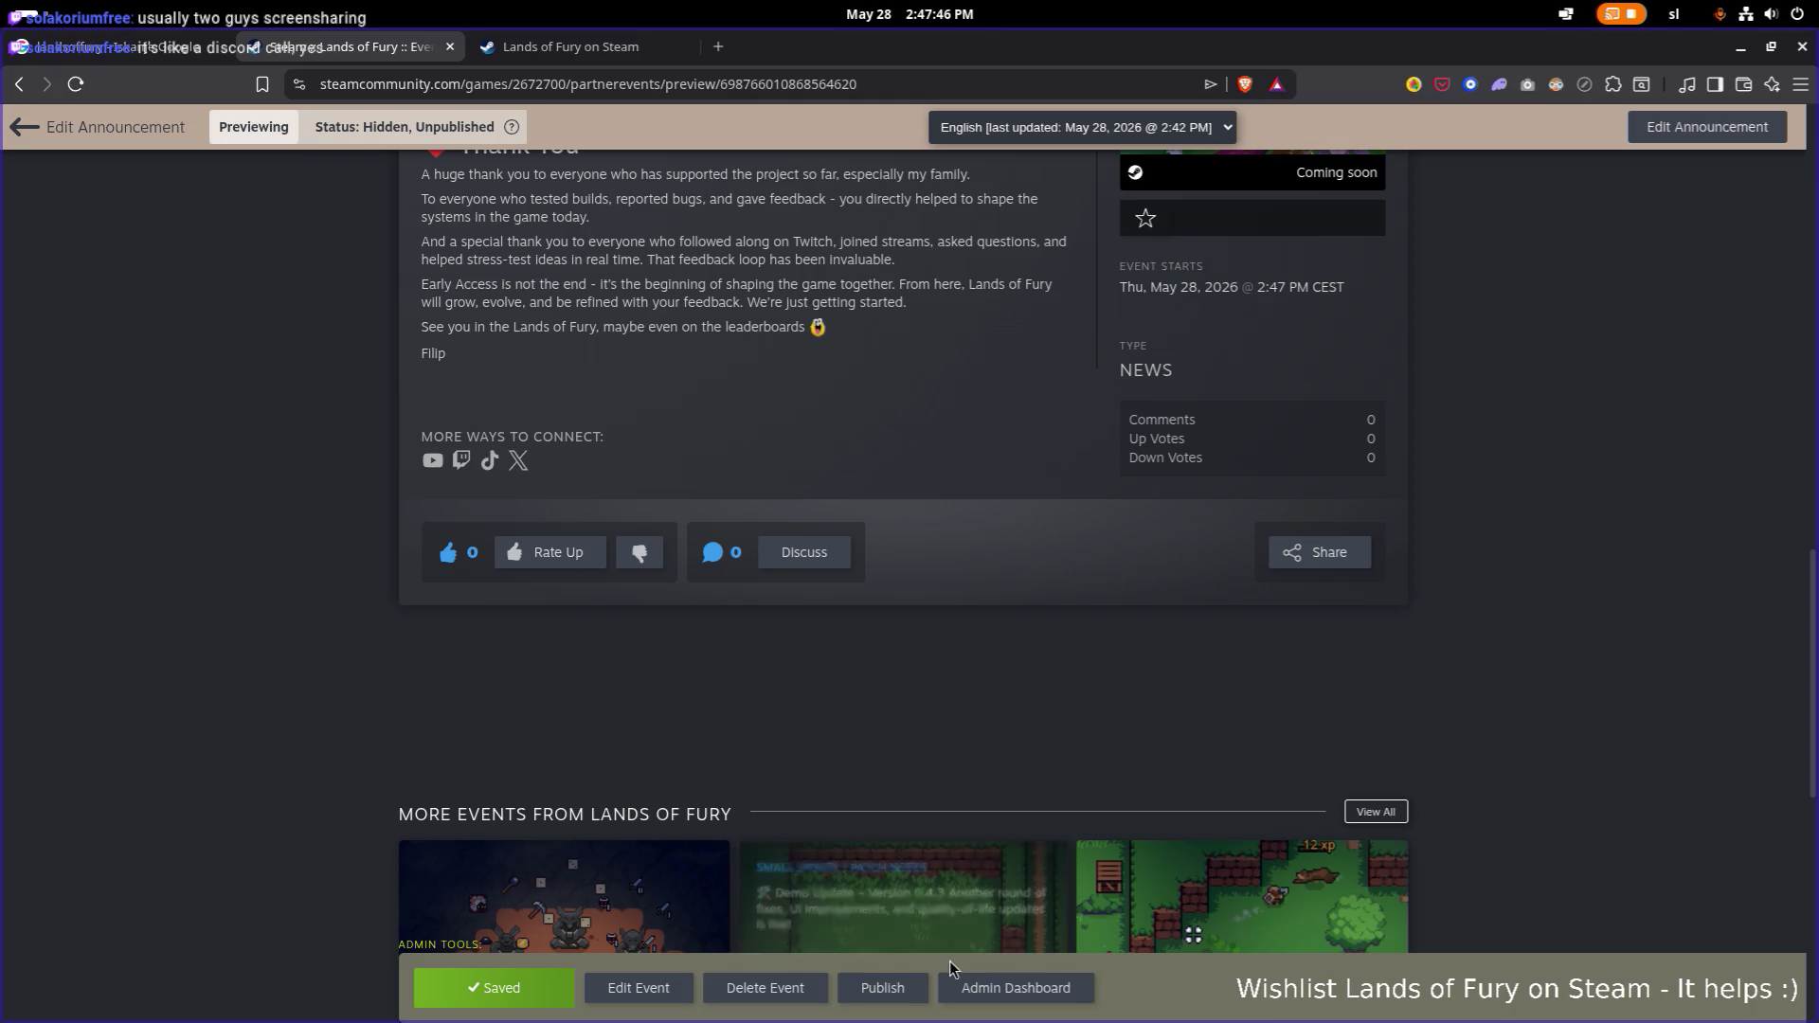
pyautogui.scroll(1, 132, 673)
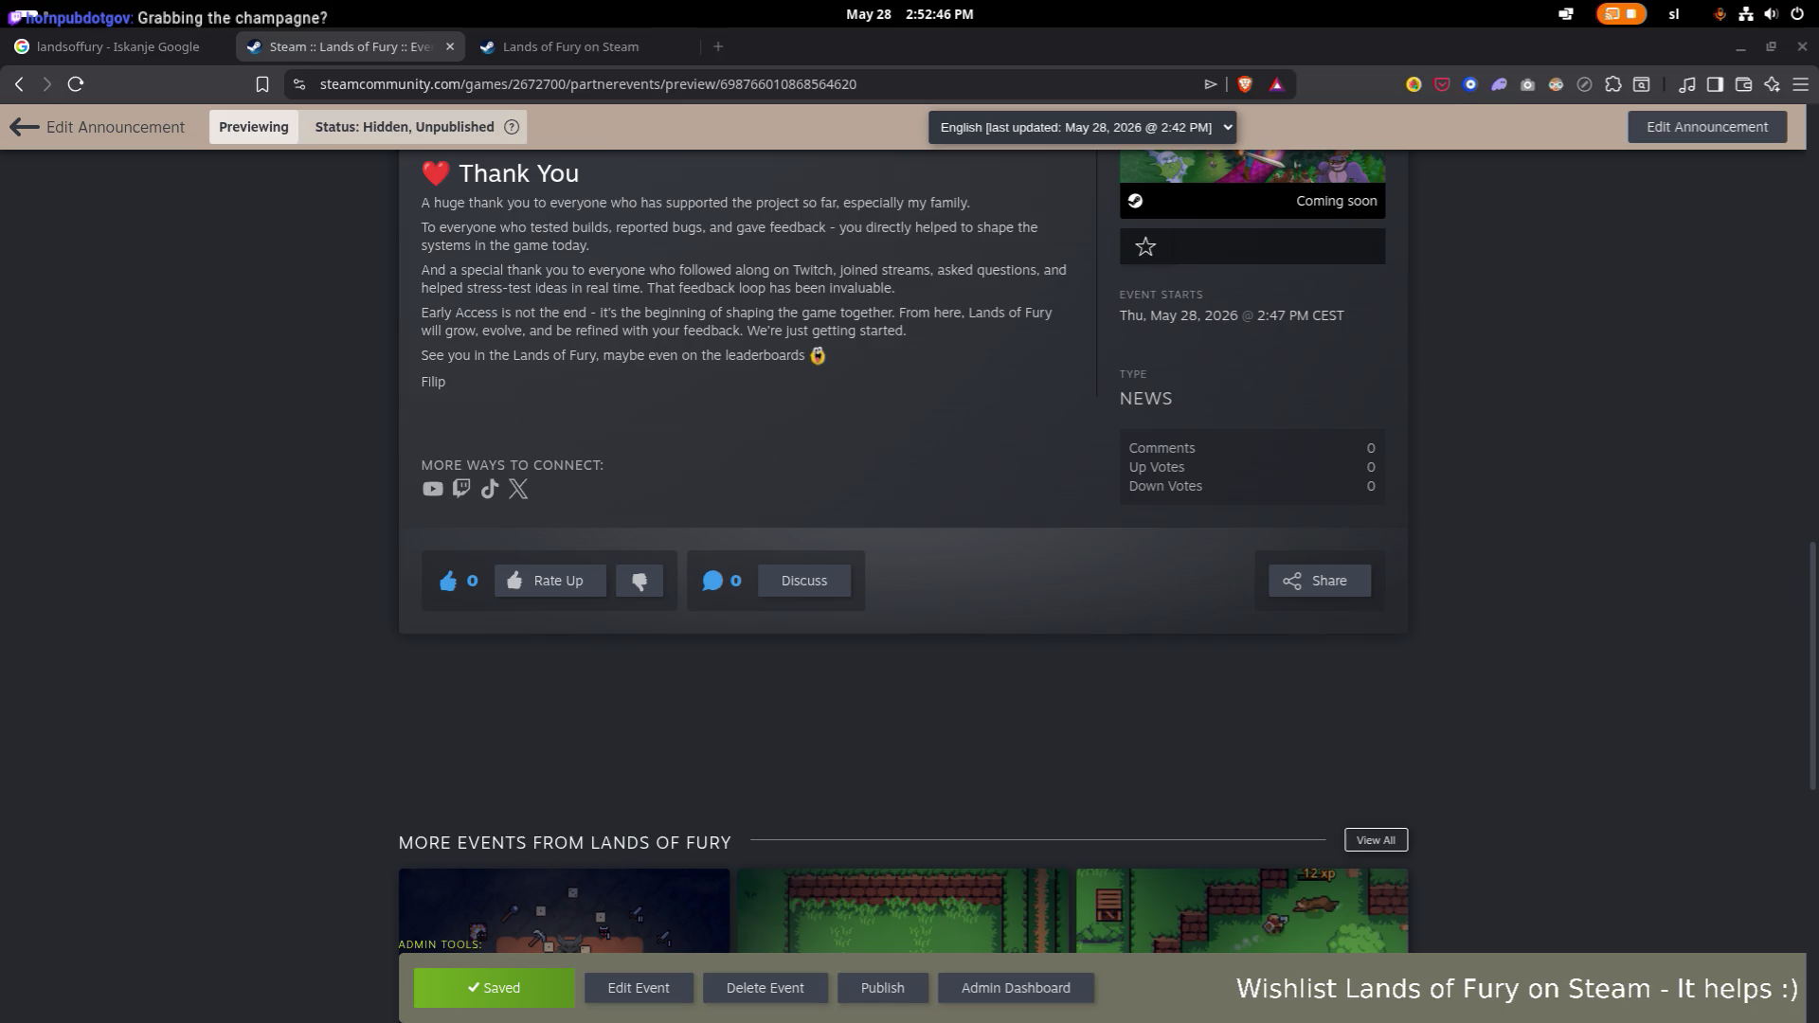
# Scroll back up in the announcement preview from the closing Thank You section.
pyautogui.scroll(4, 573, 424)
# Return the preview to its title, pull the Steamworks window over it, then refocus the preview.
pyautogui.scroll(-1, 590, 434)
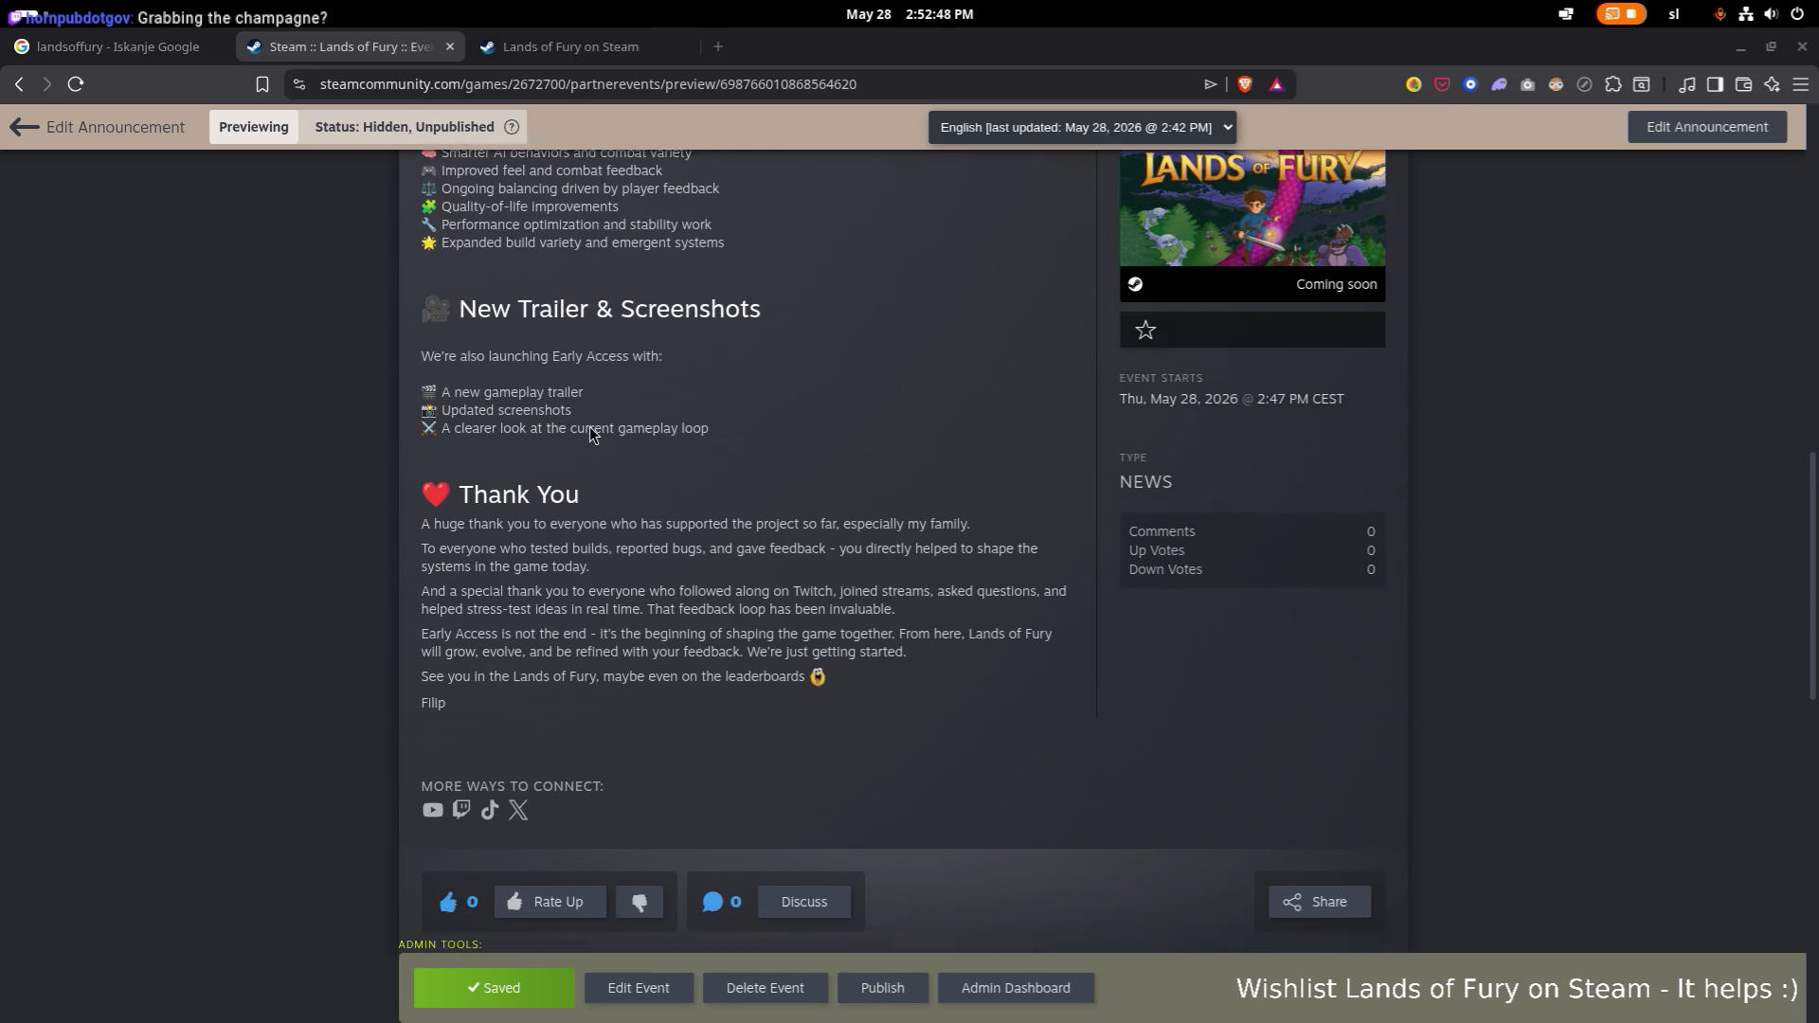
pyautogui.scroll(8, 602, 434)
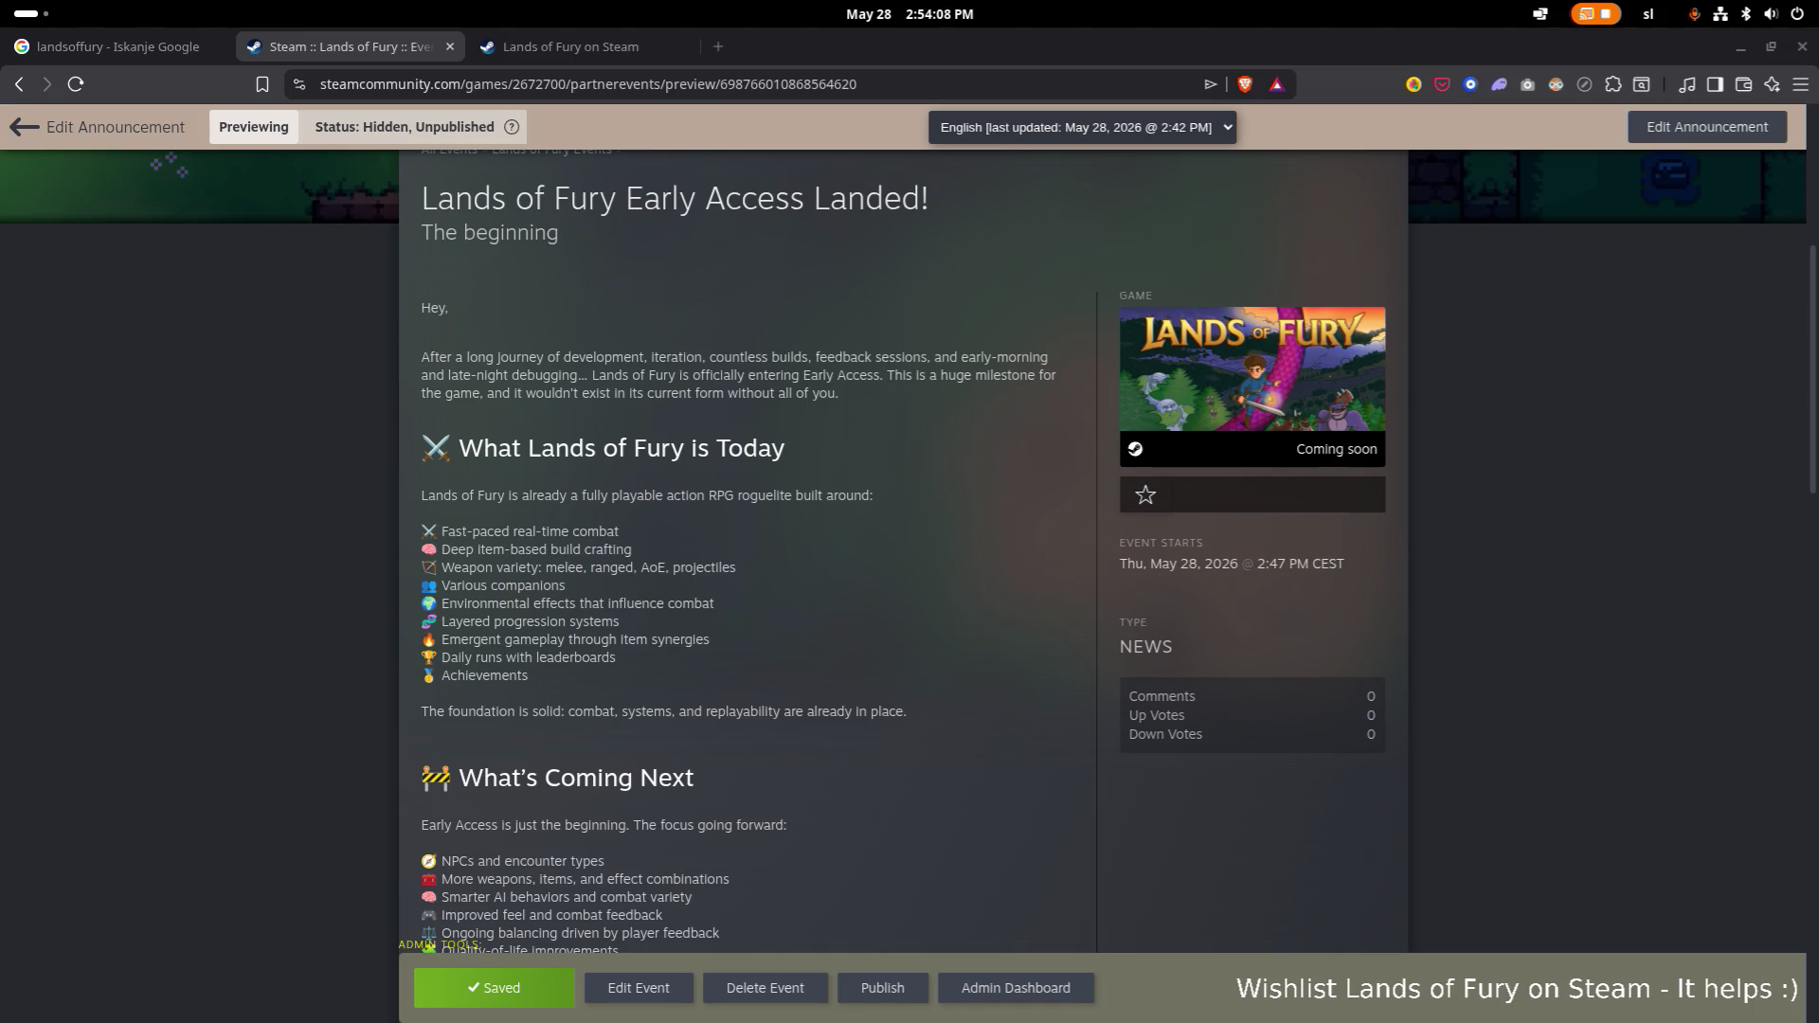
pyautogui.moveTo(0, 213)
pyautogui.mouseDown()
pyautogui.moveTo(837, 218)
pyautogui.moveTo(915, 151)
pyautogui.moveTo(922, 246)
pyautogui.moveTo(1066, 202)
pyautogui.moveTo(1058, 171)
pyautogui.moveTo(1084, 147)
pyautogui.mouseUp()
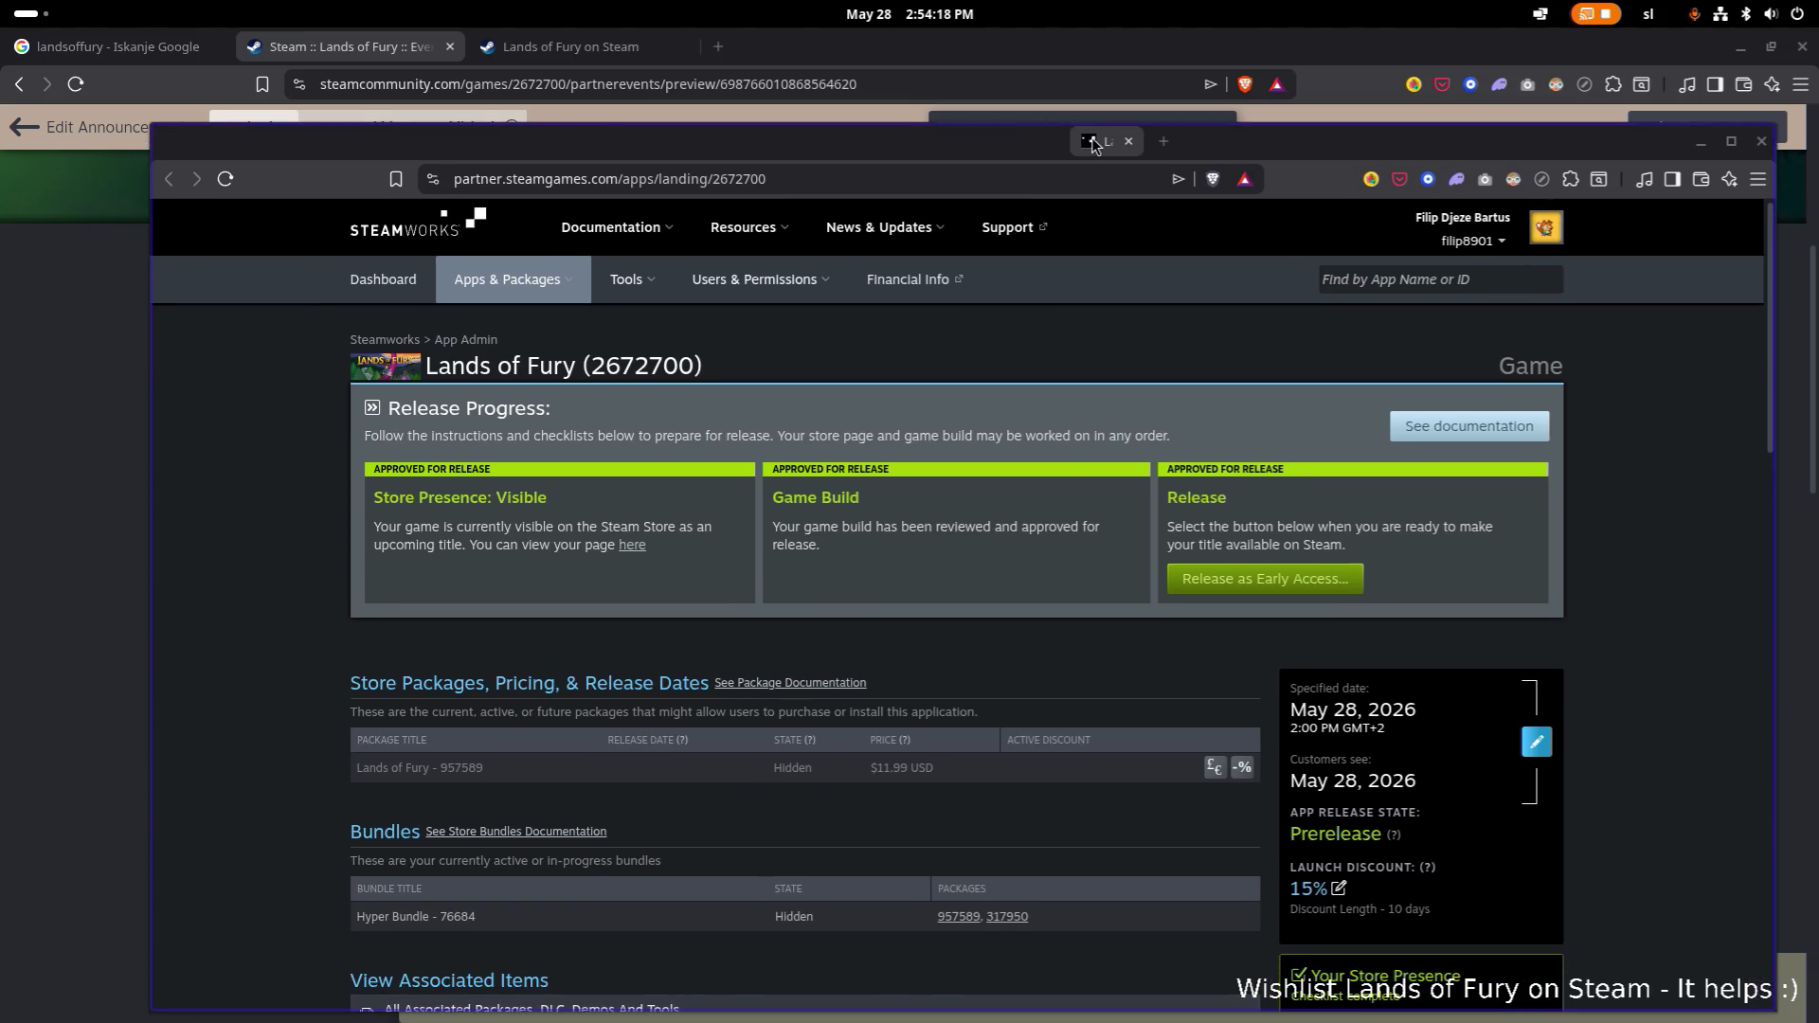
pyautogui.click(808, 98)
# Hide the announcement preview and maximize the Steamworks Lands of Fury app page.
pyautogui.press('super+h')
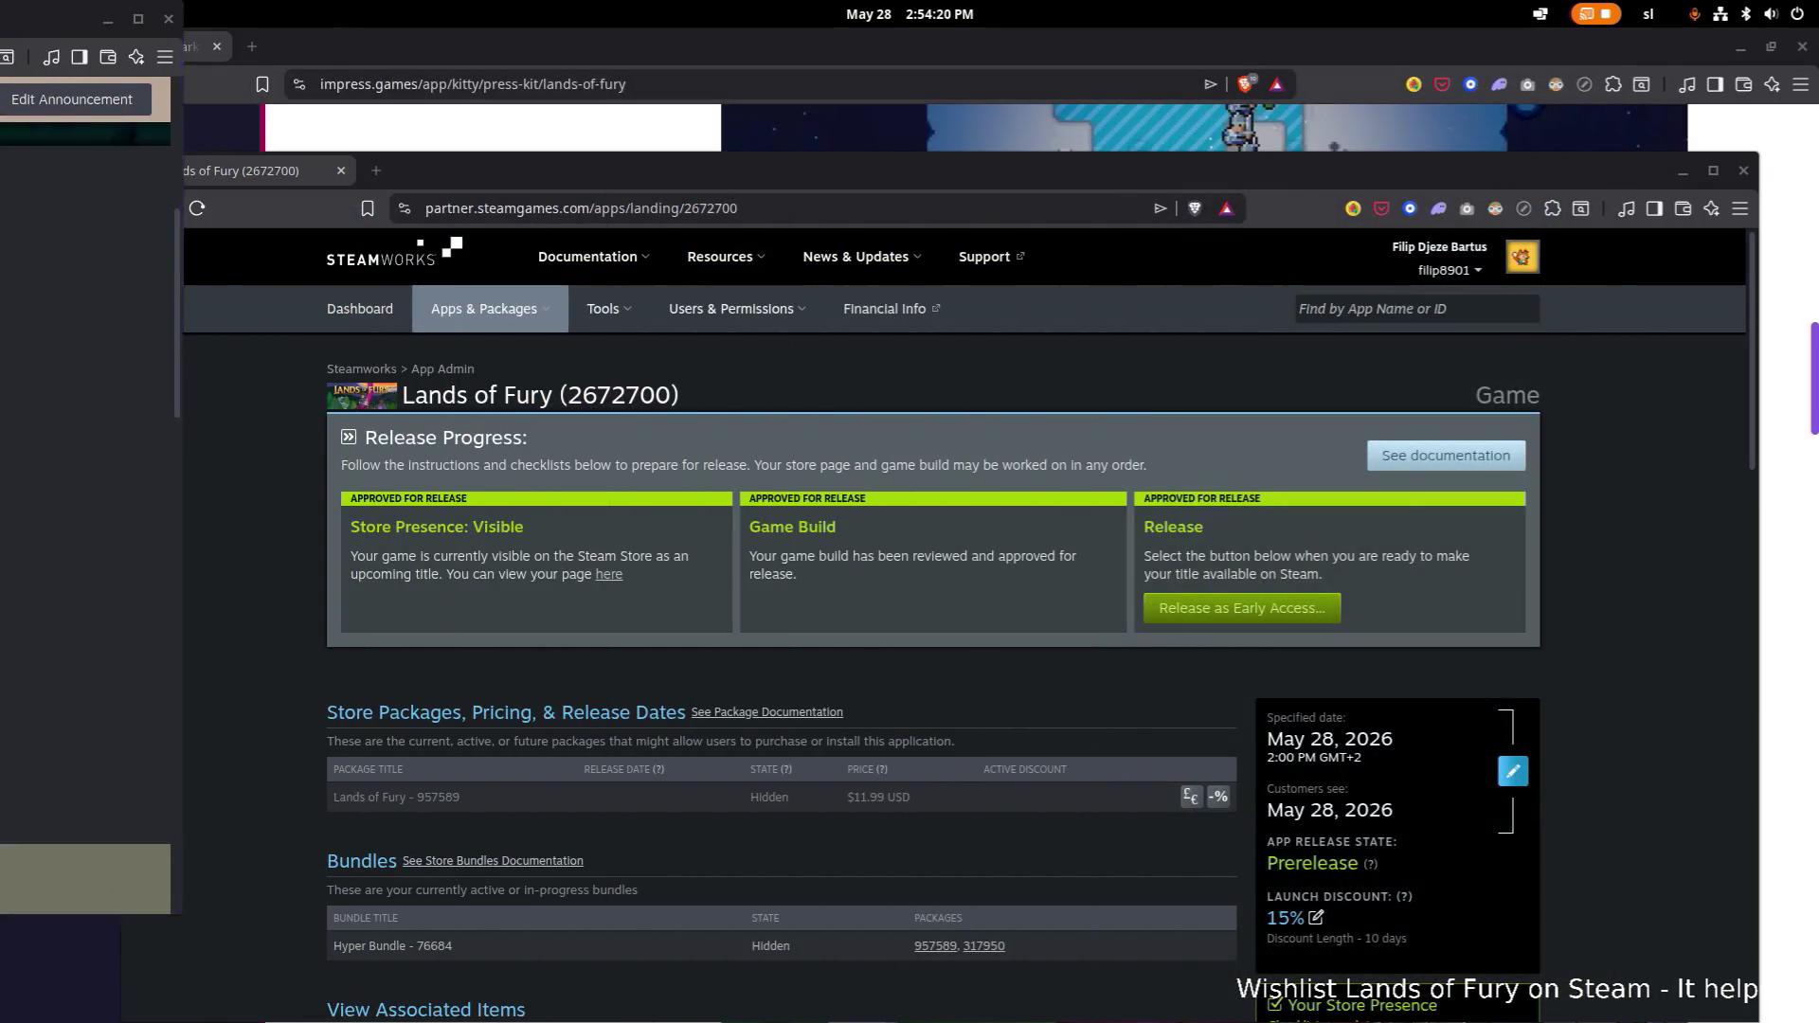
pyautogui.doubleClick(944, 171)
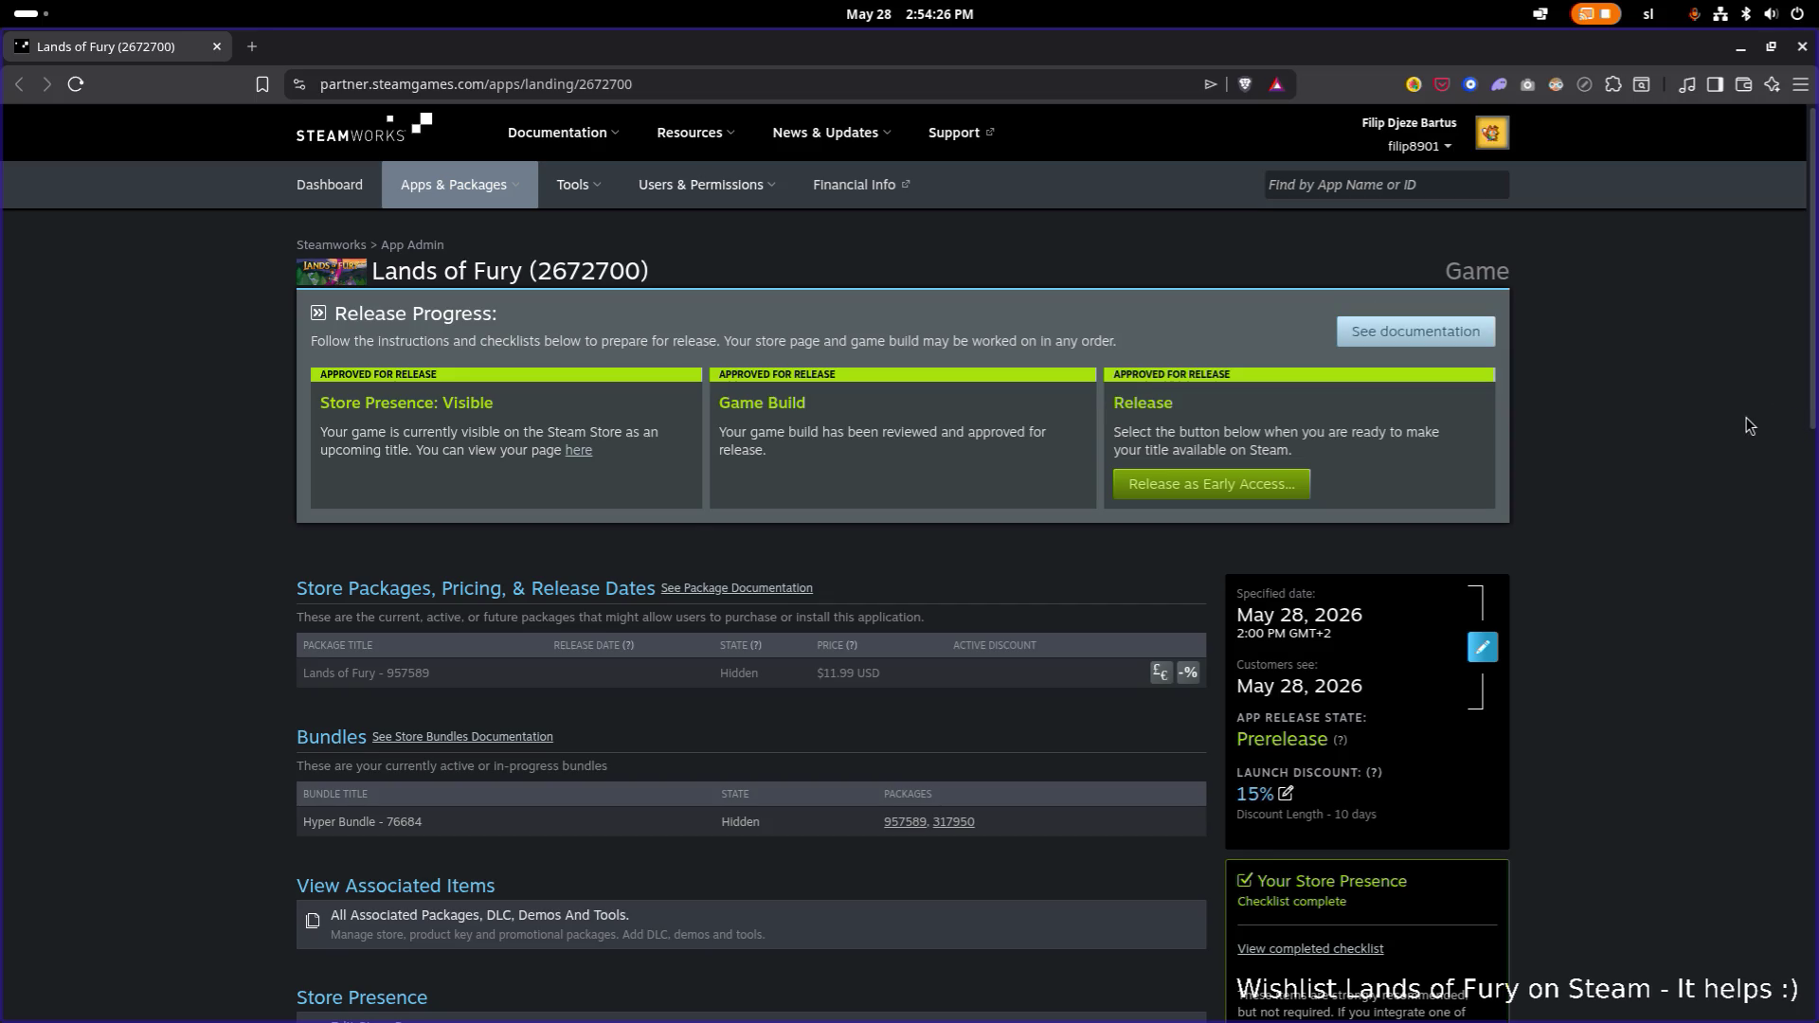
pyautogui.scroll(-1, 1532, 405)
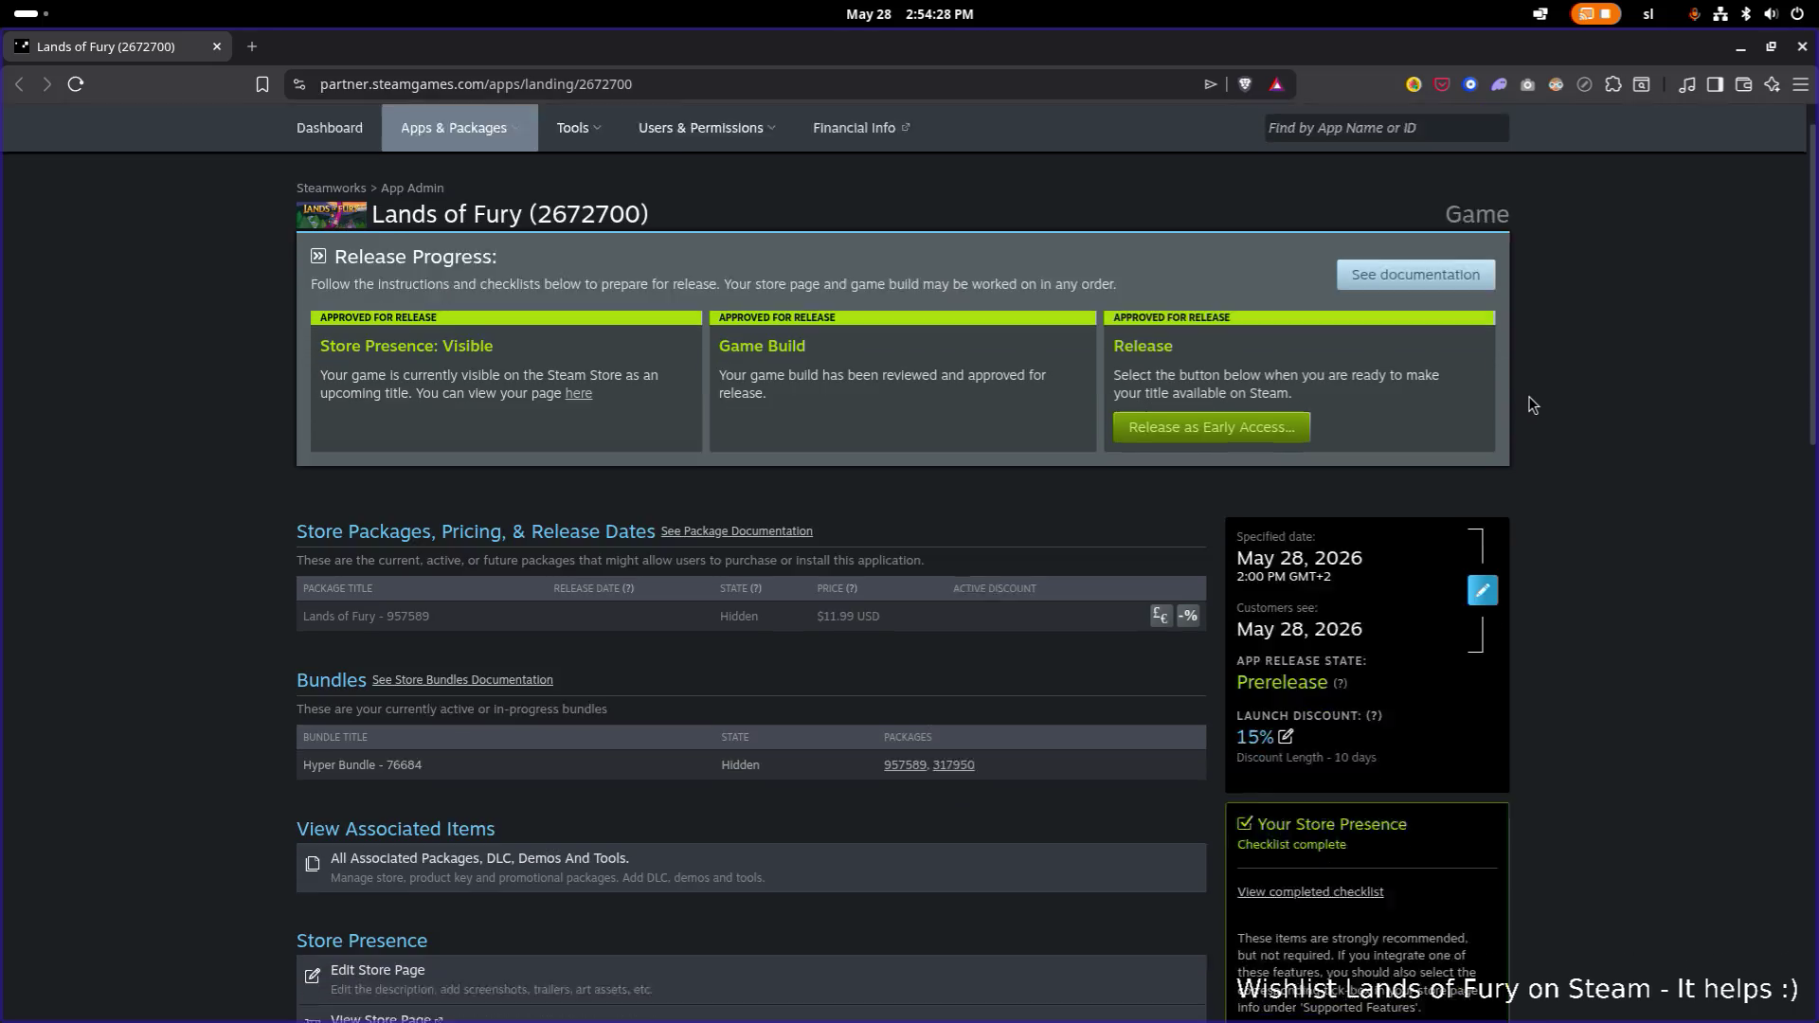
pyautogui.scroll(1, 1532, 404)
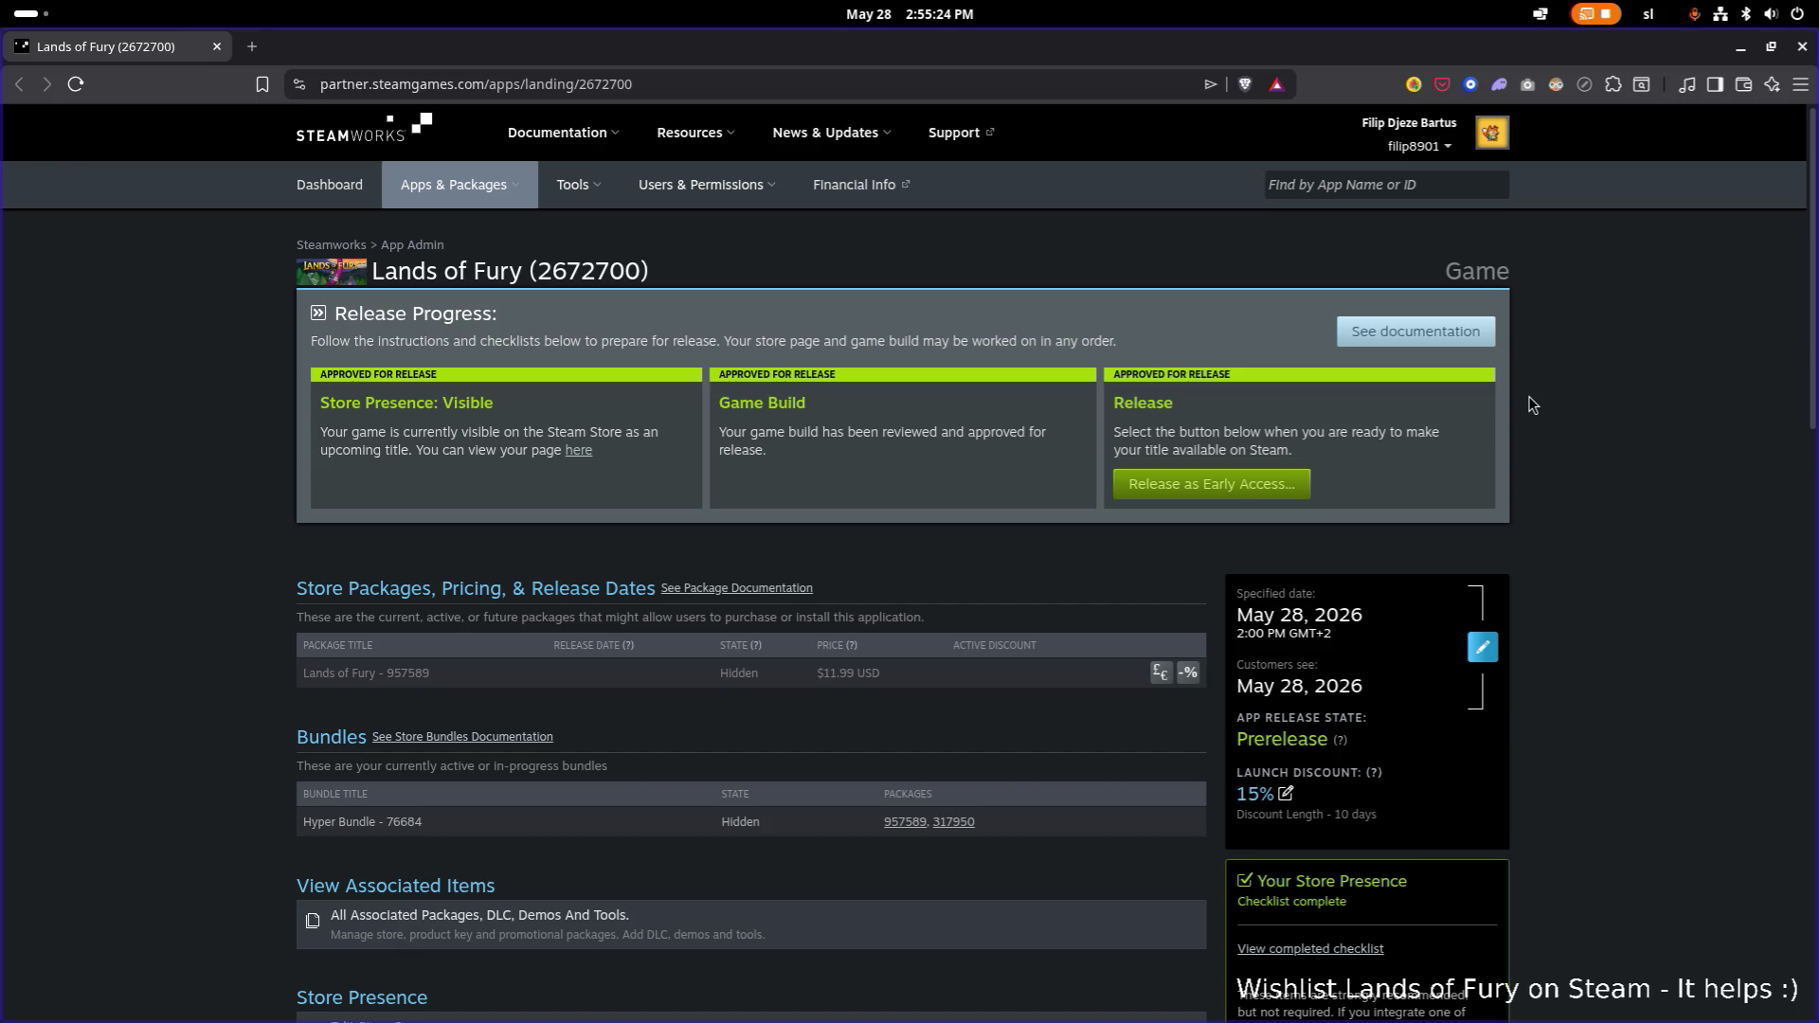
# Alt+Tab over to the Steam client and back to the Steamworks app page.
pyautogui.hotkey('alt', 'Tab')
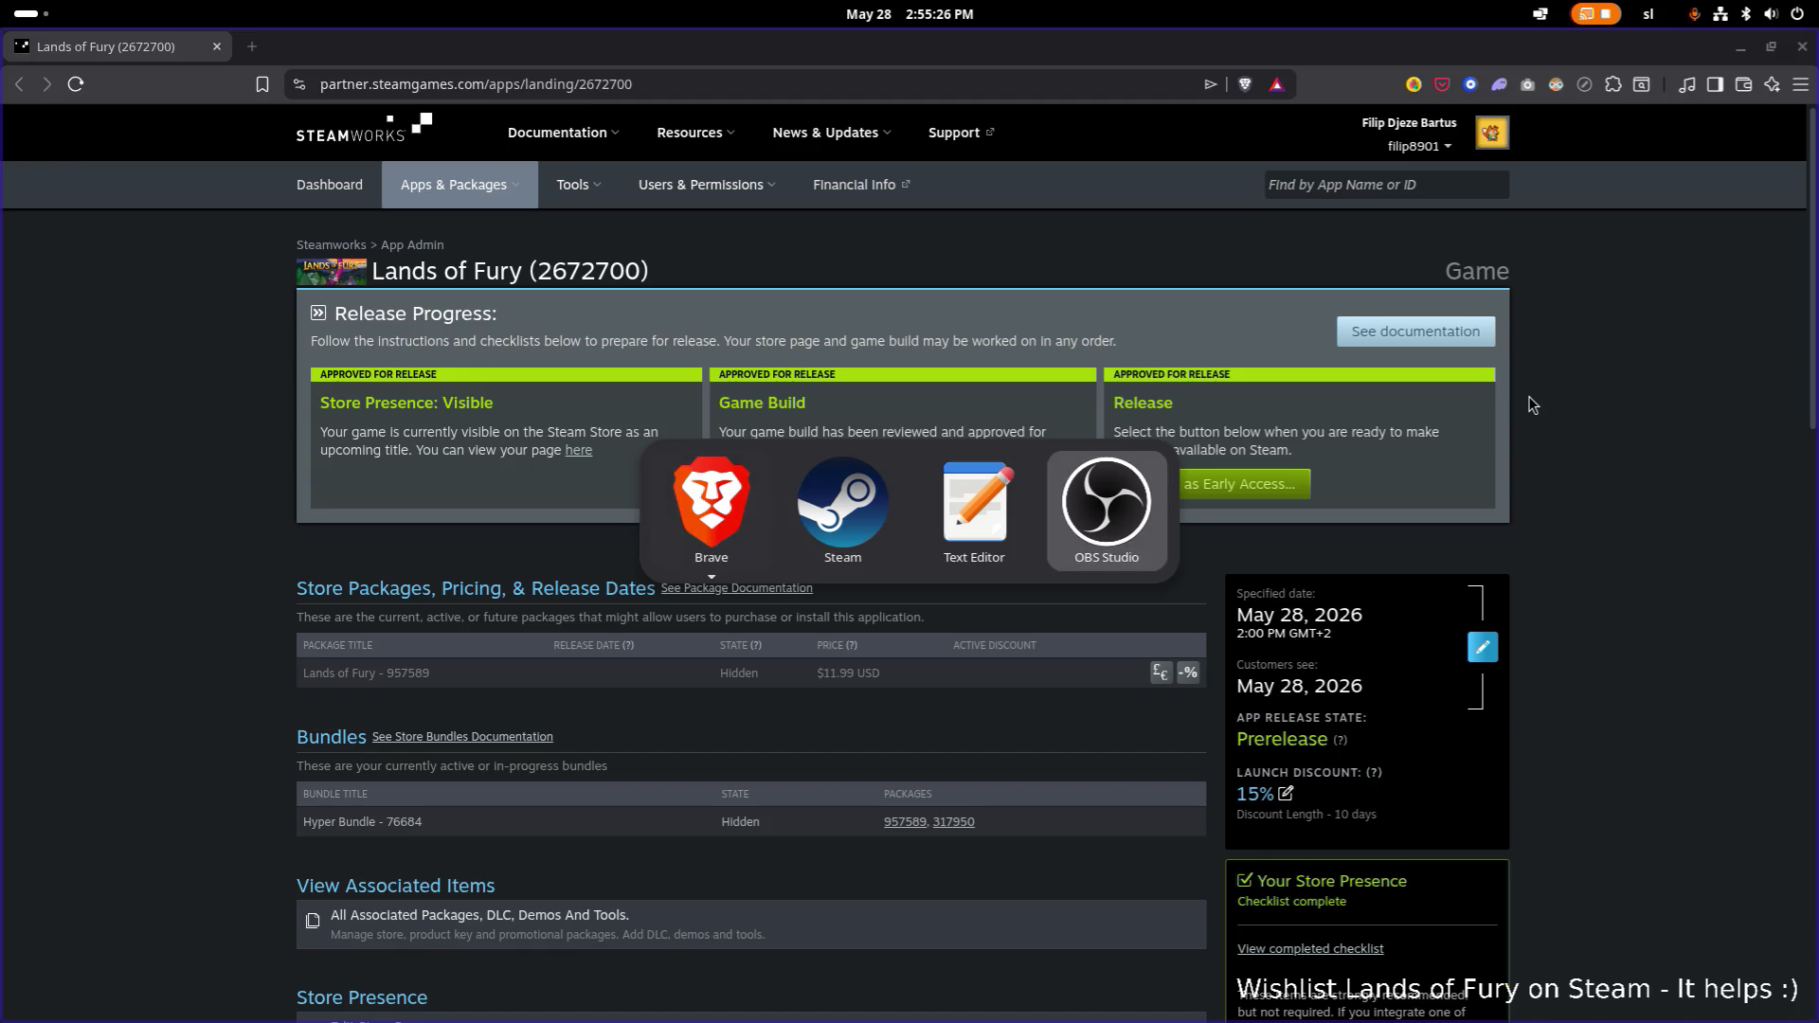
pyautogui.hotkey('alt', 'Tab')
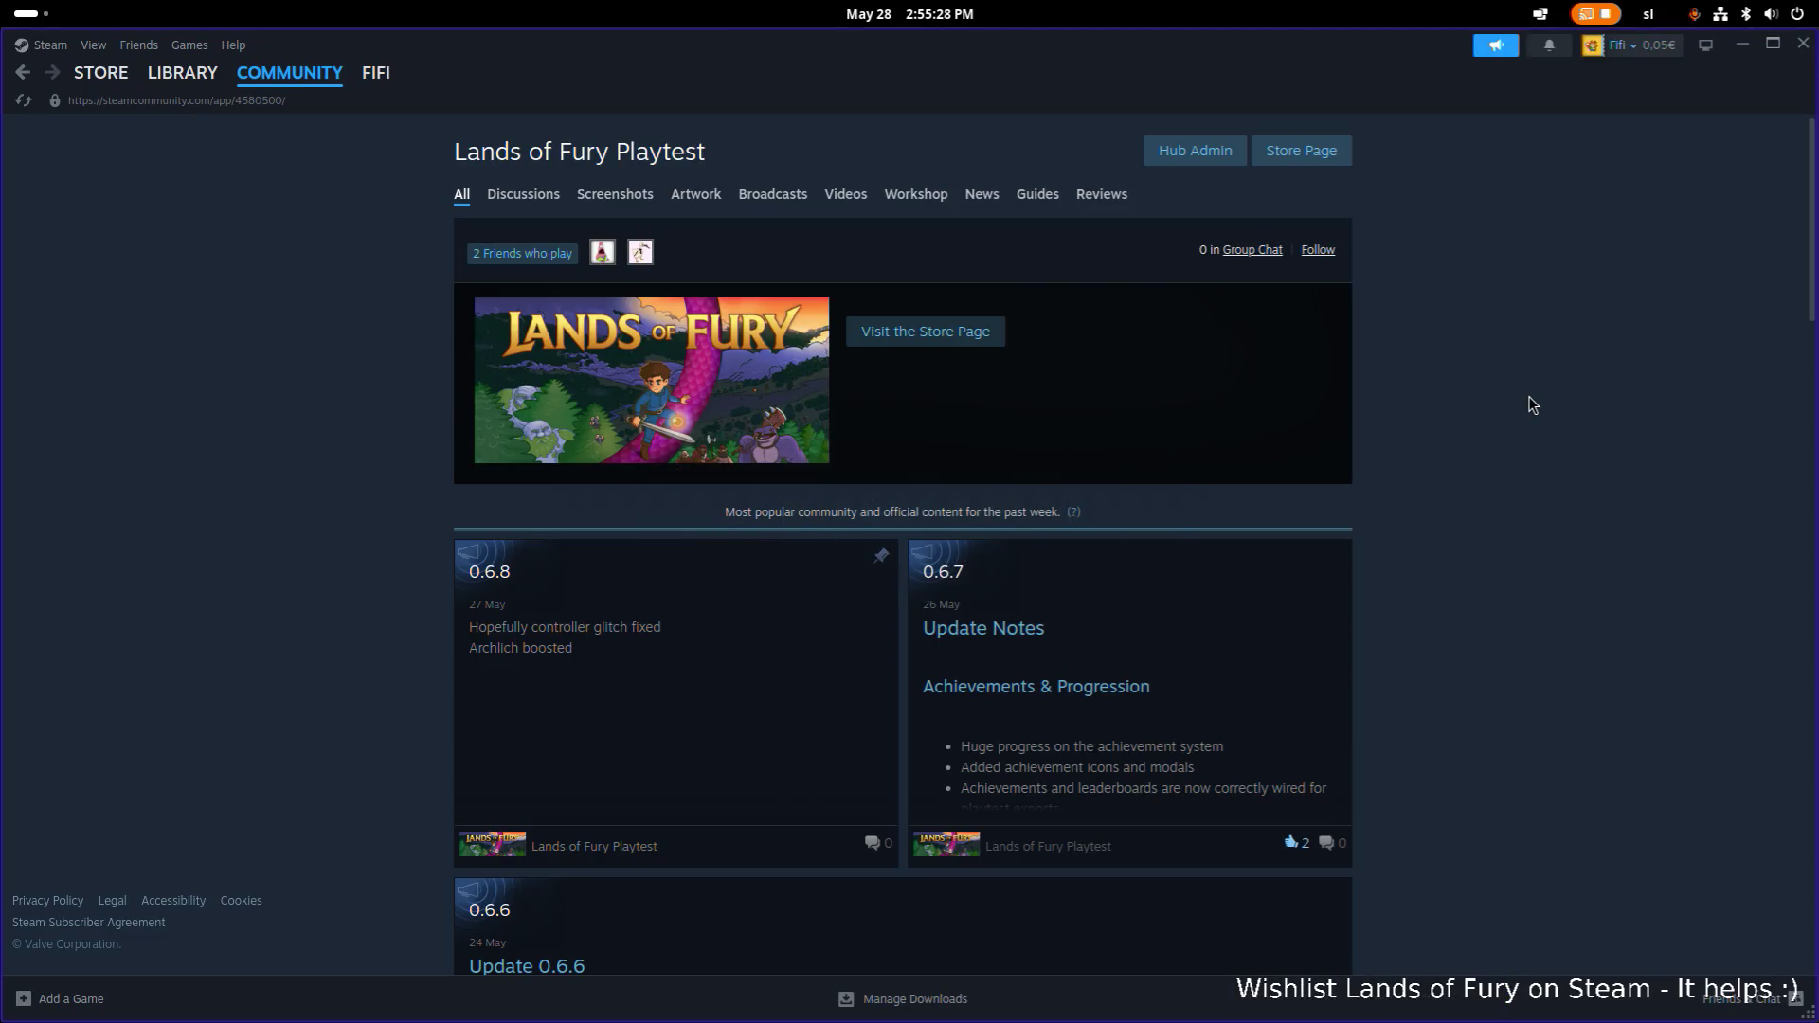
pyautogui.hotkey('alt', 'Tab')
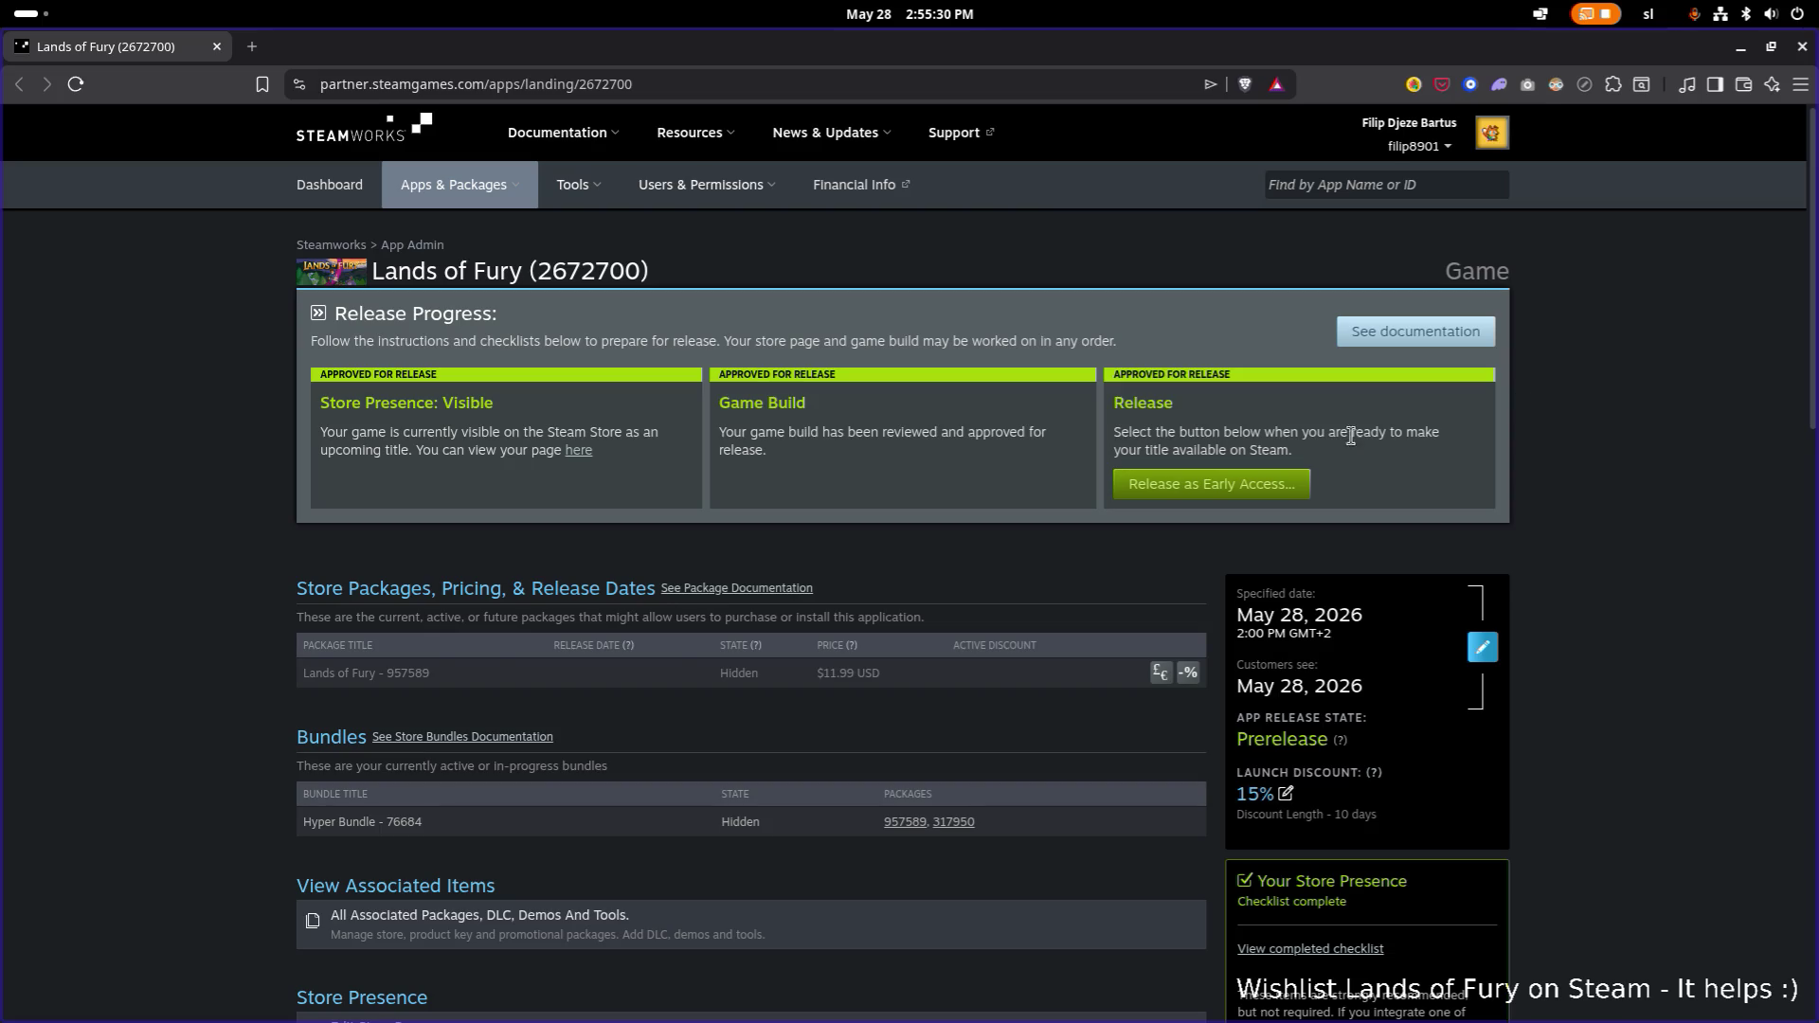
pyautogui.scroll(-3, 764, 728)
# Open 'Hyper Bundle - 76684' and review its packages: Lands of Fury hidden, Reynard visible.
pyautogui.click(355, 524)
pyautogui.scroll(-1, 512, 545)
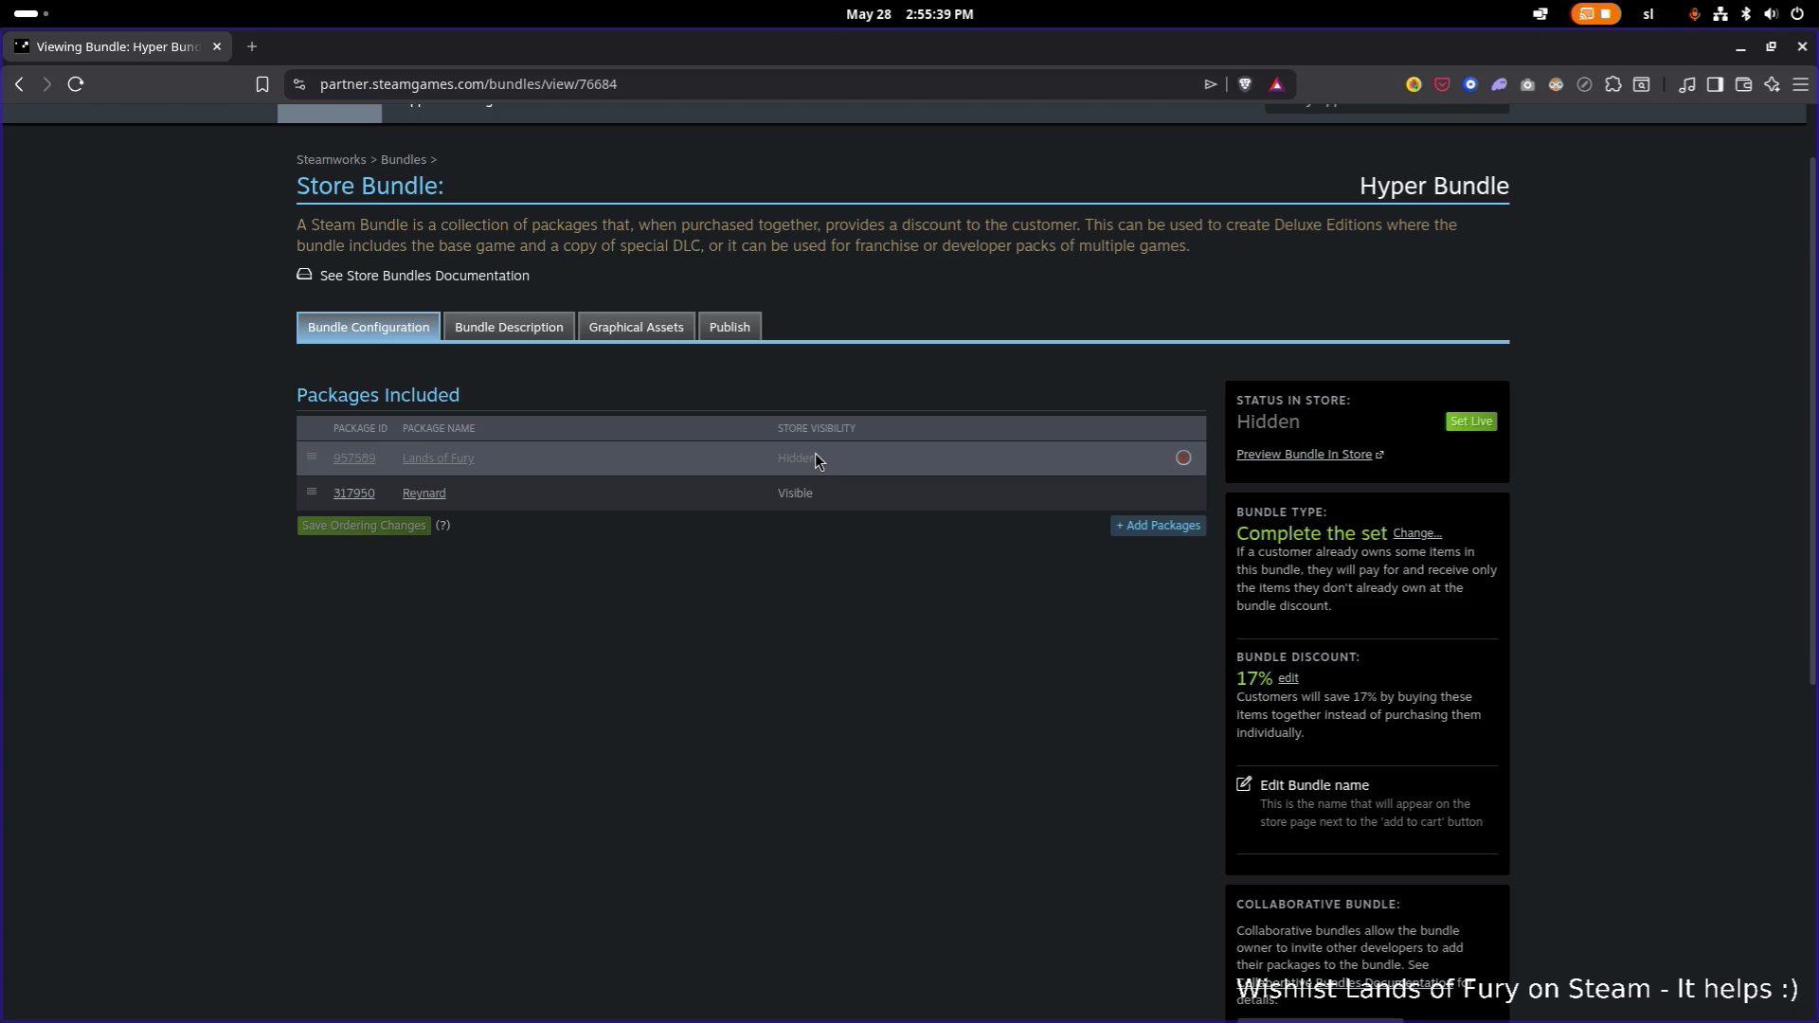
pyautogui.scroll(-1, 804, 485)
pyautogui.scroll(-1, 804, 485)
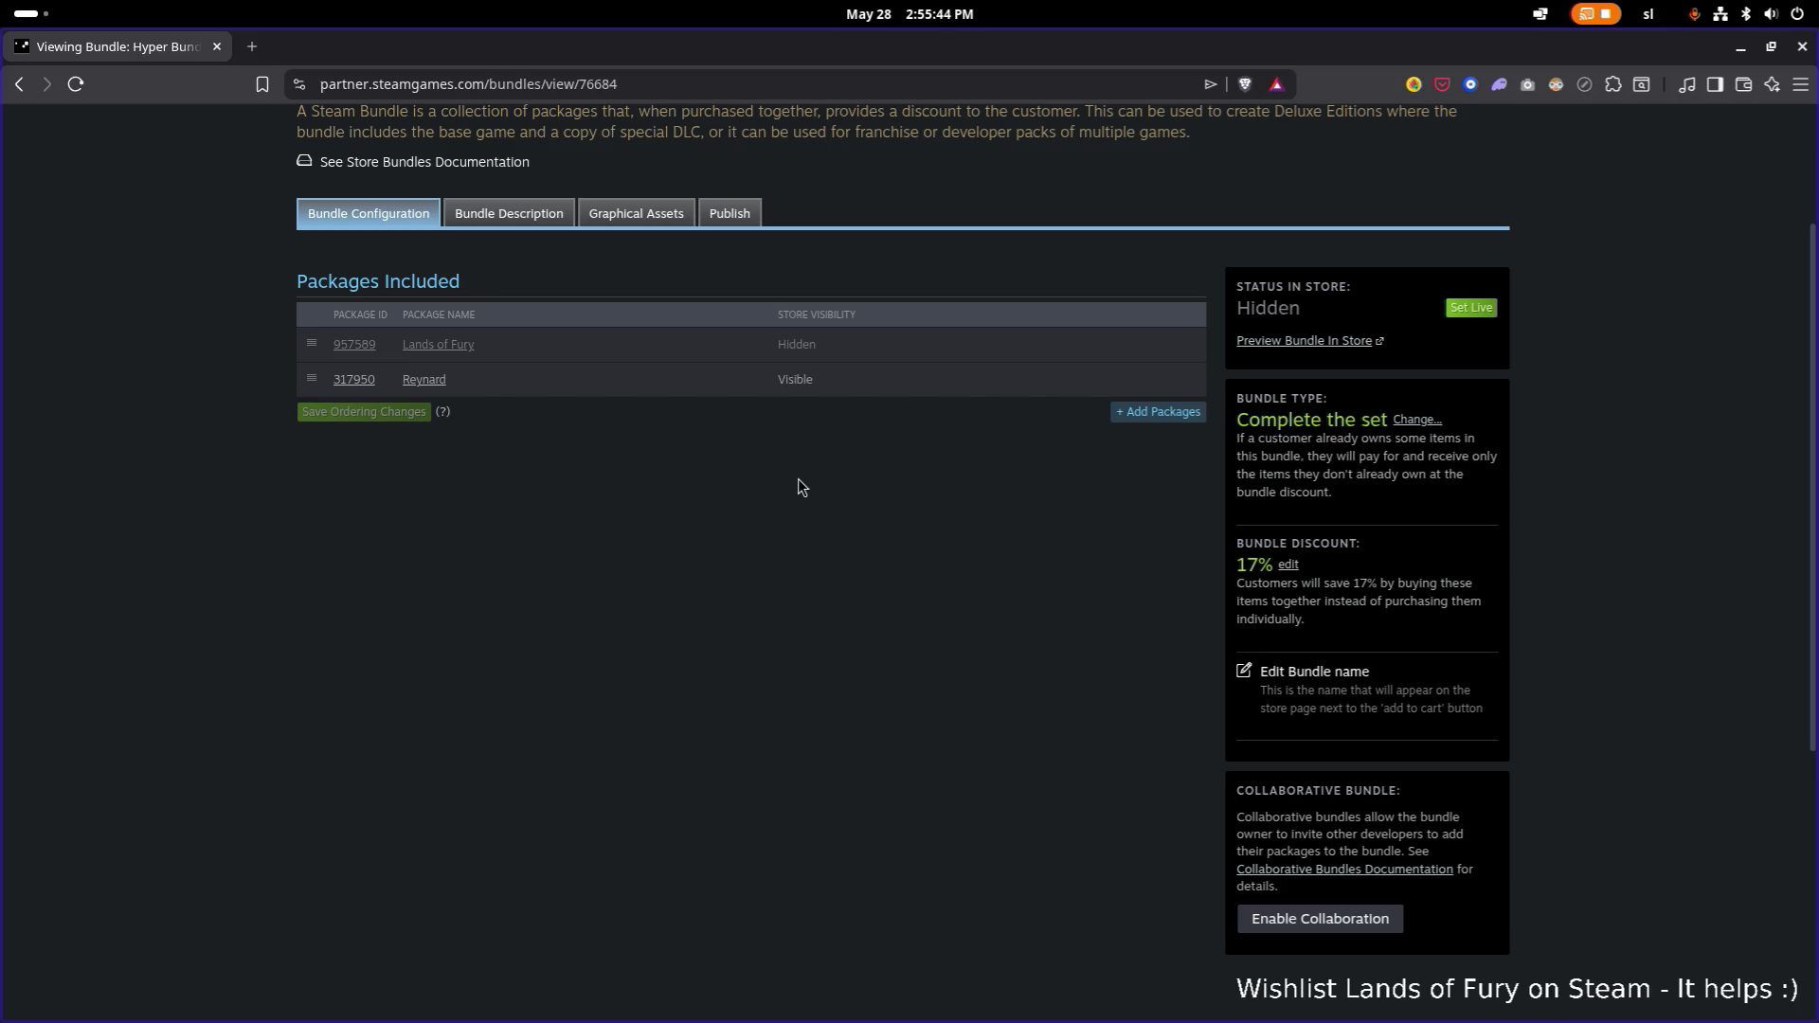
pyautogui.scroll(3, 798, 479)
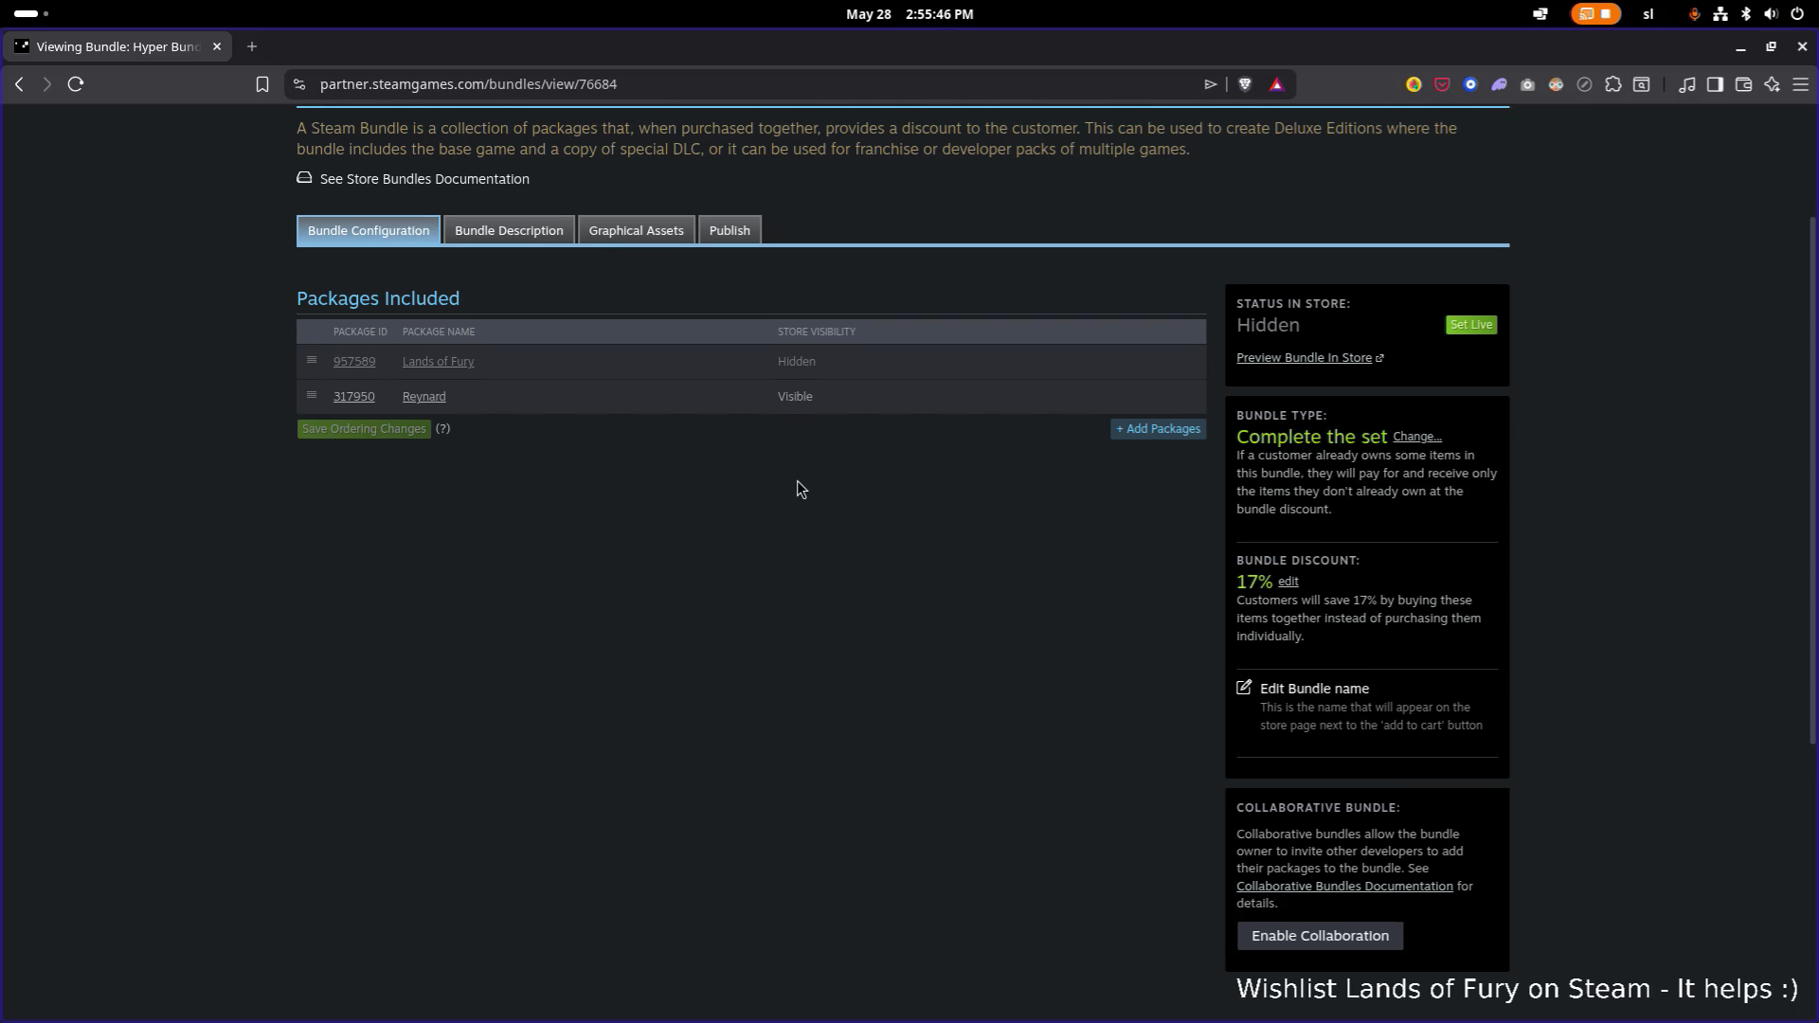
pyautogui.scroll(-1, 797, 482)
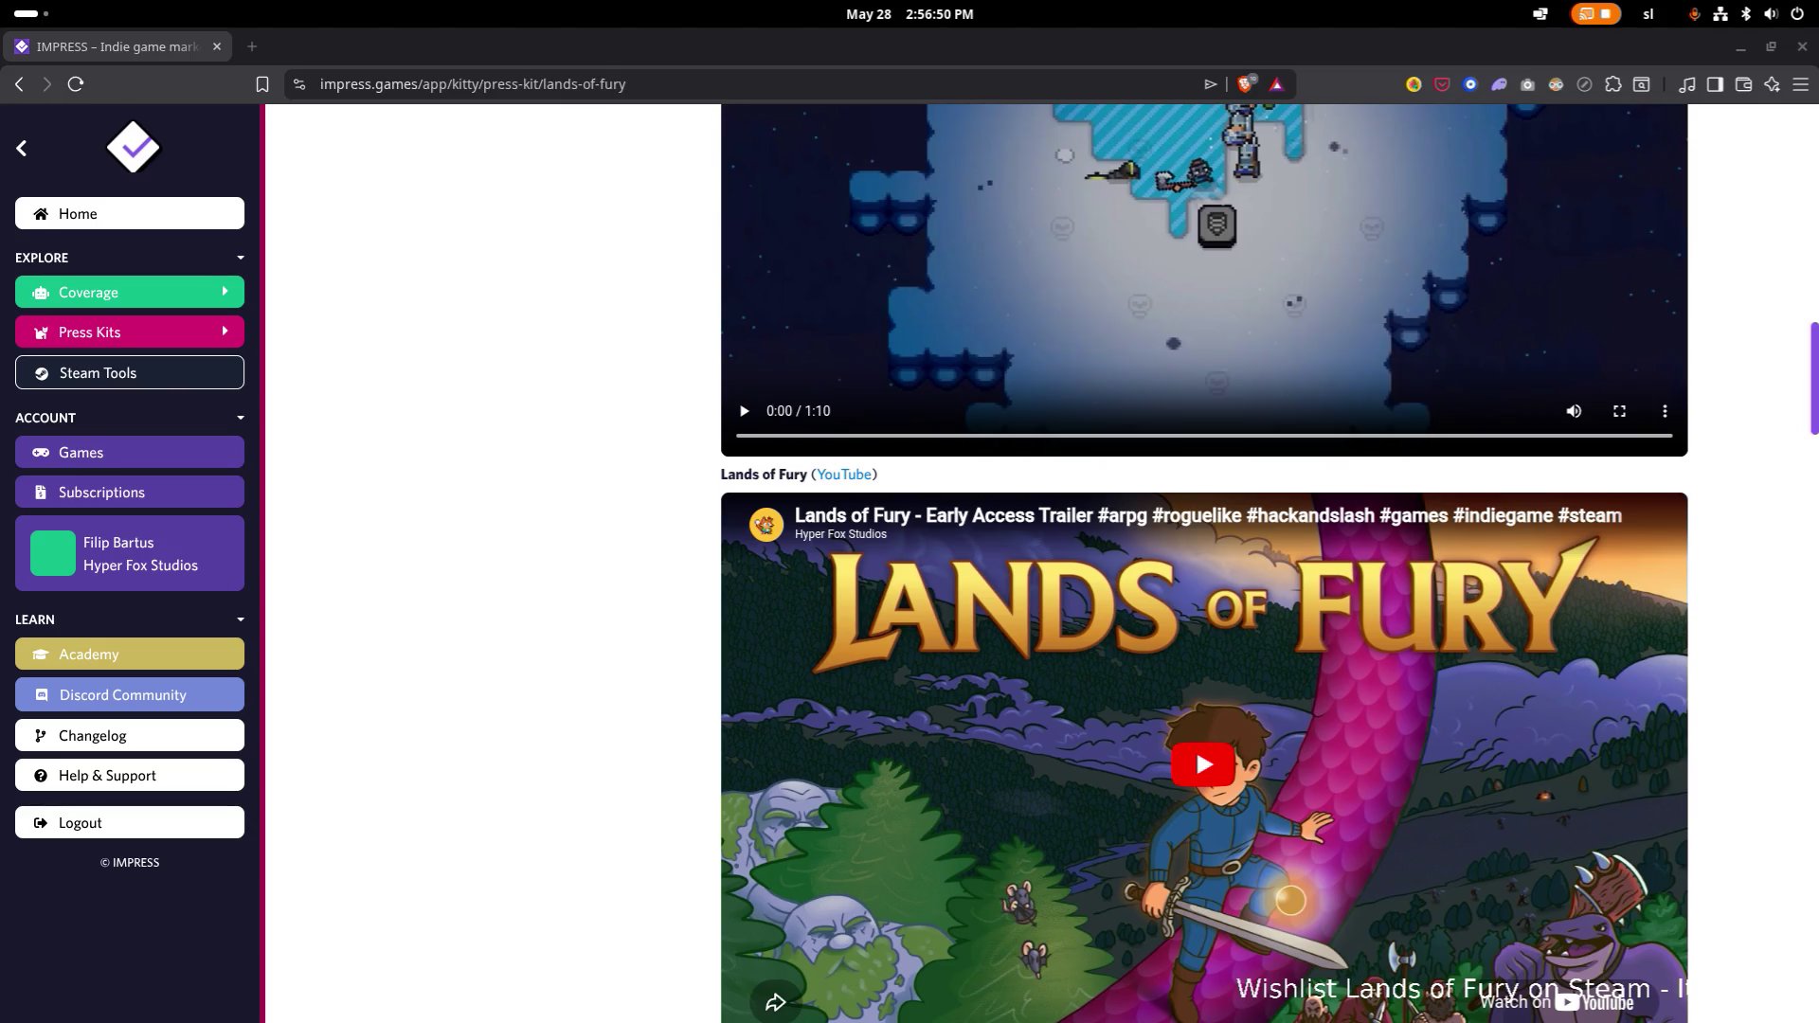
# Switch through the open windows to the duplicate Lands of Fury store window.
pyautogui.hotkey('alt', 'Tab')
pyautogui.hotkey('alt', 'Right')
pyautogui.hotkey('alt', 'Right')
pyautogui.hotkey('alt', 'Left')
pyautogui.hotkey('alt', 'Left')
pyautogui.hotkey('alt', 'Right')
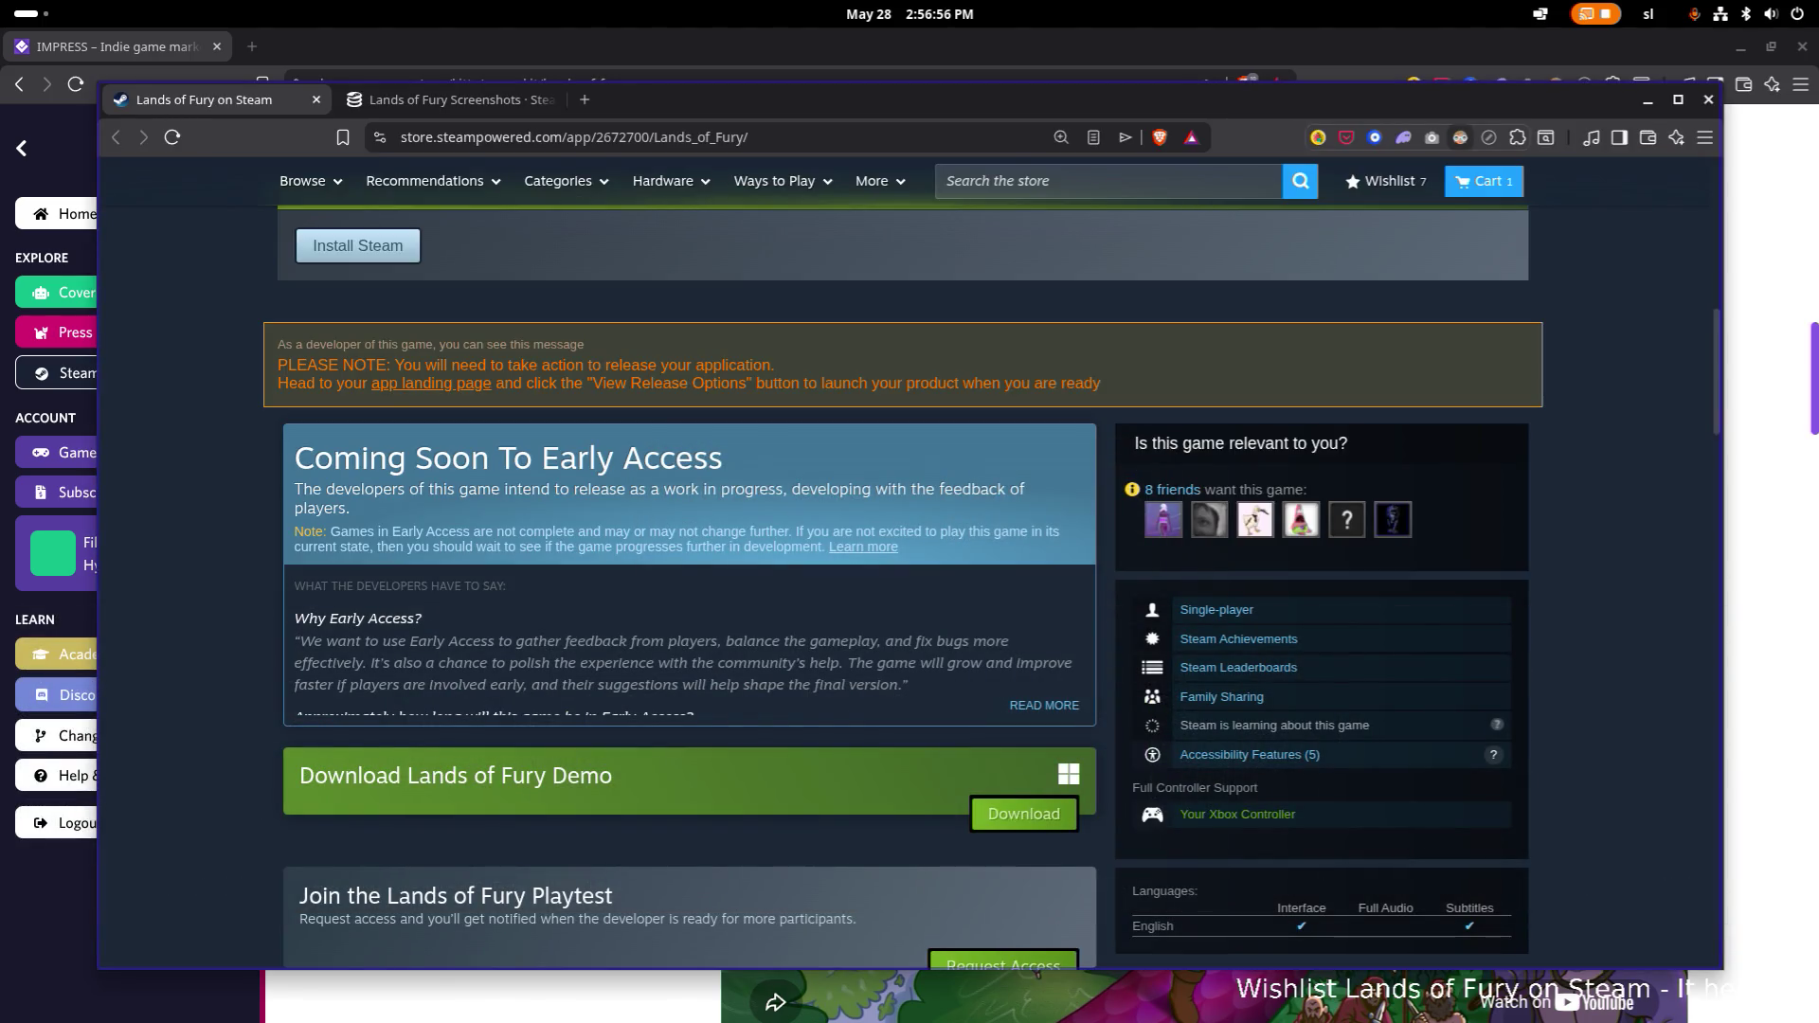
pyautogui.hotkey('alt', 'Tab')
pyautogui.hotkey('alt', 'Tab')
pyautogui.hotkey('alt', 'Left')
pyautogui.hotkey('alt', 'Left')
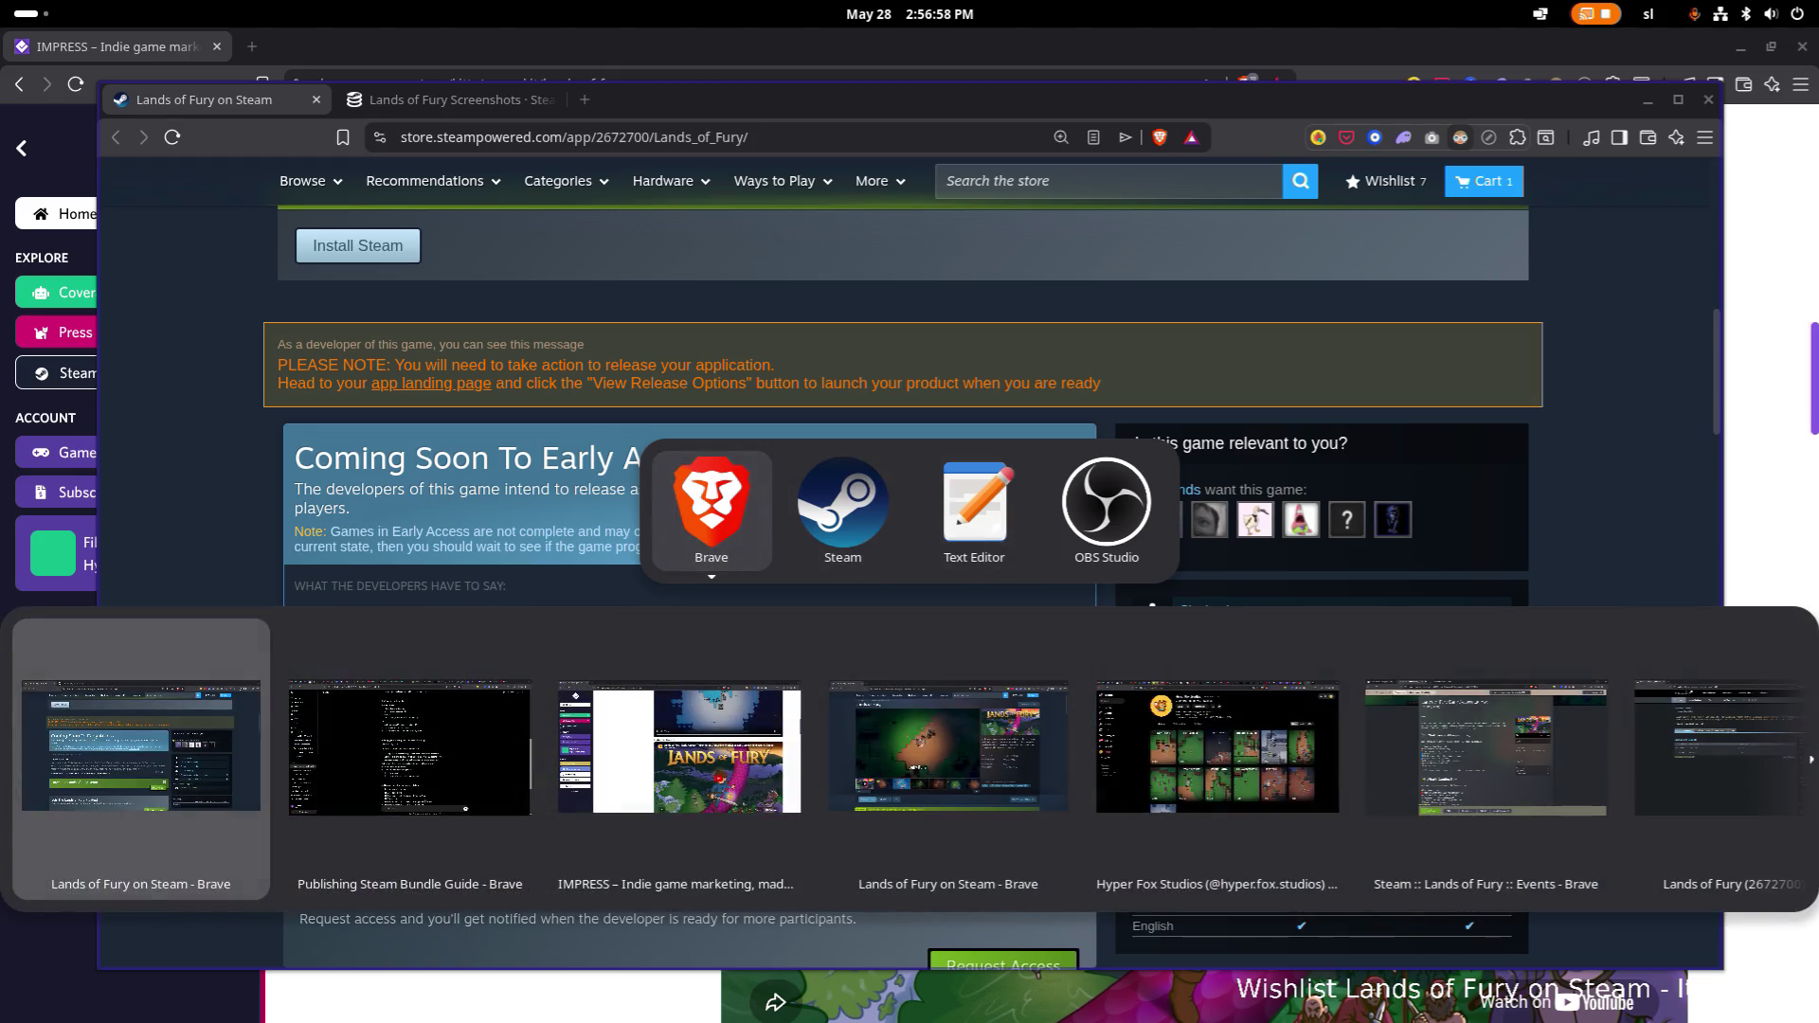
pyautogui.hotkey('alt', 'Right')
pyautogui.hotkey('alt', 'Right')
pyautogui.hotkey('alt', 'Right')
pyautogui.hotkey('alt', 'Left')
pyautogui.hotkey('alt', 'Left')
pyautogui.hotkey('alt', 'Right')
pyautogui.hotkey('alt', 'Right')
pyautogui.hotkey('alt', 'Right')
pyautogui.hotkey('alt', 'Left')
pyautogui.hotkey('alt', 'Left')
pyautogui.hotkey('alt', 'Left')
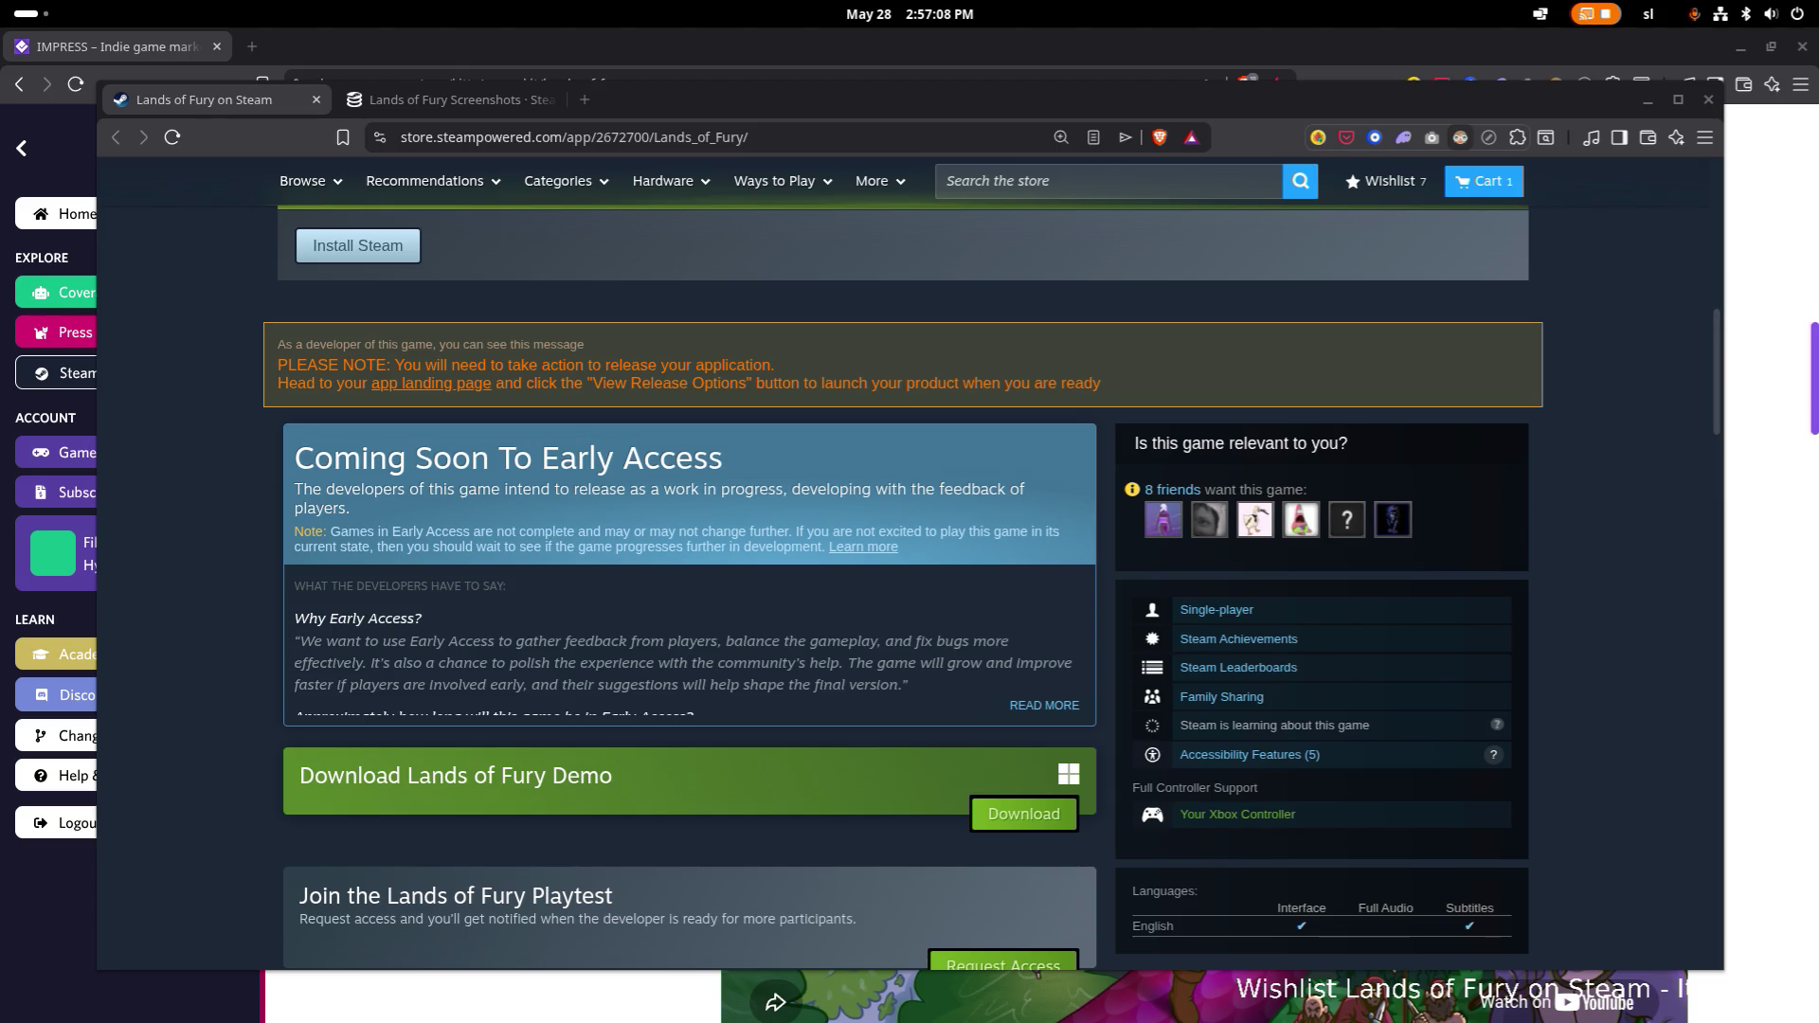
# Close the duplicate Steam store window with all its tabs and minimize the IMPRESS window.
pyautogui.click(1709, 99)
pyautogui.click(999, 314)
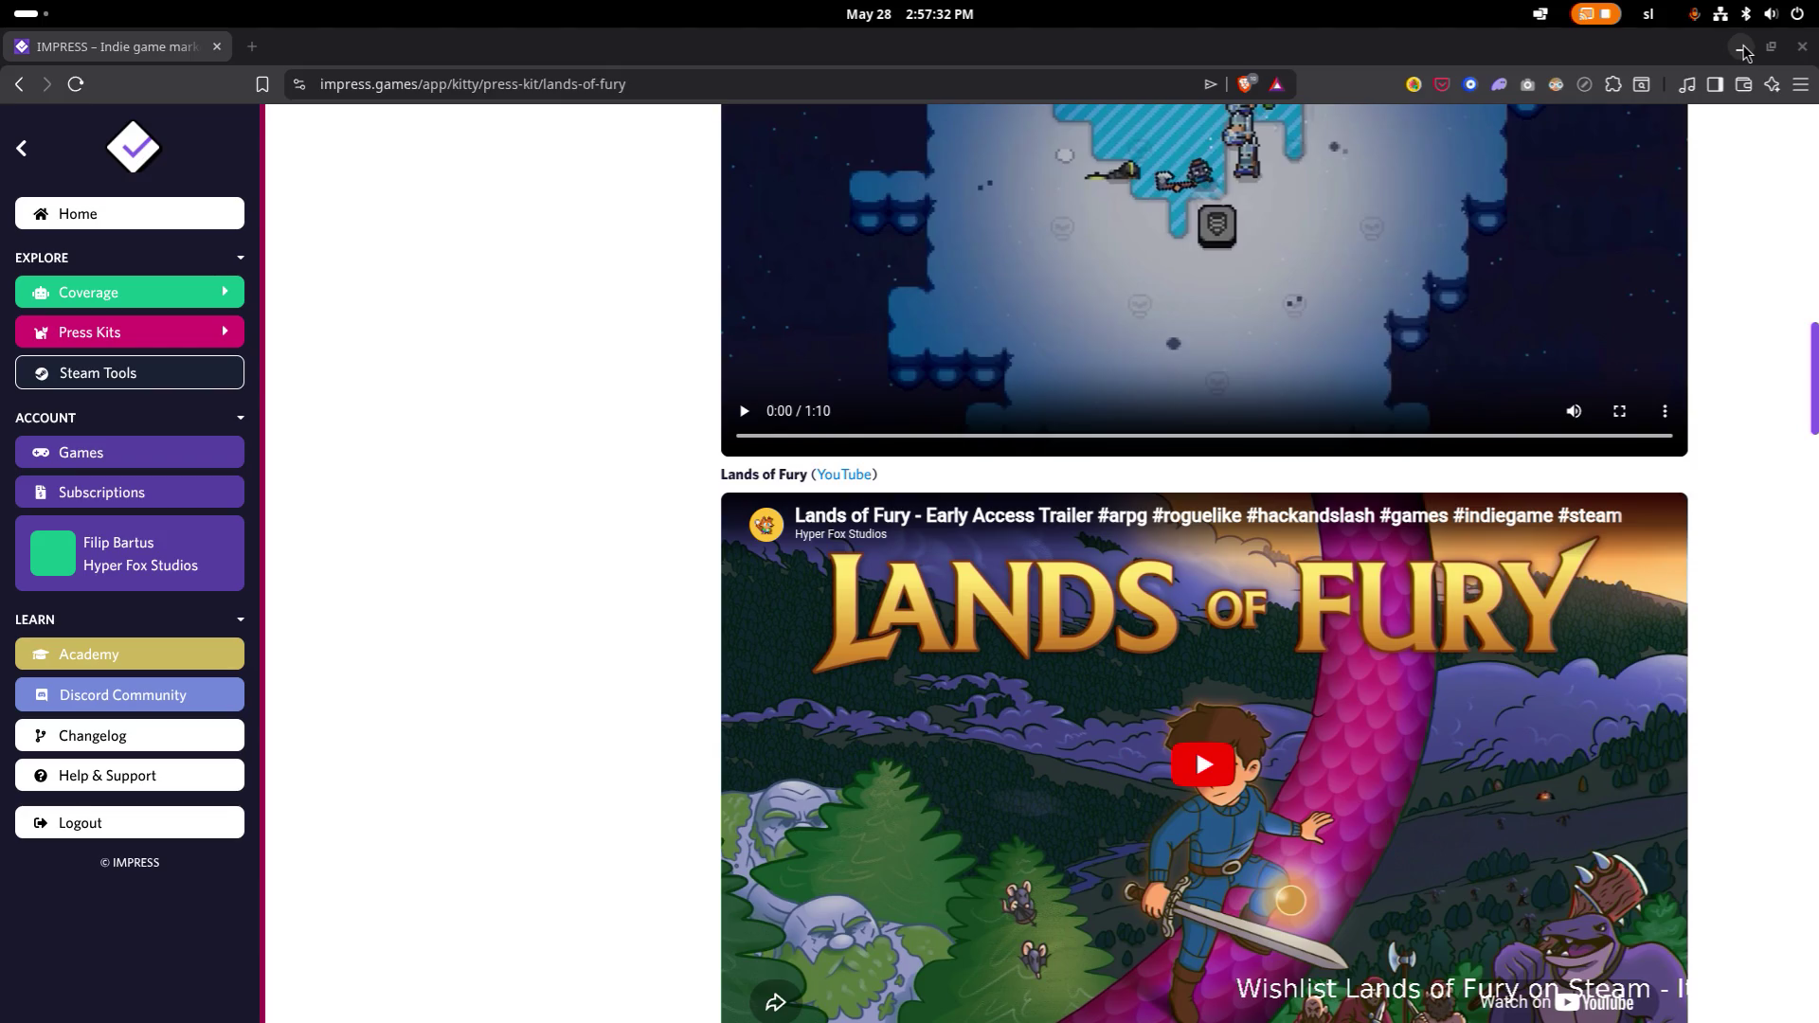
pyautogui.click(1742, 47)
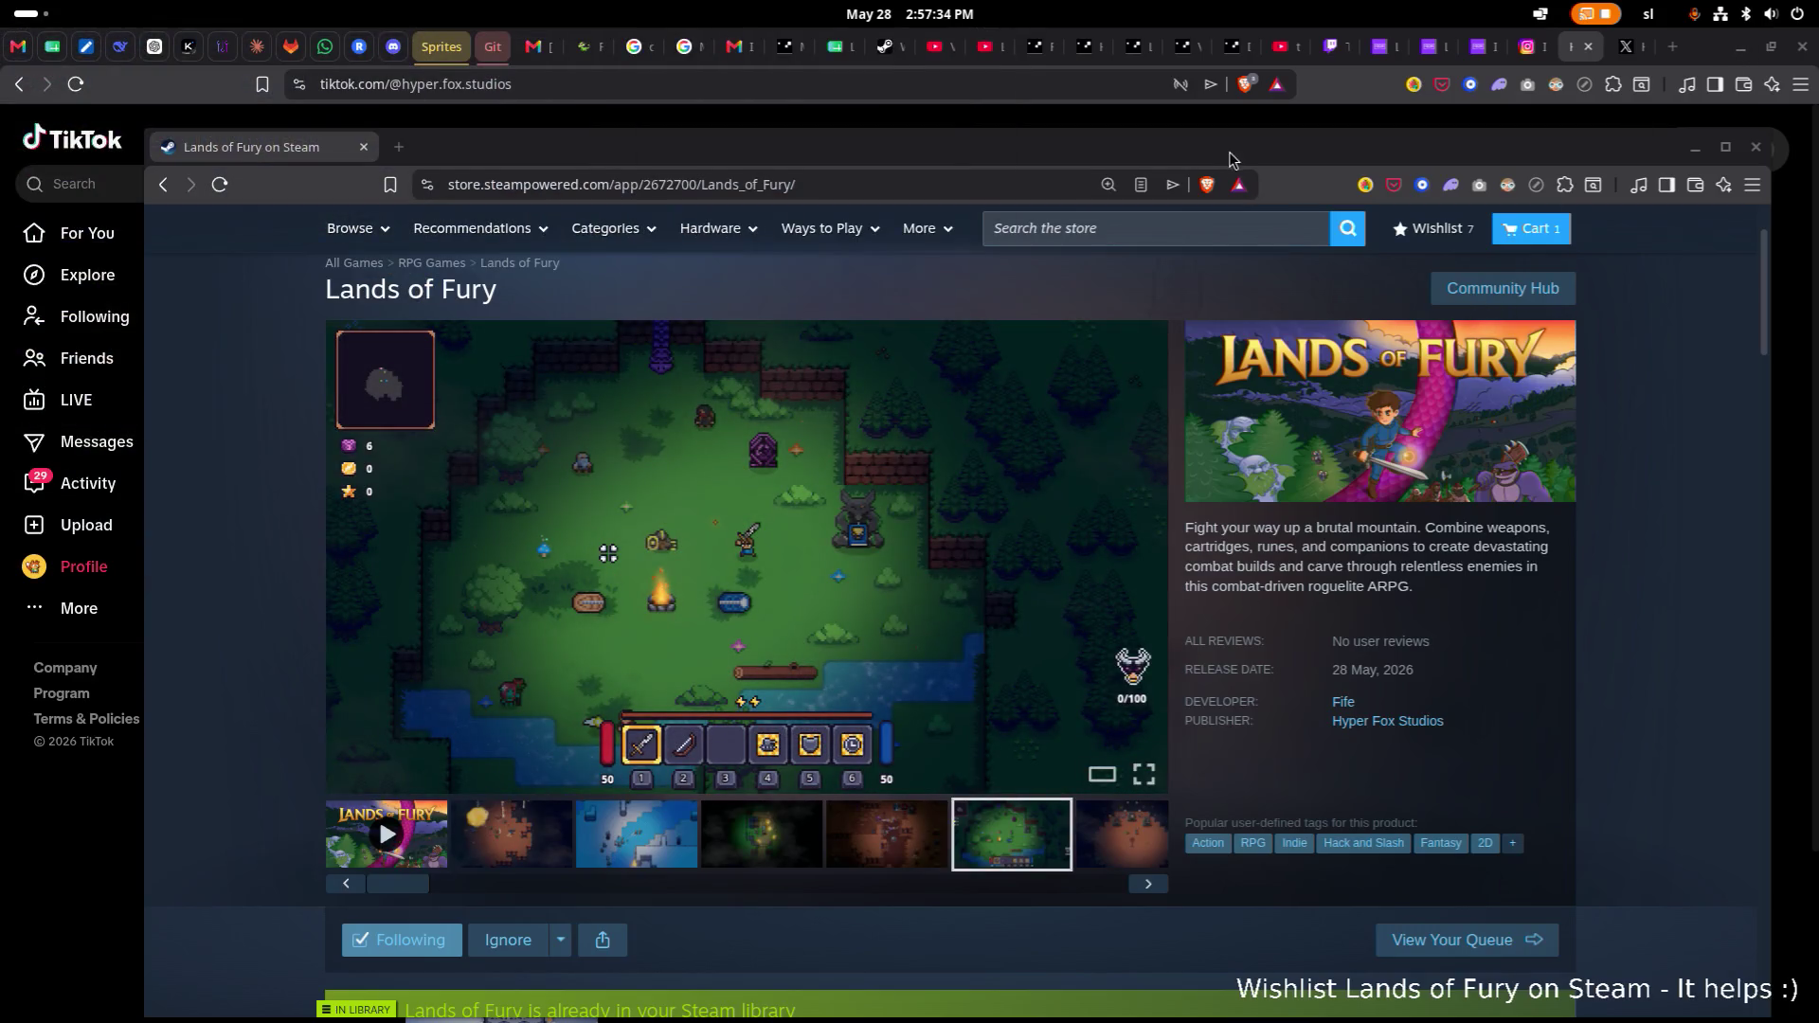
# Maximize the Steam store window and merge the Steamworks app page into it as a second tab.
pyautogui.moveTo(1190, 150); pyautogui.dragTo(1188, 79)
pyautogui.doubleClick(1188, 80)
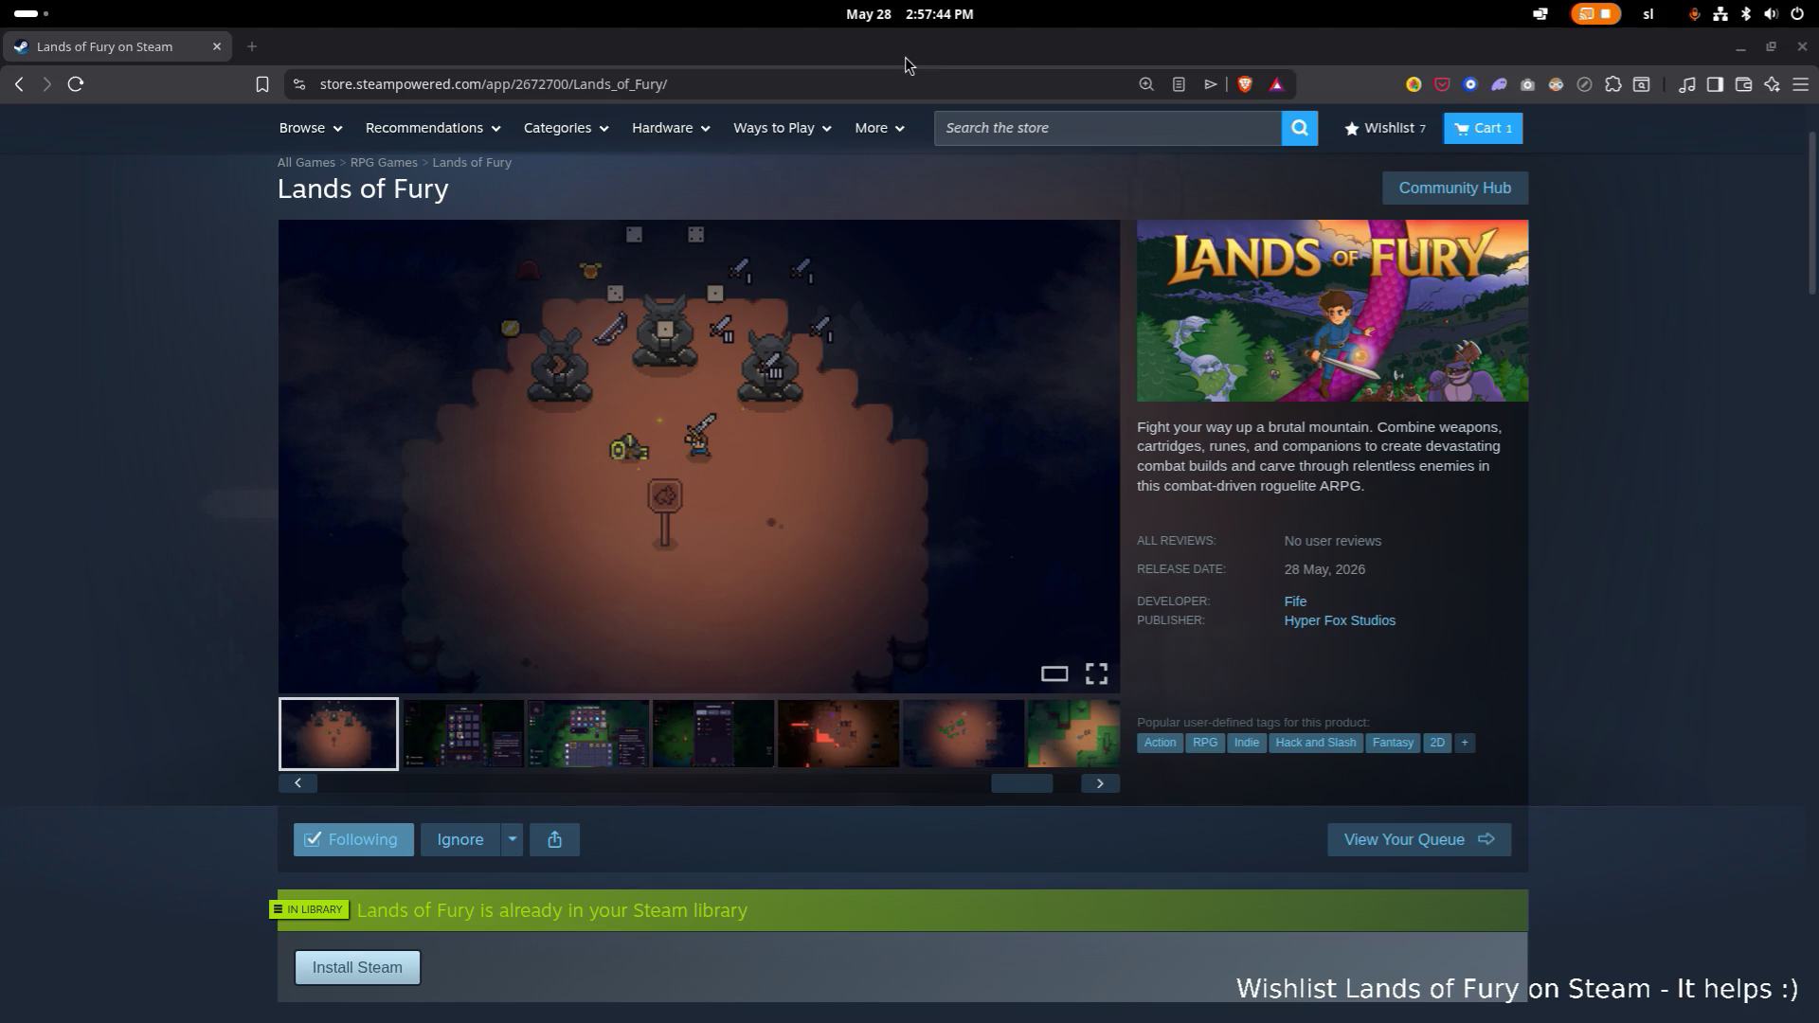
pyautogui.scroll(1, 179, 190)
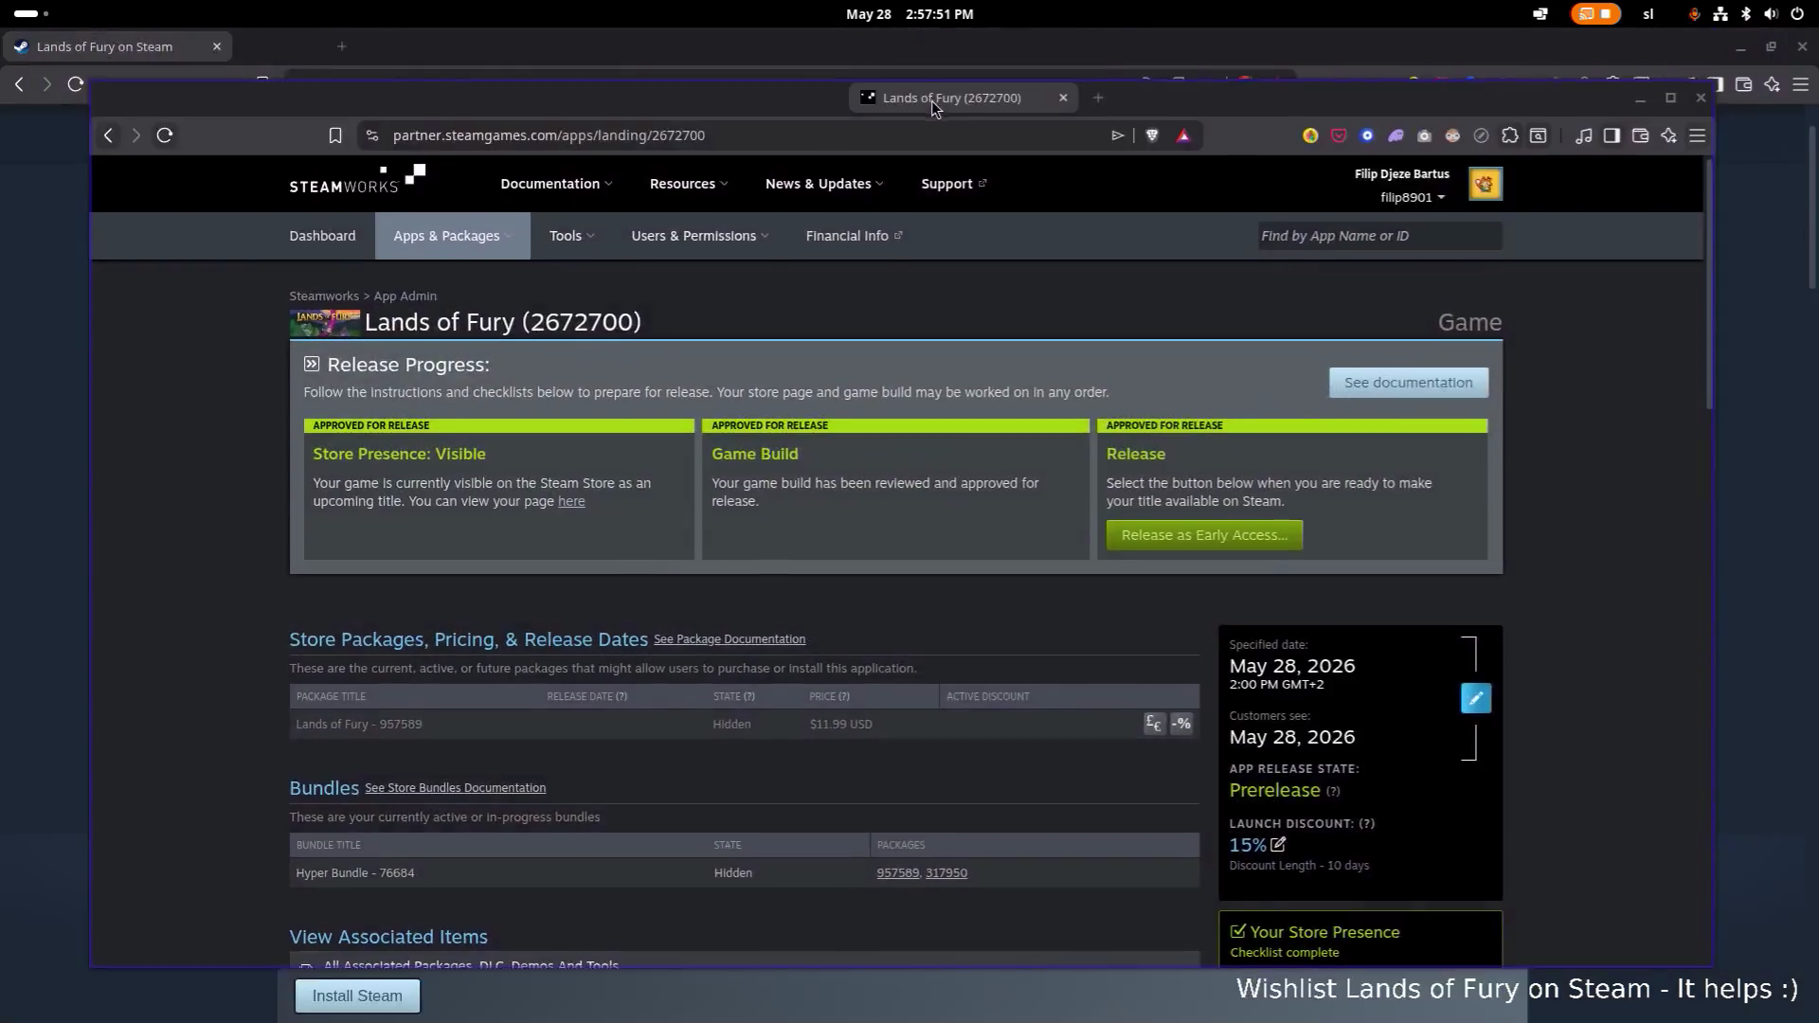
pyautogui.moveTo(931, 100)
pyautogui.mouseDown()
pyautogui.moveTo(802, 55)
pyautogui.moveTo(855, 129)
pyautogui.mouseUp()
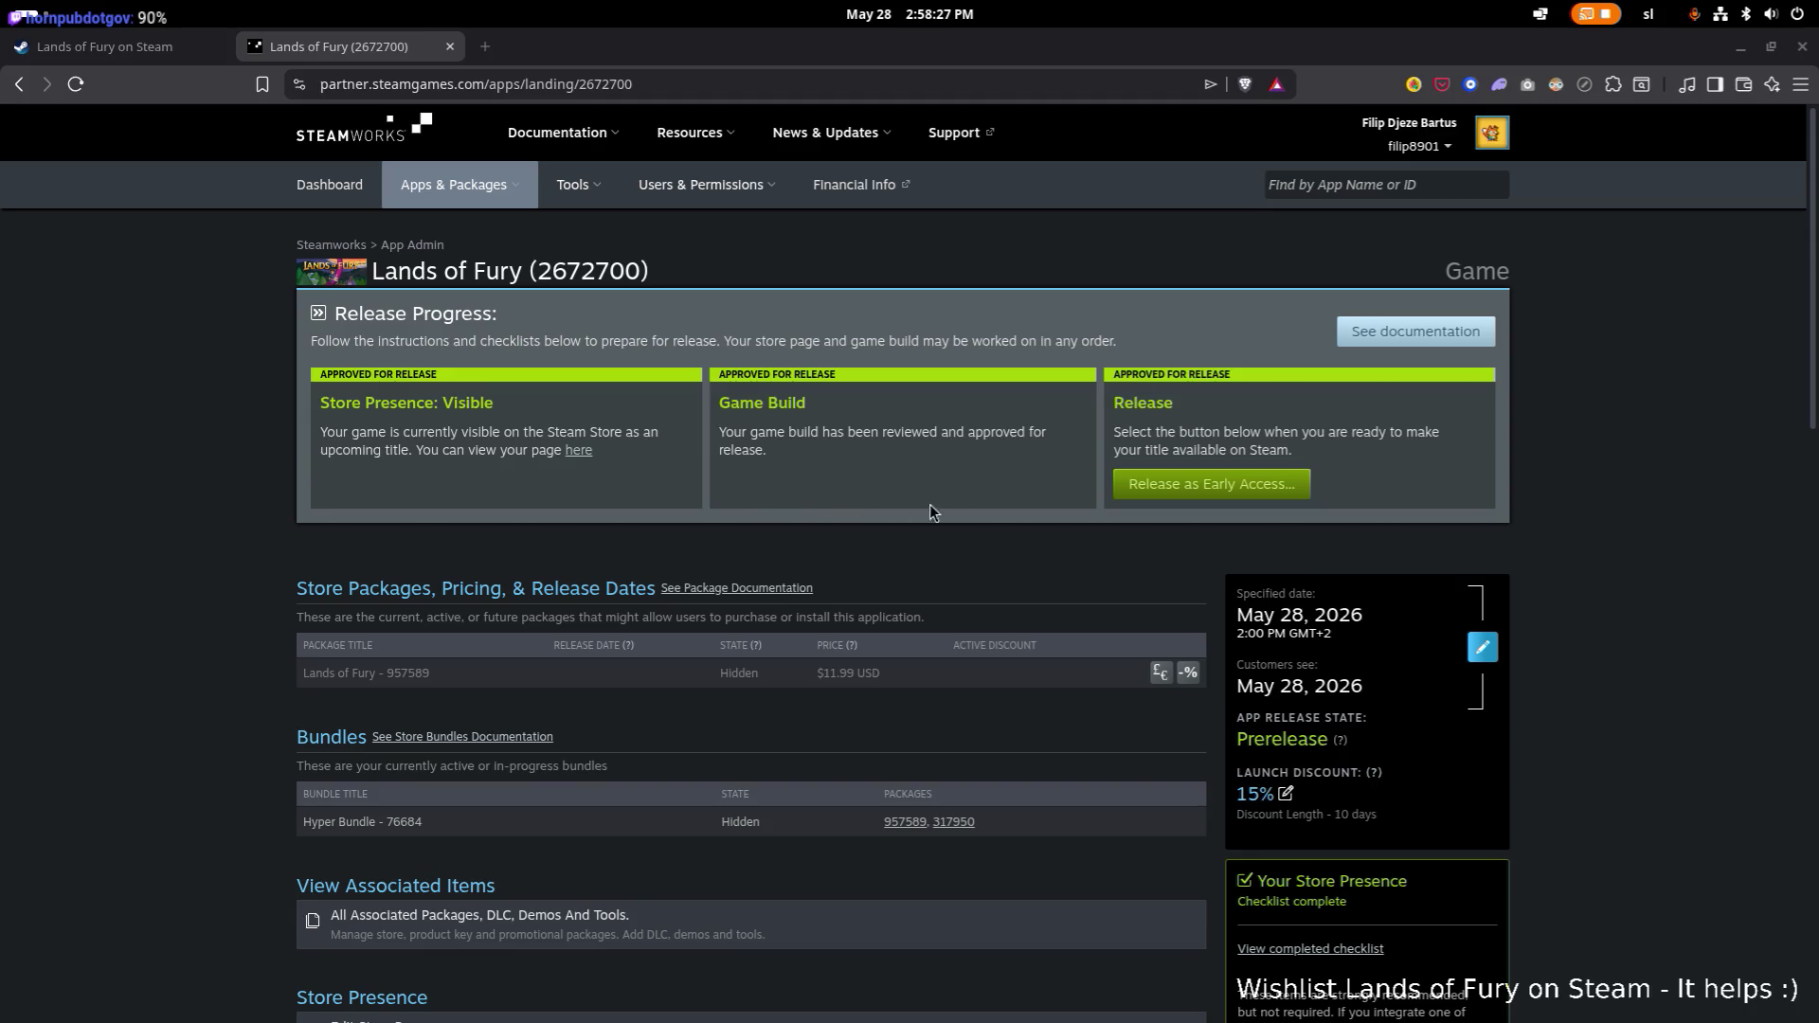
pyautogui.scroll(-1, 1105, 510)
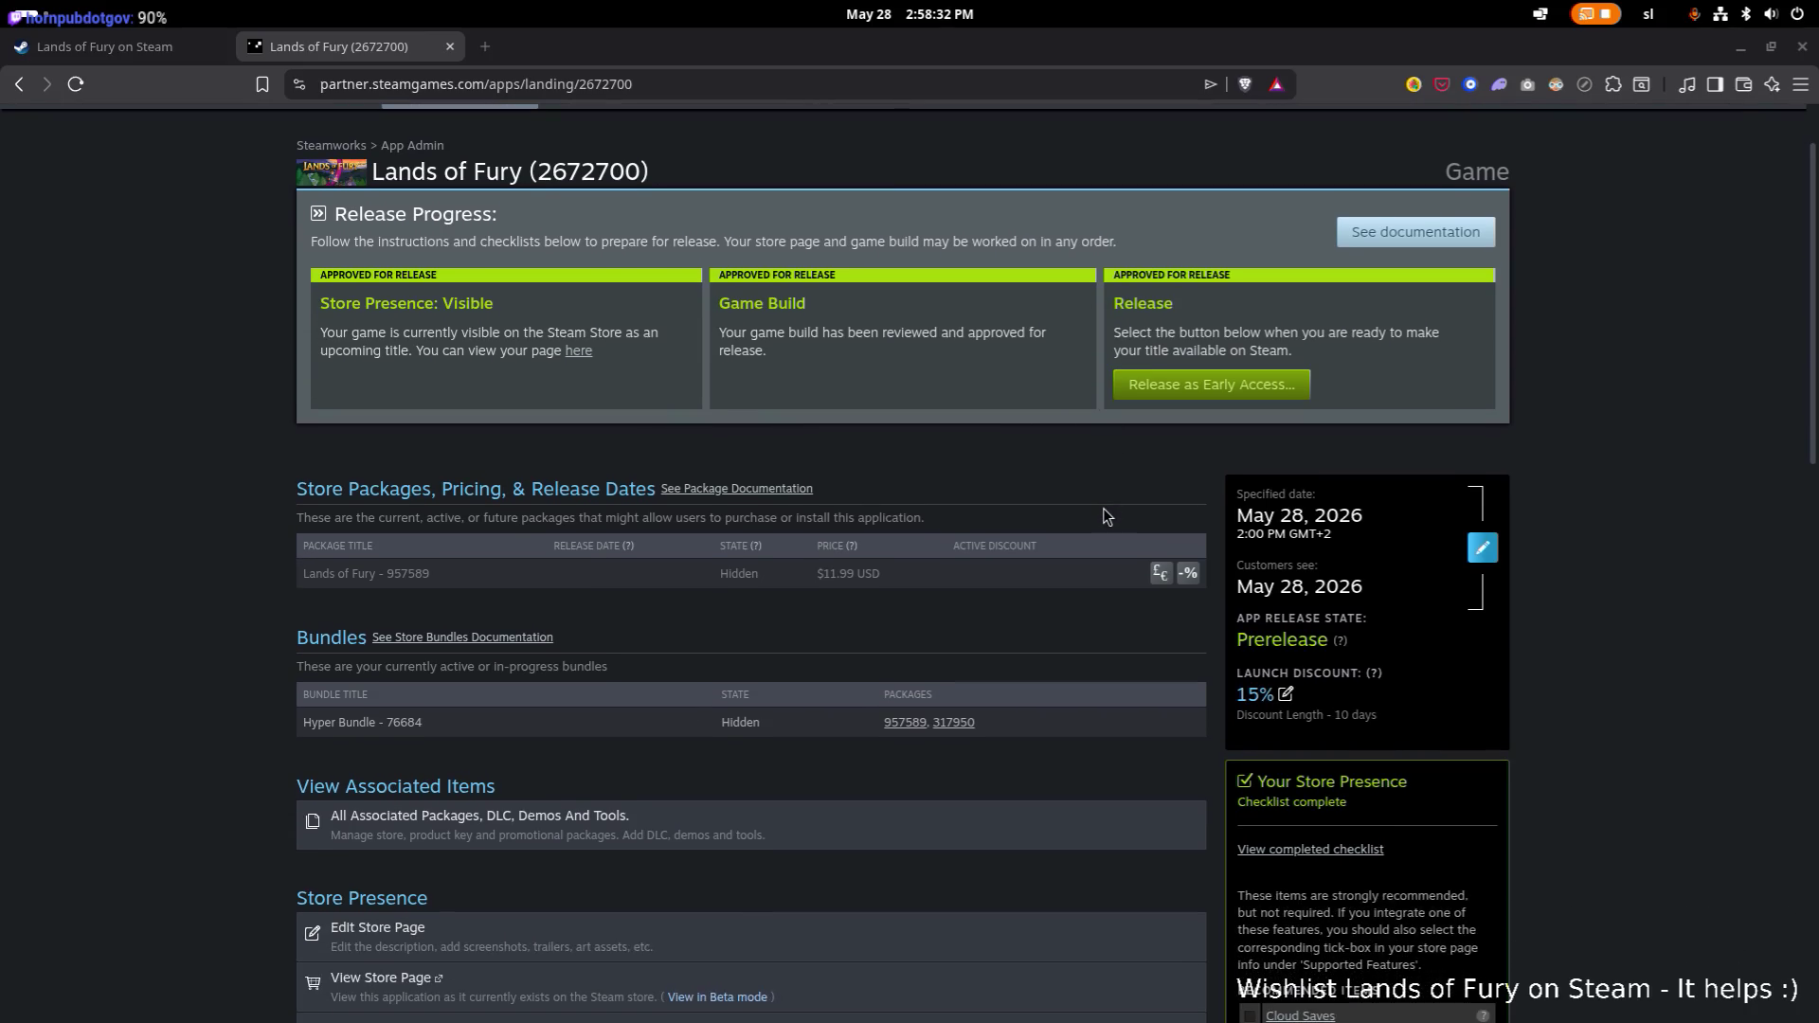
pyautogui.scroll(1, 1105, 512)
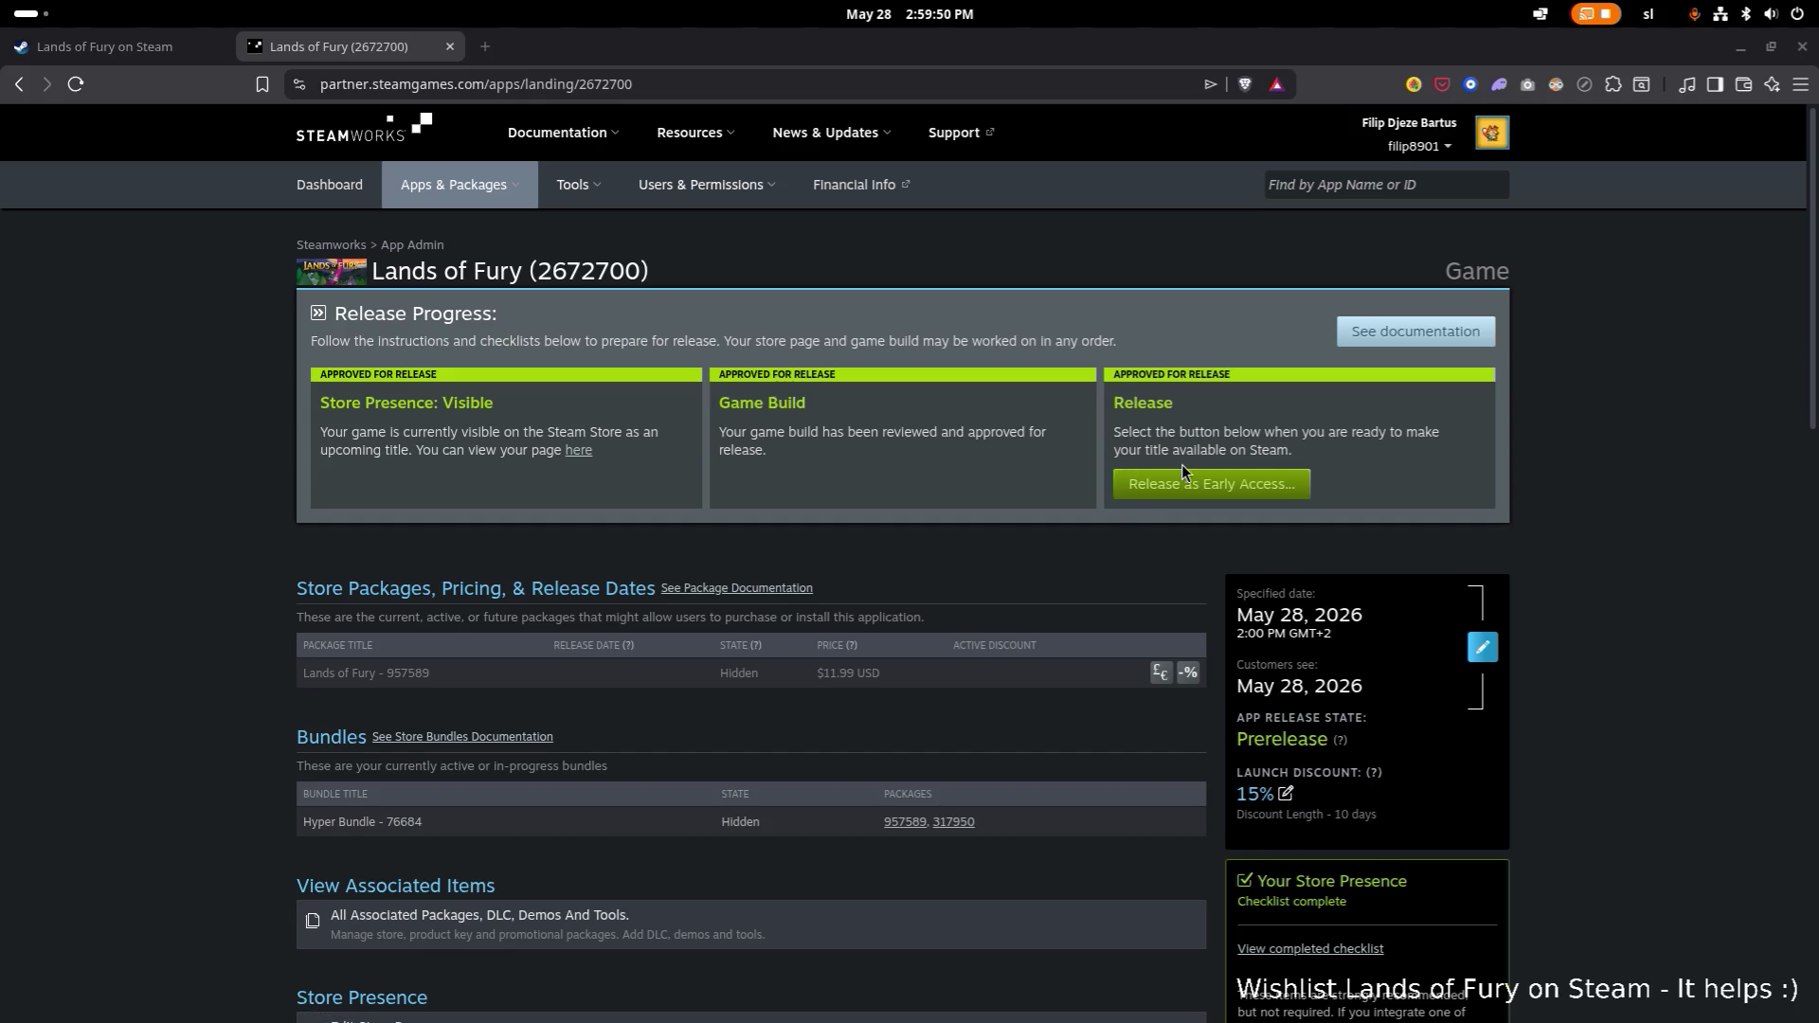
pyautogui.scroll(-1, 1181, 465)
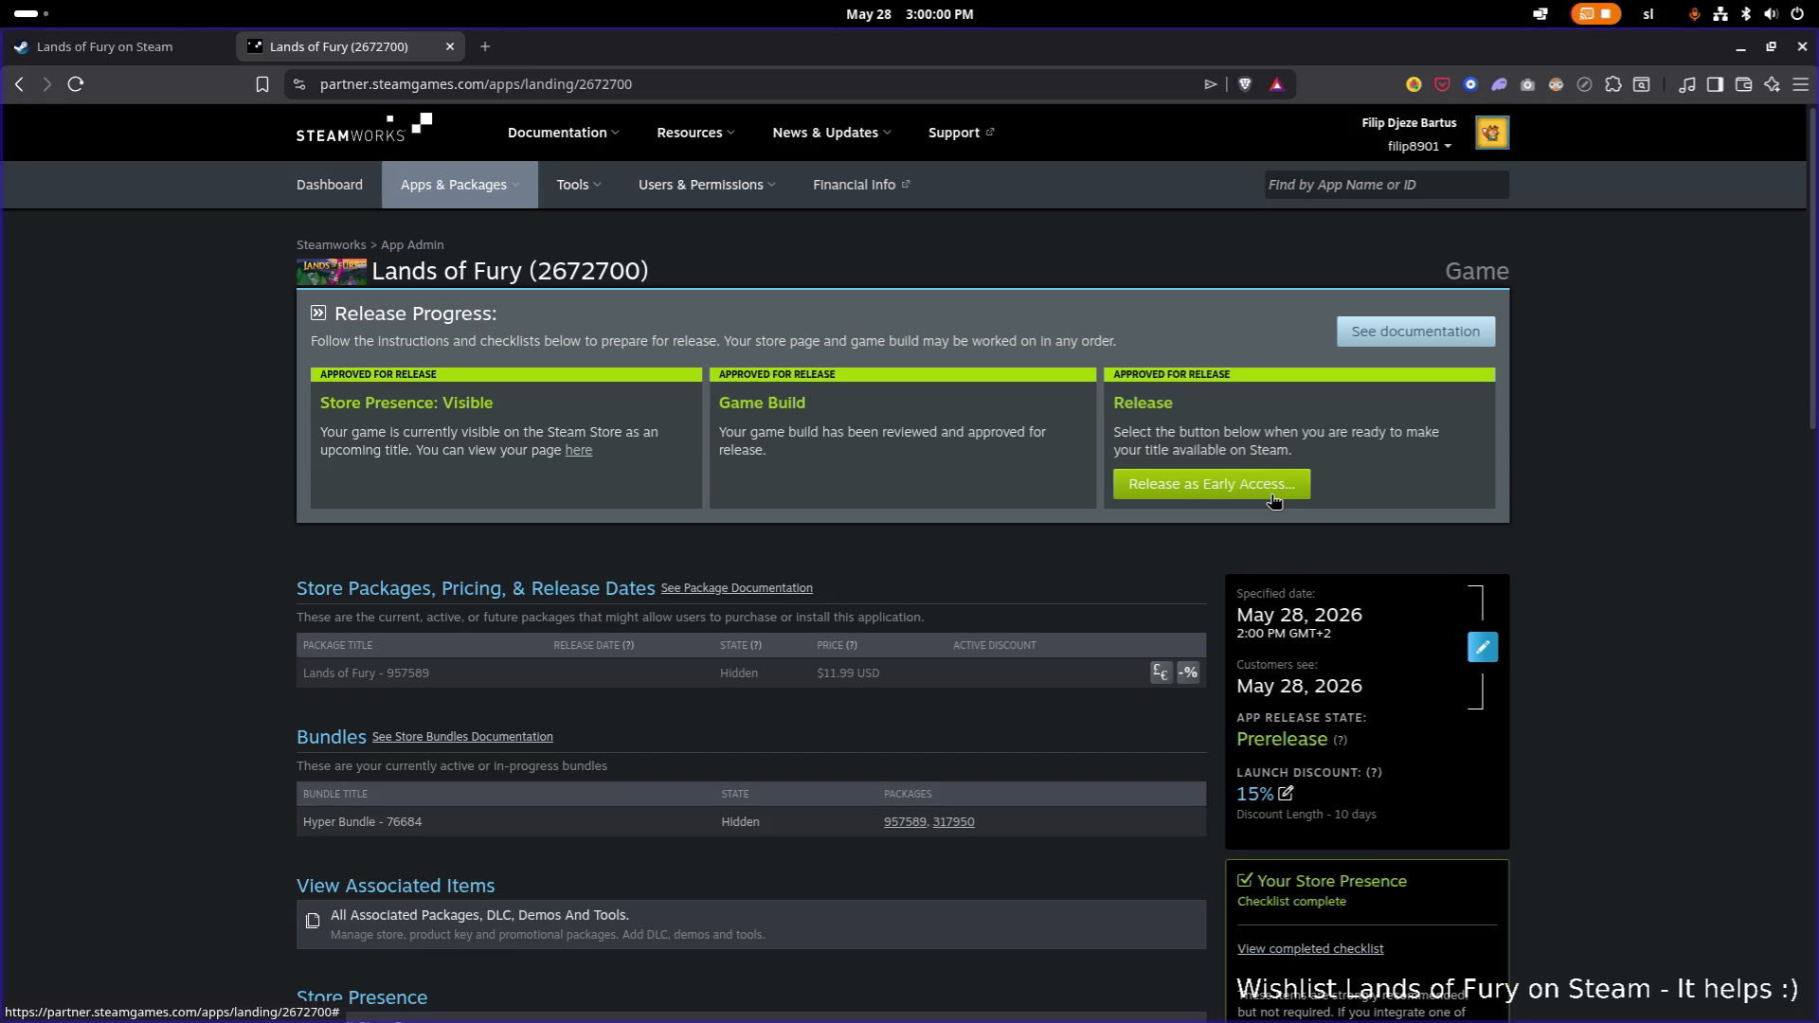
# Begin the Early Access release of Lands of Fury and choose Release Right Now.
pyautogui.click(1273, 495)
pyautogui.scroll(-1, 1251, 495)
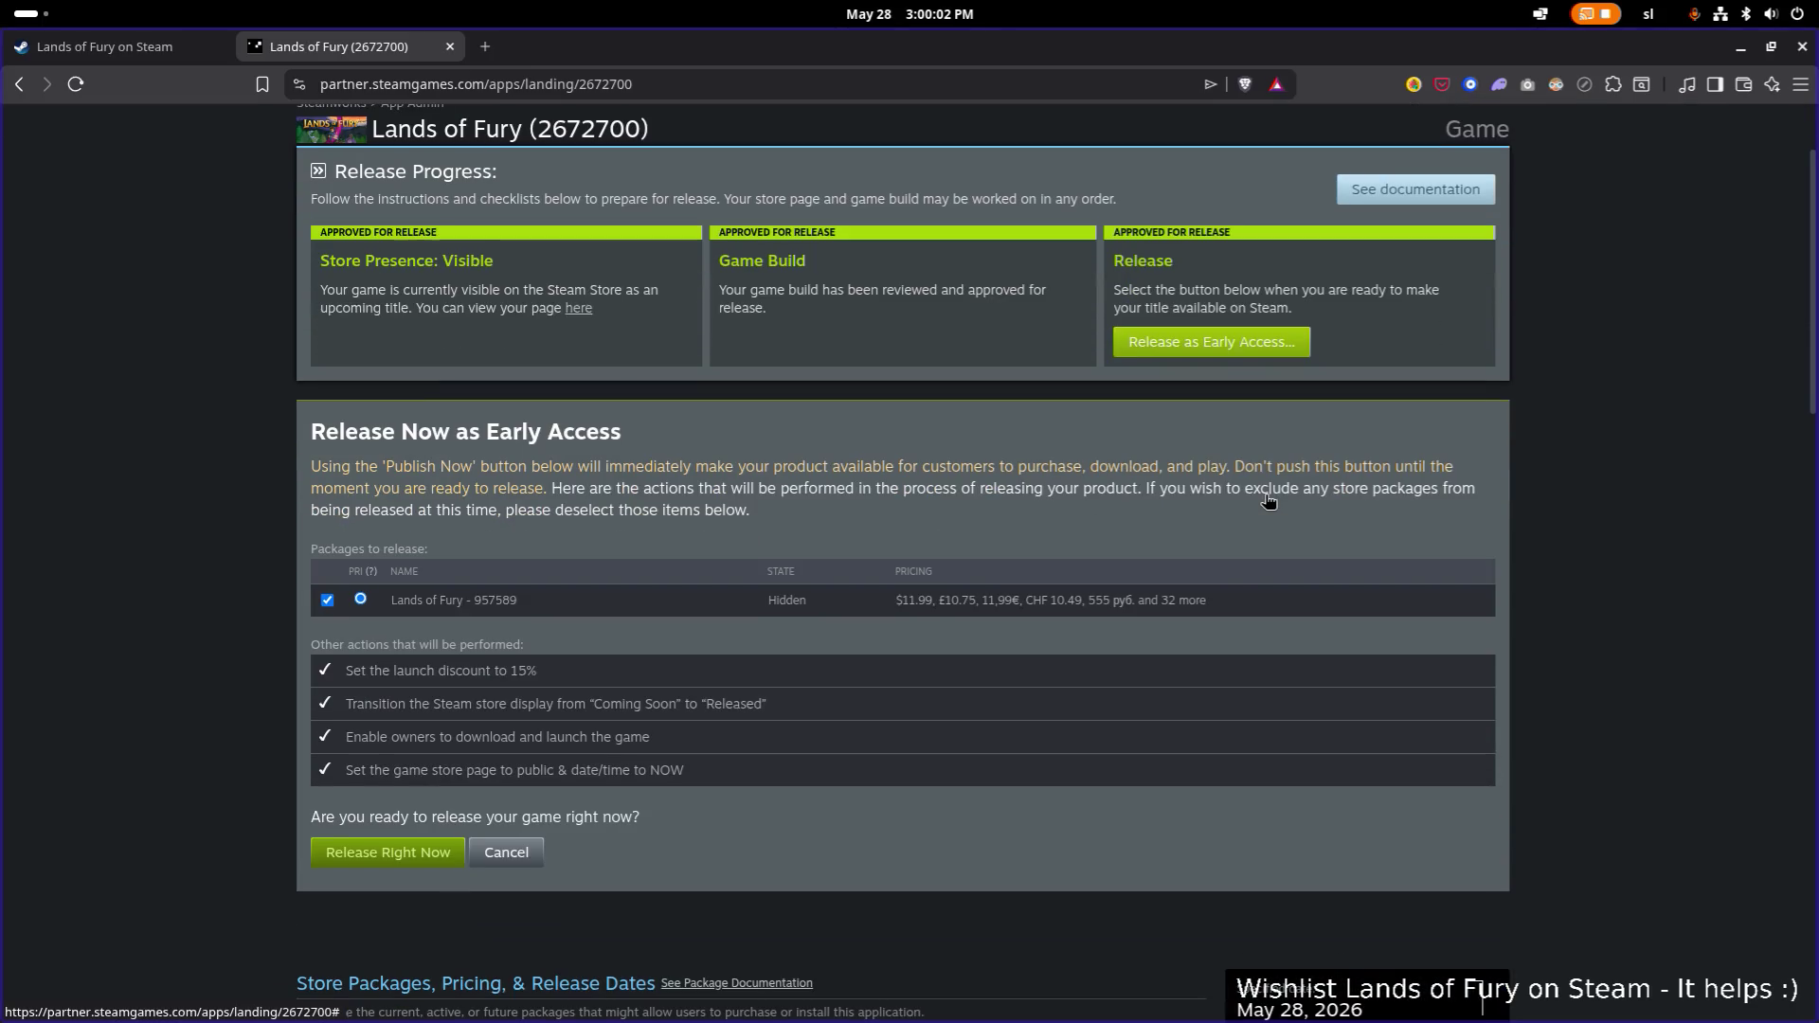
pyautogui.scroll(-1, 1241, 493)
pyautogui.scroll(-1, 1242, 493)
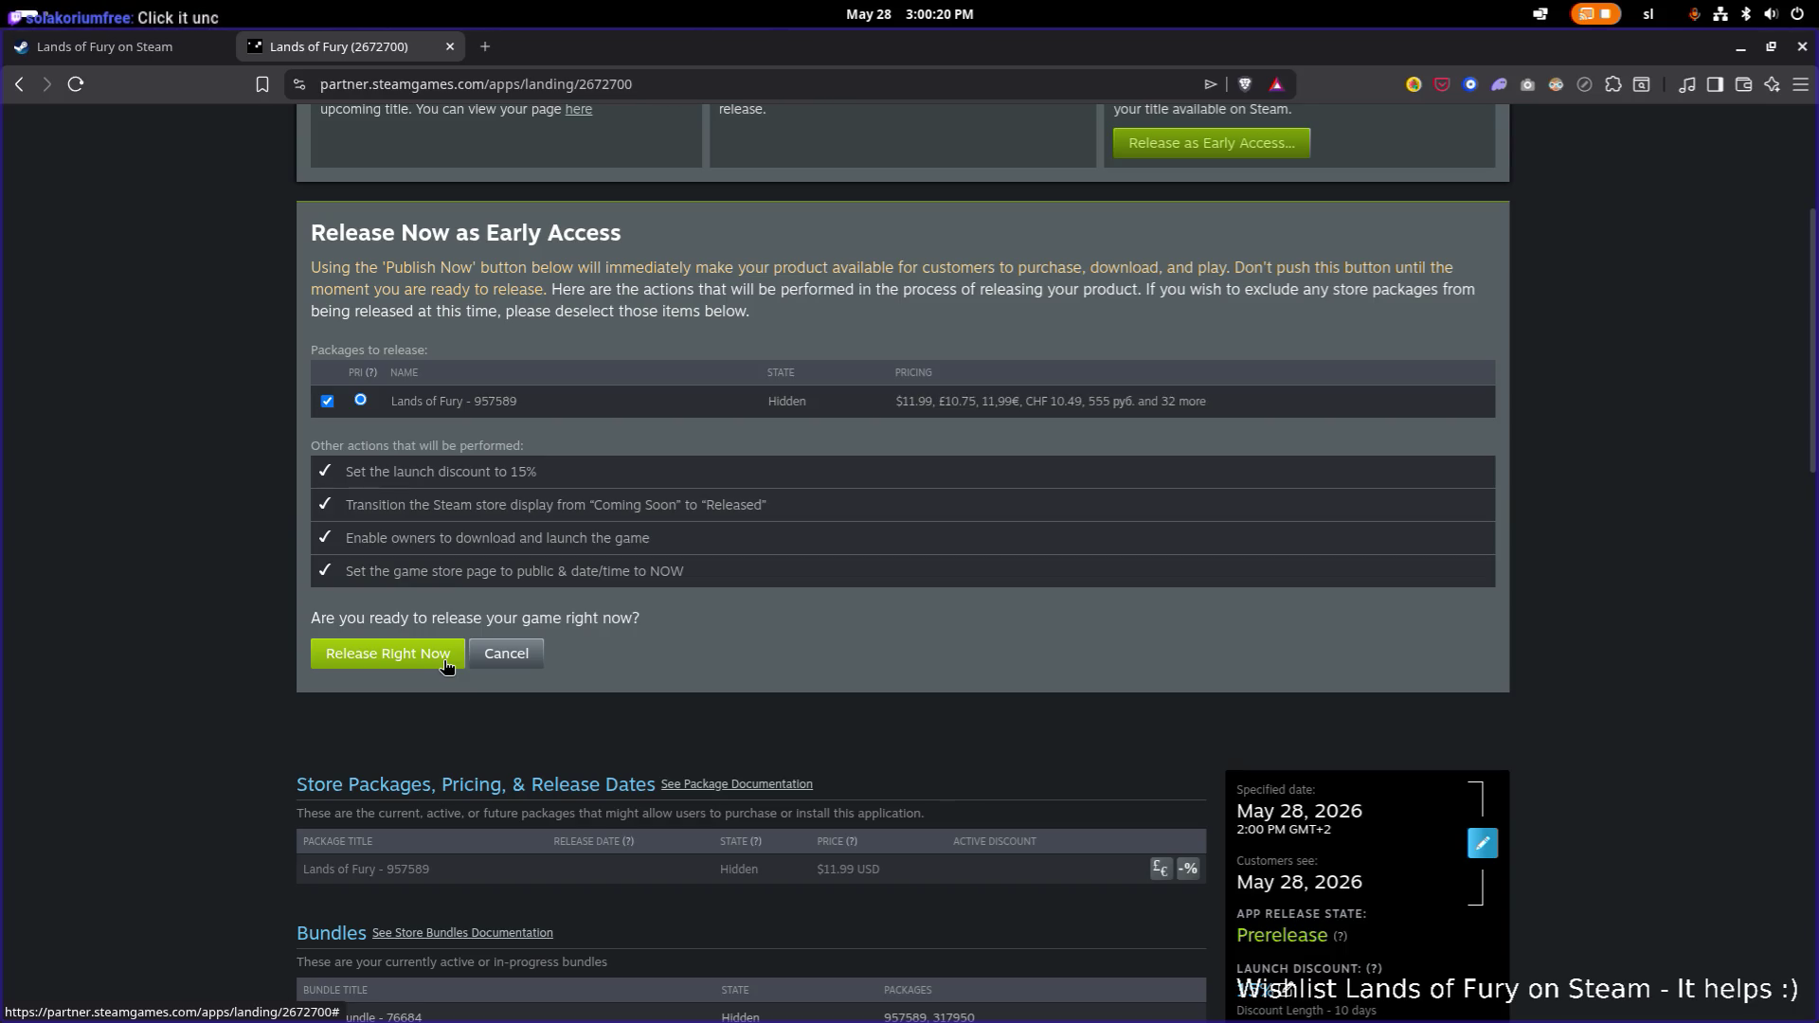
pyautogui.click(445, 663)
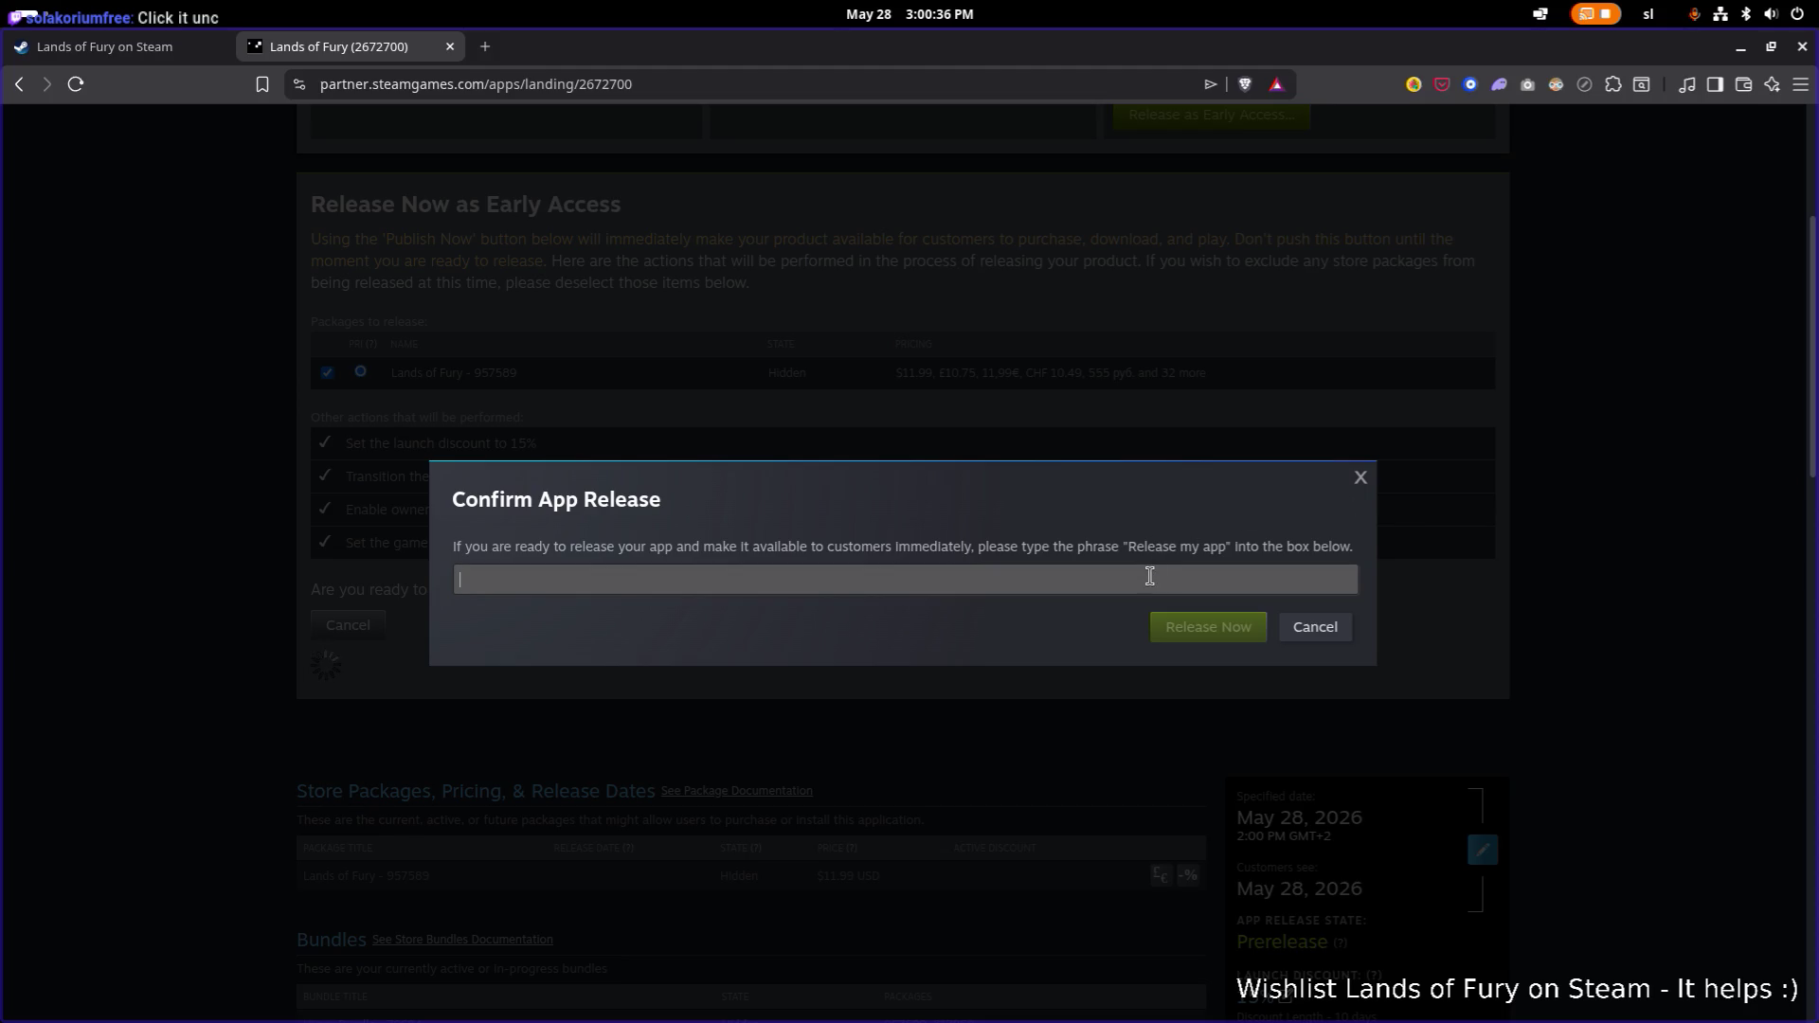
# Enter the confirmation phrase 'Release my app' and submit the release with Release Now.
pyautogui.write('Release my app')
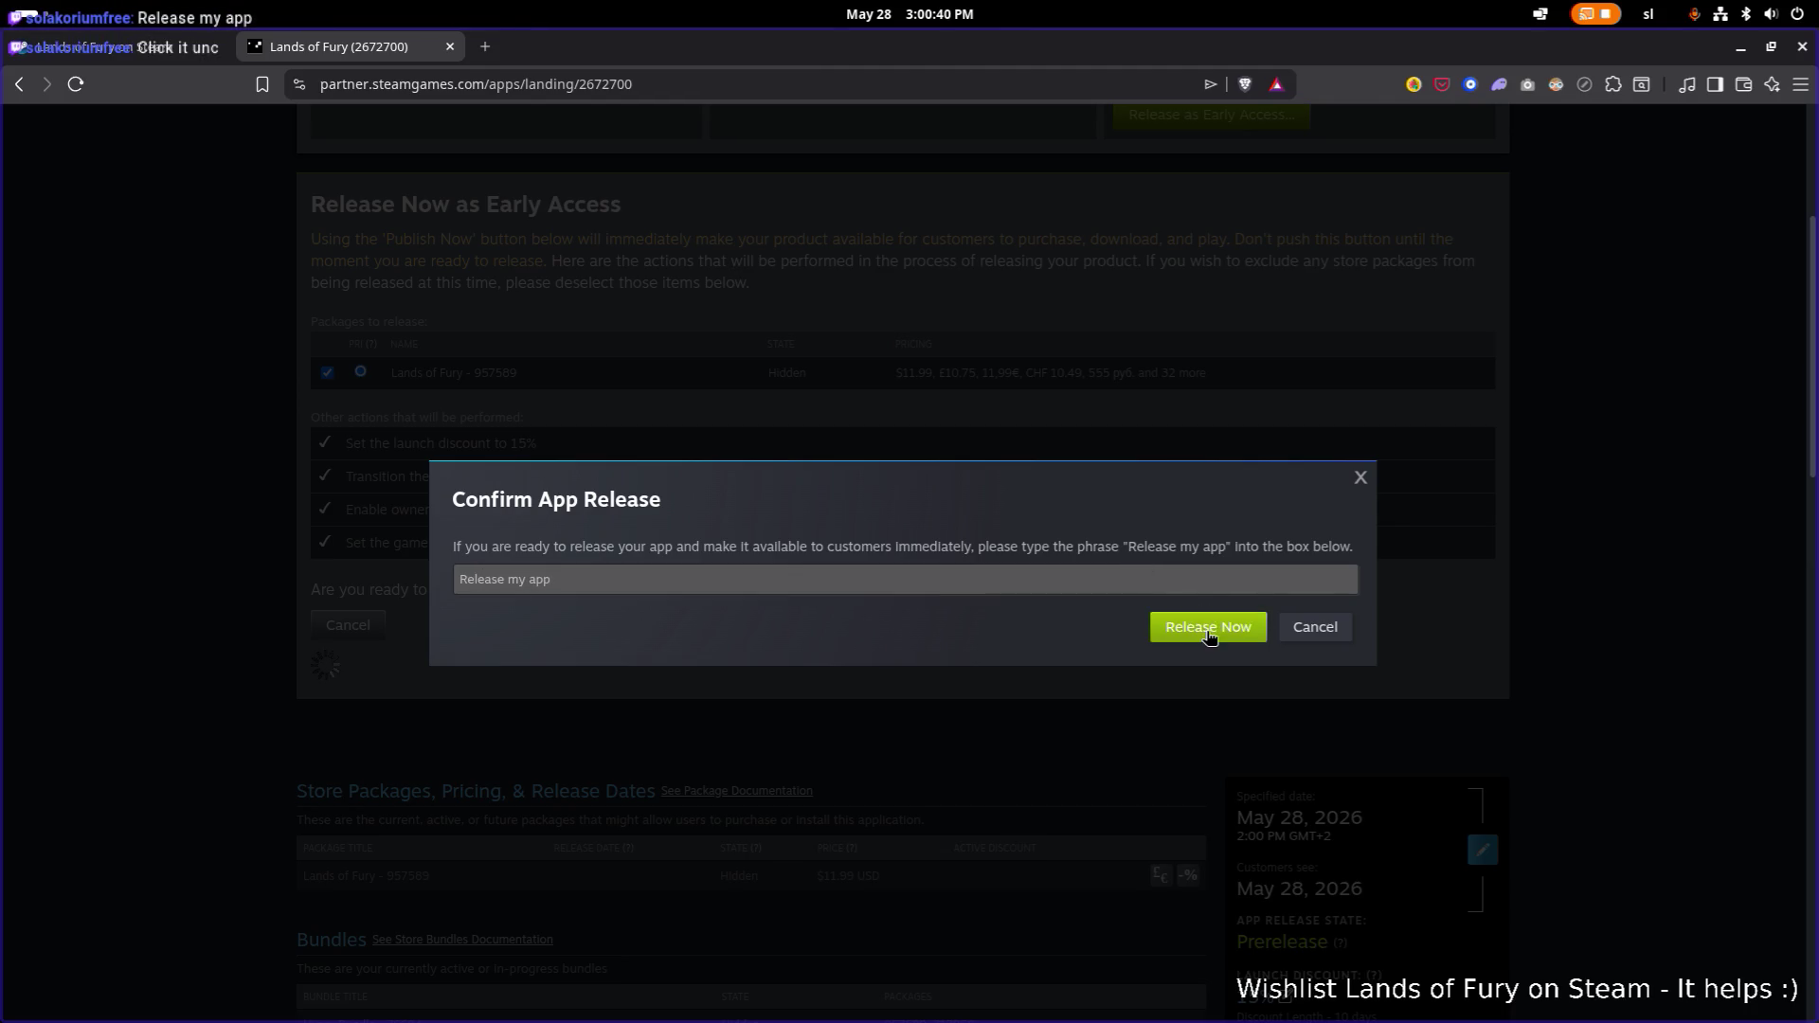
pyautogui.click(1256, 628)
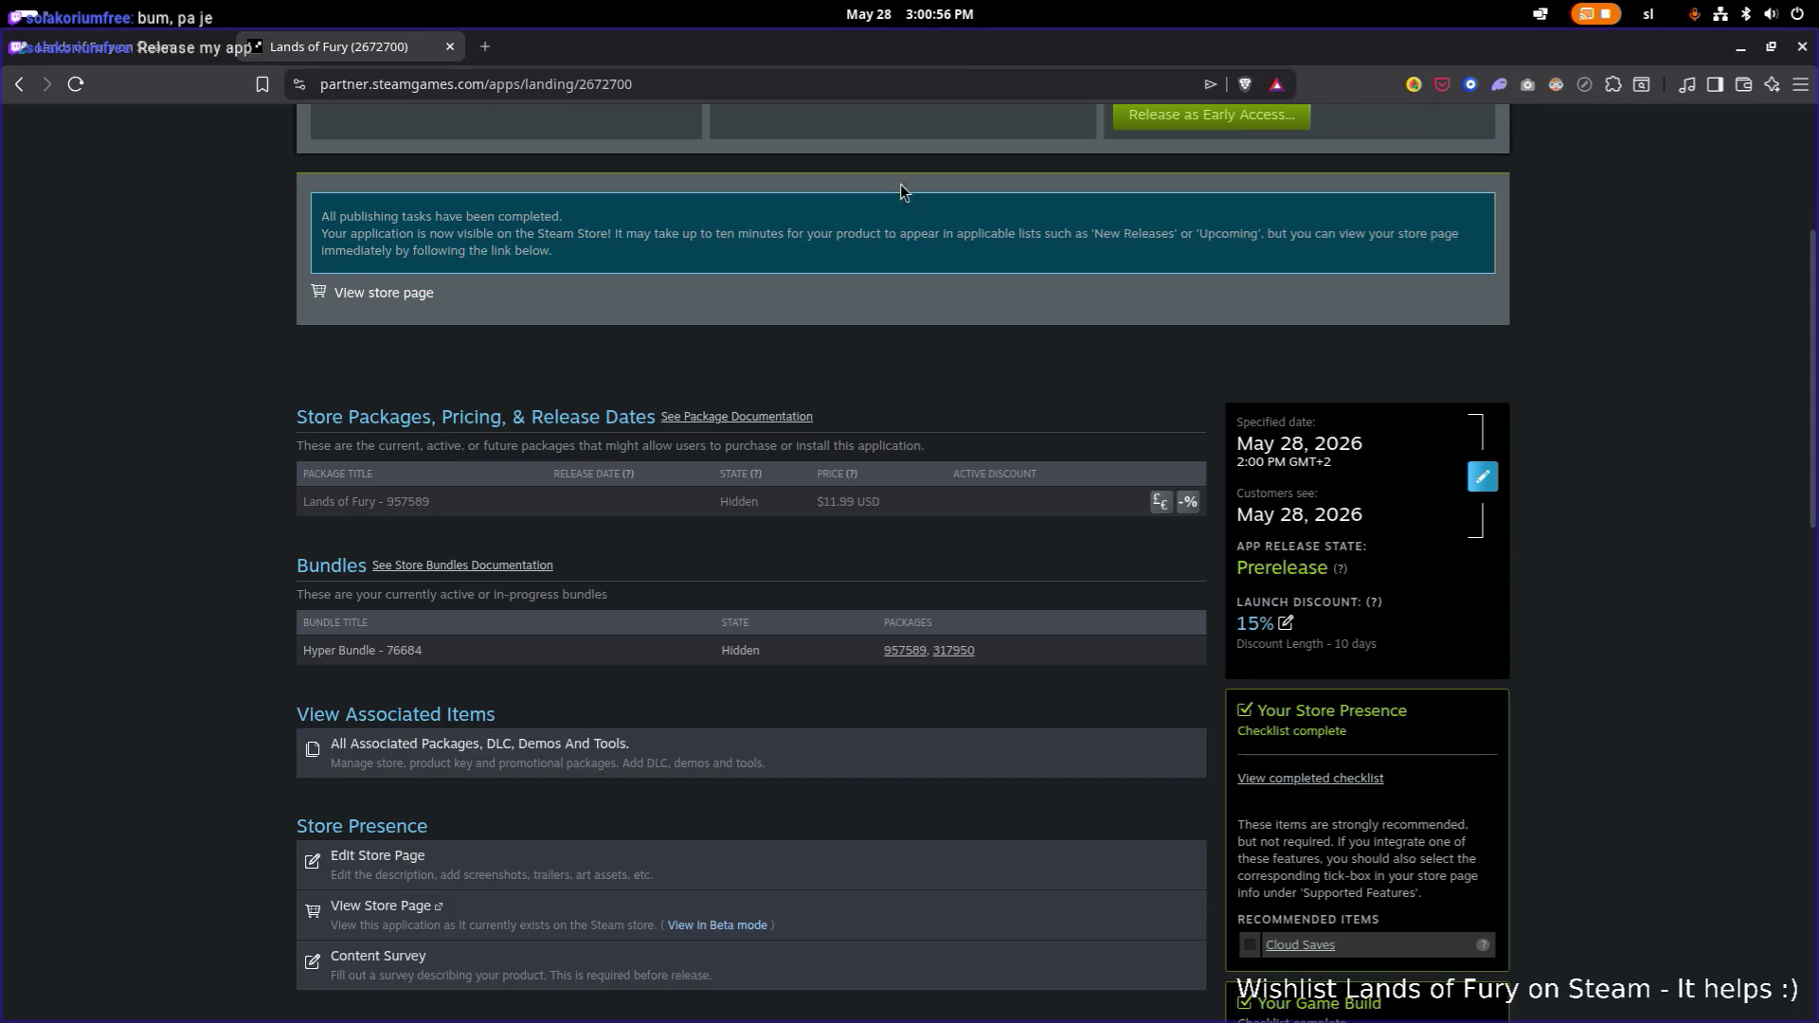
# Find the notice that all publishing tasks completed and the View store page link.
pyautogui.scroll(3, 866, 297)
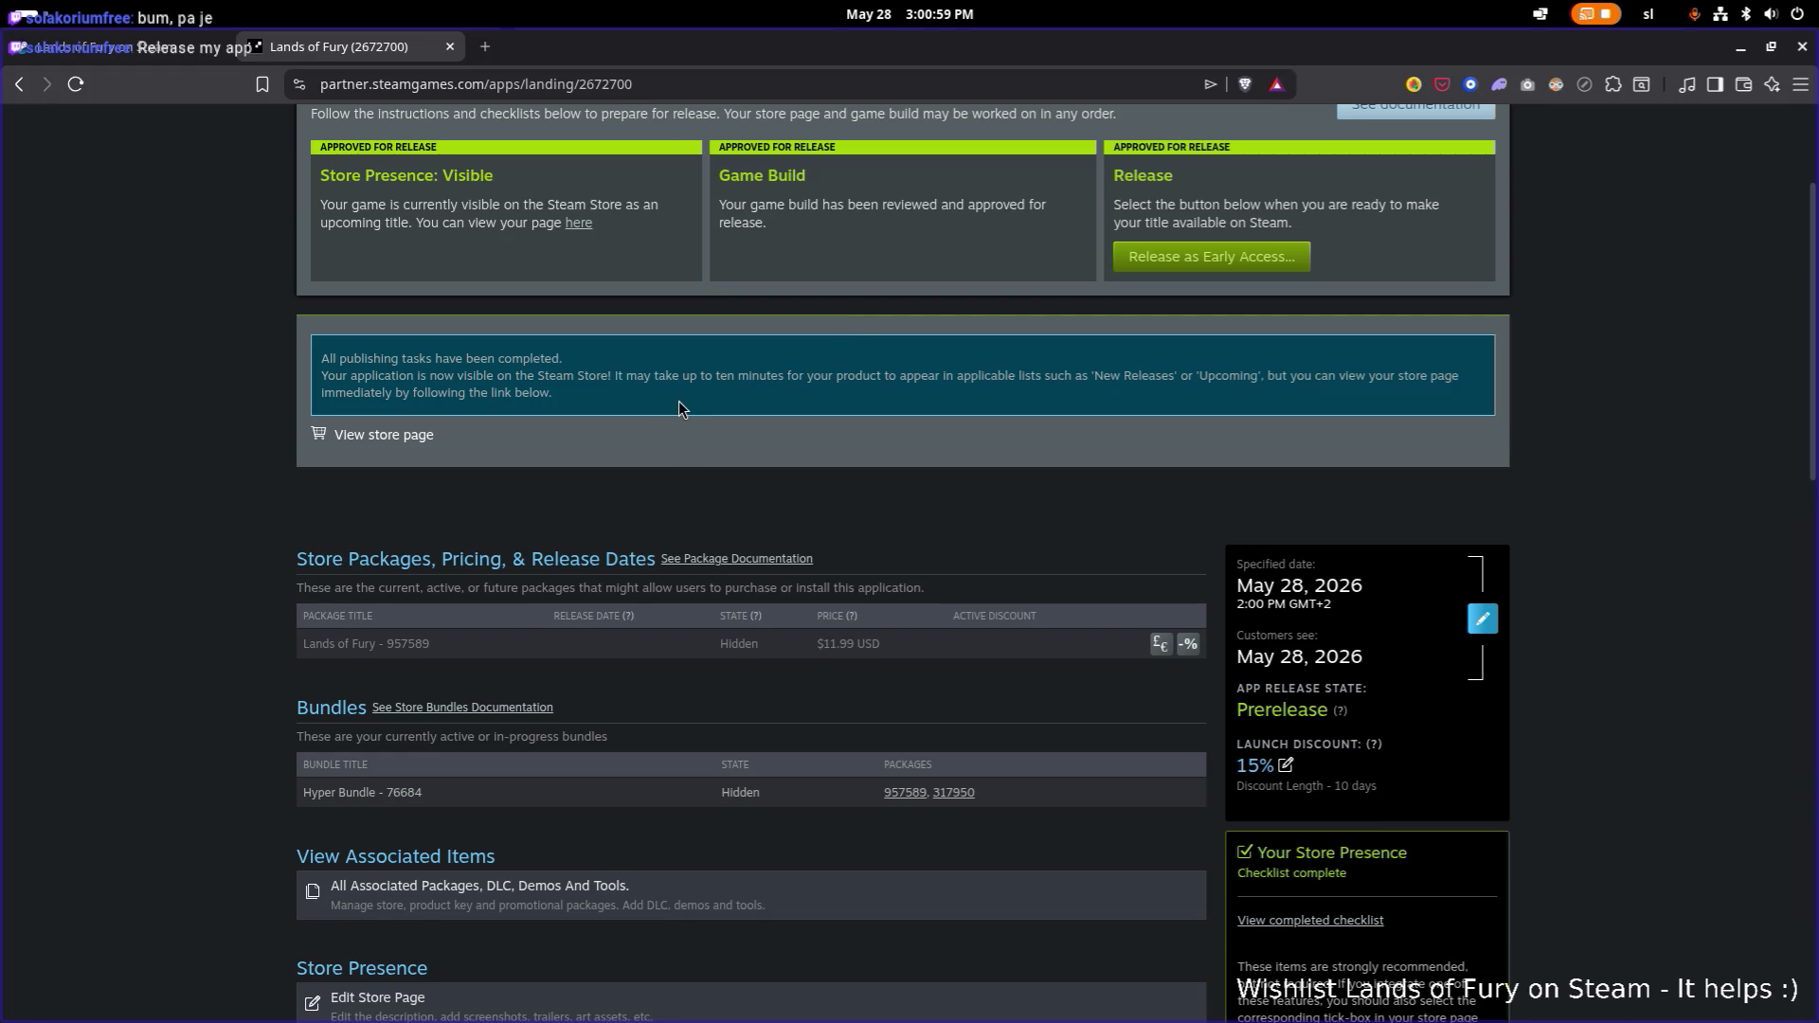
pyautogui.scroll(-1, 679, 400)
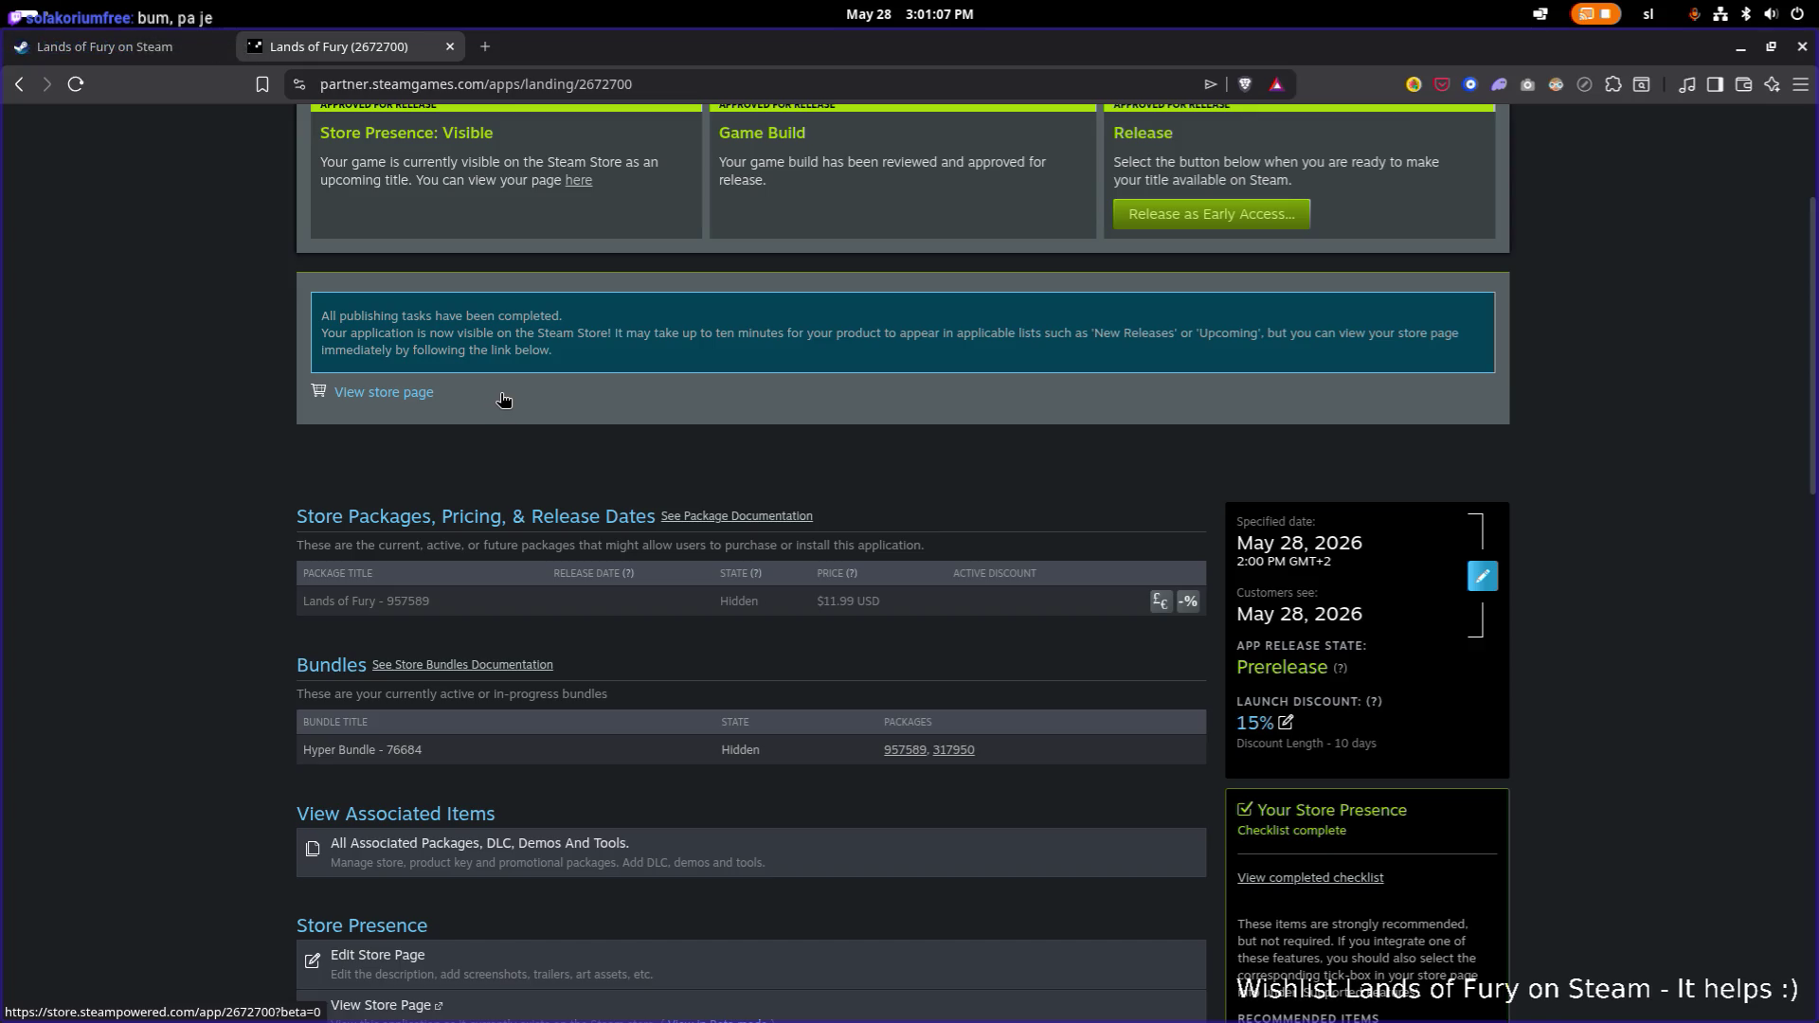
# Open the live Lands of Fury store page and scroll down through it.
pyautogui.click(424, 402)
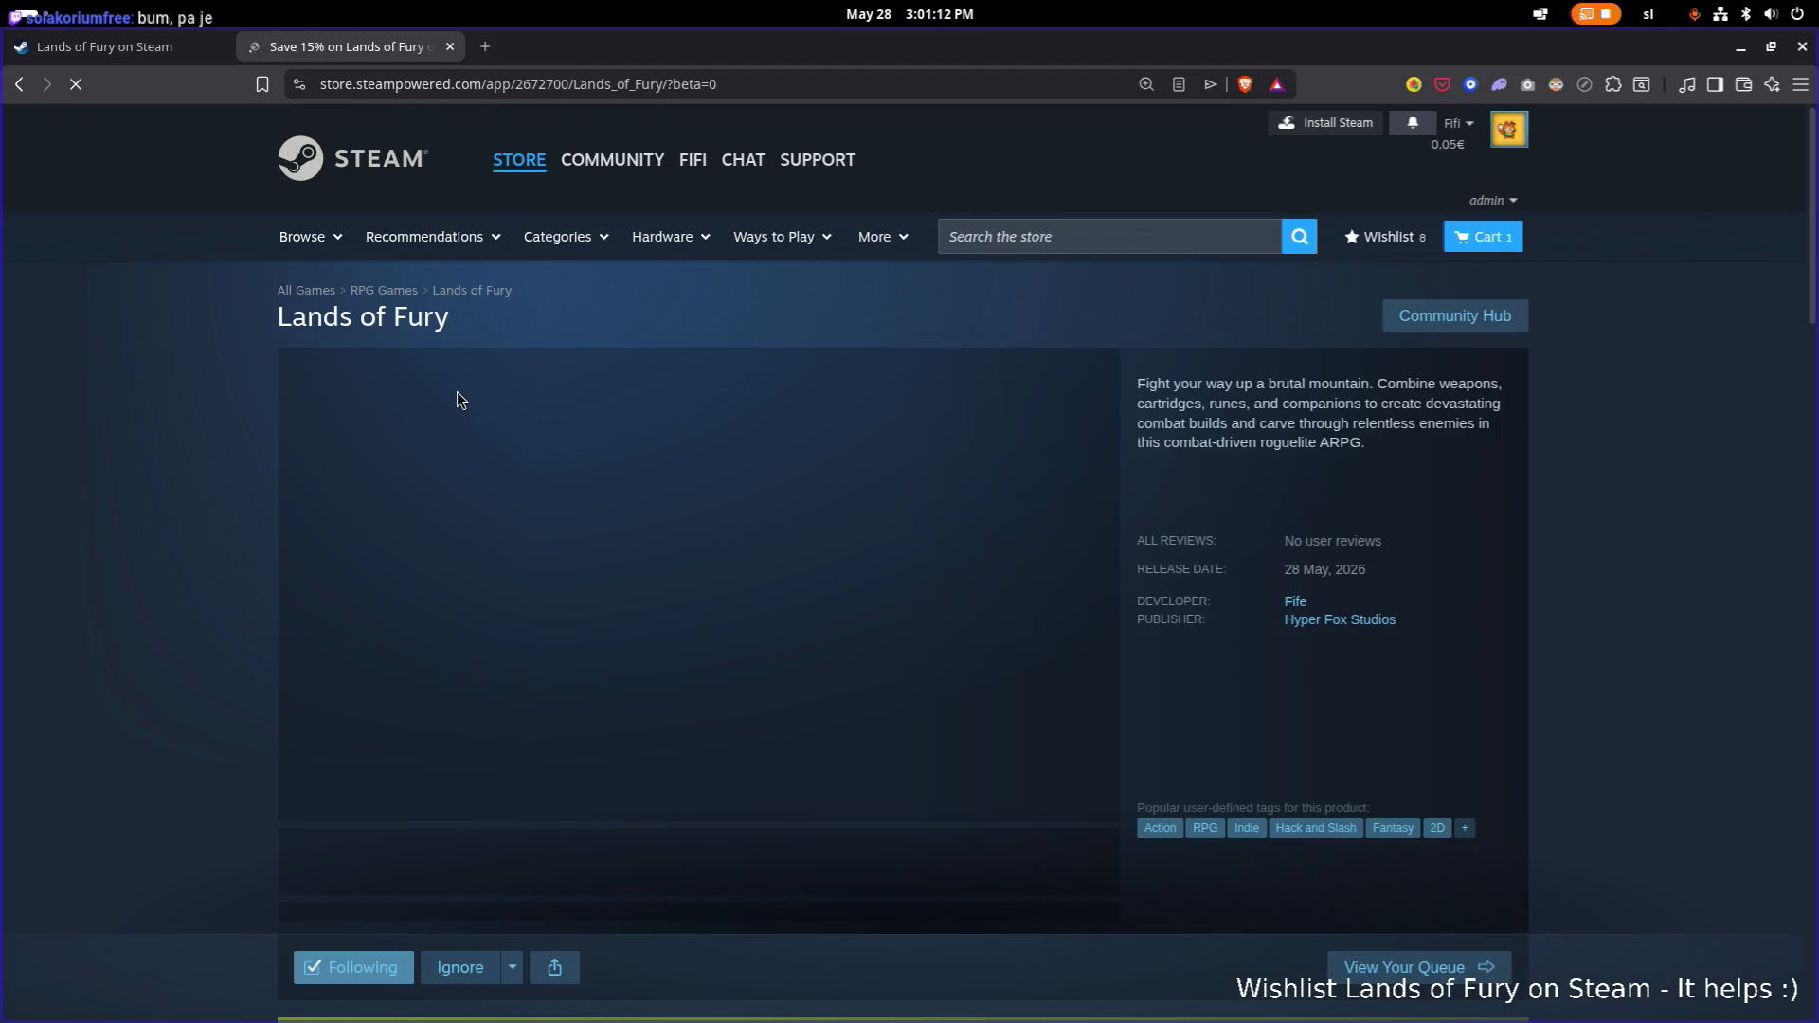
pyautogui.scroll(-3, 465, 390)
pyautogui.scroll(-1, 476, 393)
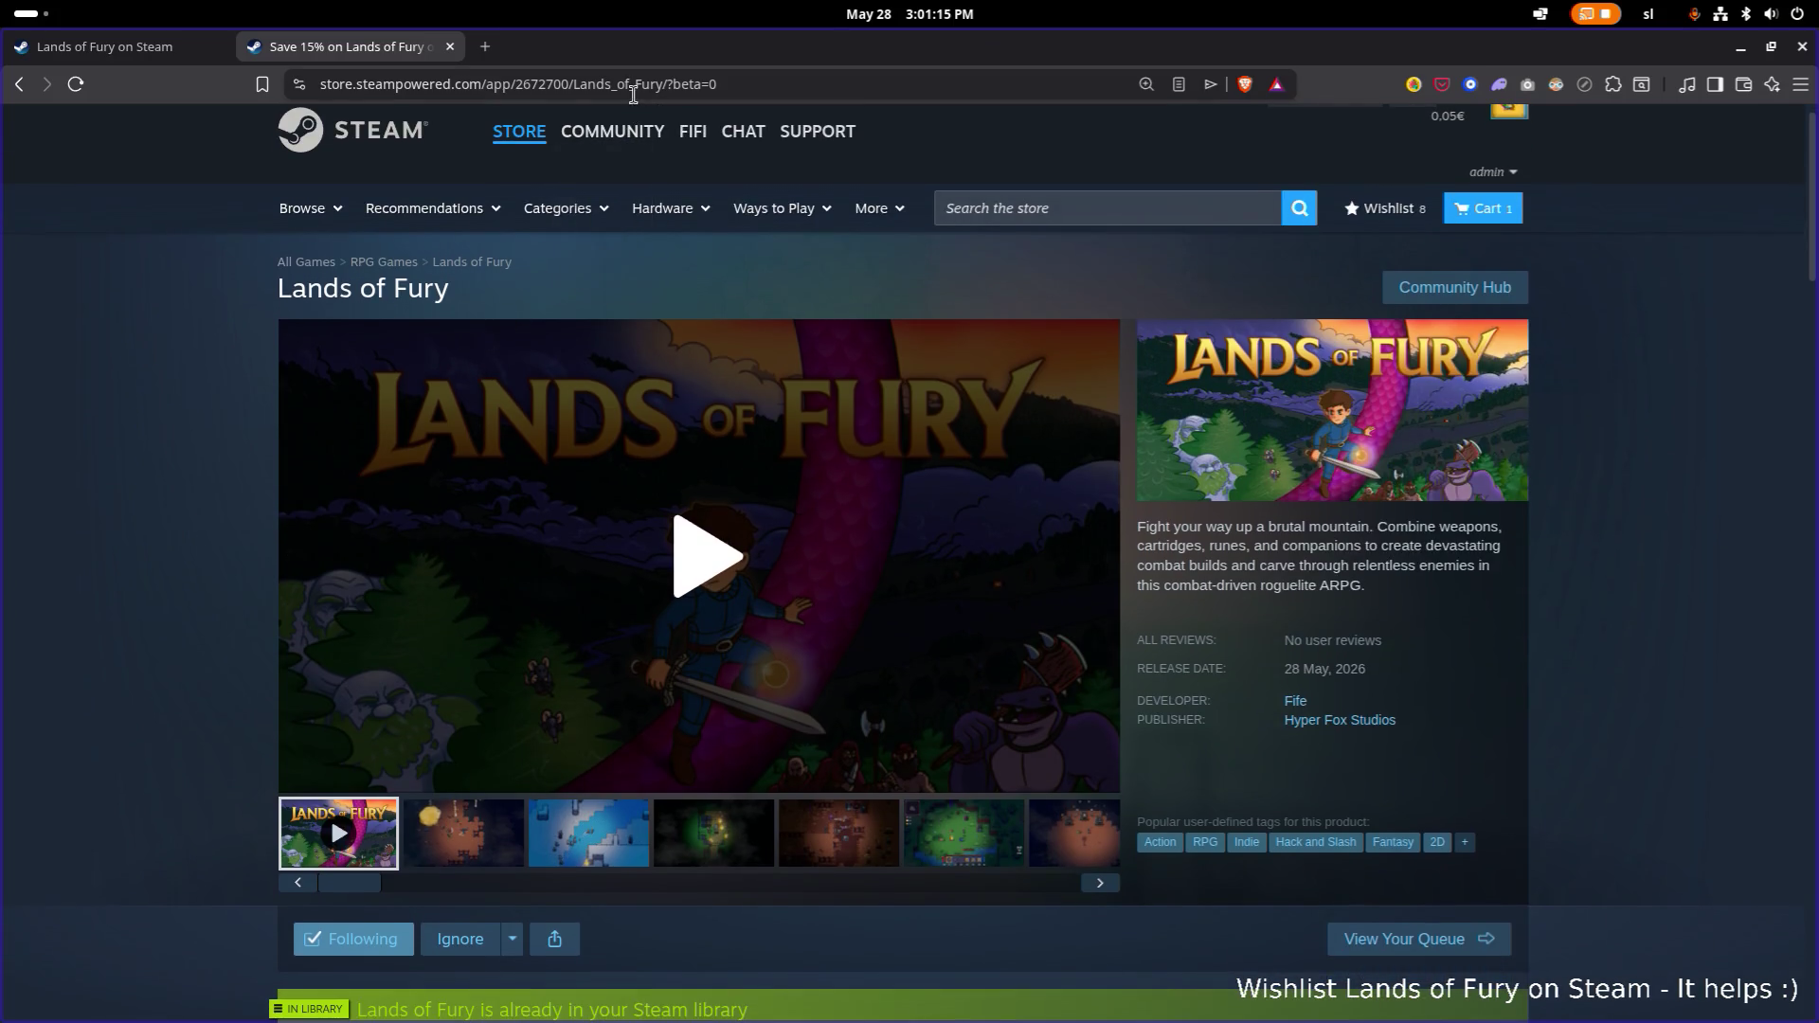
# Copy the store page's web address from the browser address bar.
pyautogui.click(634, 86)
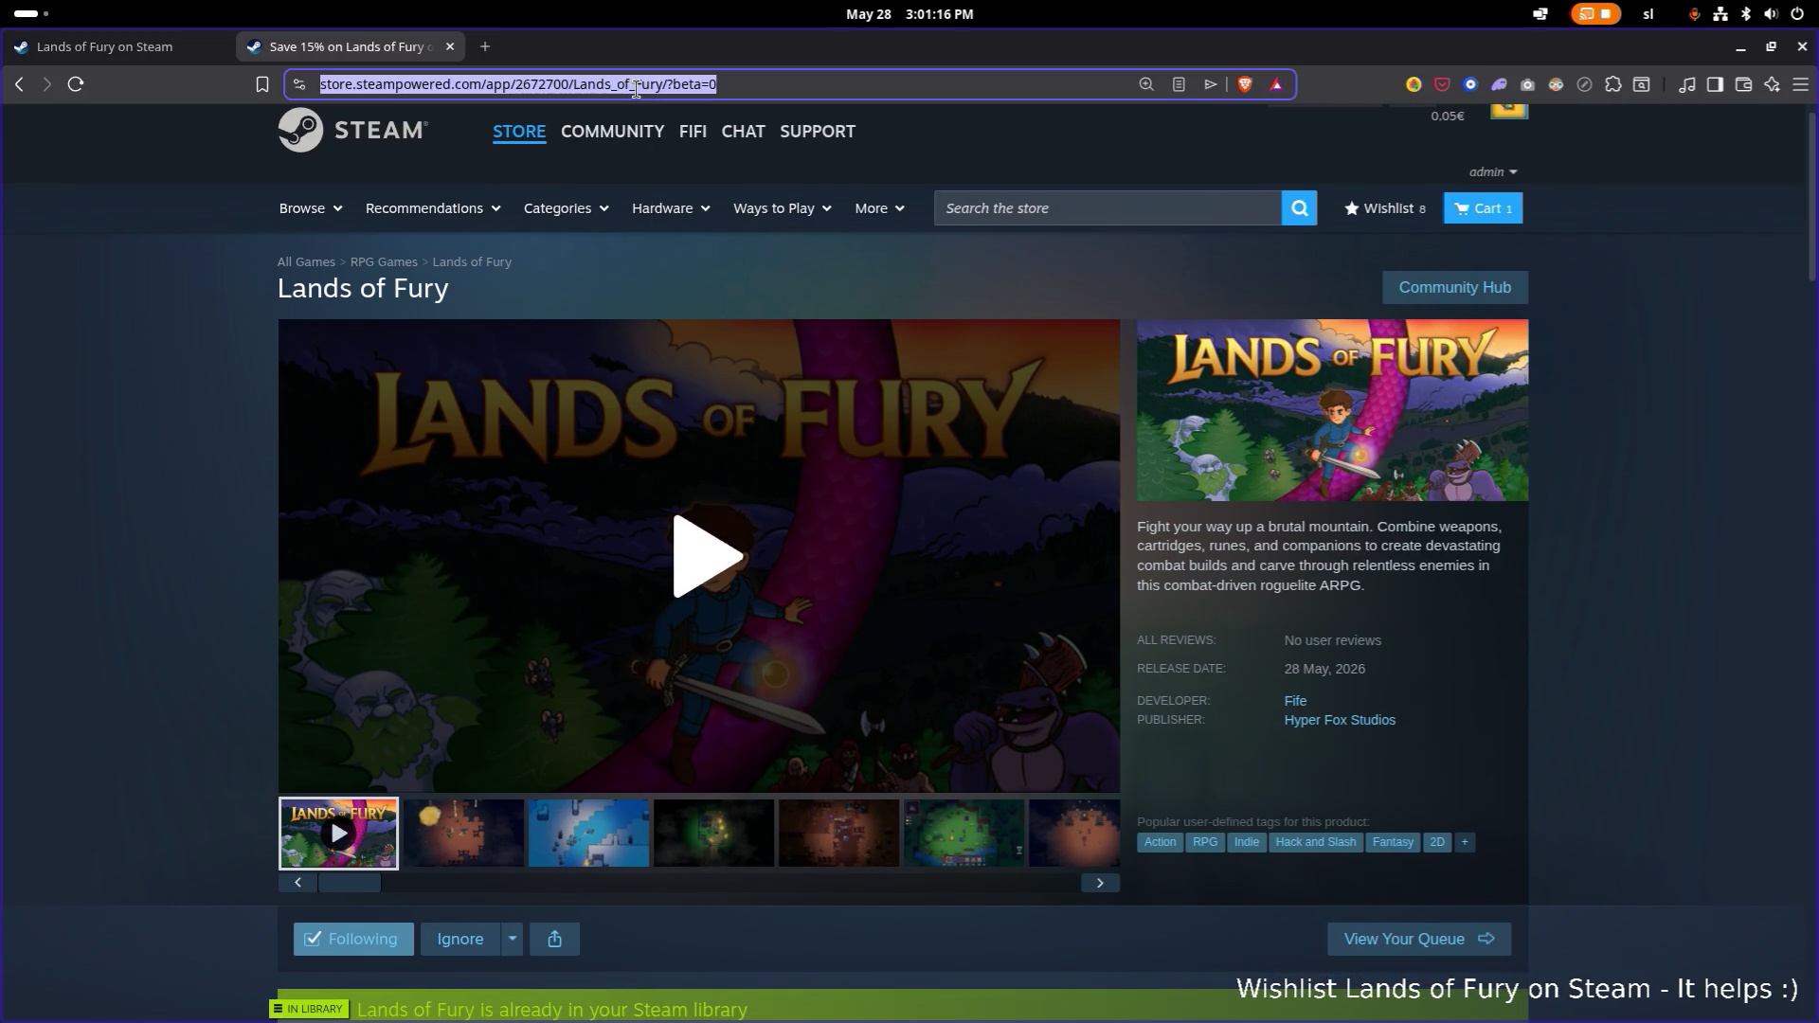
pyautogui.rightClick(637, 87)
pyautogui.click(701, 190)
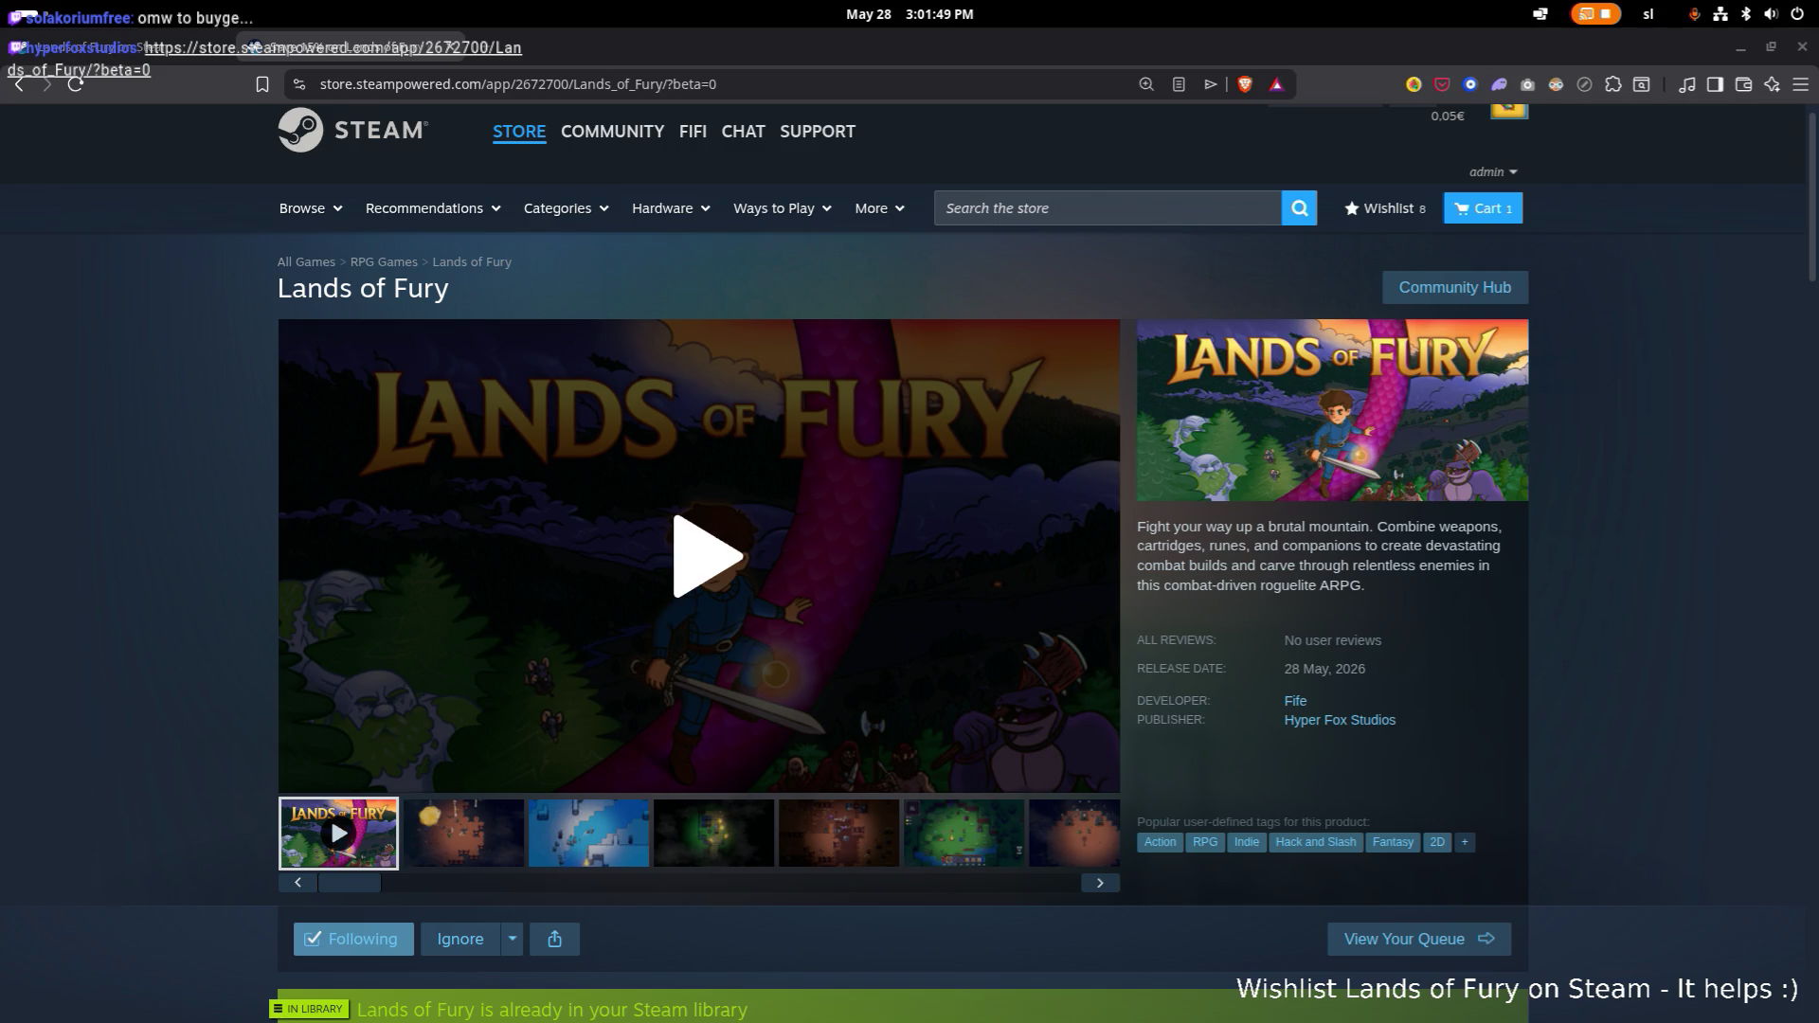
pyautogui.moveTo(251, 48); pyautogui.dragTo(251, 47)
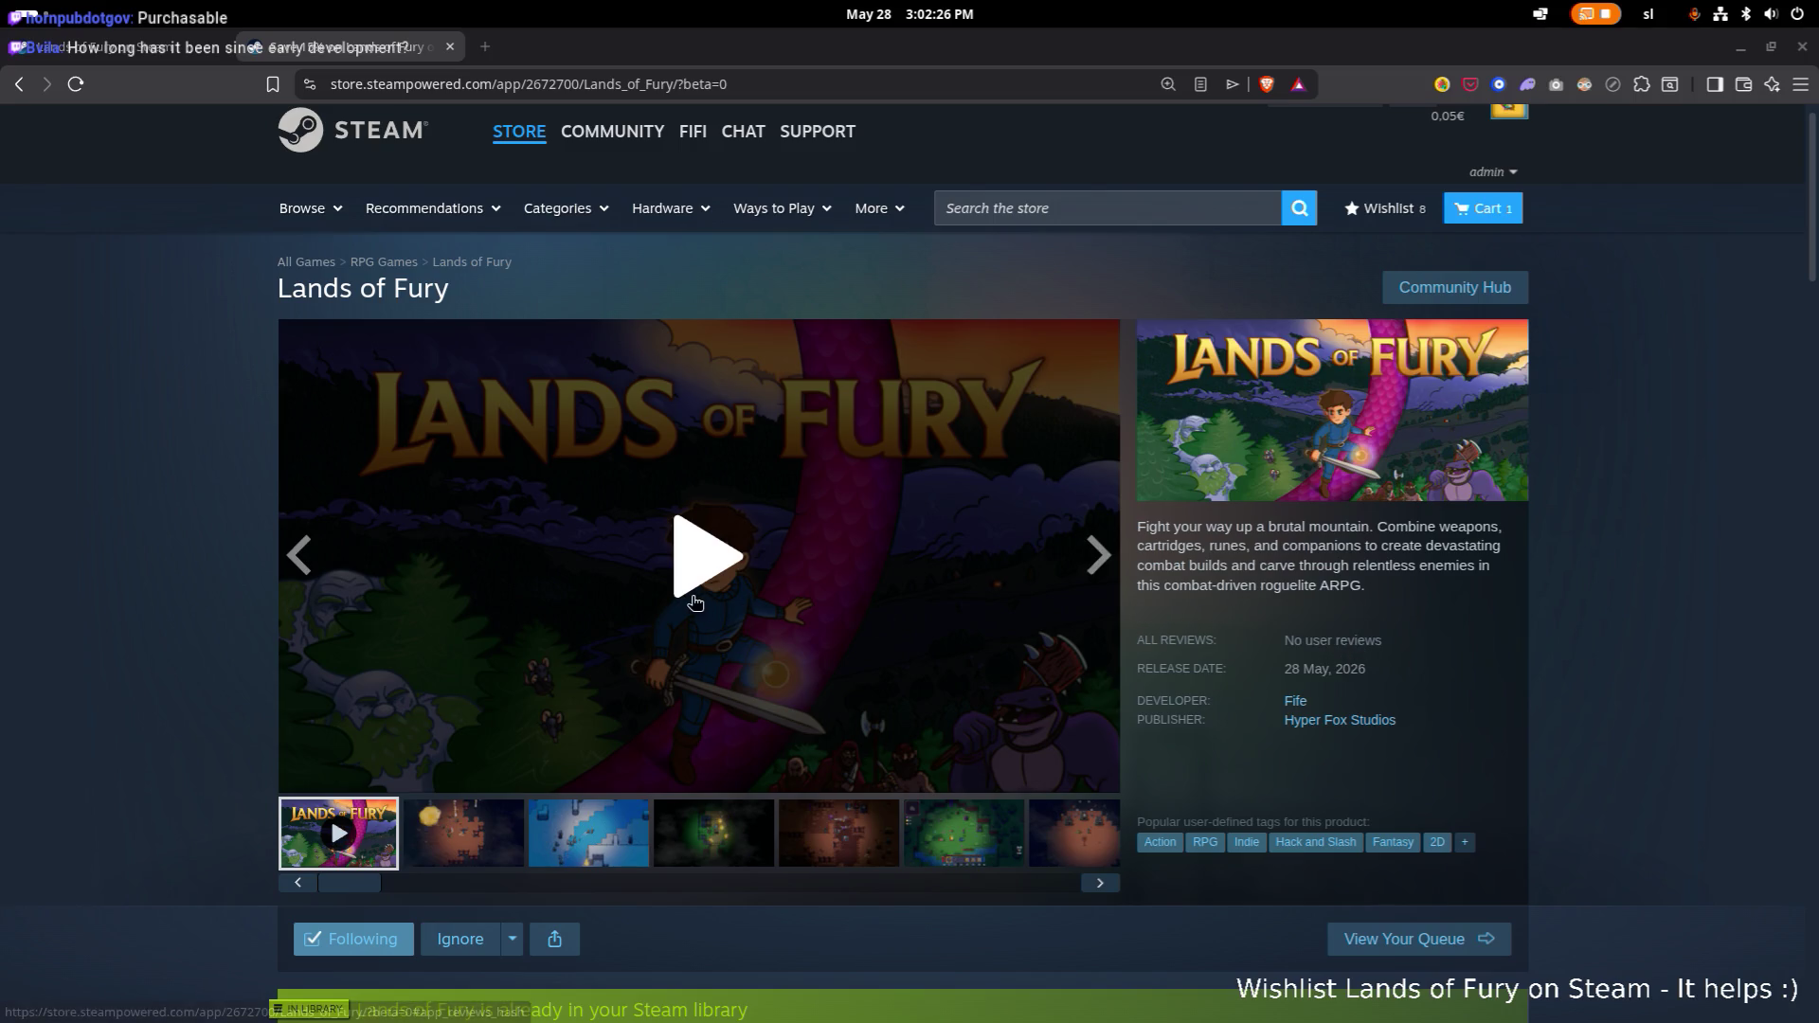
# Scroll up and down through the Lands of Fury store page to review it.
pyautogui.scroll(-1, 554, 614)
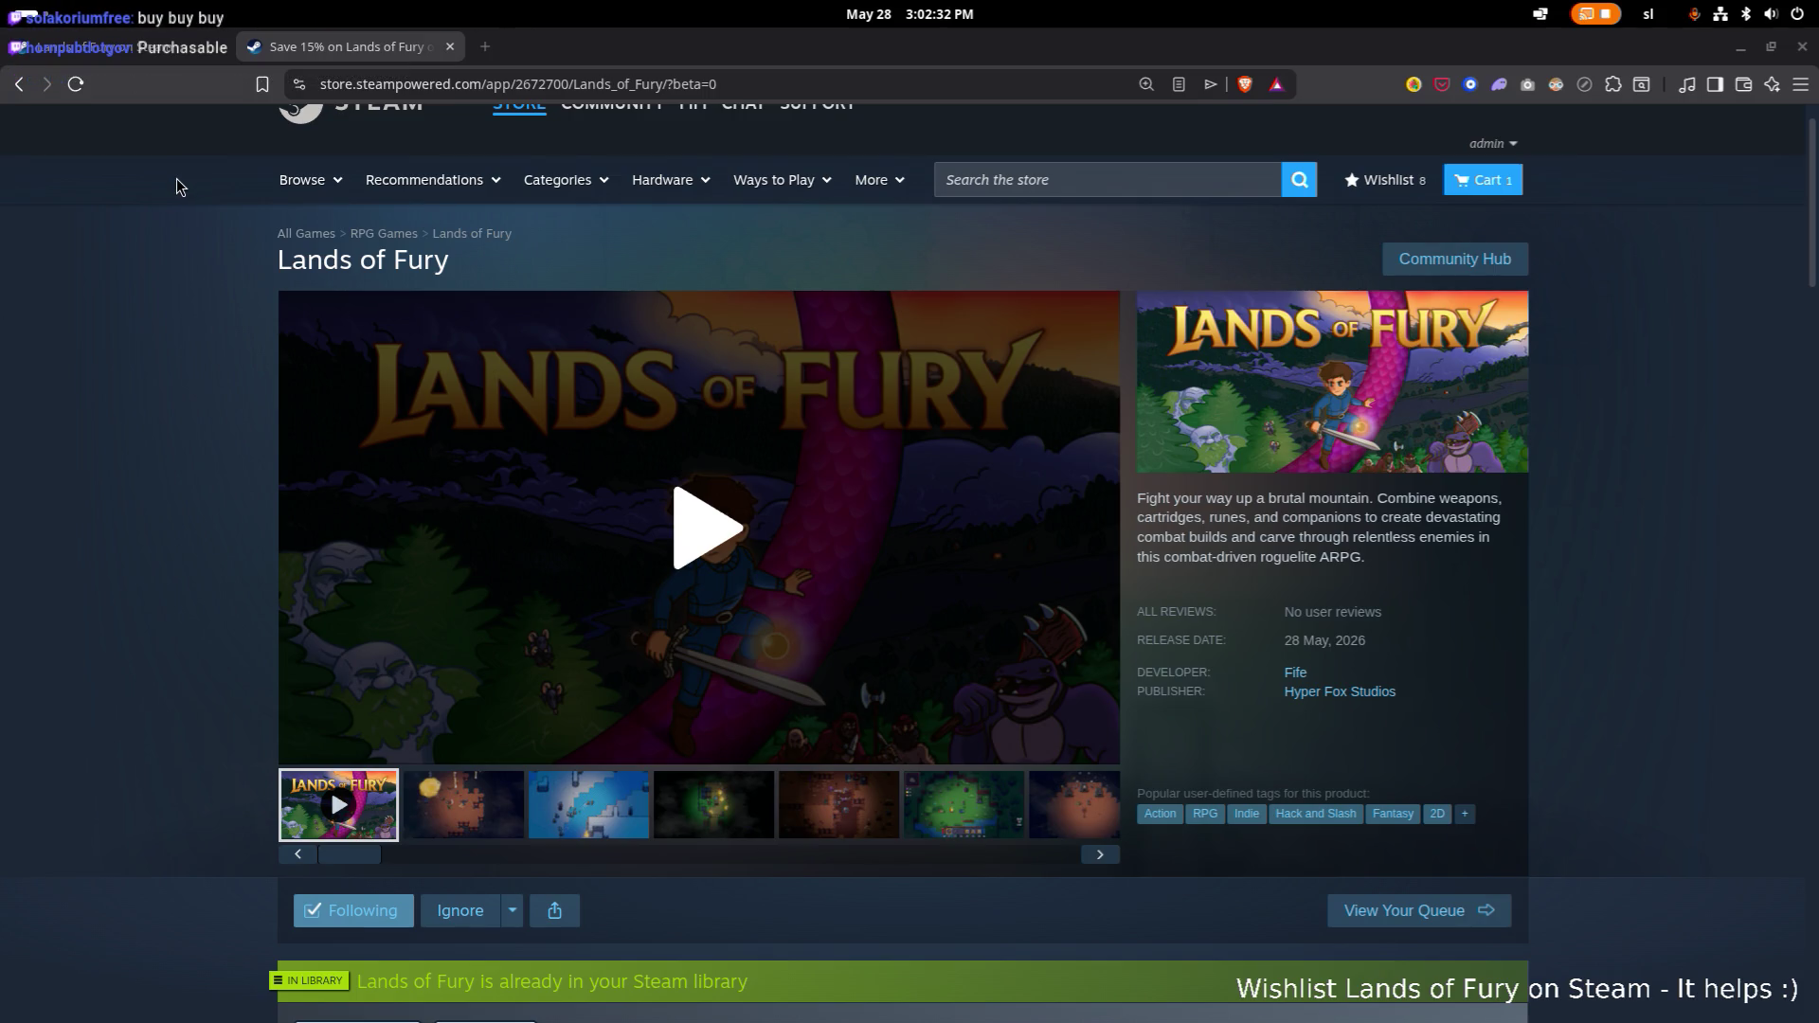
pyautogui.scroll(-3, 436, 232)
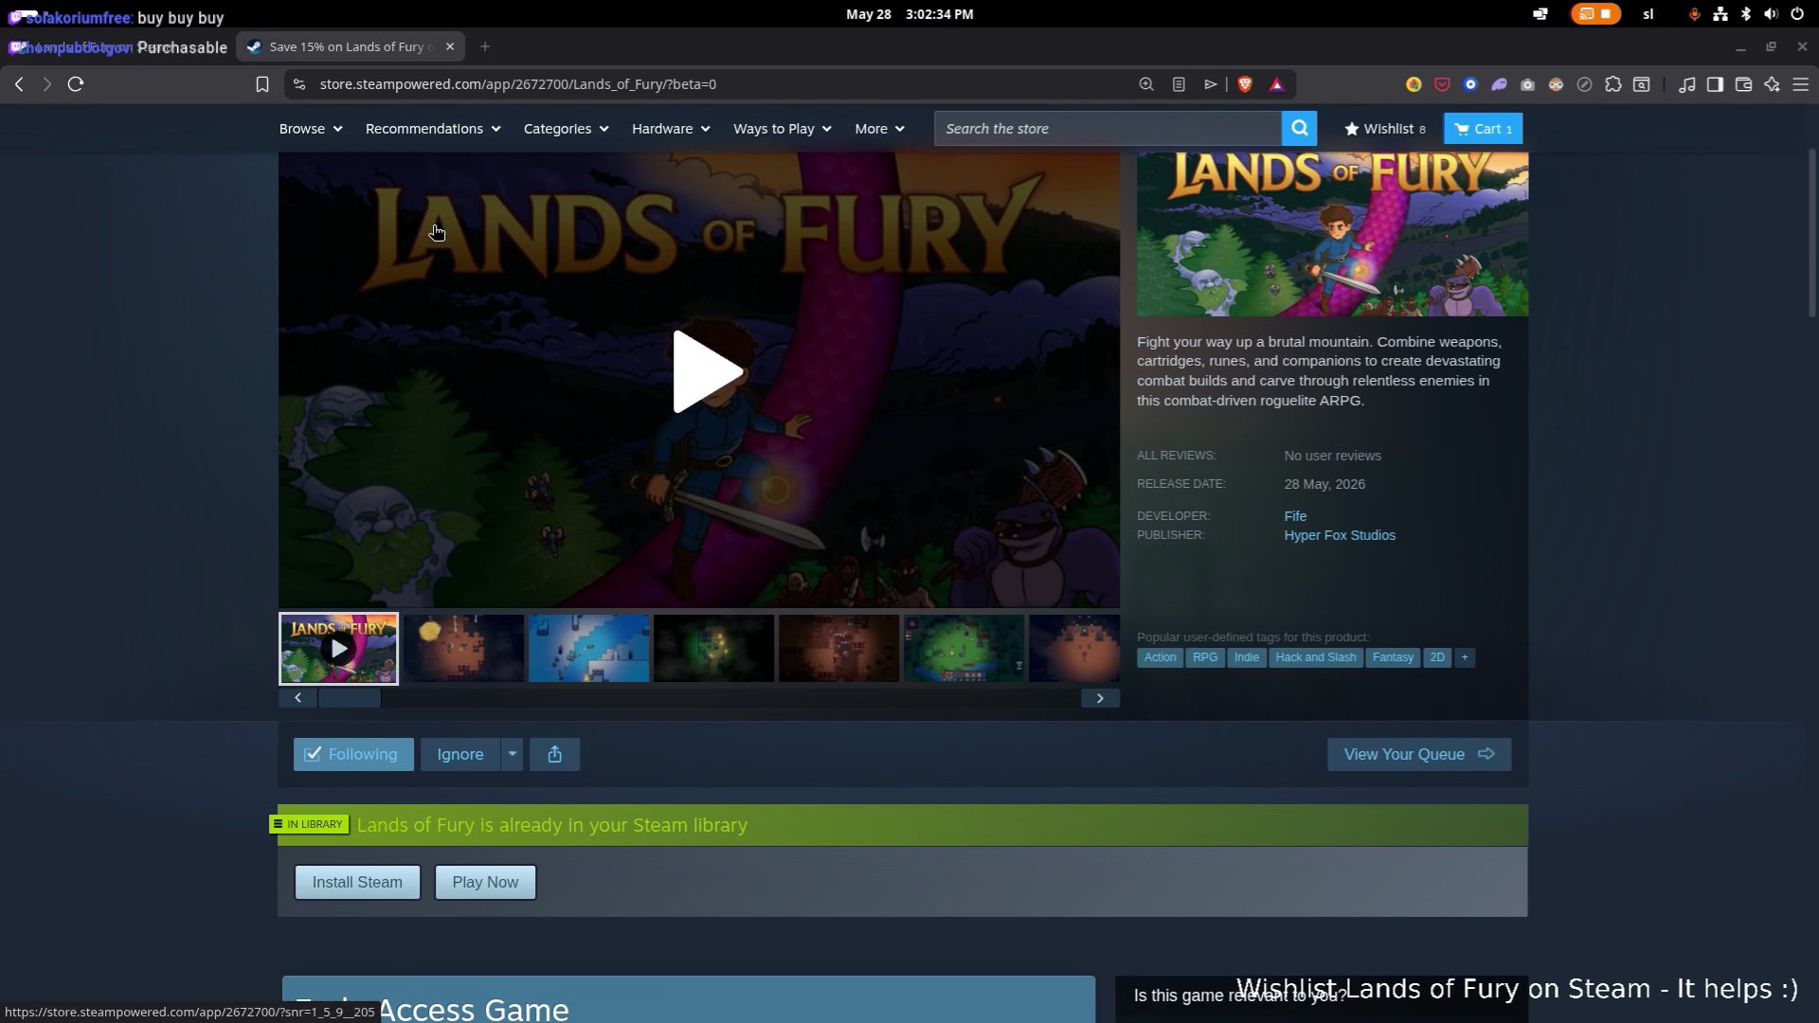
pyautogui.scroll(-6, 269, 320)
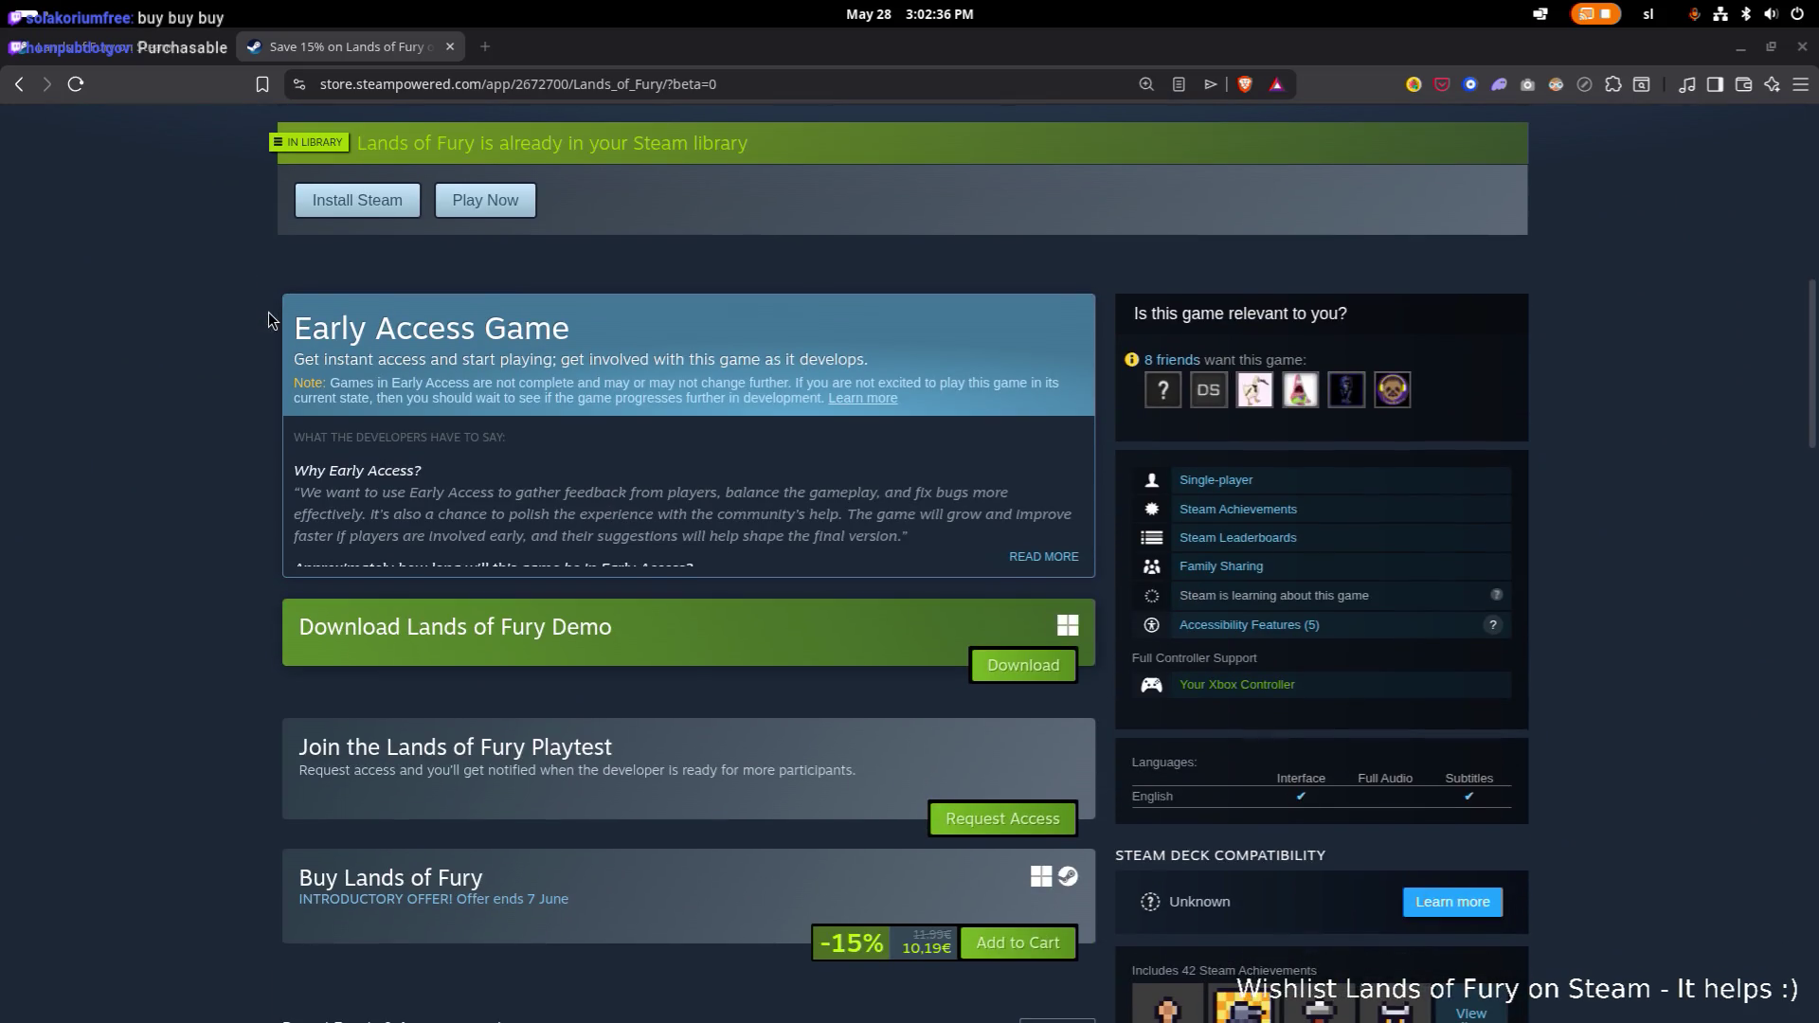
pyautogui.scroll(8, 268, 321)
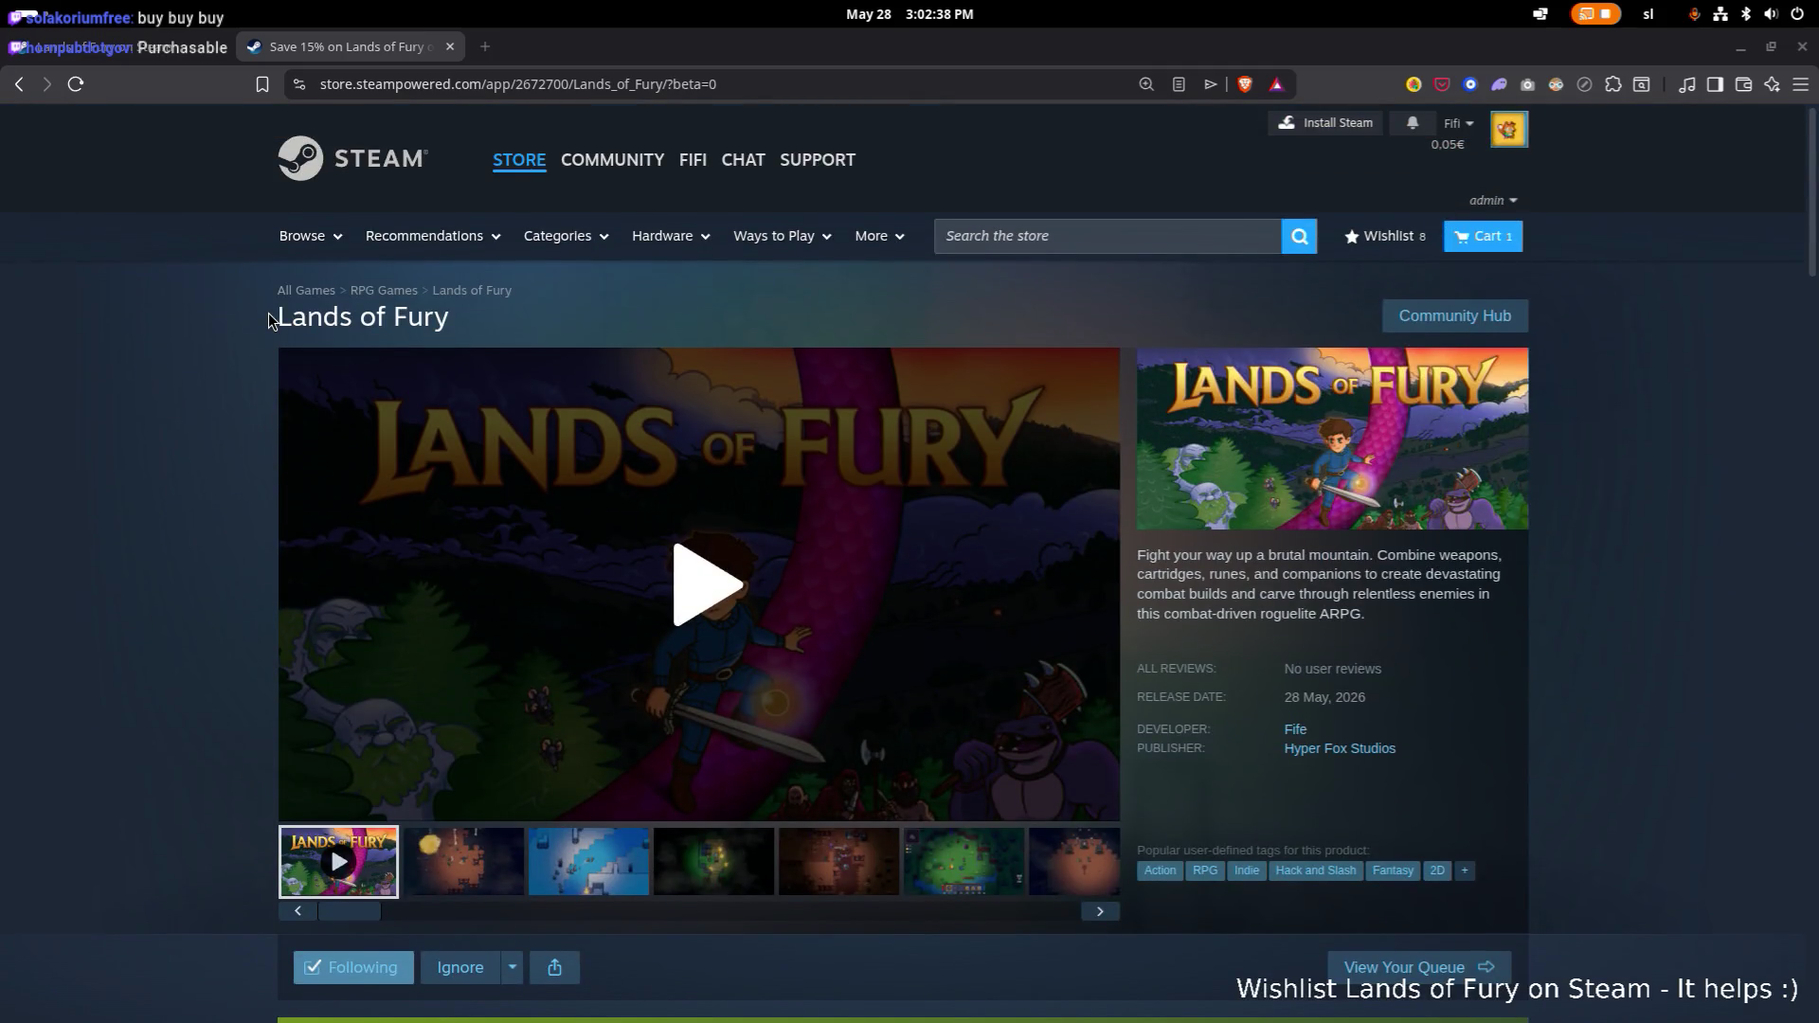
pyautogui.scroll(-10, 227, 320)
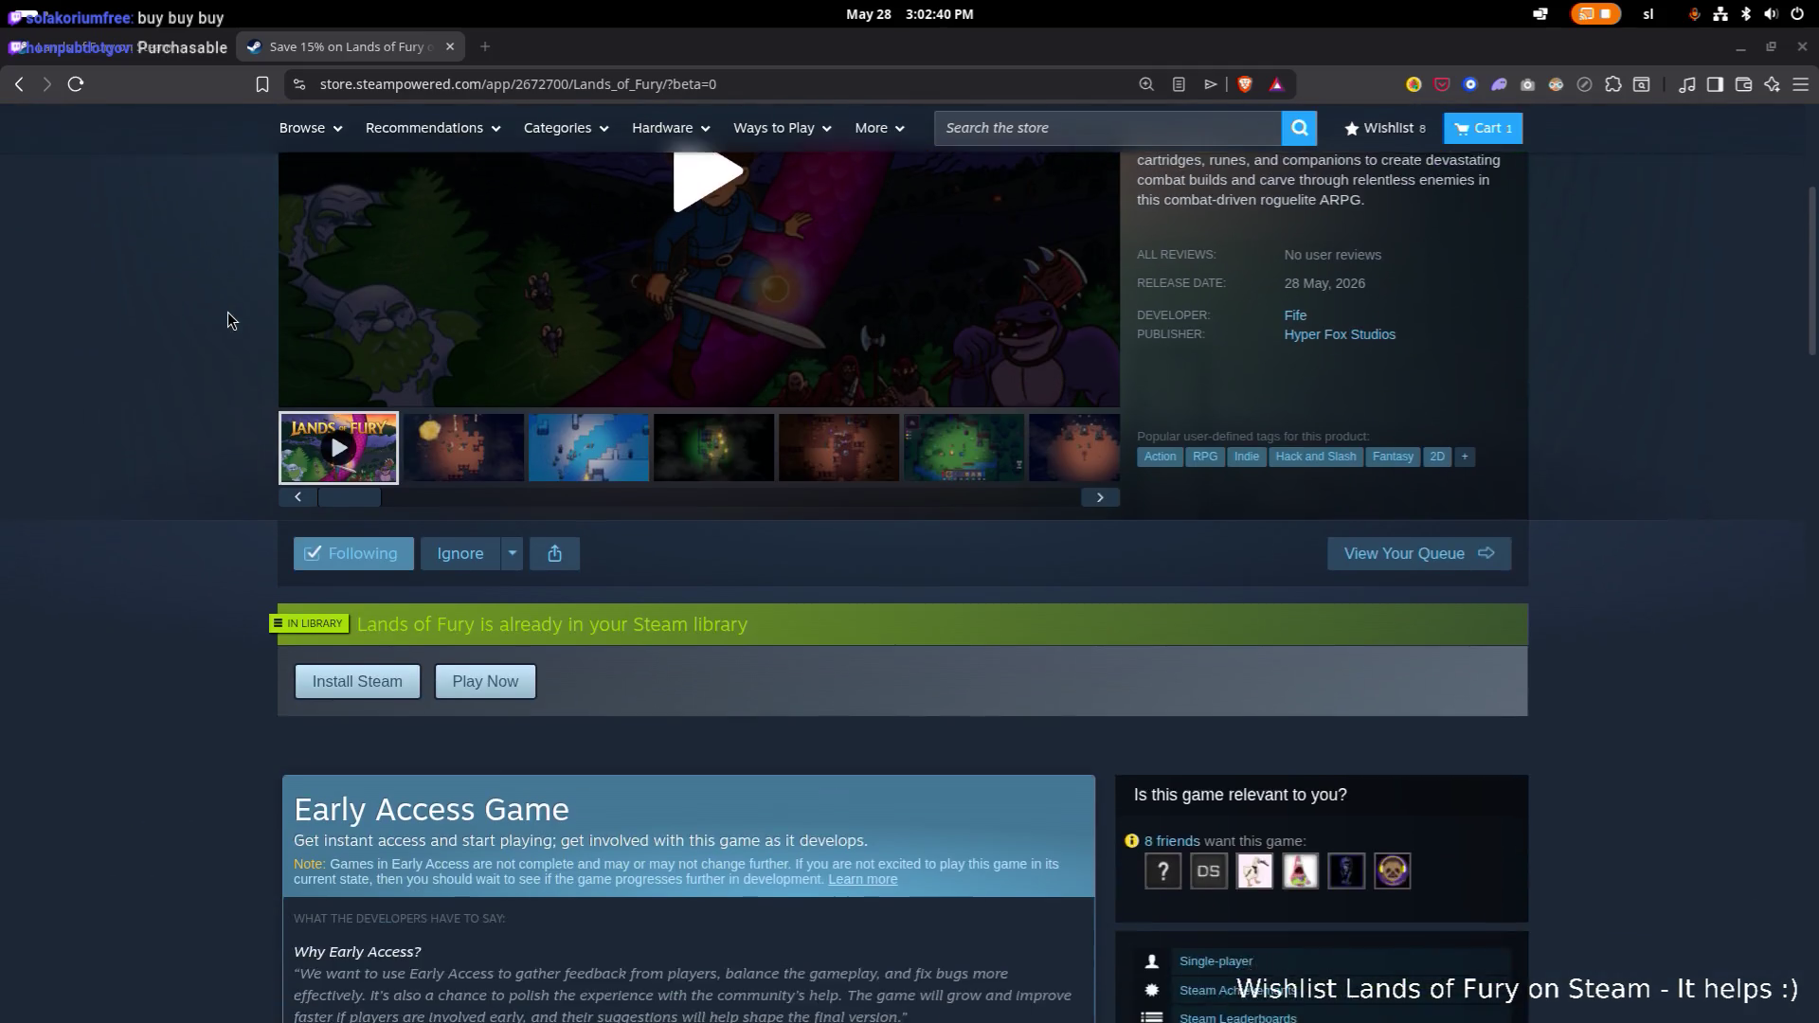
pyautogui.scroll(-6, 227, 311)
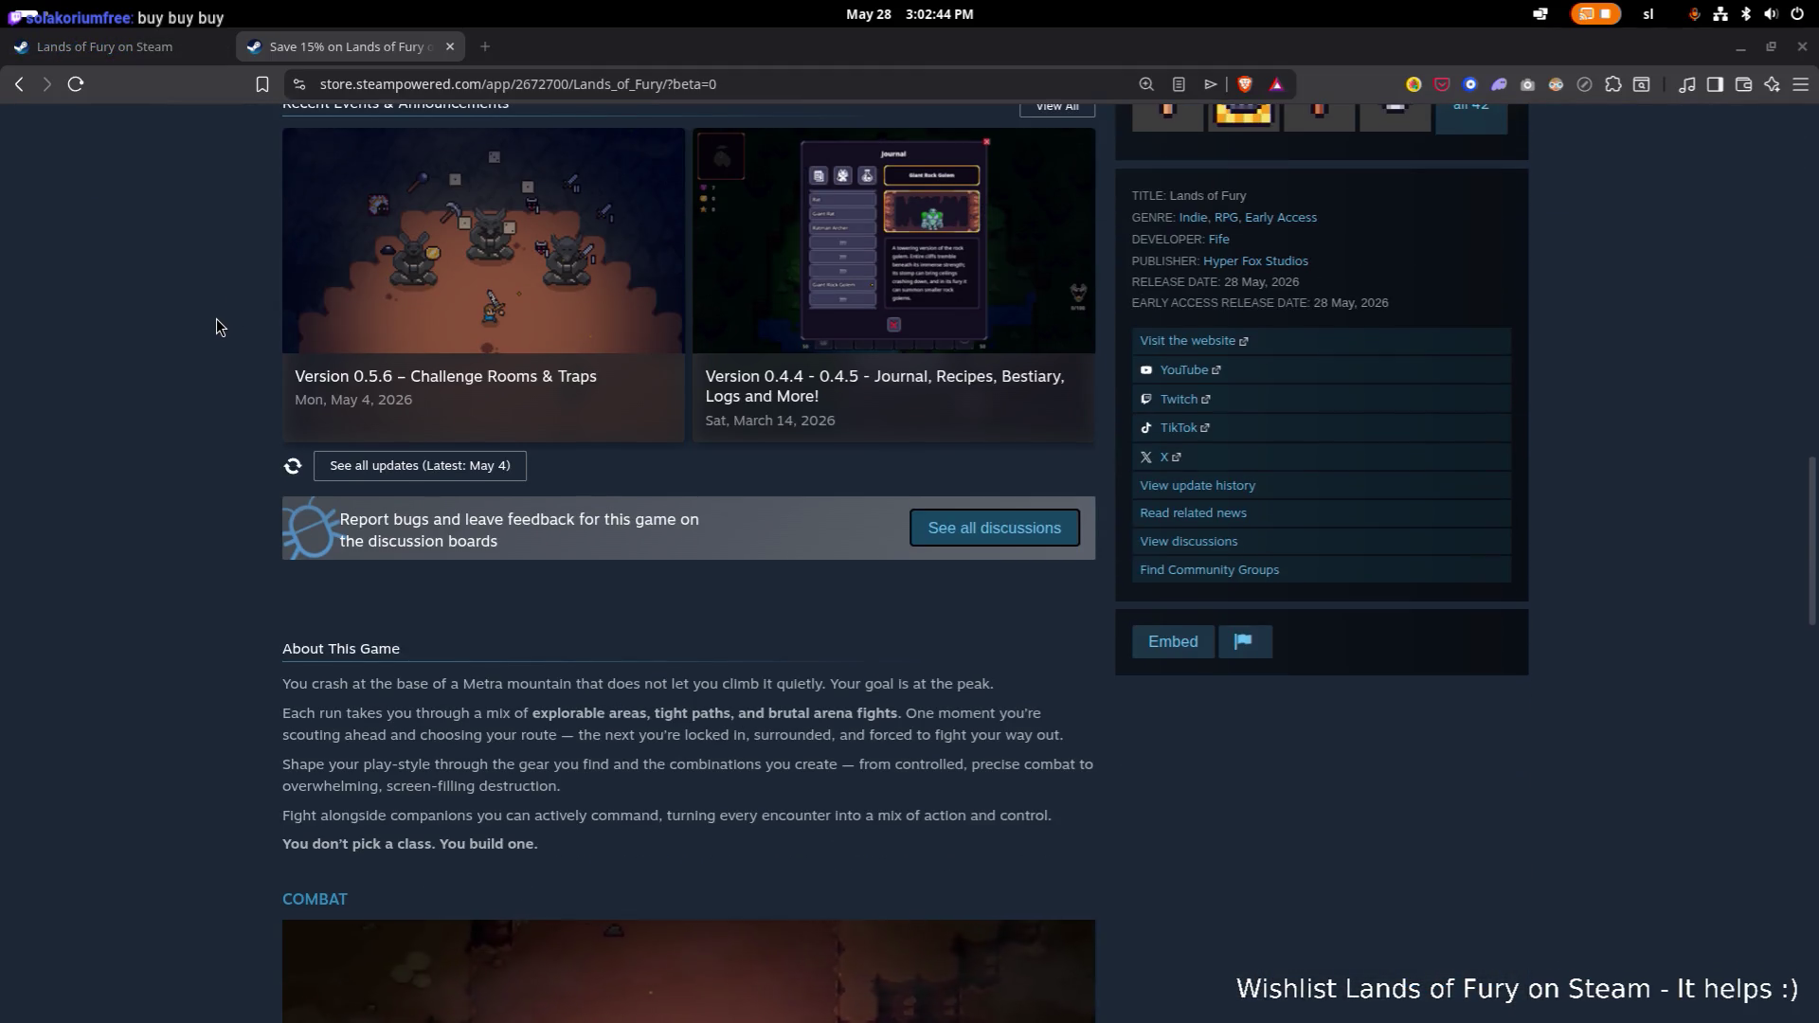
pyautogui.scroll(8, 214, 317)
pyautogui.scroll(8, 230, 326)
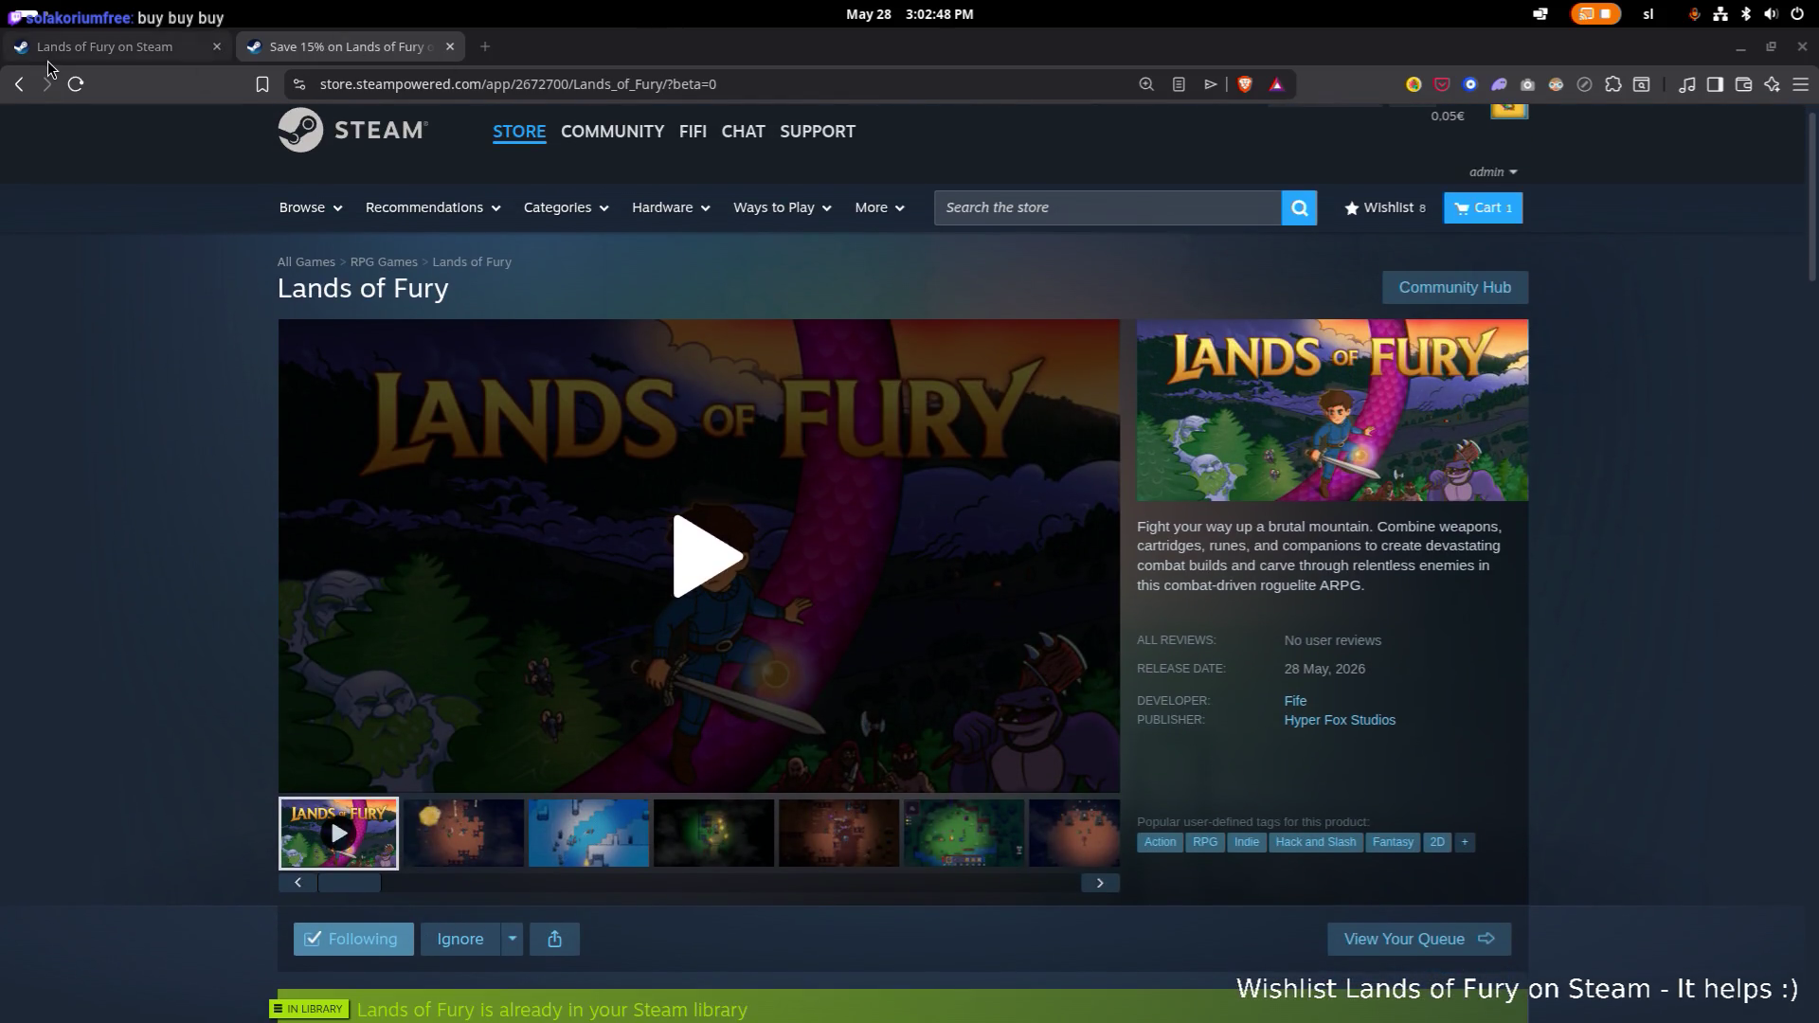
# Restore the browser window and switch to the 'Lands of Fury on Steam' tab.
pyautogui.moveTo(522, 37)
pyautogui.mouseDown()
pyautogui.moveTo(535, 104)
pyautogui.moveTo(497, 275)
pyautogui.moveTo(531, 242)
pyautogui.moveTo(407, 47)
pyautogui.moveTo(388, 63)
pyautogui.mouseUp()
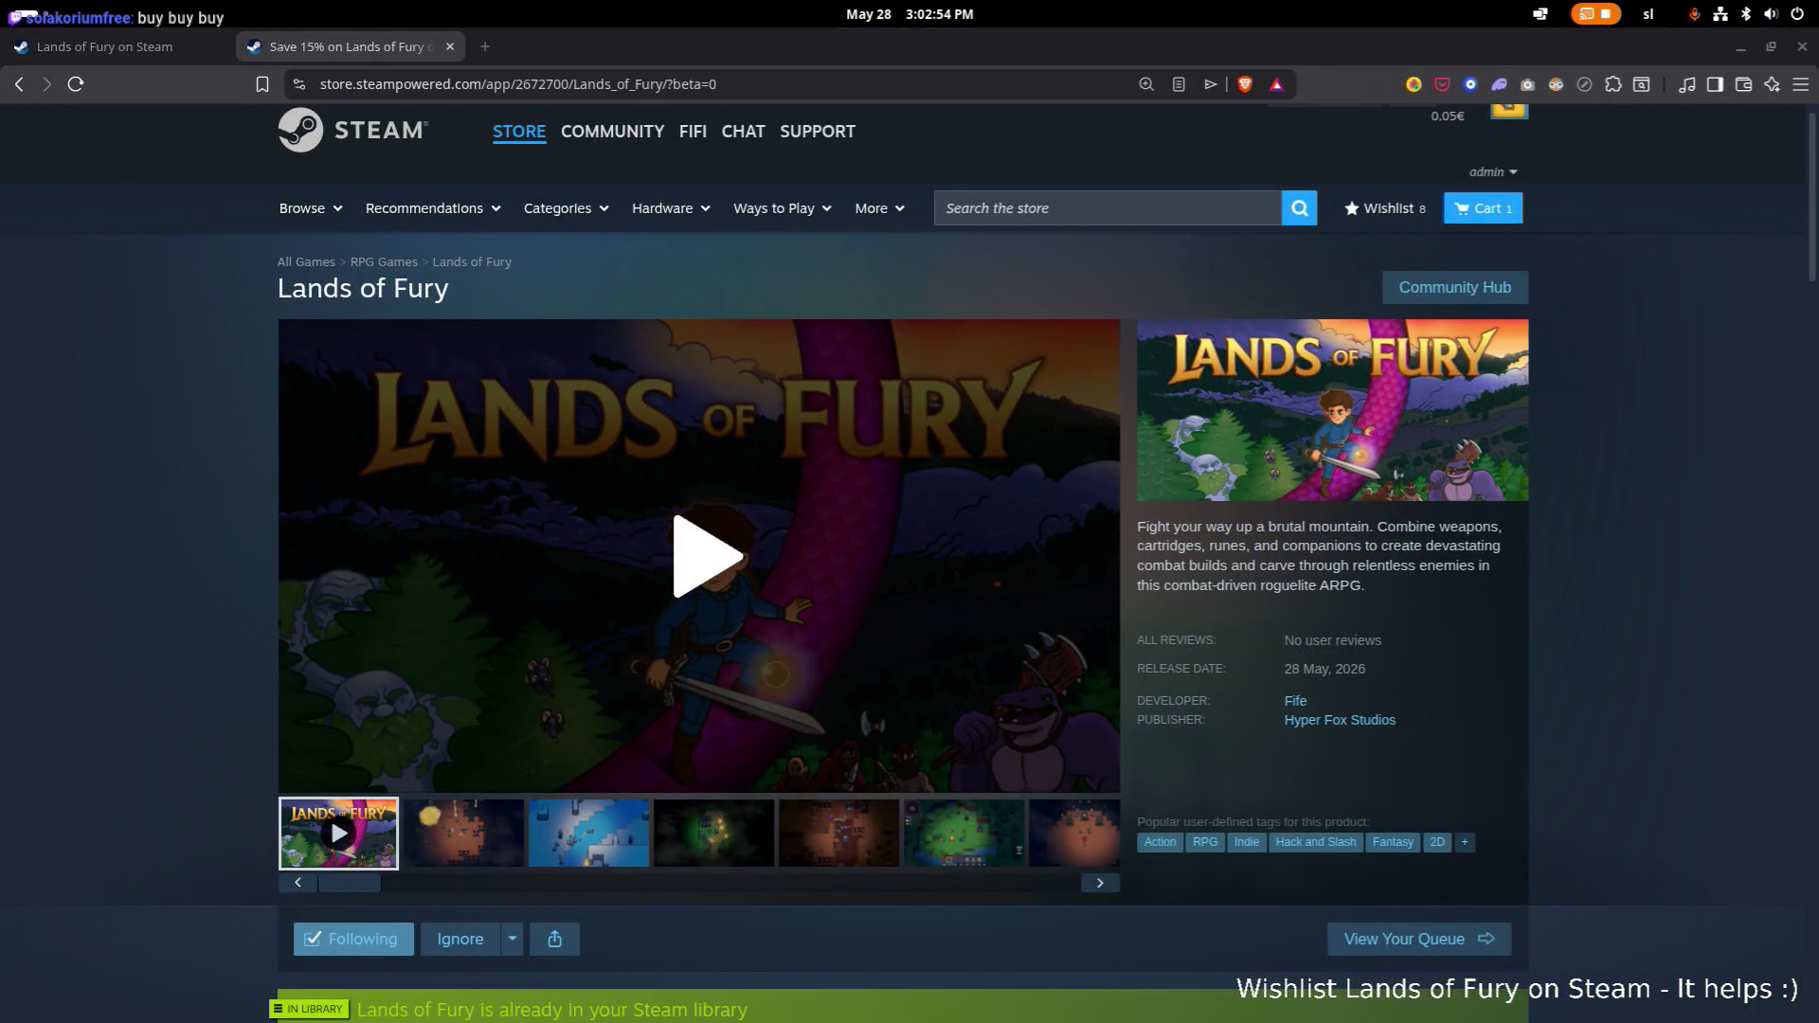
pyautogui.scroll(1, 699, 569)
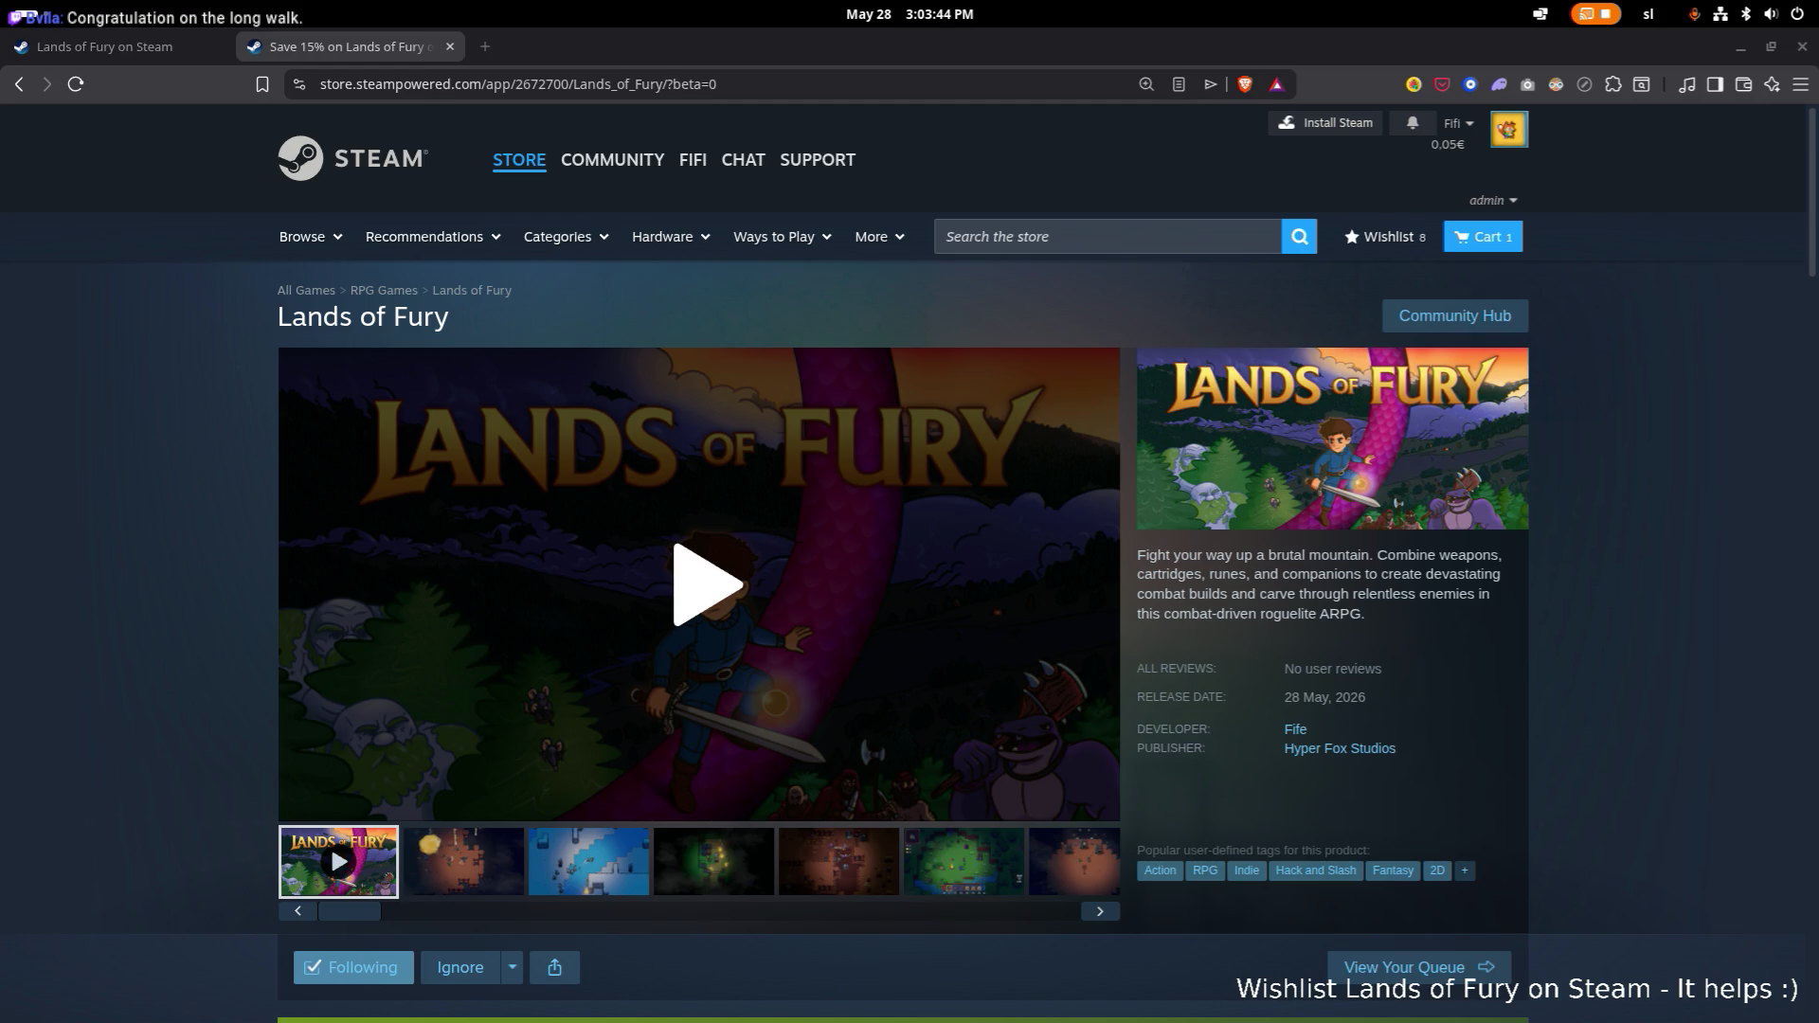
pyautogui.click(133, 48)
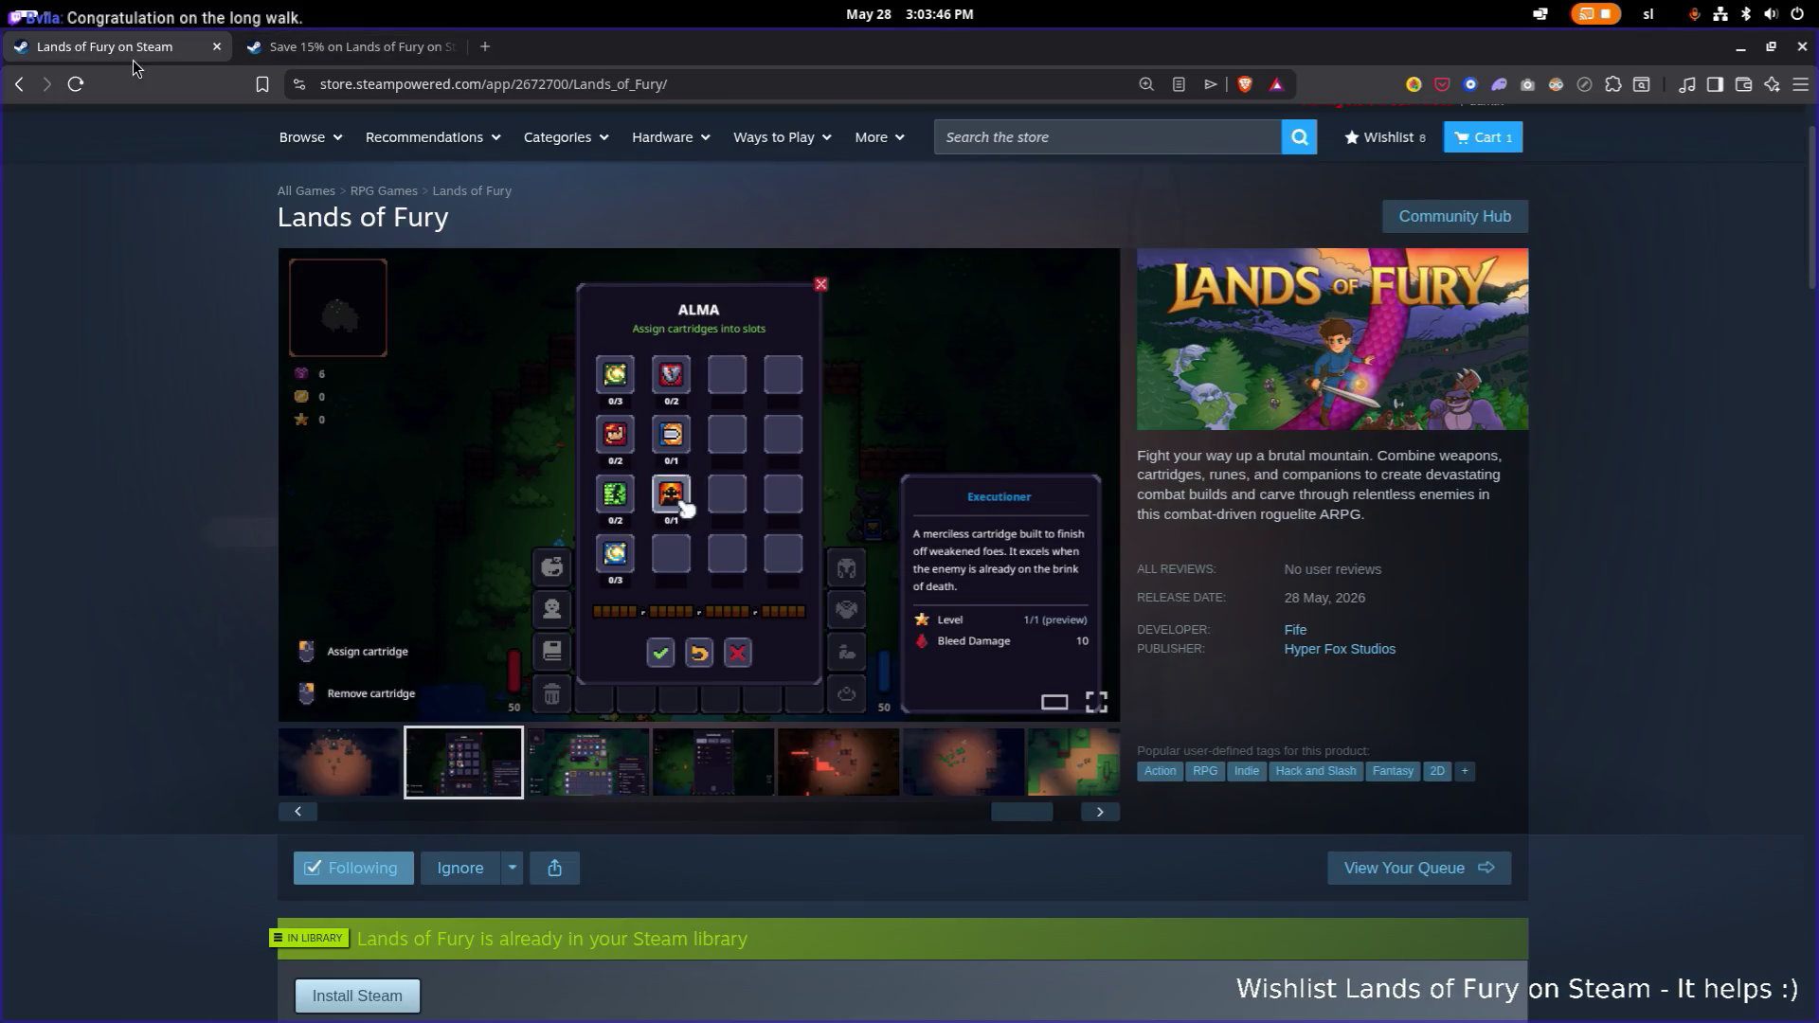
# In the Brave window, open the publish step of the 'Lands of Fury Early Access Landed!' announcement.
pyautogui.hotkey('alt', 'Tab')
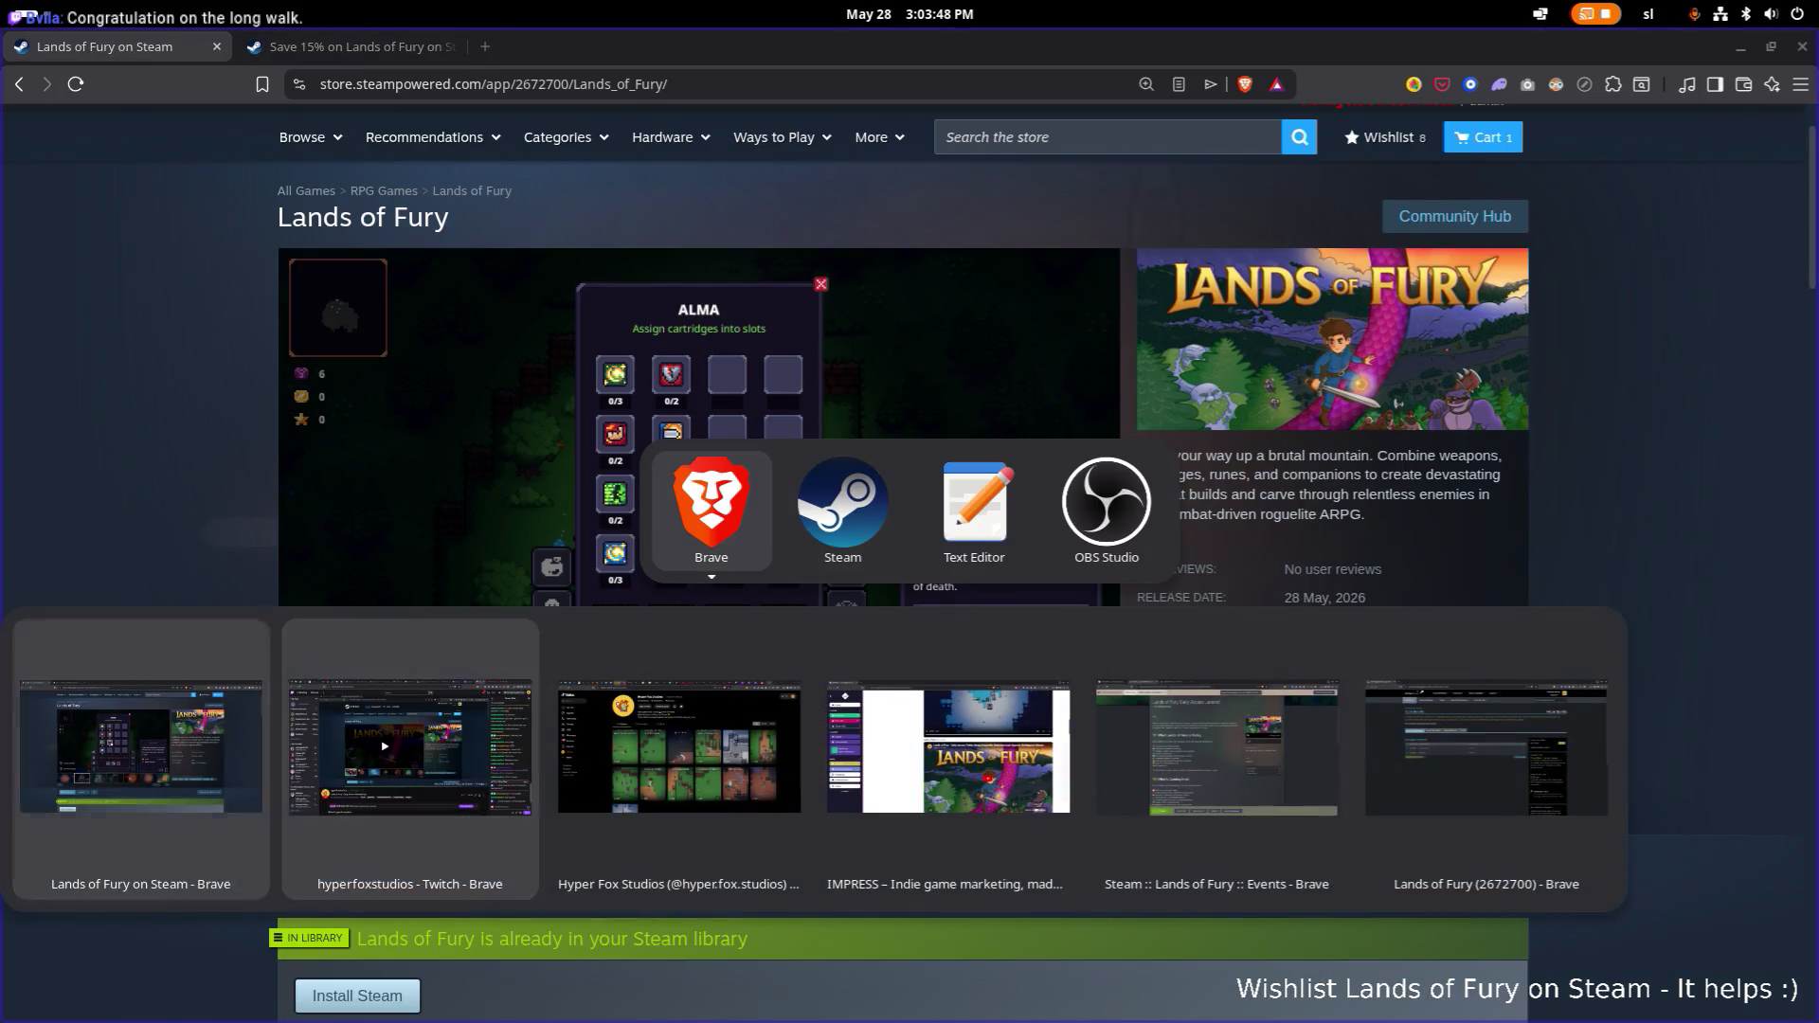
pyautogui.press('Escape')
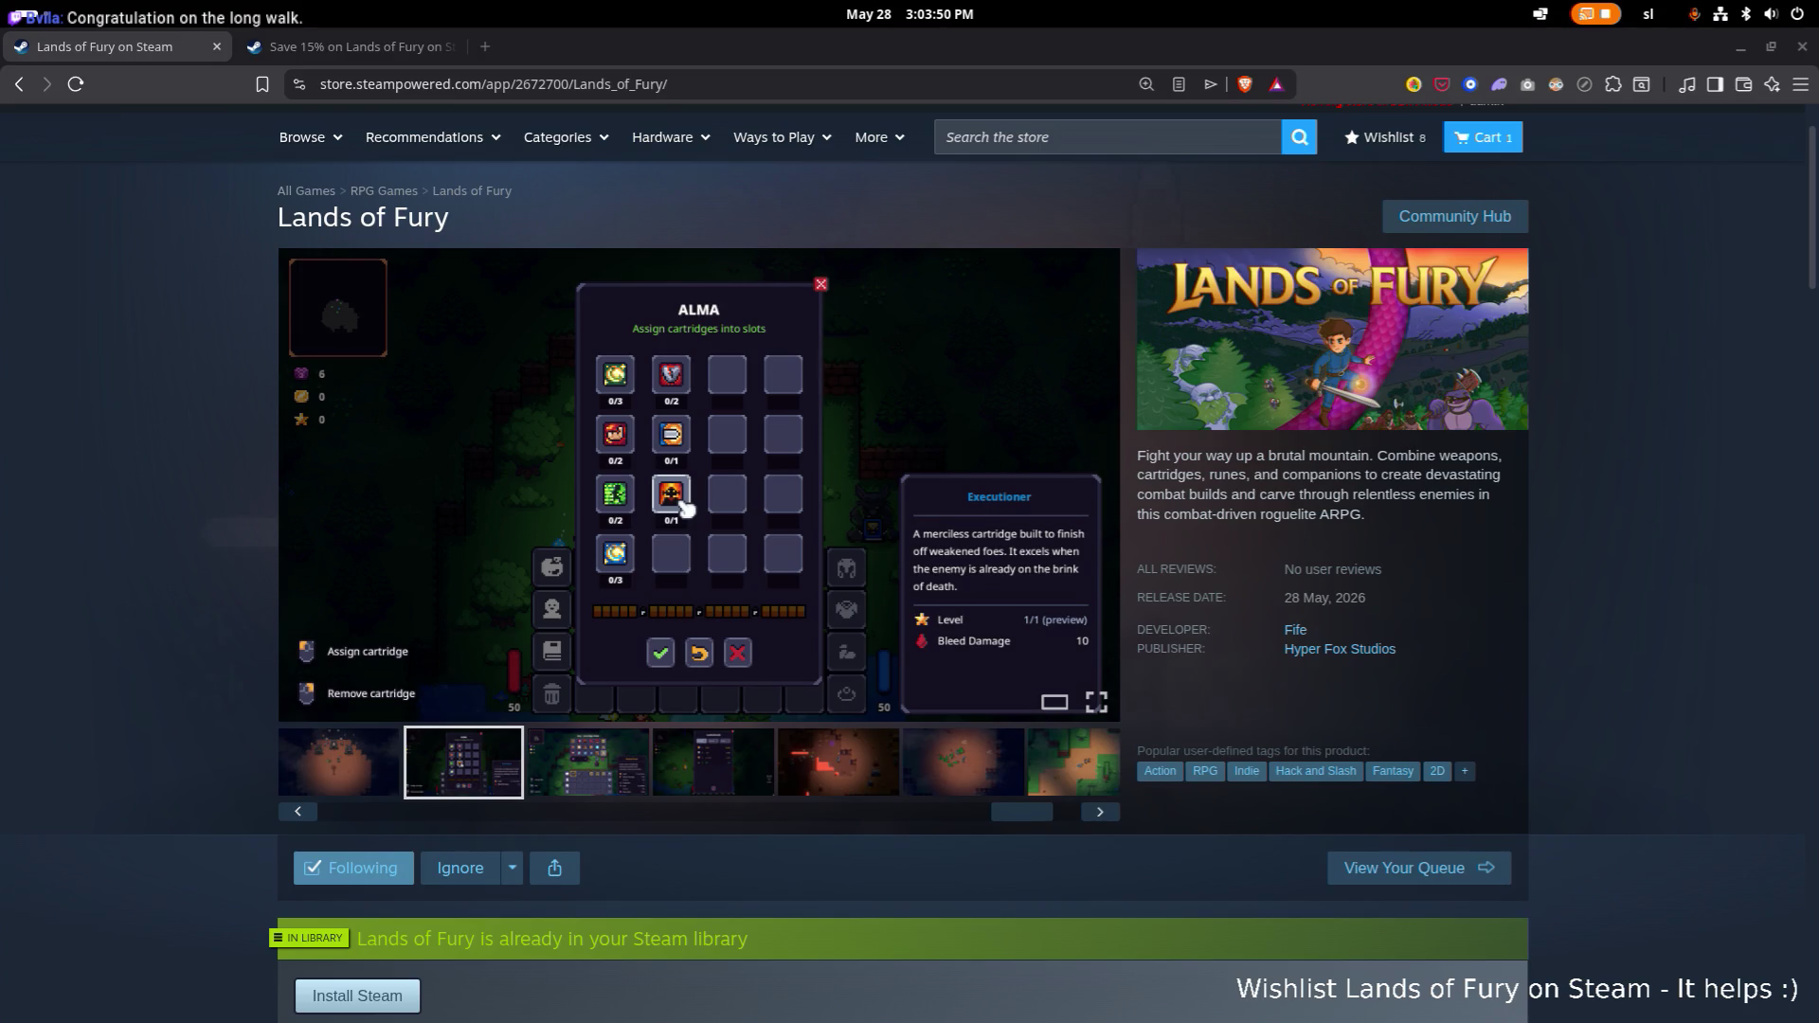
pyautogui.hotkey('alt', 'Tab')
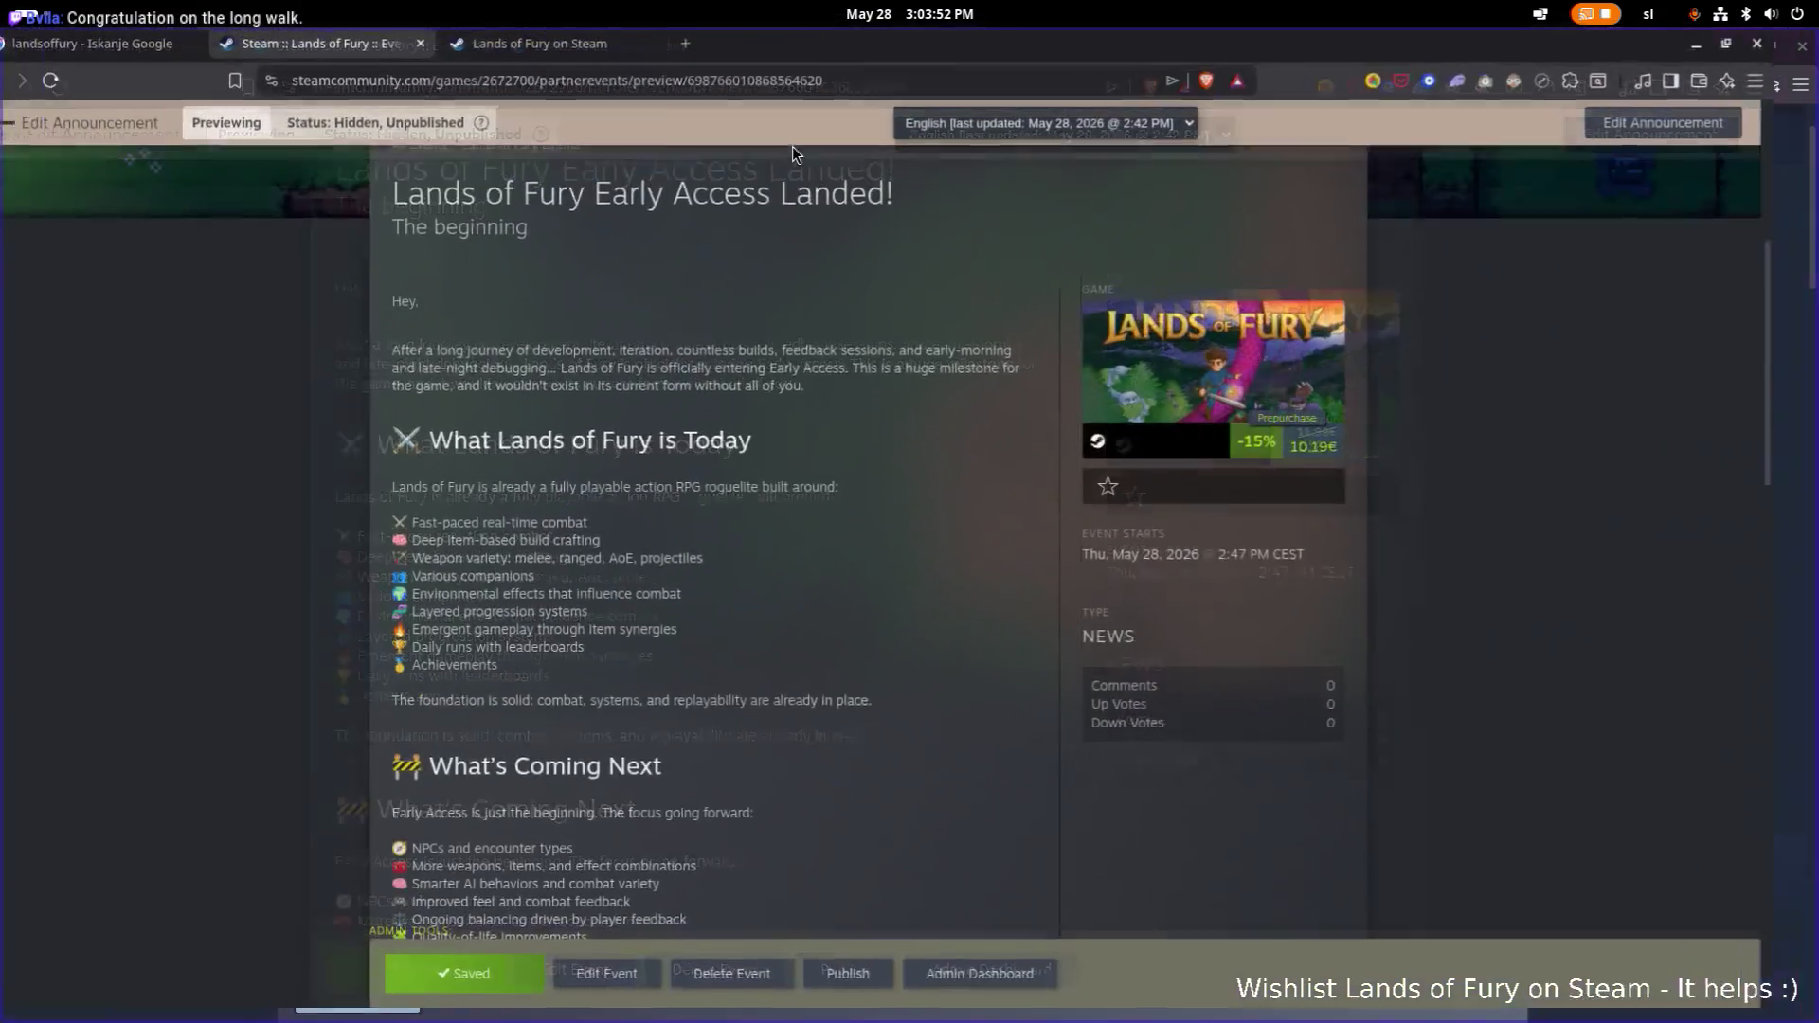
pyautogui.scroll(-3, 850, 531)
pyautogui.click(884, 988)
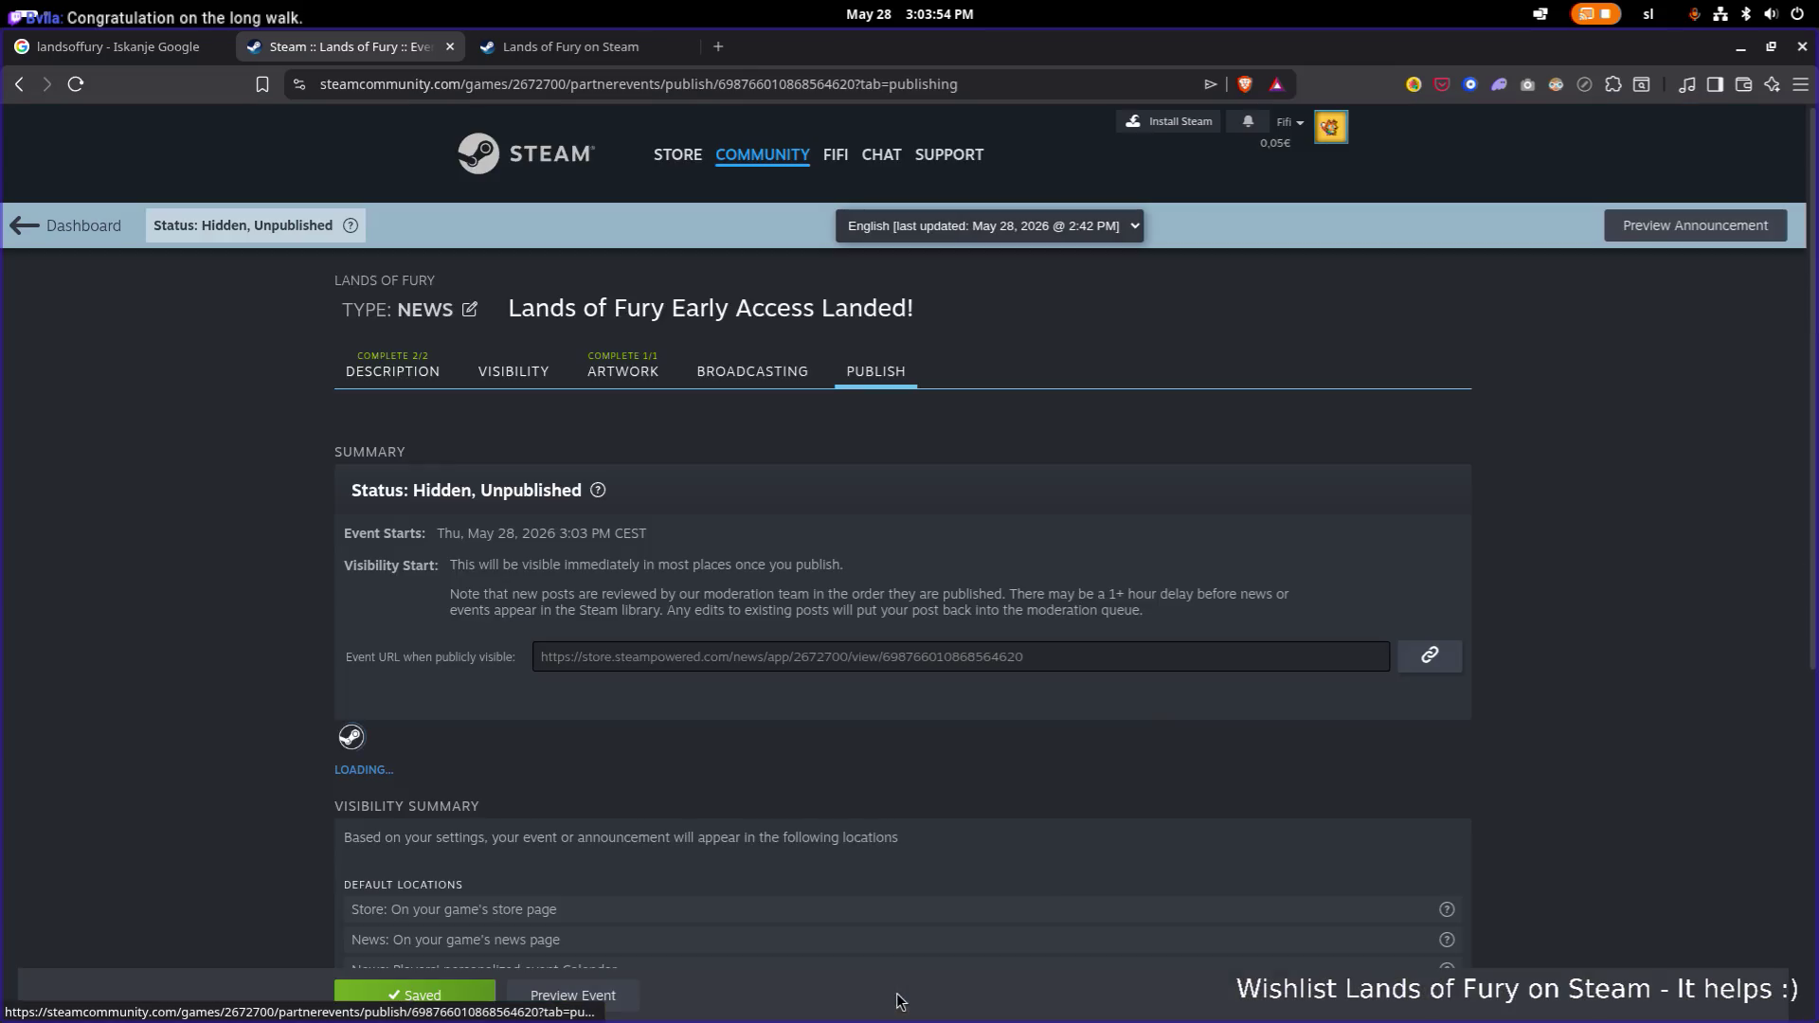
# Publish the 'Lands of Fury Early Access Landed!' announcement, confirm it, and dismiss the success message.
pyautogui.scroll(-2, 720, 756)
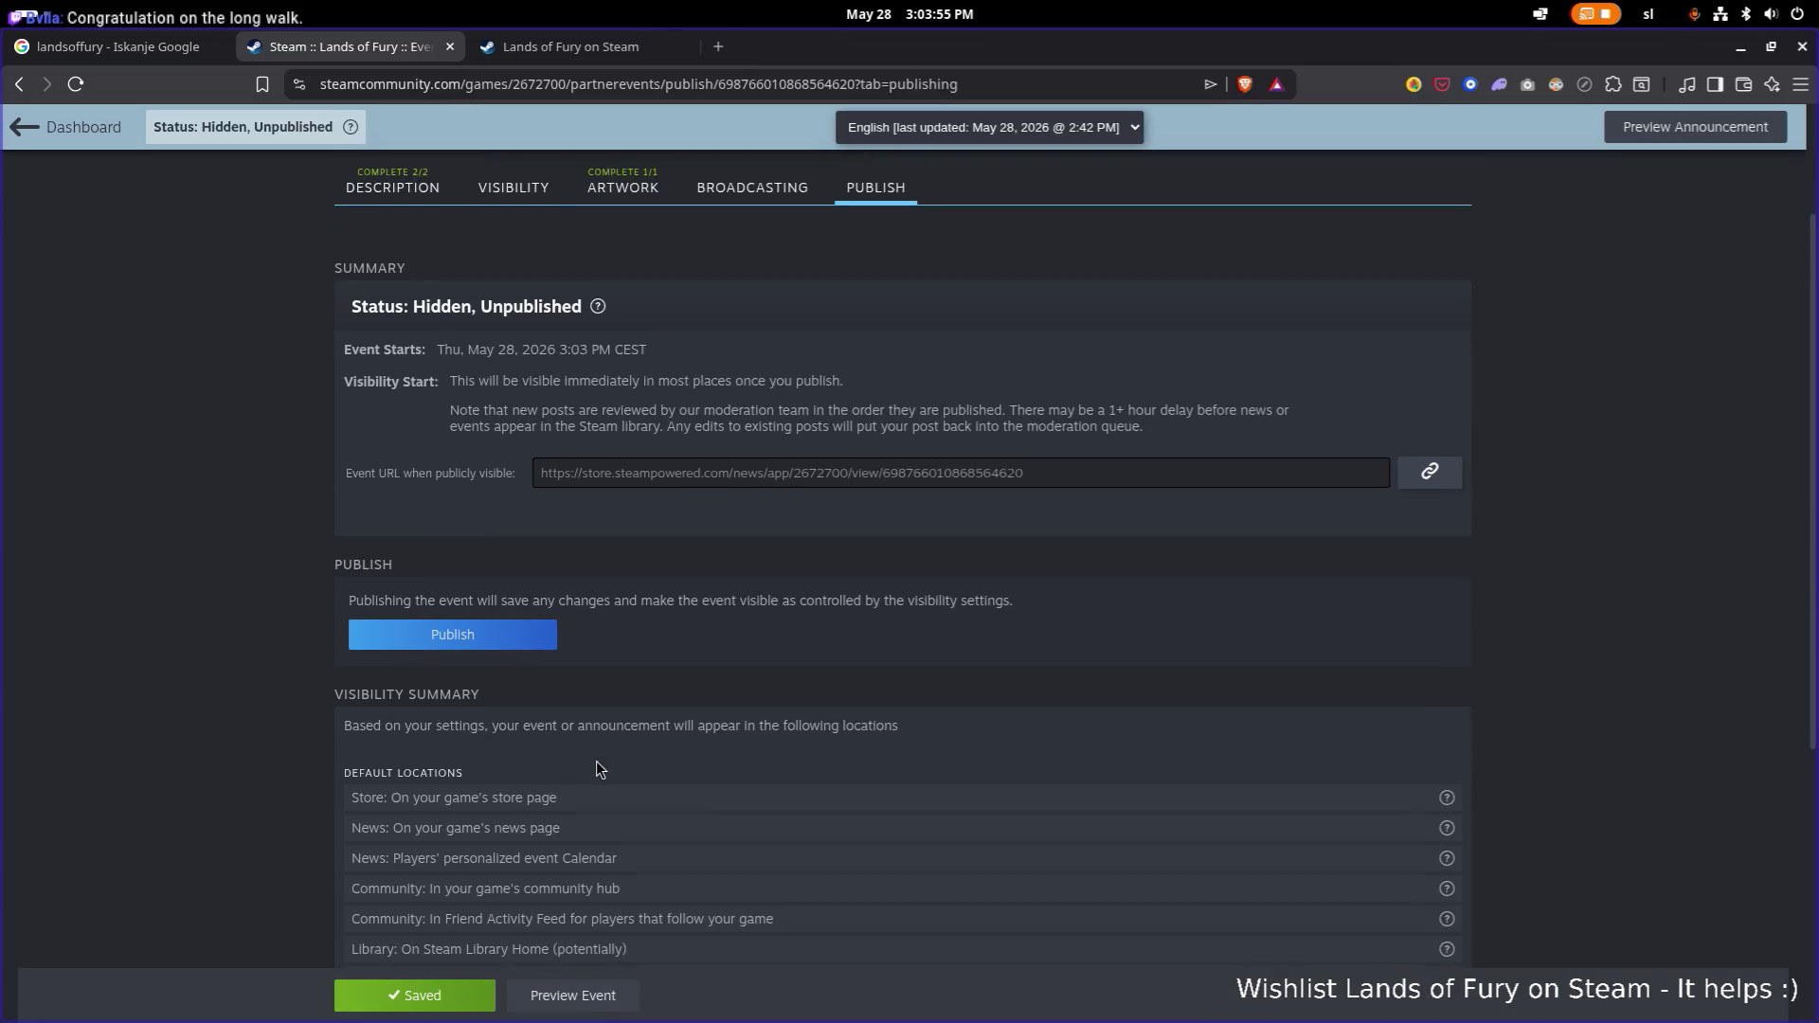
pyautogui.click(530, 637)
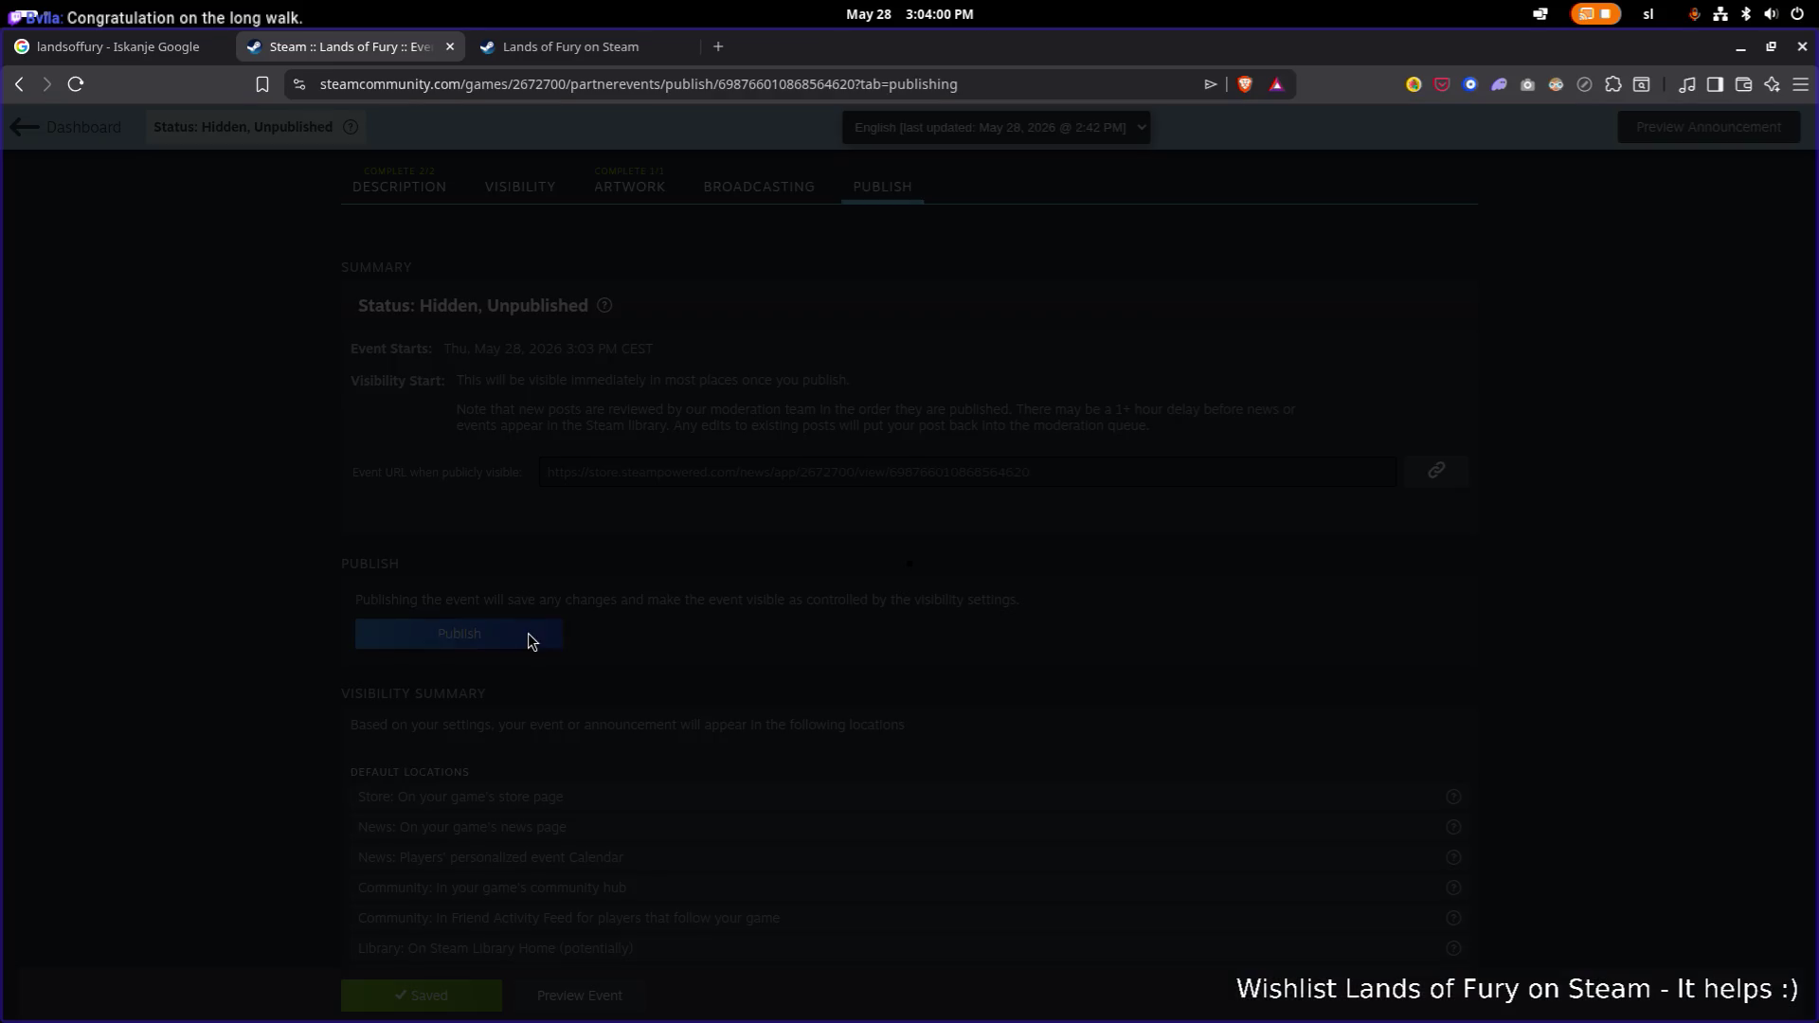
pyautogui.click(993, 674)
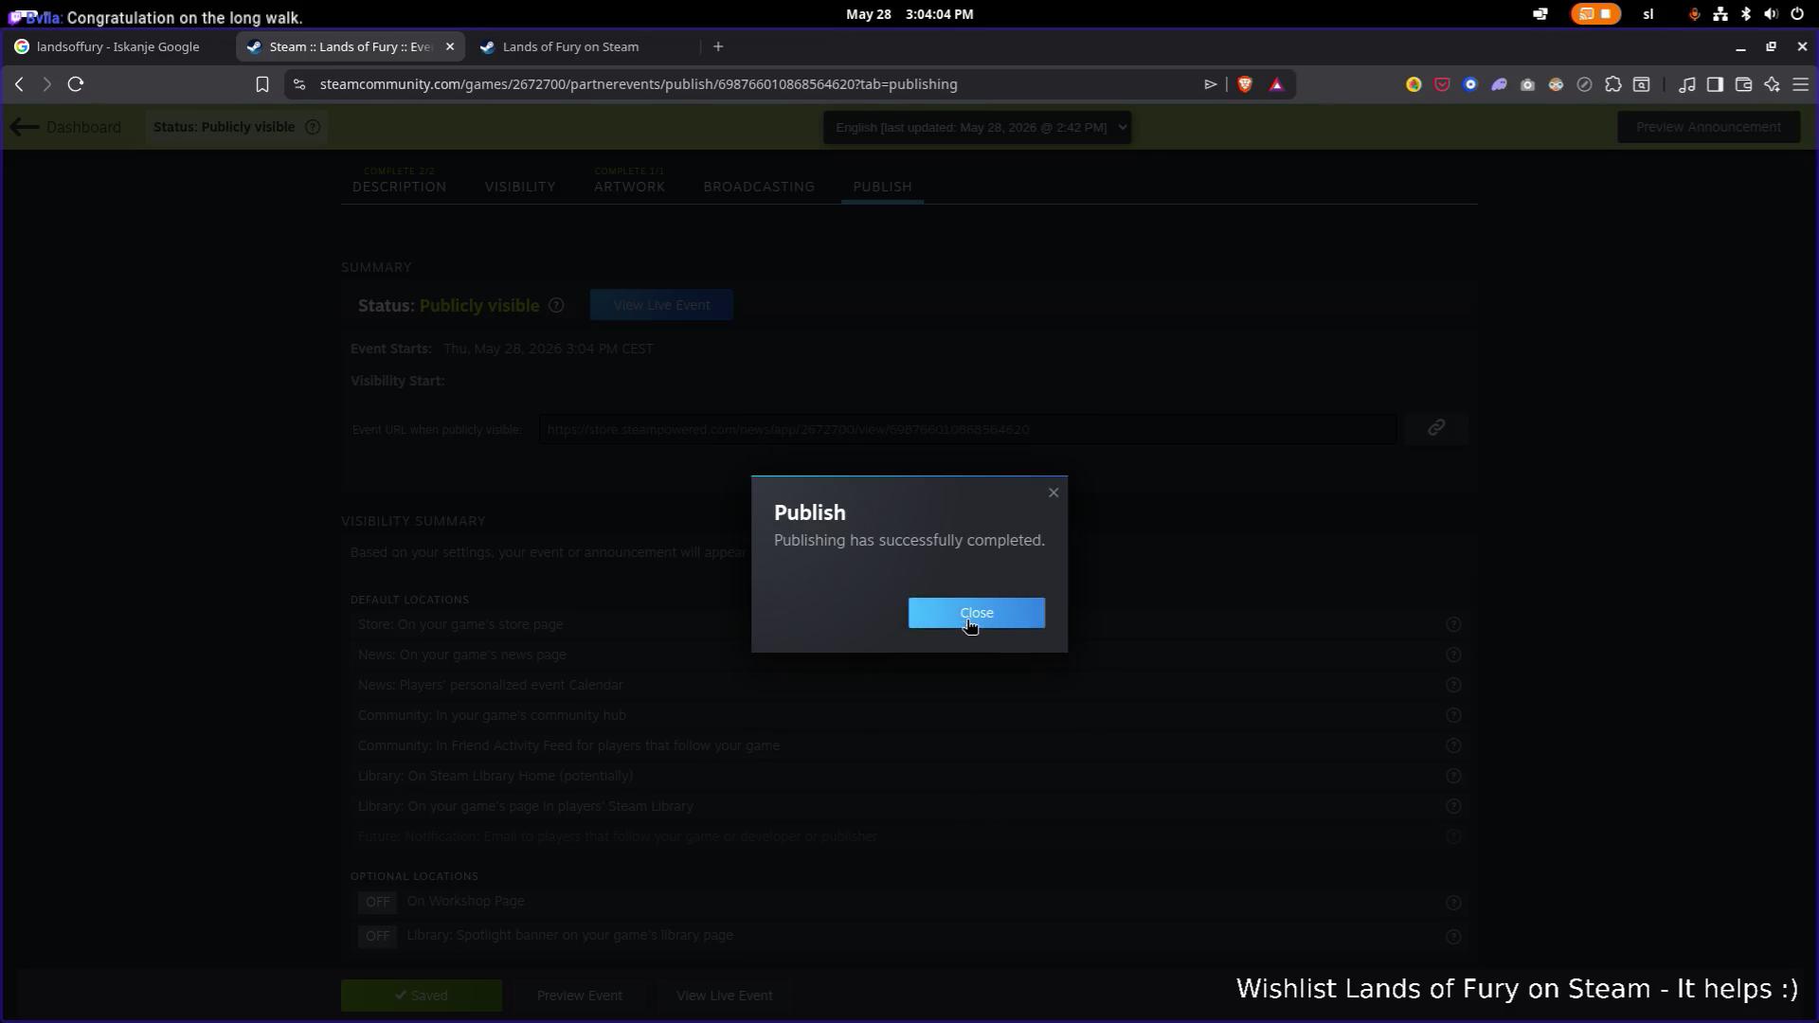
pyautogui.click(968, 622)
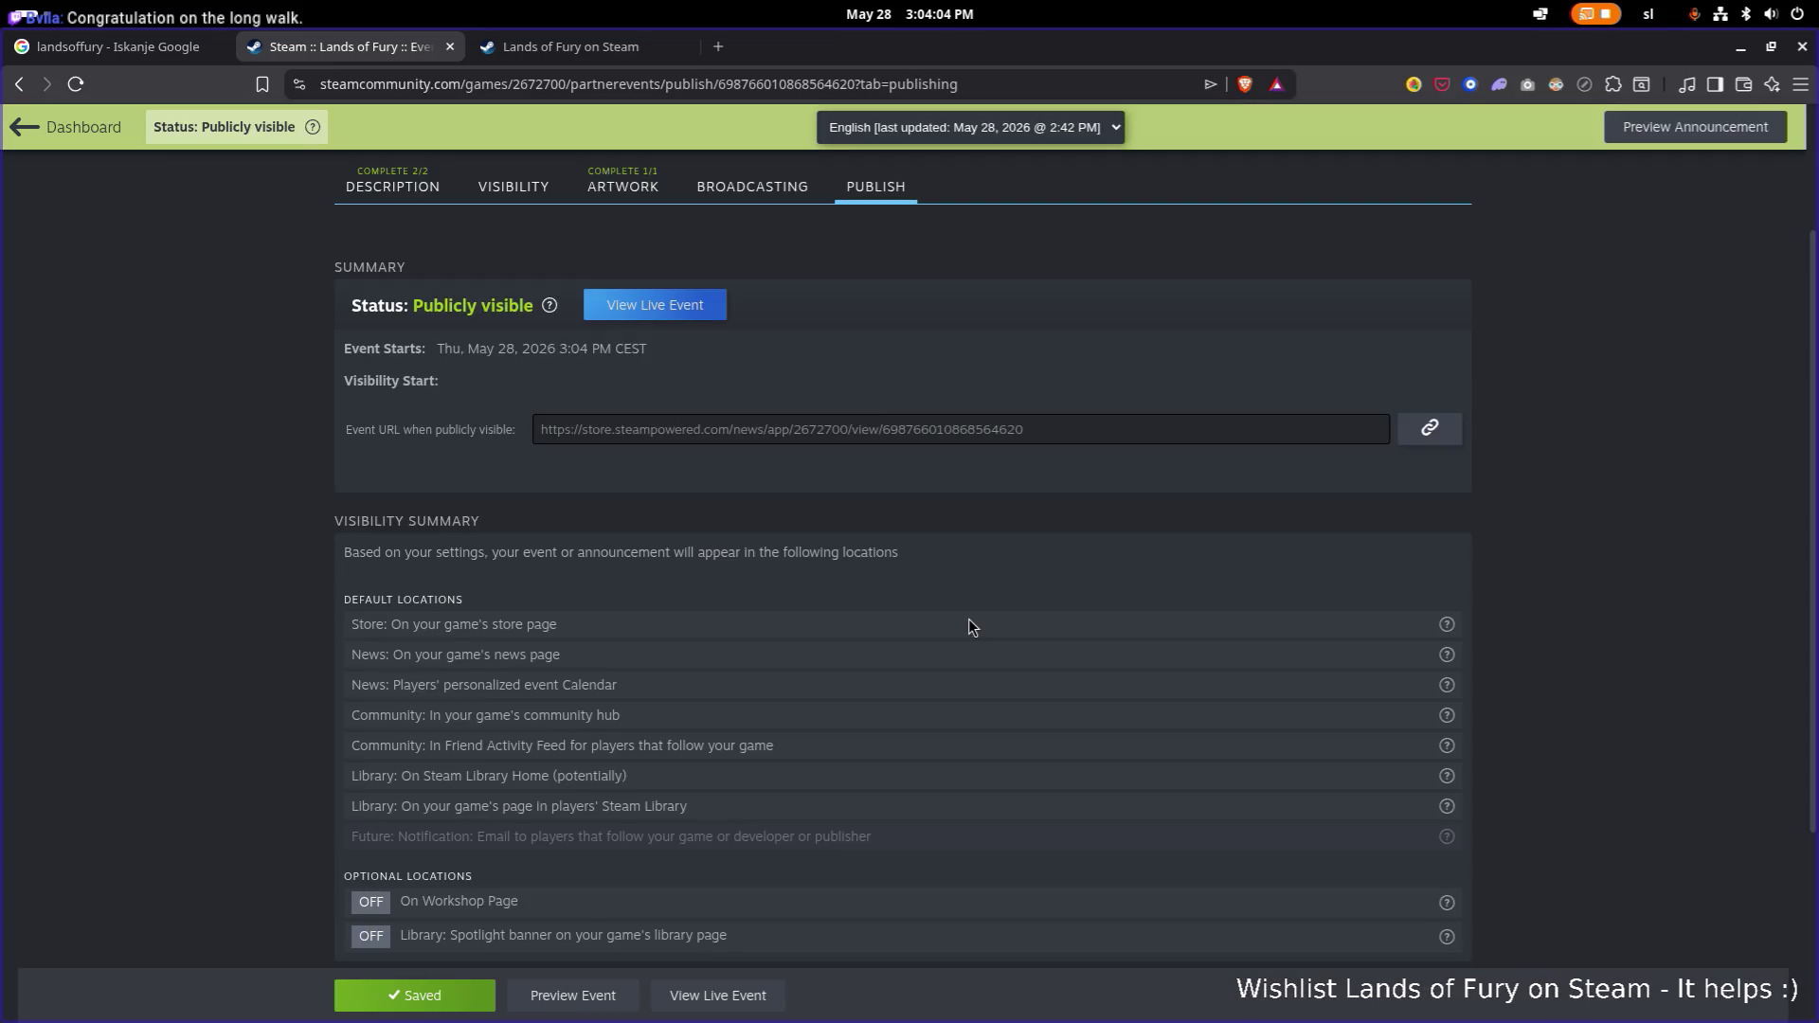
# Open the announcement's live event page and scroll through the post.
pyautogui.click(659, 309)
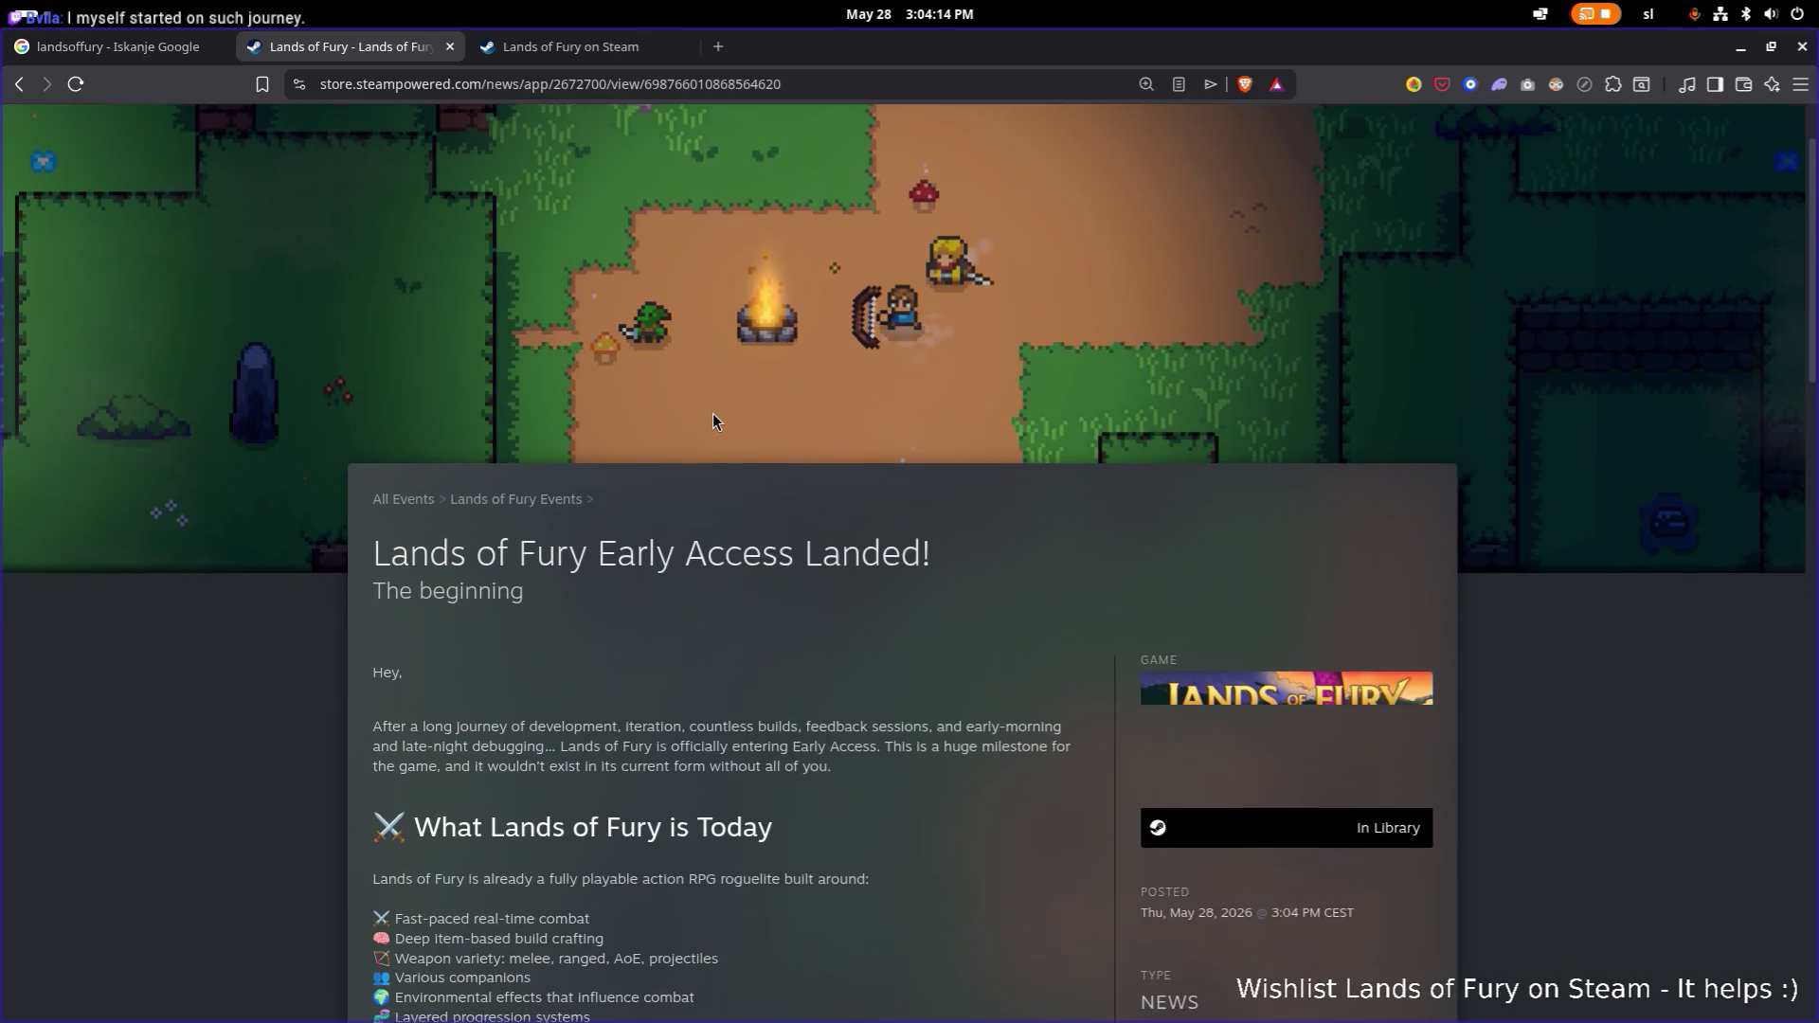
pyautogui.scroll(-20, 713, 415)
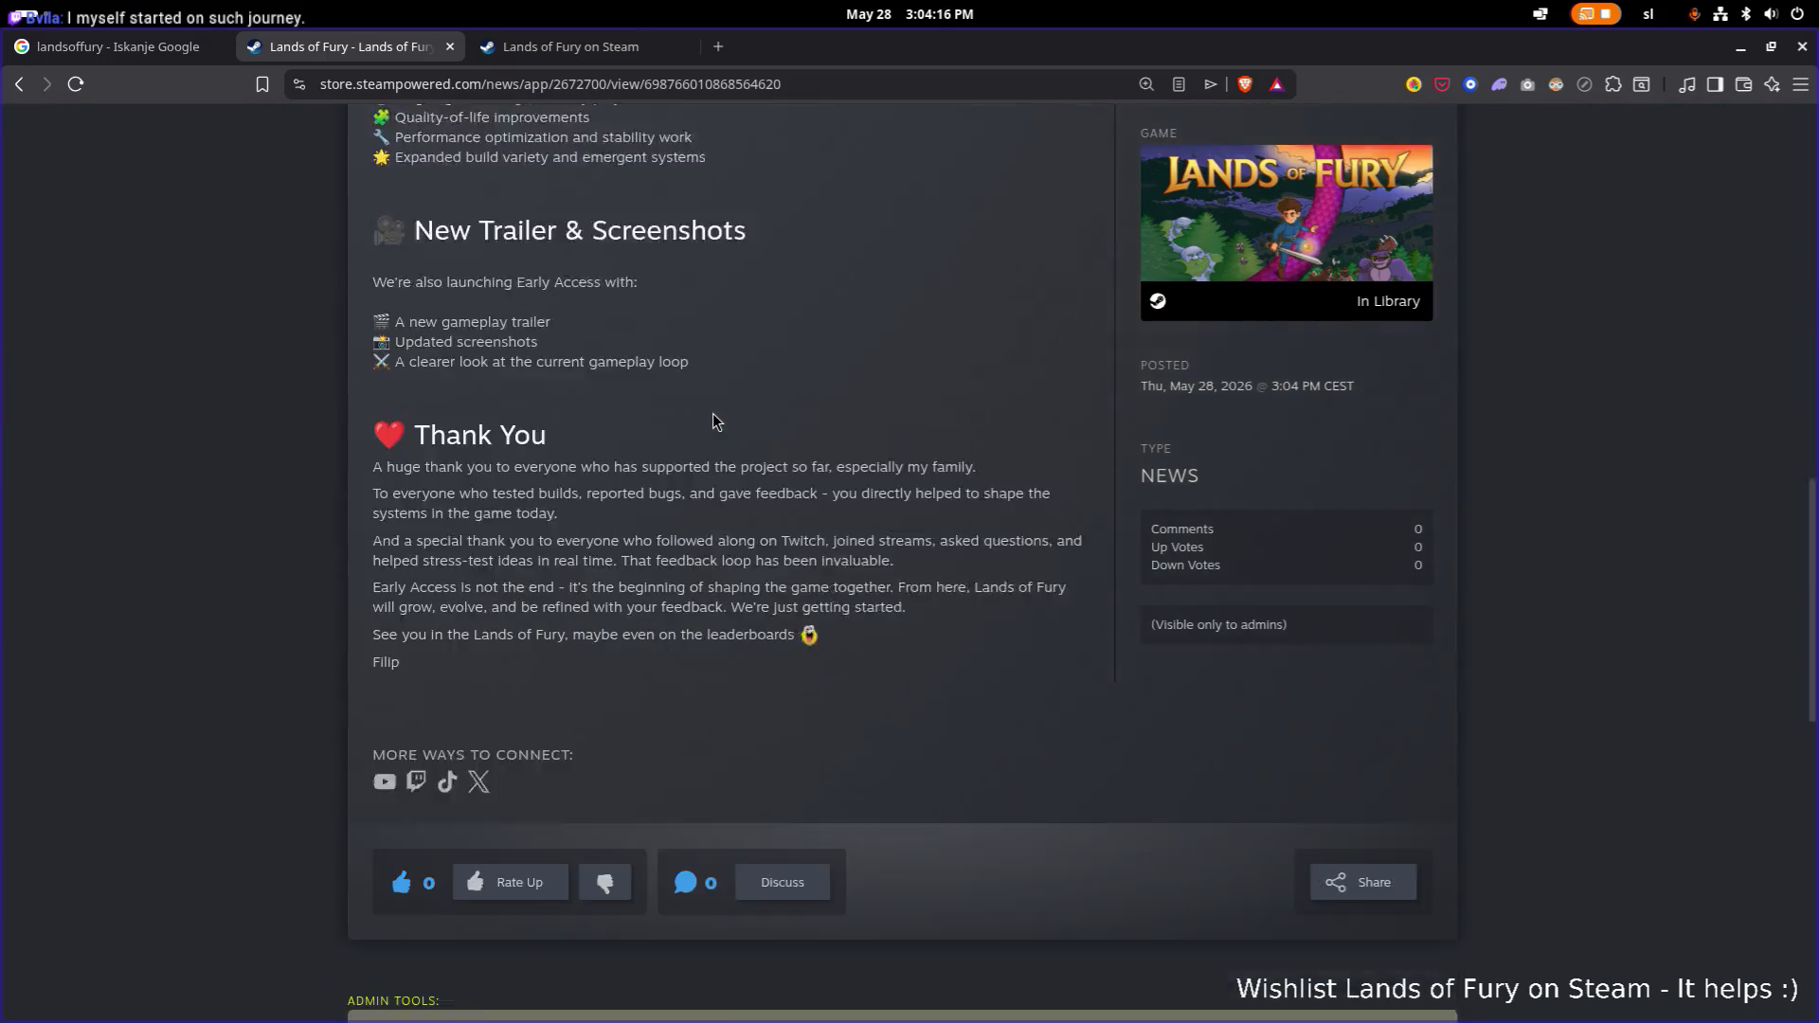
pyautogui.scroll(8, 714, 415)
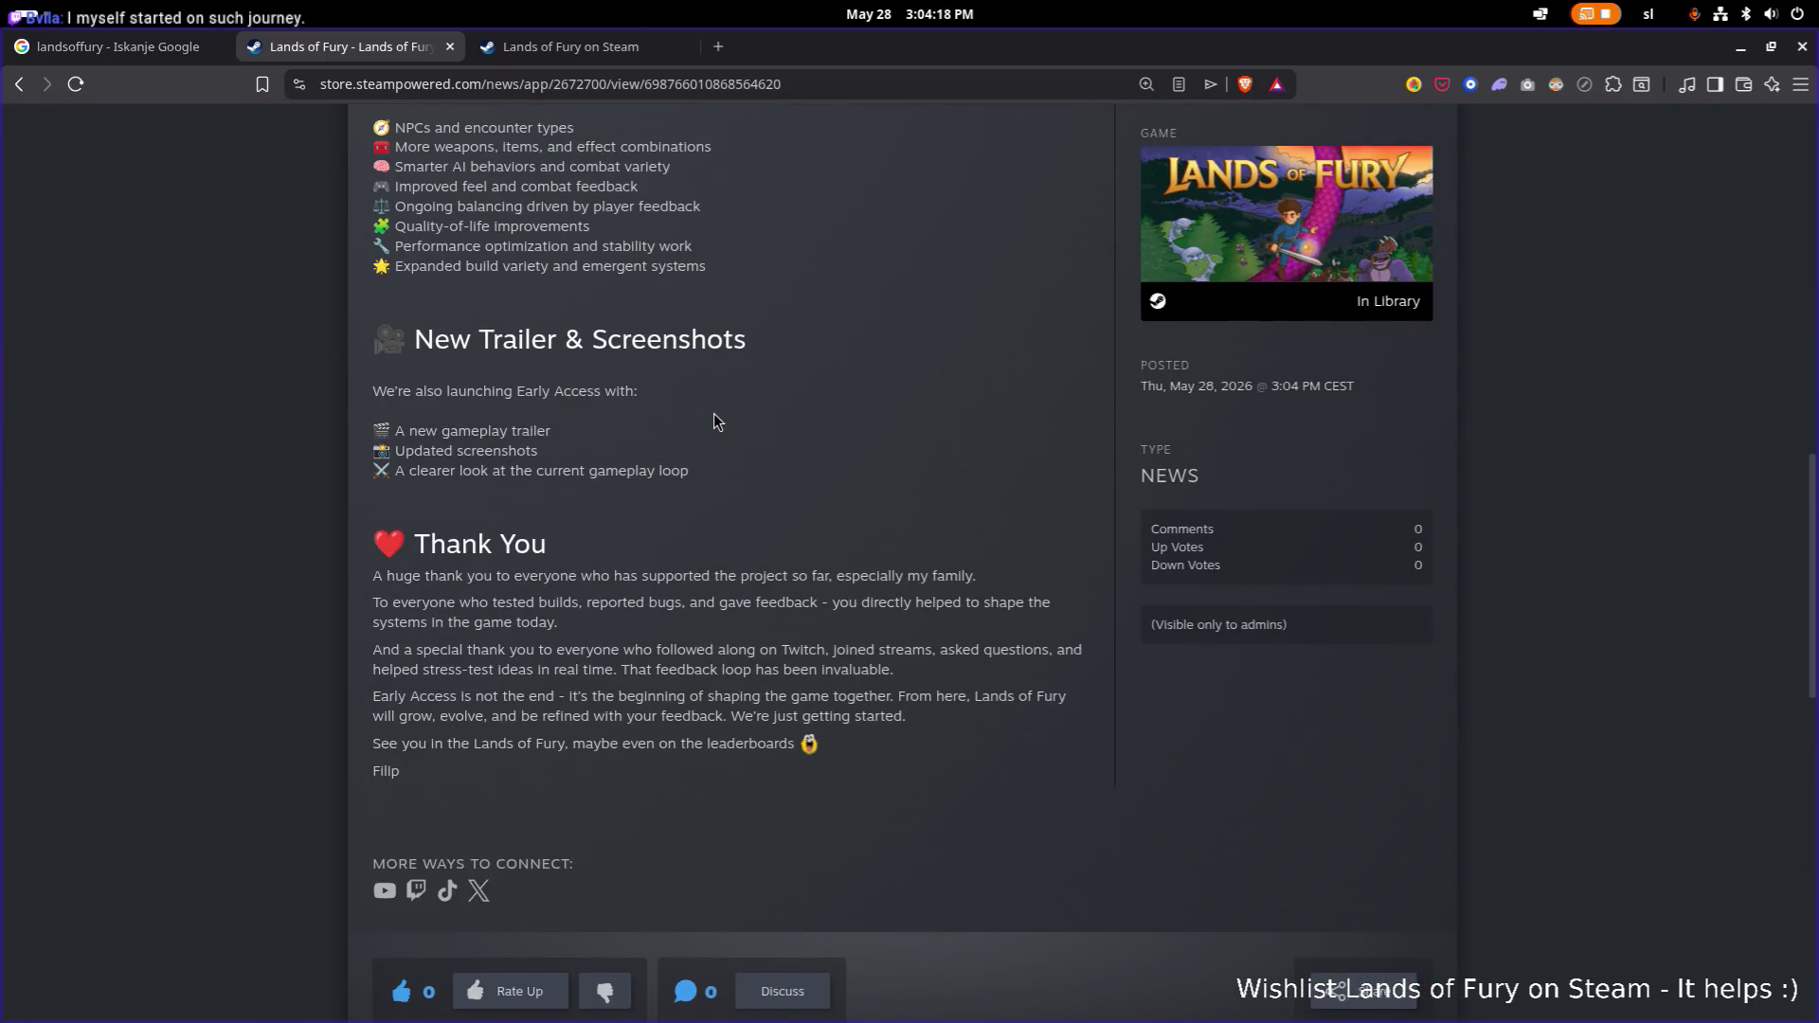
pyautogui.scroll(-5, 713, 415)
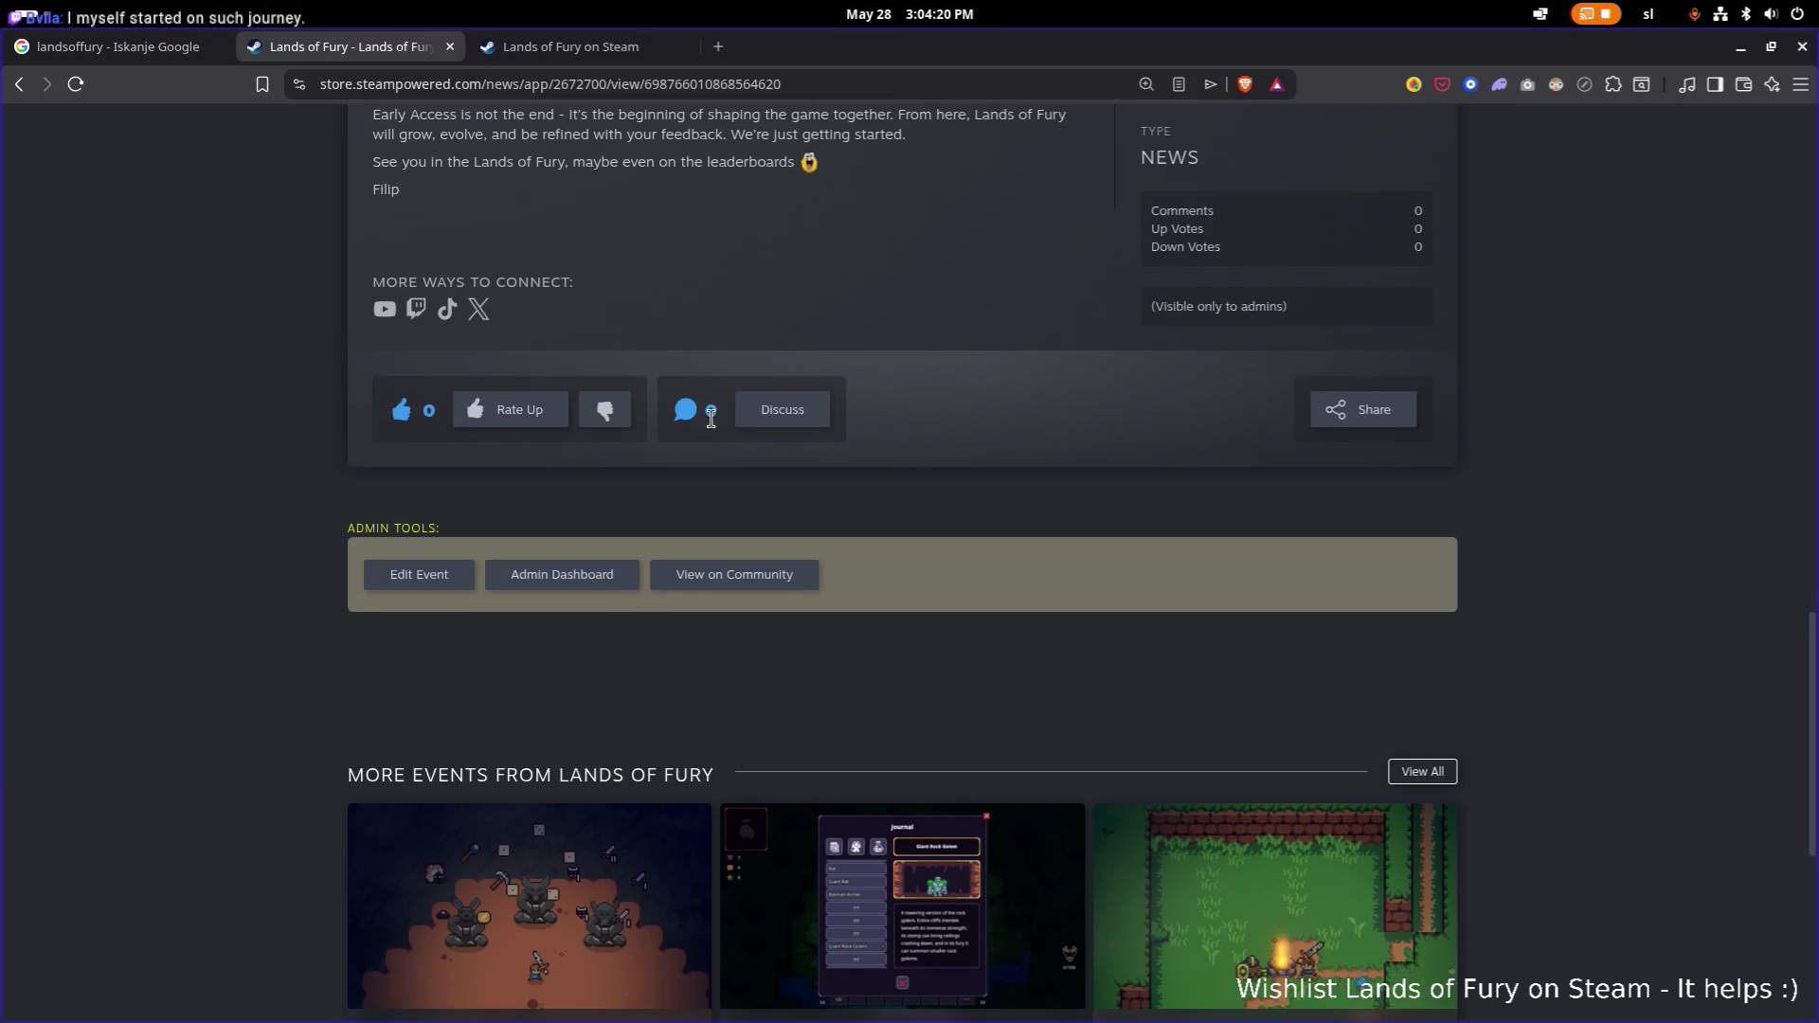
pyautogui.scroll(4, 711, 419)
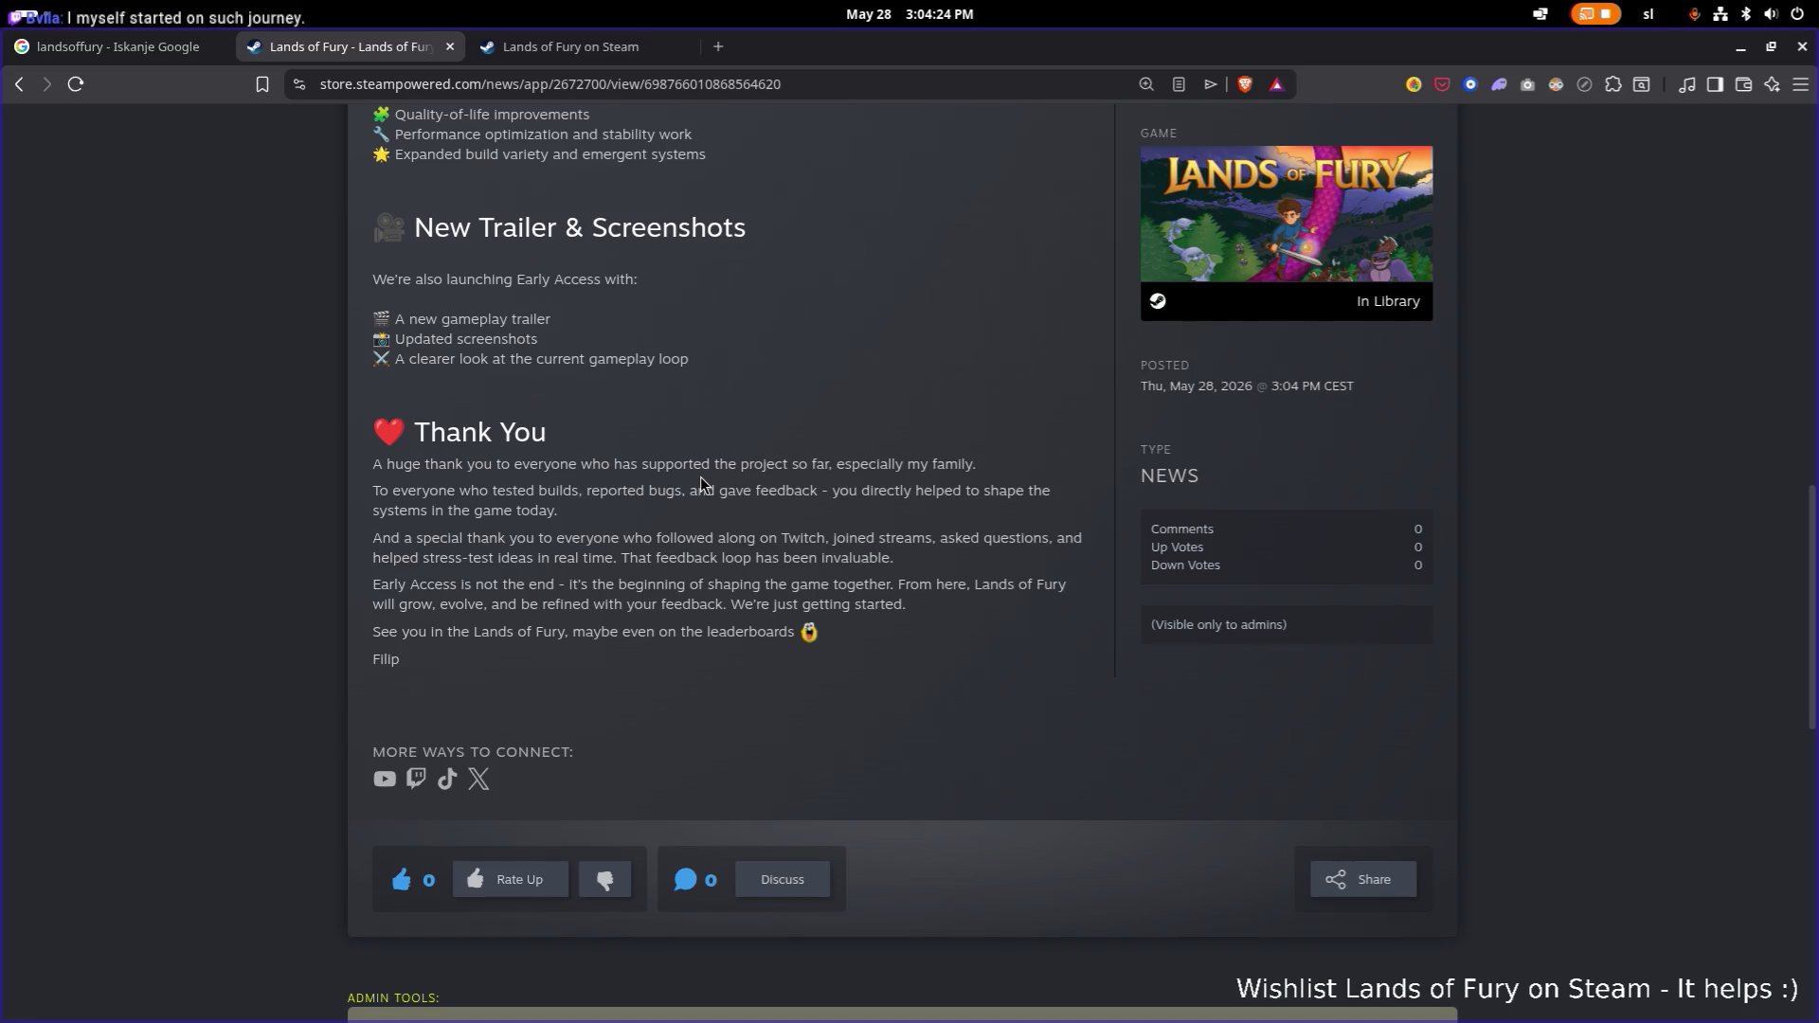
pyautogui.scroll(5, 730, 465)
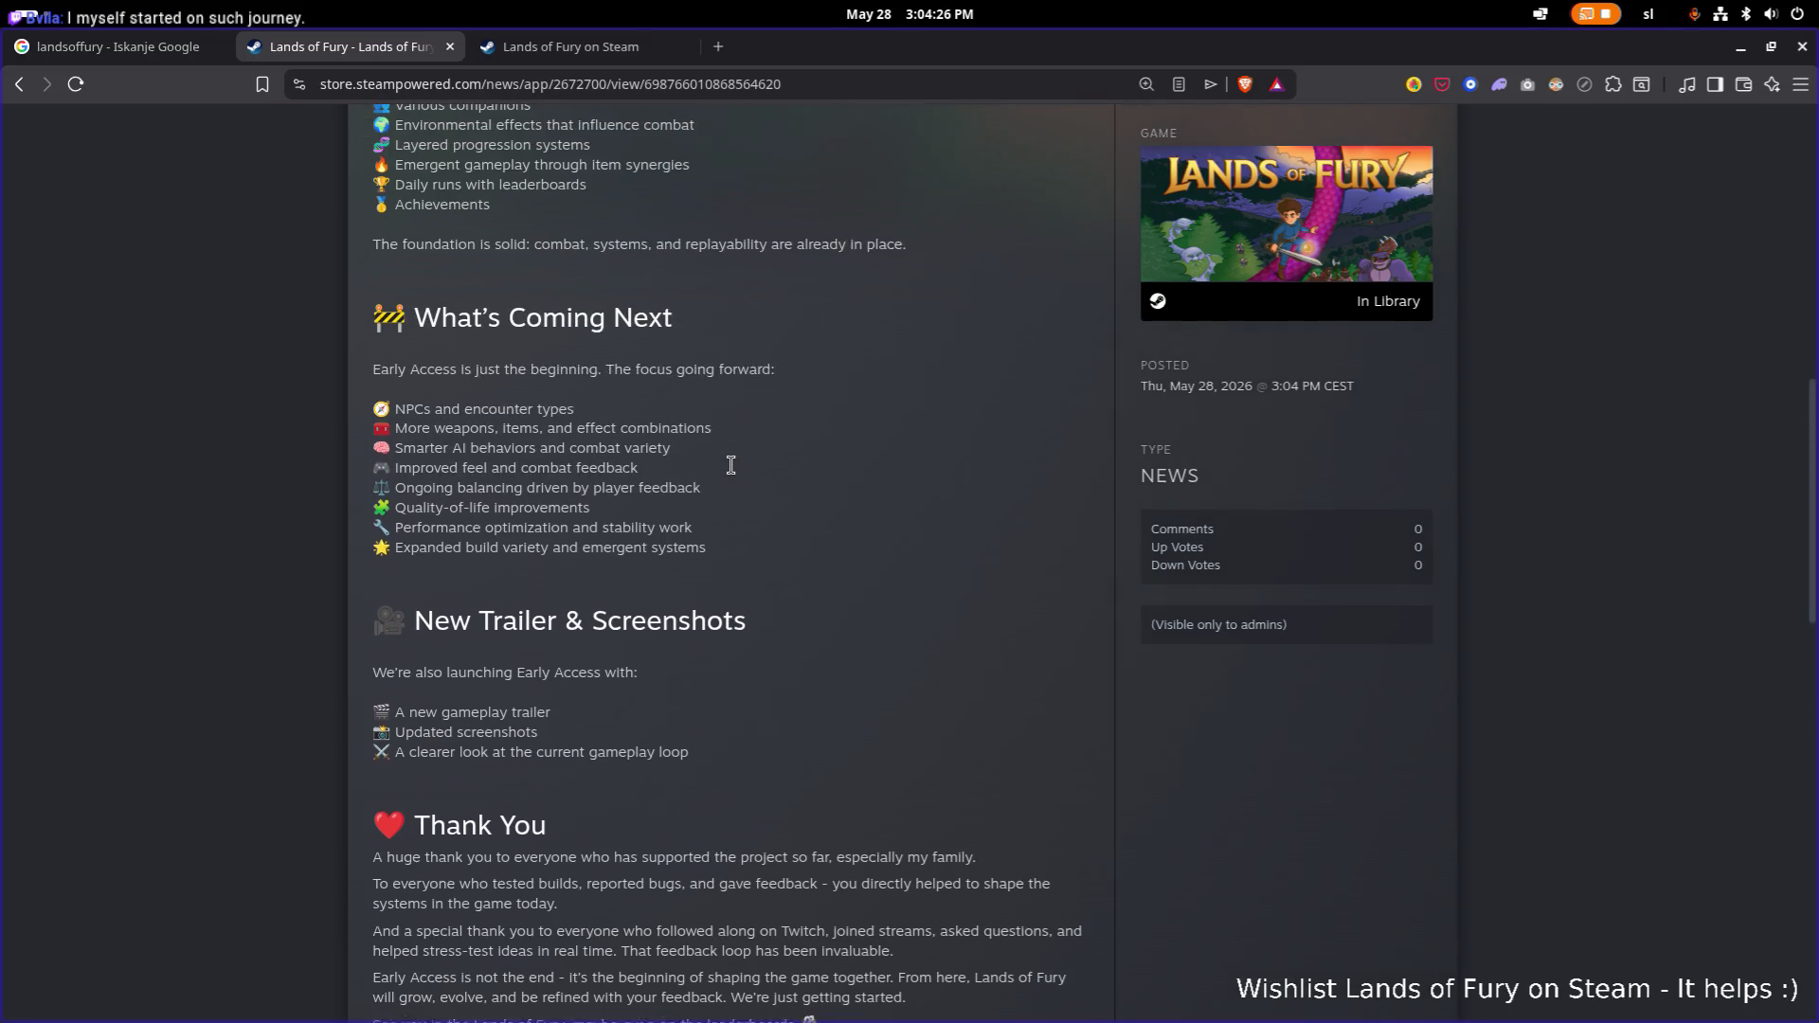
pyautogui.scroll(3, 730, 465)
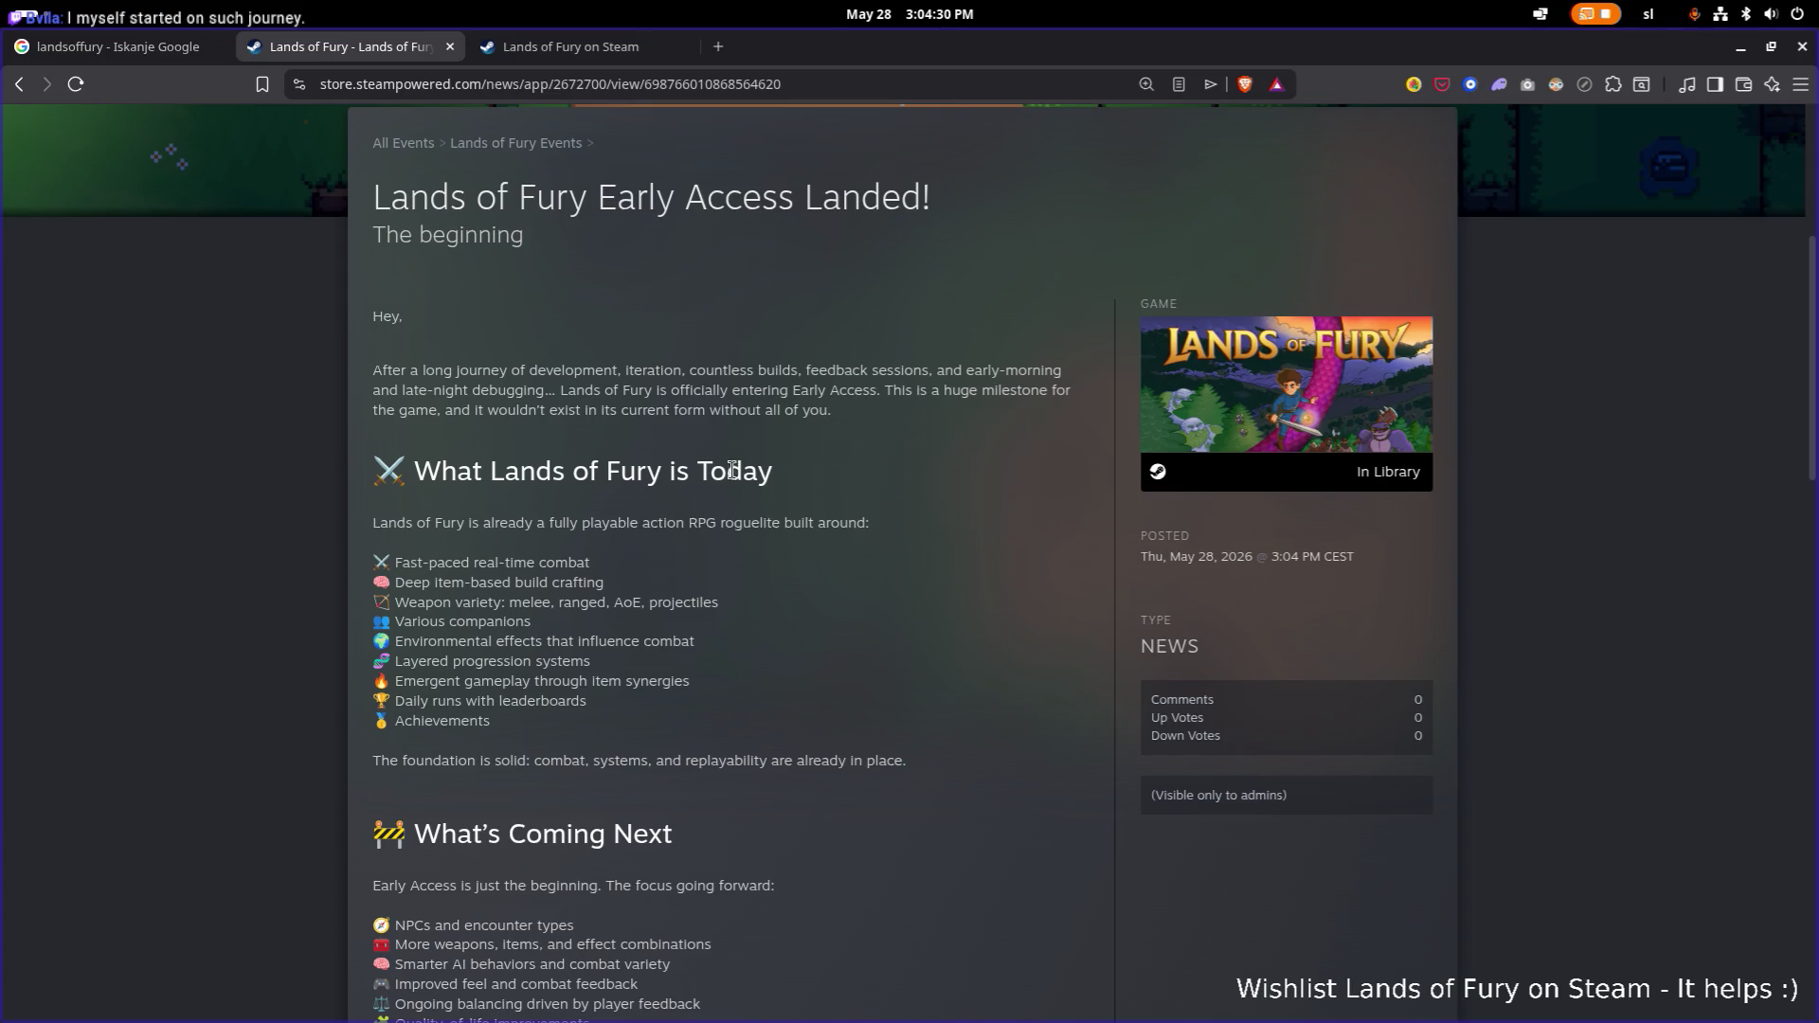
pyautogui.scroll(-3, 1133, 432)
pyautogui.scroll(7, 1099, 442)
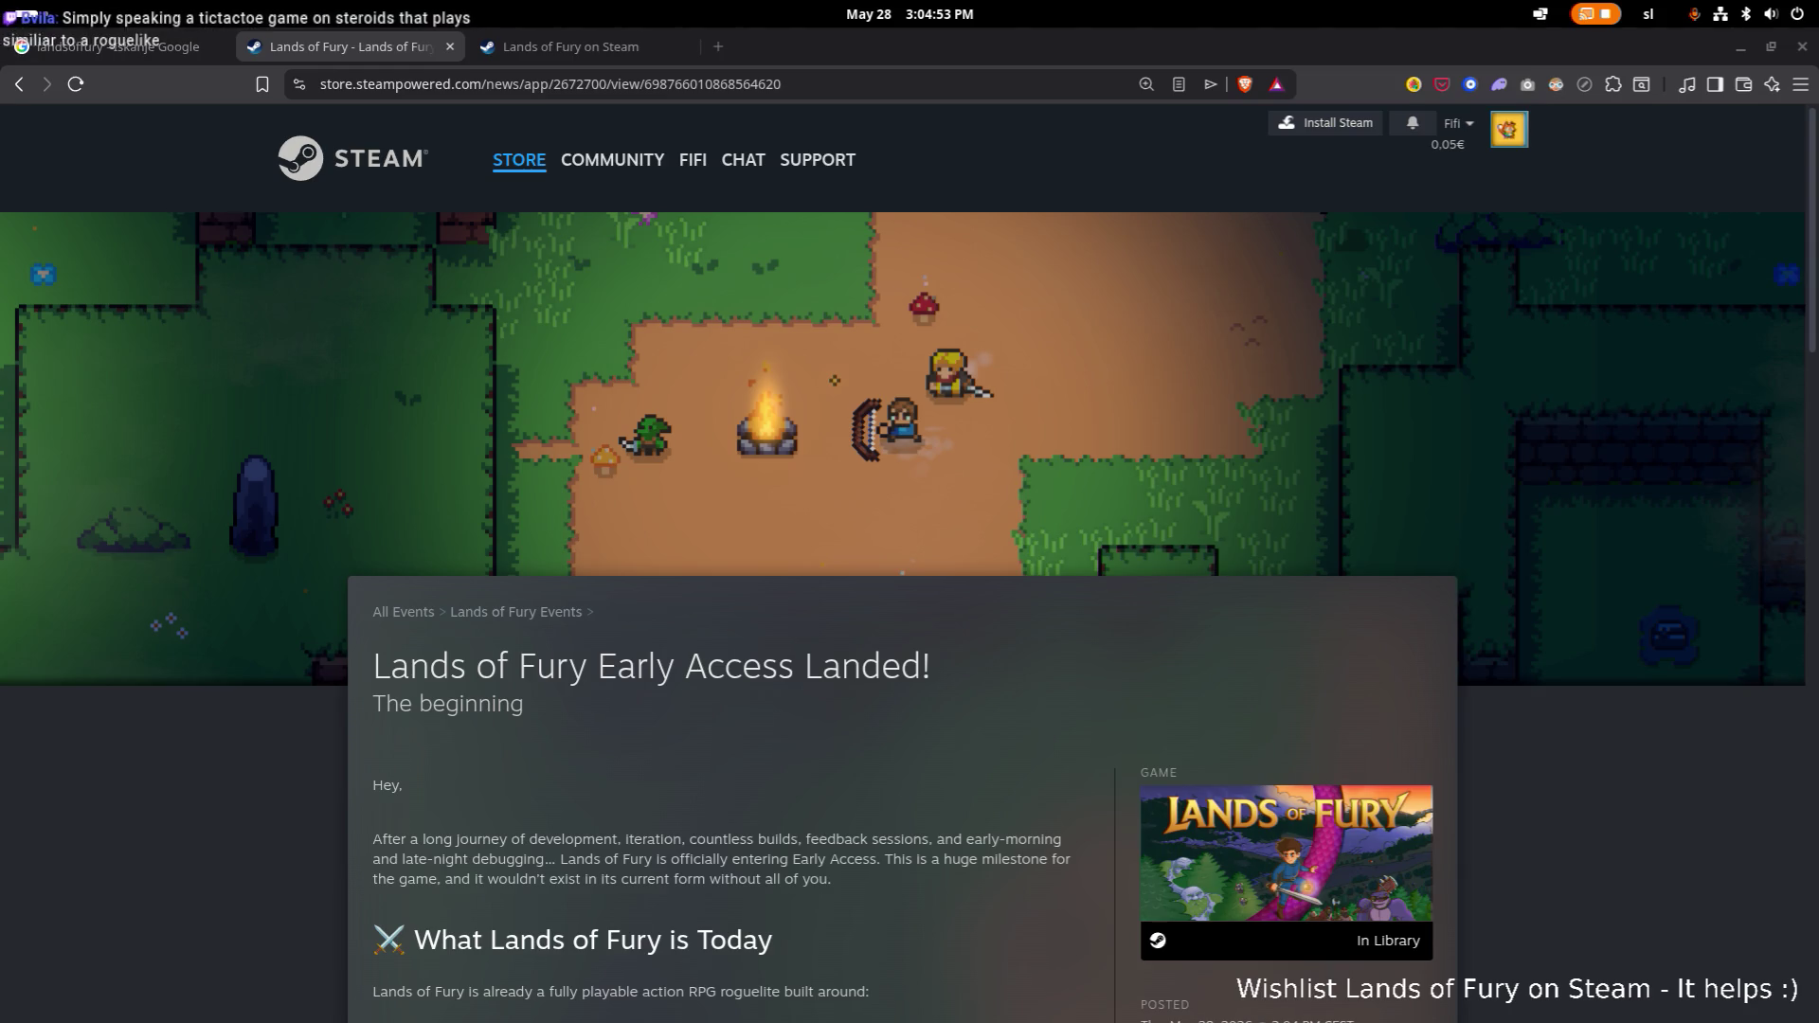
# Restore the window and load the X home feed in the second tab via 'tw'.
pyautogui.moveTo(786, 47)
pyautogui.mouseDown()
pyautogui.moveTo(720, 171)
pyautogui.moveTo(720, 235)
pyautogui.moveTo(0, 195)
pyautogui.mouseUp()
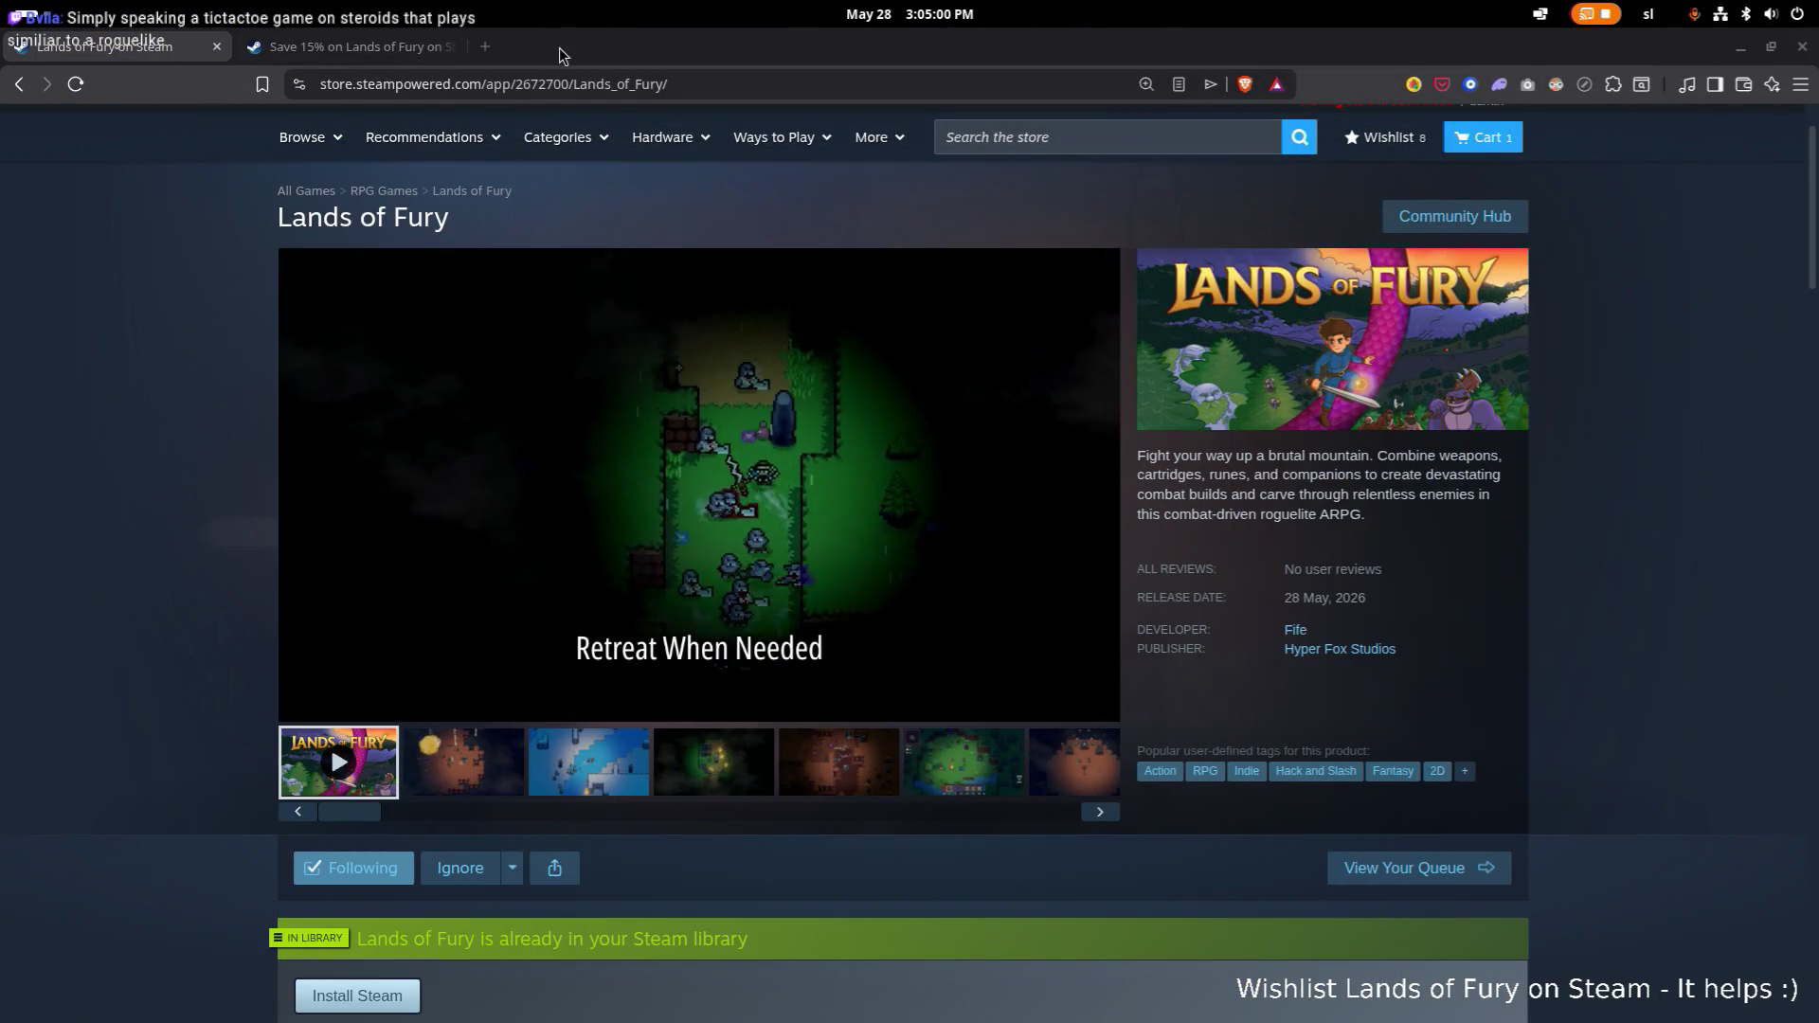
pyautogui.click(398, 47)
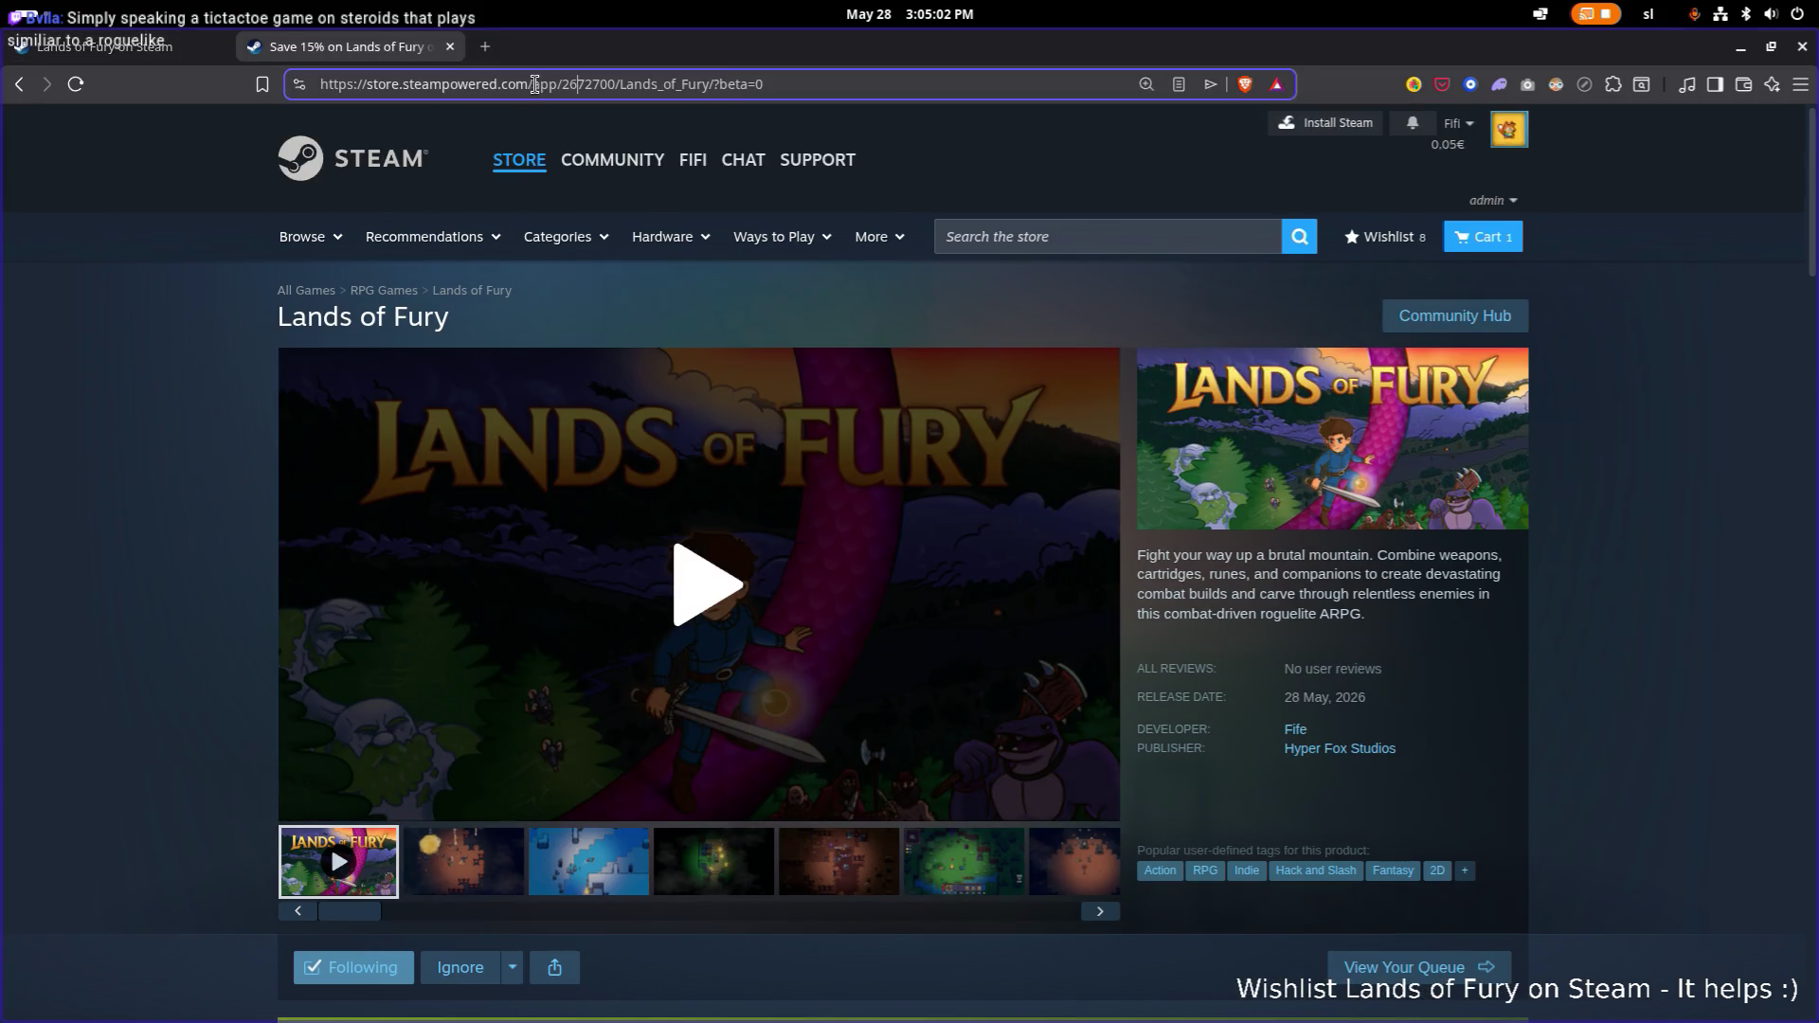
pyautogui.write('tw')
pyautogui.press('Return')
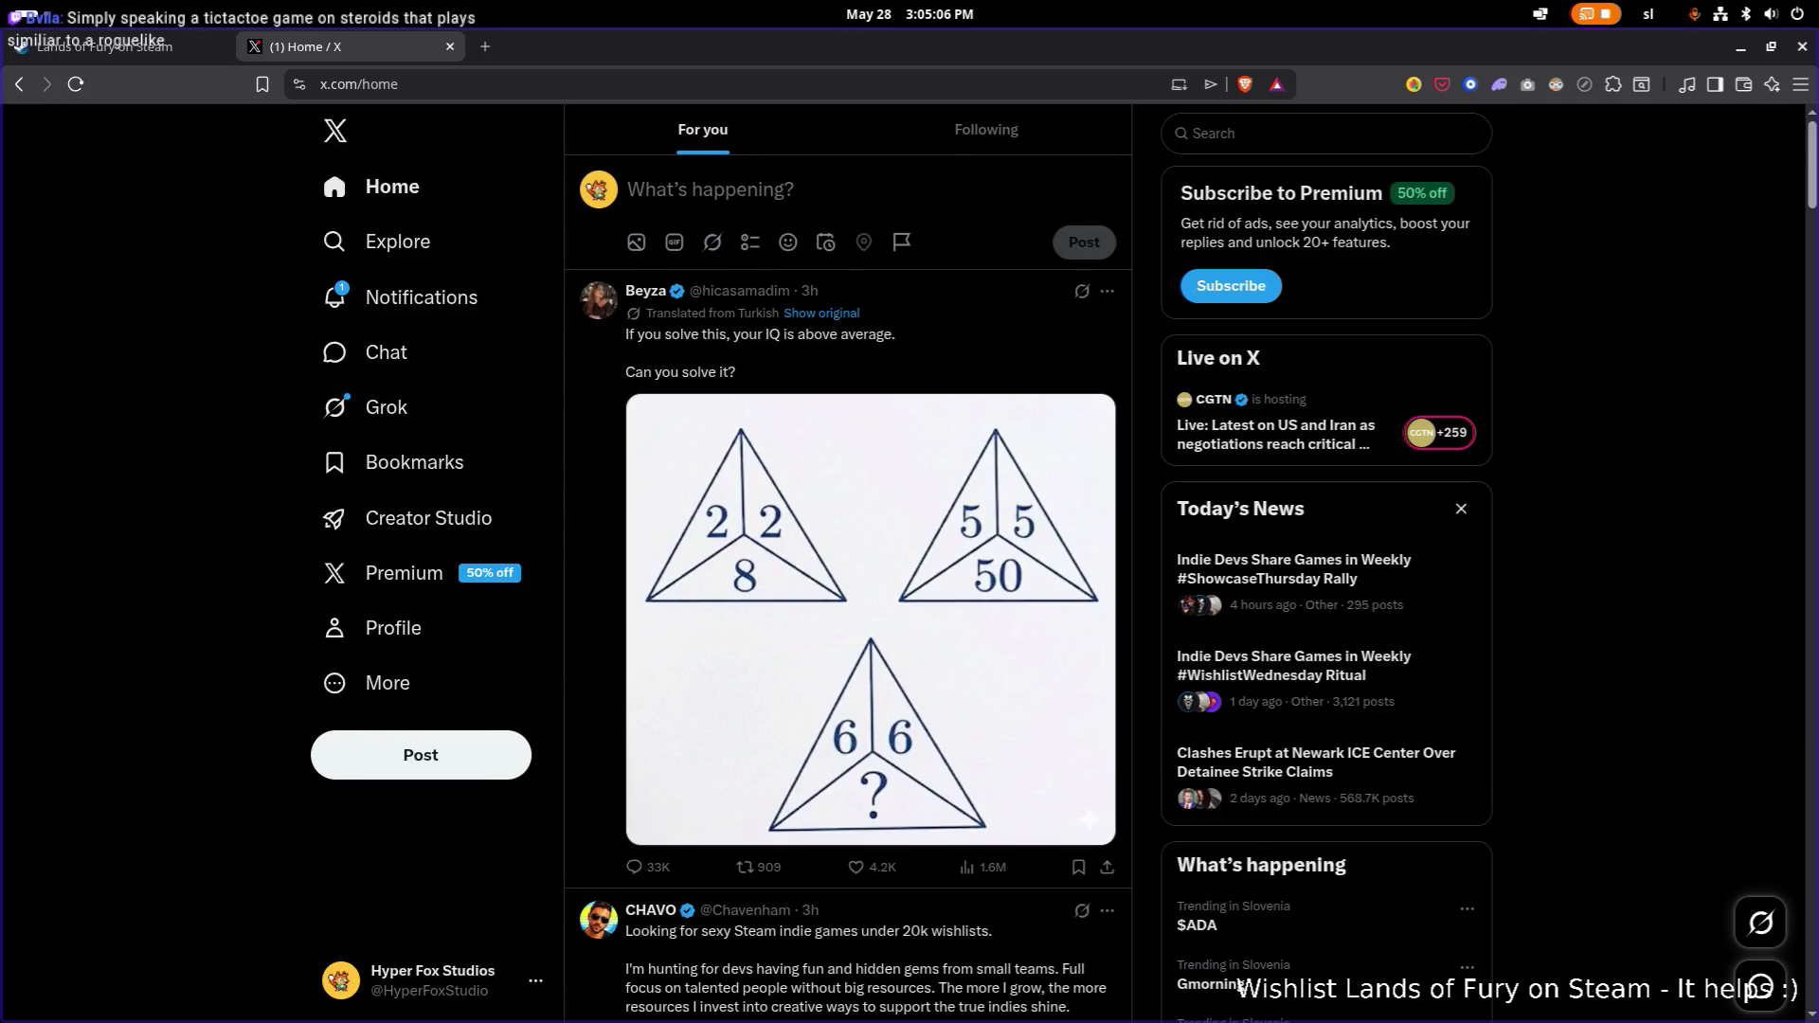
# Follow back the newest follower from Notifications and start an empty new post.
pyautogui.click(386, 299)
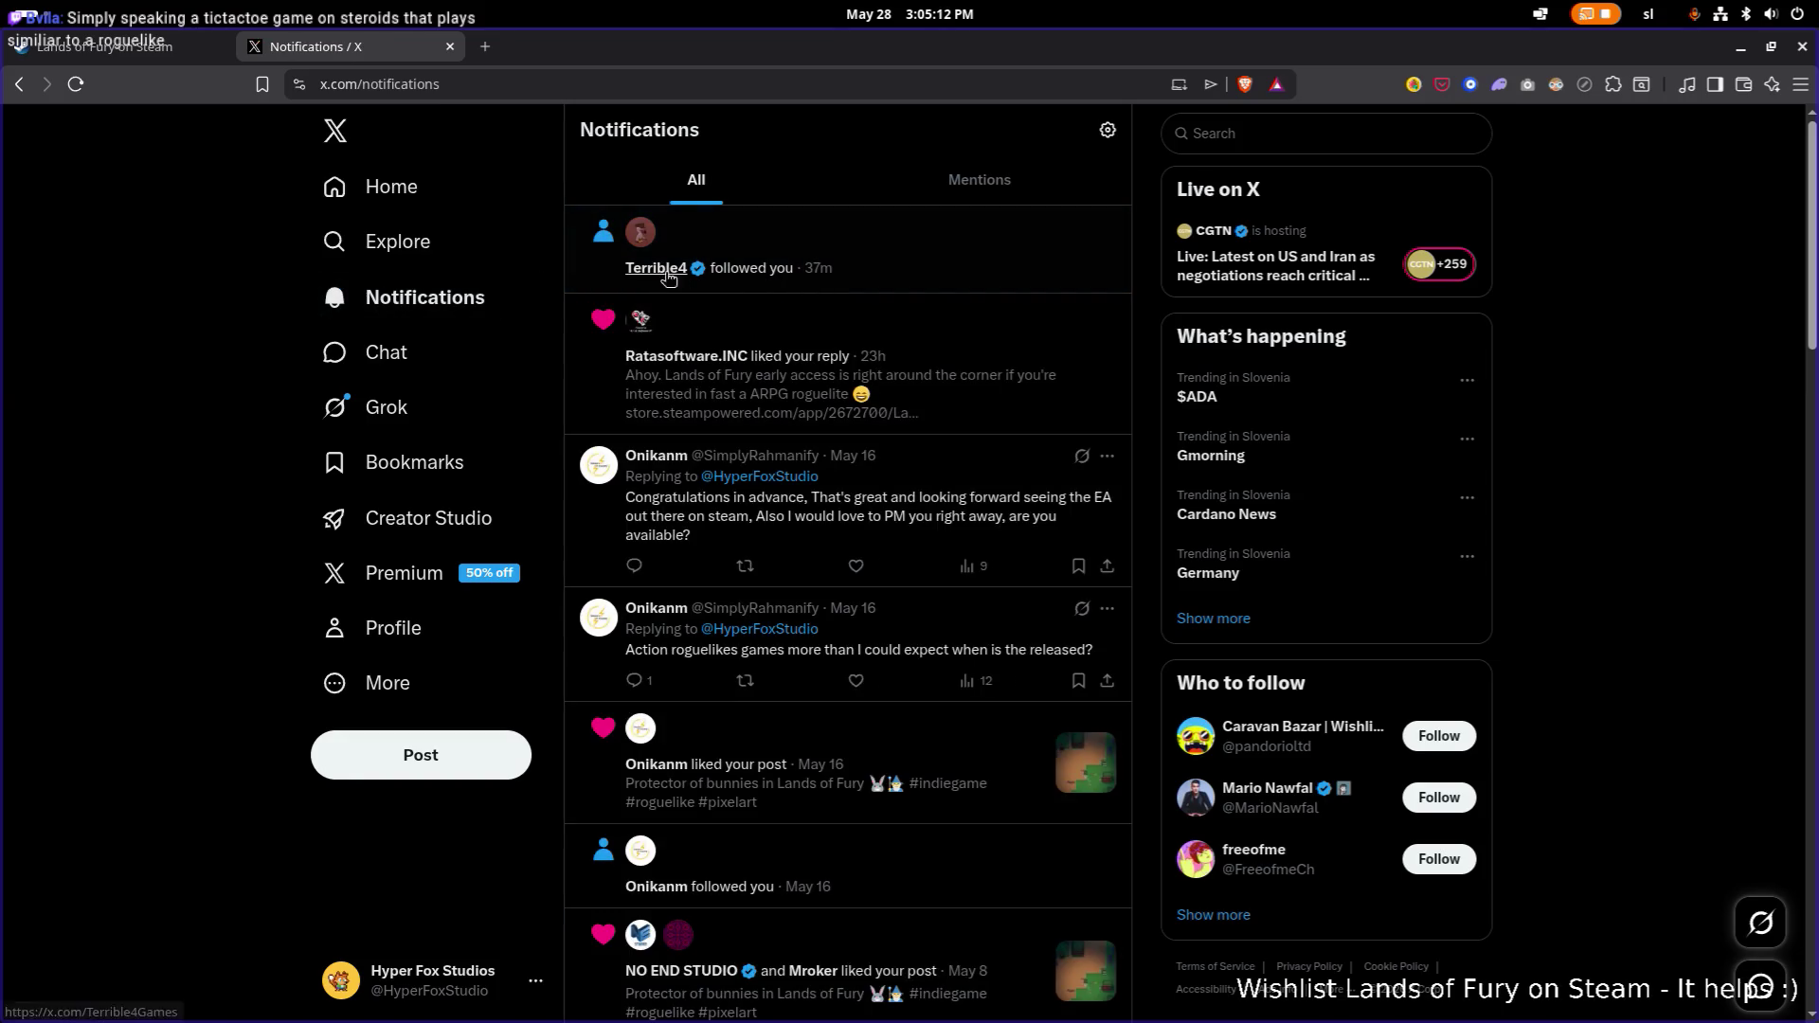
pyautogui.moveTo(668, 276)
pyautogui.click(738, 325)
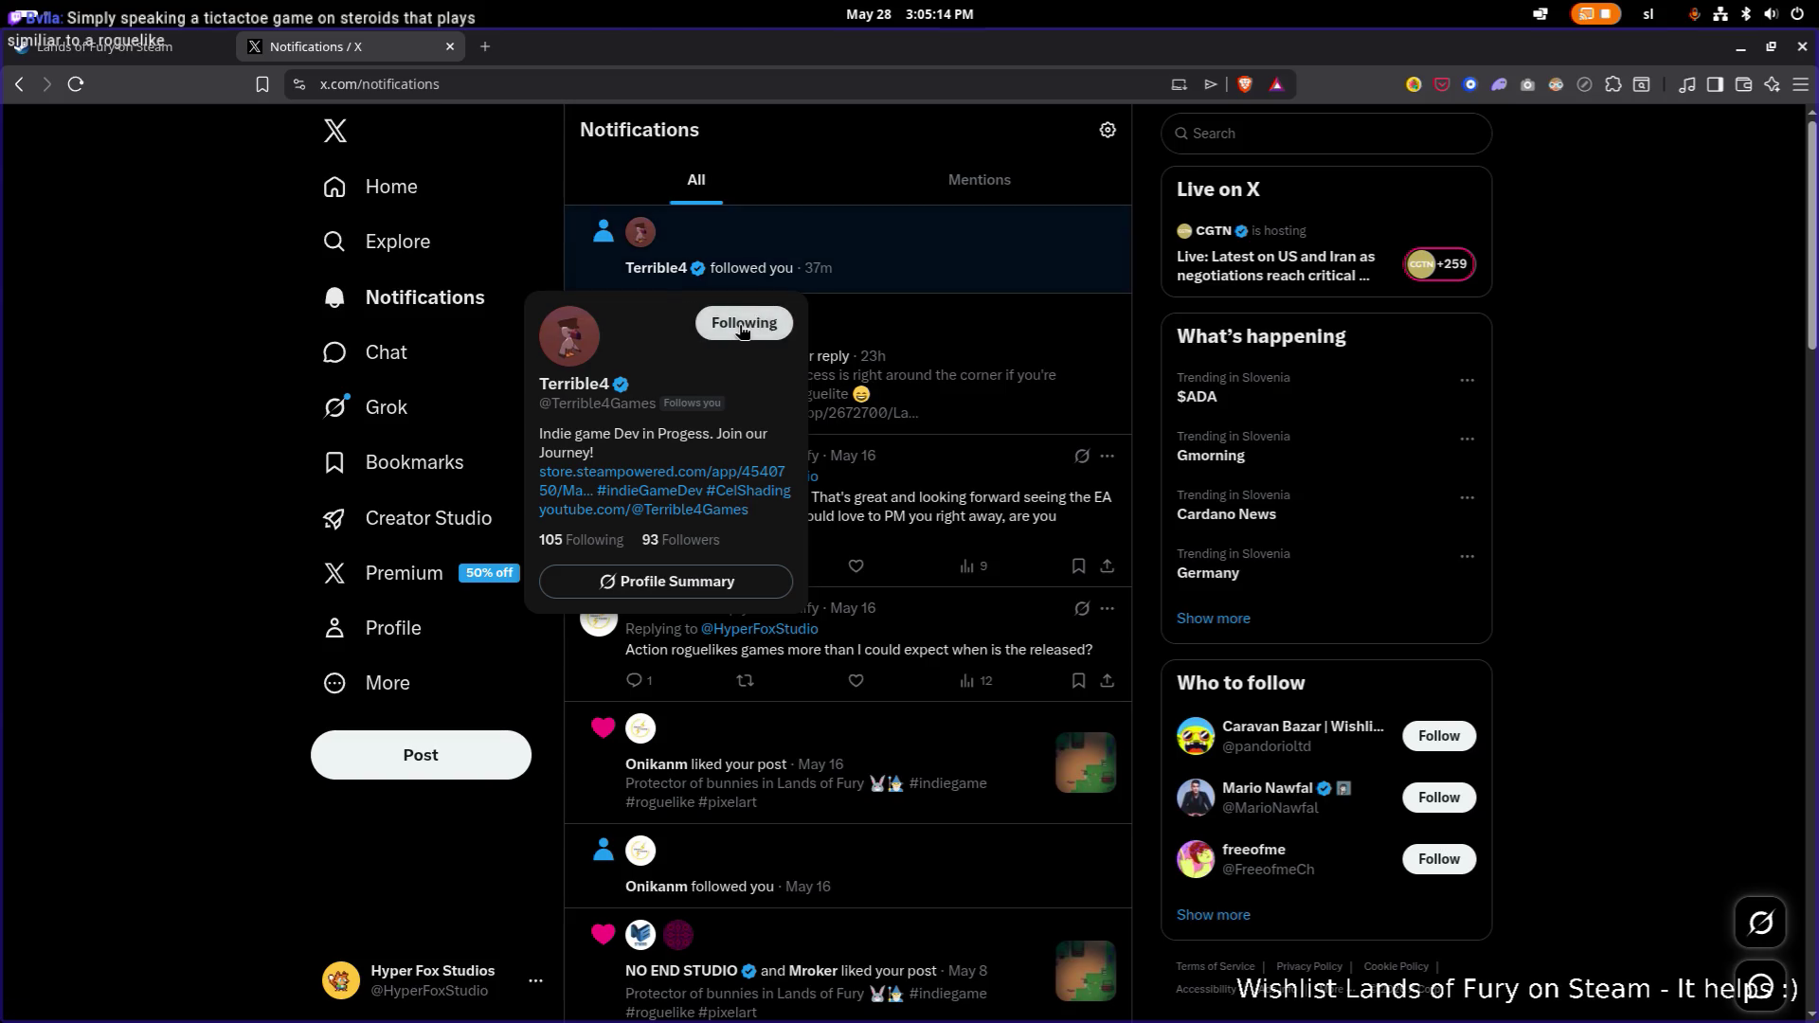
pyautogui.click(438, 754)
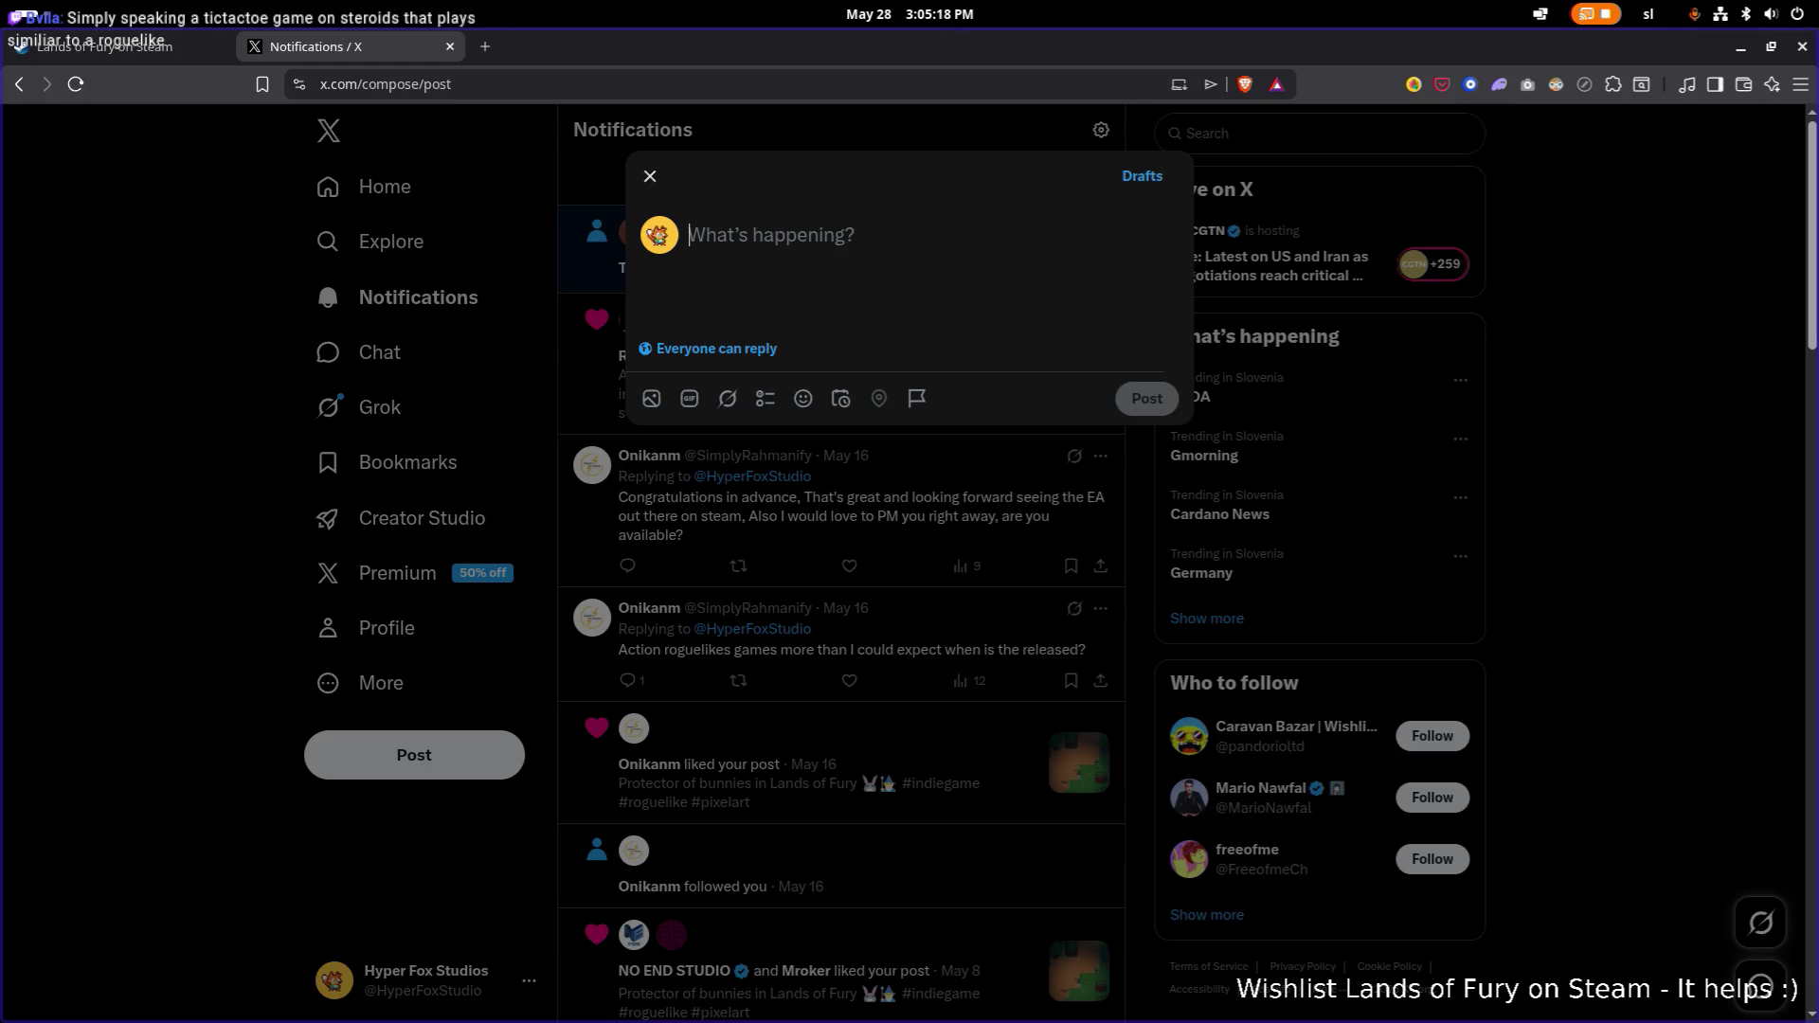
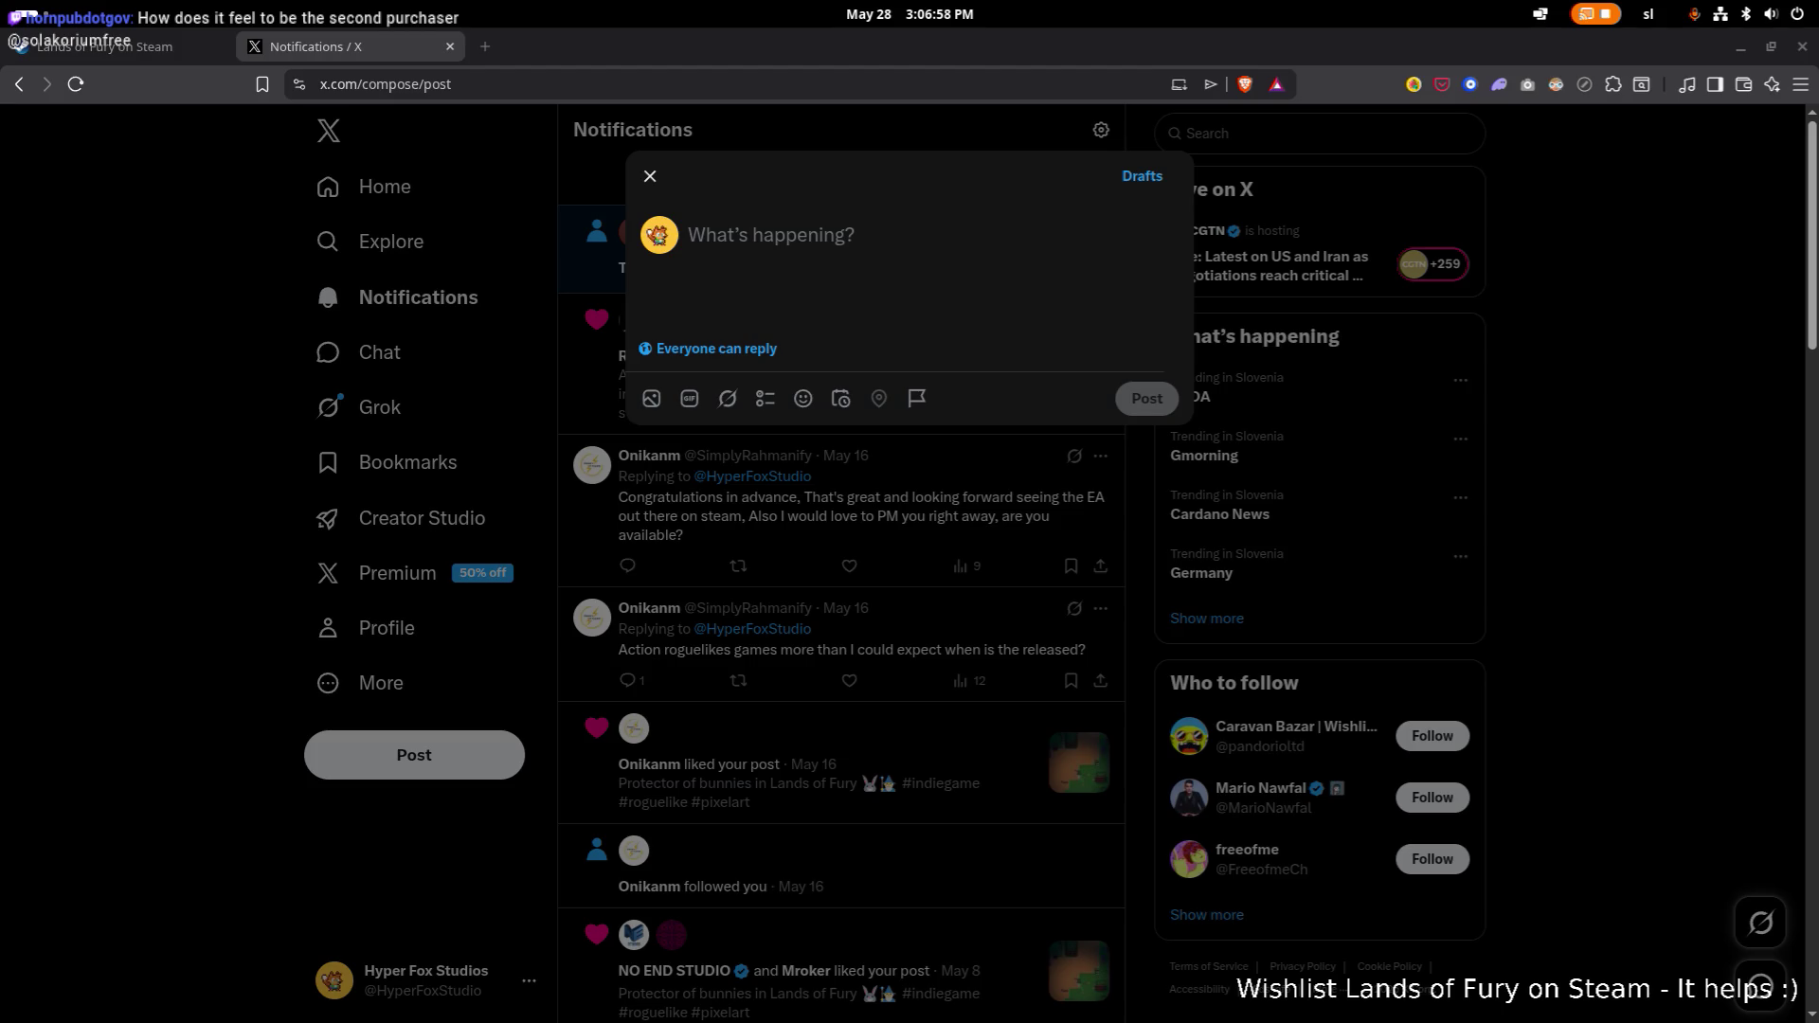
# Switch to the 'Lands of Fury on Steam' tab and scroll down its store page.
pyautogui.click(183, 55)
pyautogui.scroll(-5, 254, 284)
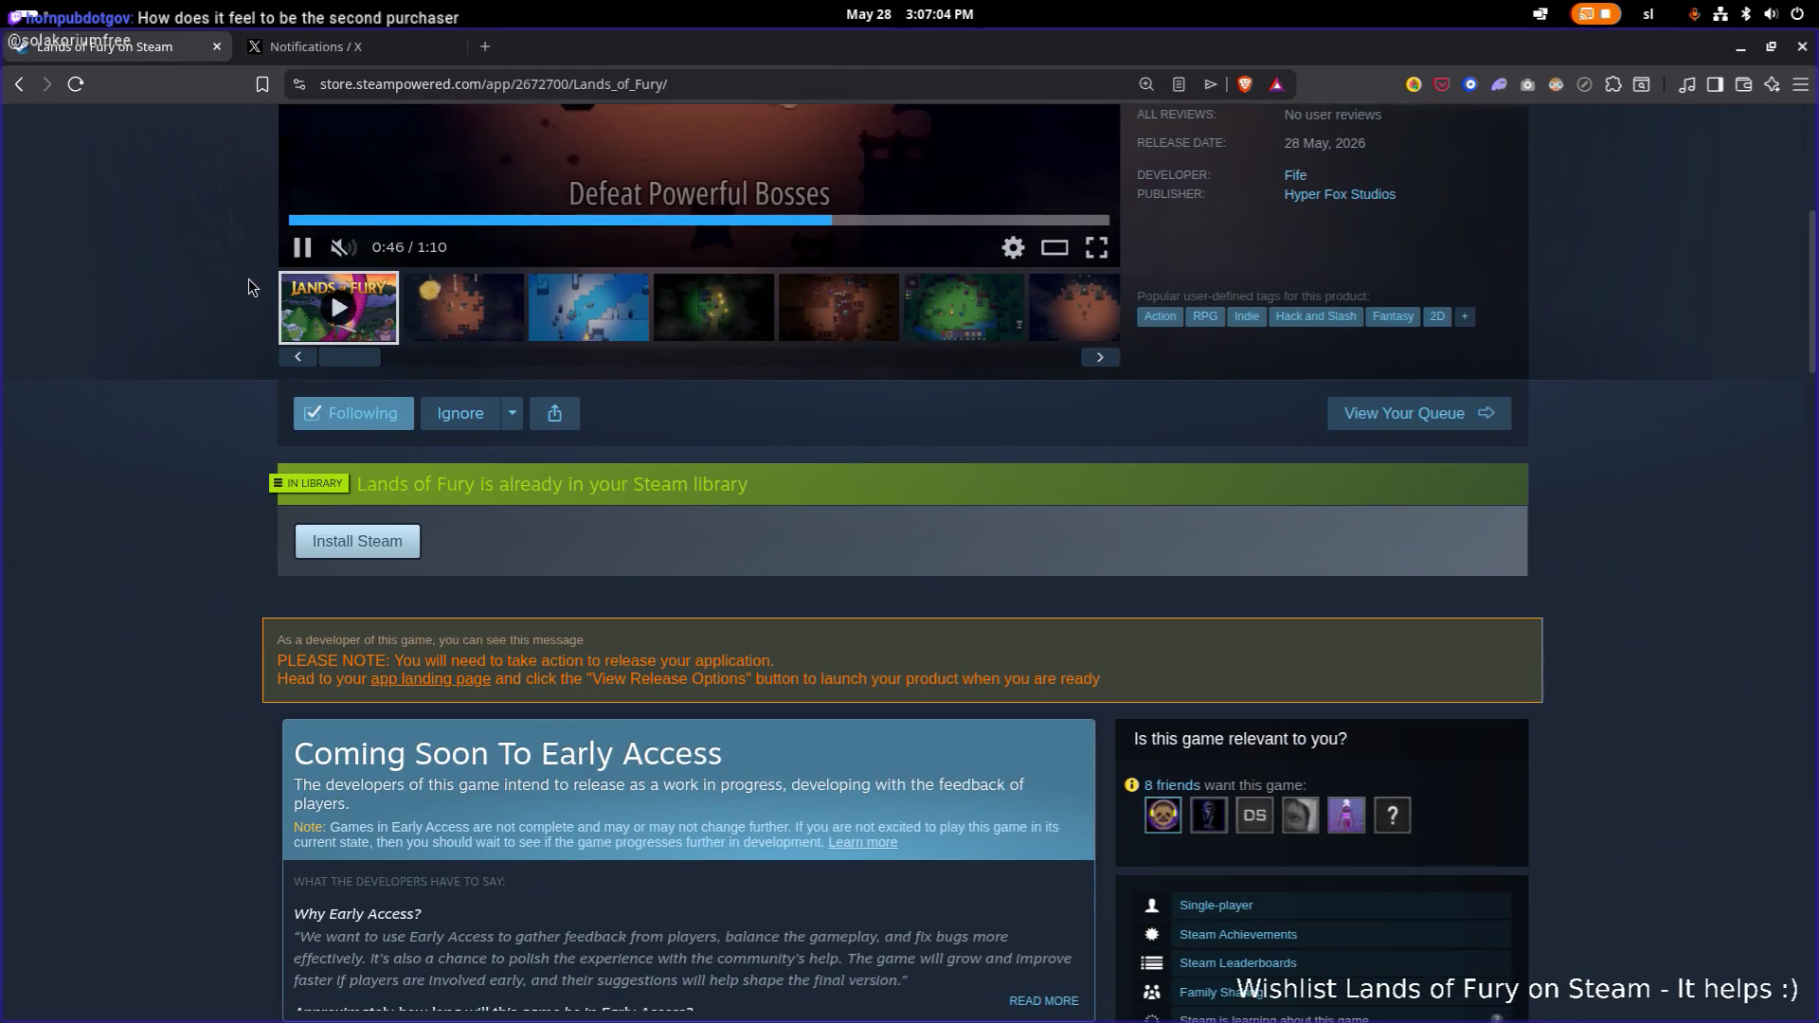
# Reload the Lands of Fury page and check its Demo, Buy and About sections for the 15% offer.
pyautogui.scroll(6, 228, 284)
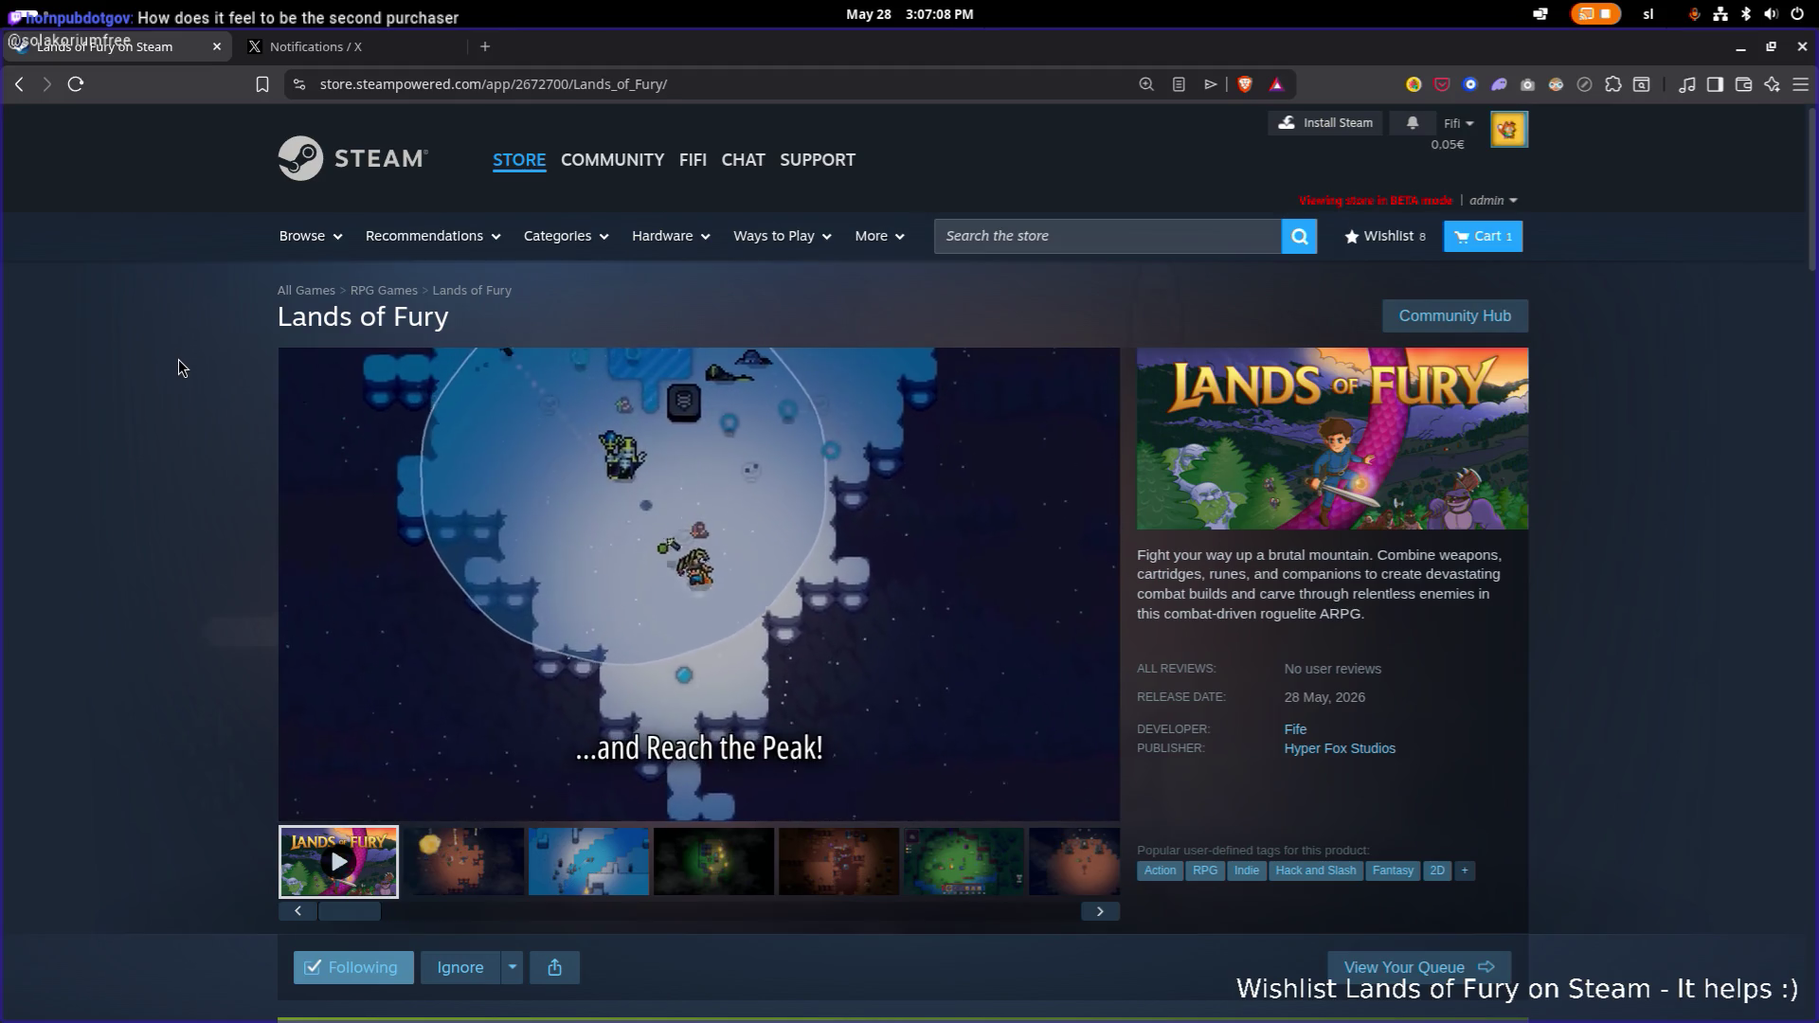
pyautogui.press('F5')
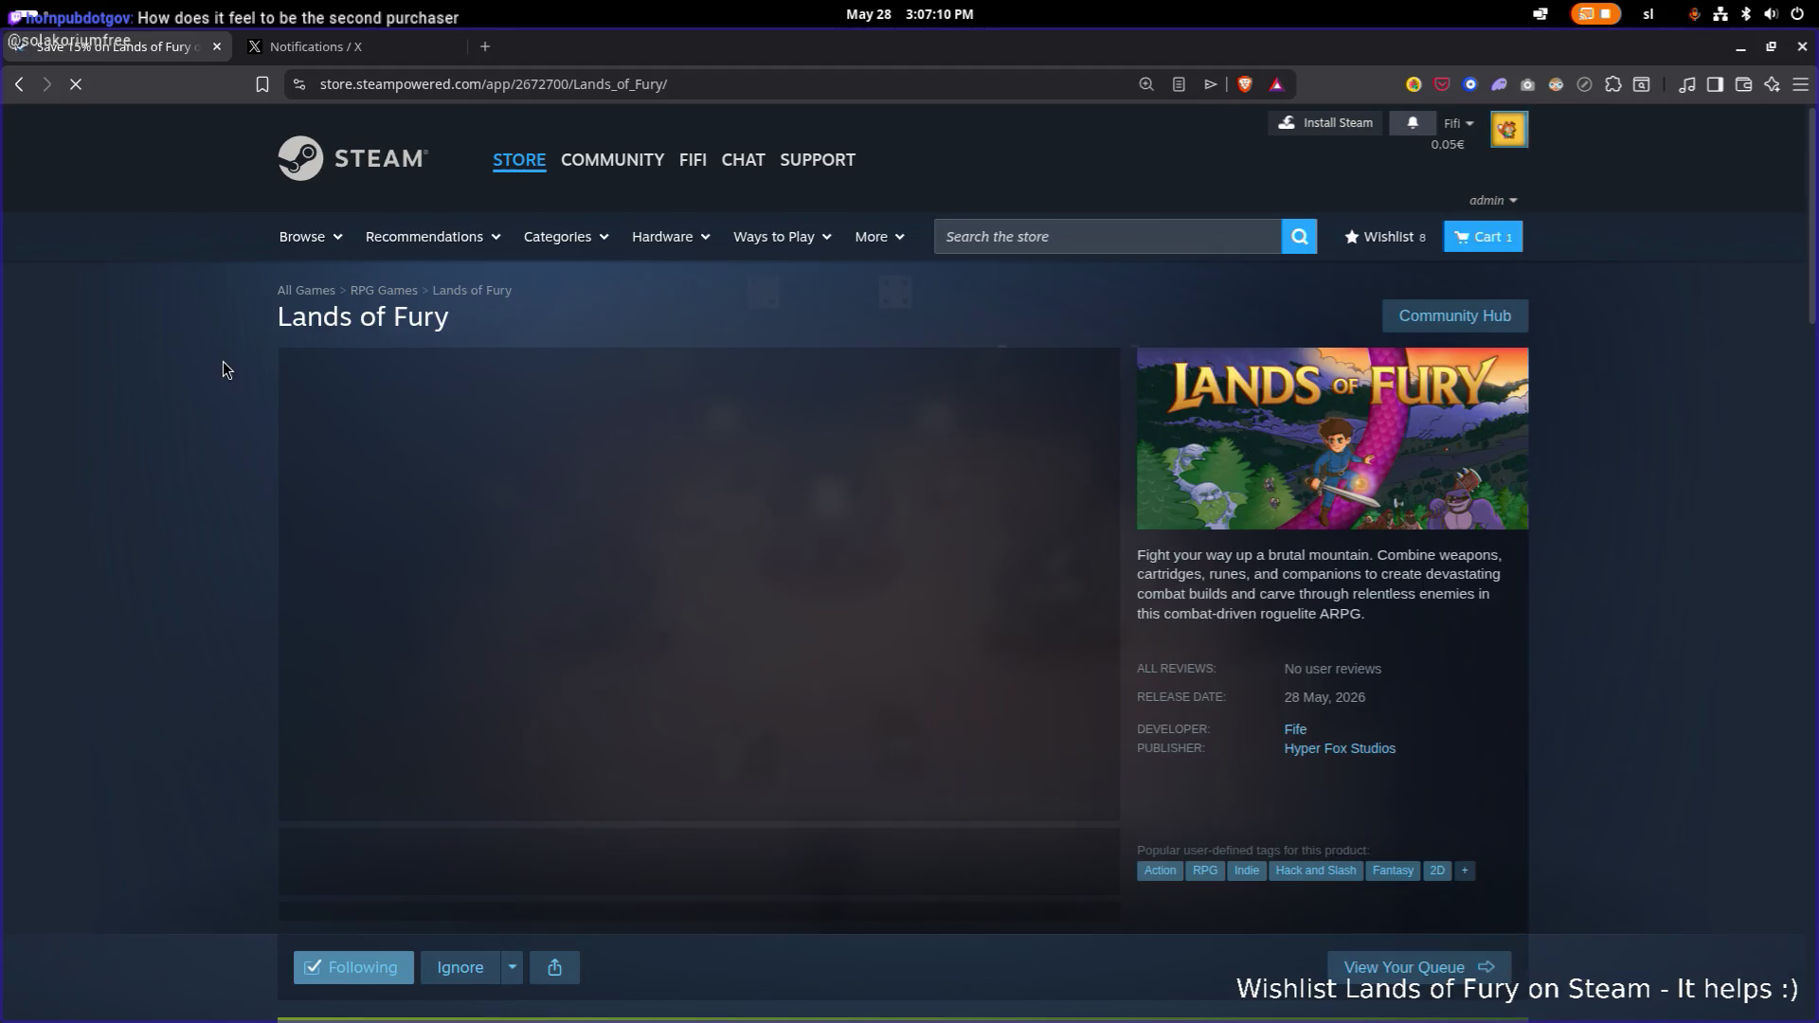
pyautogui.scroll(-12, 333, 367)
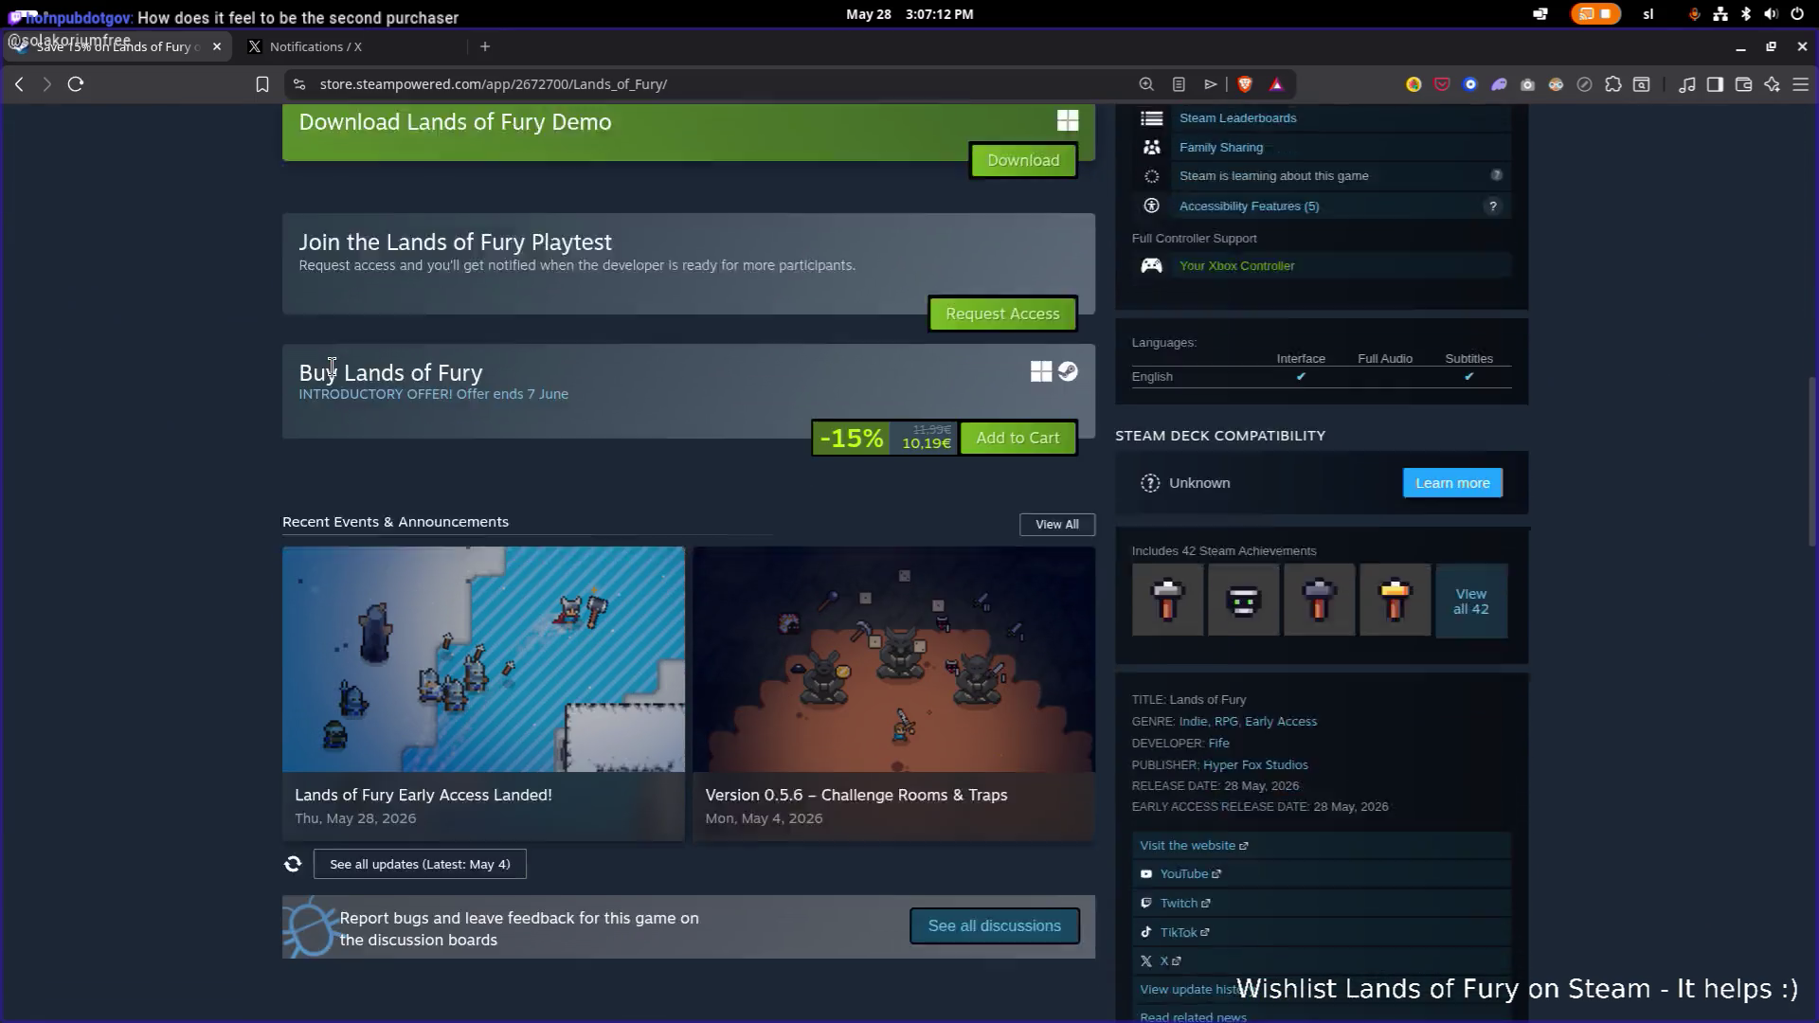
pyautogui.scroll(-3, 333, 368)
pyautogui.scroll(3, 337, 368)
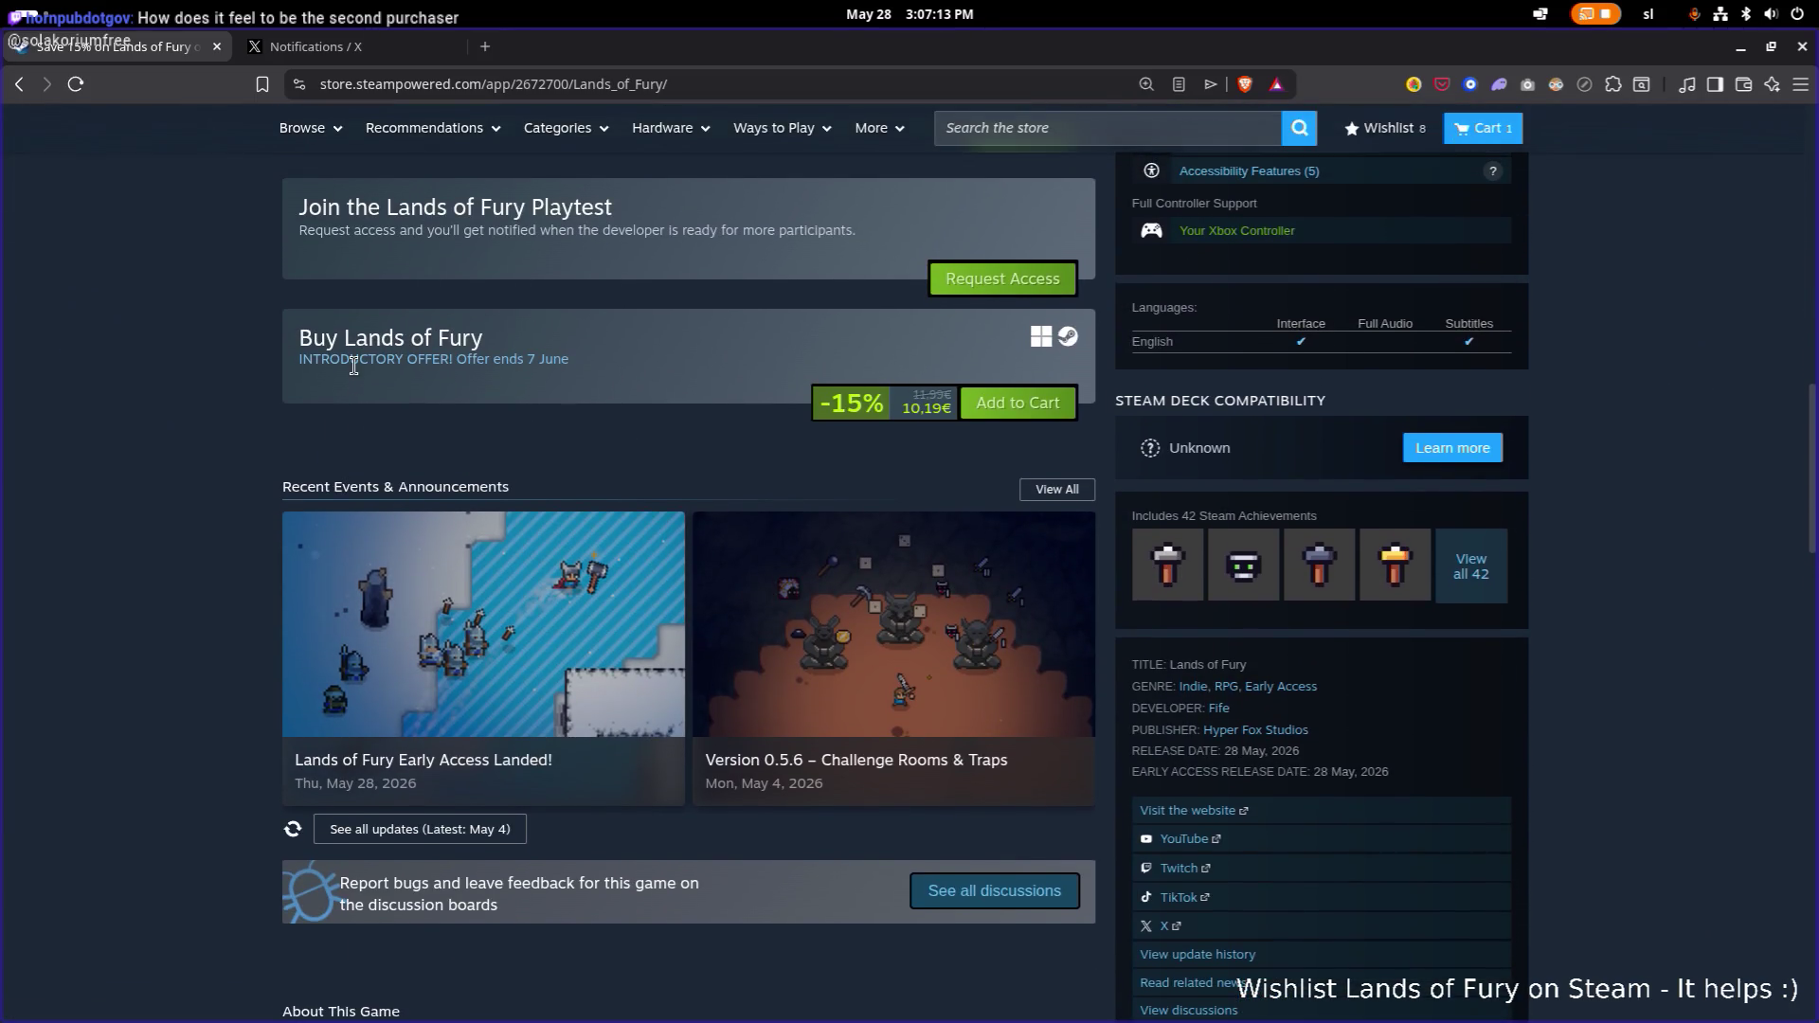
pyautogui.scroll(1, 354, 371)
pyautogui.scroll(-20, 430, 375)
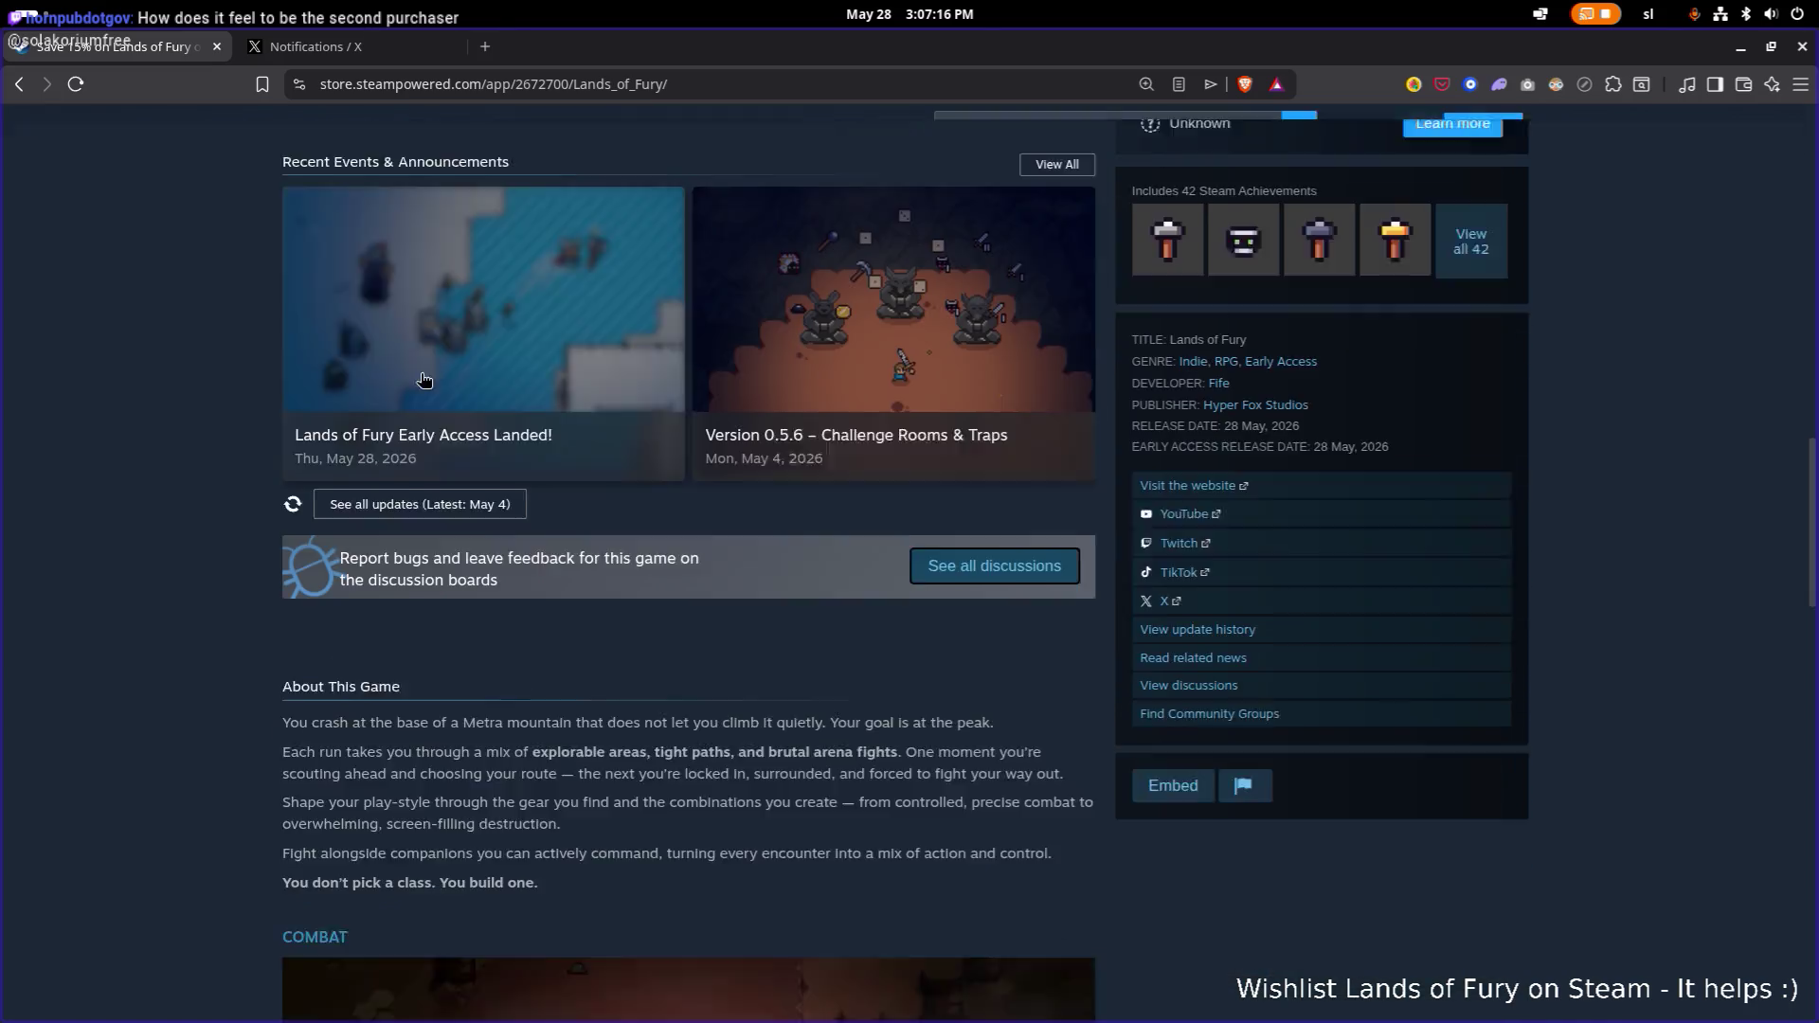
pyautogui.scroll(20, 422, 374)
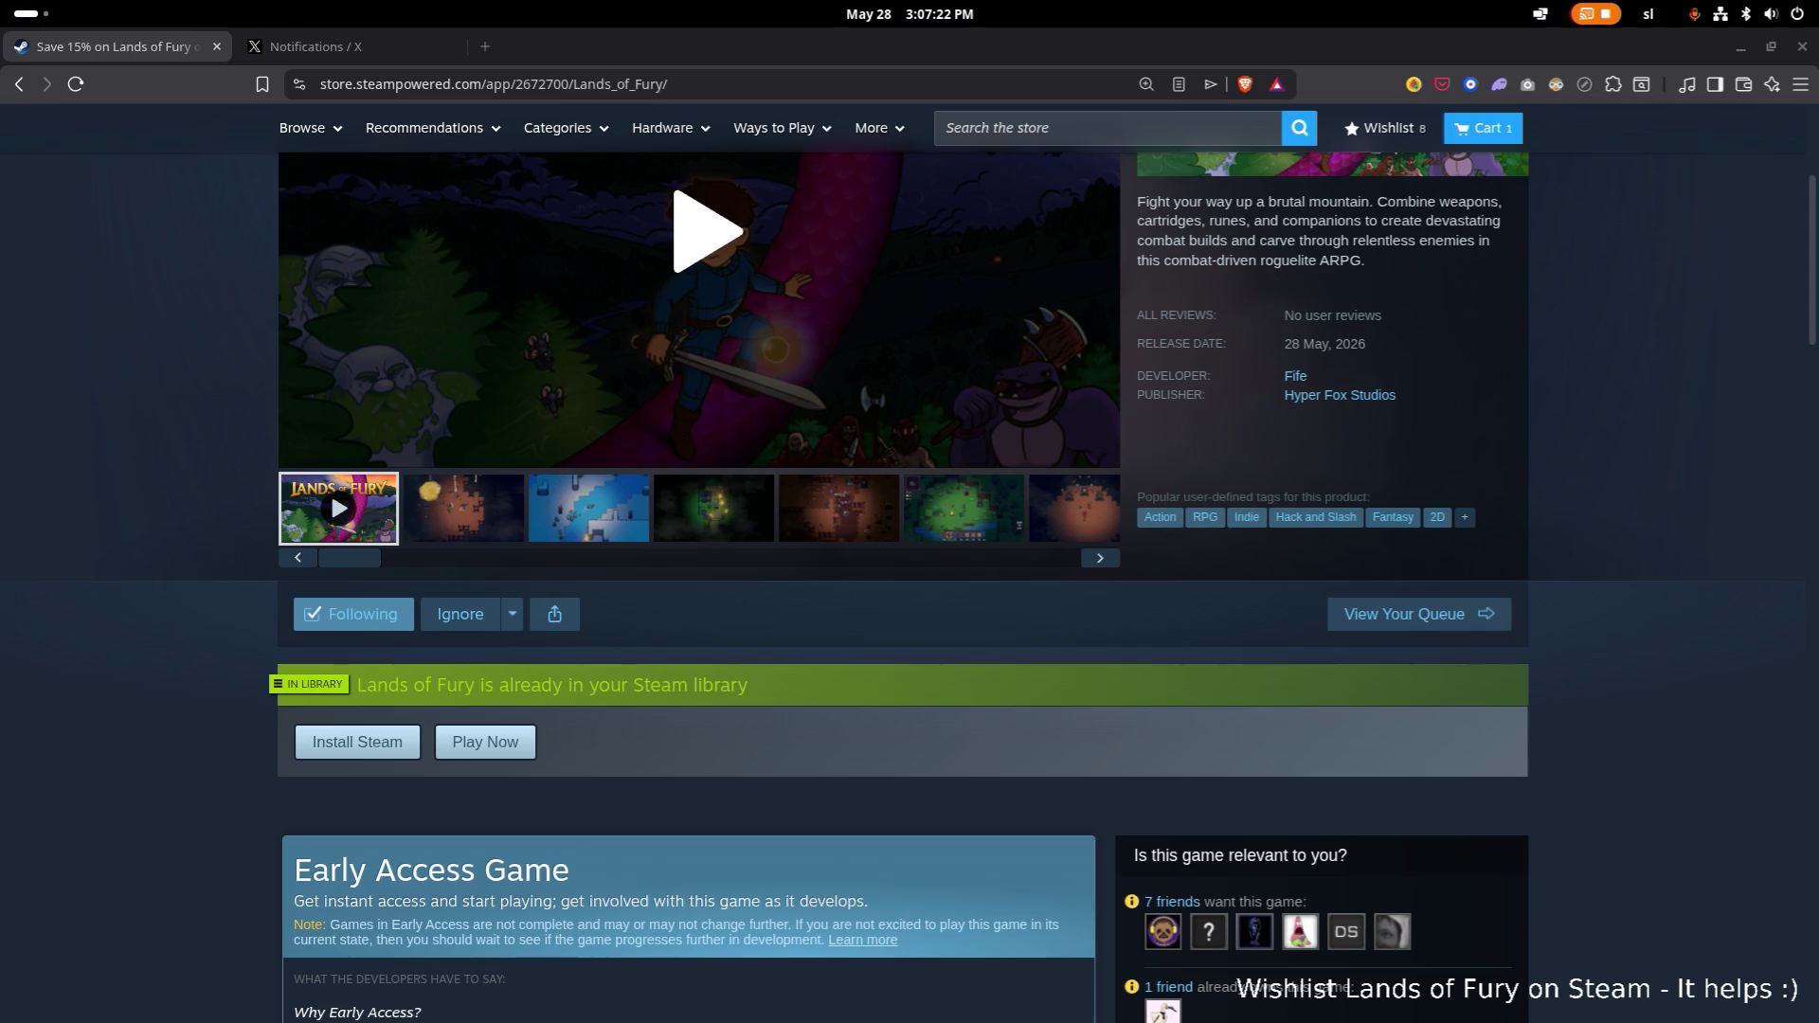
pyautogui.press('F5')
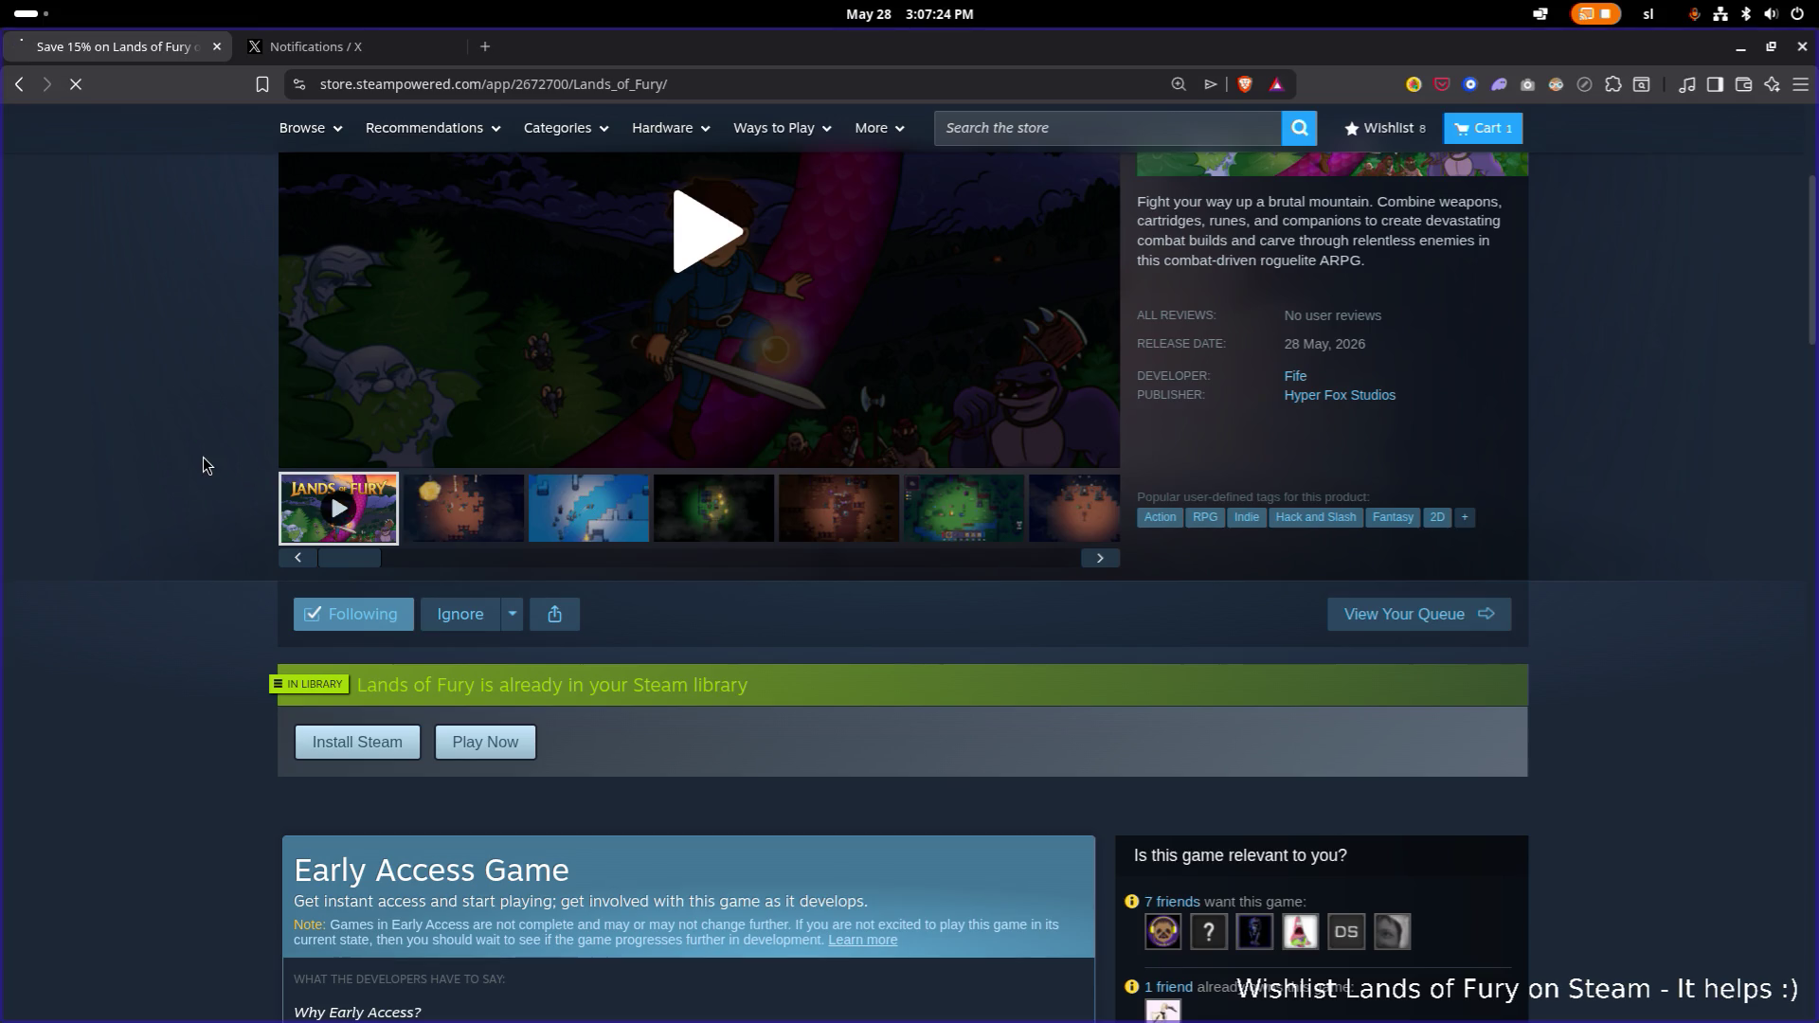
pyautogui.scroll(-10, 383, 355)
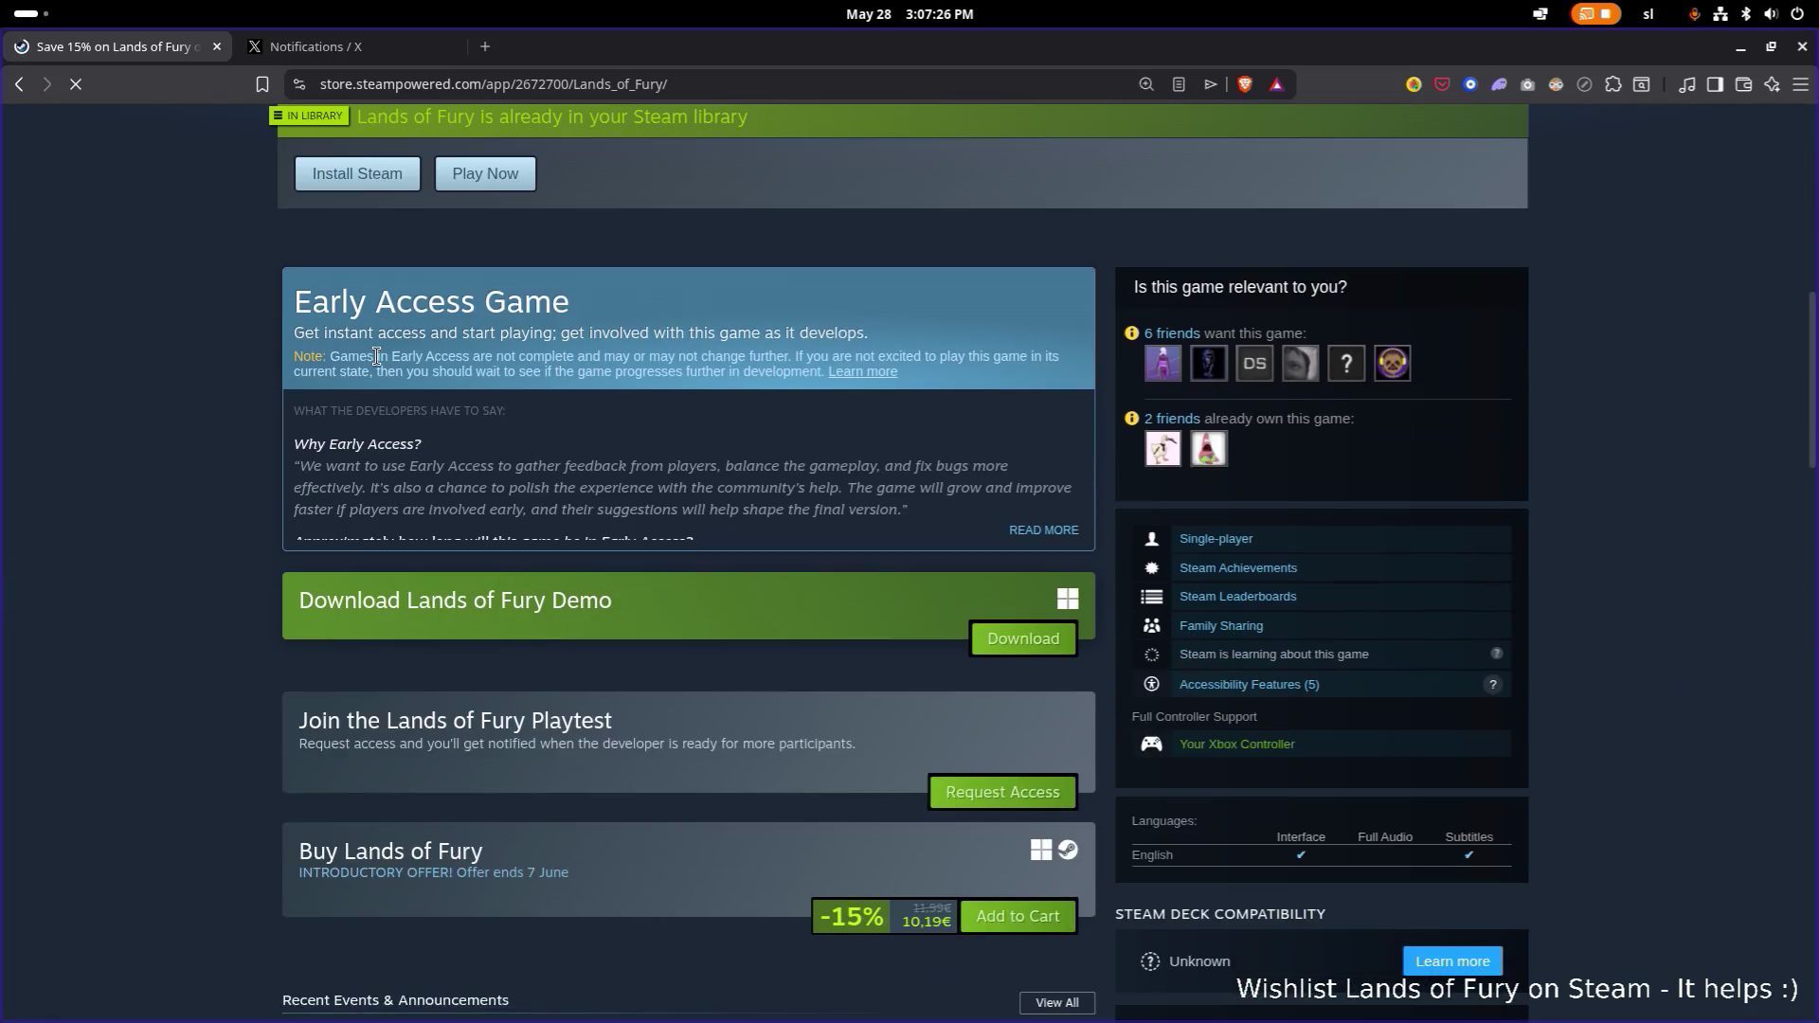
pyautogui.scroll(-20, 377, 360)
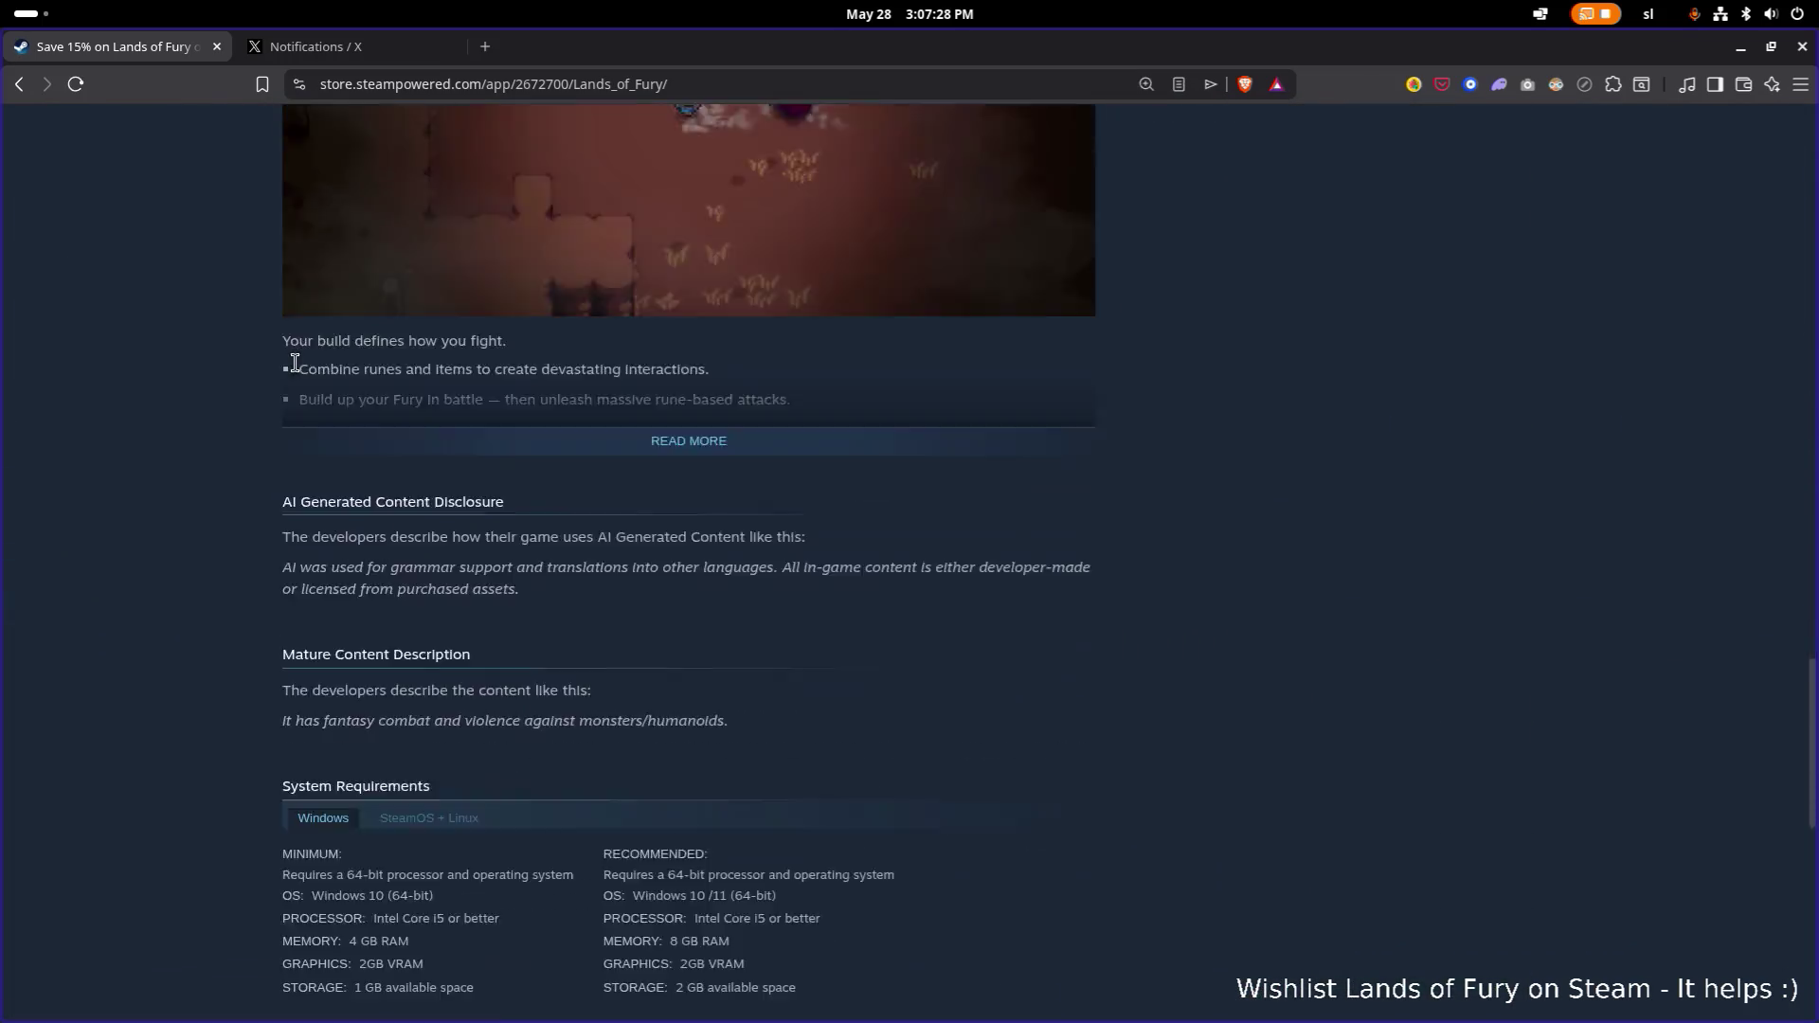
pyautogui.scroll(-5, 295, 364)
pyautogui.scroll(20, 295, 364)
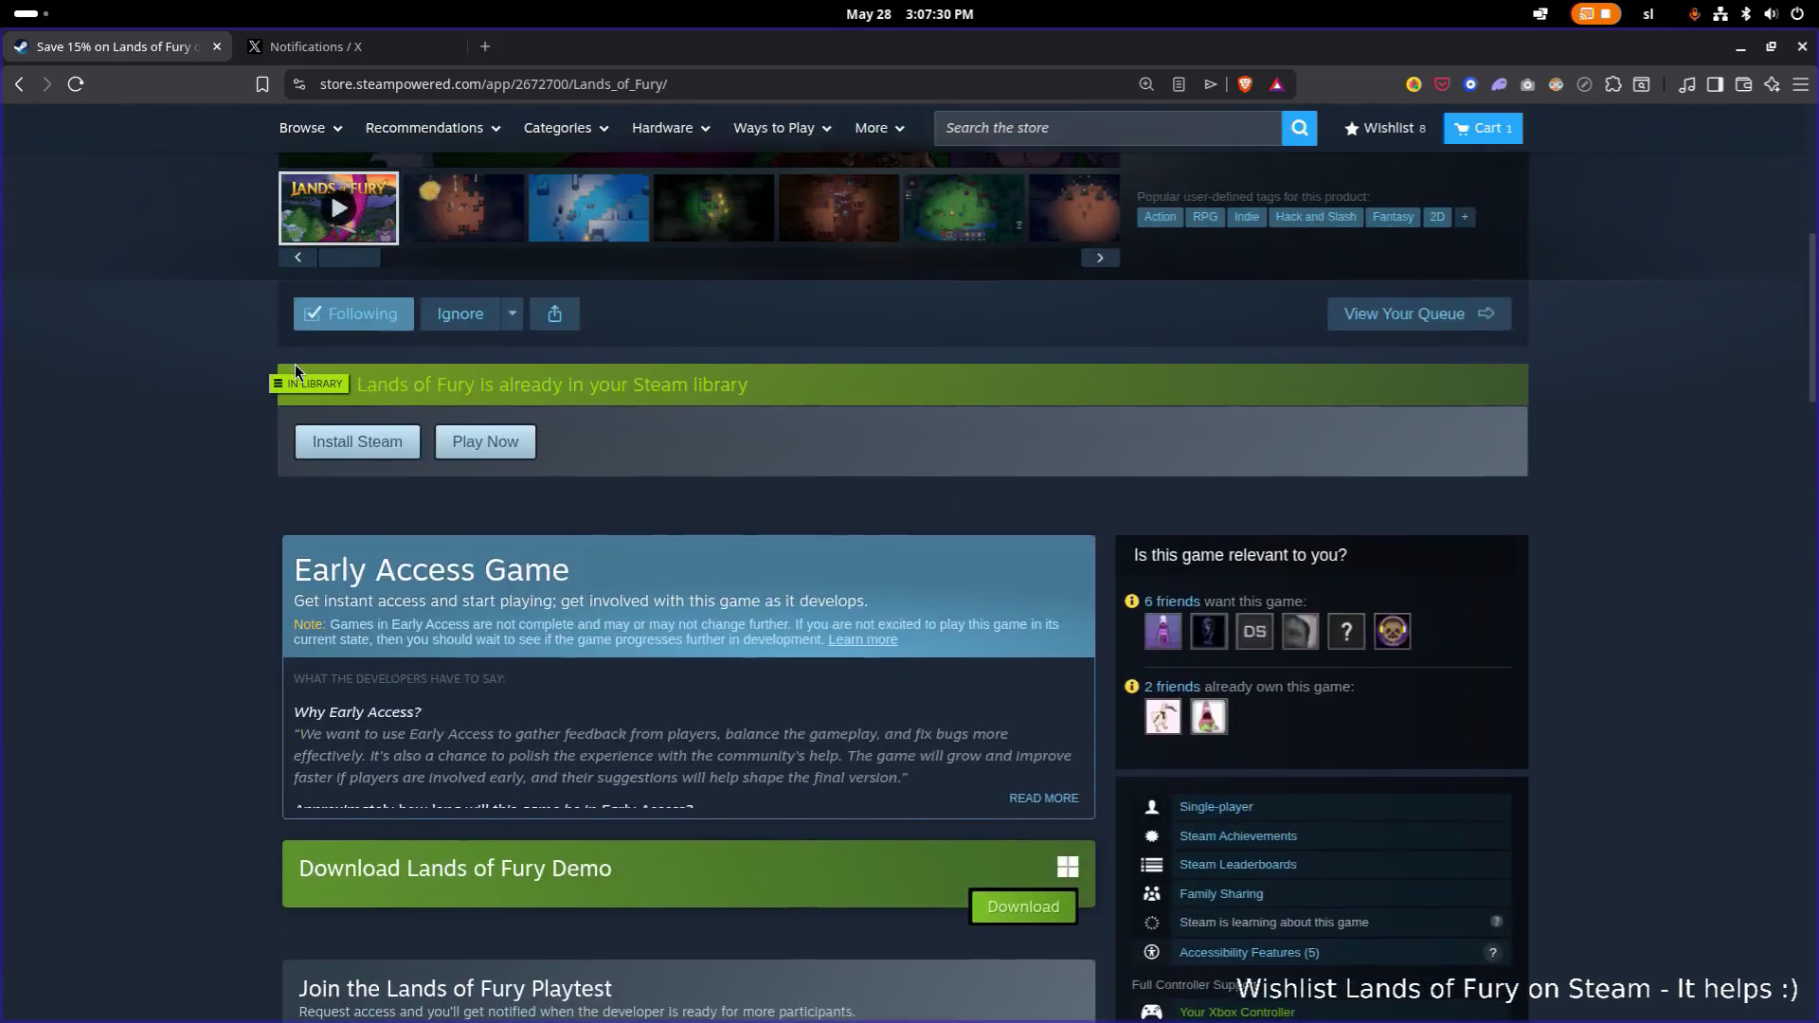
pyautogui.scroll(-12, 295, 364)
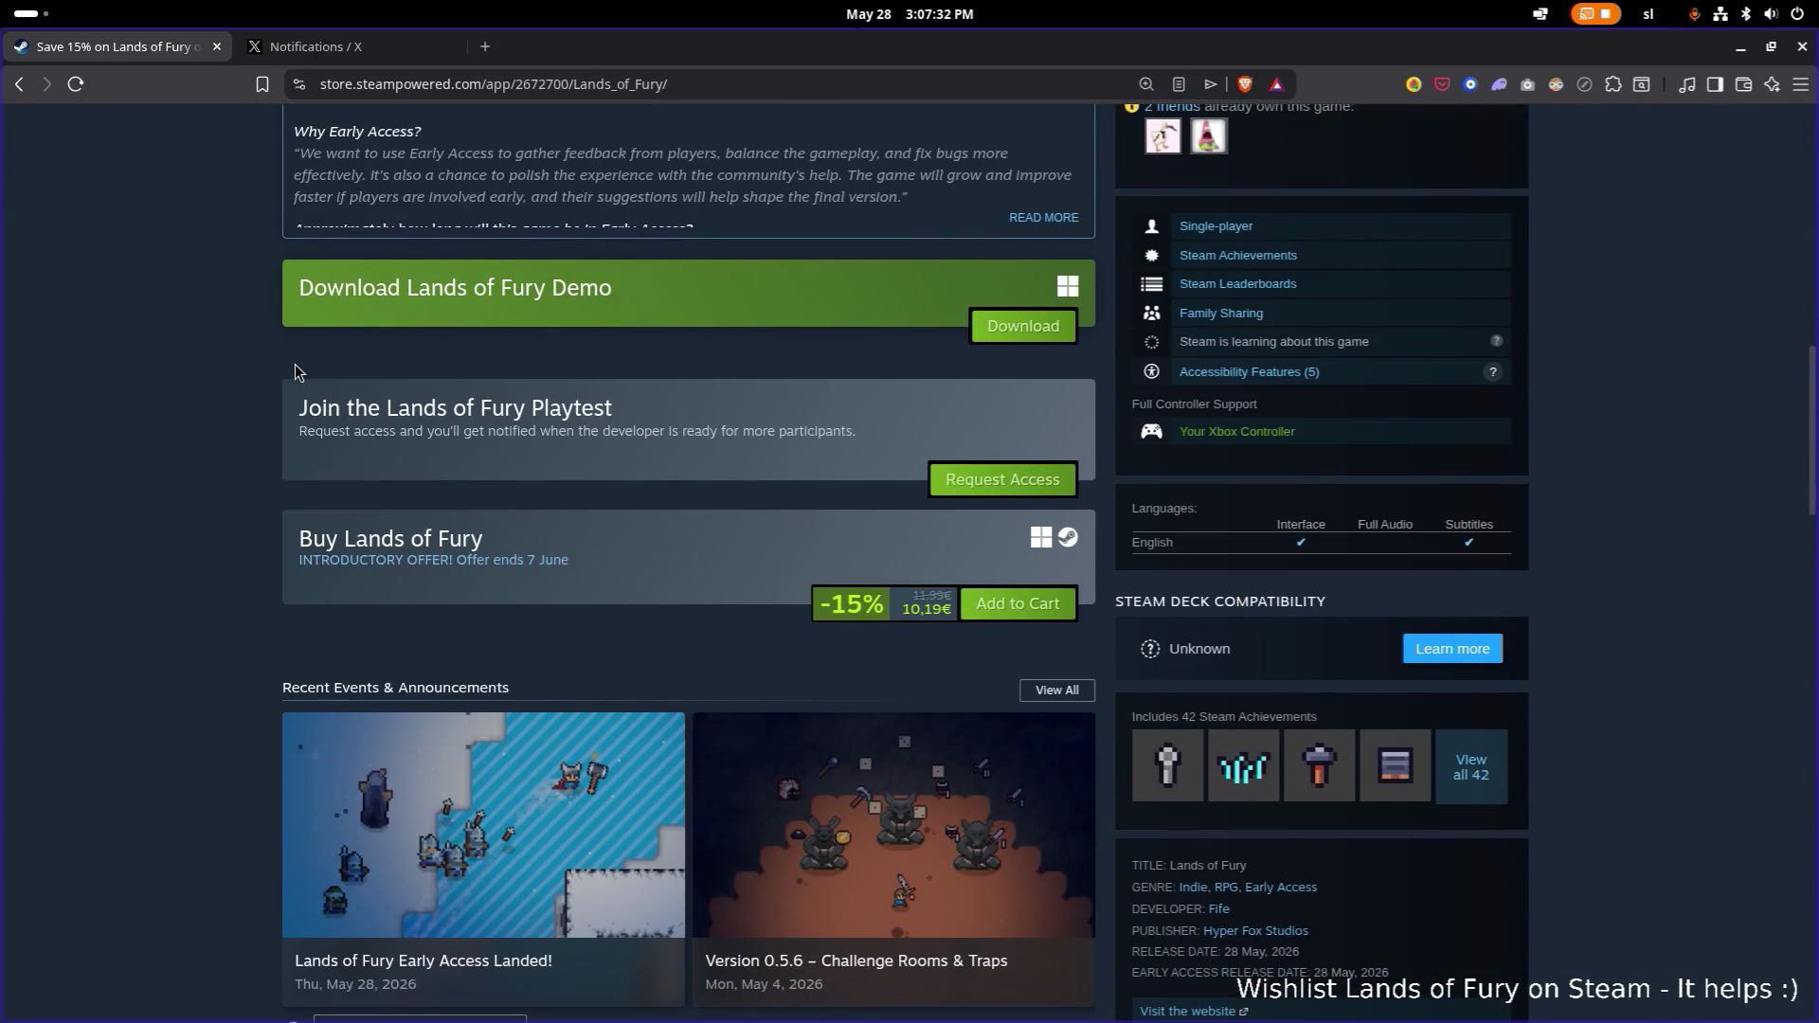
pyautogui.scroll(-5, 294, 364)
pyautogui.scroll(20, 293, 364)
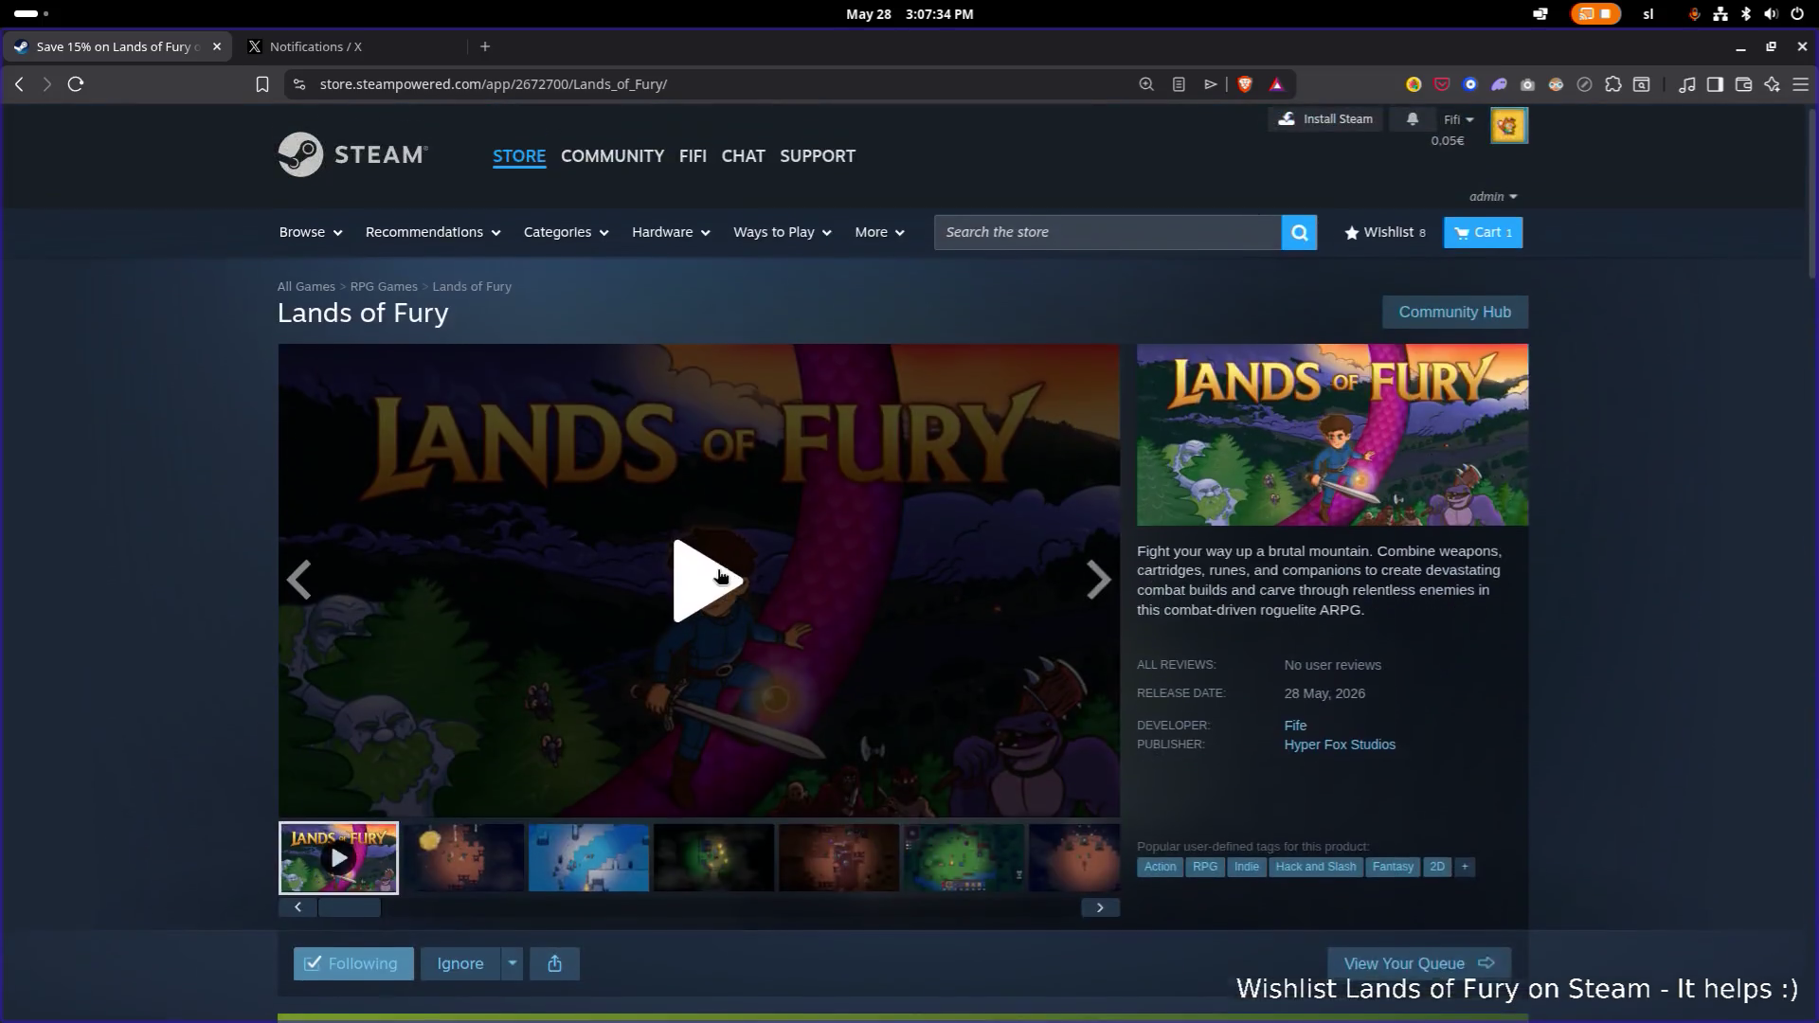
pyautogui.scroll(-3, 688, 560)
pyautogui.scroll(-5, 688, 559)
pyautogui.scroll(-3, 664, 611)
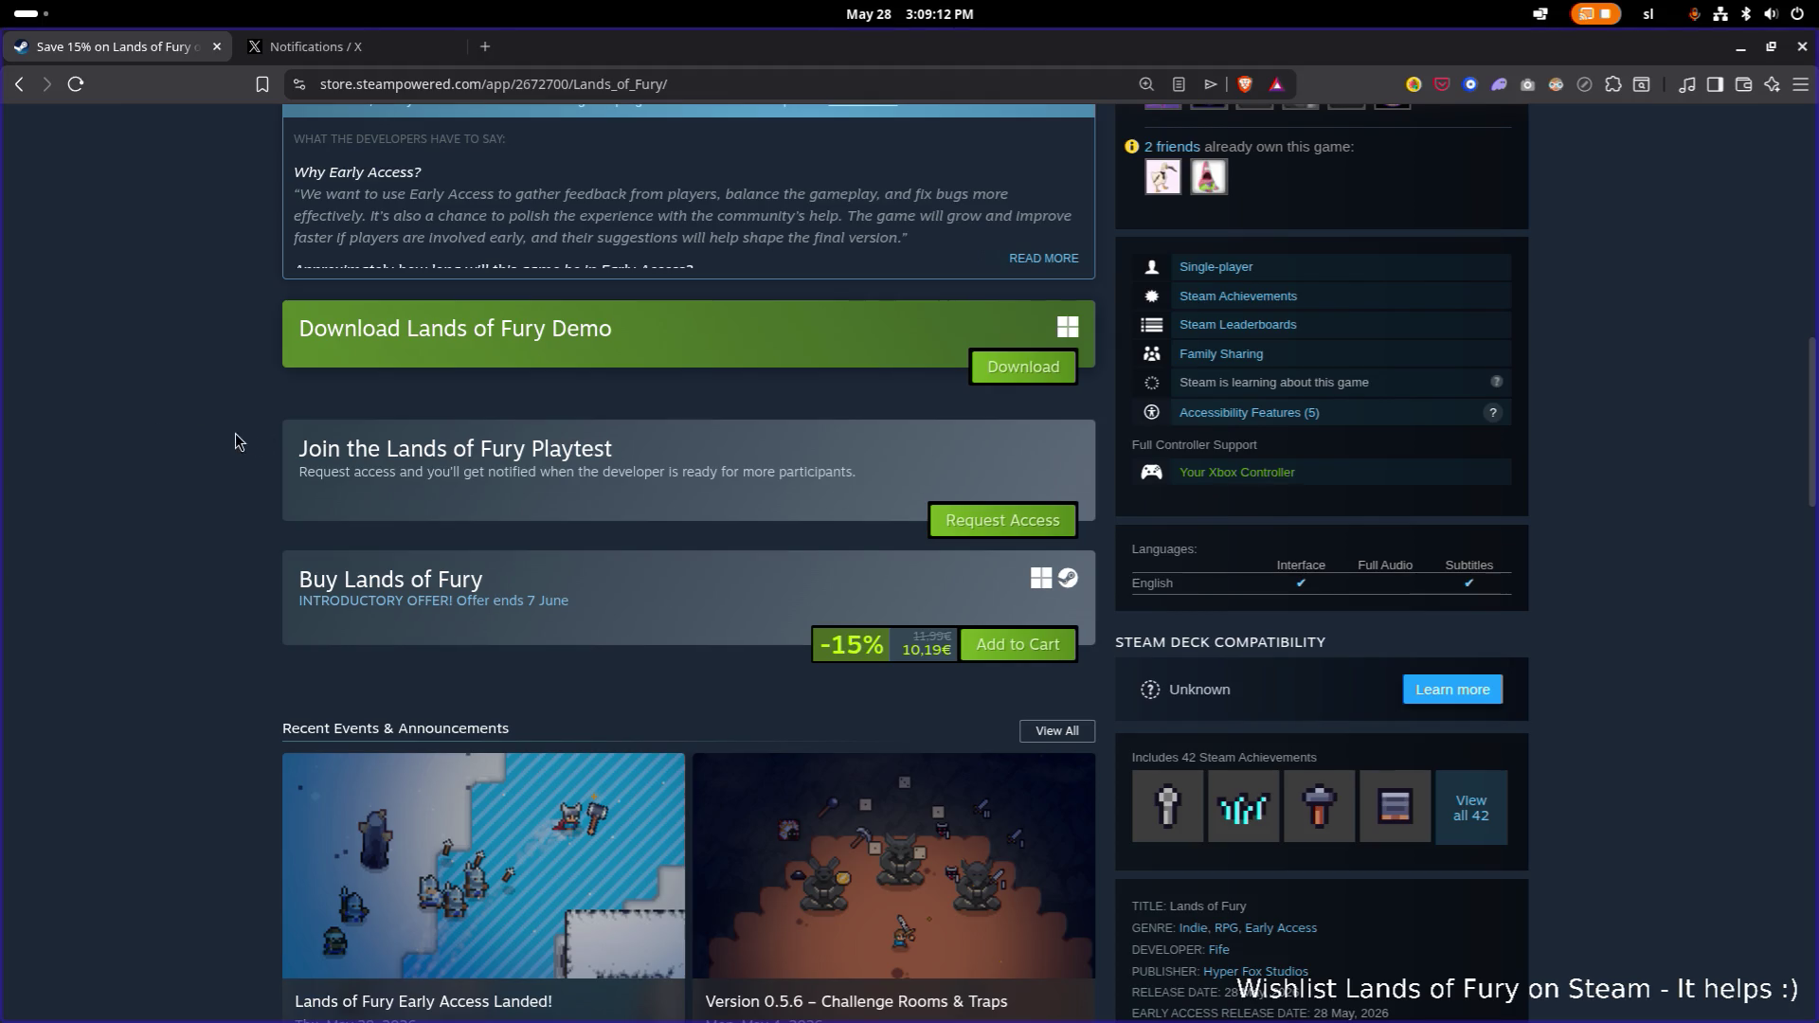
# Reload Lands of Fury's page and open the new Hyper Bundle page, discarding the Reynard tab.
pyautogui.press('F5')
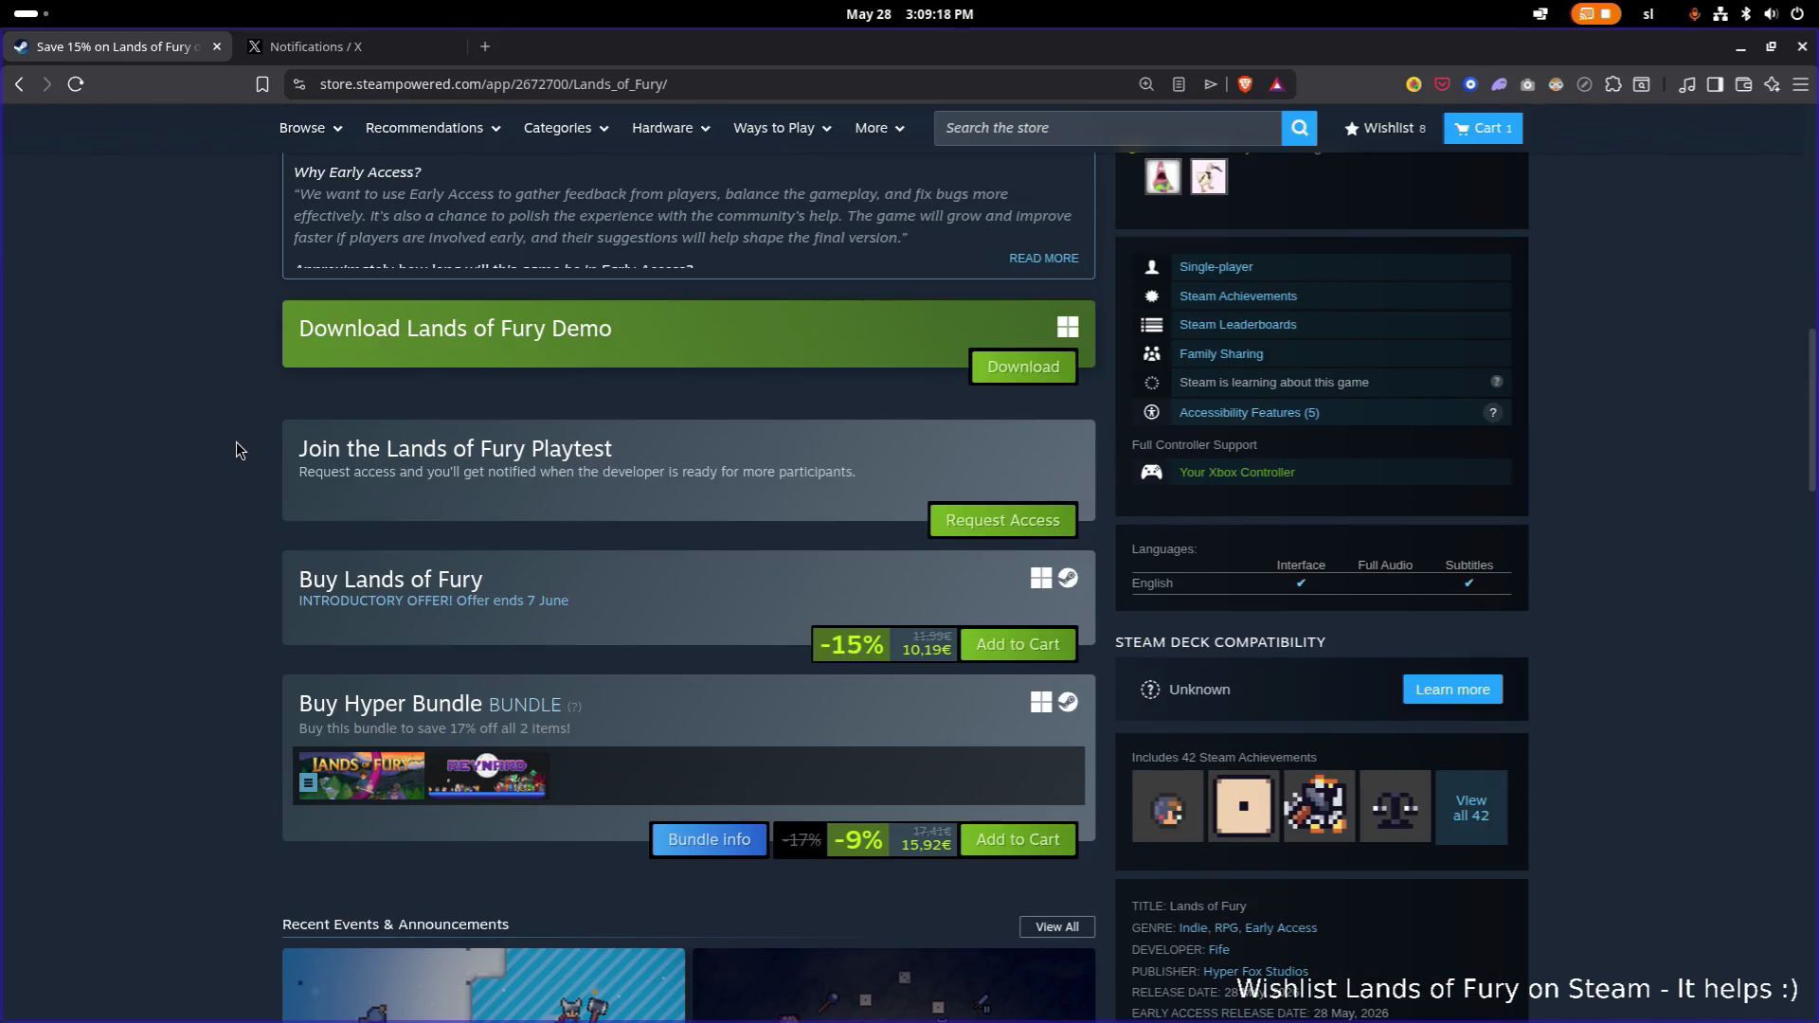
pyautogui.hotkey('ctrl', '-')
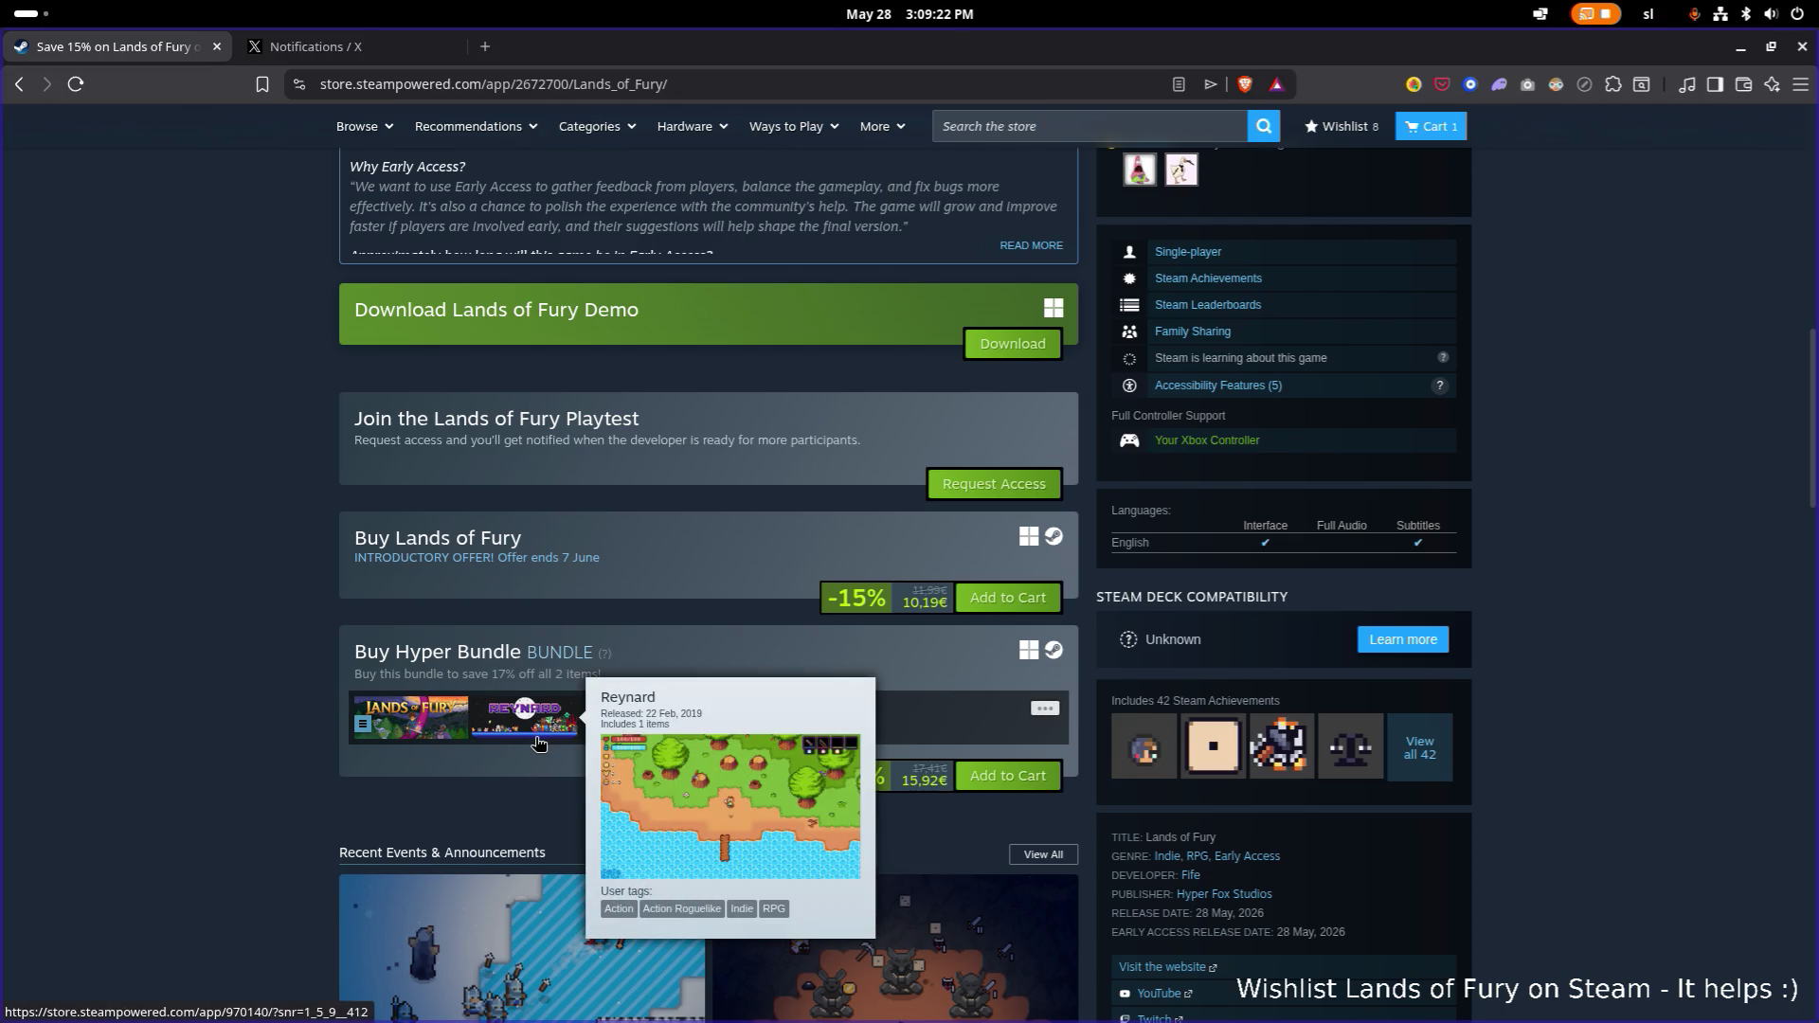
pyautogui.moveTo(360, 742)
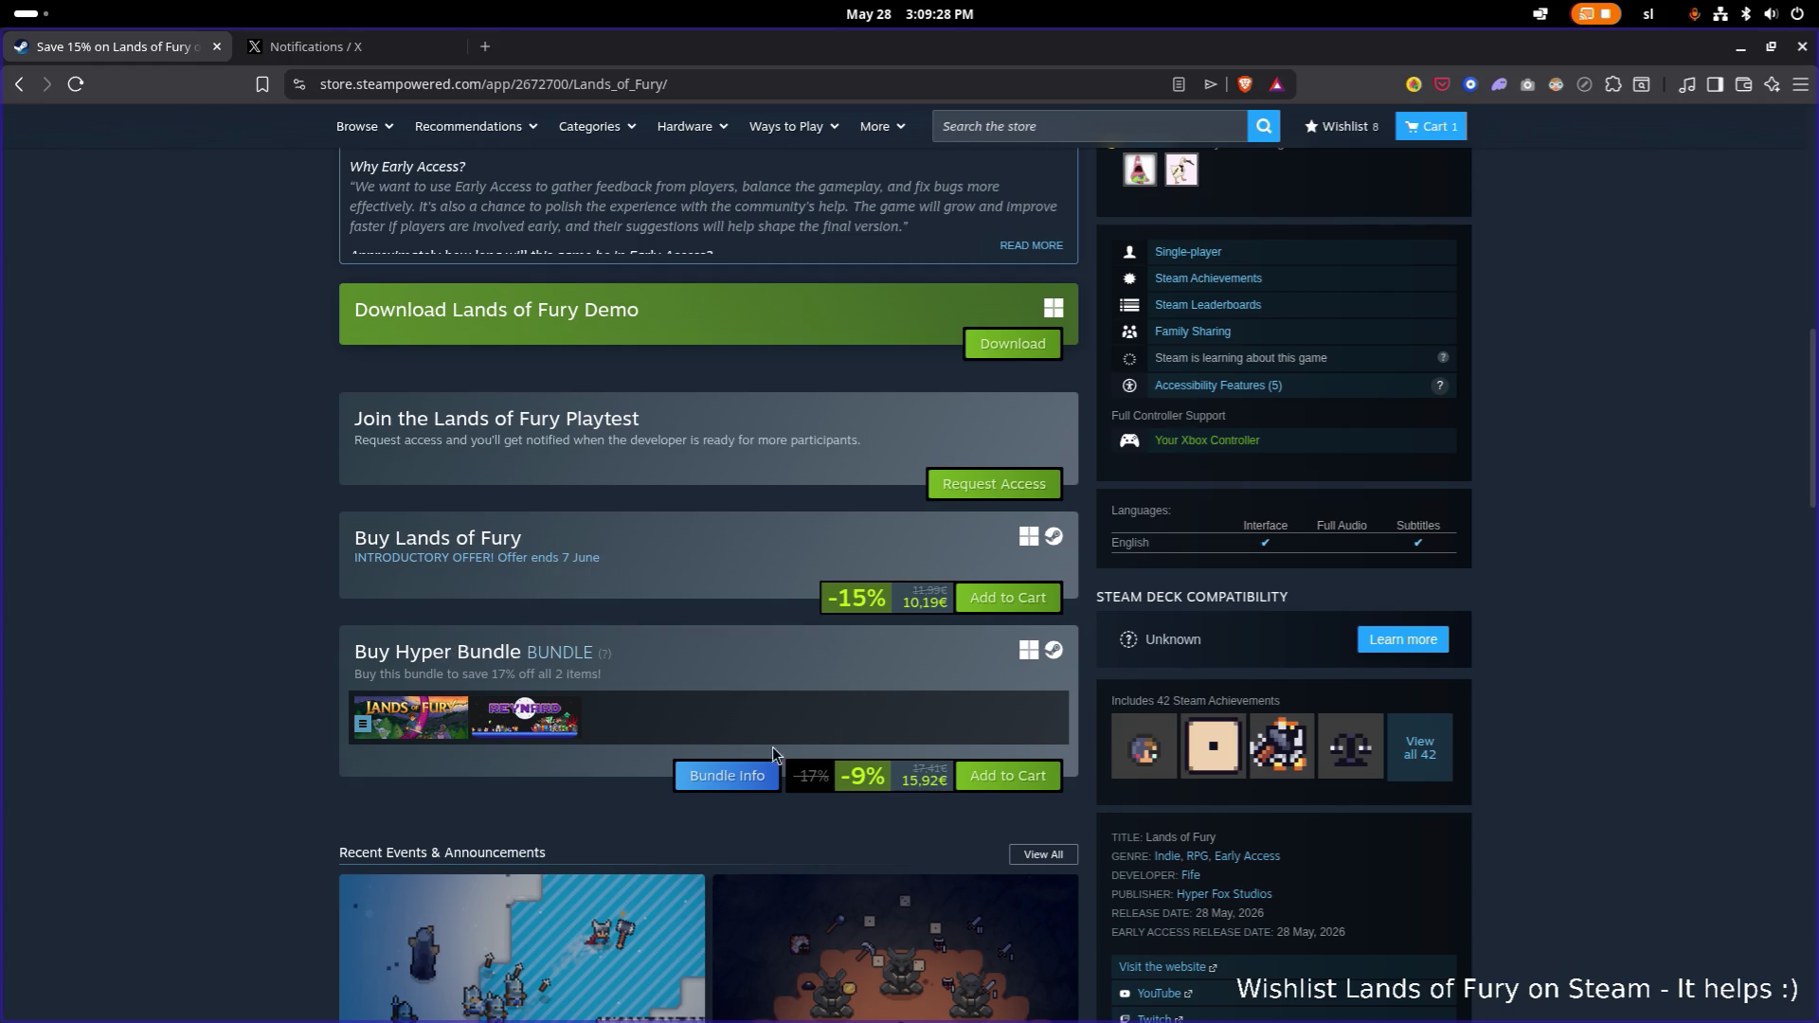
pyautogui.moveTo(559, 663)
pyautogui.middleClick(527, 722)
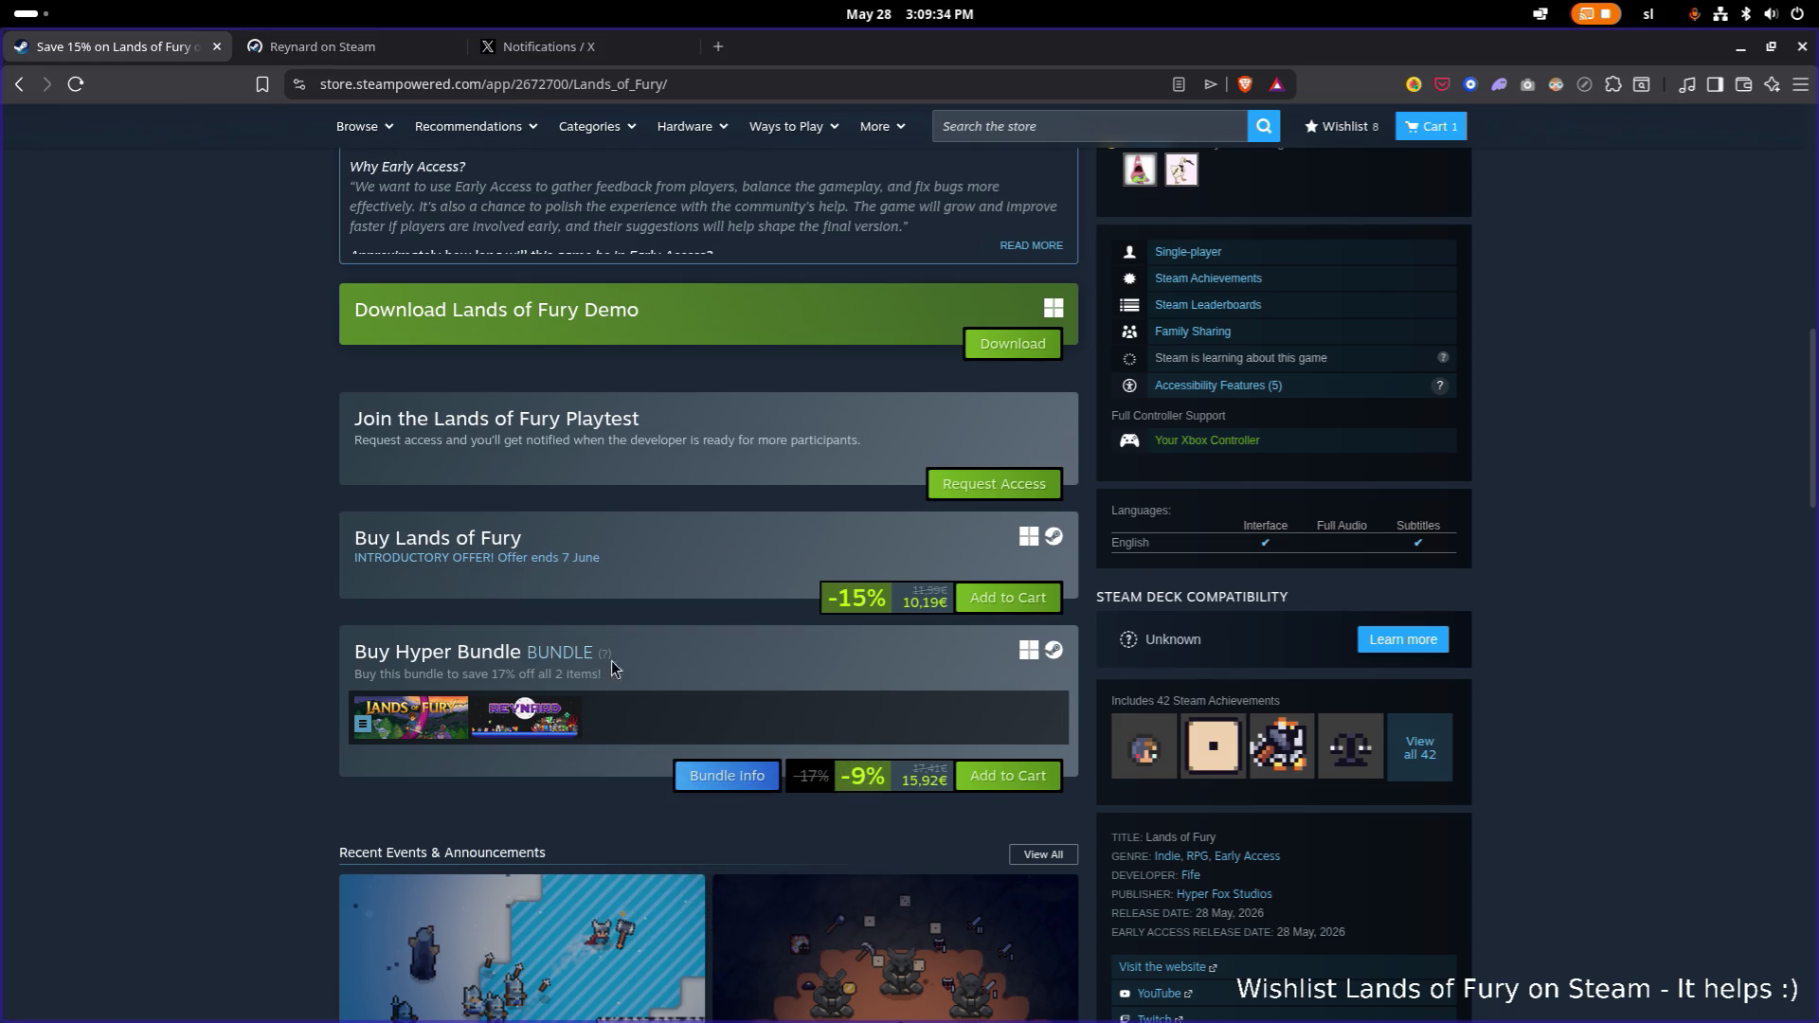
pyautogui.middleClick(728, 779)
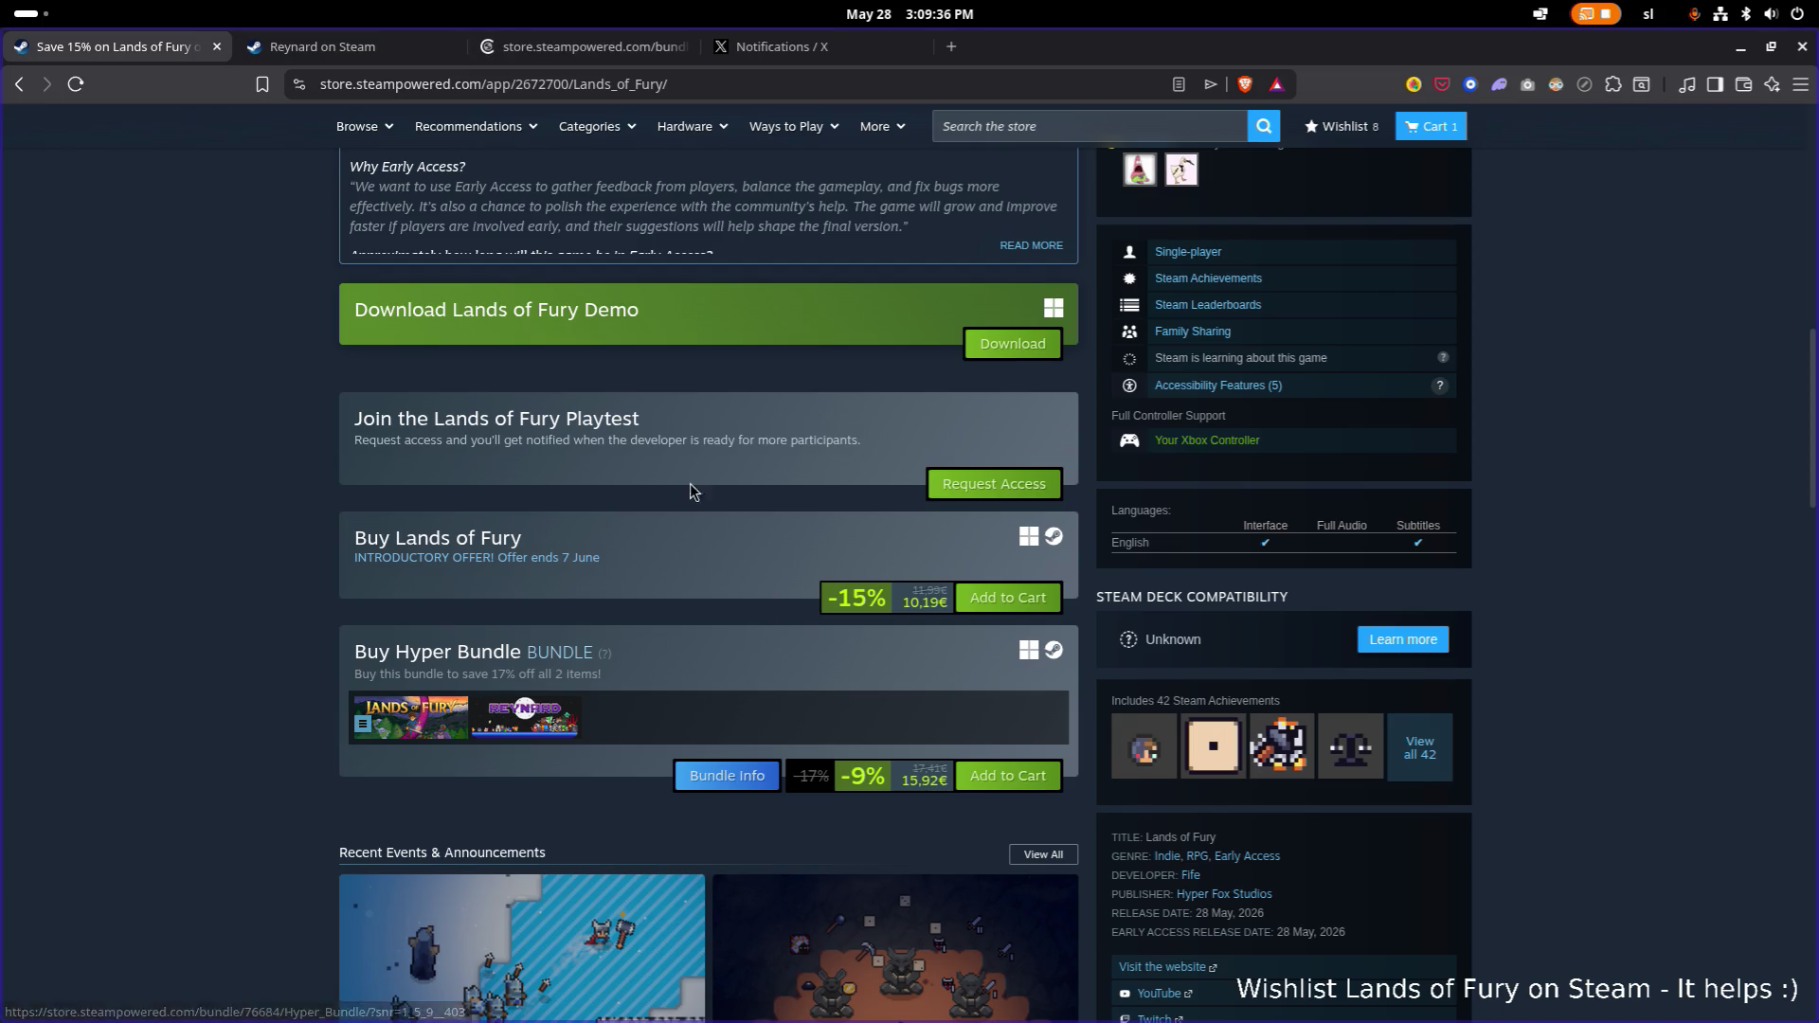
pyautogui.middleClick(353, 49)
pyautogui.click(353, 49)
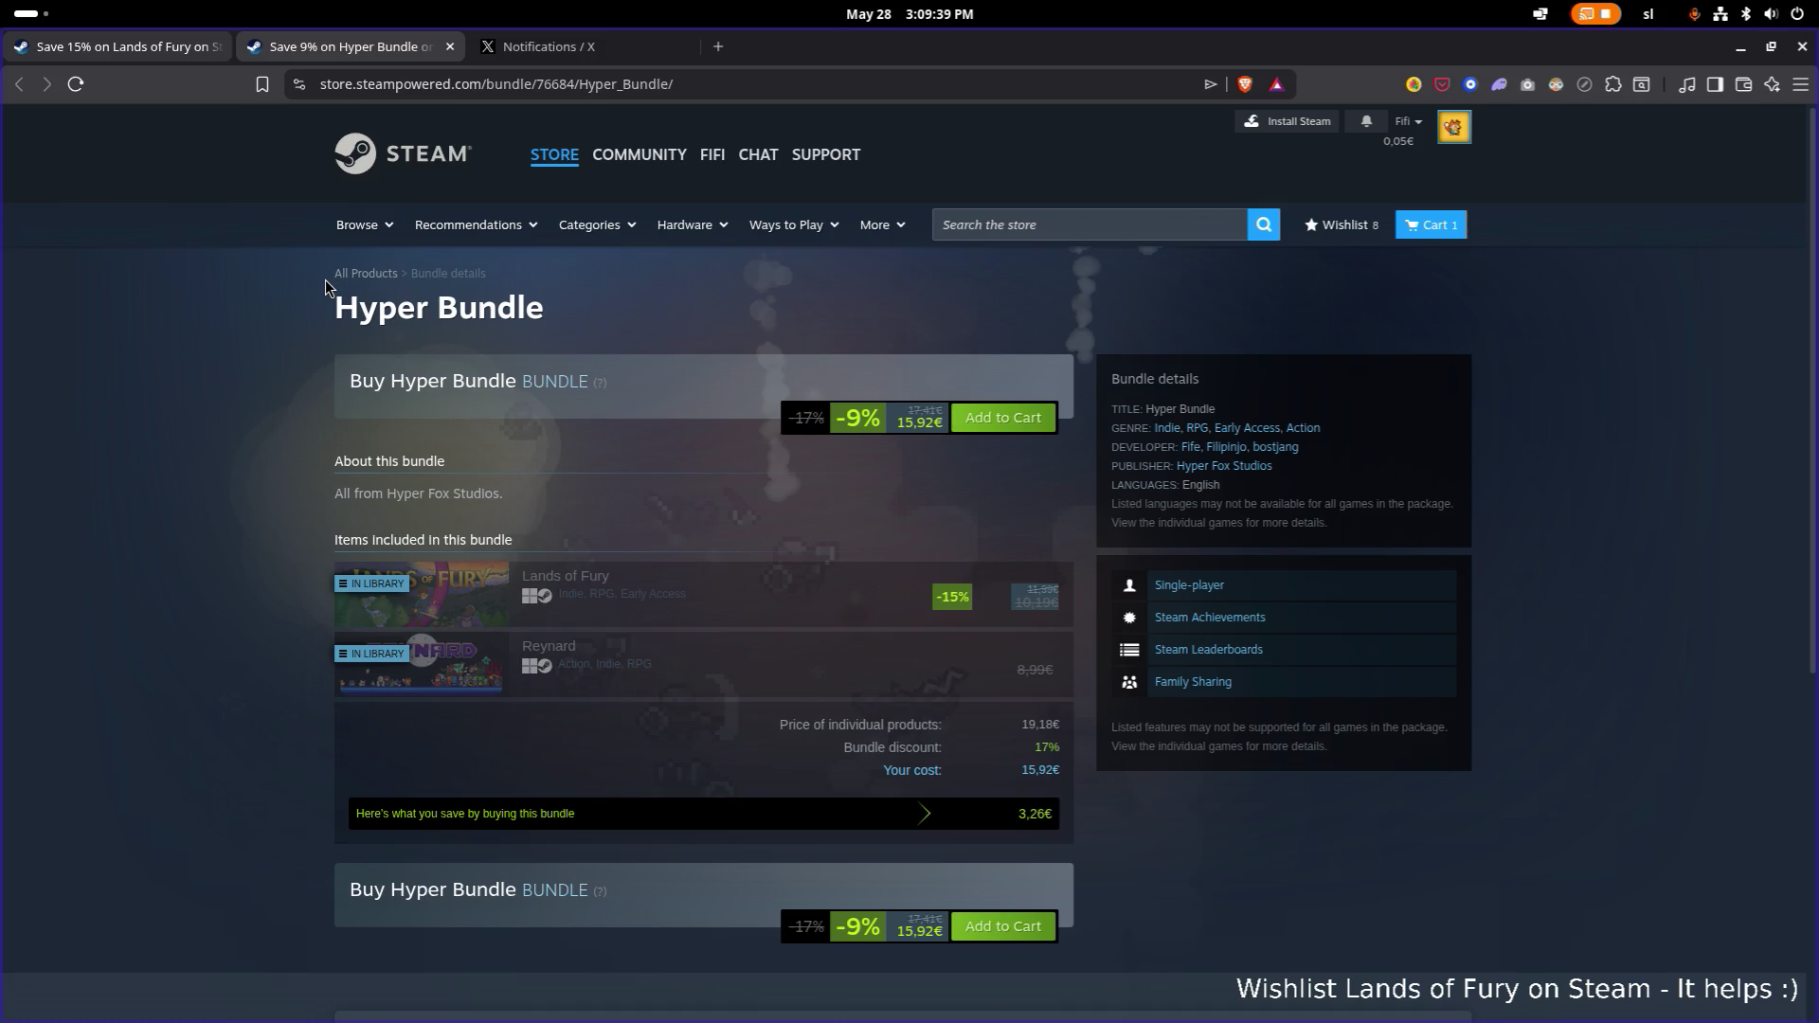
# Shrink the bundle page to 90% and load the Steam store home page.
pyautogui.hotkey('ctrl', '-')
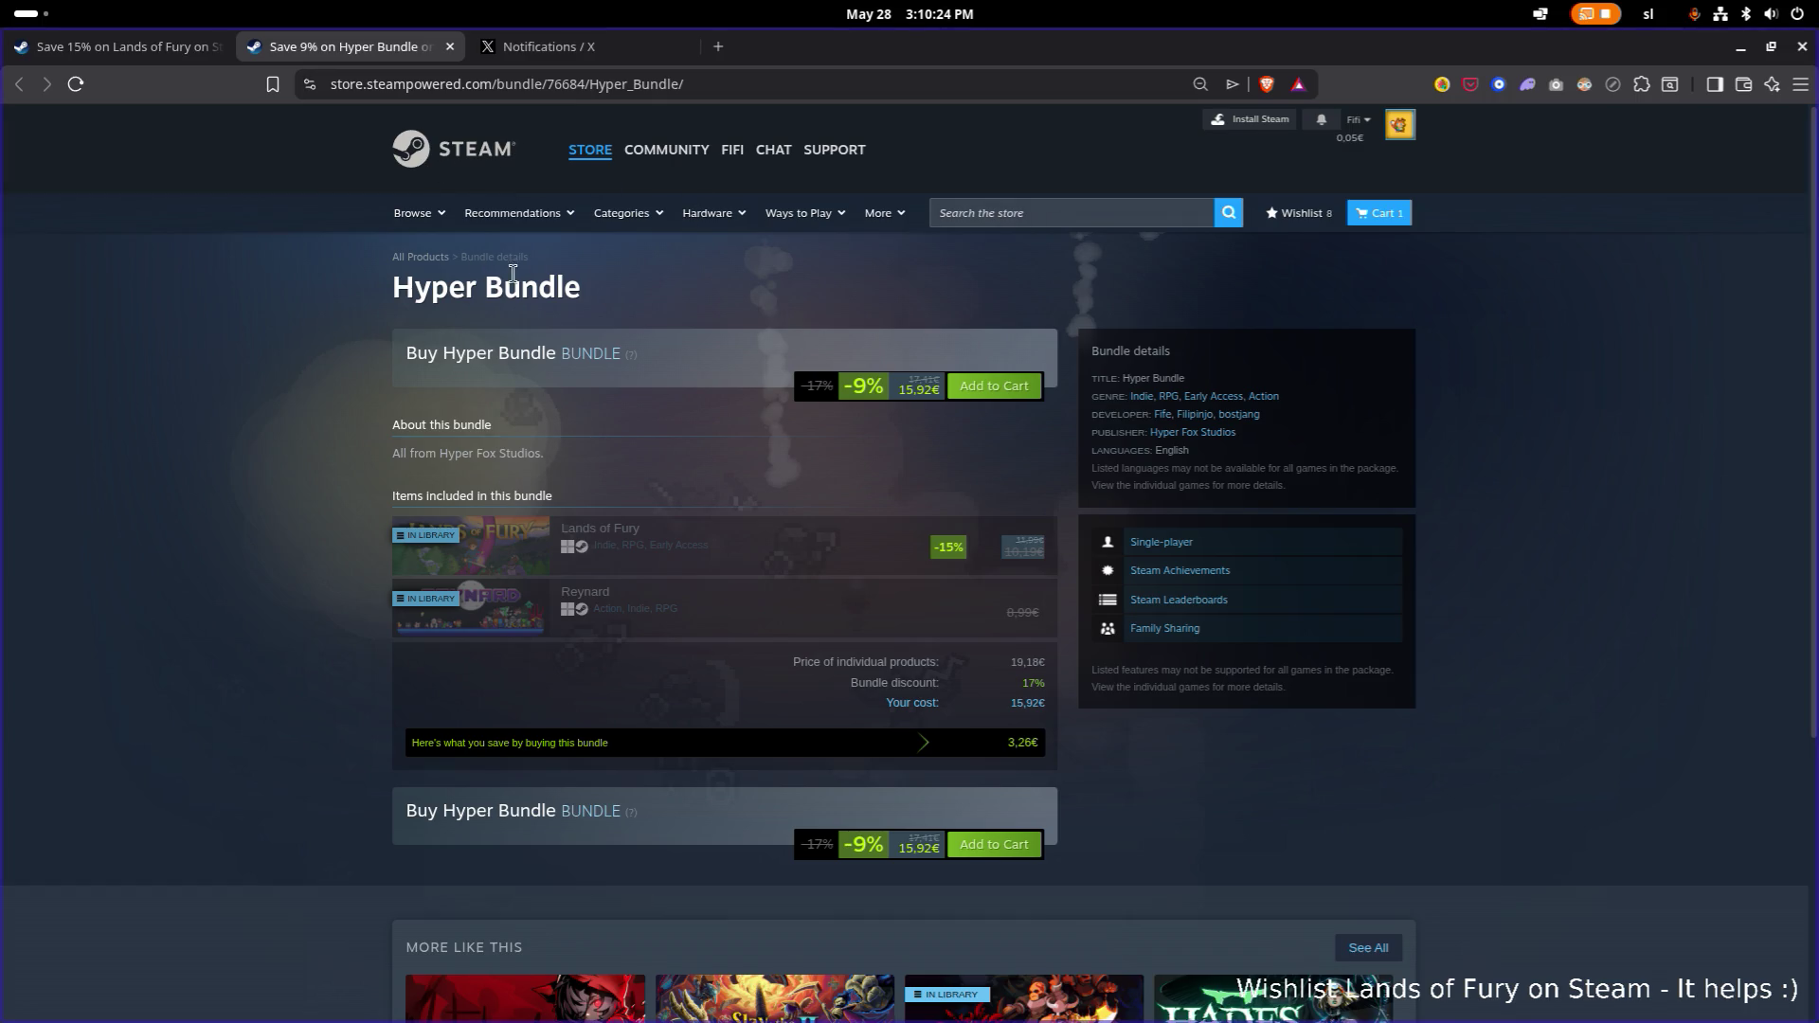
pyautogui.click(420, 260)
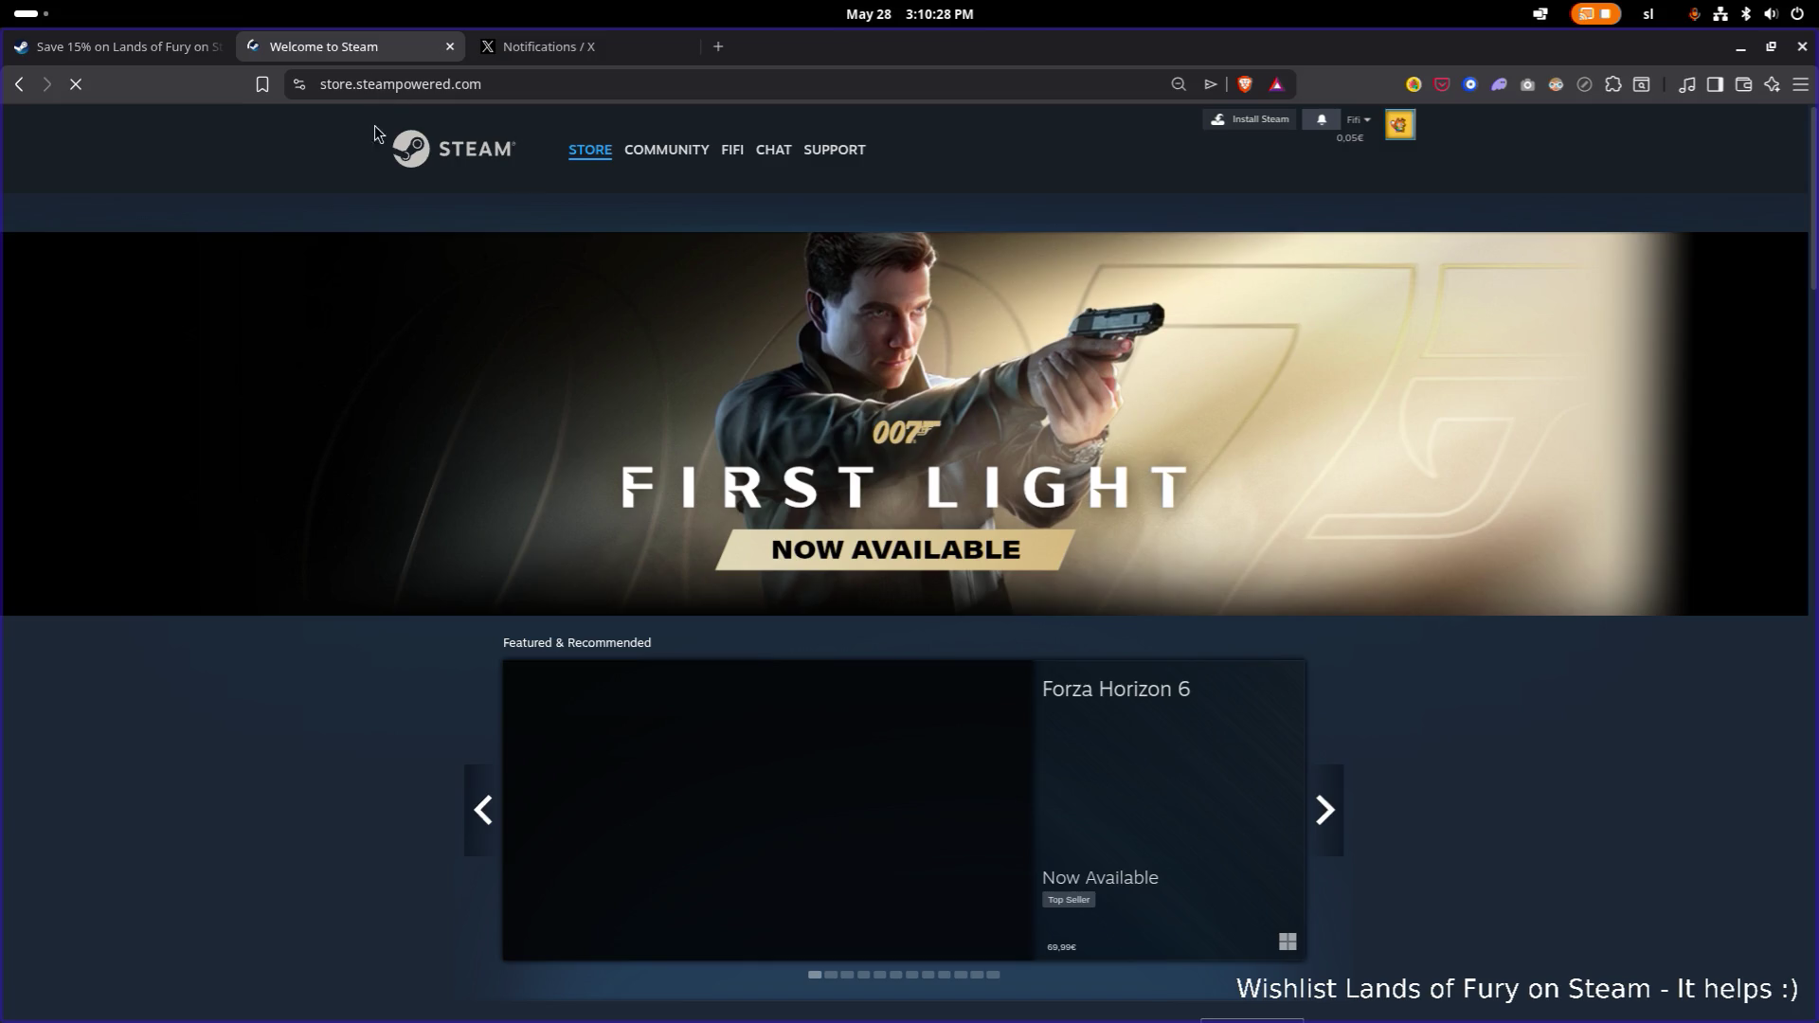
# Return to the Lands of Fury store page and pause its gameplay trailer.
pyautogui.scroll(-2, 167, 114)
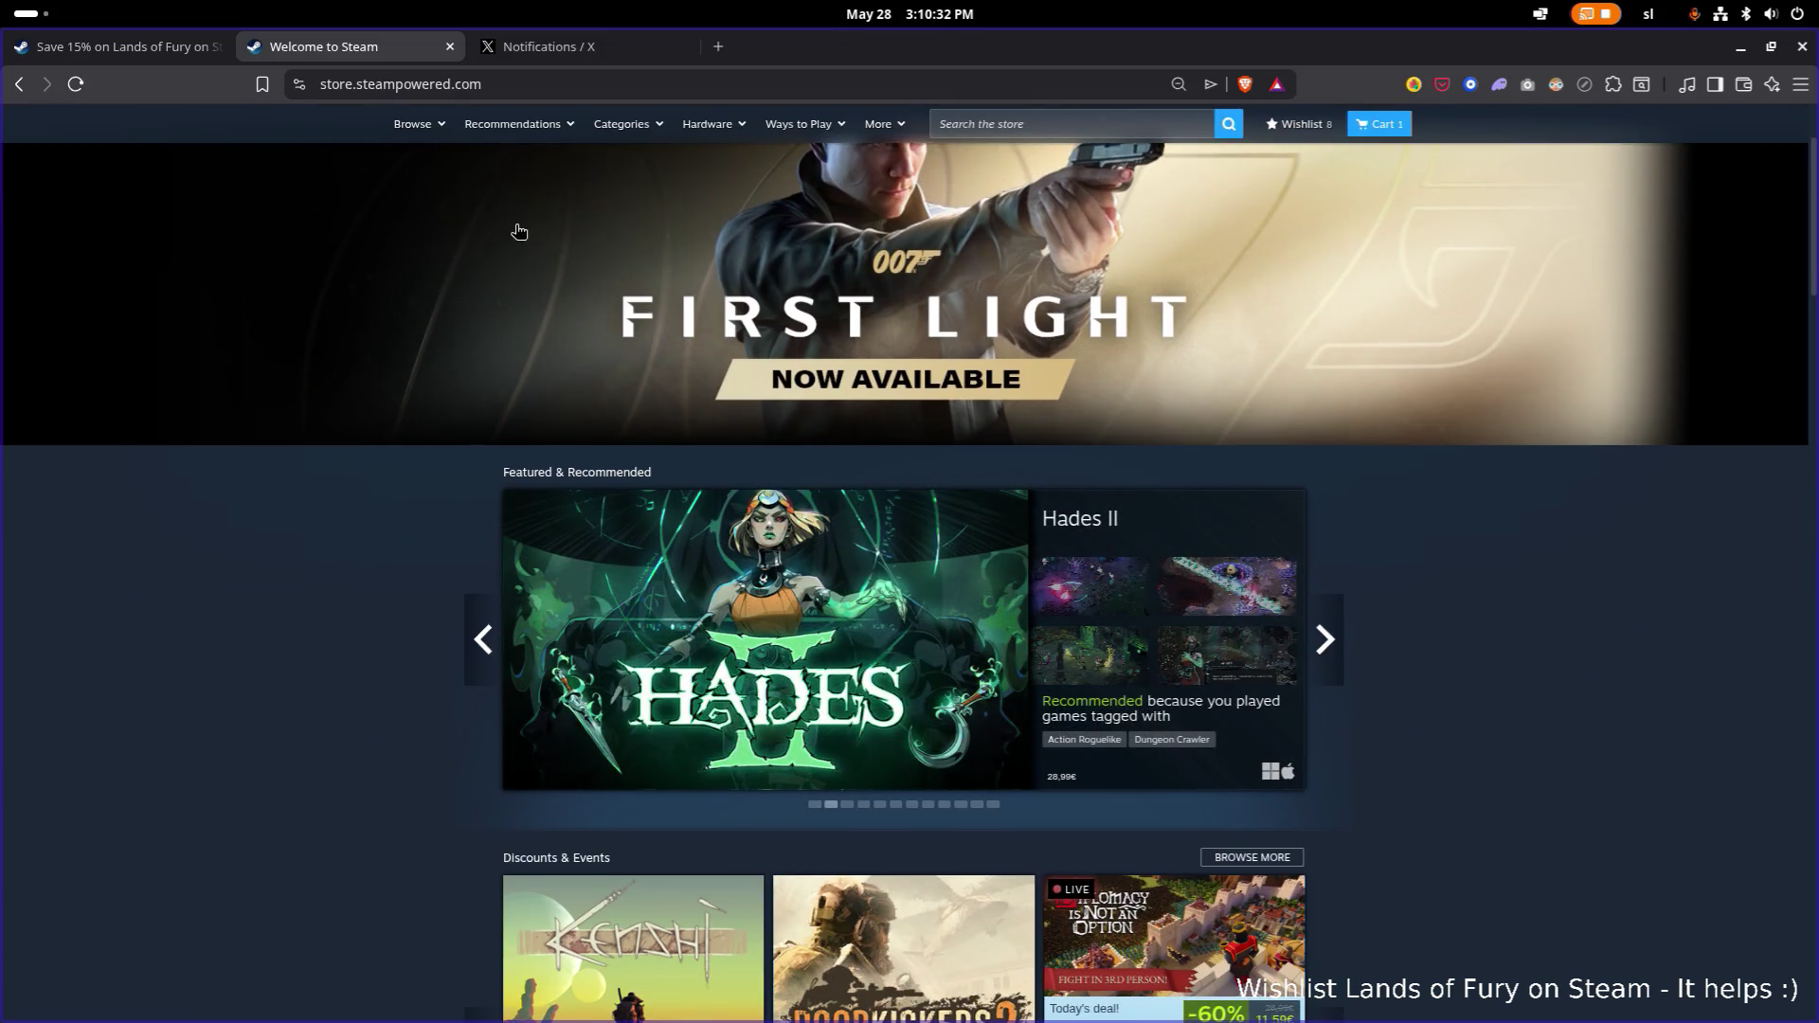
pyautogui.click(88, 47)
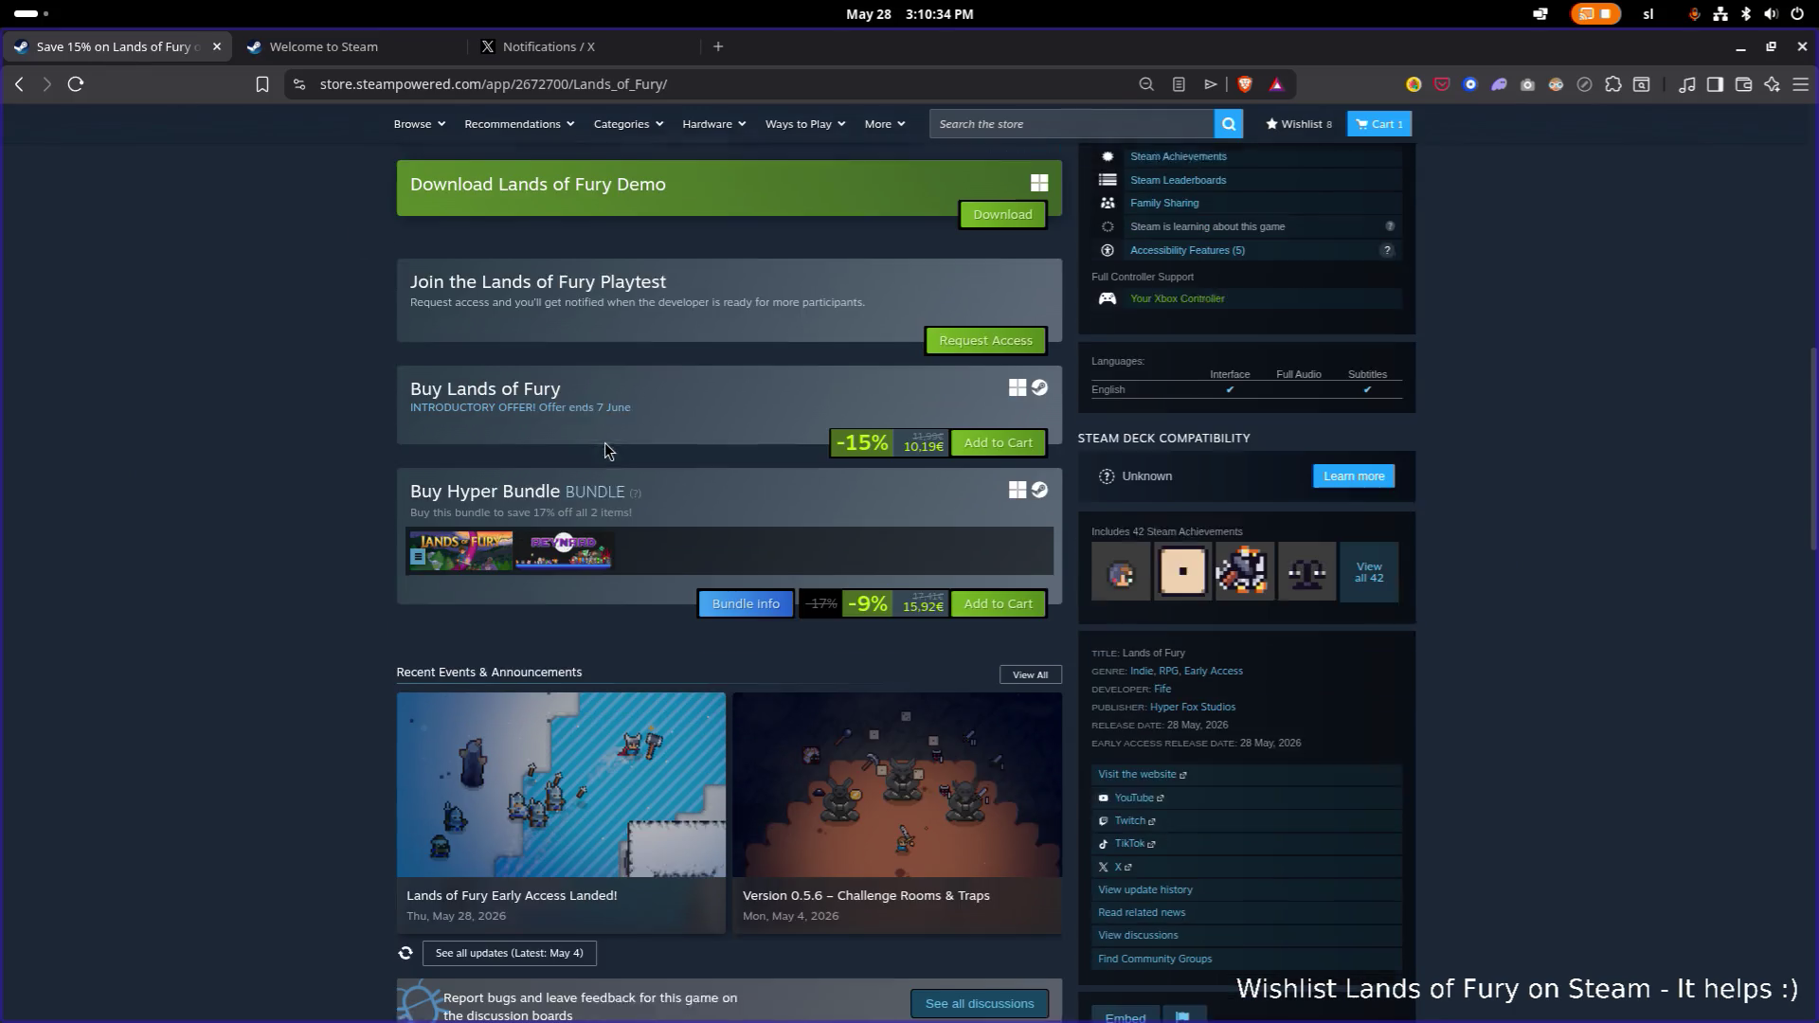
pyautogui.scroll(-1, 605, 443)
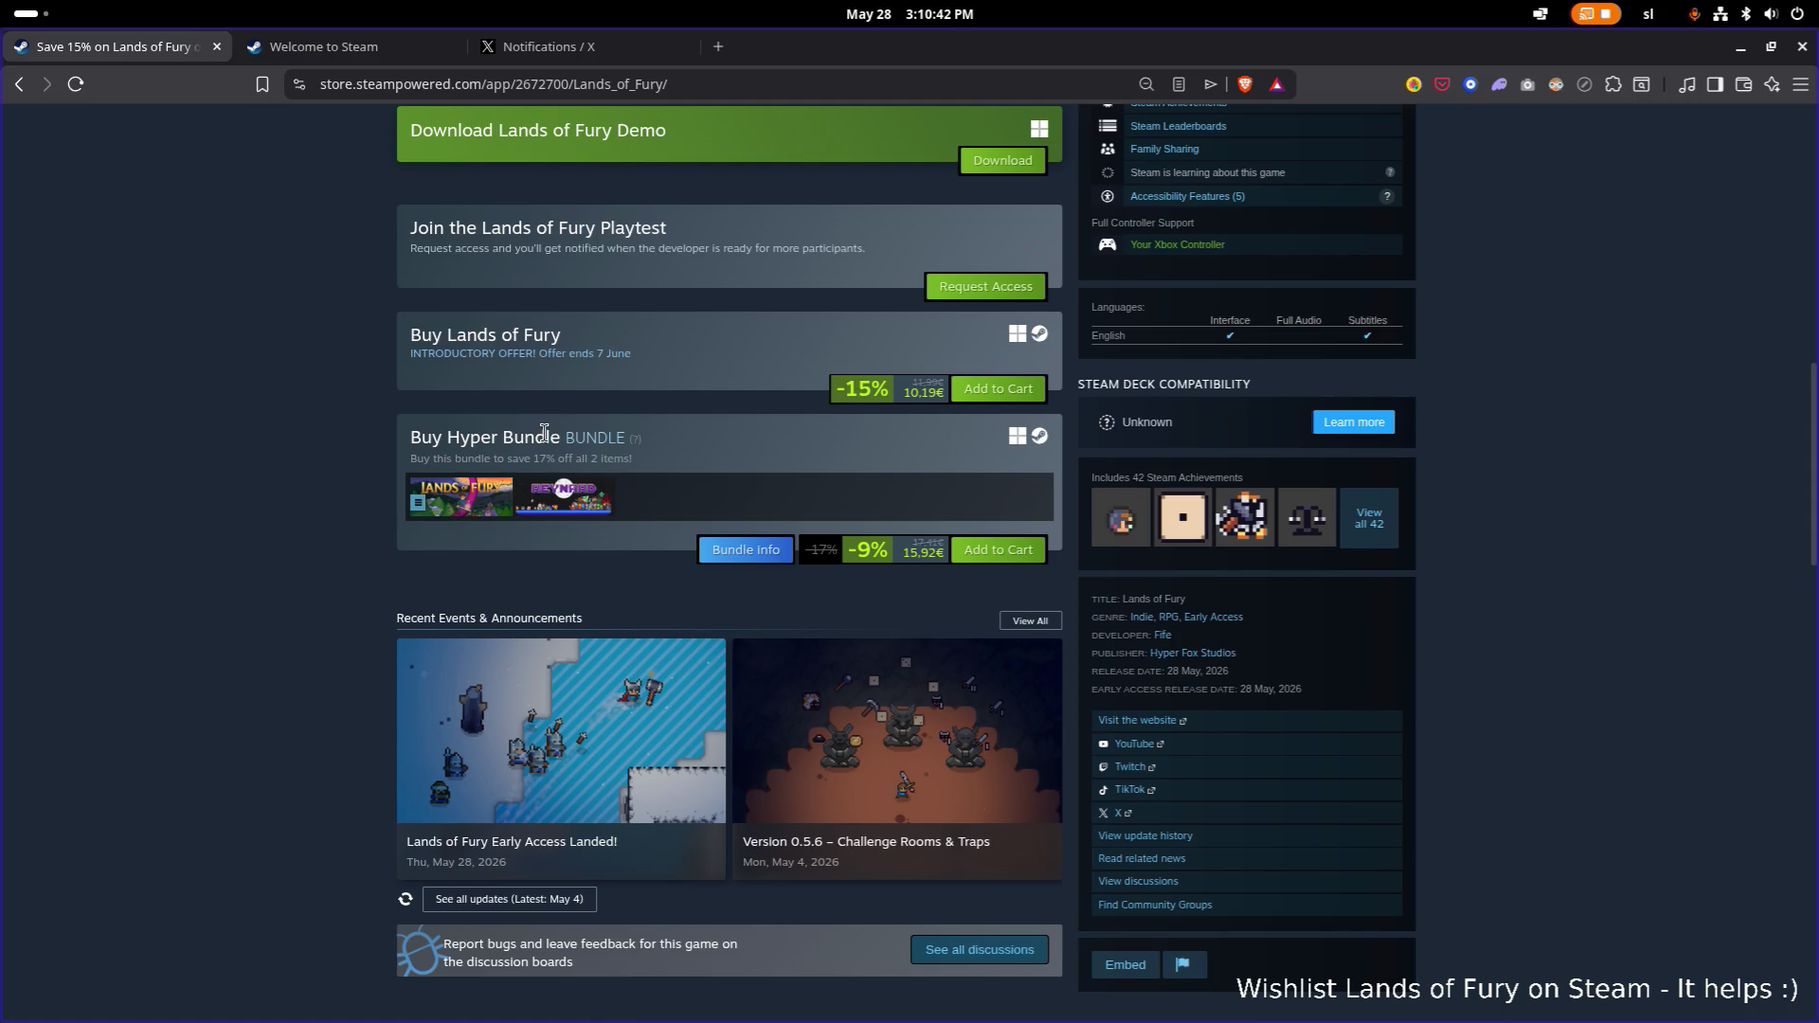
pyautogui.scroll(-3, 605, 457)
pyautogui.scroll(15, 602, 455)
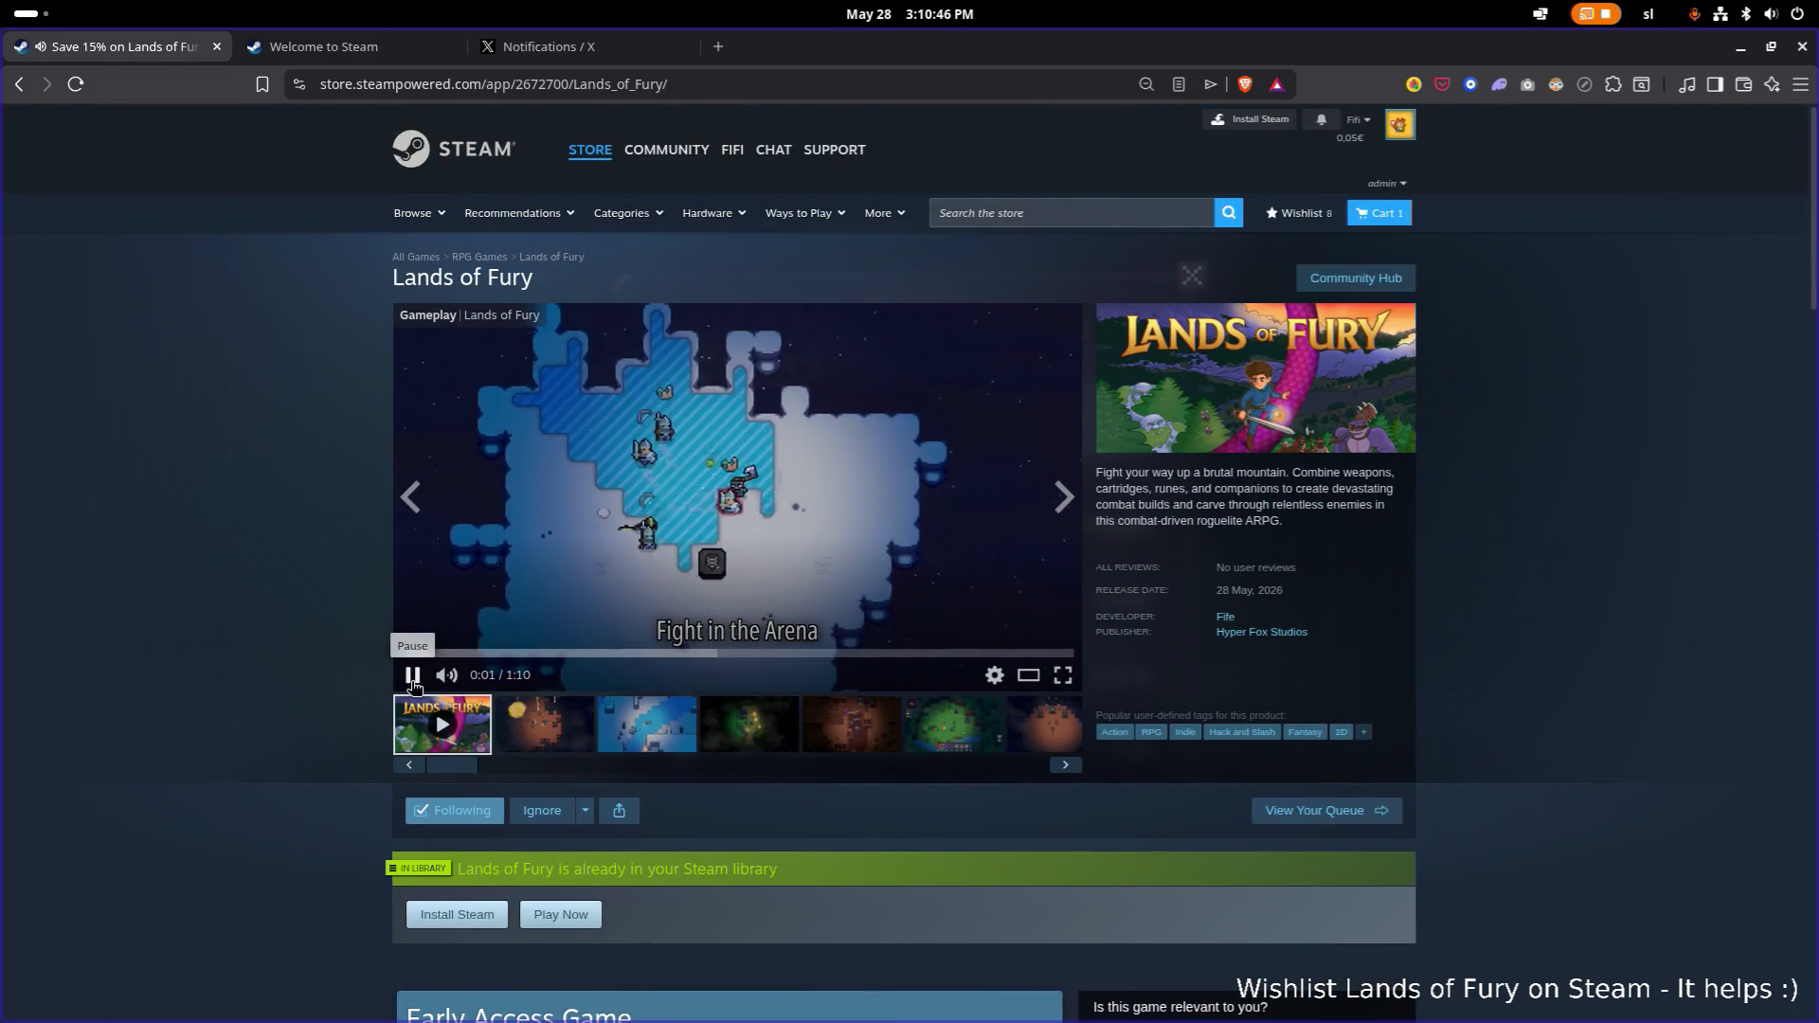
pyautogui.click(408, 678)
# Copy the Lands of Fury store page's URL from the address bar.
pyautogui.moveTo(589, 152)
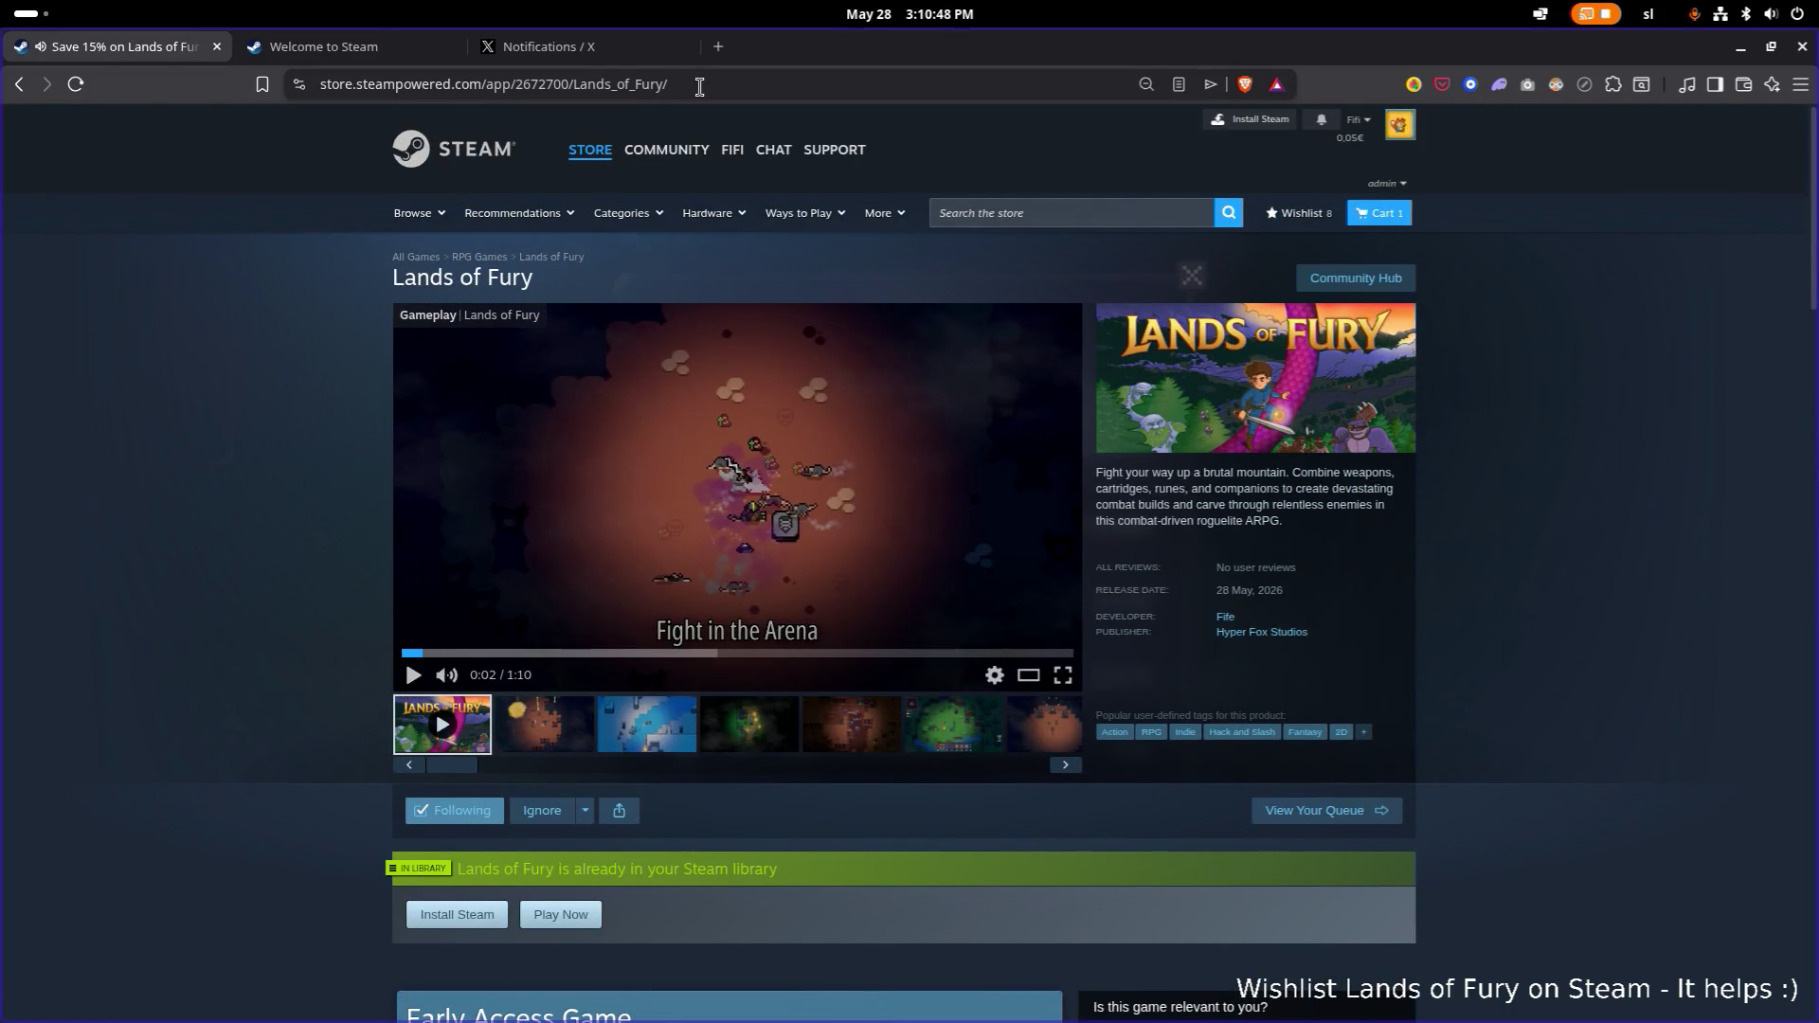
pyautogui.click(697, 83)
pyautogui.rightClick(697, 83)
pyautogui.click(764, 189)
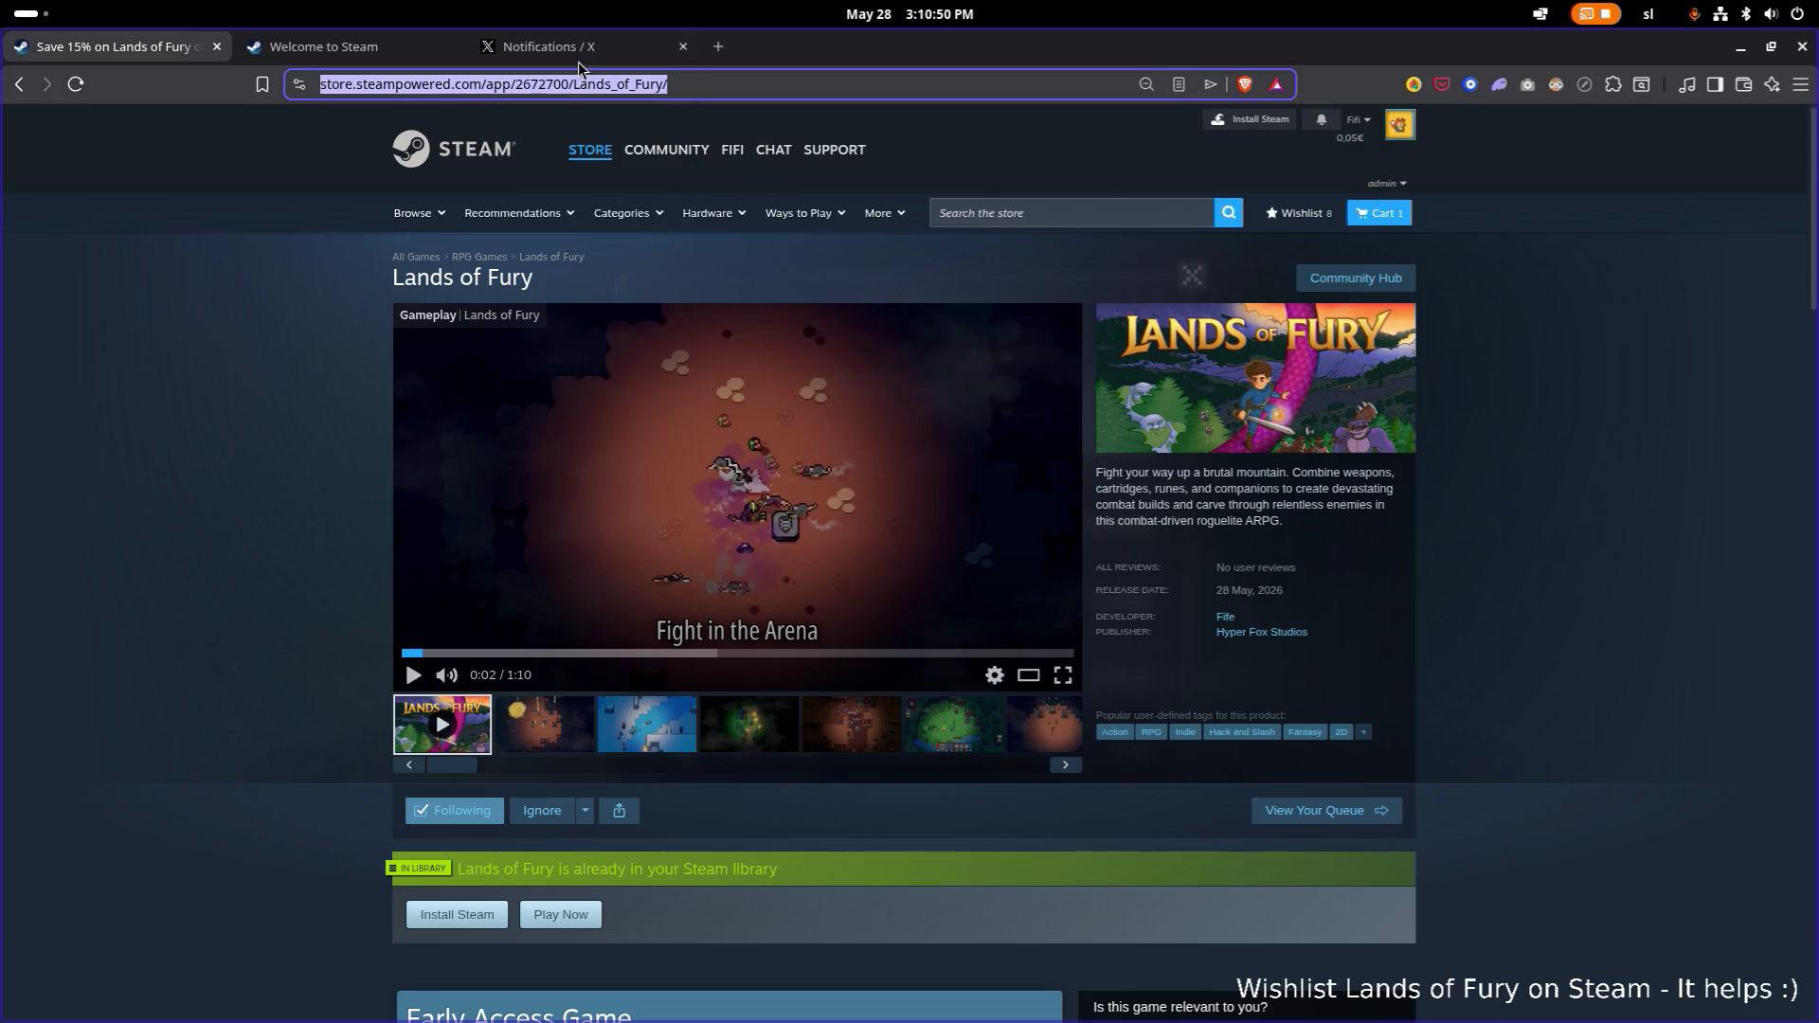
# Look in on the empty X post composer, then go back to the Steam store tab.
pyautogui.click(573, 48)
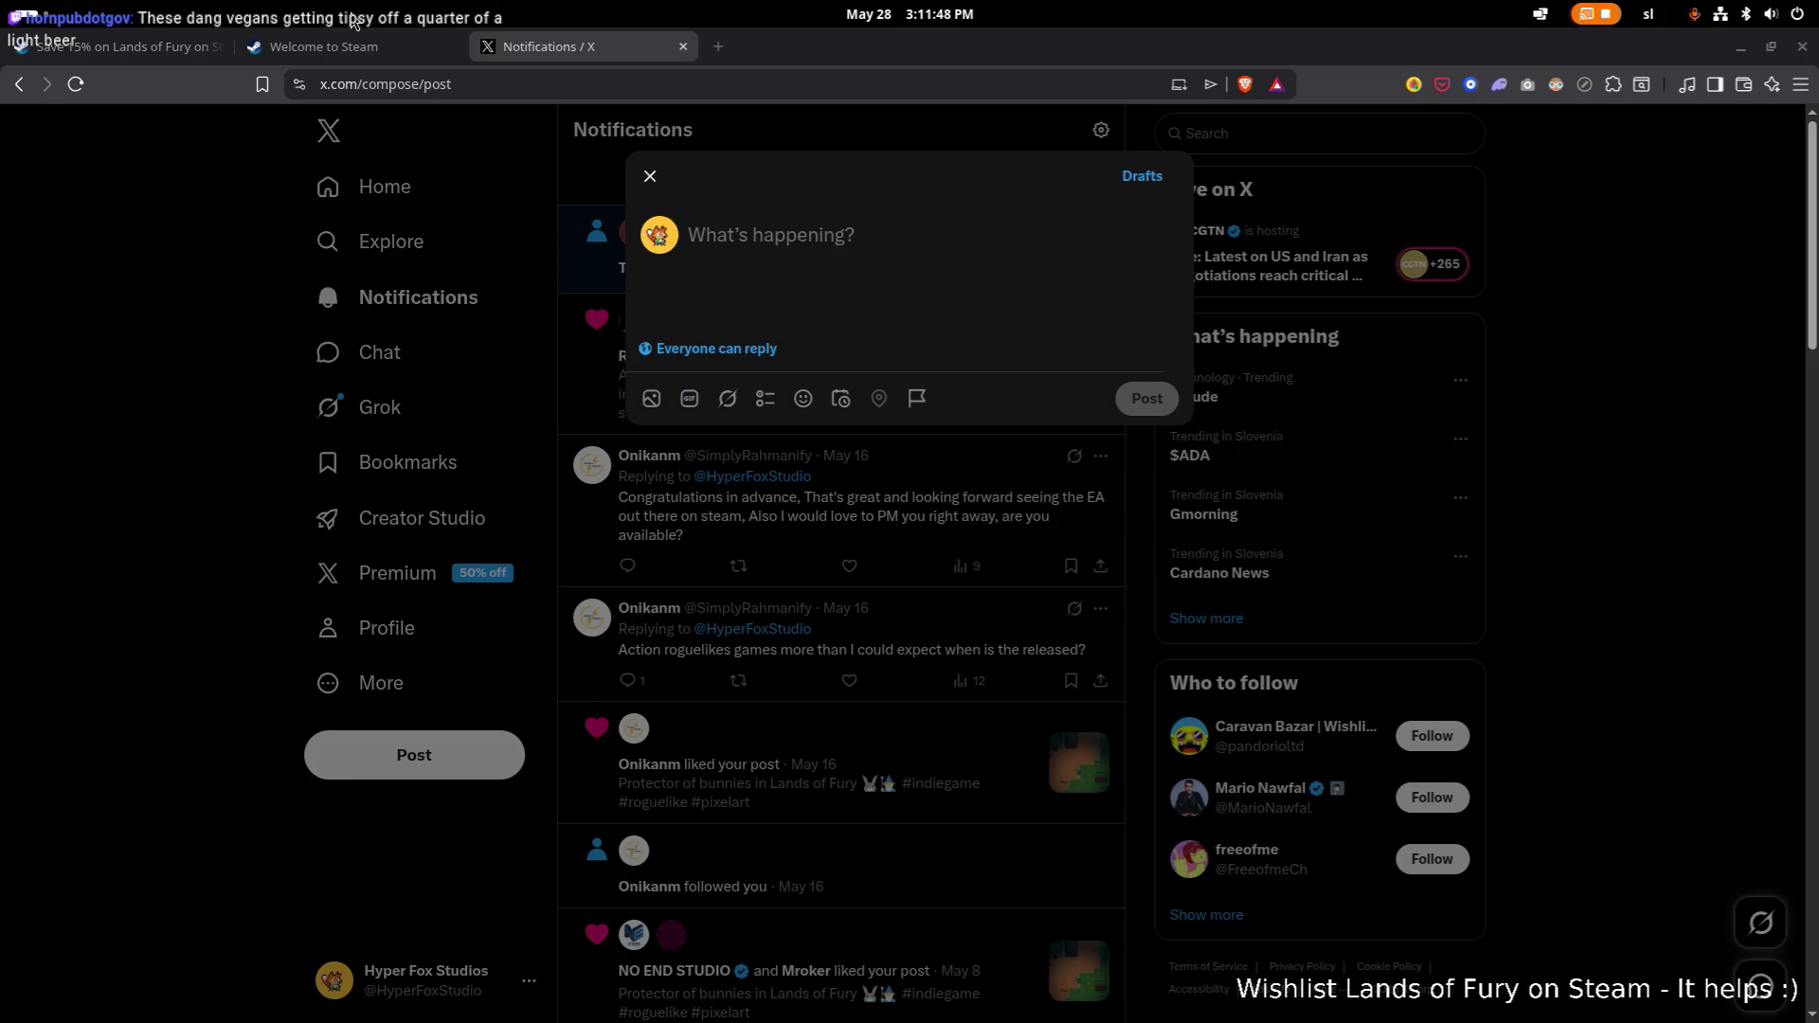
pyautogui.click(304, 49)
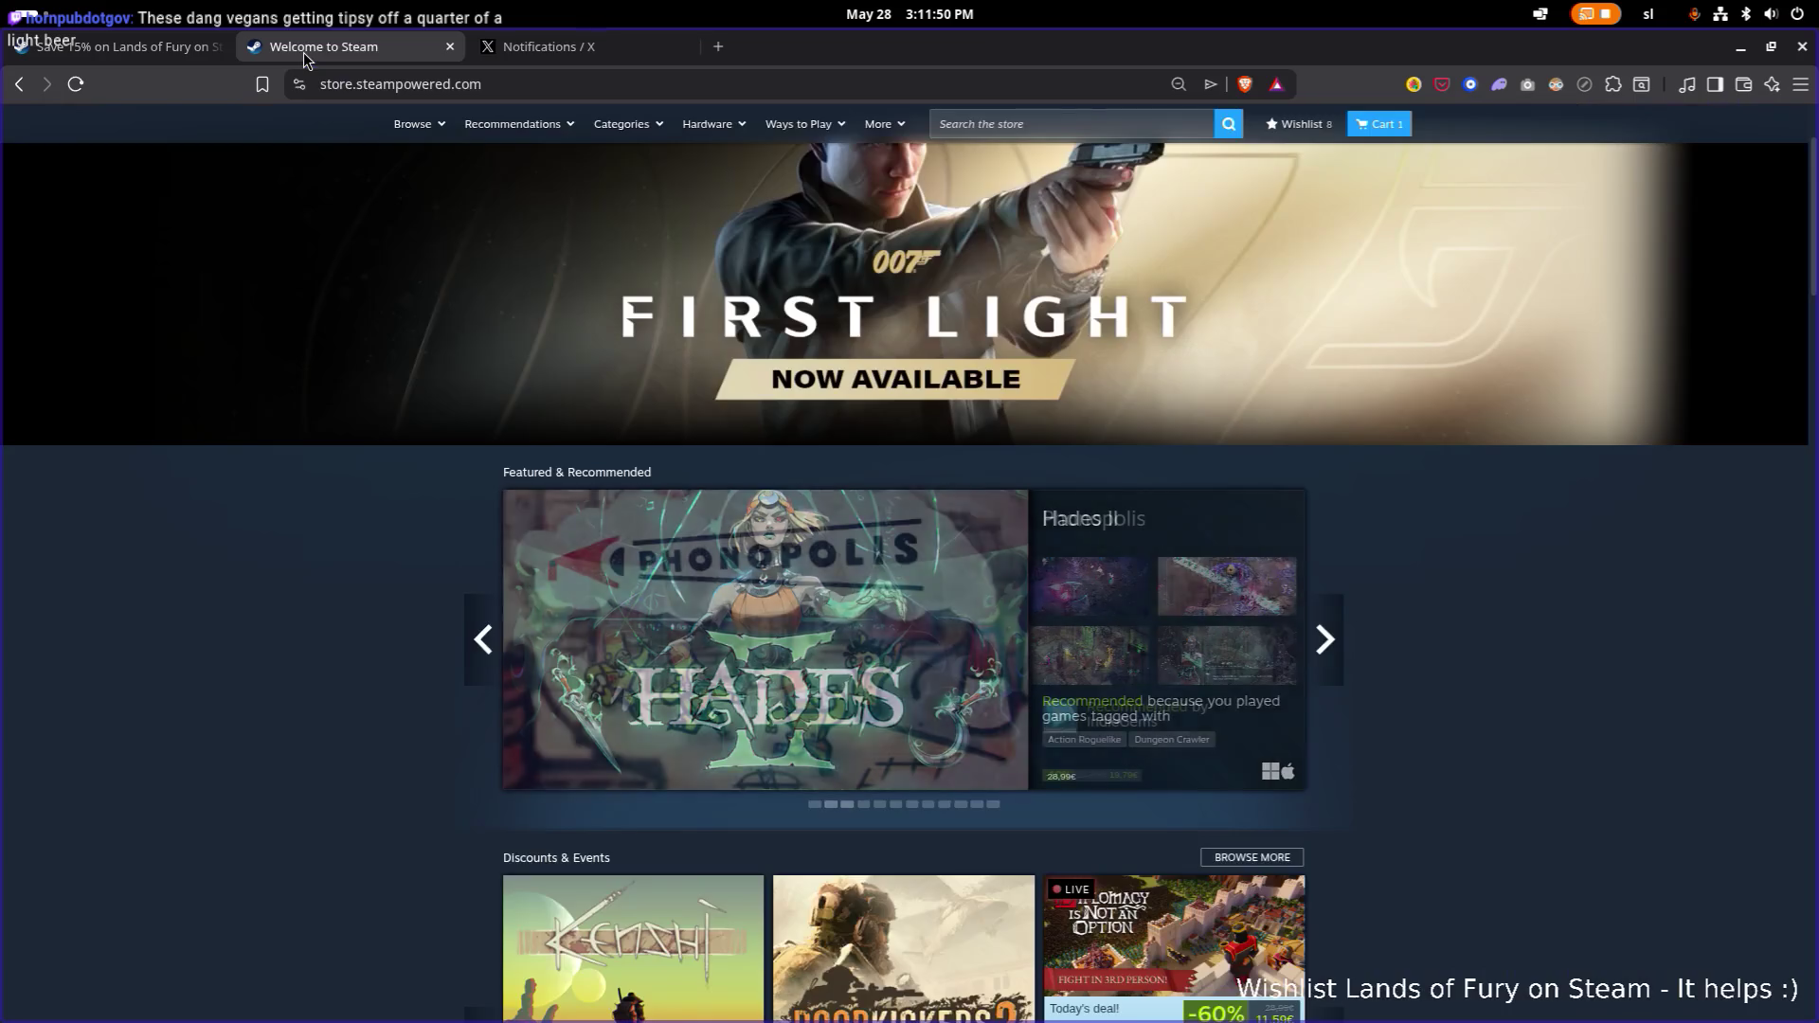
pyautogui.click(111, 47)
pyautogui.hotkey('alt', 'Tab')
pyautogui.hotkey('alt', 'Tab')
pyautogui.hotkey('alt', 'Tab')
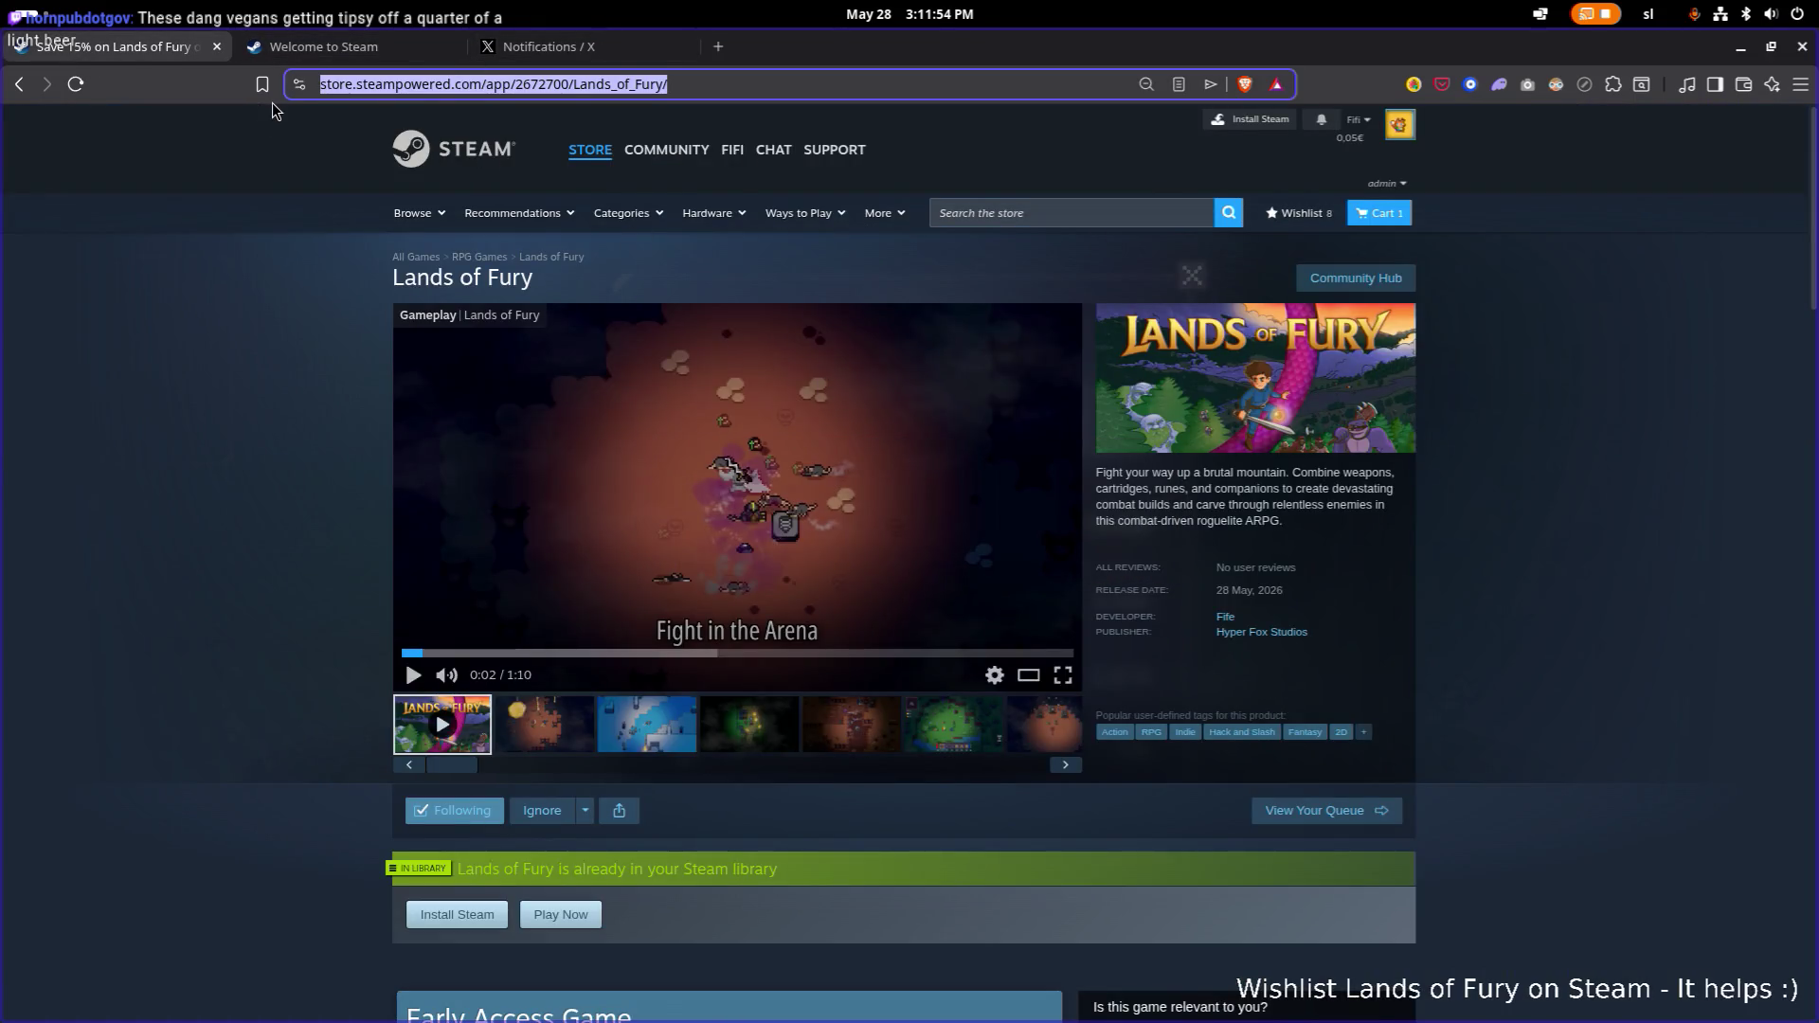
# Open Reynard's store page from the Hyper Bundle and pause its trailer.
pyautogui.click(724, 83)
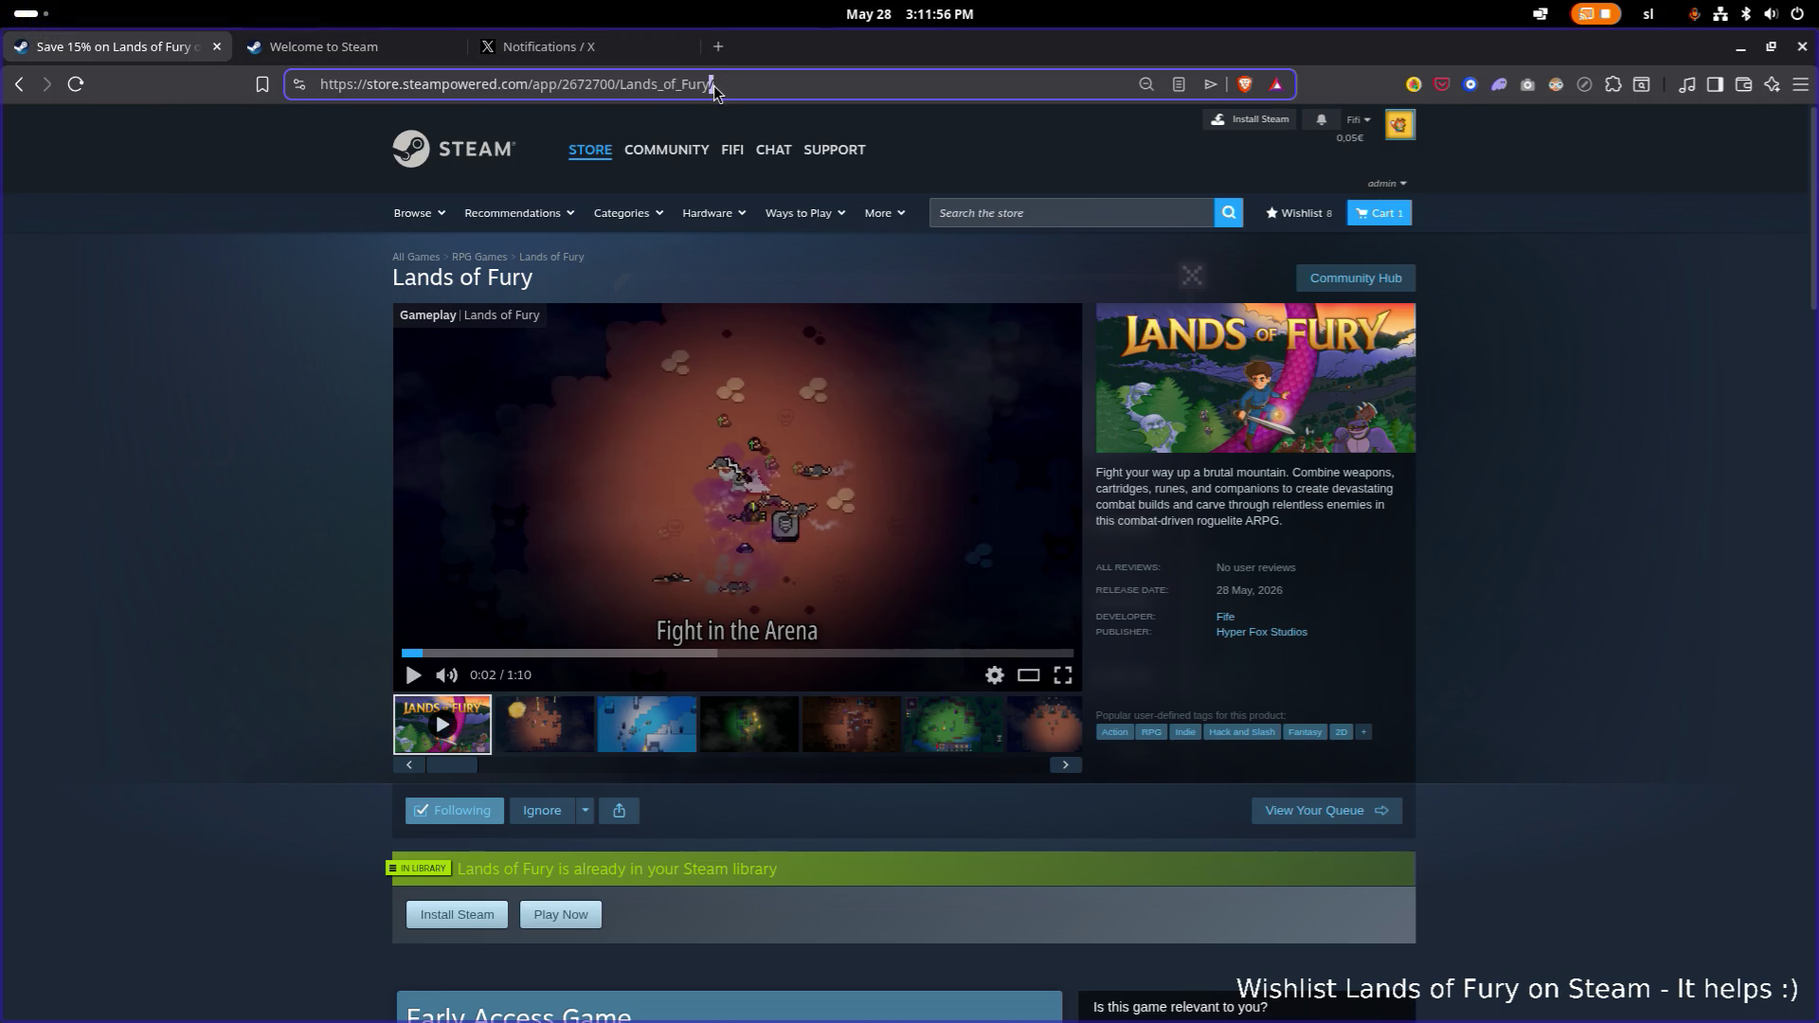
pyautogui.scroll(-10, 645, 190)
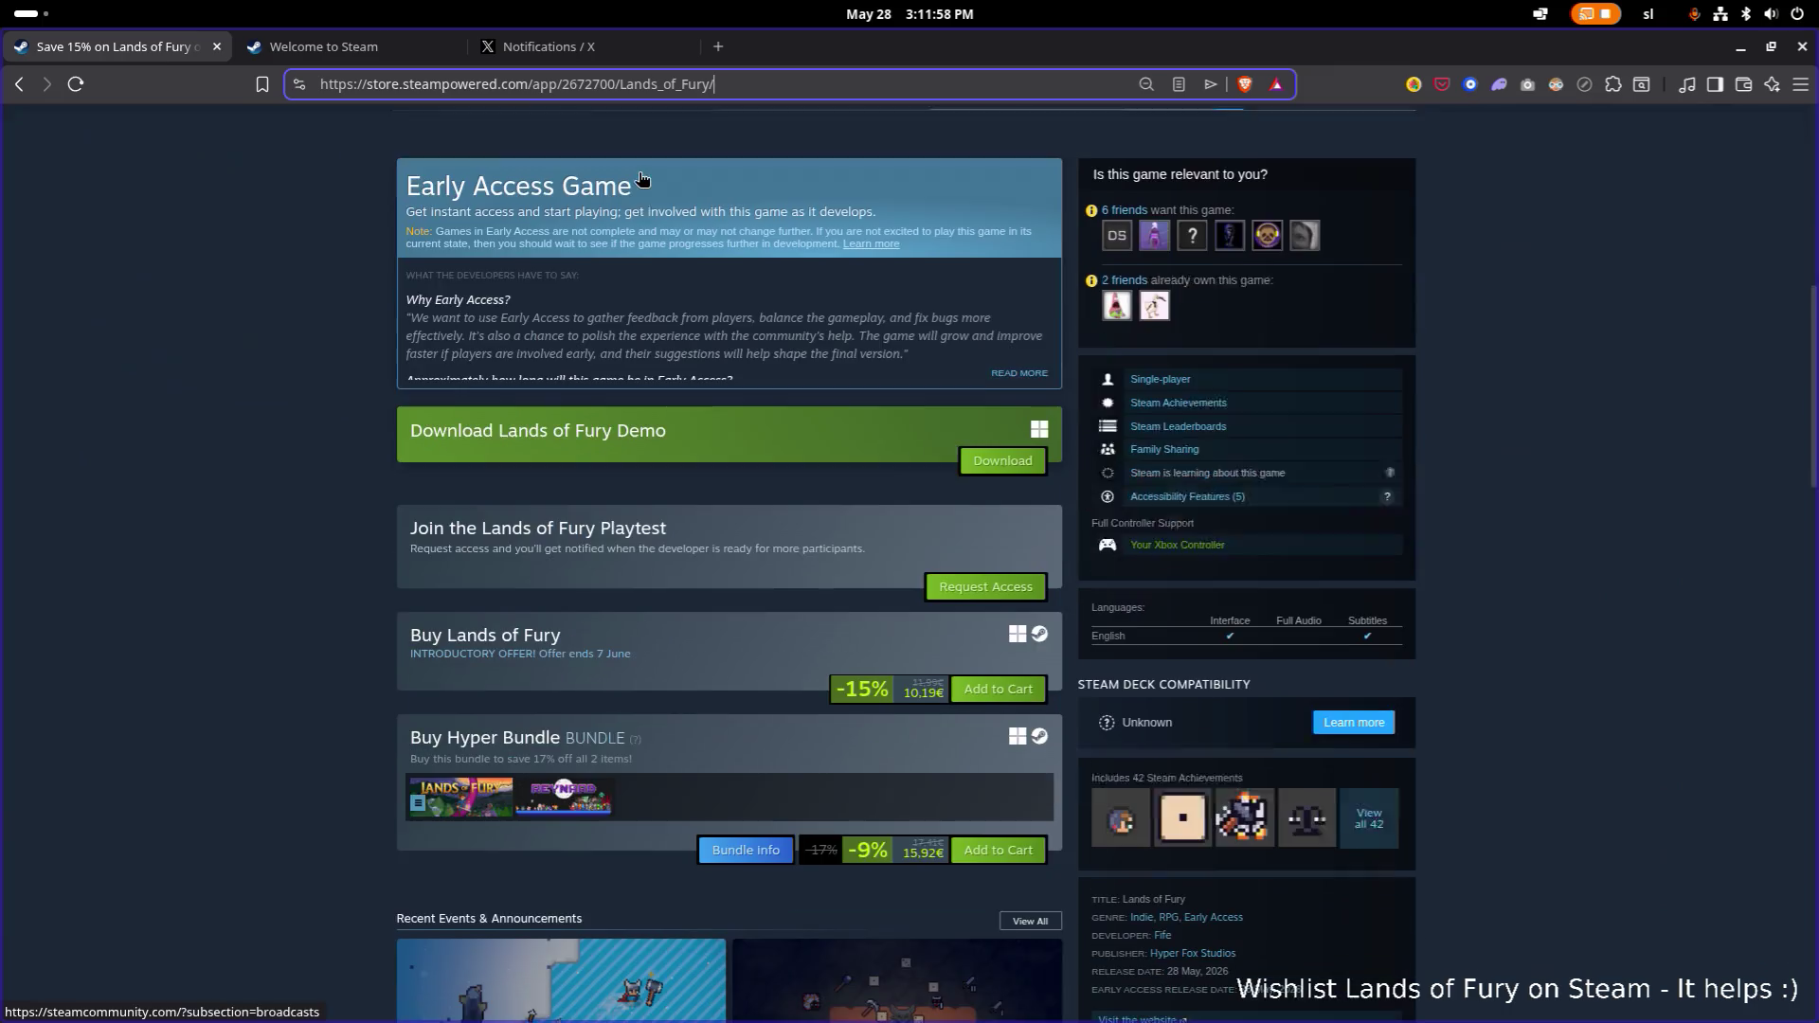
pyautogui.click(759, 83)
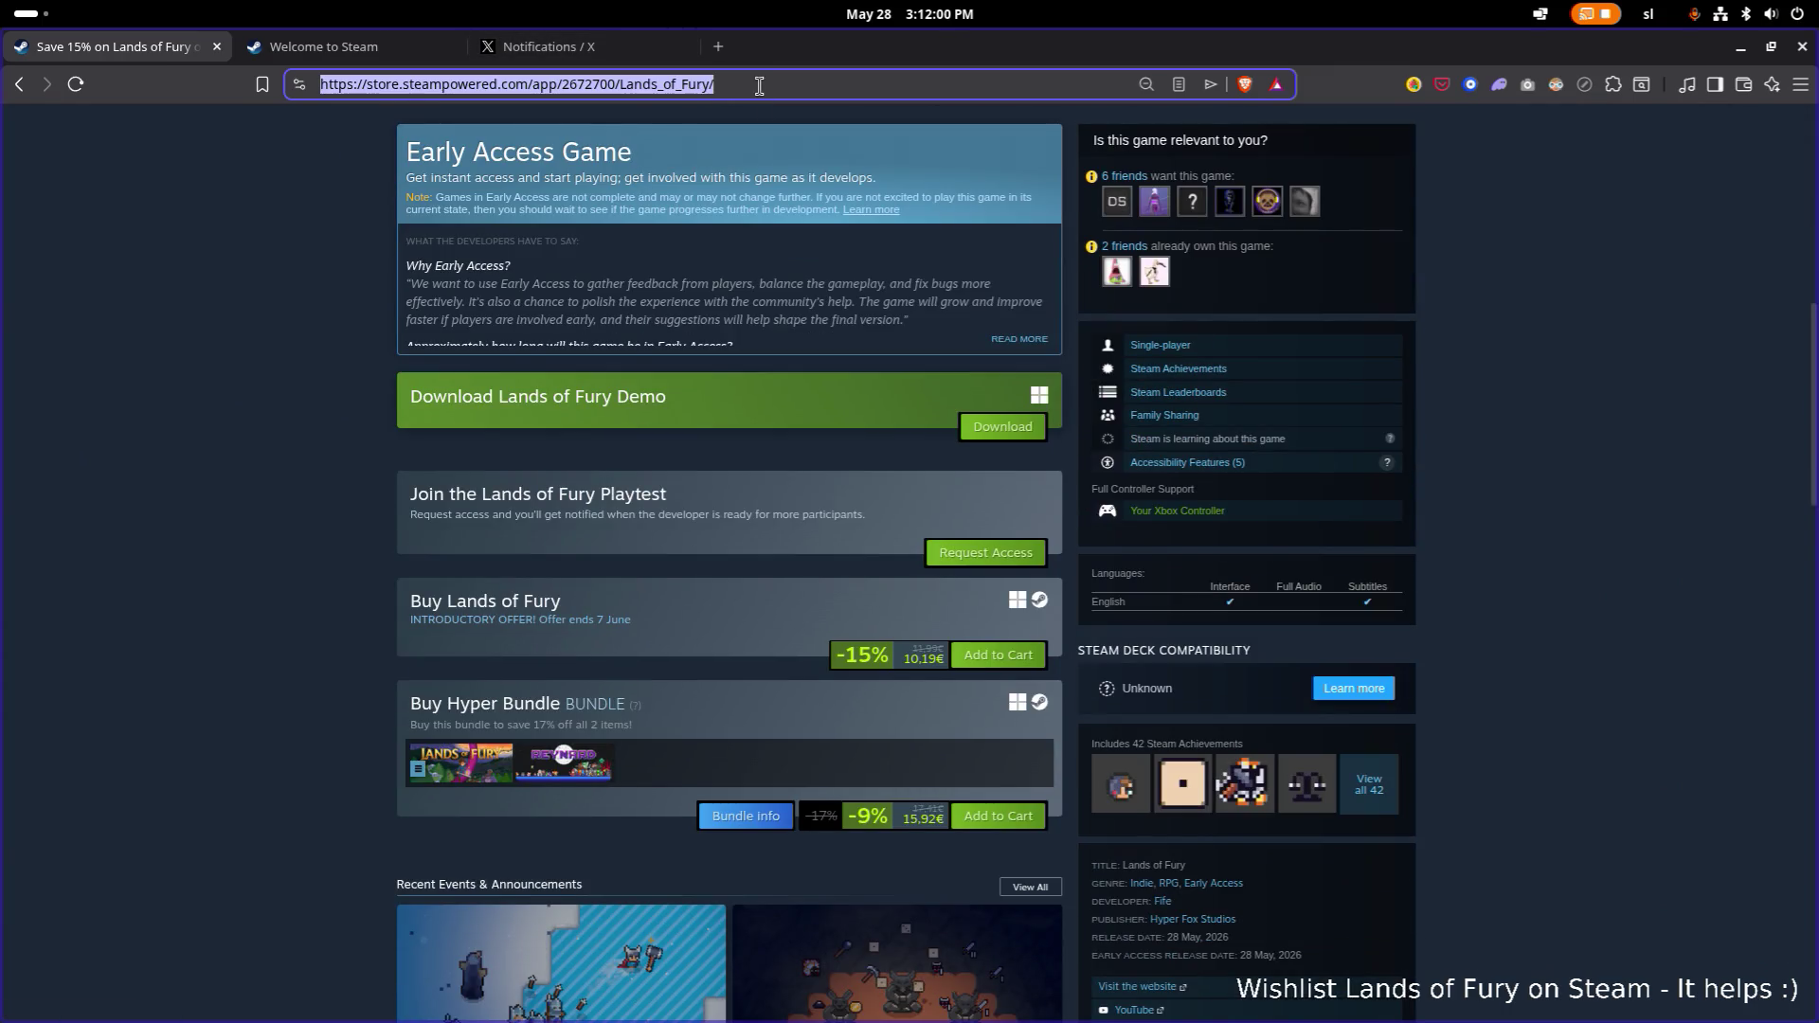
pyautogui.click(565, 765)
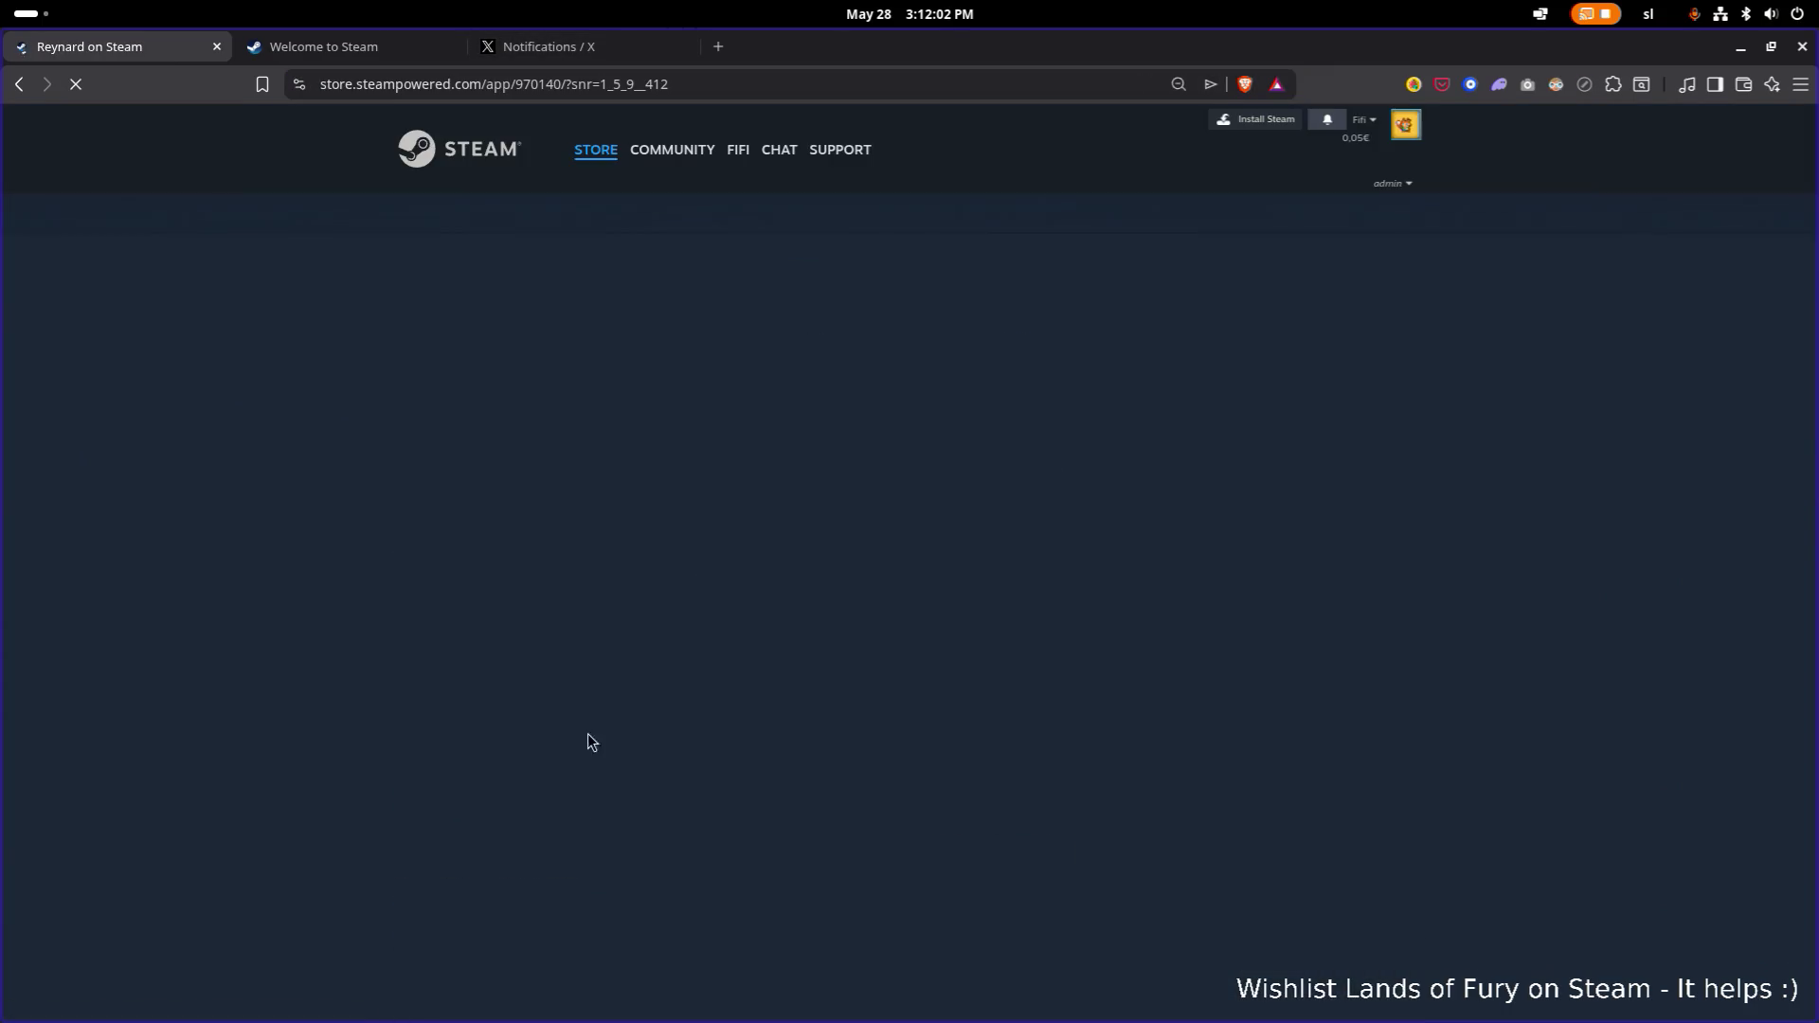
pyautogui.scroll(-4, 803, 538)
pyautogui.scroll(-1, 800, 547)
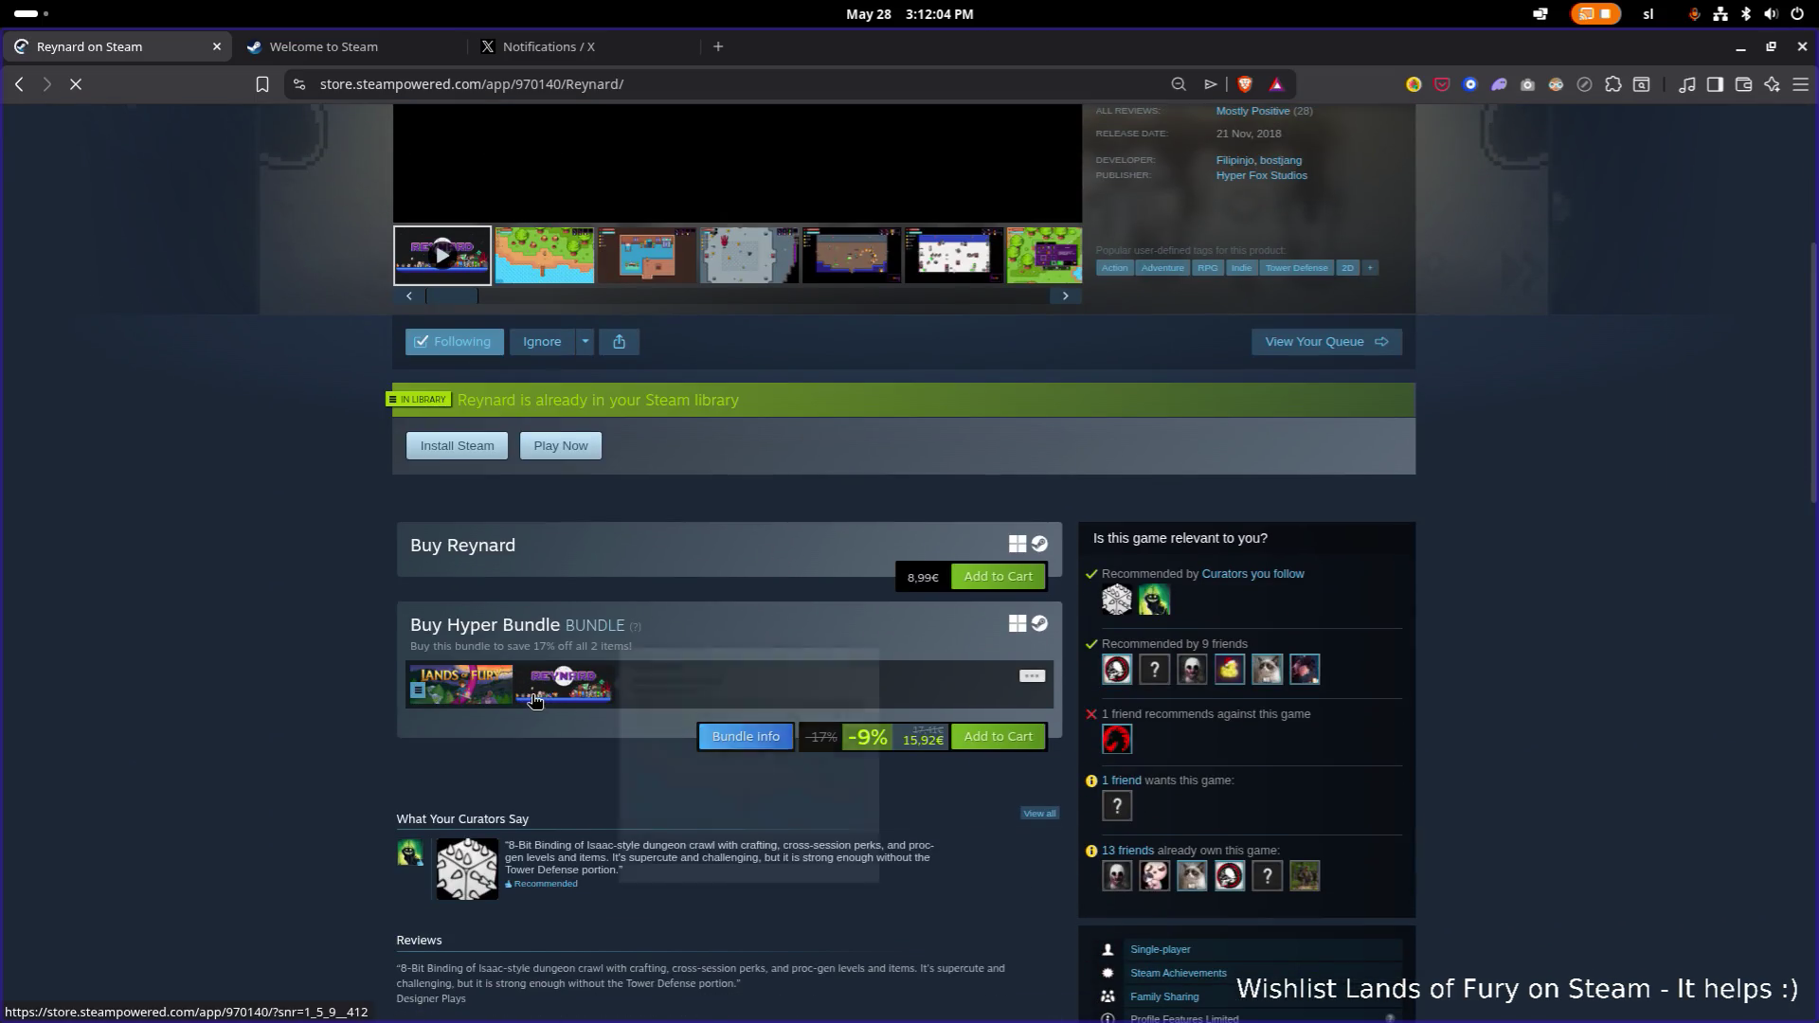
pyautogui.scroll(3, 588, 720)
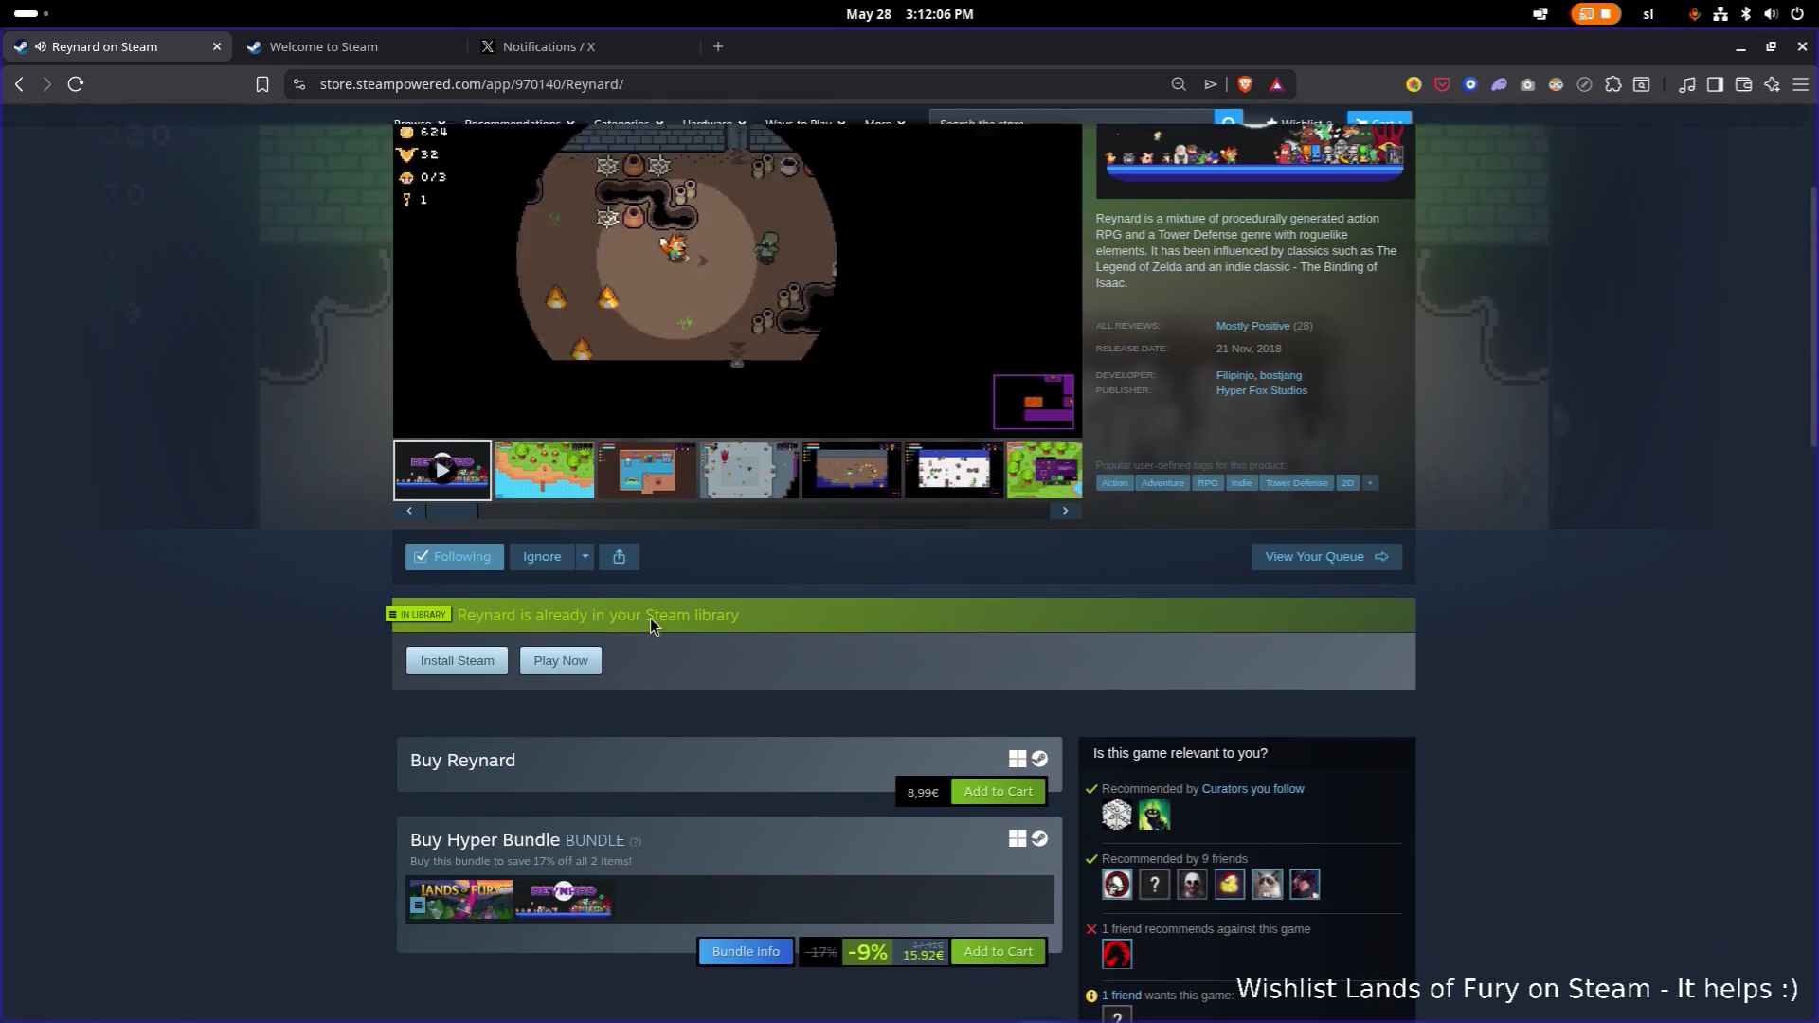
pyautogui.click(701, 301)
# Close the Reynard tab and open a new blank browser tab.
pyautogui.scroll(-3, 664, 355)
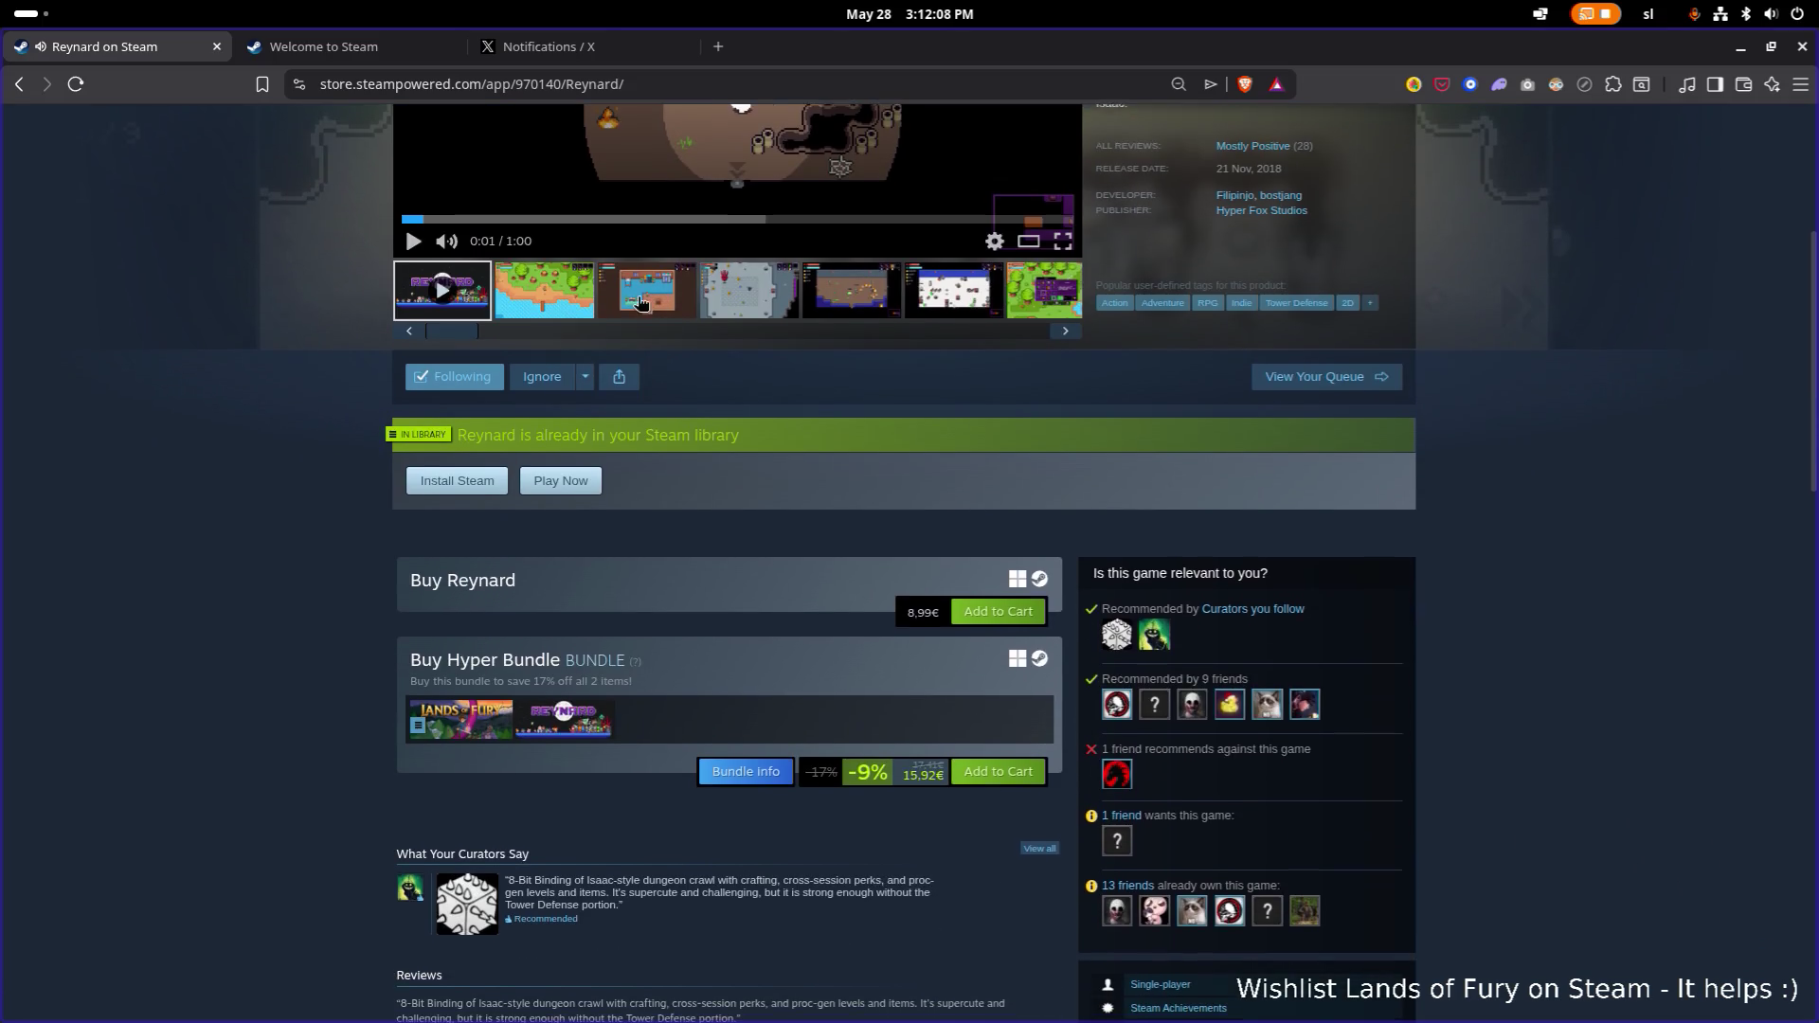
pyautogui.middleClick(137, 52)
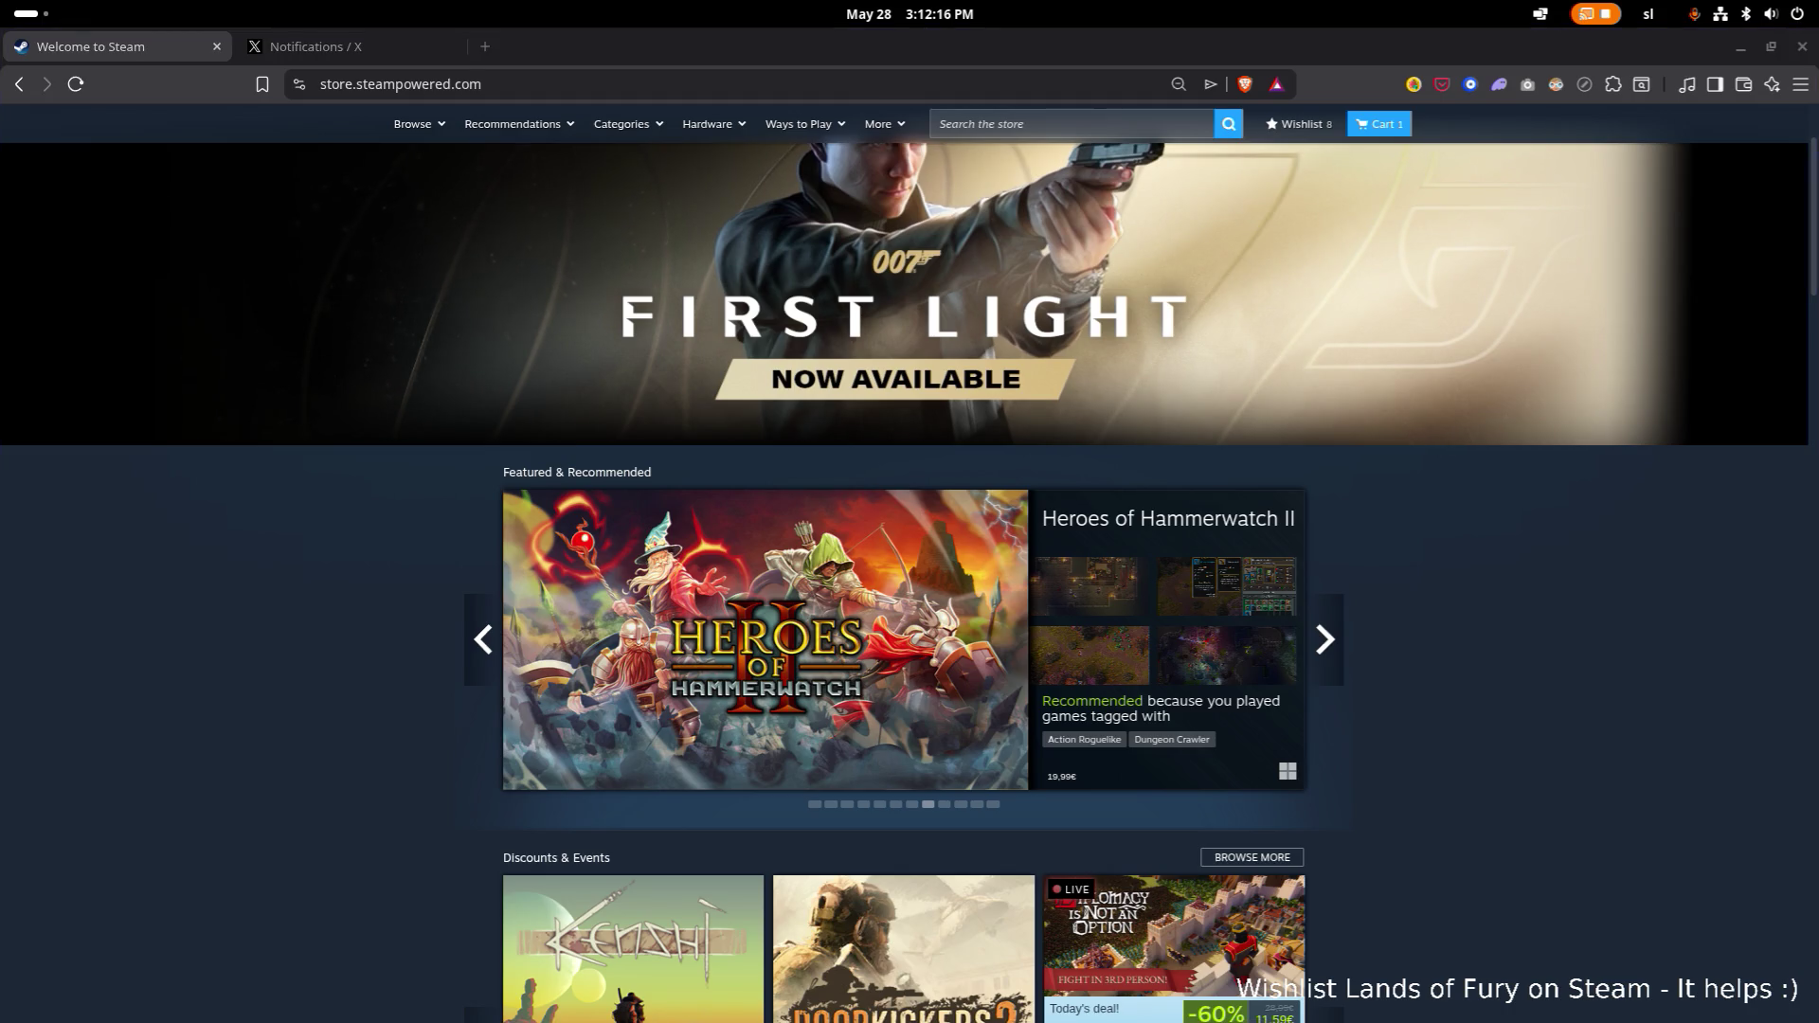
pyautogui.hotkey('ctrl', 't')
# Load the Lands of Fury Godot Forum showcase thread from the address bar.
pyautogui.click(538, 92)
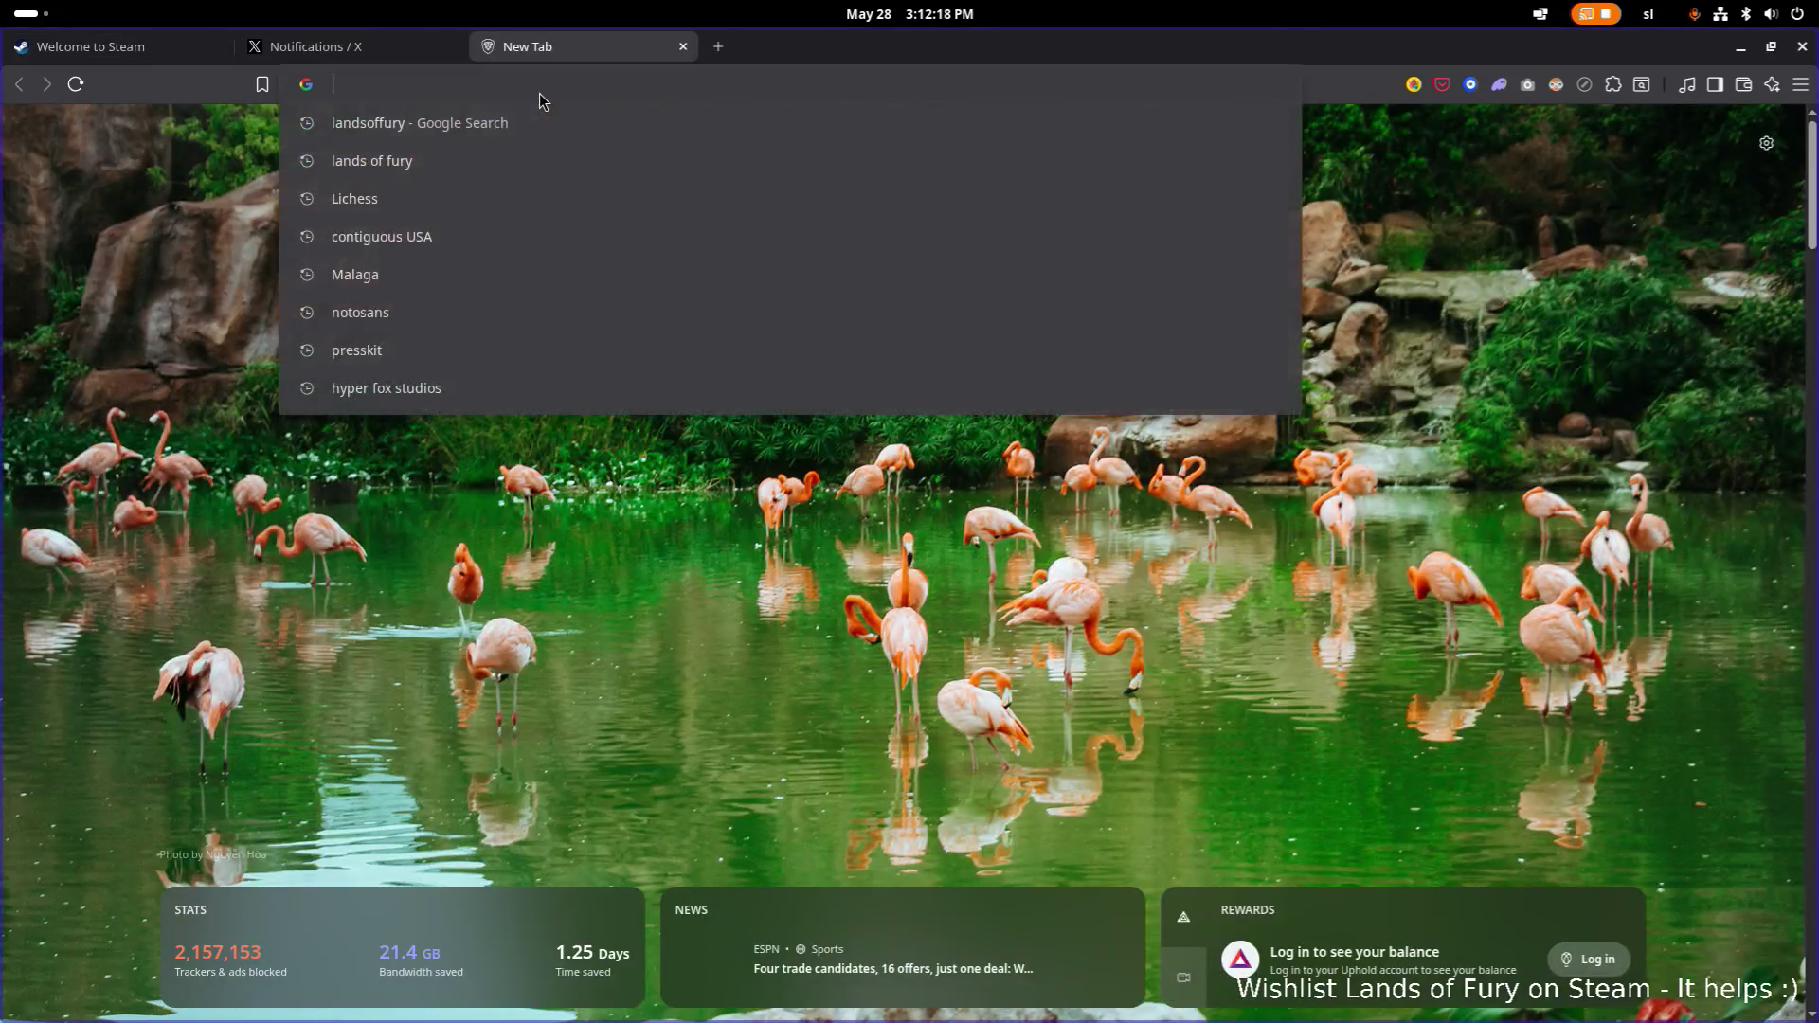
pyautogui.write('for')
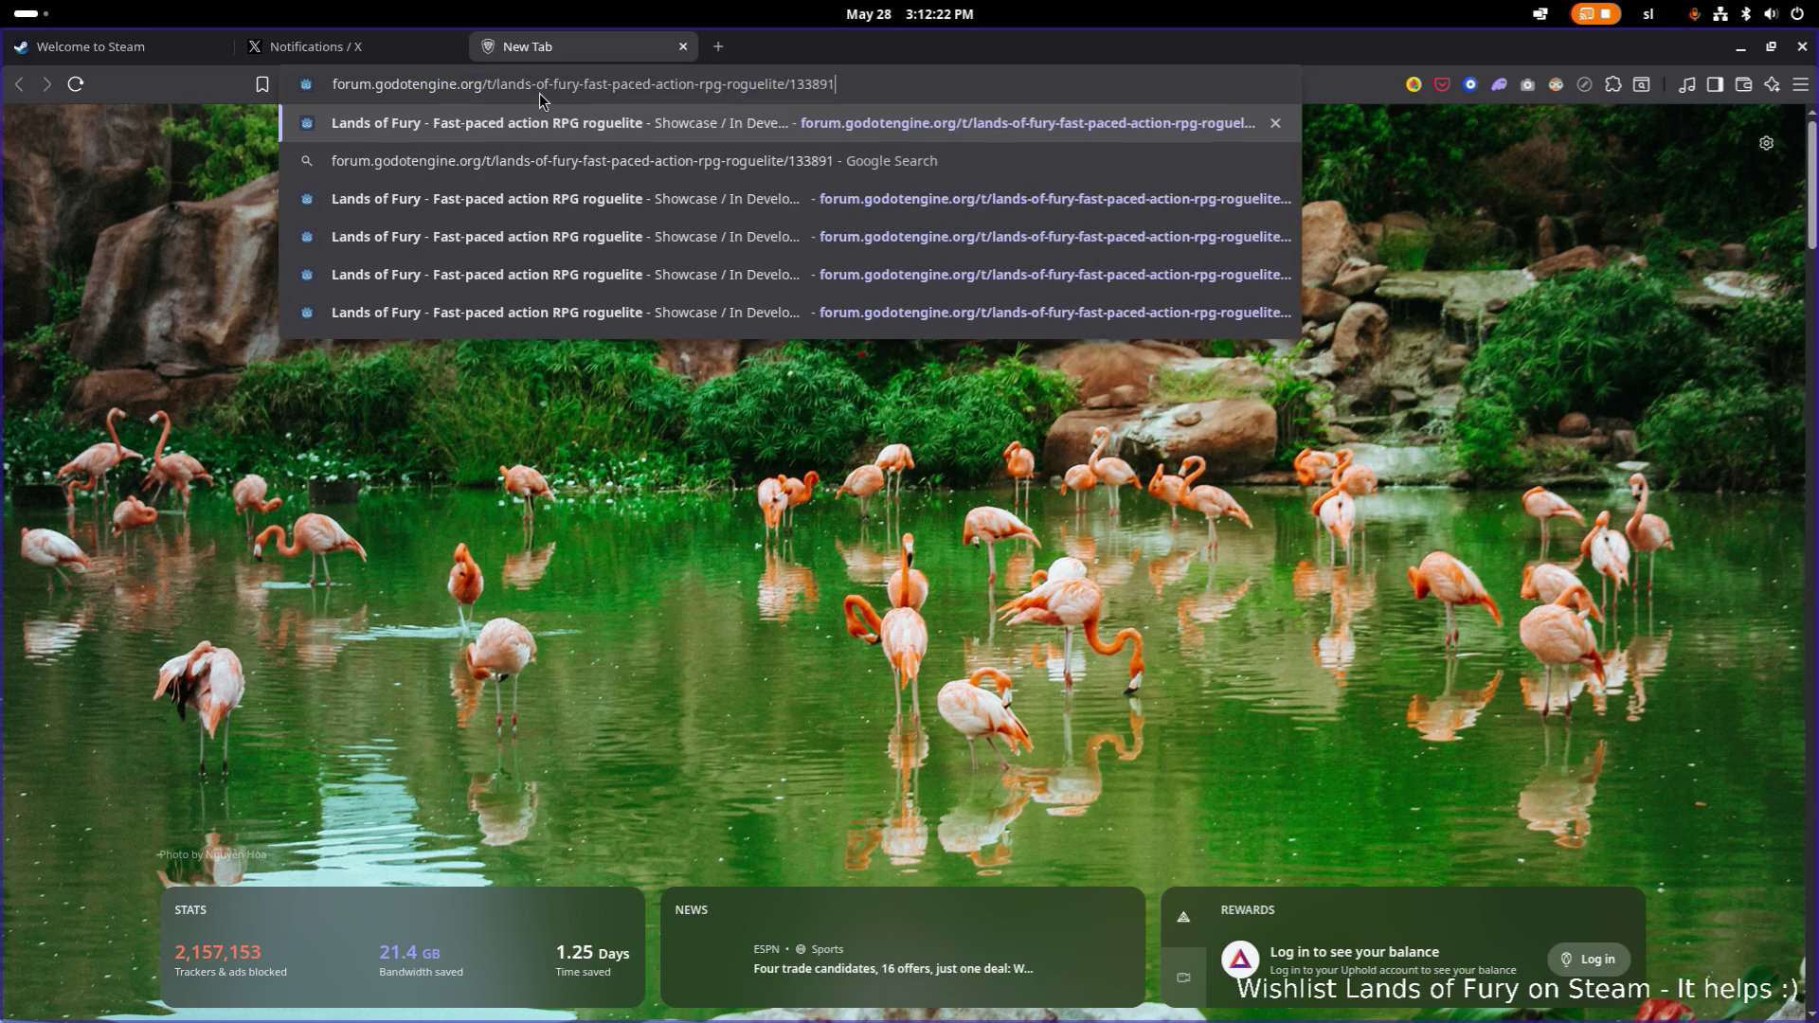
pyautogui.press('Return')
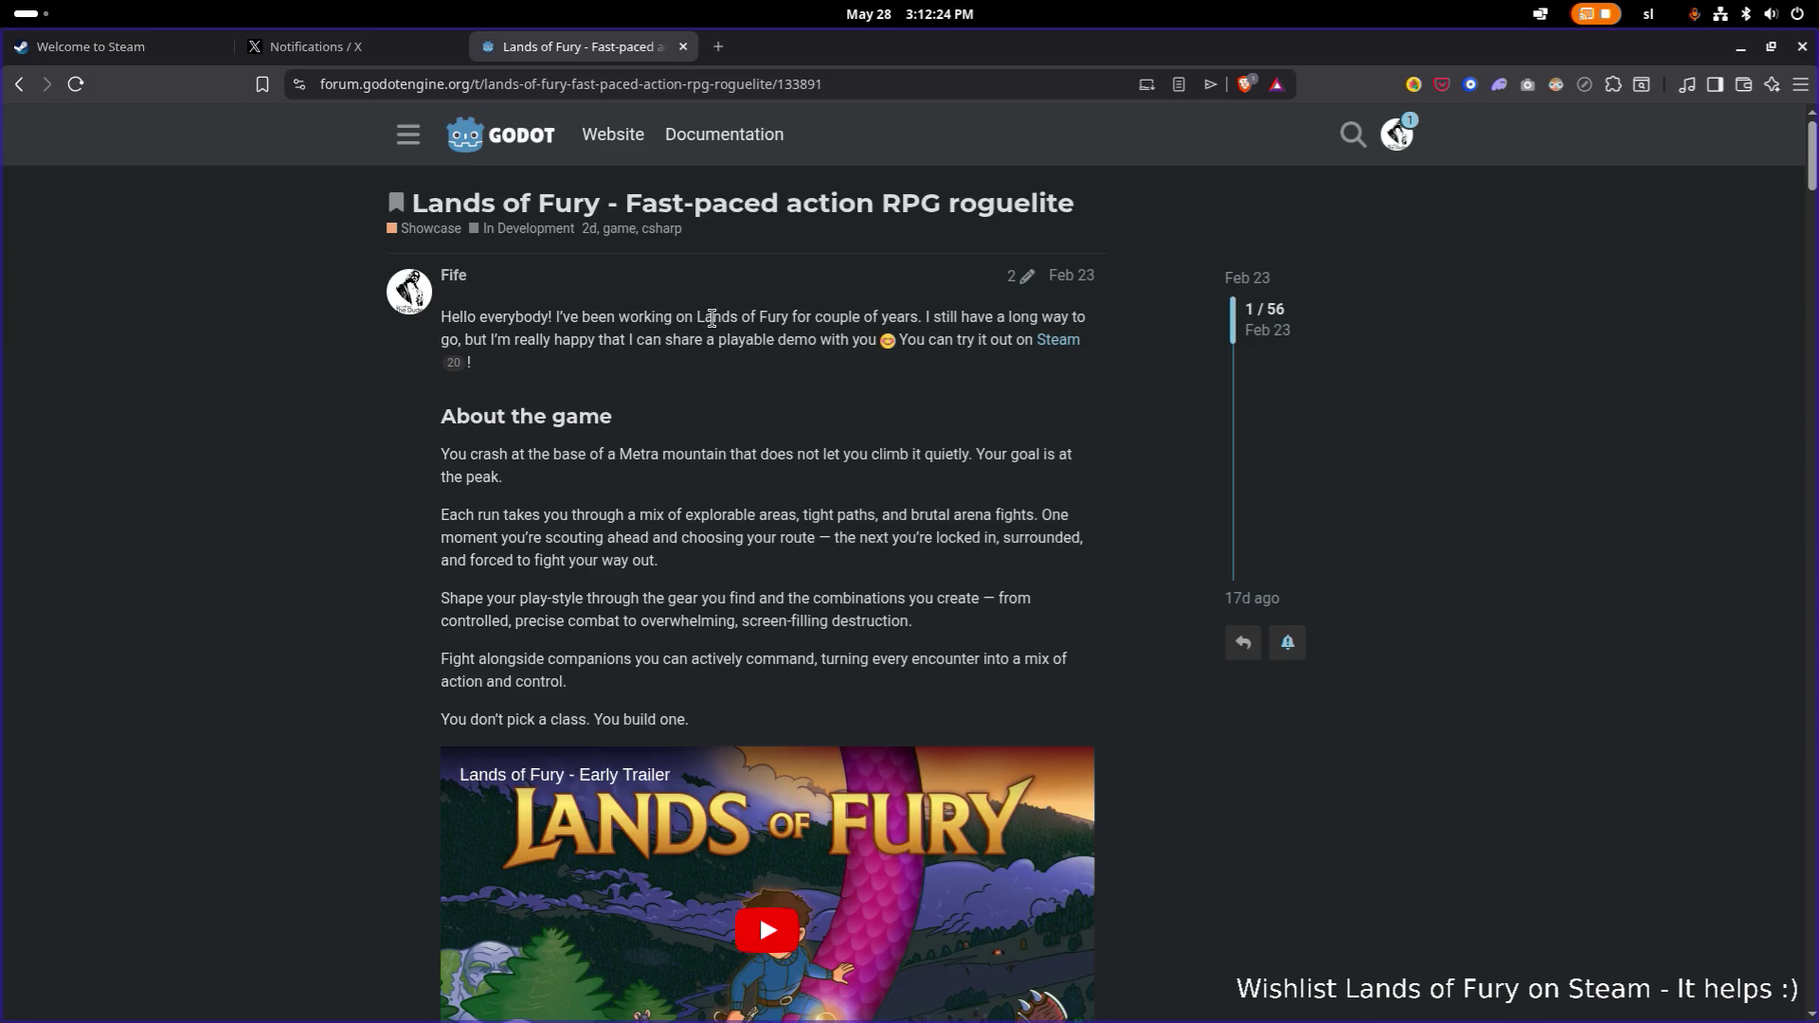
pyautogui.click(1408, 133)
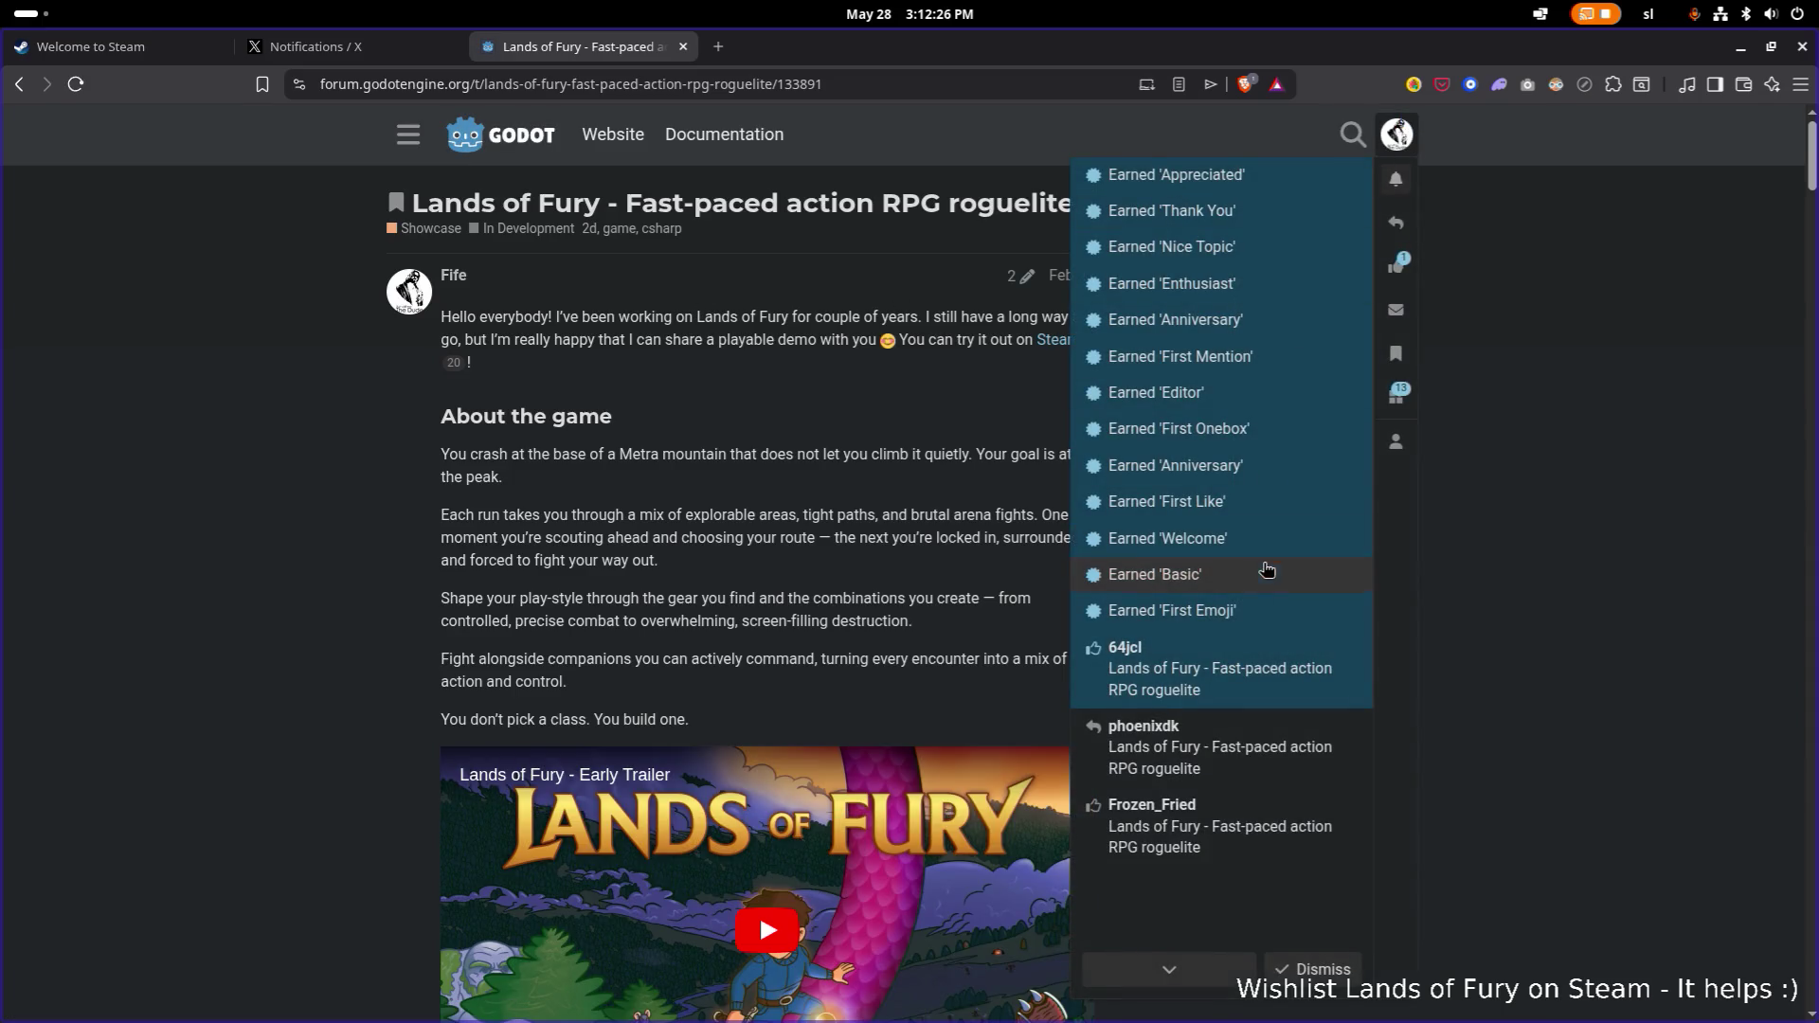
pyautogui.click(991, 492)
pyautogui.scroll(-7, 759, 376)
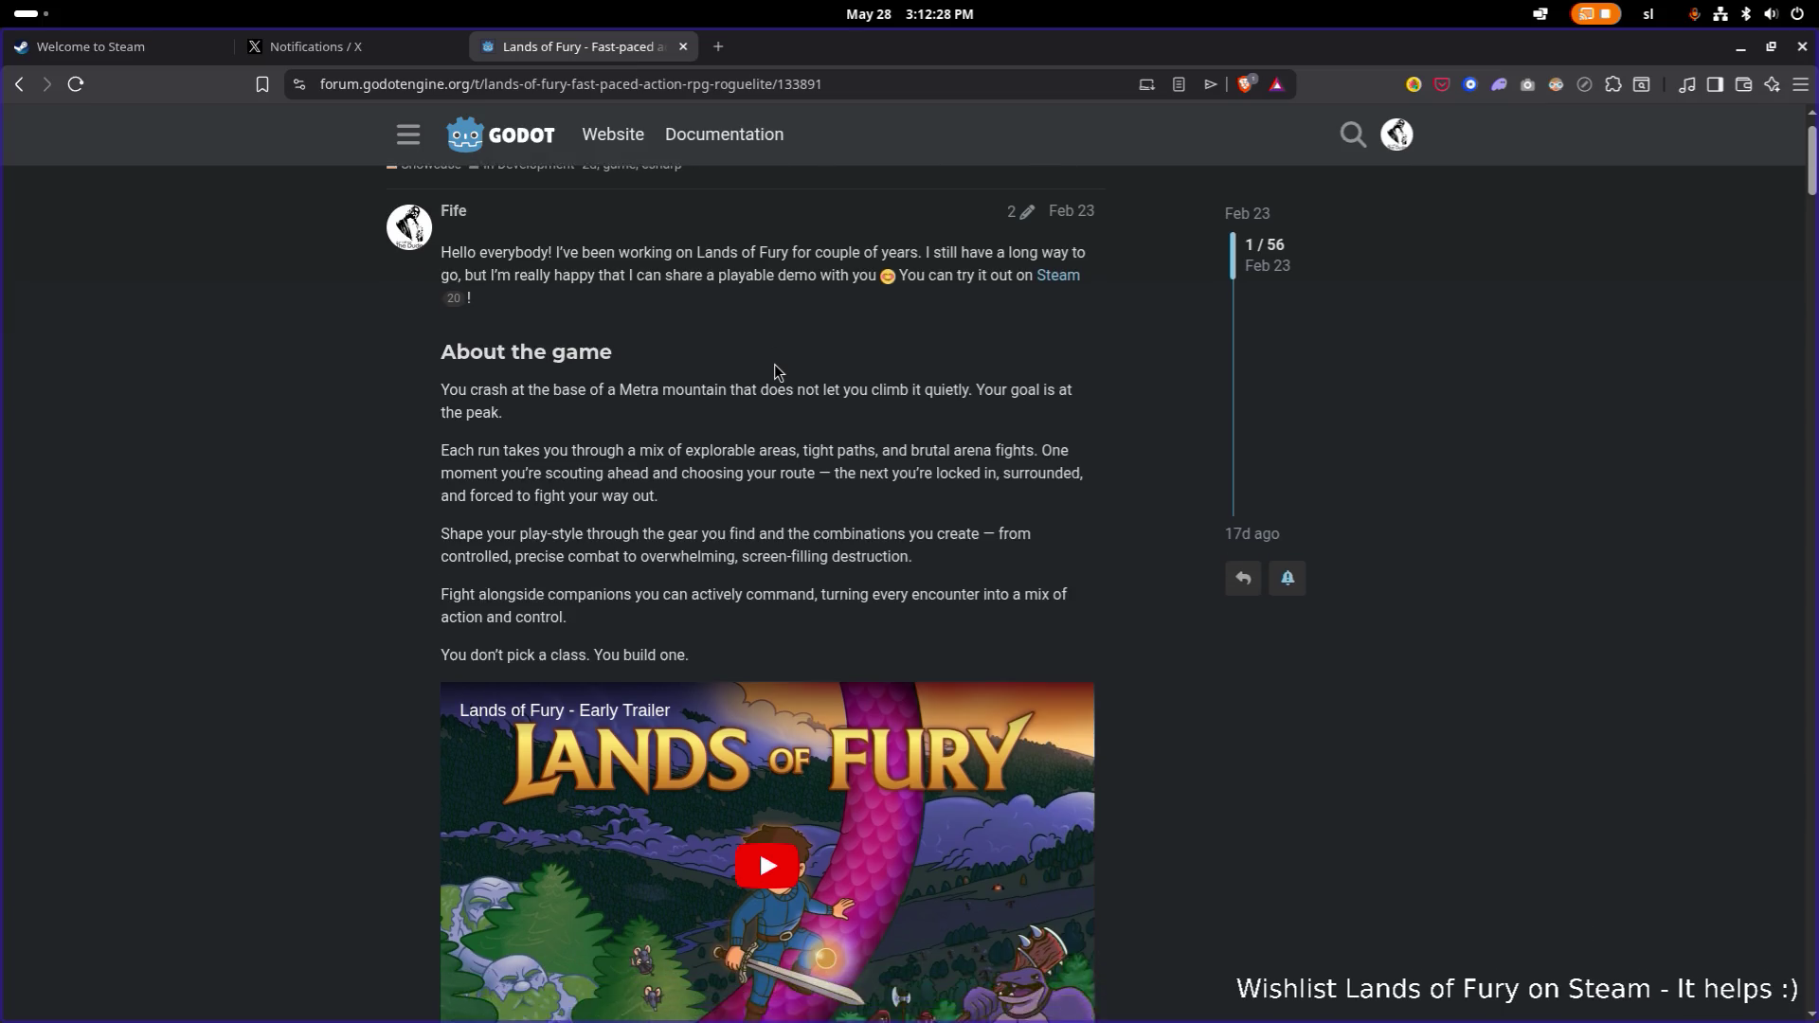
pyautogui.scroll(-4, 759, 376)
pyautogui.scroll(5, 759, 376)
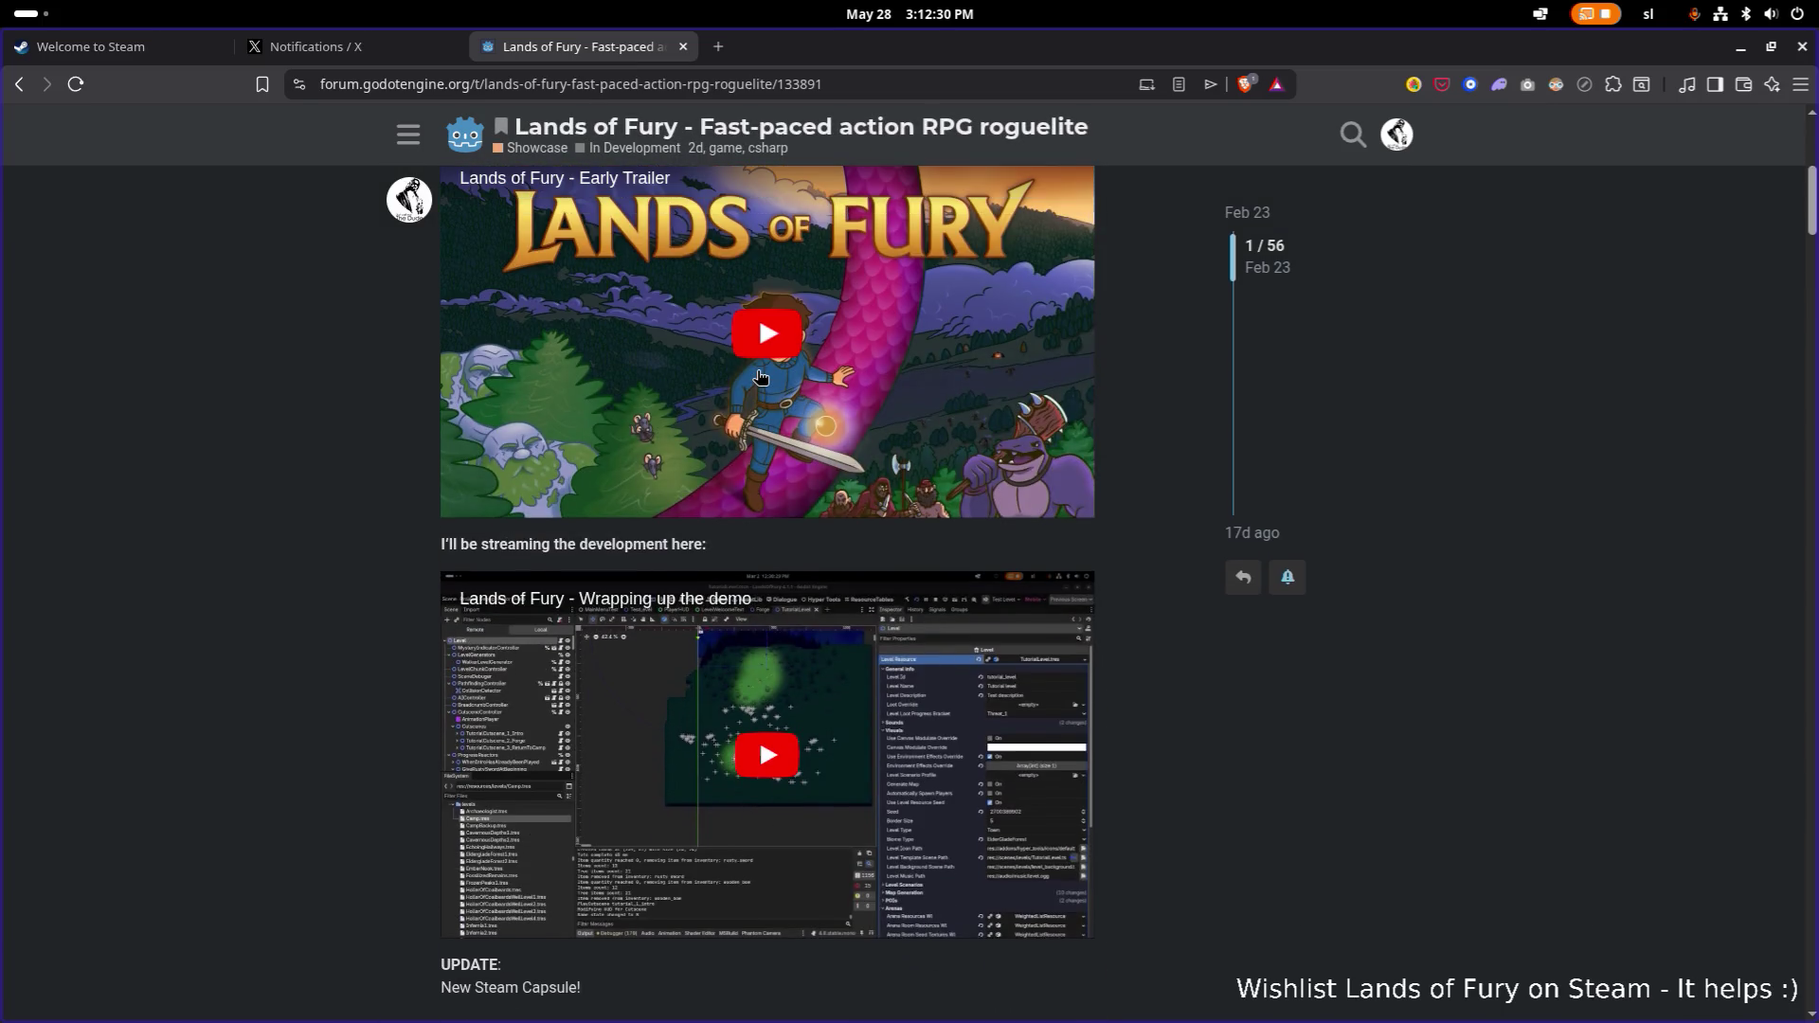
pyautogui.scroll(-3, 759, 376)
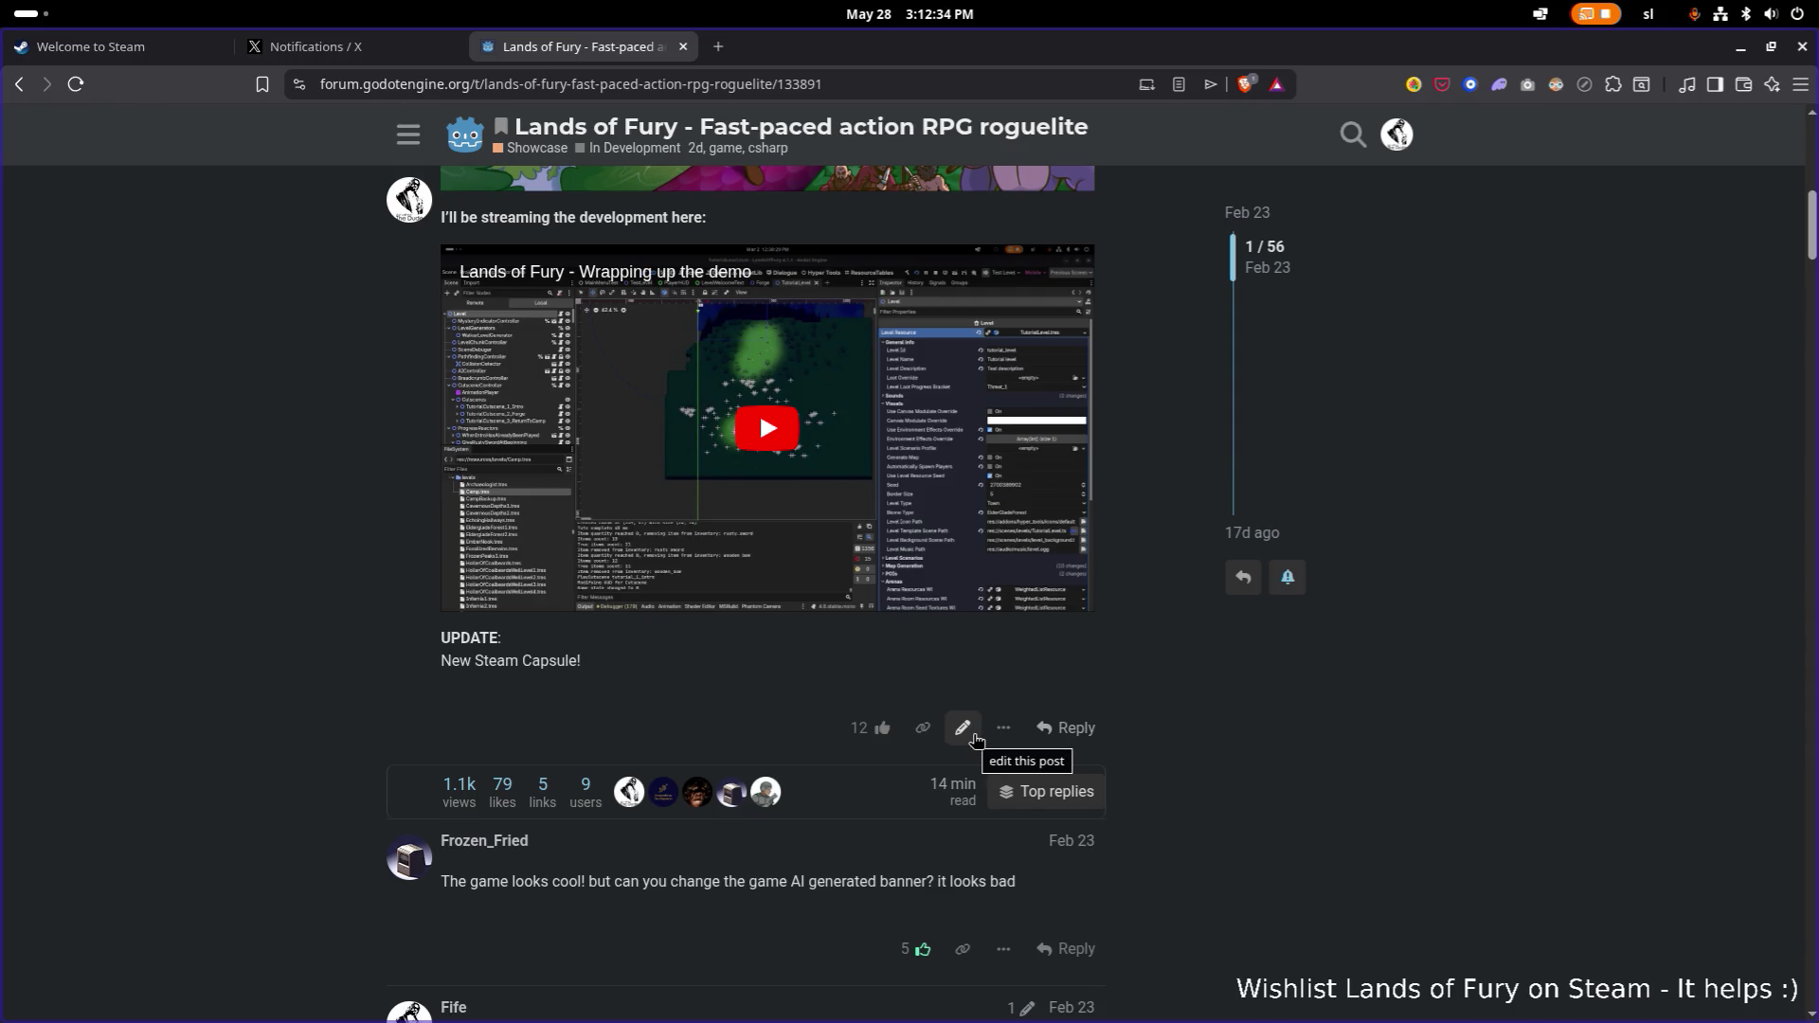
# Edit the first post, adding a 'New Trailer' line under 'New Steam Capsule!'.
pyautogui.click(975, 735)
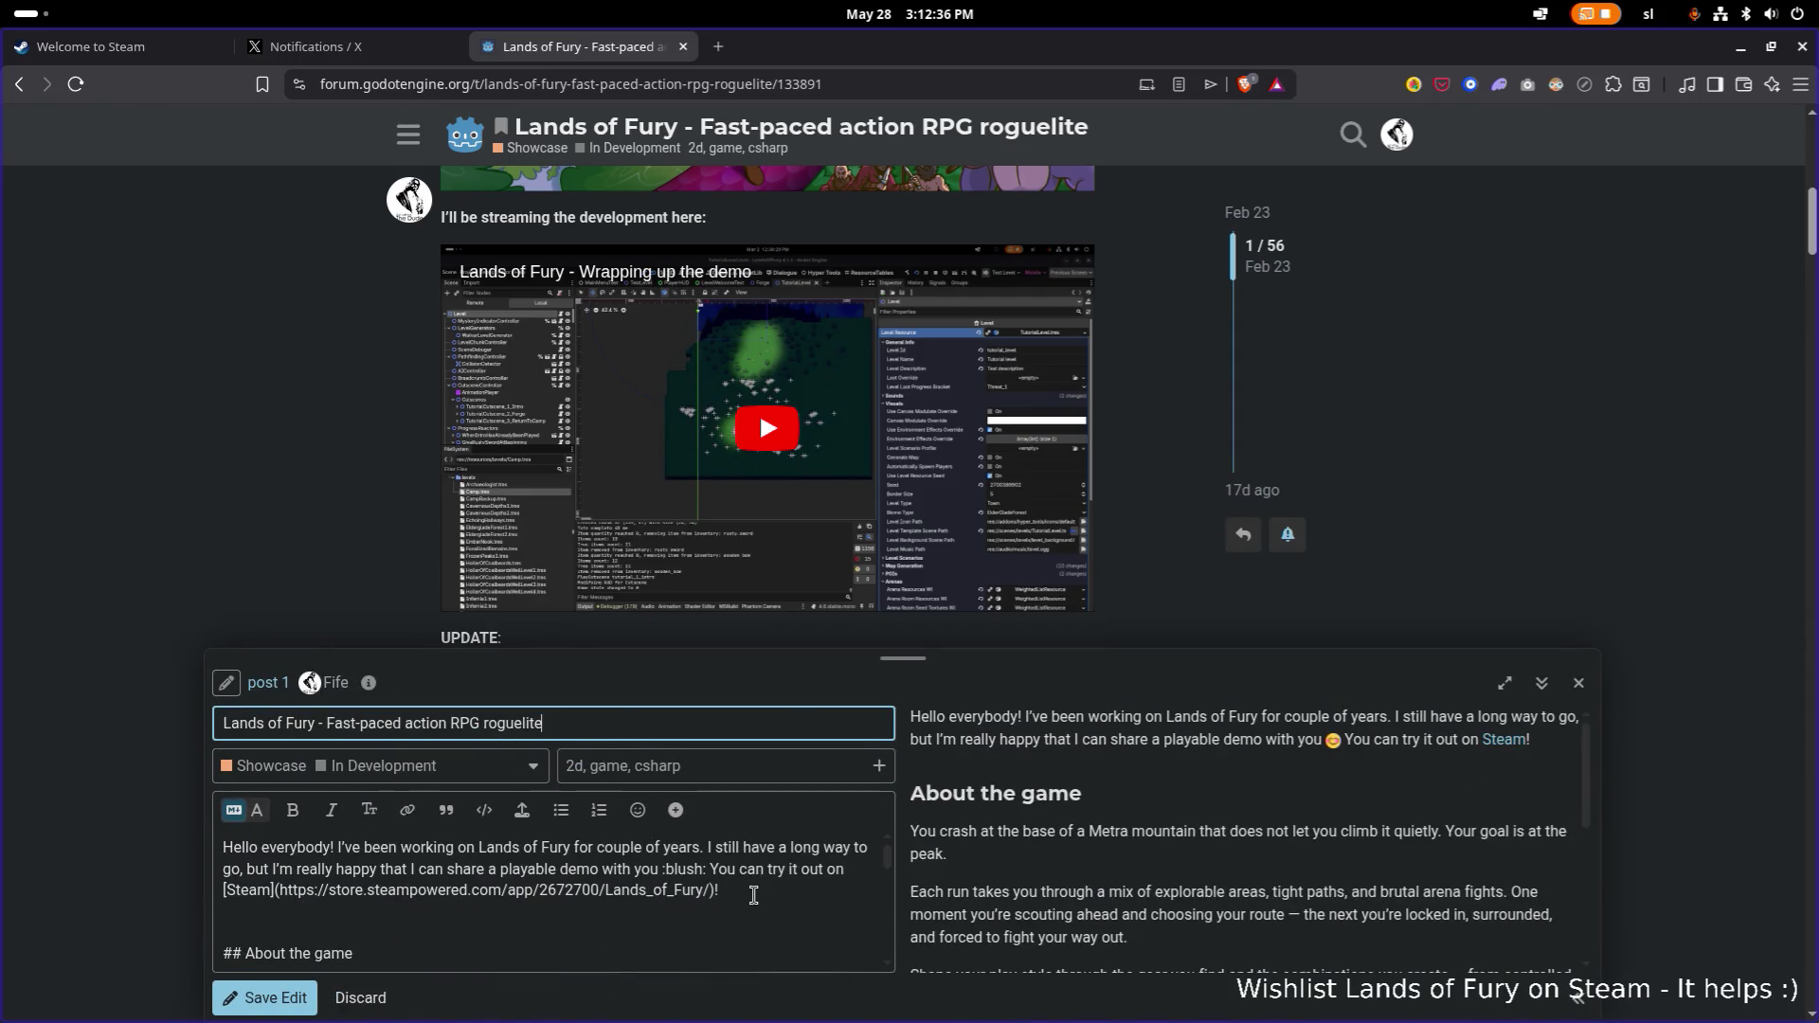
pyautogui.scroll(-10, 750, 900)
pyautogui.click(391, 946)
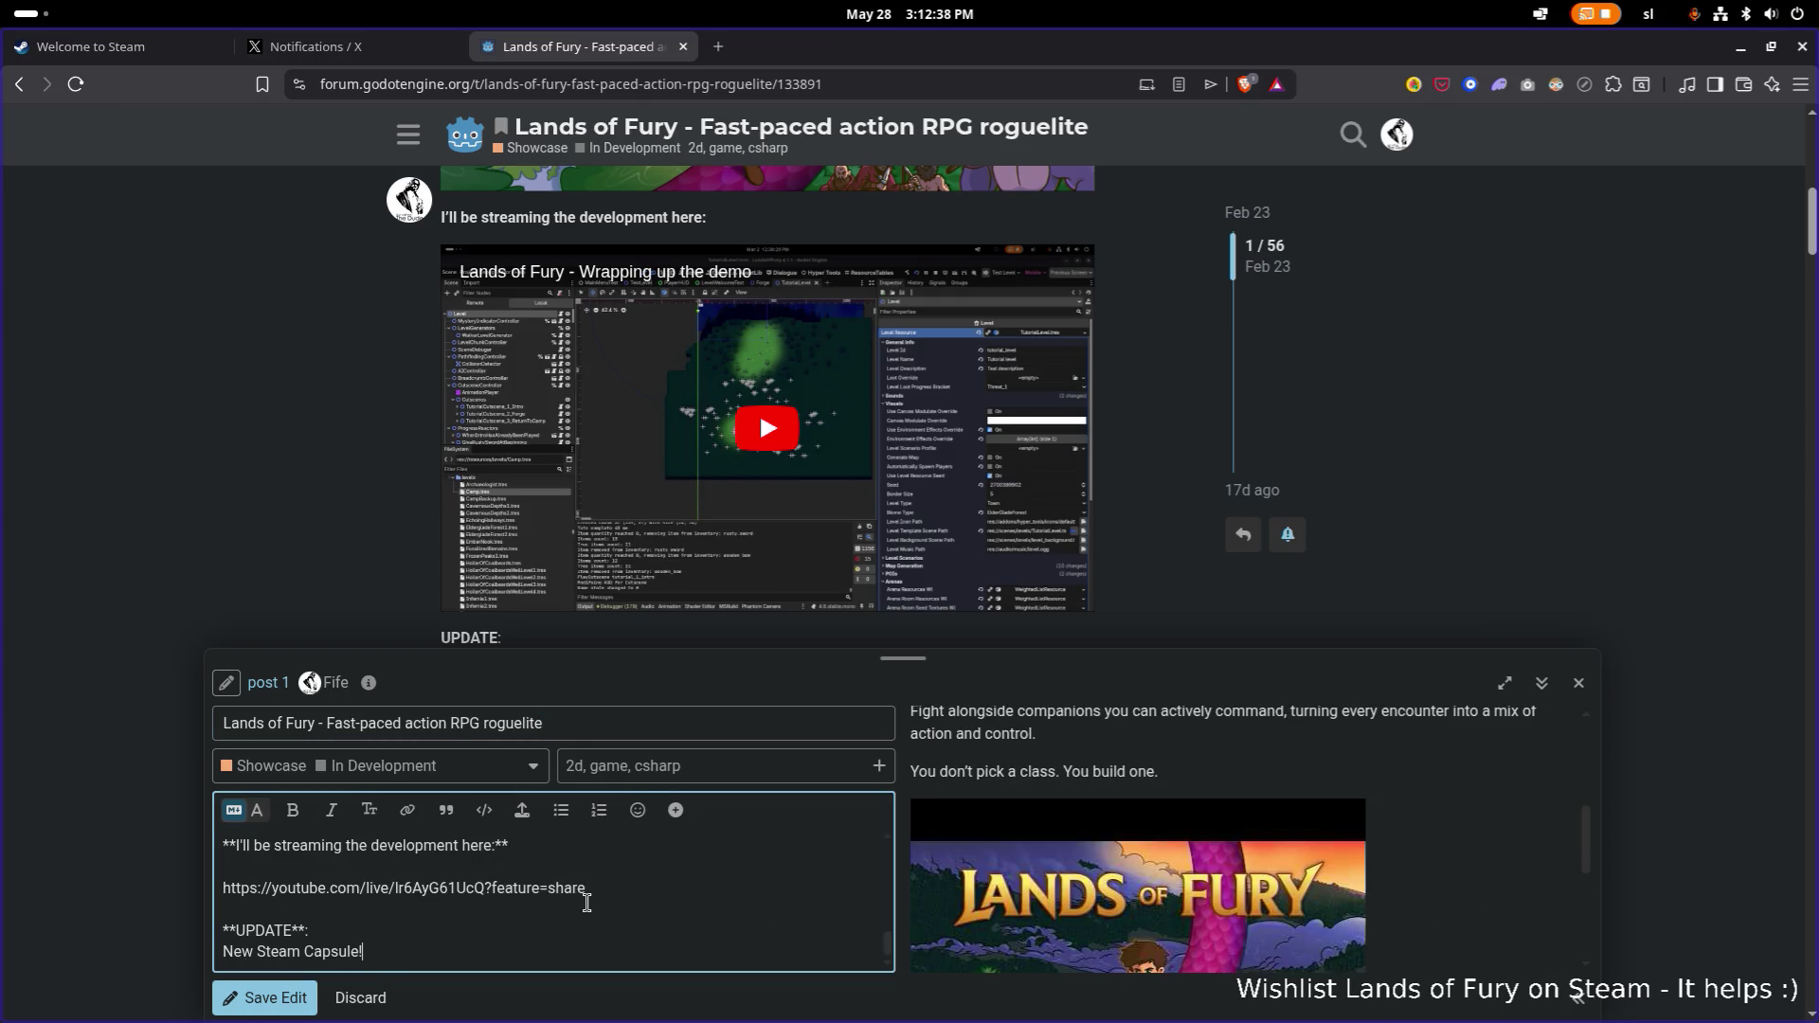
pyautogui.press('Return')
pyautogui.write('Ne')
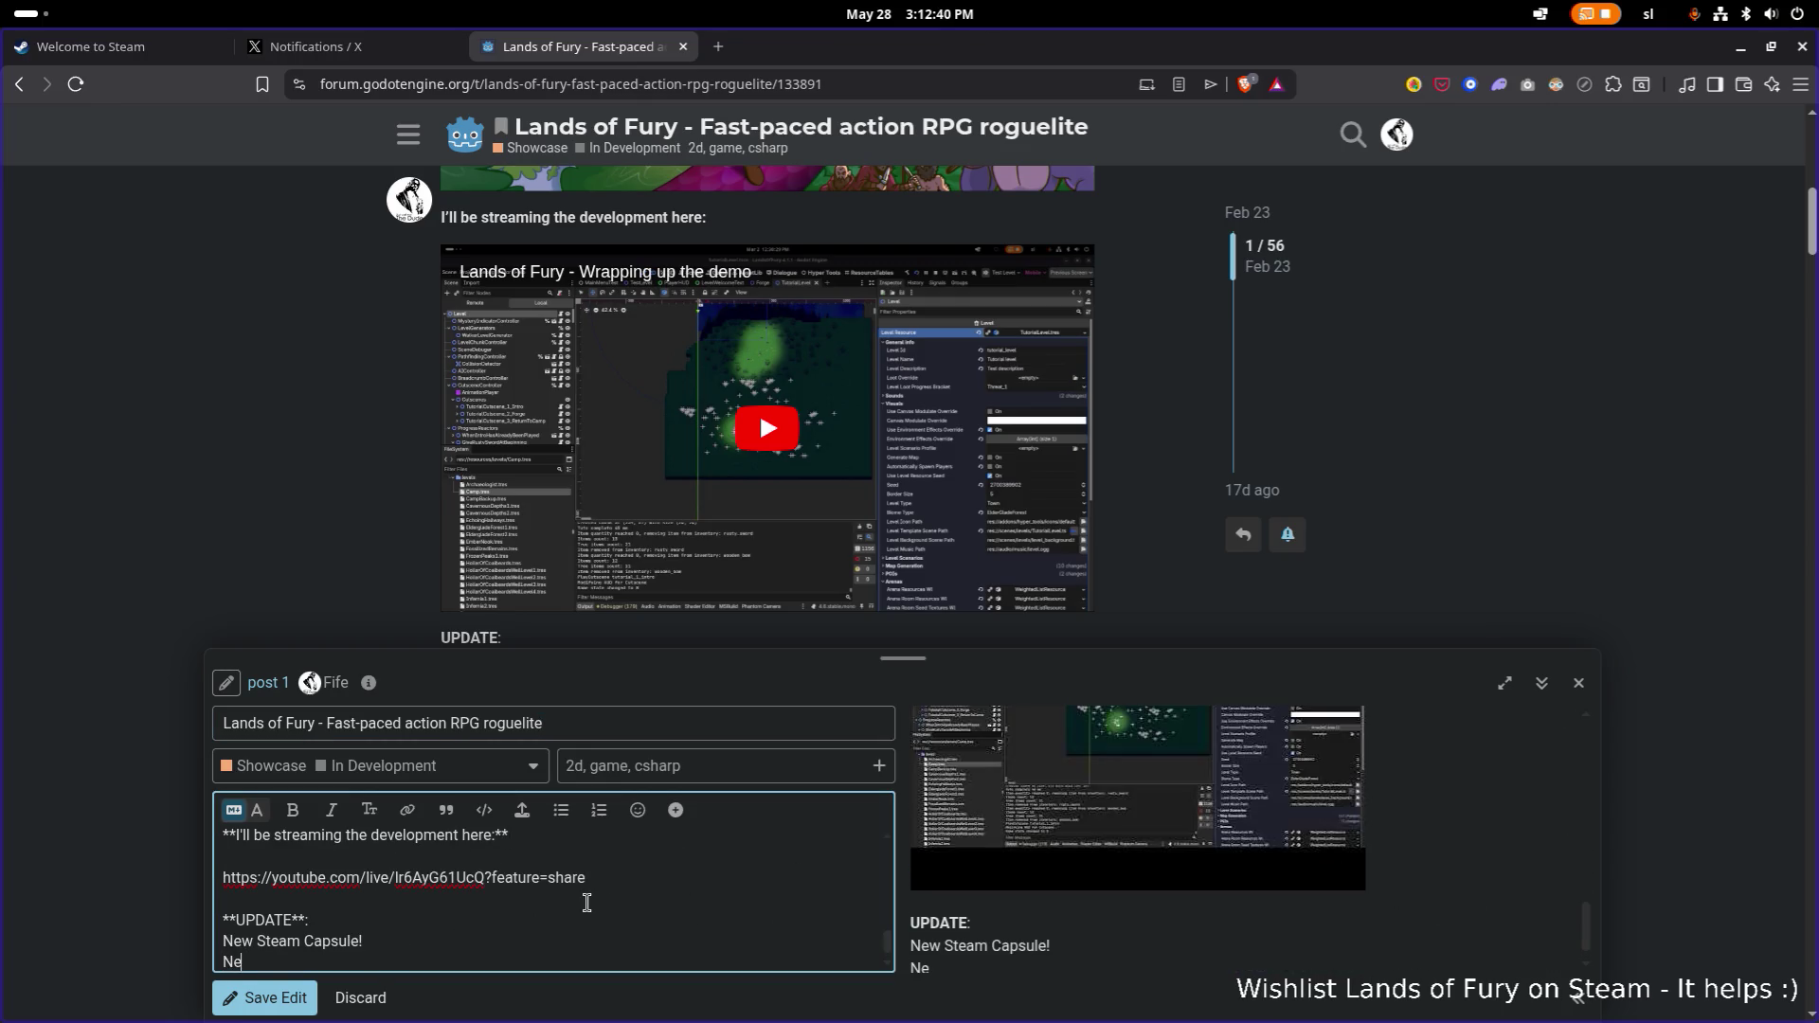
pyautogui.write('w Trailer')
pyautogui.click(718, 47)
# Load youtube.com and glance at the notifications.
pyautogui.write('you')
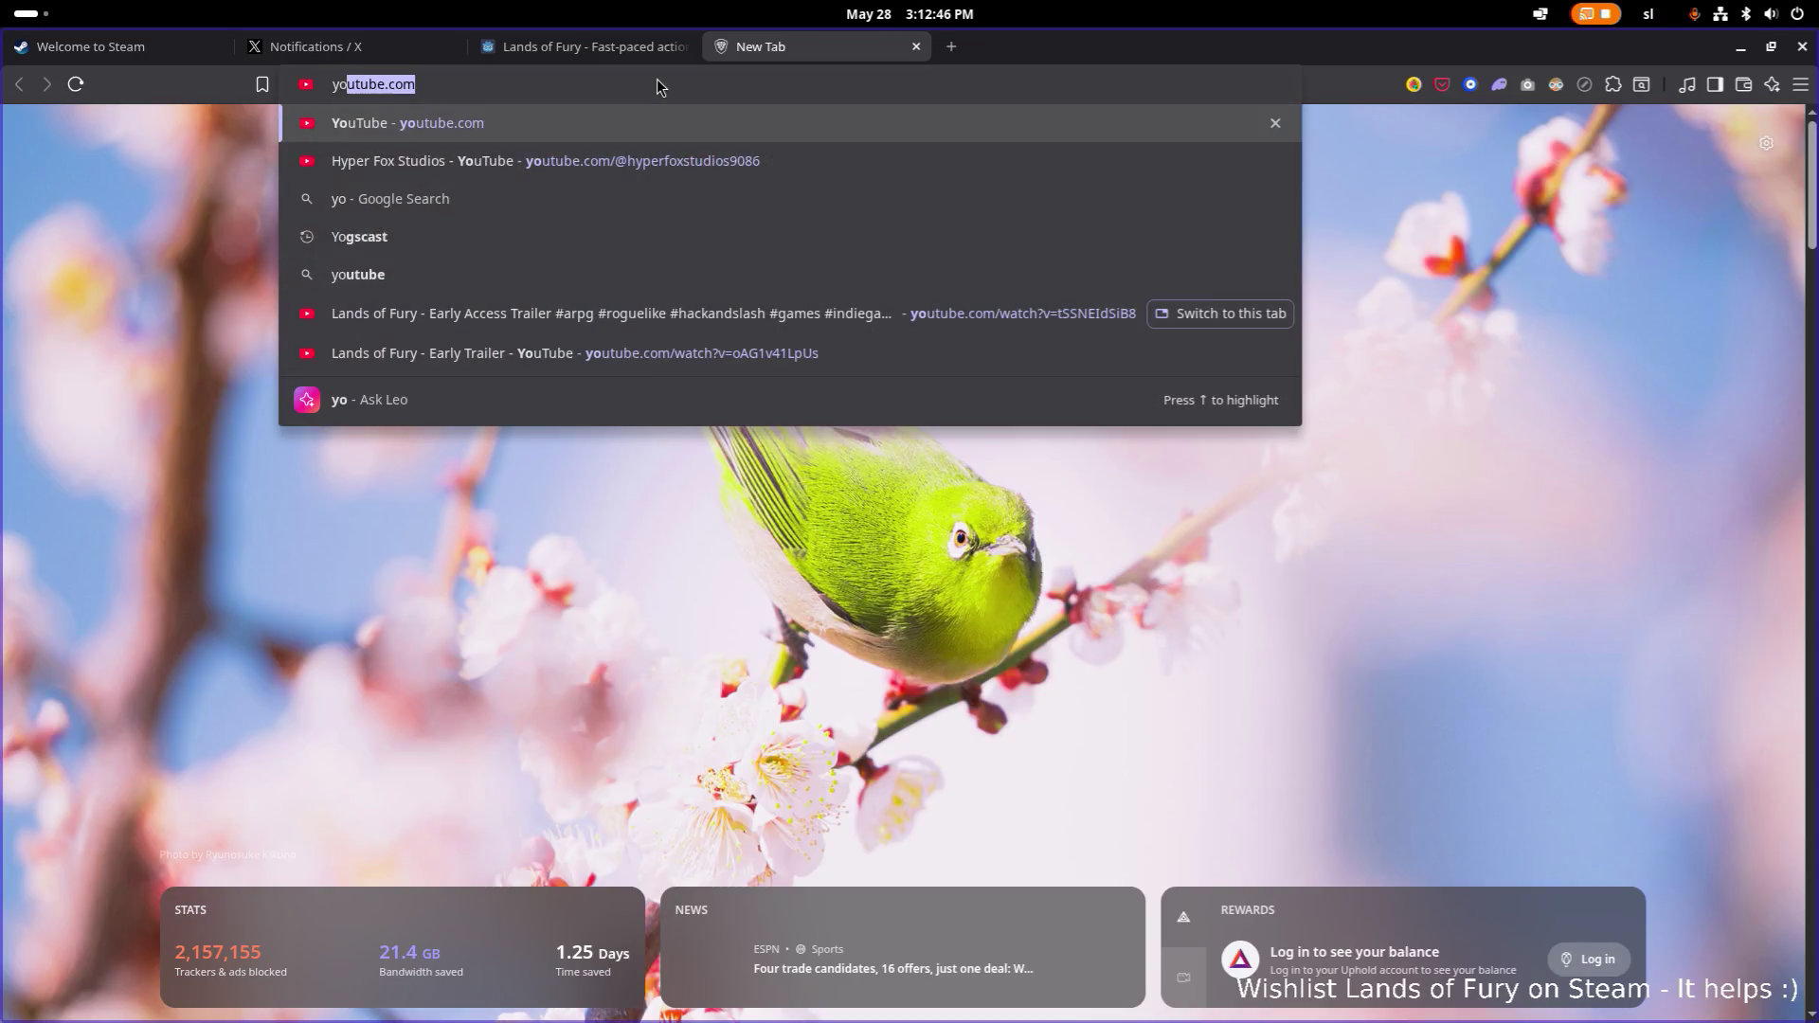
pyautogui.press('Return')
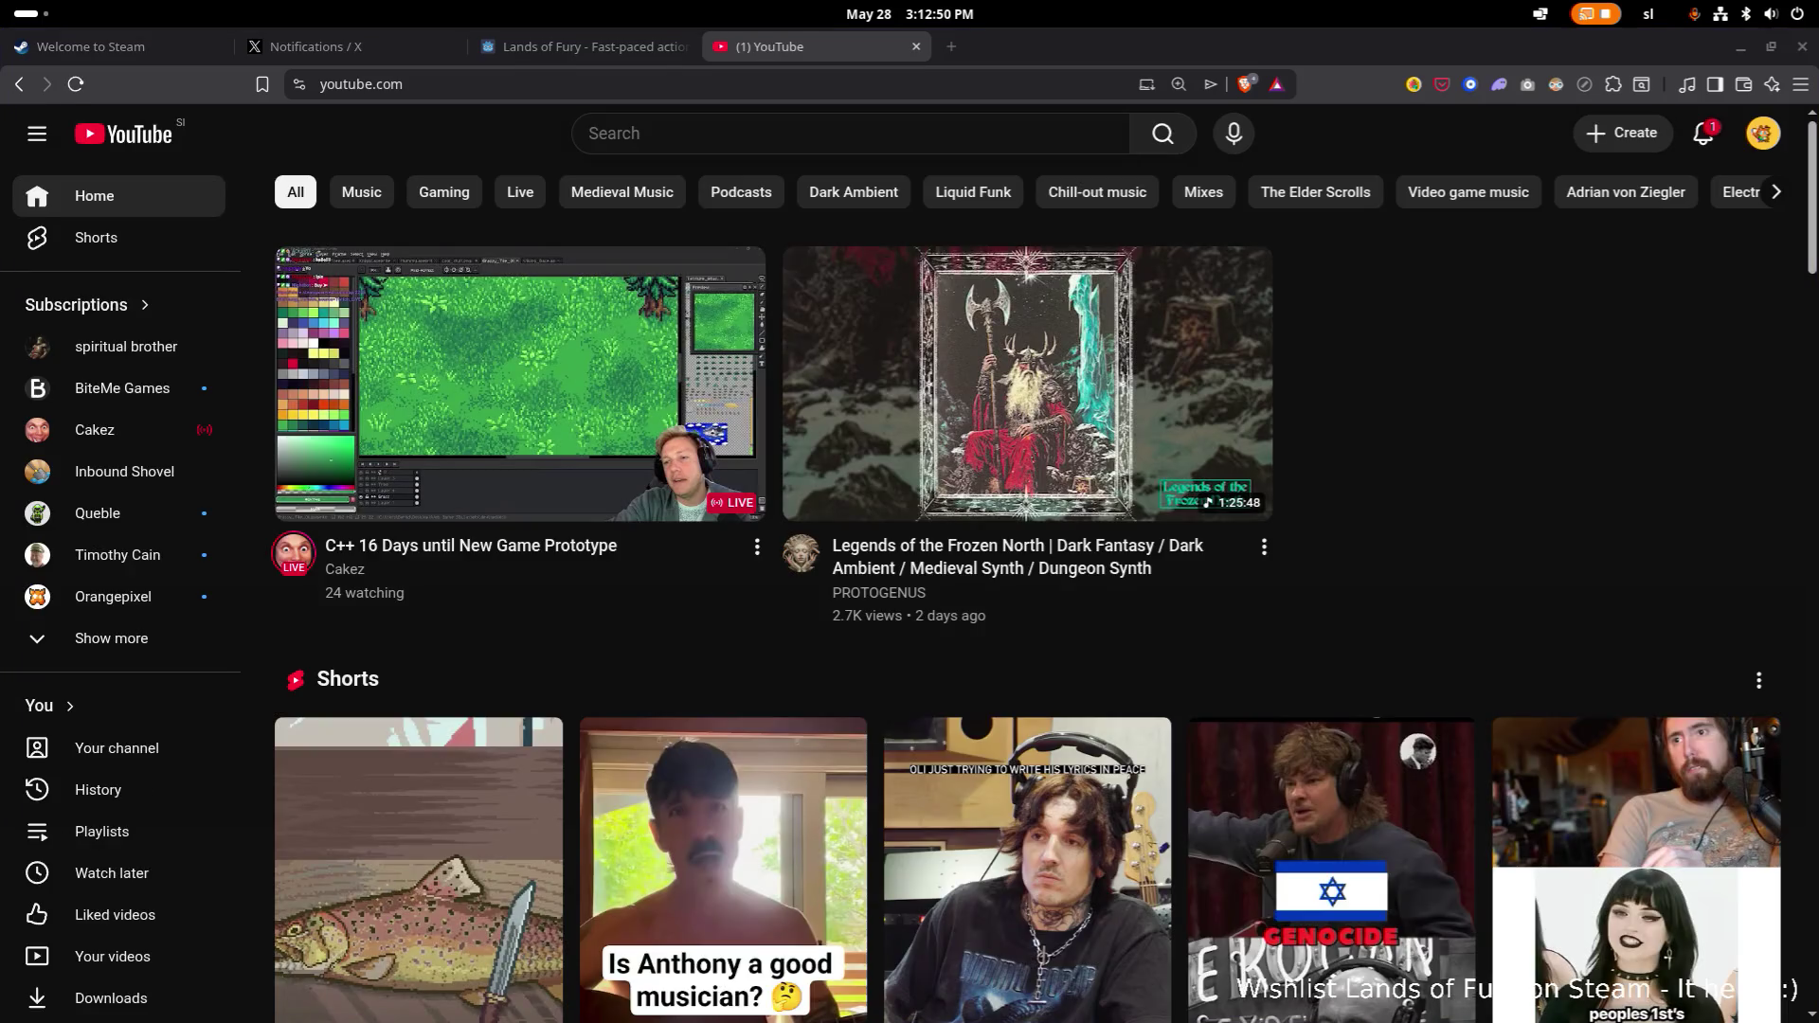
pyautogui.moveTo(637, 329)
pyautogui.scroll(-2, 637, 329)
pyautogui.scroll(2, 637, 329)
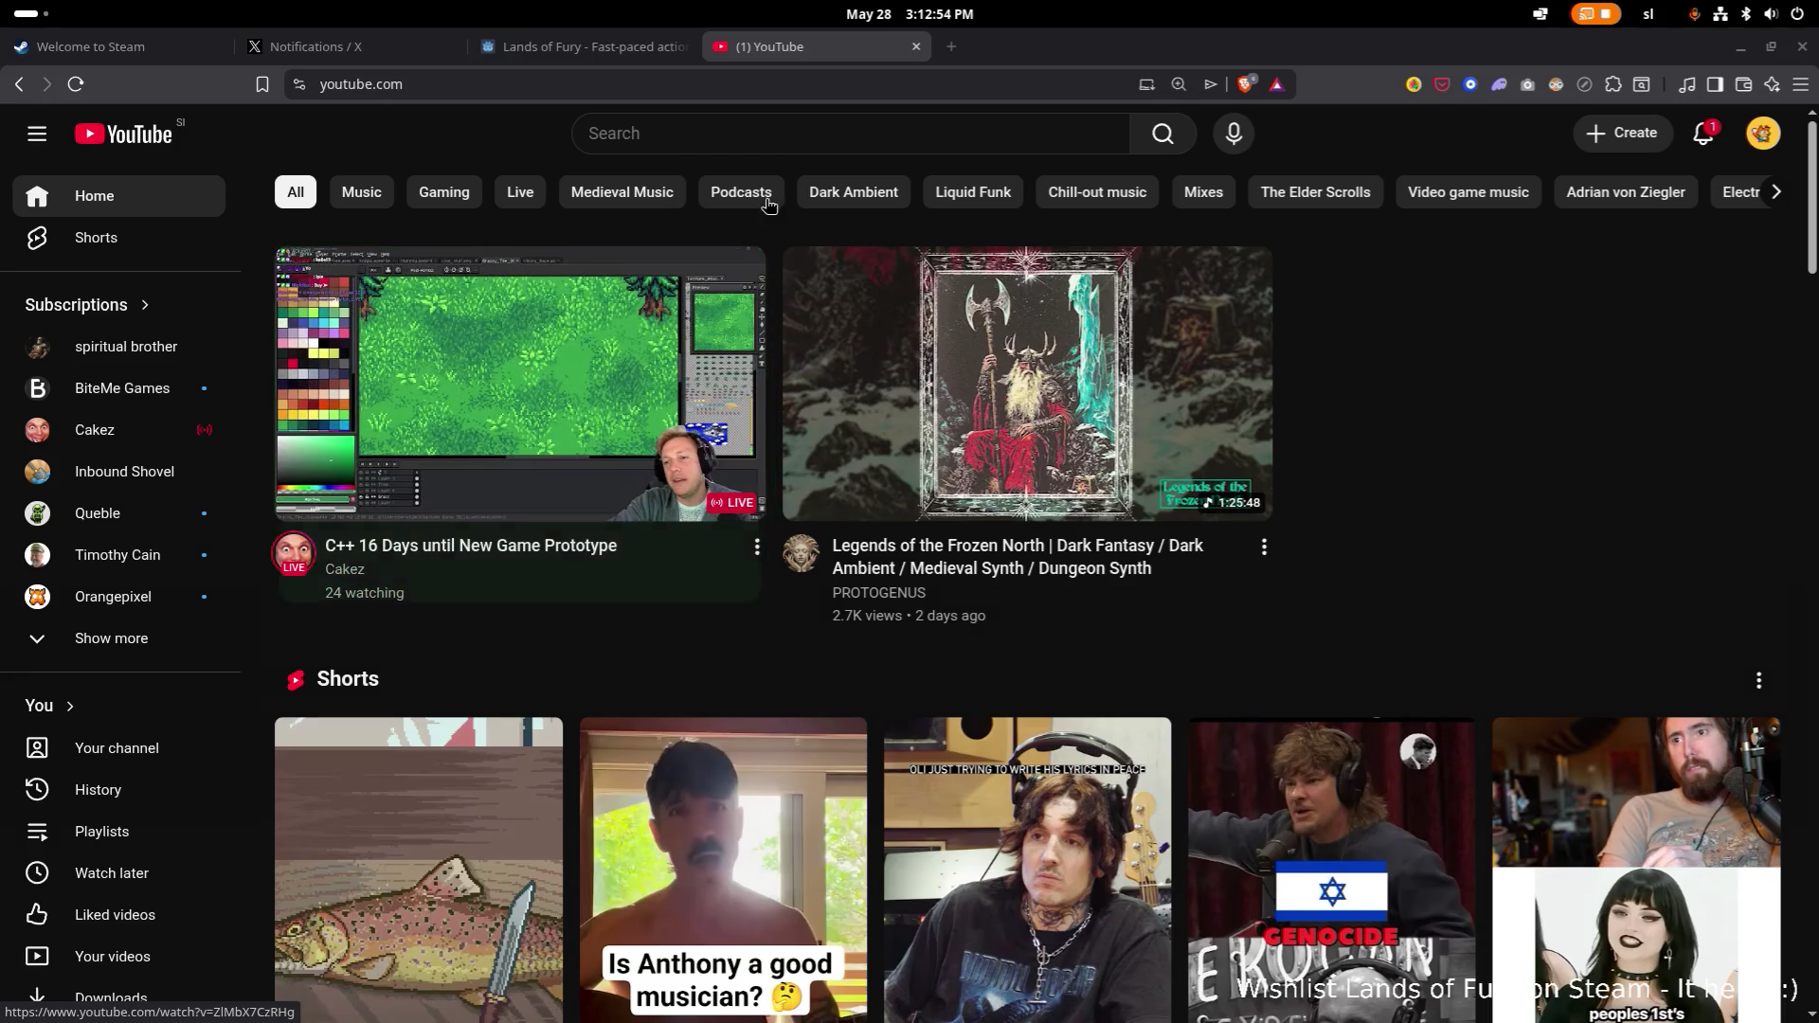
pyautogui.click(1702, 133)
pyautogui.click(1499, 146)
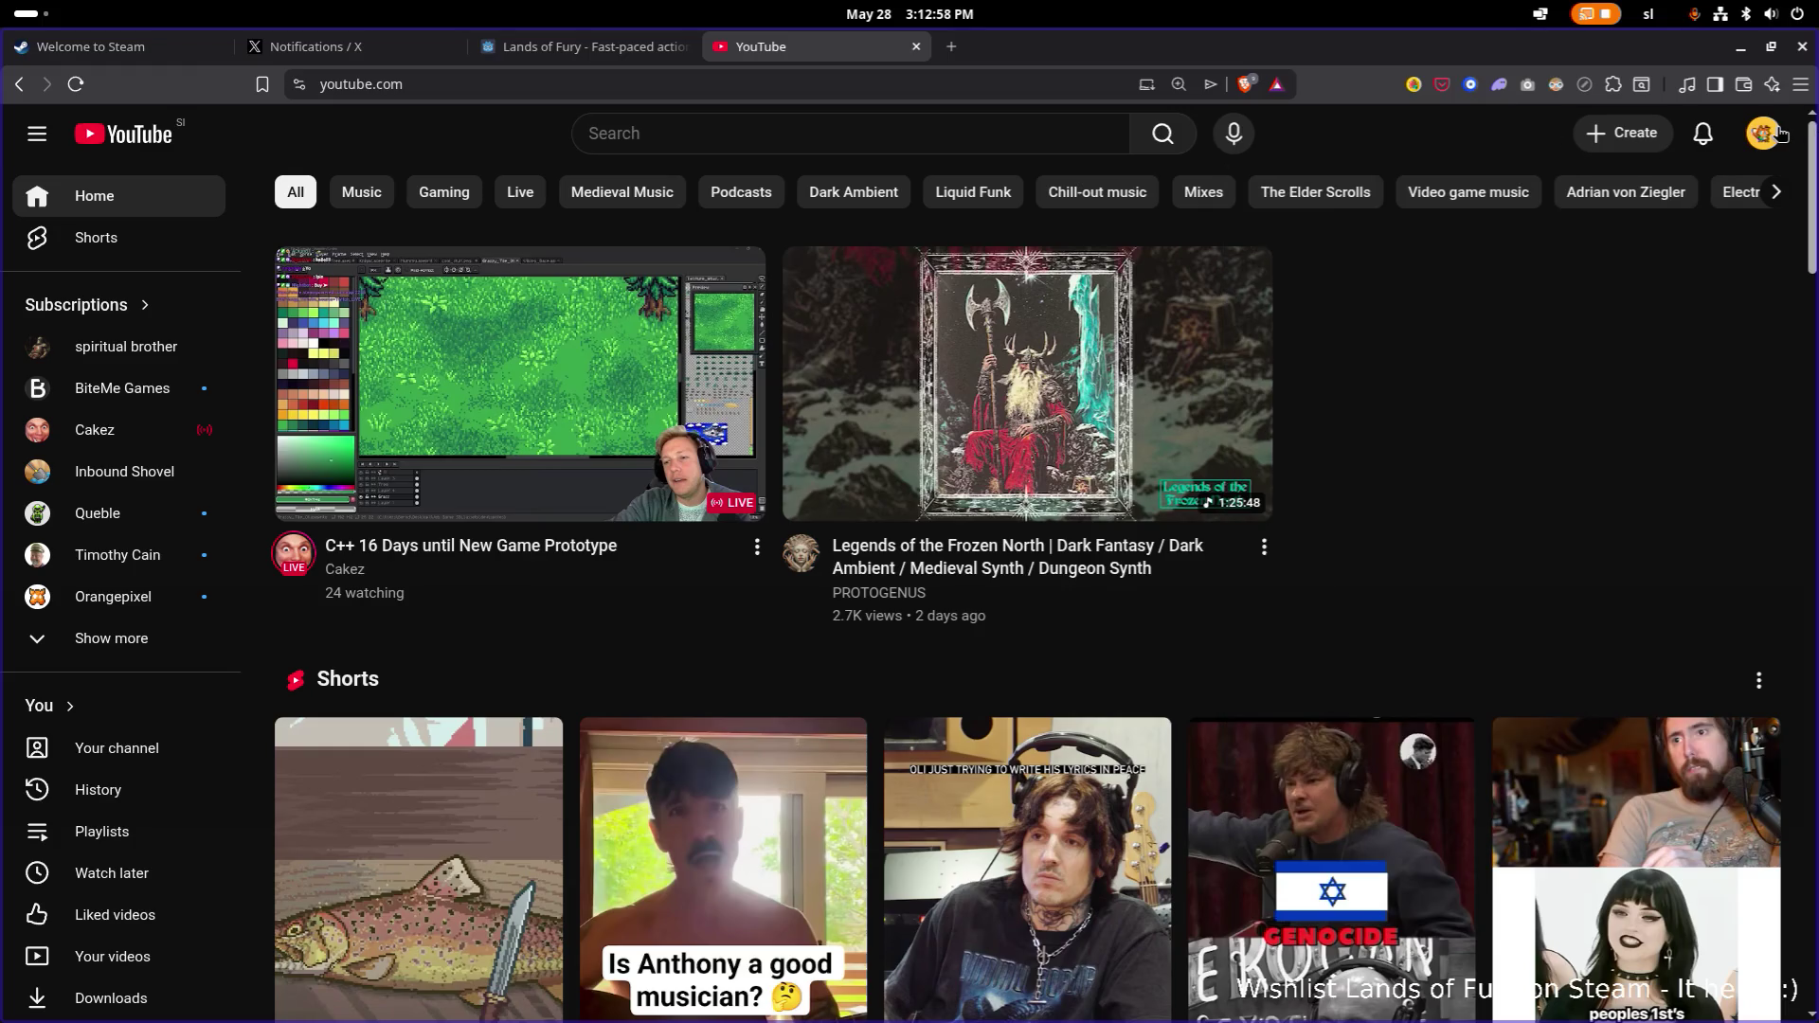
# Go to the Hyper Fox Studios channel's Videos list, topped by the Early Access Trailer.
pyautogui.click(1762, 134)
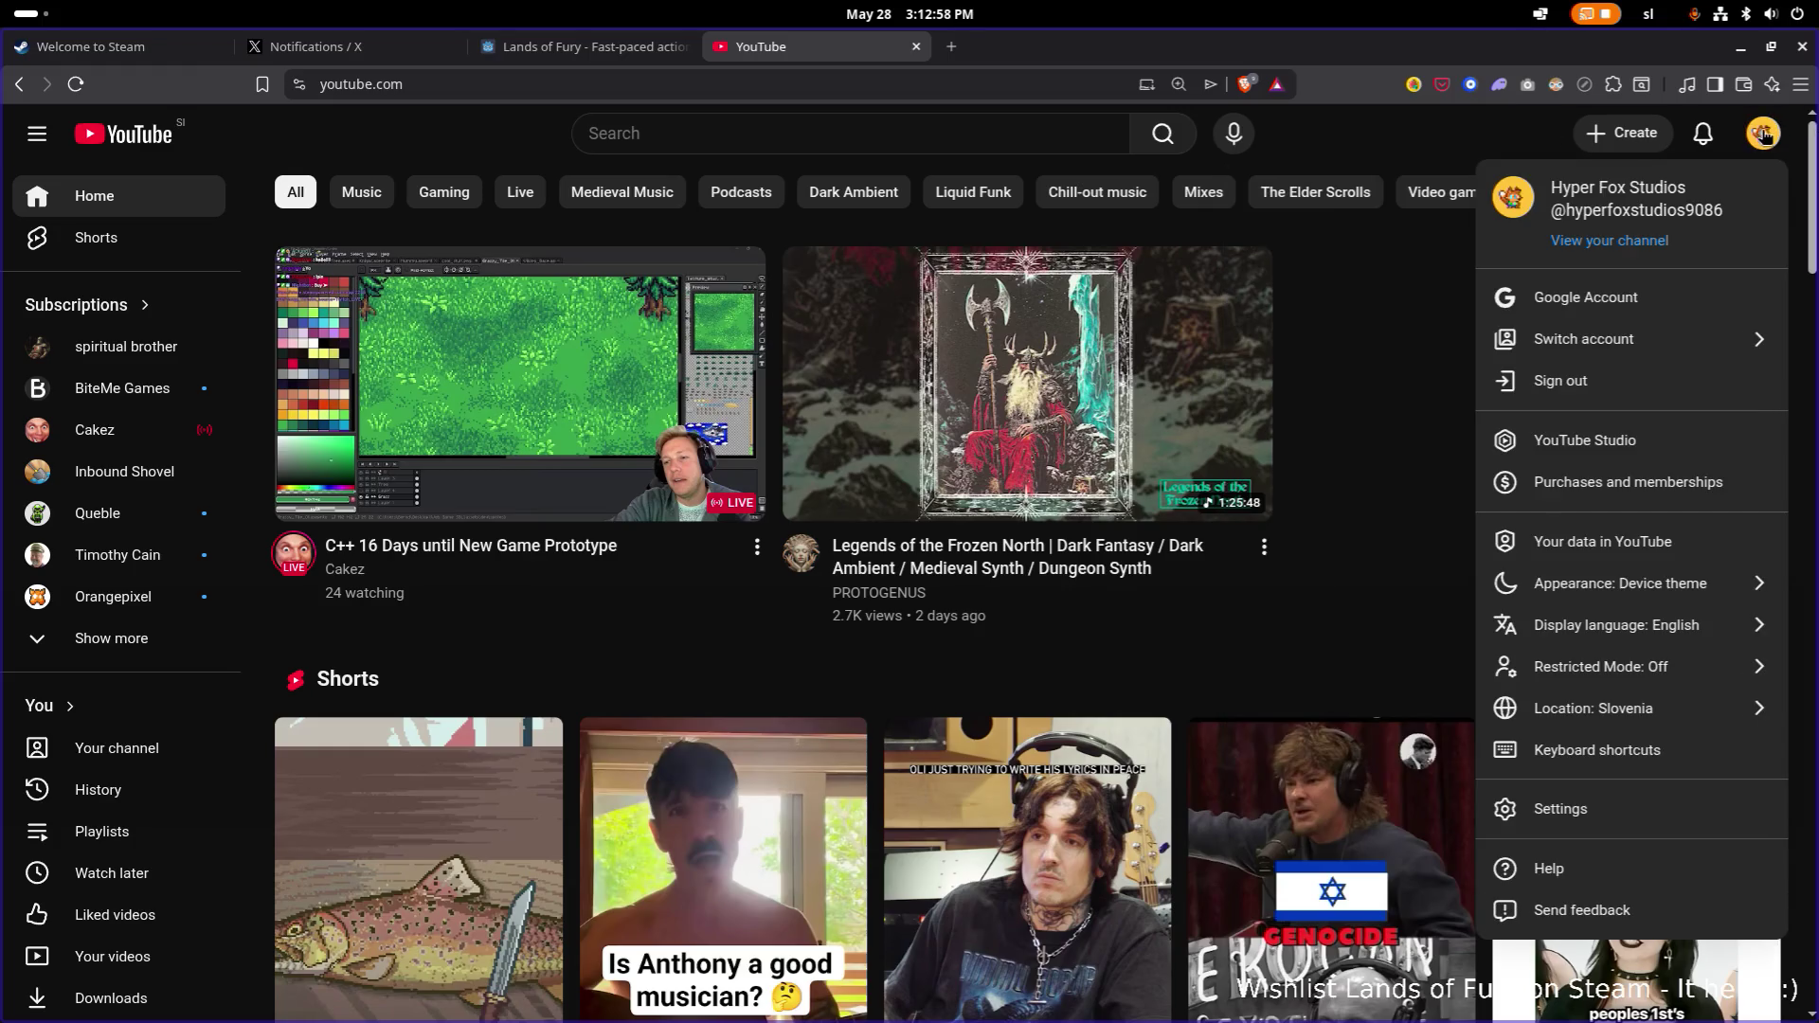
pyautogui.click(1633, 245)
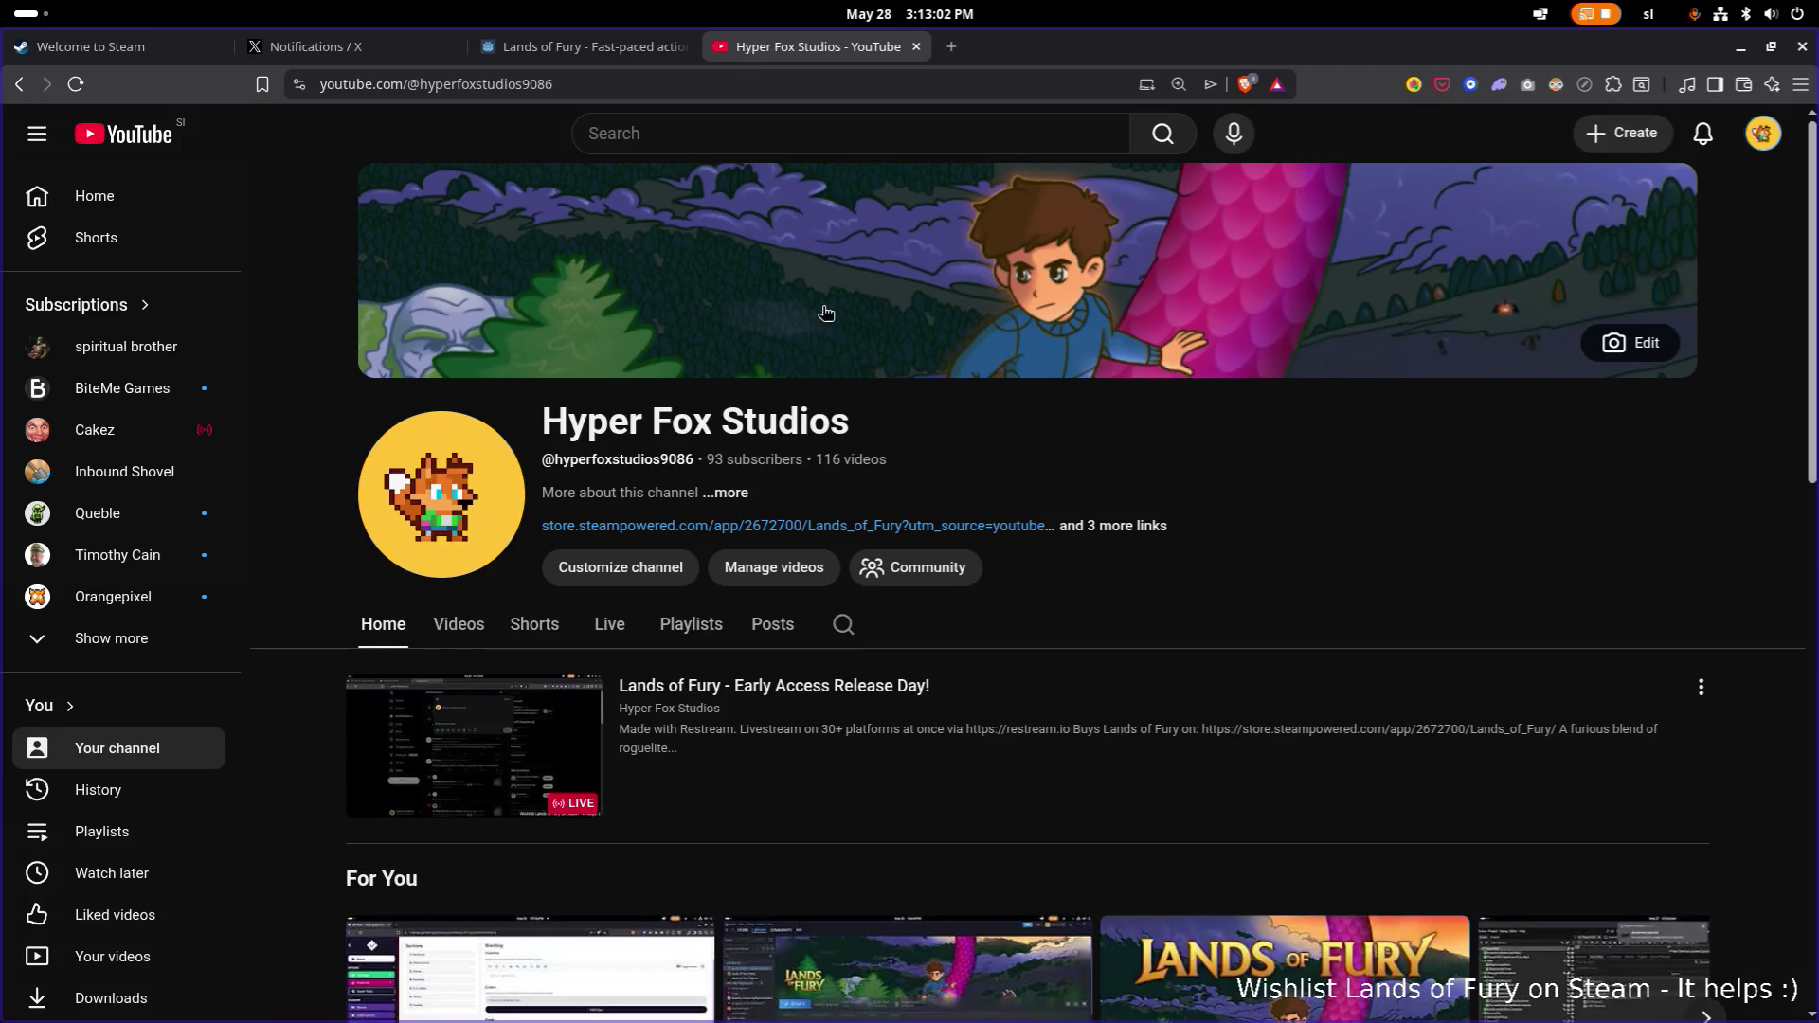
pyautogui.scroll(-2, 677, 452)
pyautogui.scroll(2, 676, 452)
pyautogui.click(450, 531)
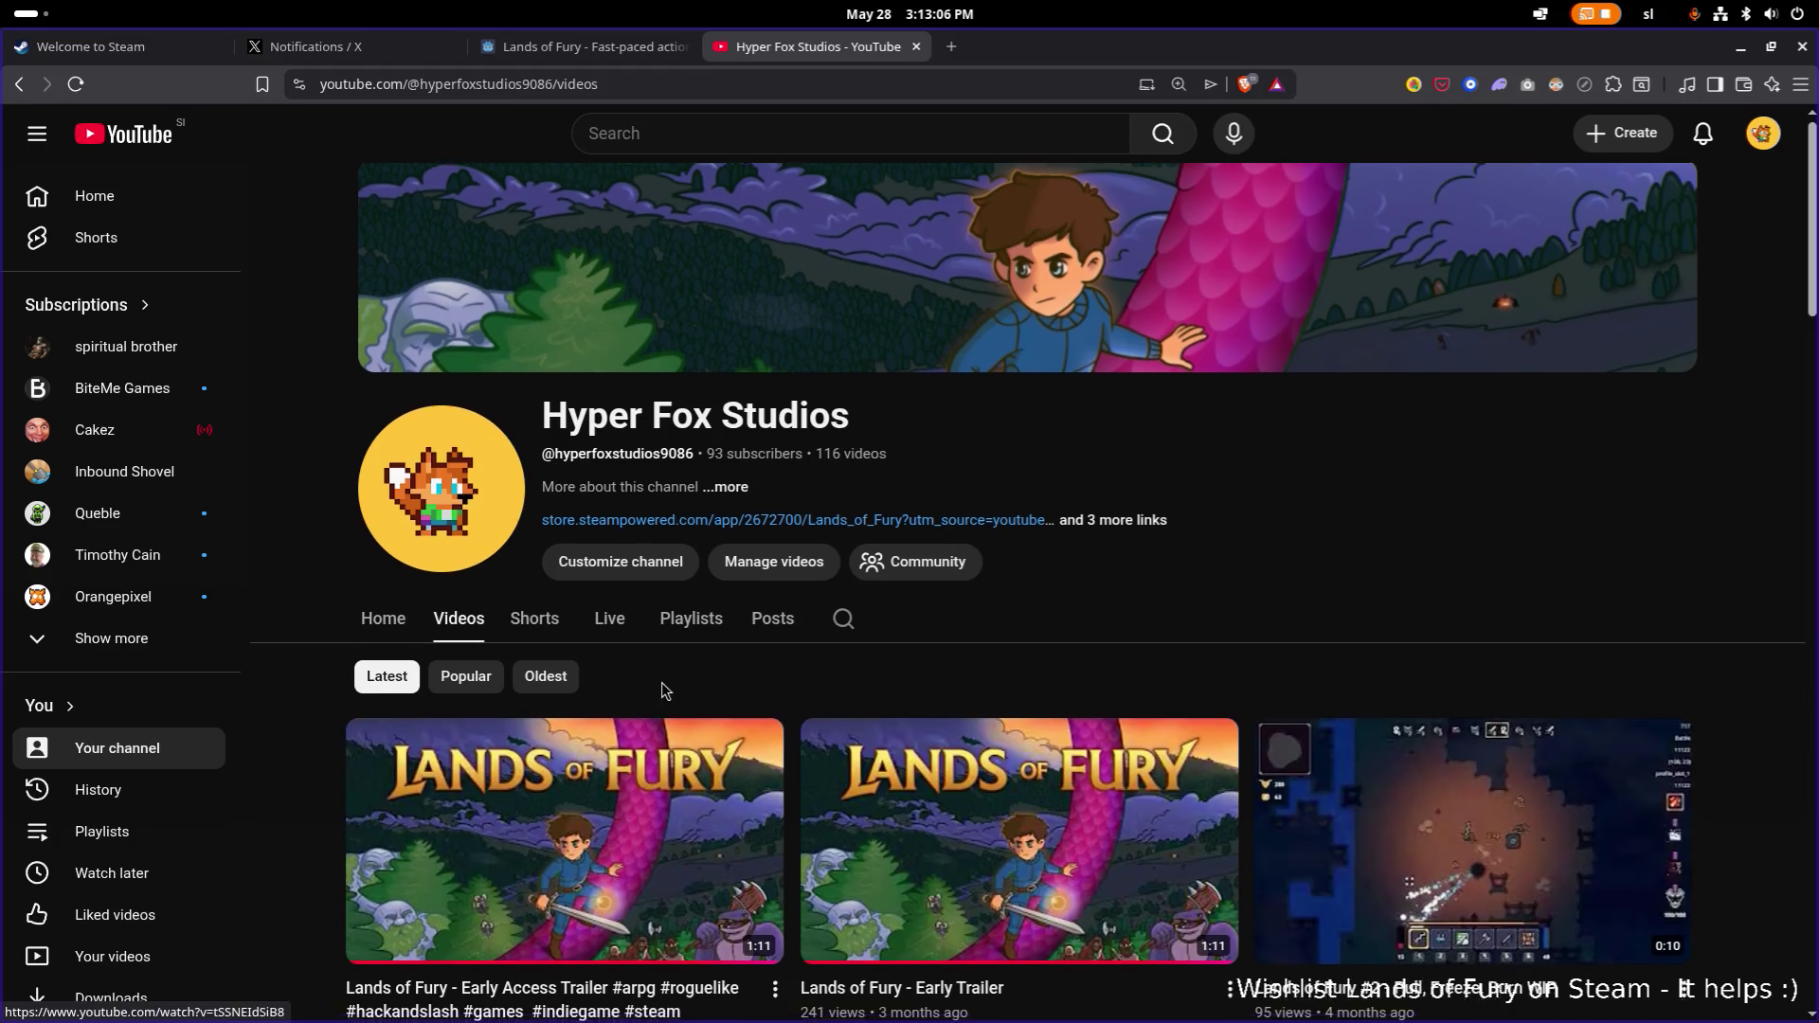
pyautogui.scroll(-2, 662, 682)
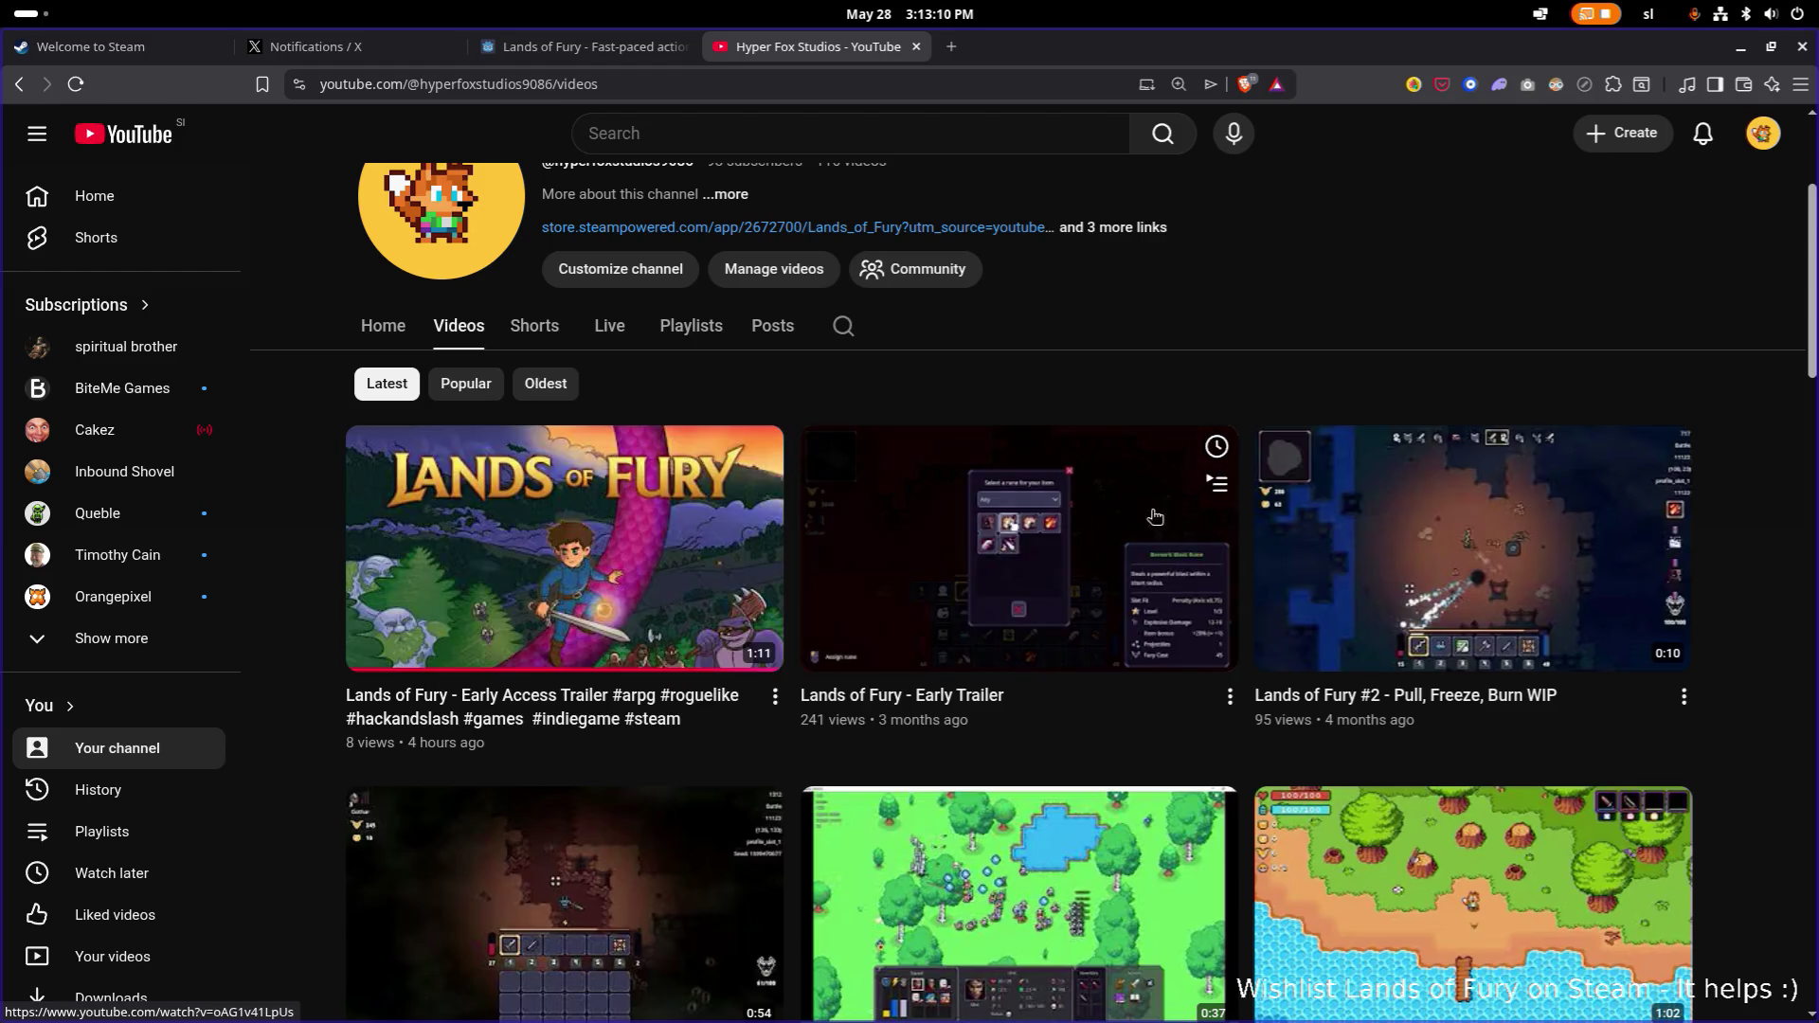
# Detach YouTube into its own window and bring the forum post editor back in front.
pyautogui.click(1764, 135)
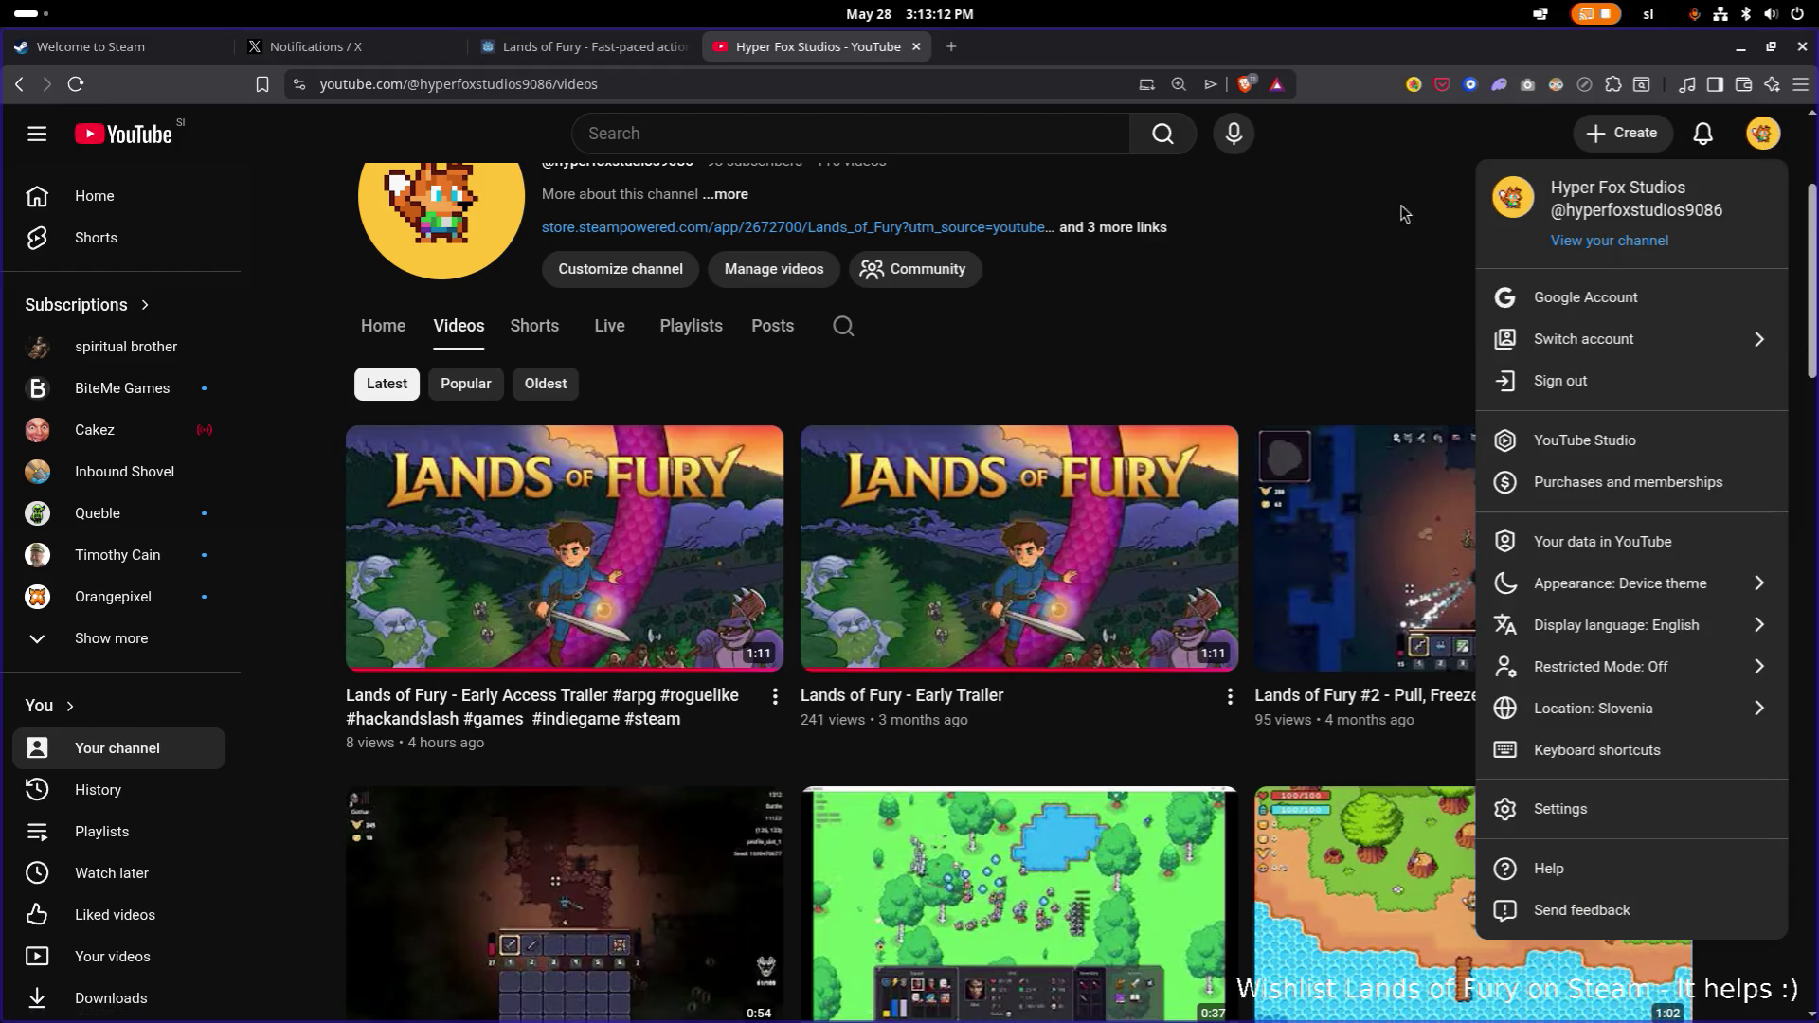
pyautogui.click(1364, 266)
pyautogui.moveTo(834, 46); pyautogui.dragTo(19, 103)
pyautogui.hotkey('alt', 'Tab')
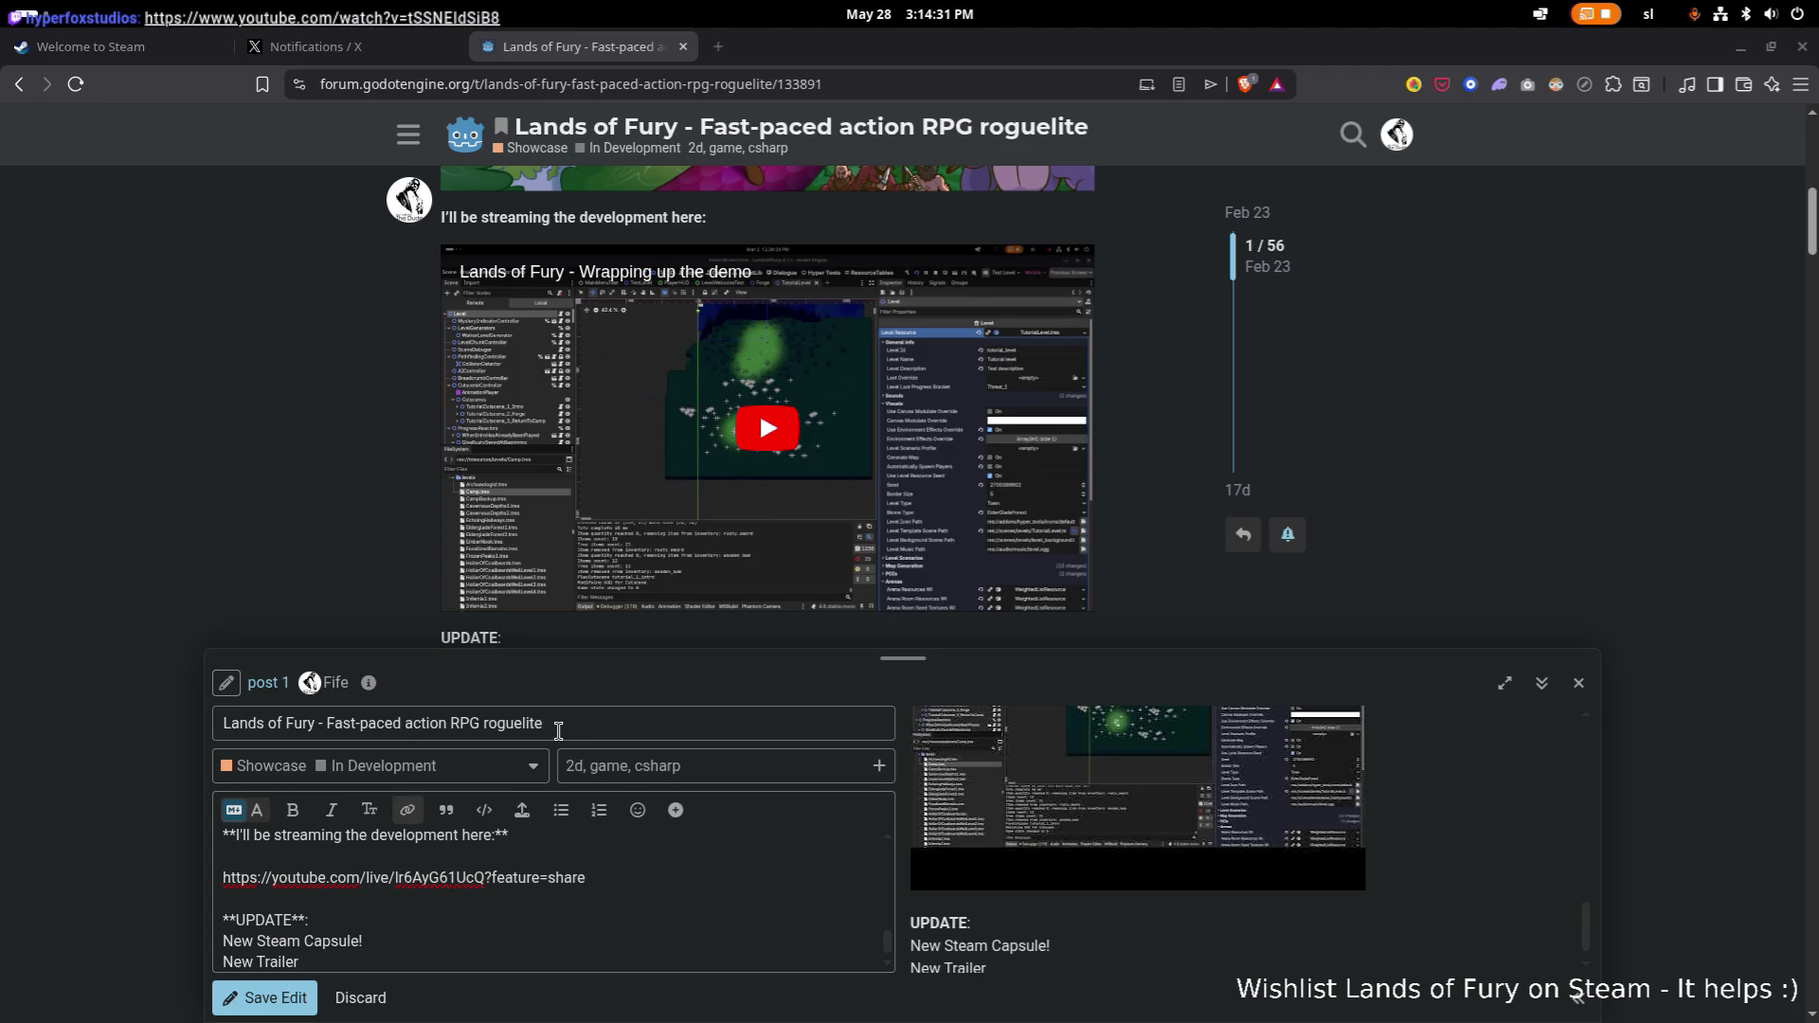
# Put the caret on the blank line under the streaming heading in the post draft.
pyautogui.click(492, 859)
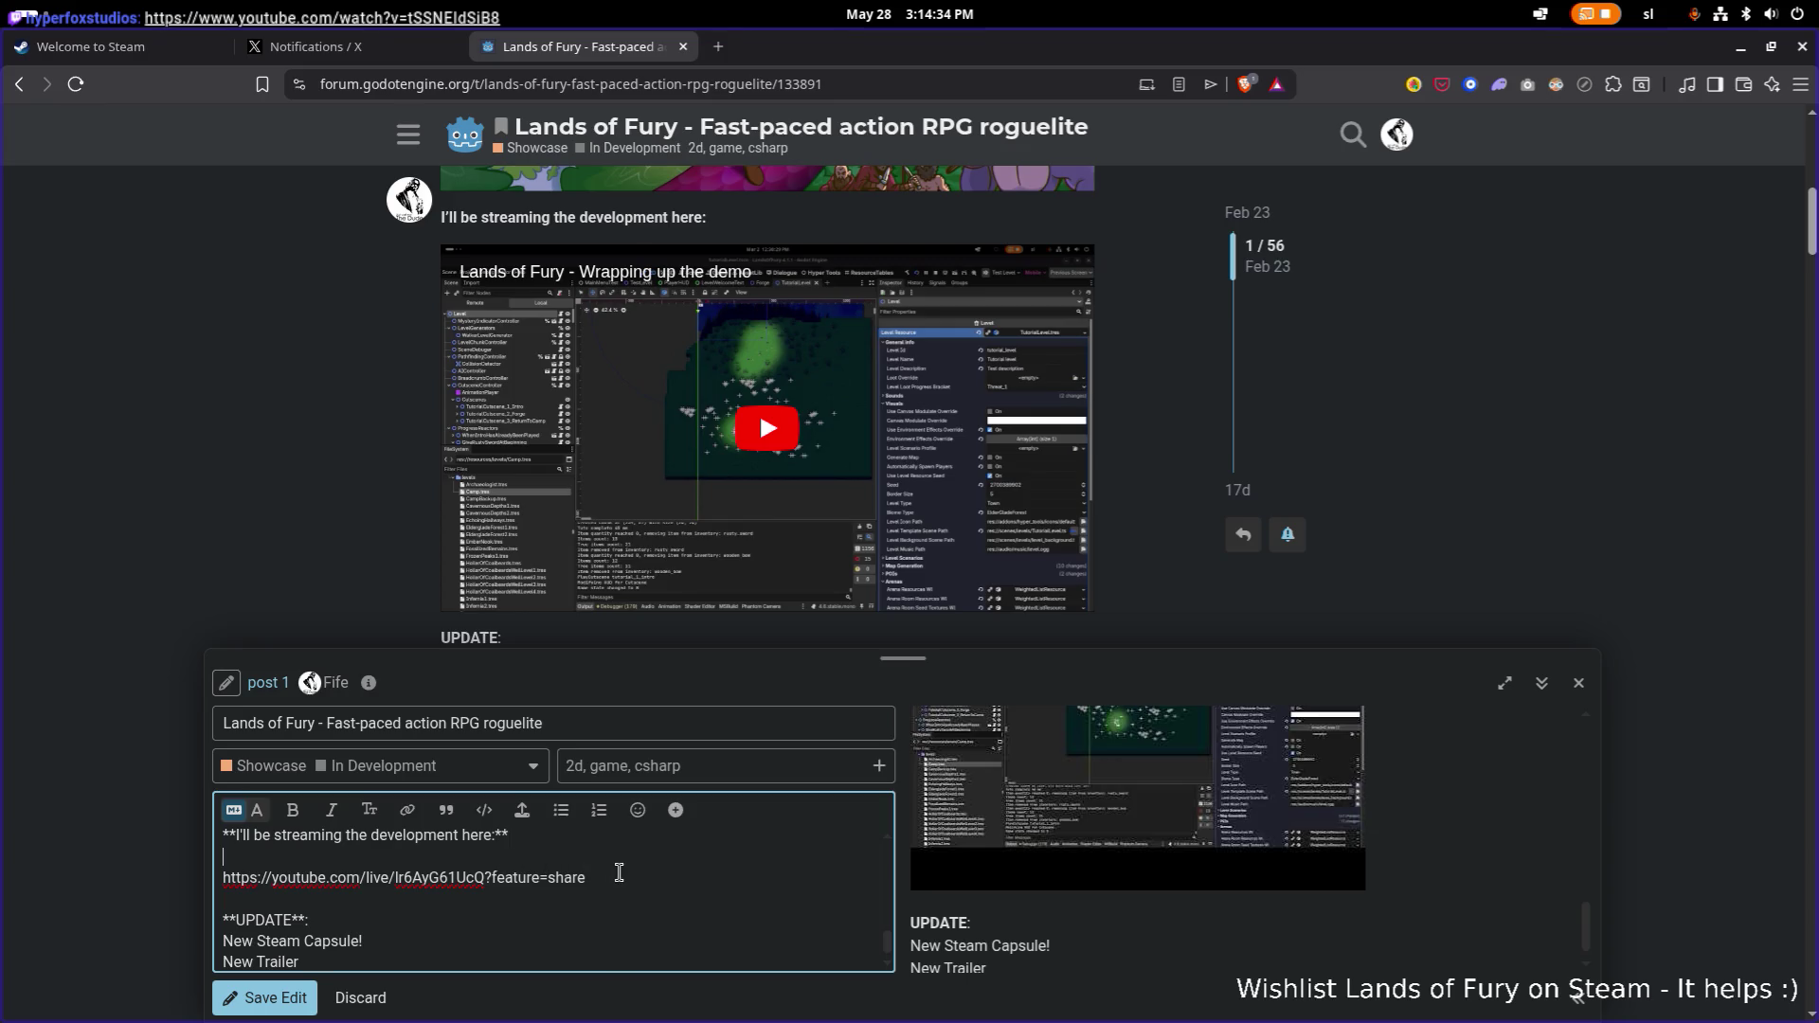